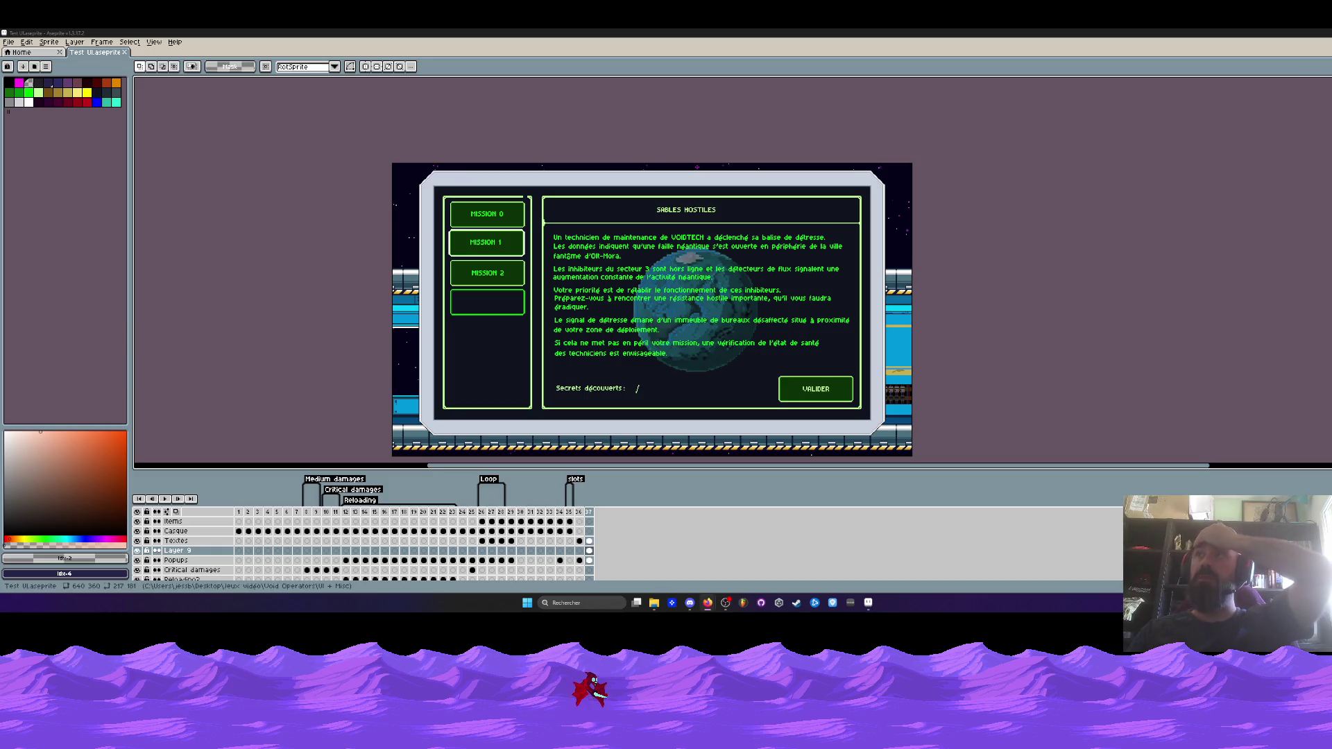
Look through the HUB folder's Sprite, Modules and Props subfolders in File Explorer
click(1289, 33)
drag(765, 101, 563, 148)
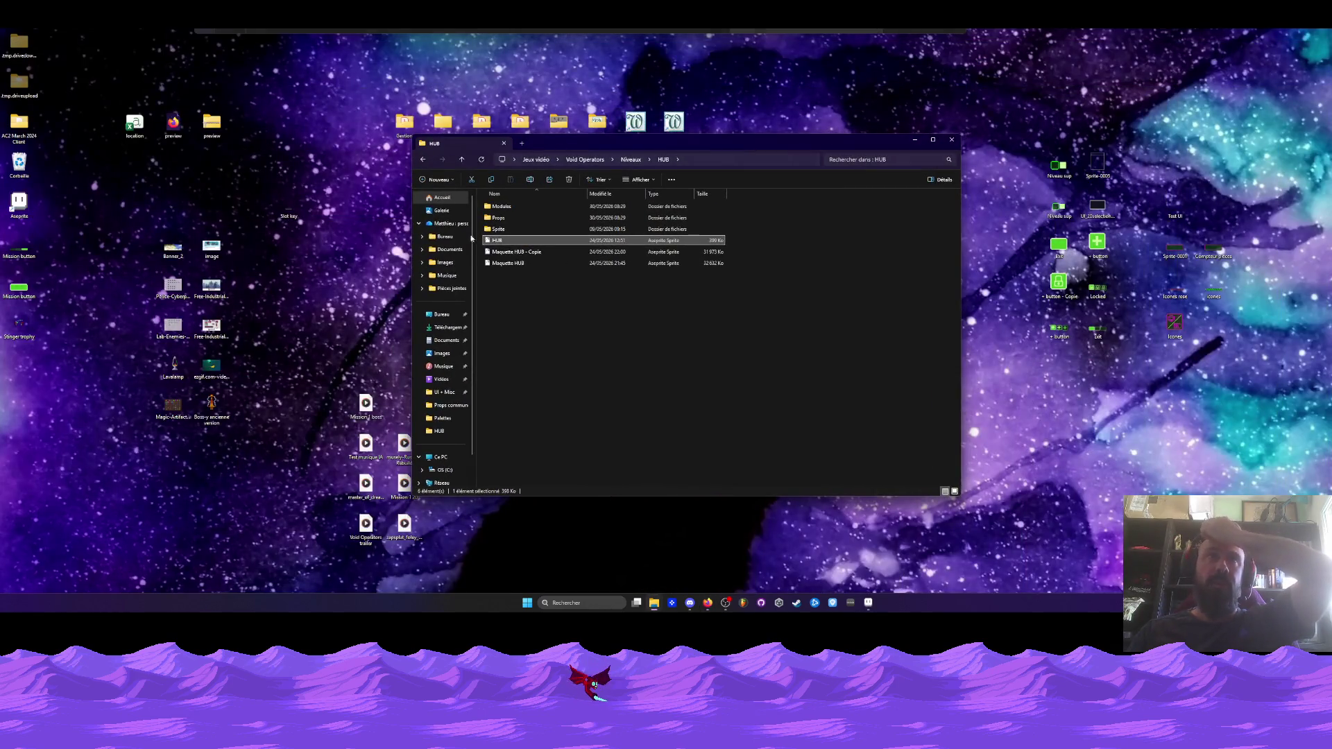
double_click(514, 229)
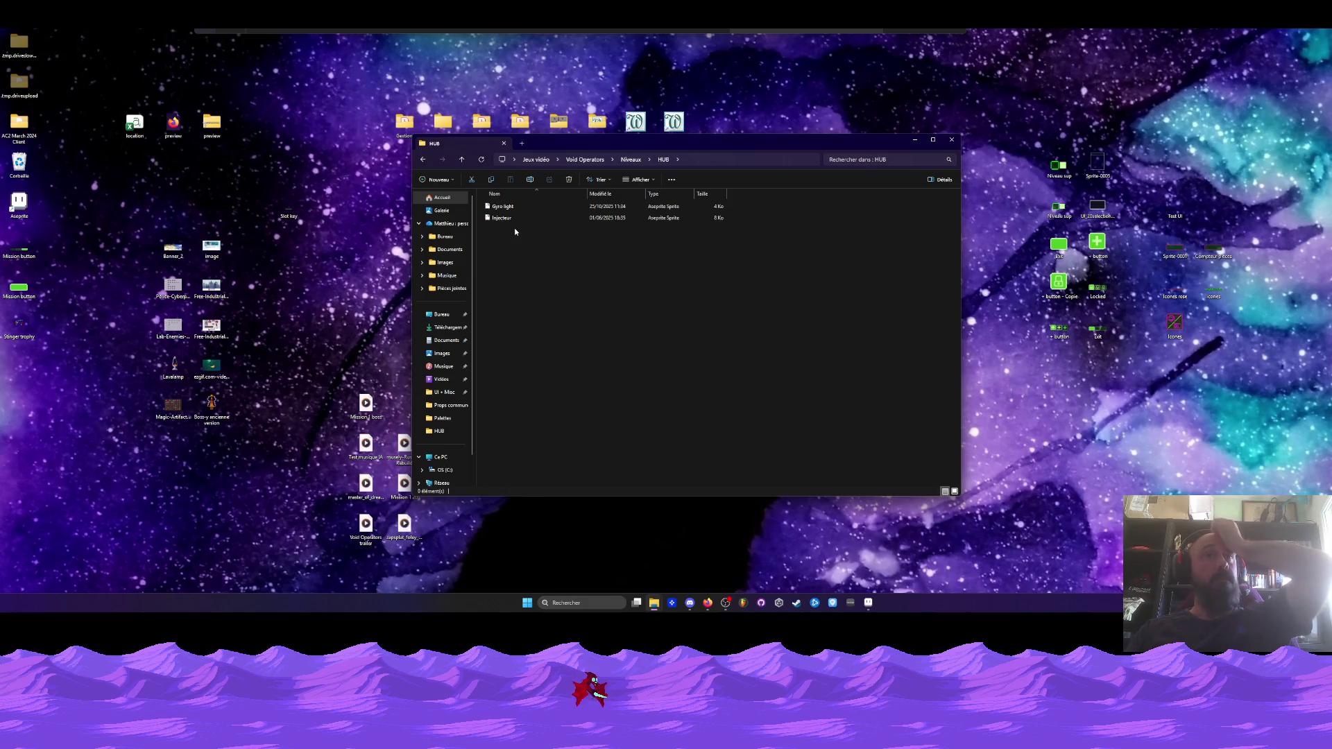
click(423, 160)
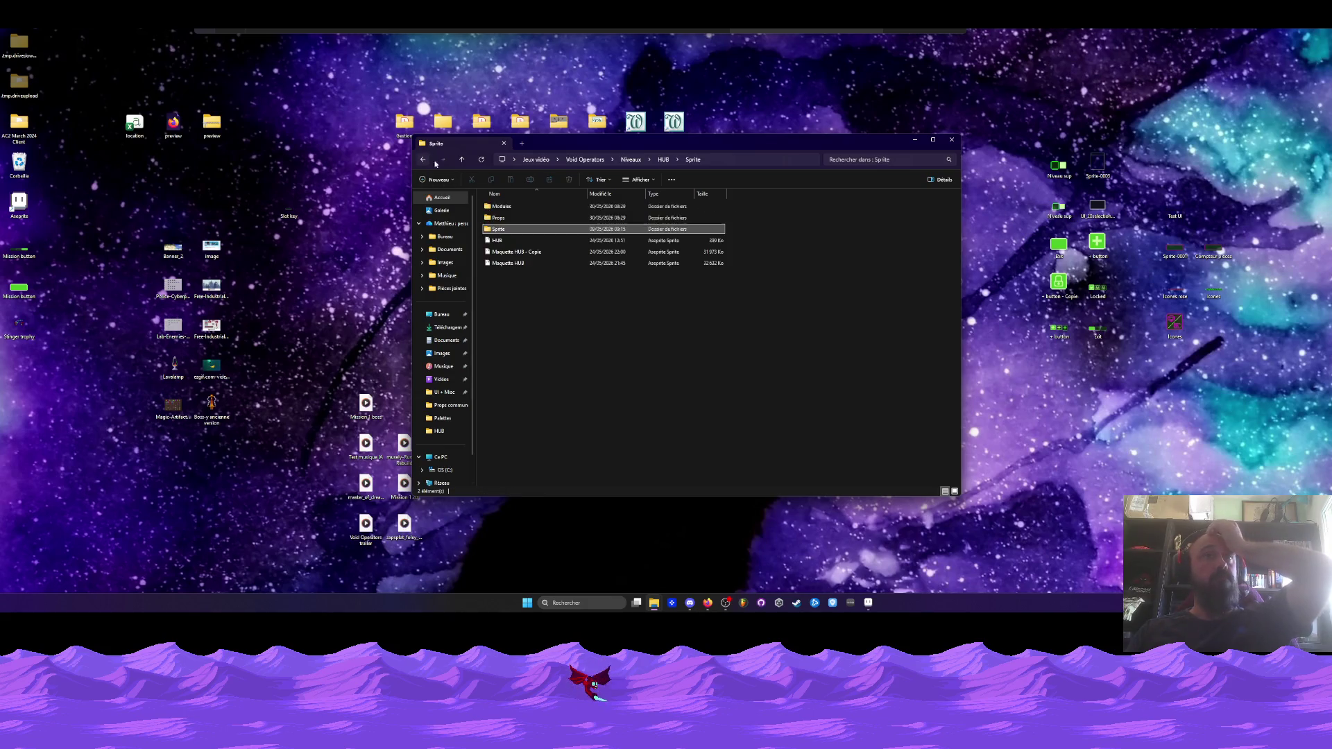
double_click(500, 206)
click(422, 160)
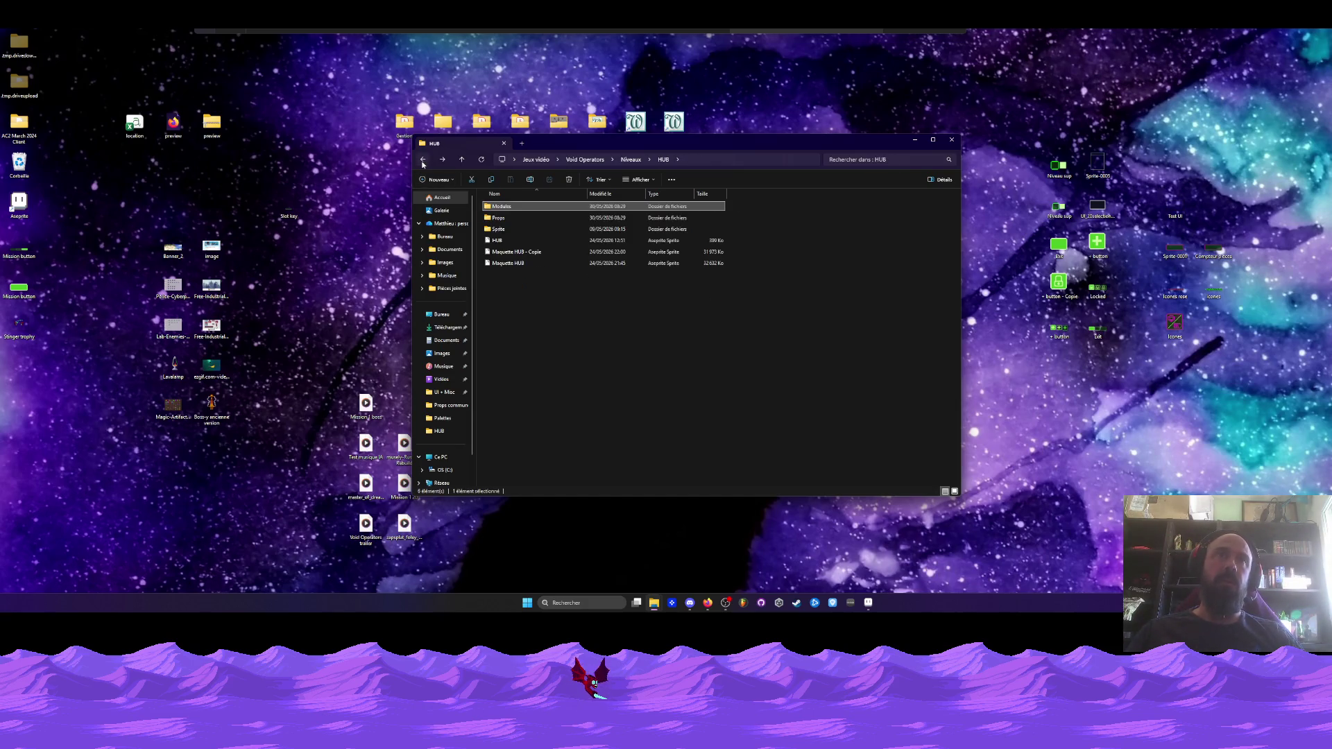
double_click(606, 216)
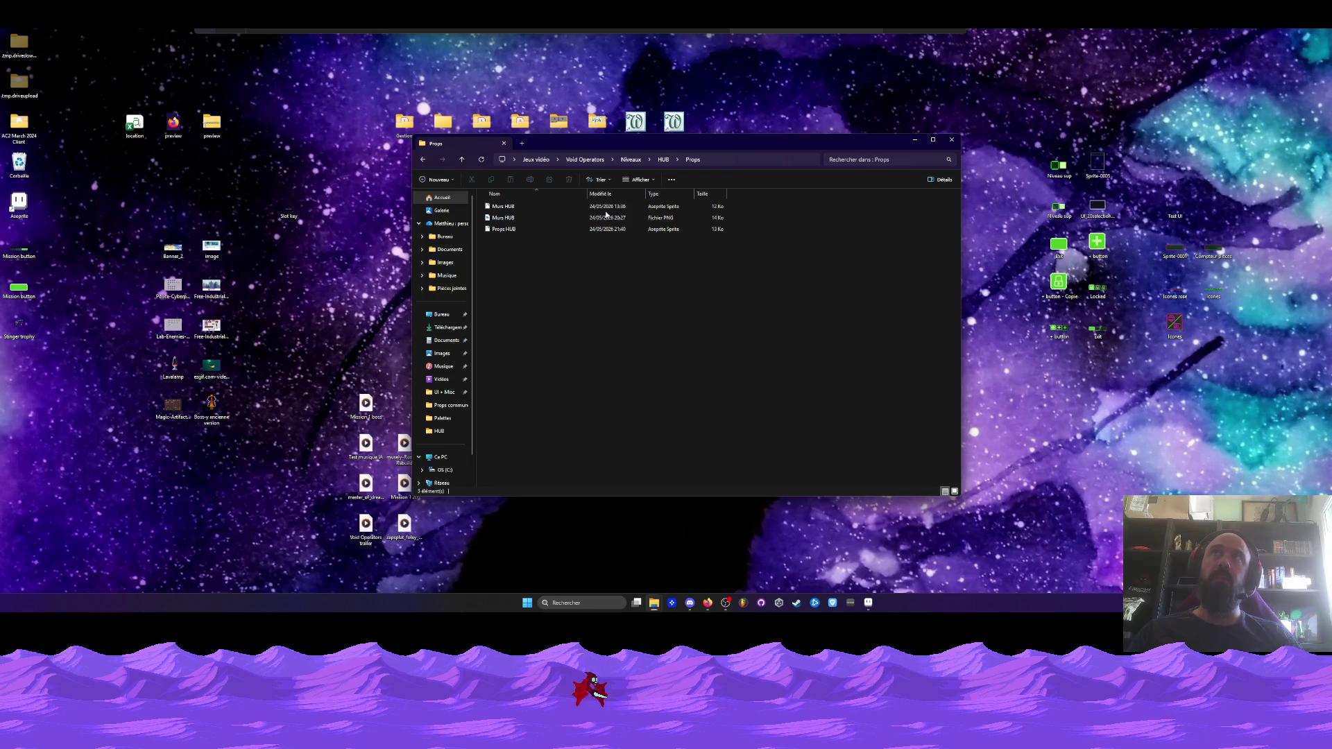
click(422, 159)
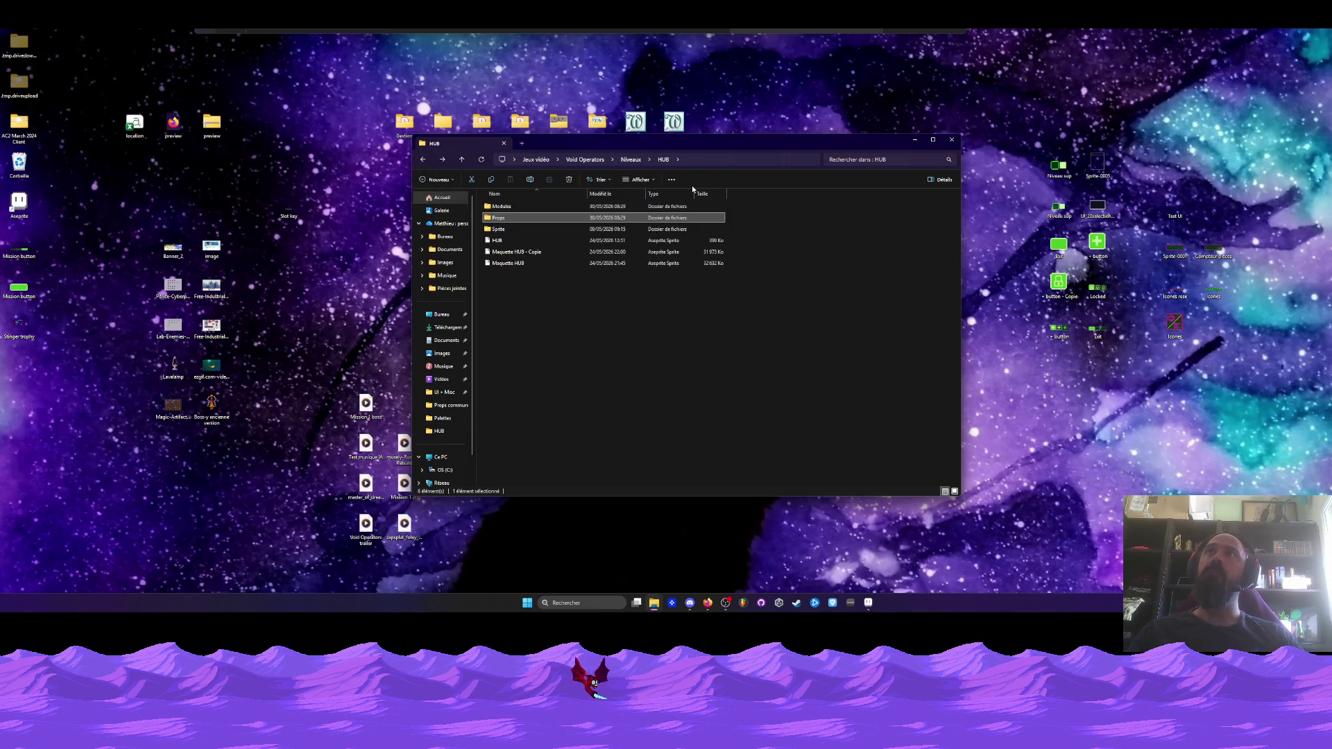
drag(728, 143, 722, 132)
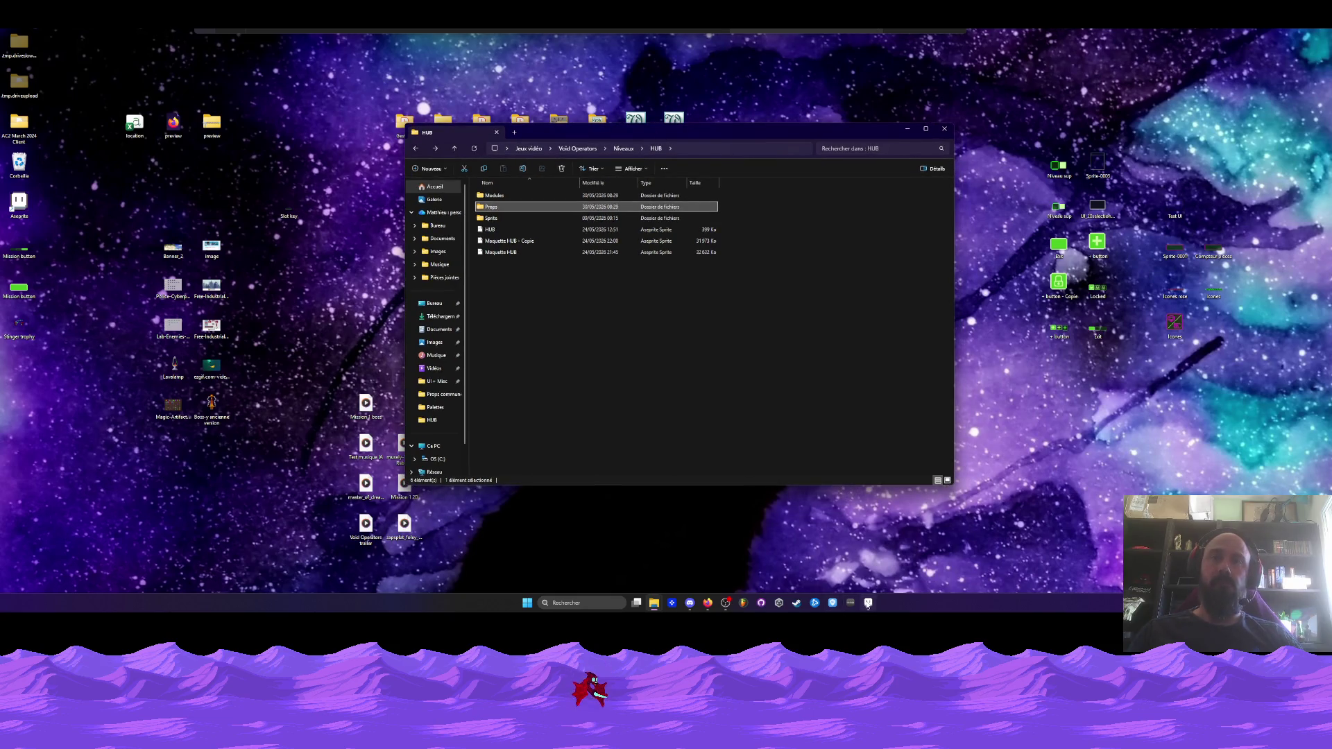
Bring the Test UI sprite forward in Aseprite and restore the window to full screen
click(868, 604)
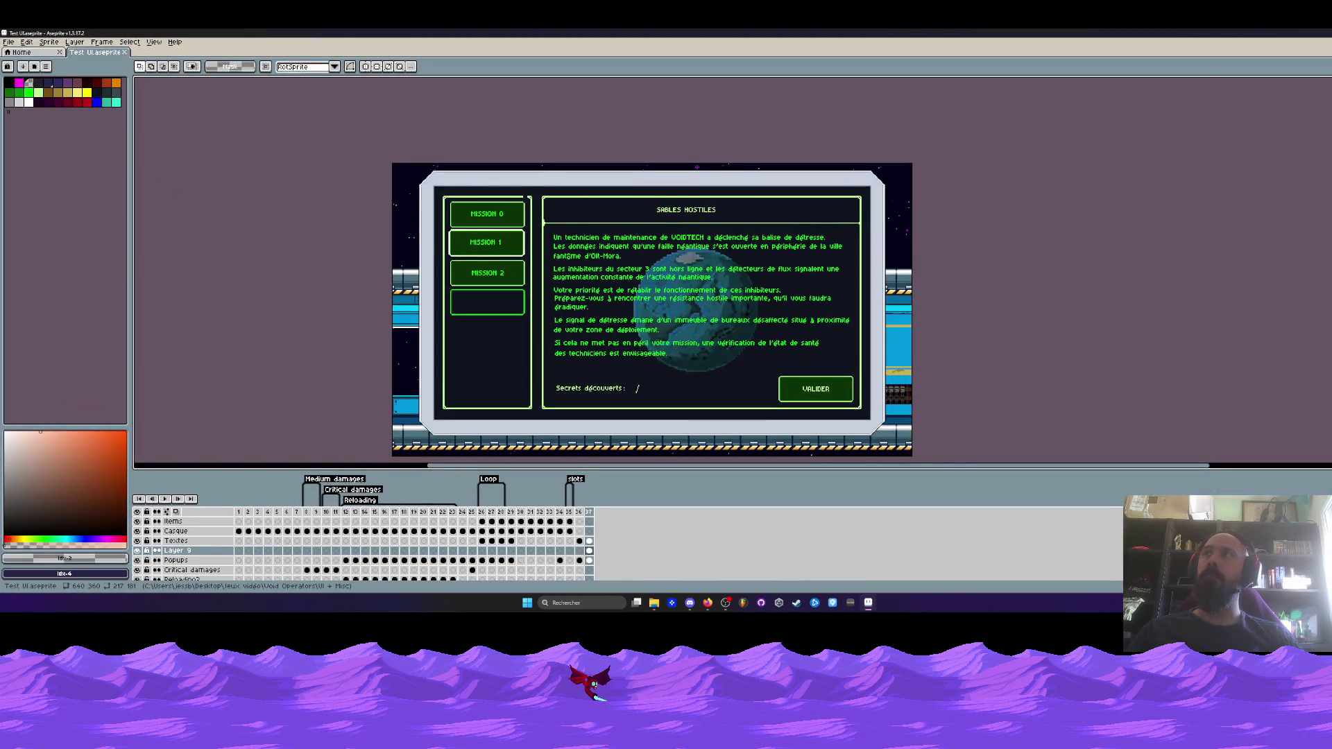
key(super+Down)
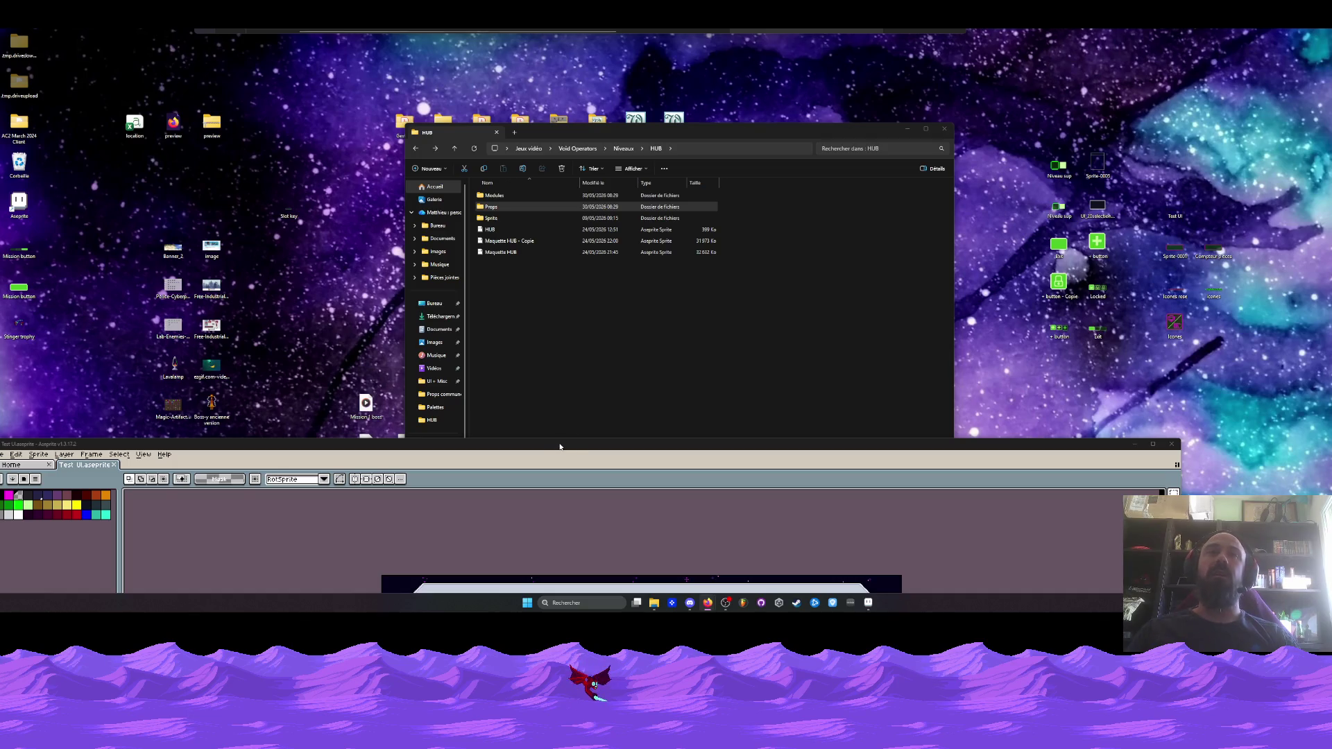
key(super+Up)
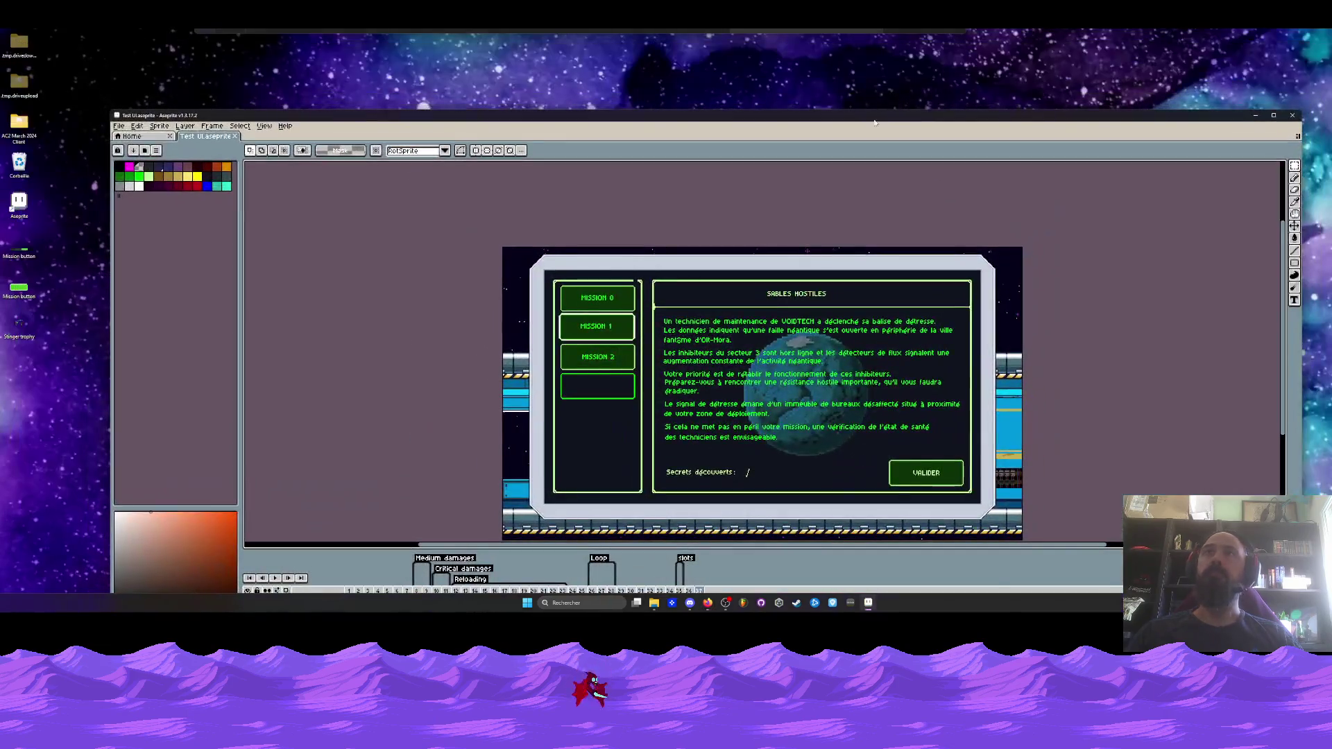
Open Corpse.aseprite from Mission 1's Props folder and position its Aseprite window
drag(798, 33, 783, 335)
drag(444, 132, 441, 110)
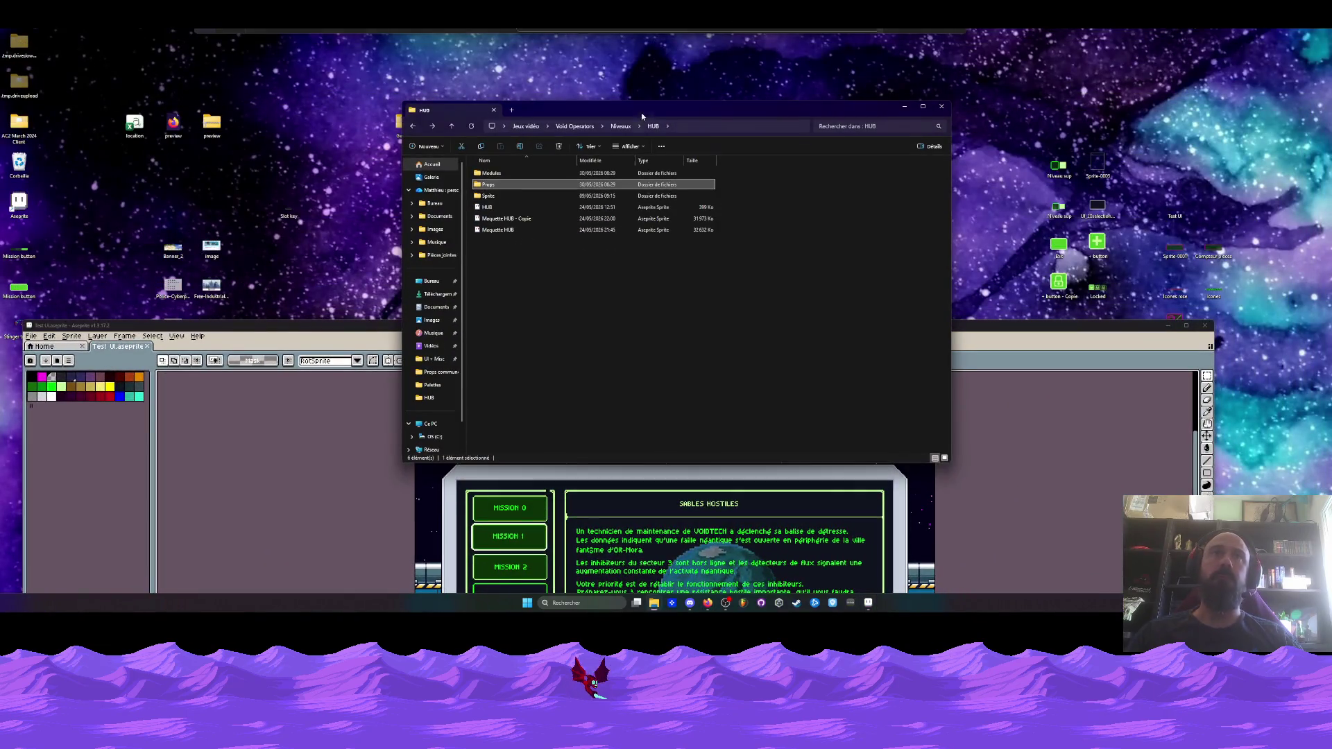
click(412, 126)
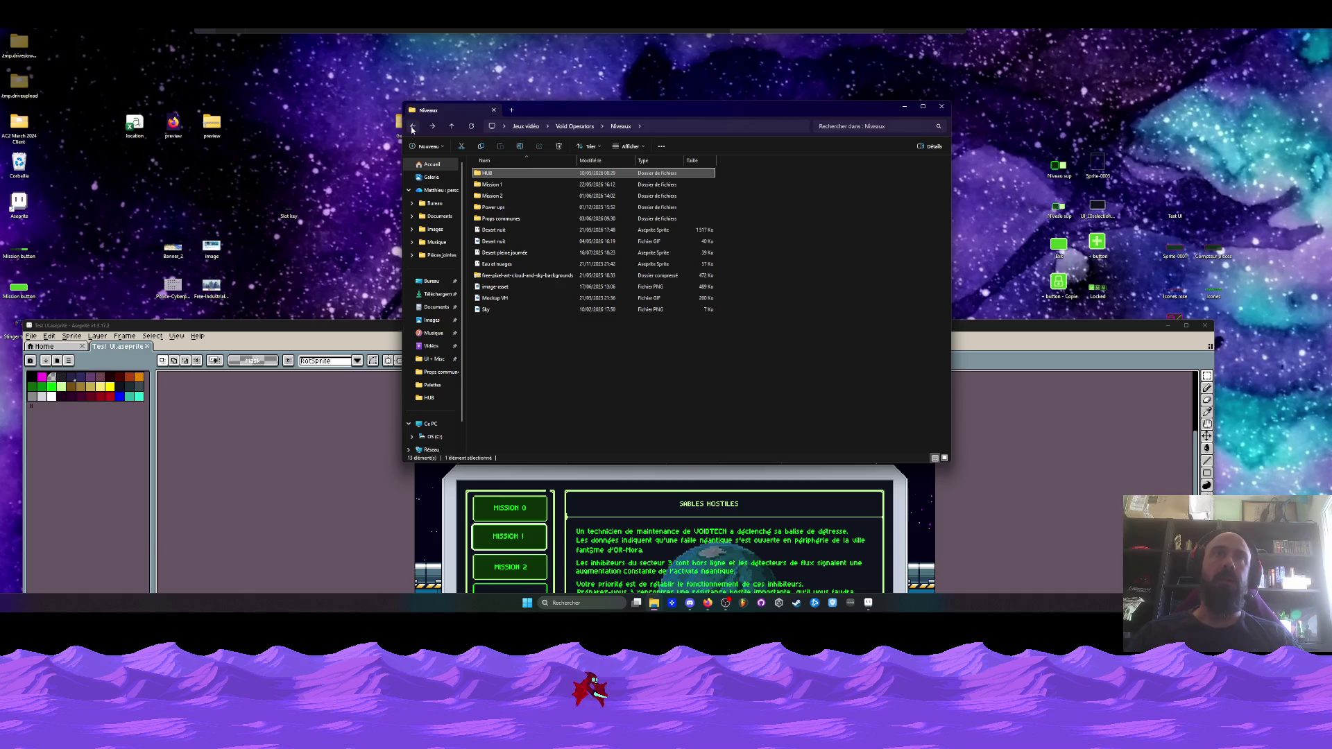
click(496, 187)
double_click(488, 187)
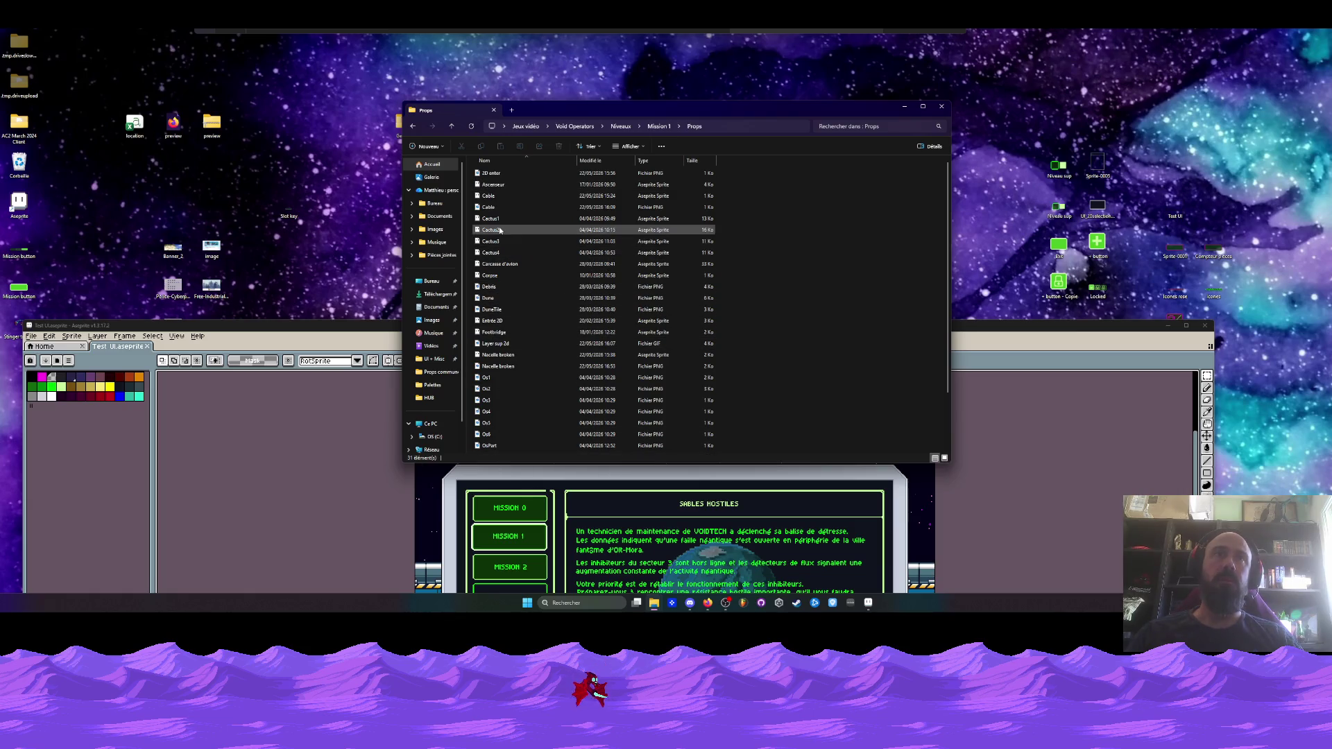
double_click(507, 275)
drag(522, 329, 555, 95)
scroll(686, 309, up, 3)
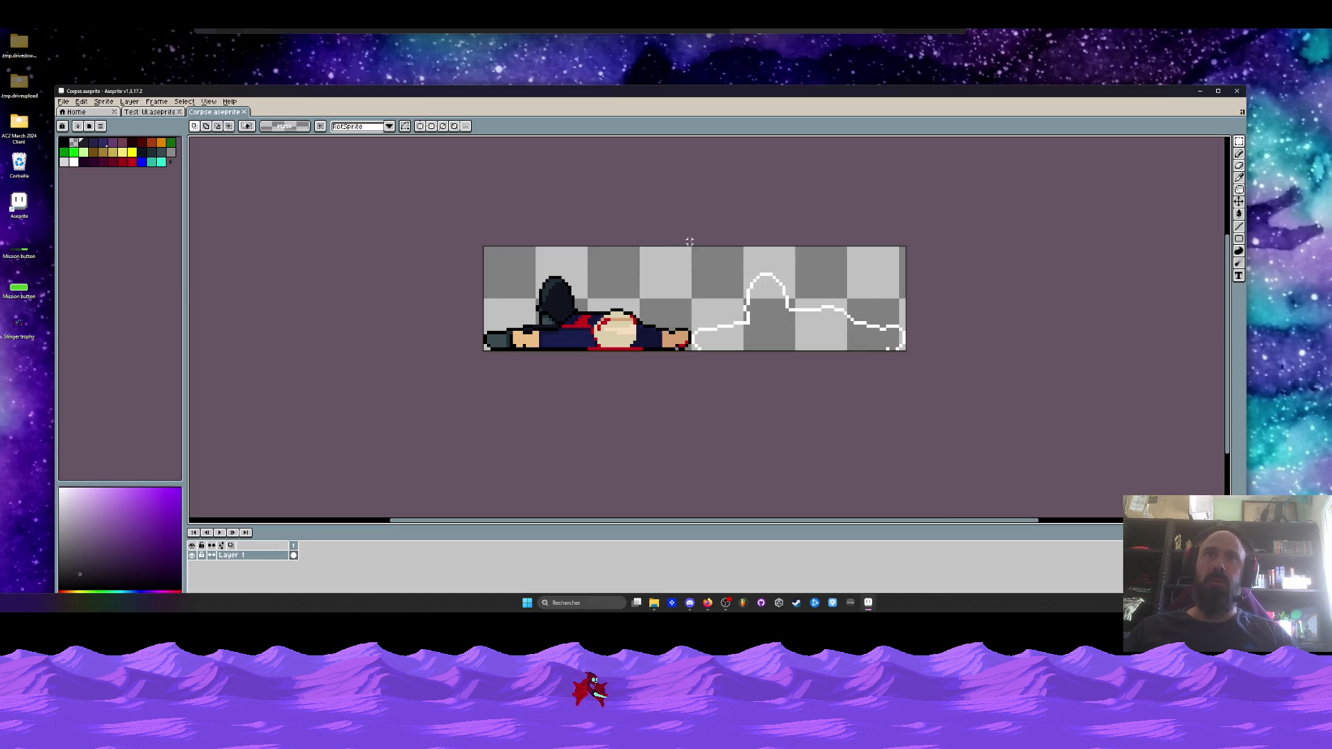
Extend the Corpse canvas 40 pixels upward with Canvas Size (Top 40)
scroll(700, 272, down, 1)
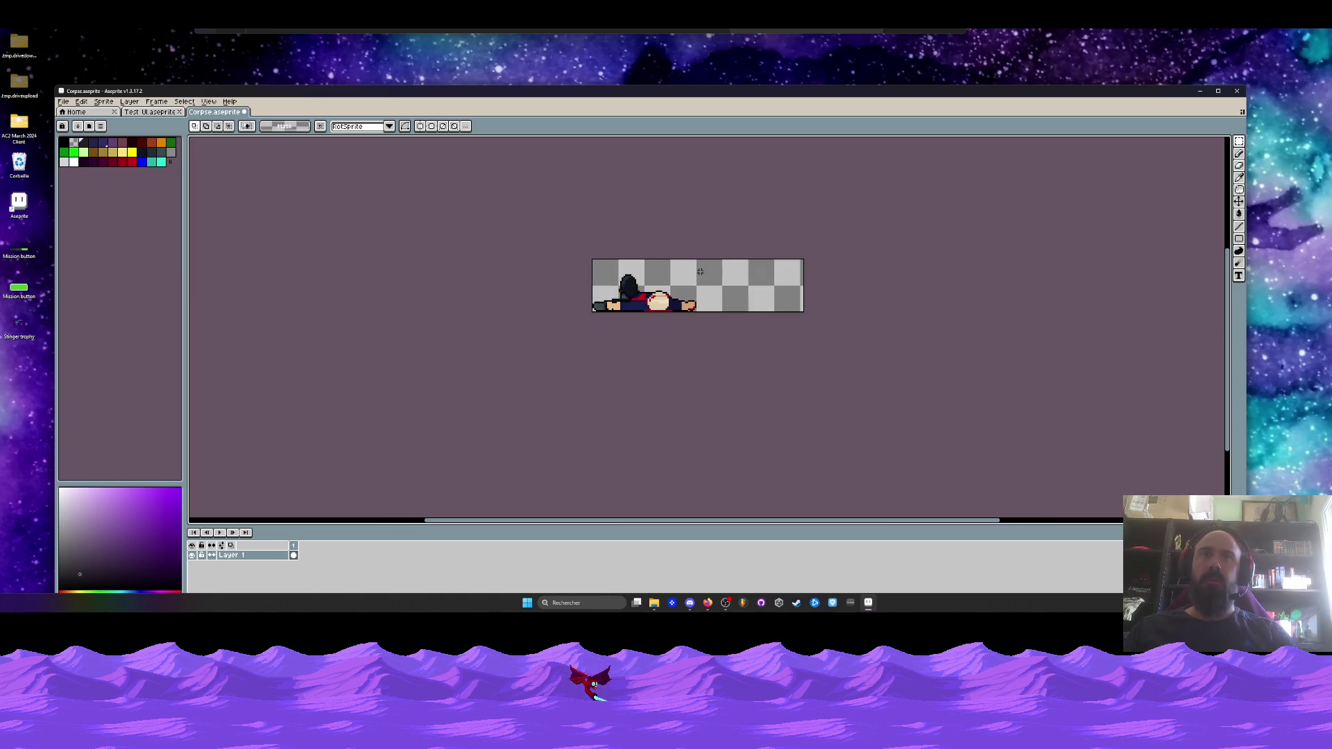
scroll(700, 271, up, 1)
scroll(715, 297, down, 1)
scroll(714, 297, up, 1)
key(alt)
scroll(683, 290, down, 1)
key(ctrl+alt+c)
drag(690, 242, 684, 138)
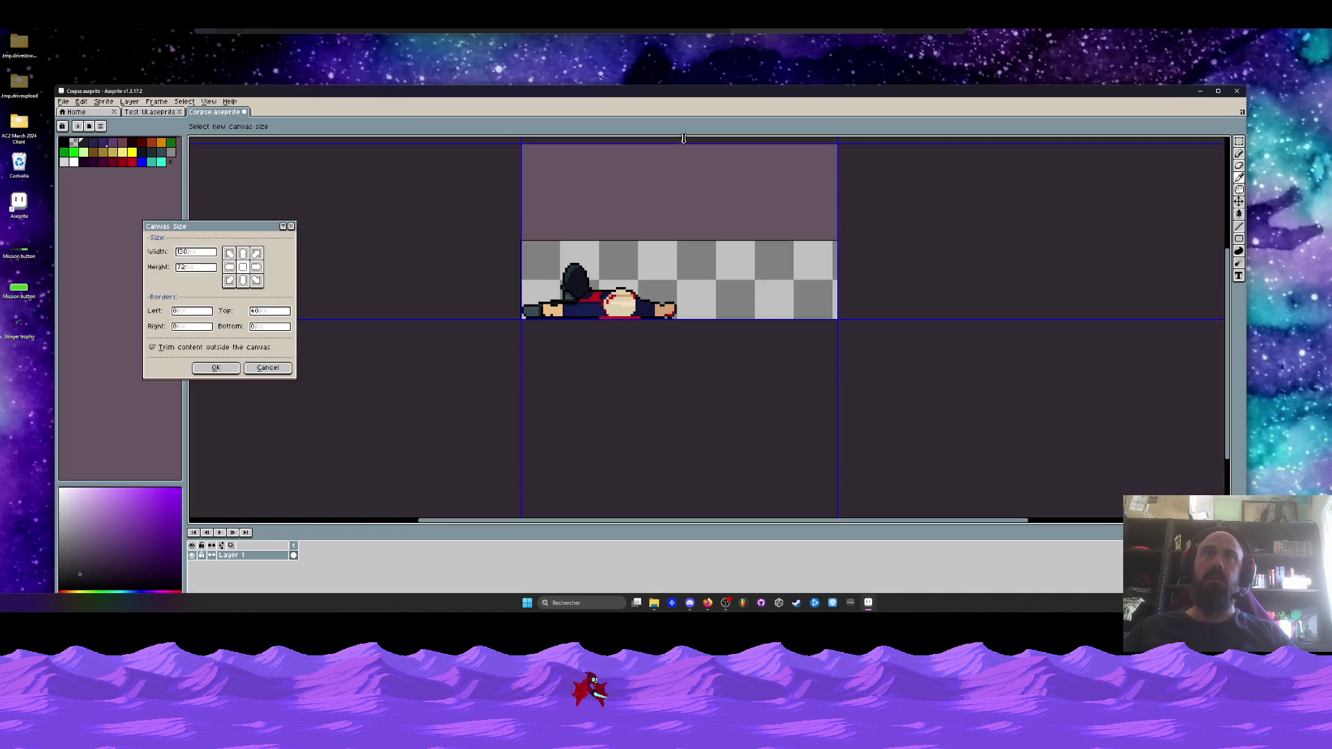
click(215, 368)
Sample the body's dark blue, the shoe's dark teal and the head's navy
scroll(493, 347, up, 1)
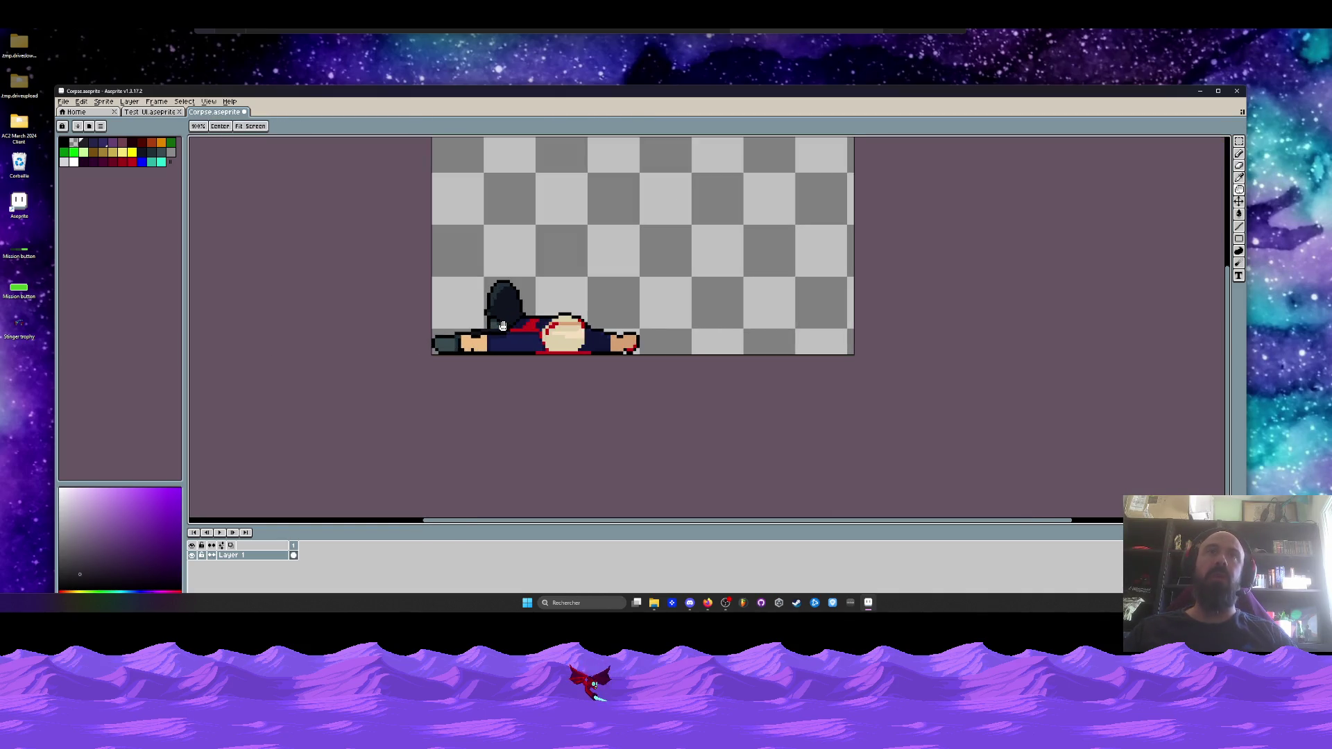
scroll(513, 340, up, 1)
click(588, 339)
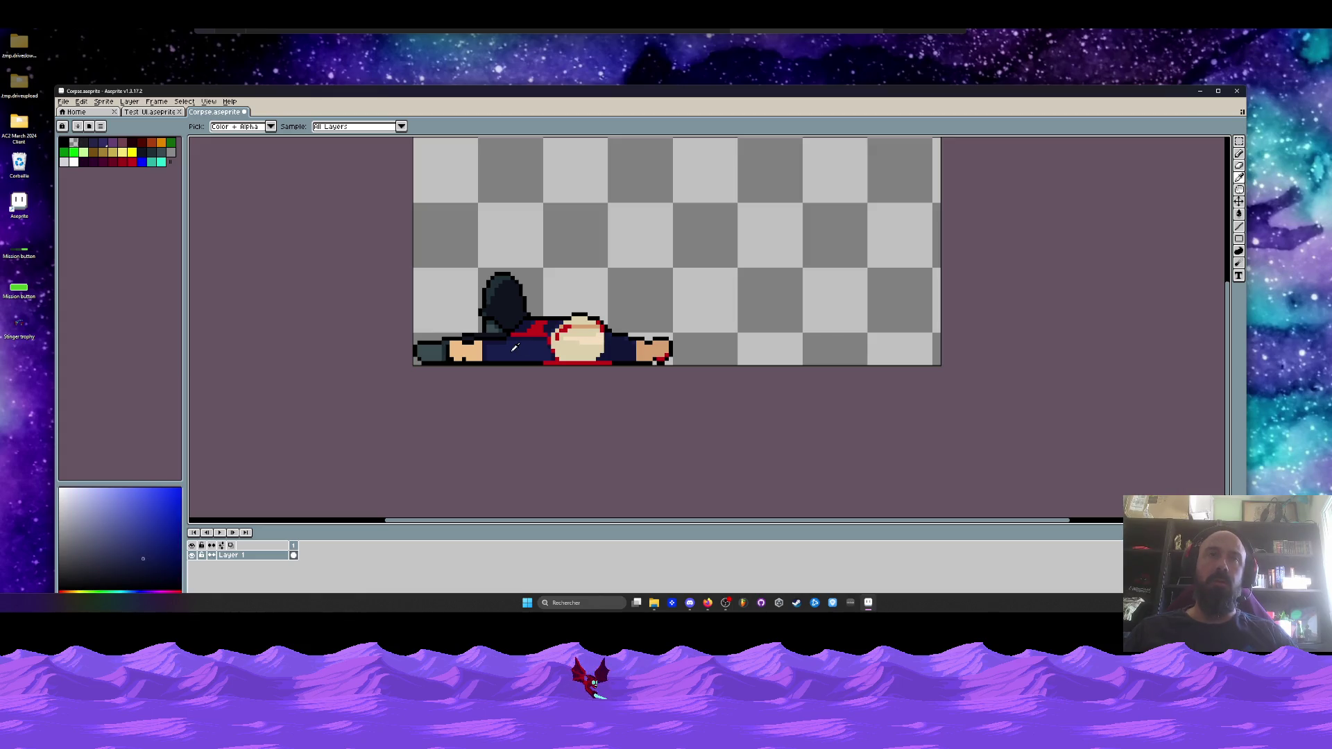
scroll(562, 338, up, 1)
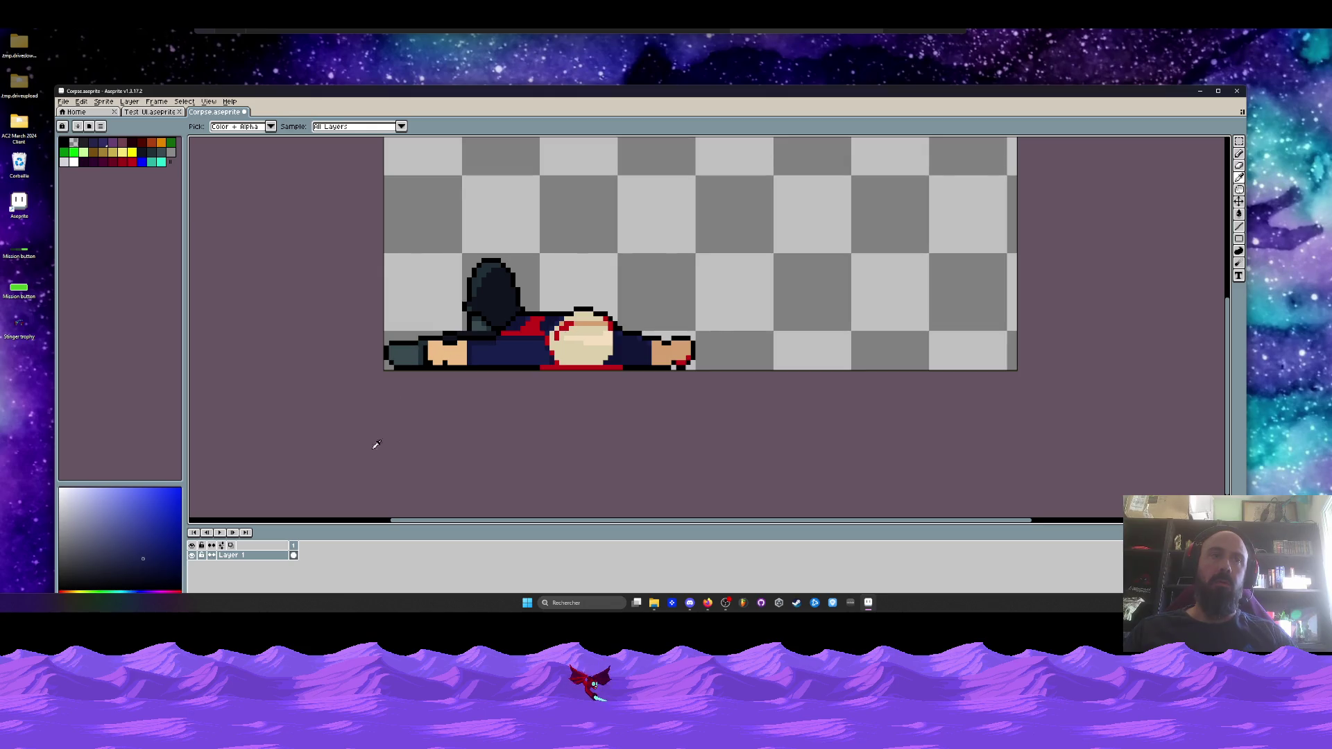
click(407, 349)
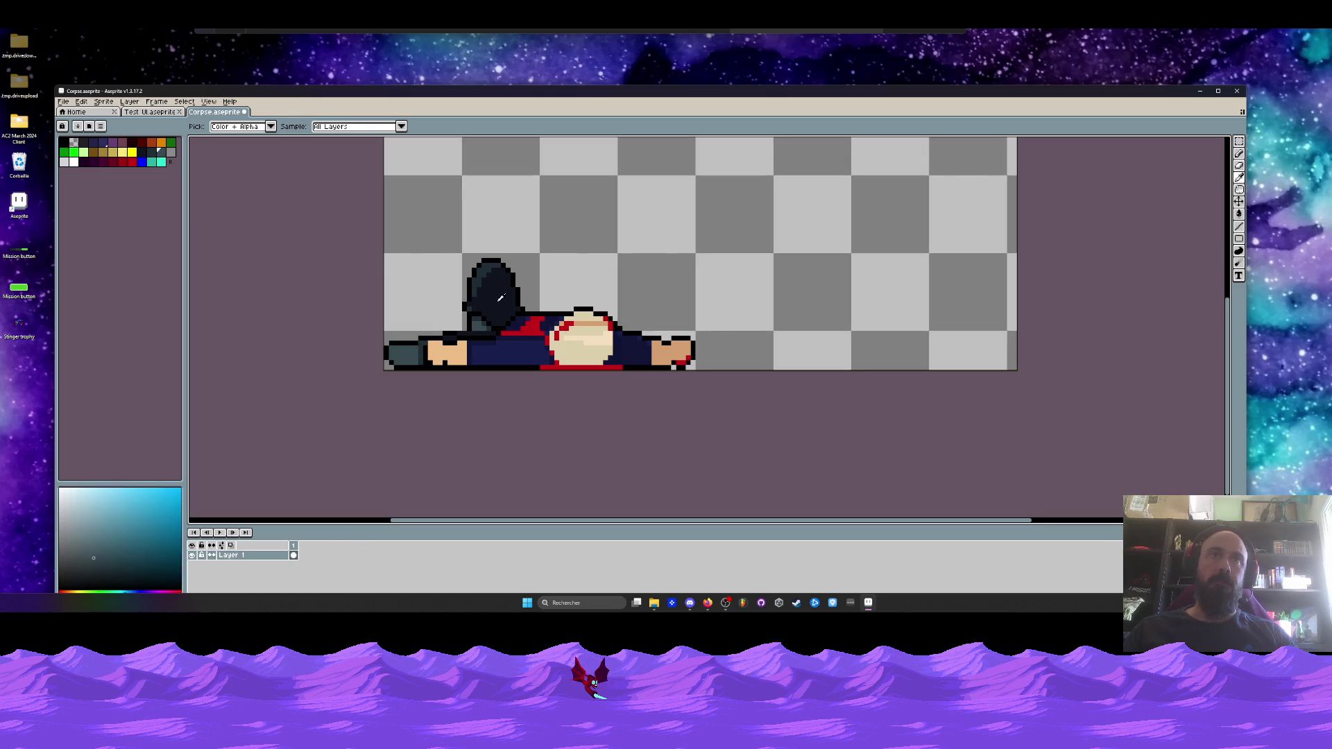
click(501, 296)
Zoom around the canvas, then move Aseprite aside to uncover the folder window
scroll(501, 297, down, 1)
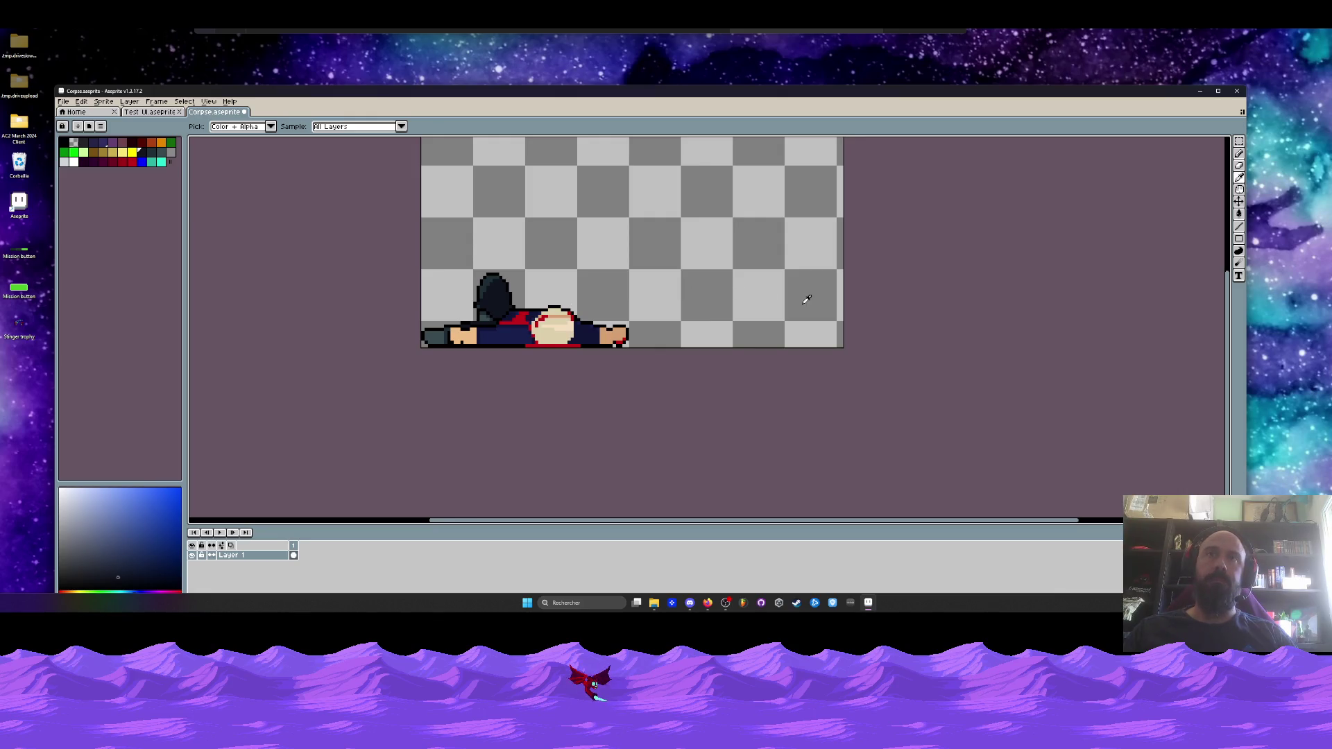
scroll(833, 263, up, 1)
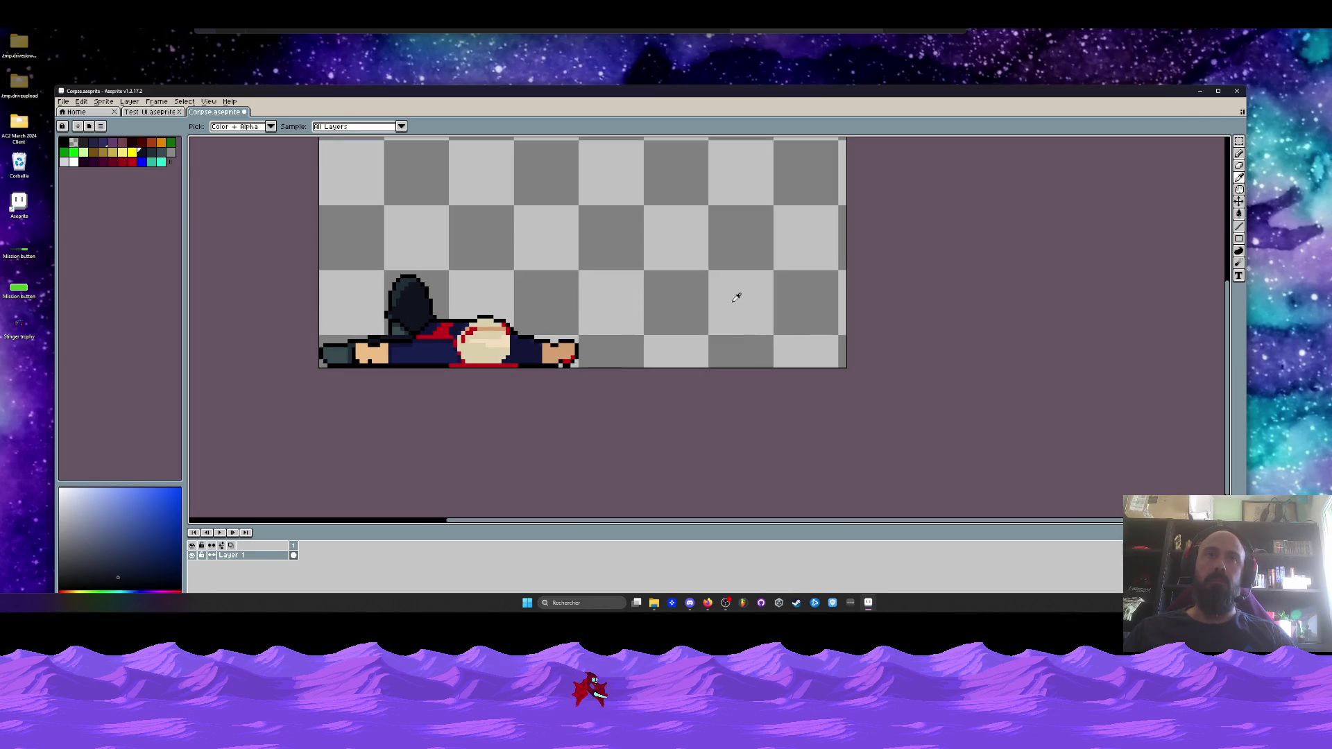
scroll(429, 304, down, 2)
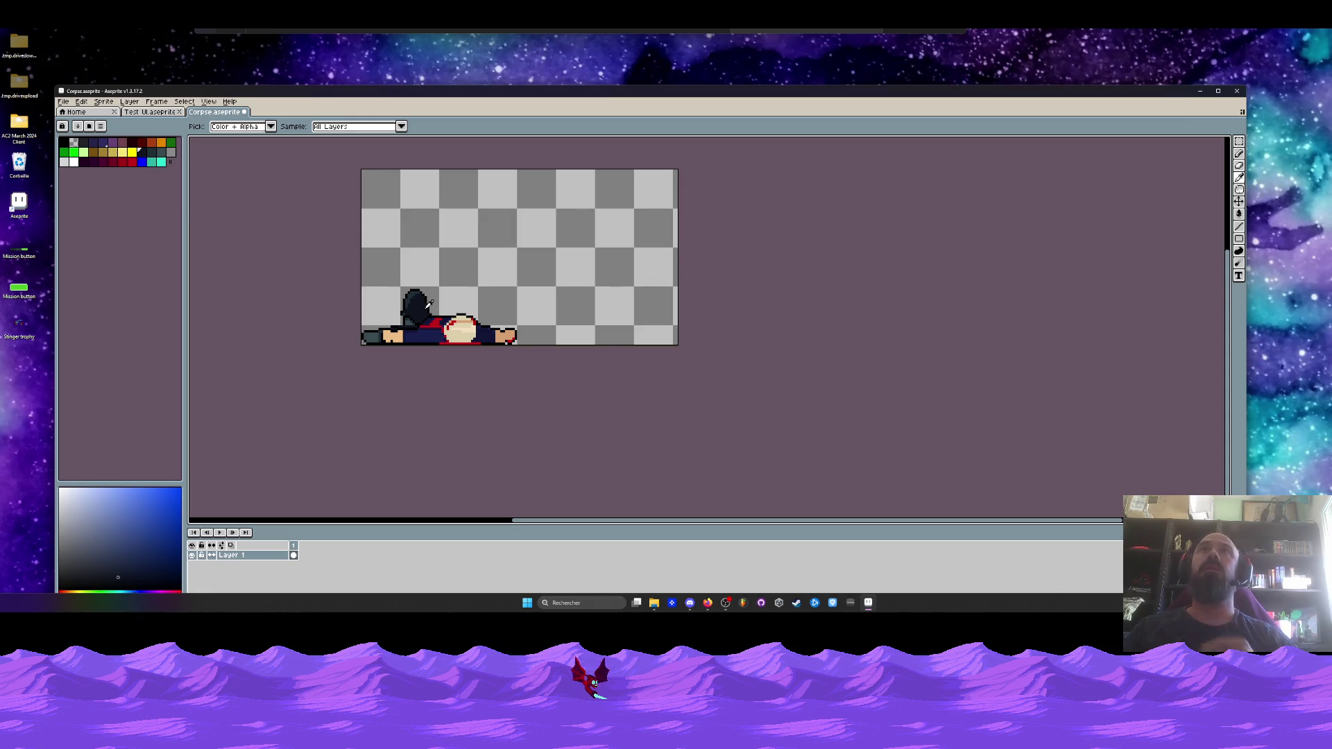
scroll(441, 303, up, 1)
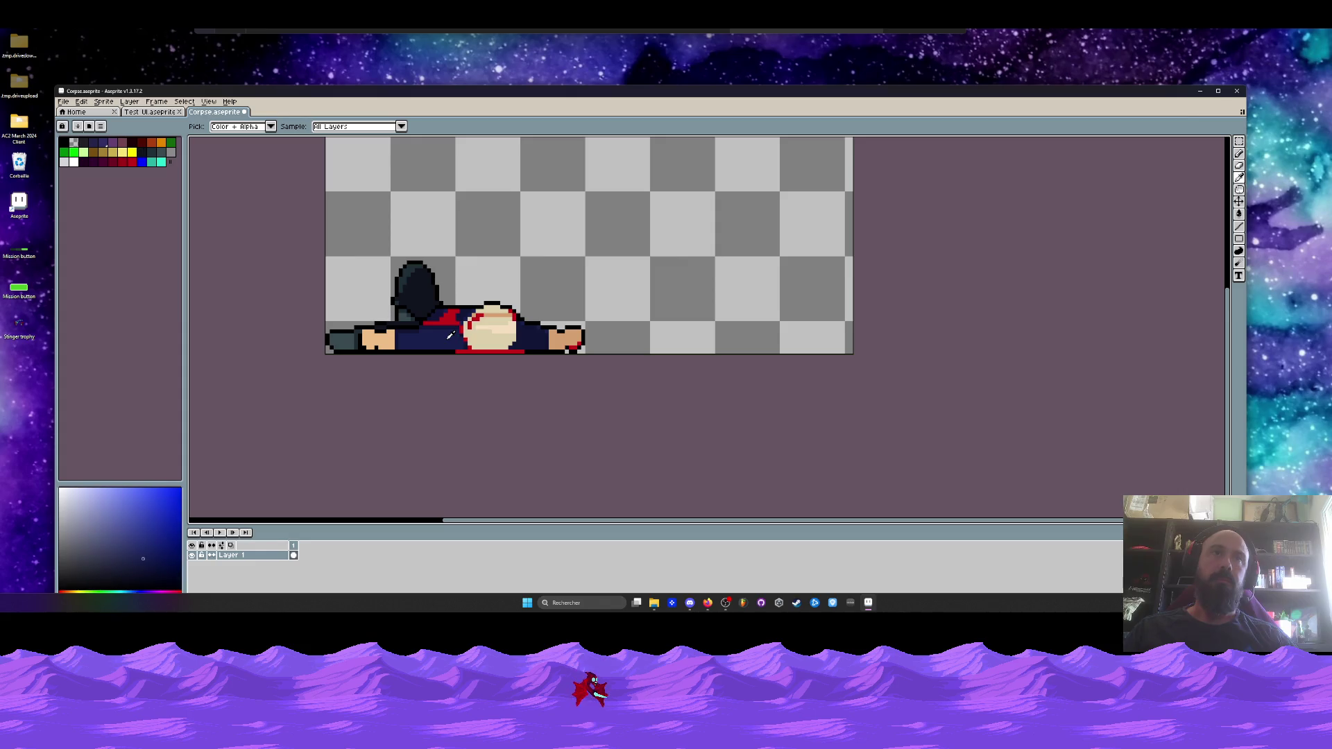
scroll(681, 309, right, 1)
scroll(756, 282, down, 1)
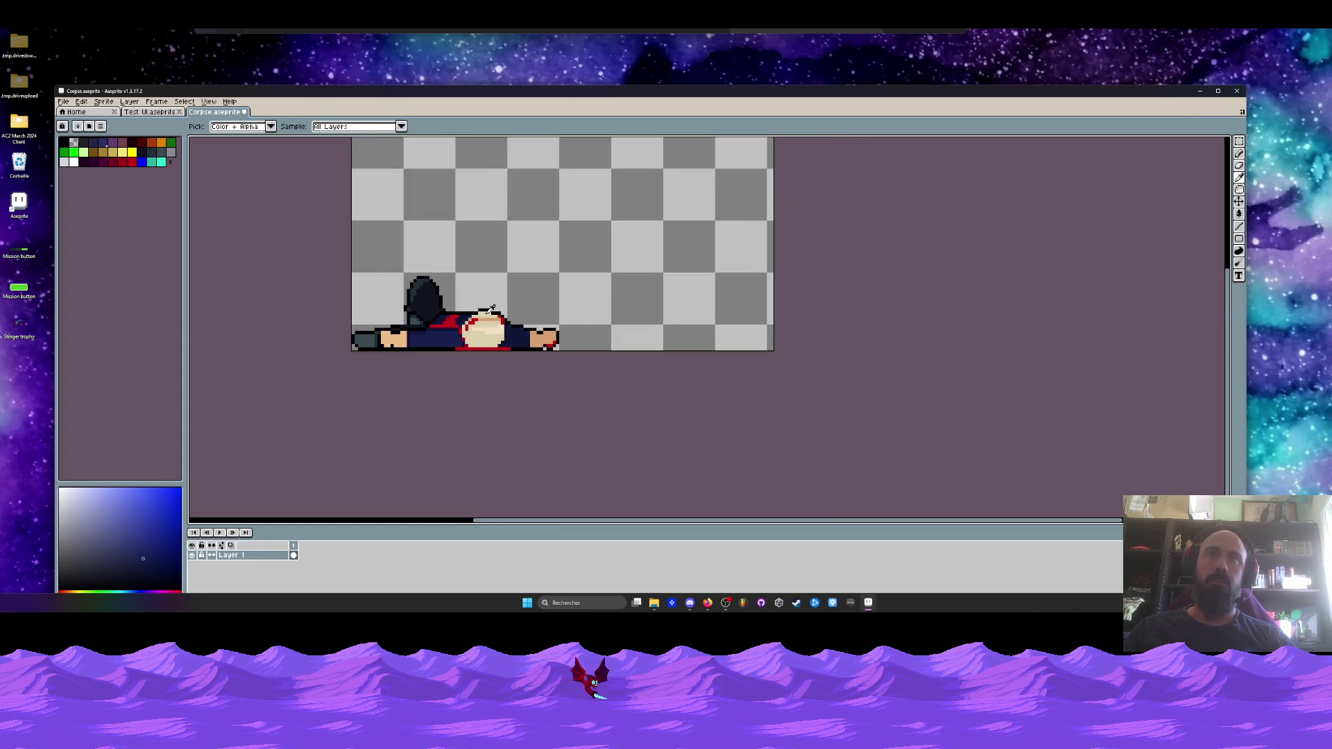
drag(1134, 108, 1099, 310)
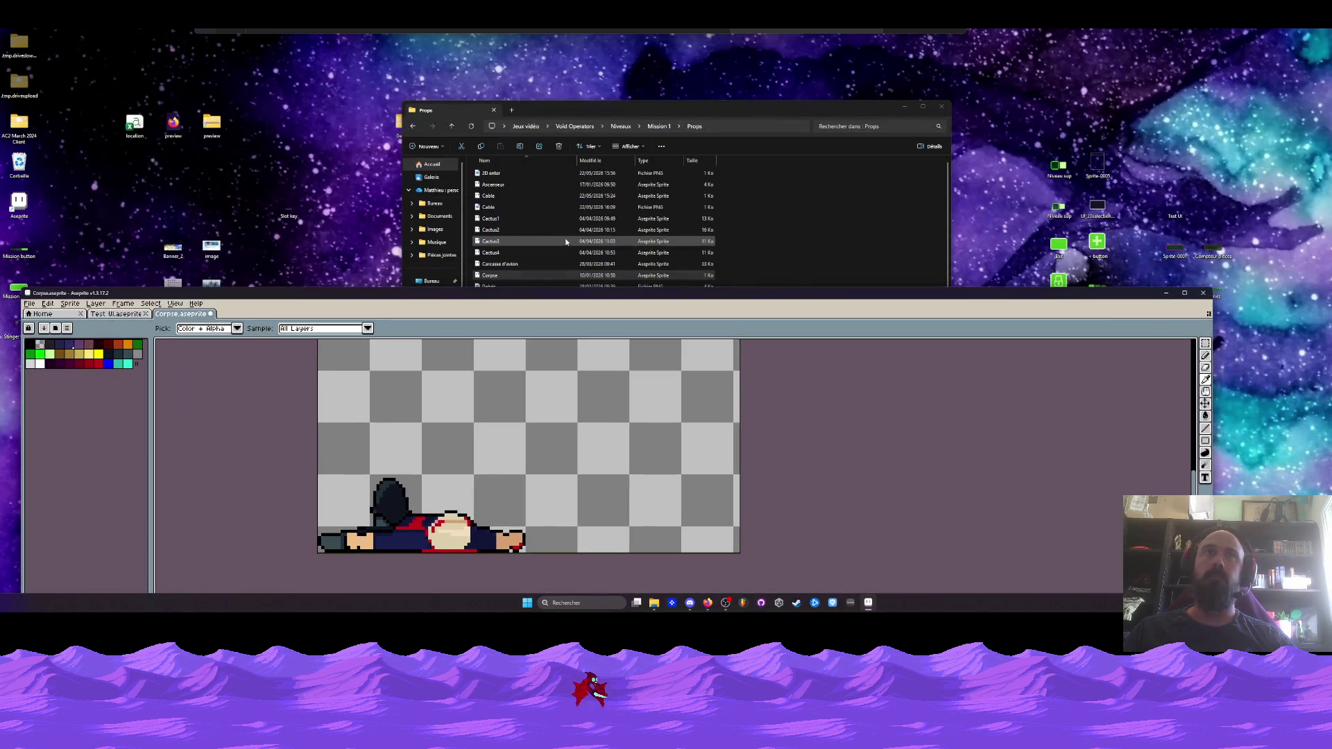
Go up to Version custom (abandonnée) and look into Chapter1's Sprites folder
click(414, 128)
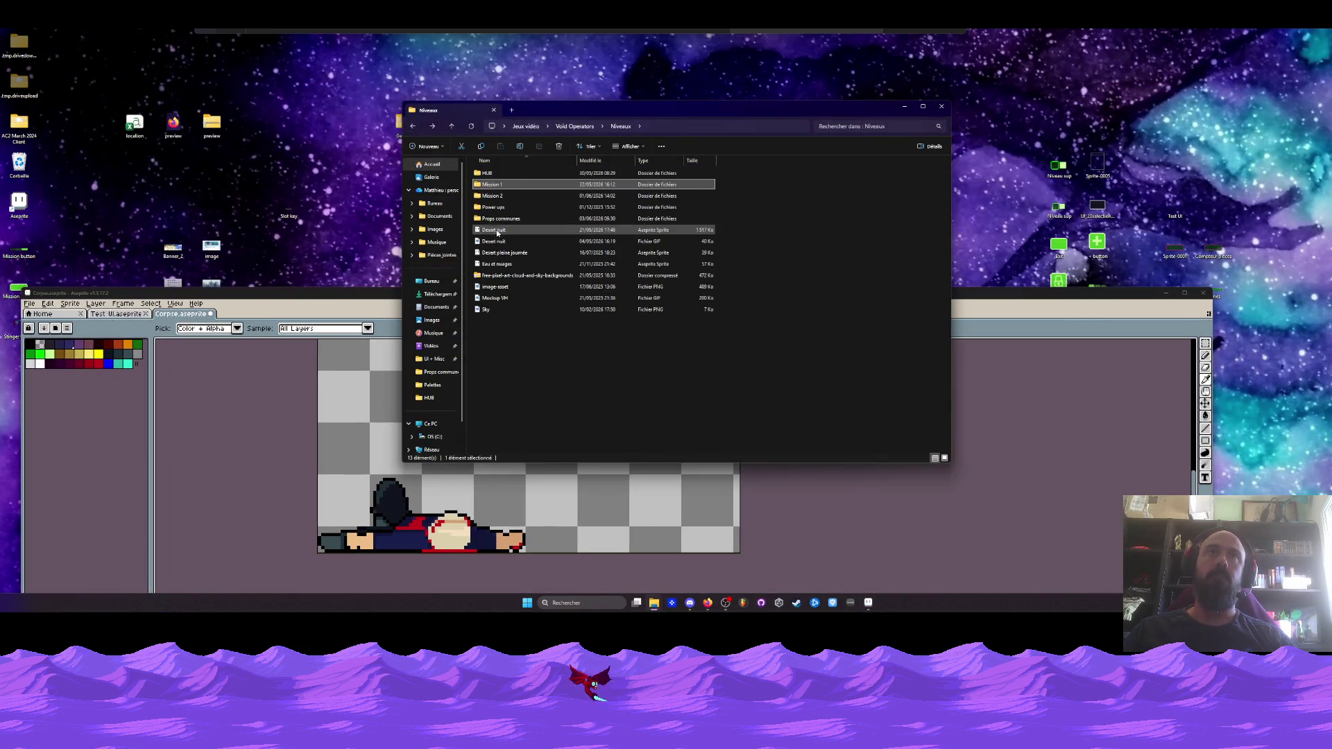
click(414, 128)
click(414, 127)
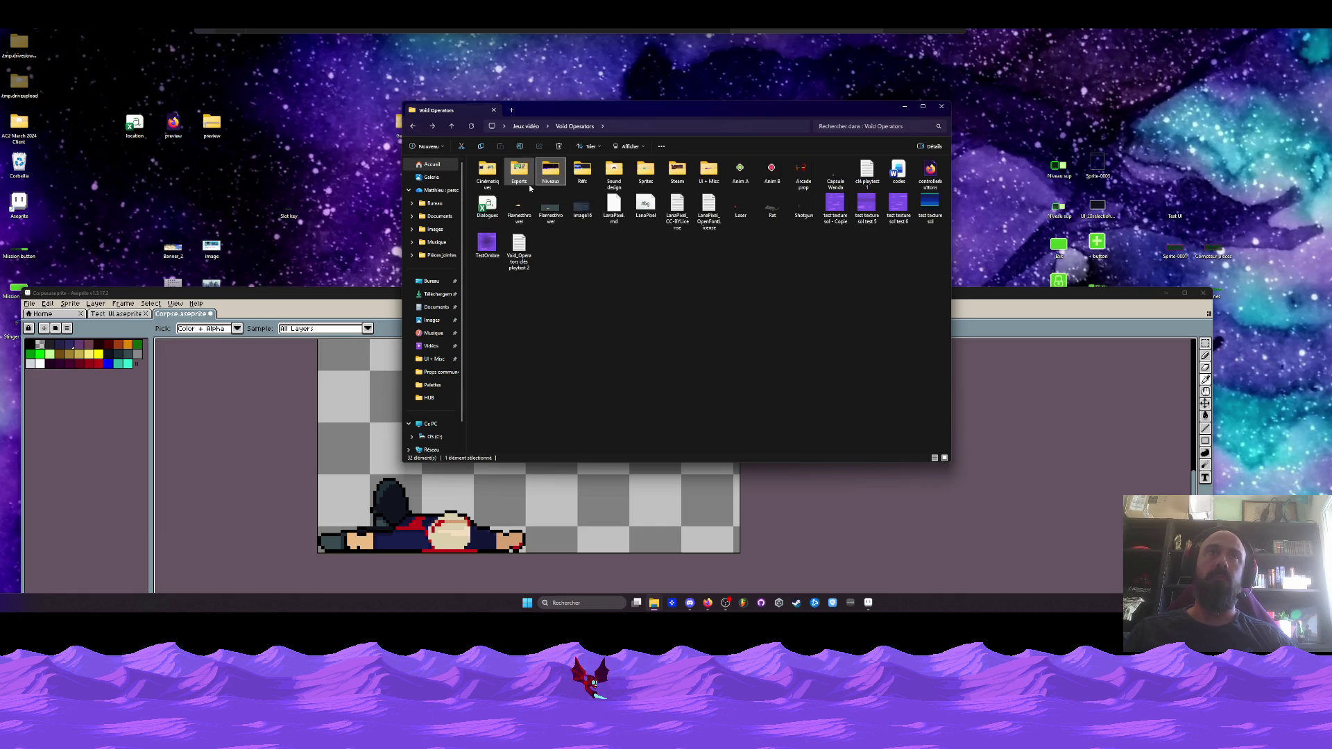
click(413, 128)
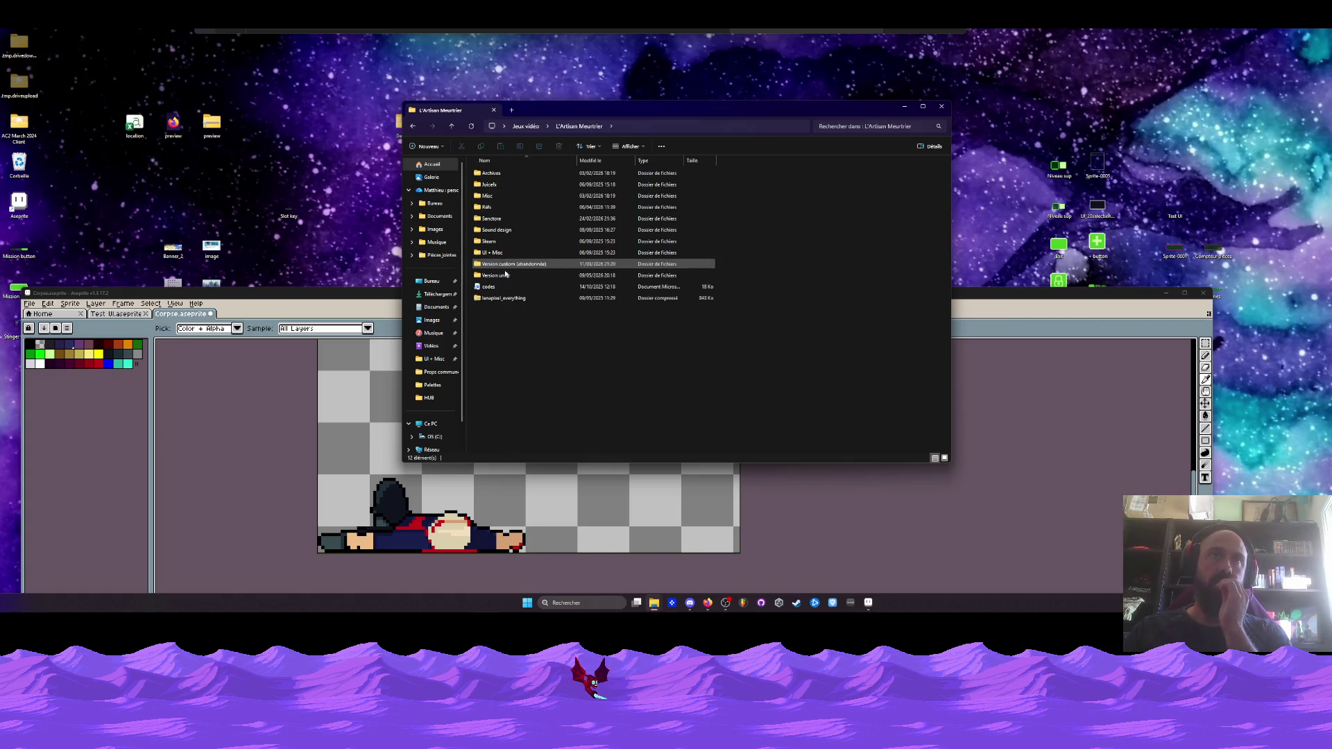
double_click(506, 264)
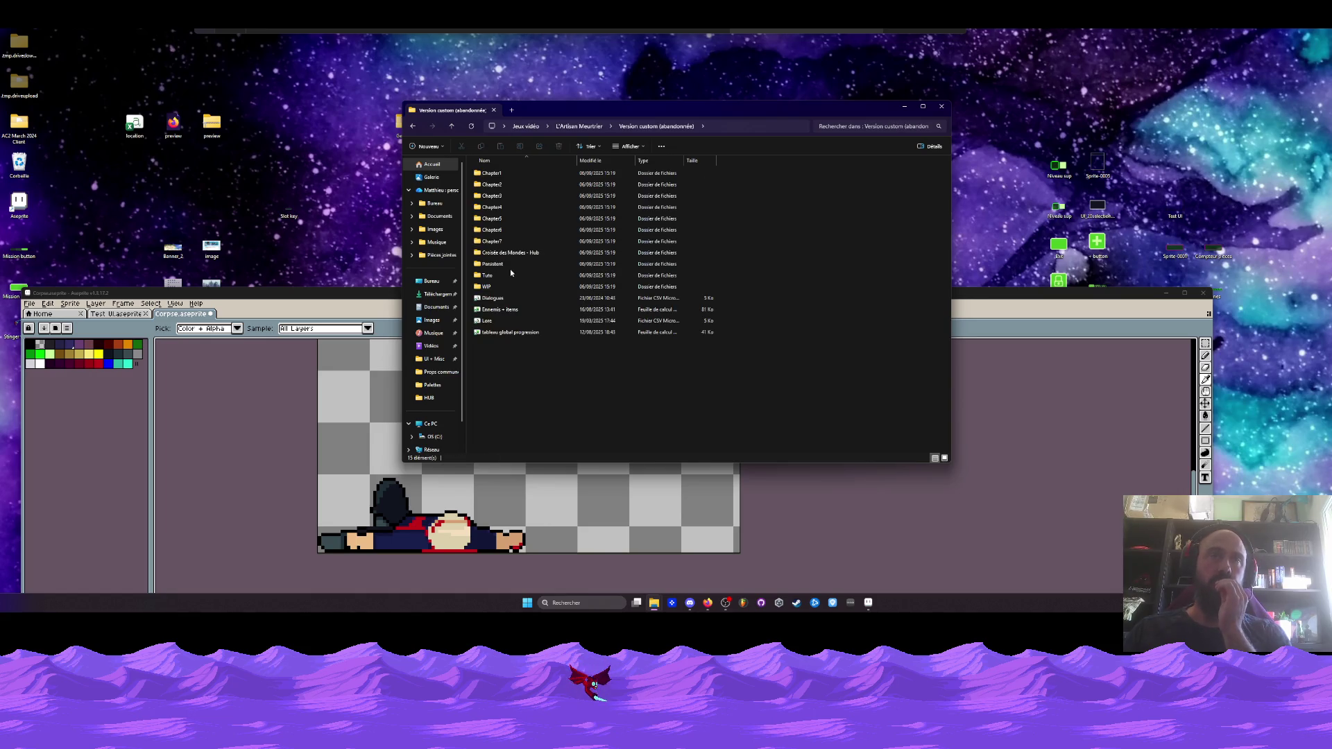
click(496, 176)
double_click(496, 173)
double_click(509, 207)
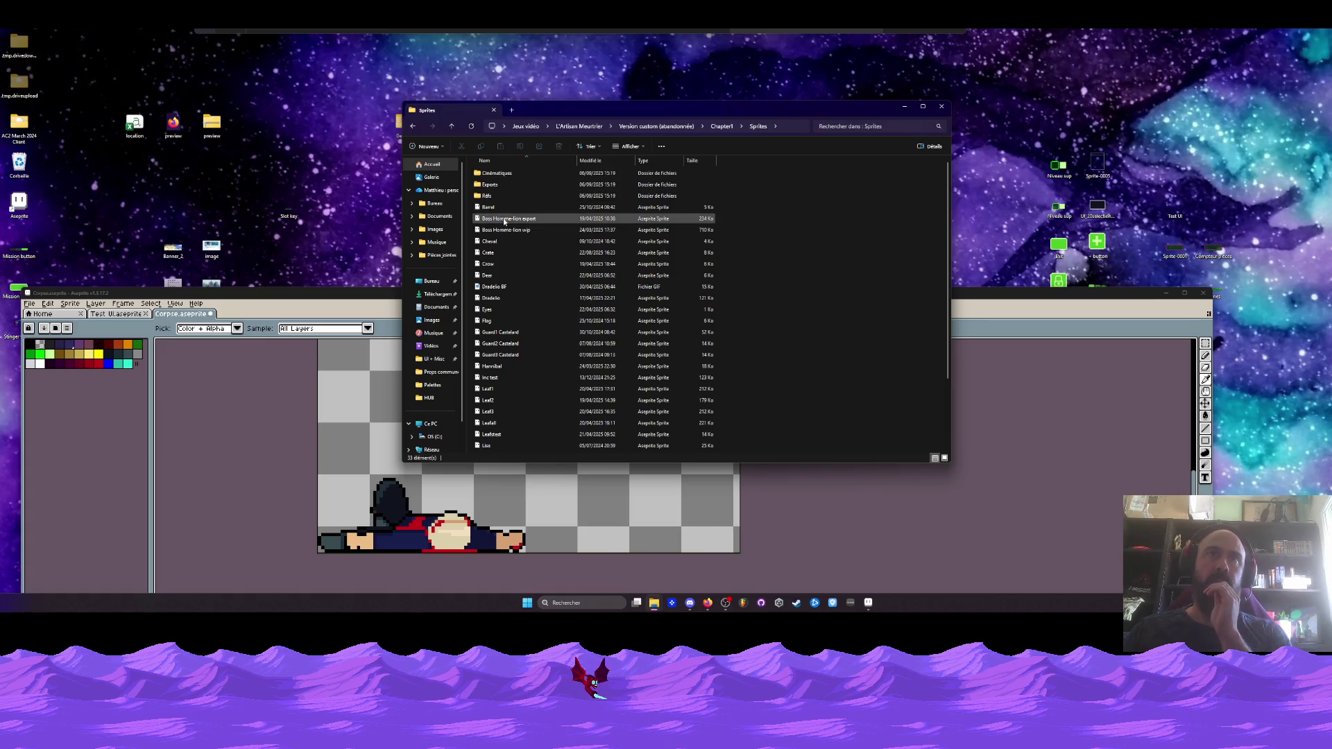
scroll(504, 291, down, 1)
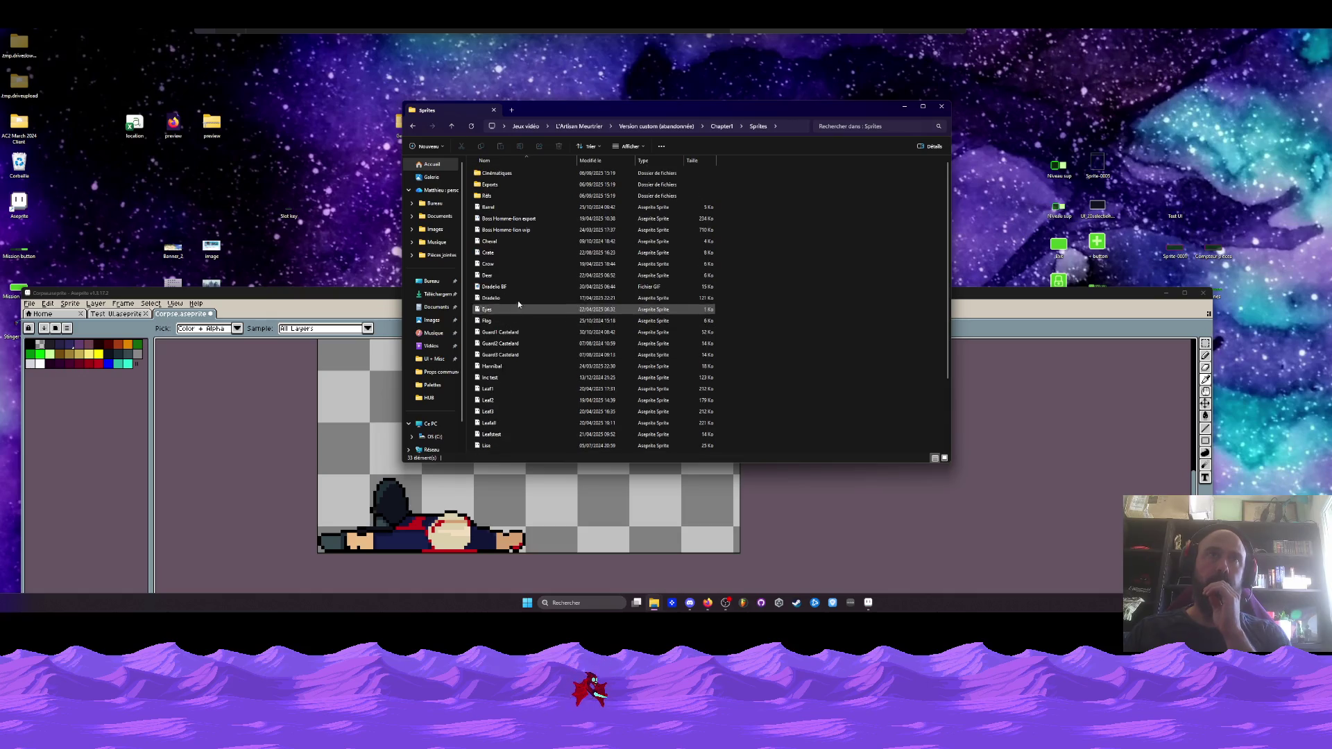
click(415, 128)
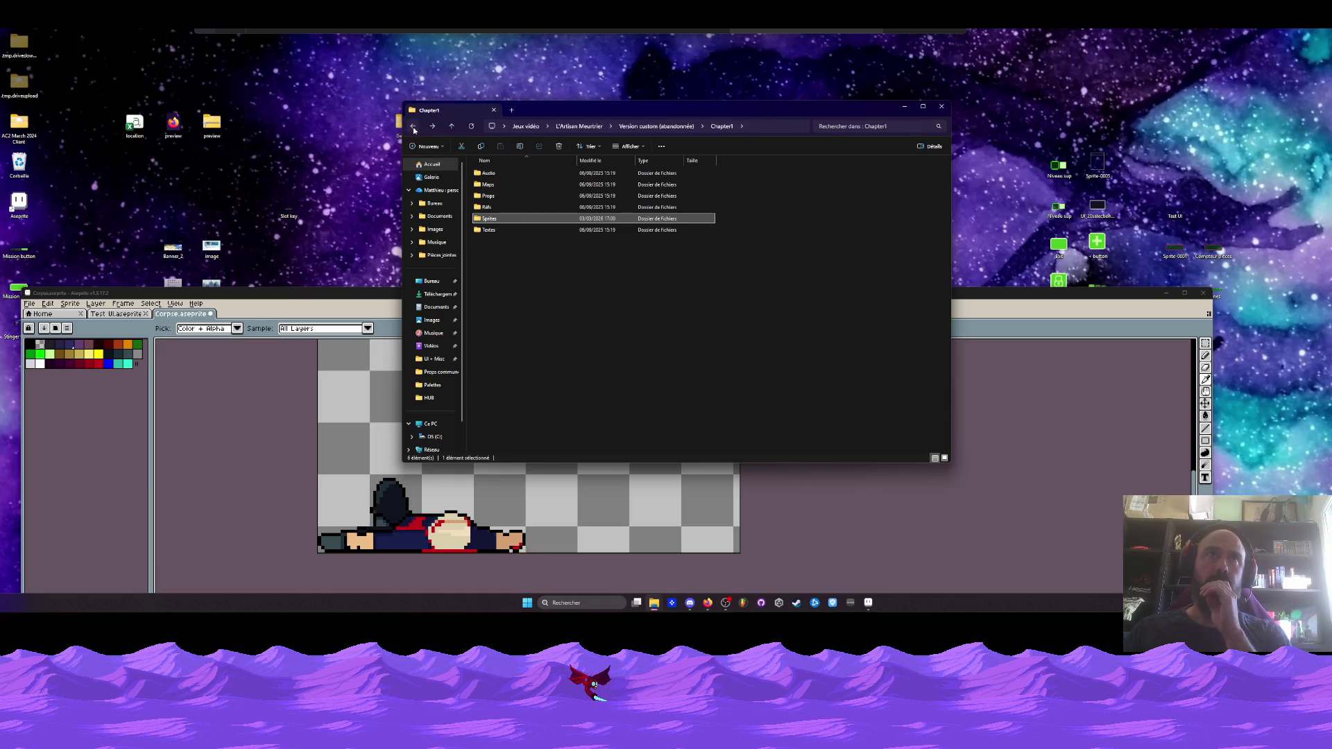
click(414, 127)
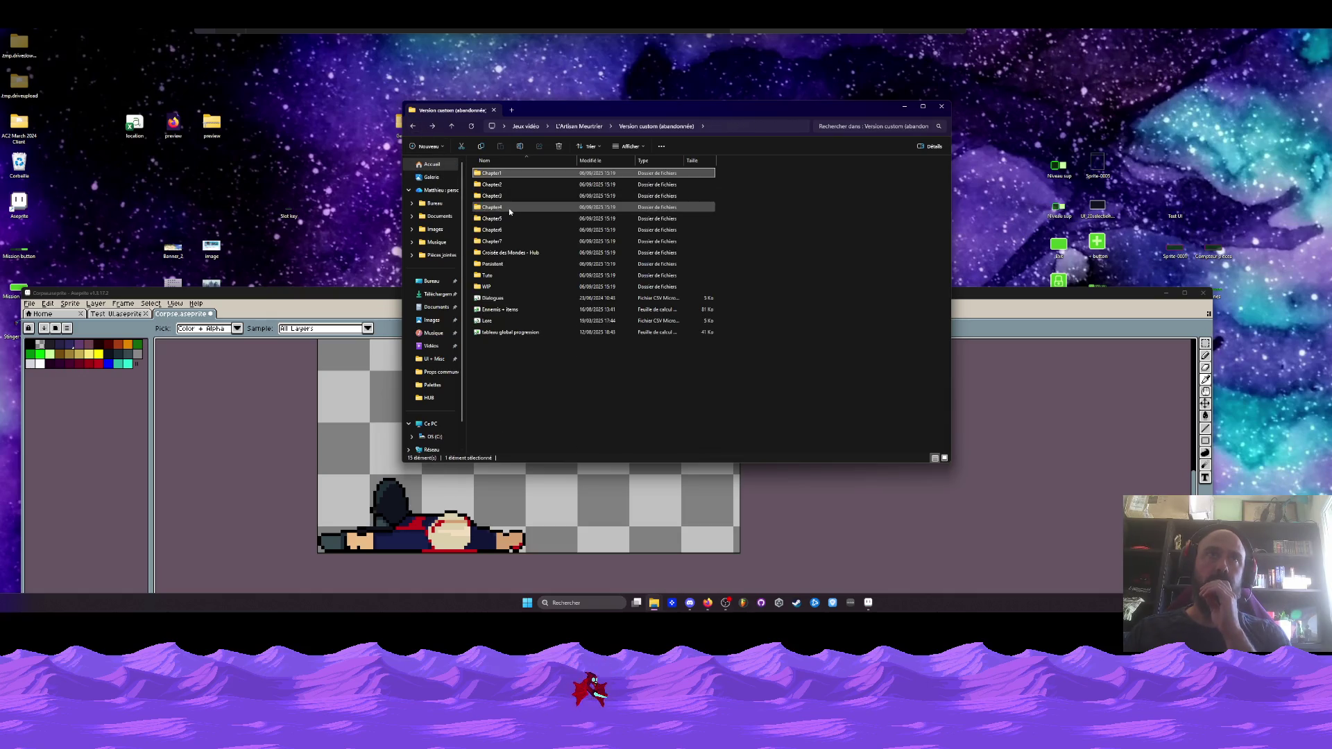
Open the Agent extract sprite from WIP › Personnages › Corporation
double_click(487, 286)
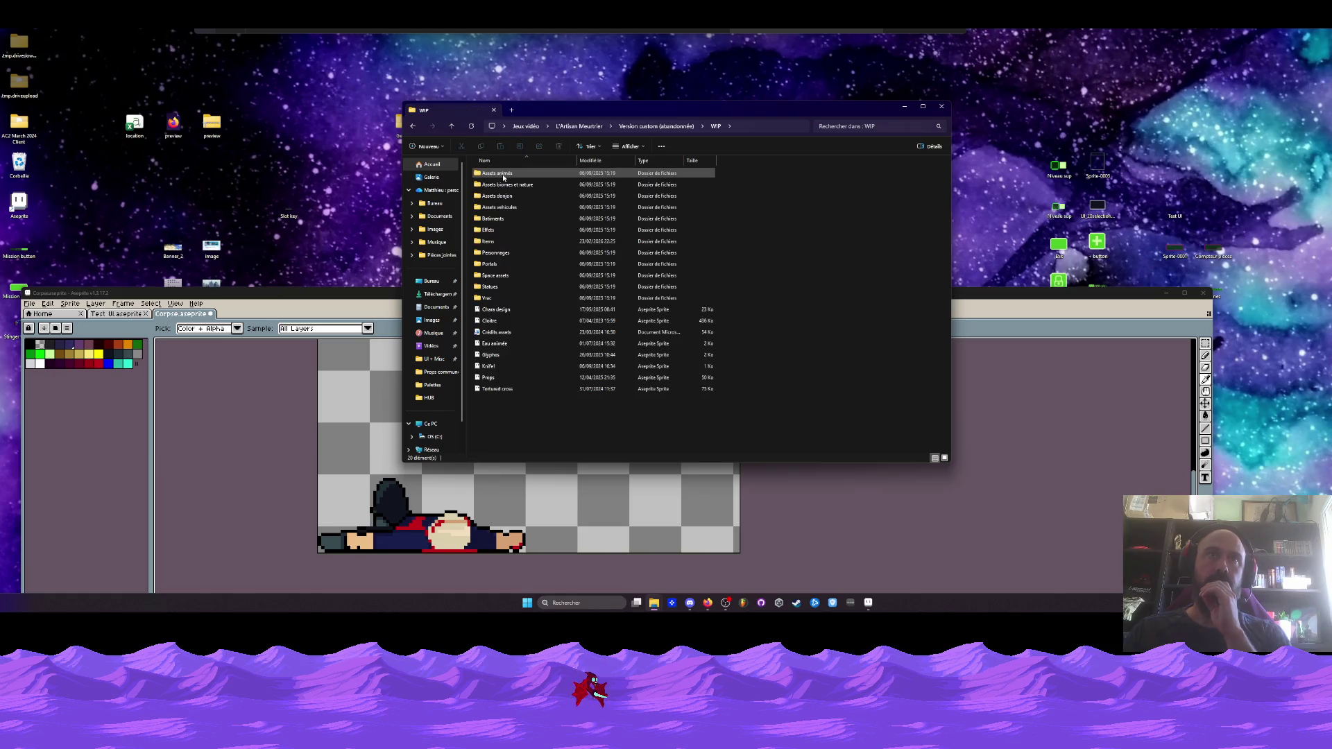
double_click(495, 252)
double_click(501, 186)
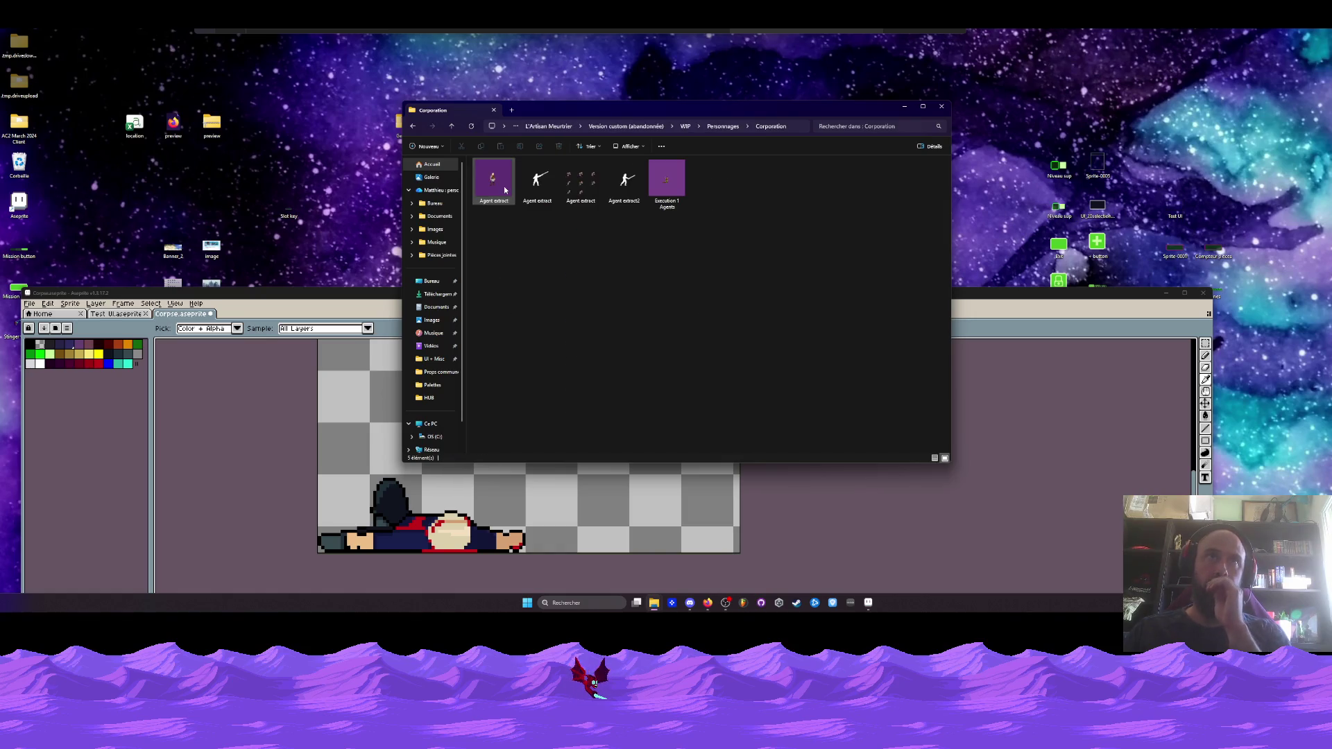
double_click(501, 189)
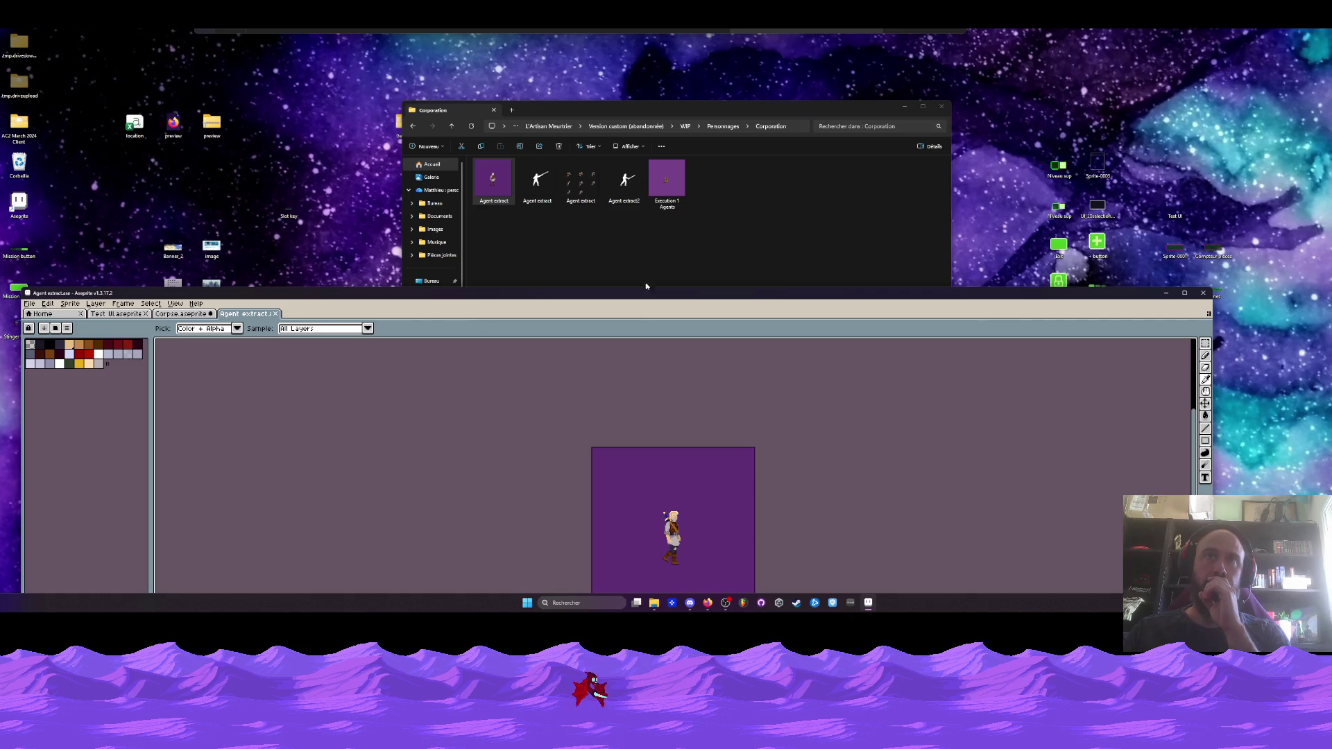
Open the Execution 1 Agents sprite and maximize Aseprite
double_click(667, 203)
drag(659, 293, 646, 160)
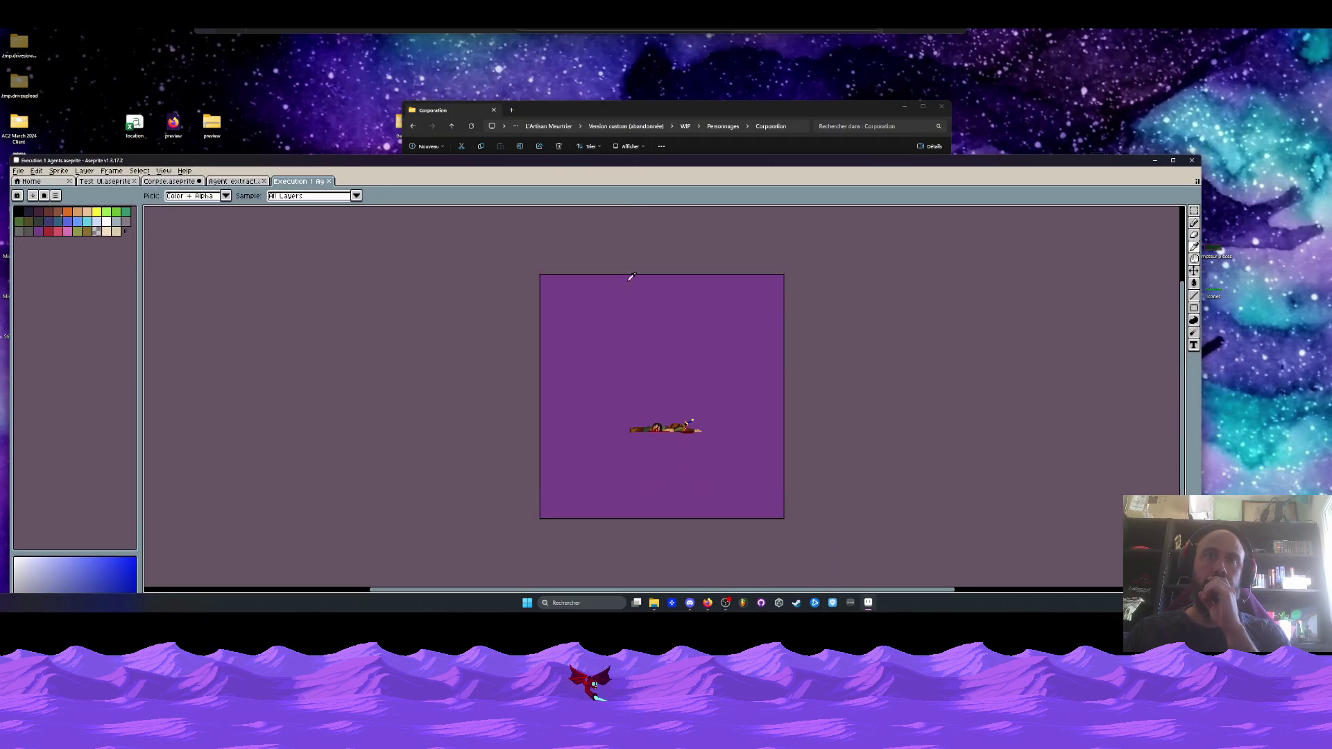
scroll(641, 442, down, 1)
key(super+Up)
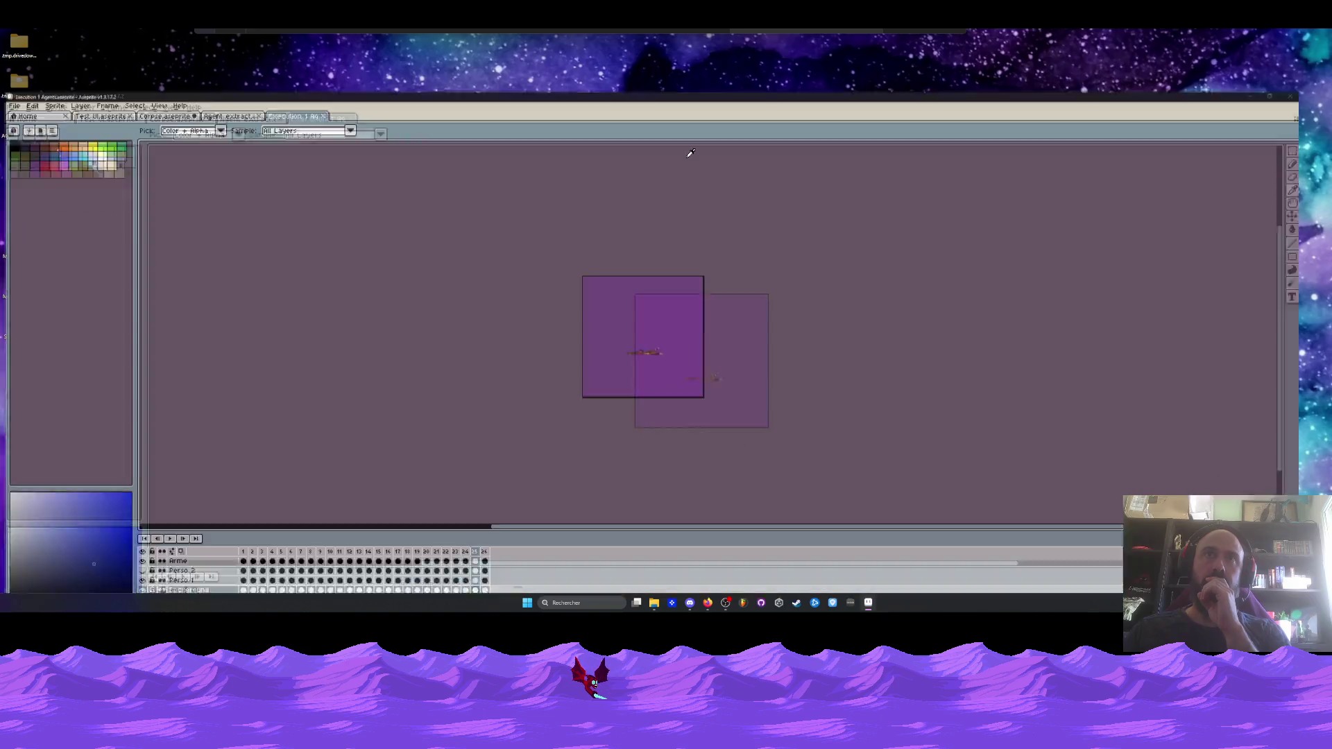
Step through the first animation frames and select frames 1 to 3
mouse_move(244, 491)
mouse_down()
mouse_move(310, 491)
mouse_move(257, 491)
mouse_up()
scroll(597, 268, up, 4)
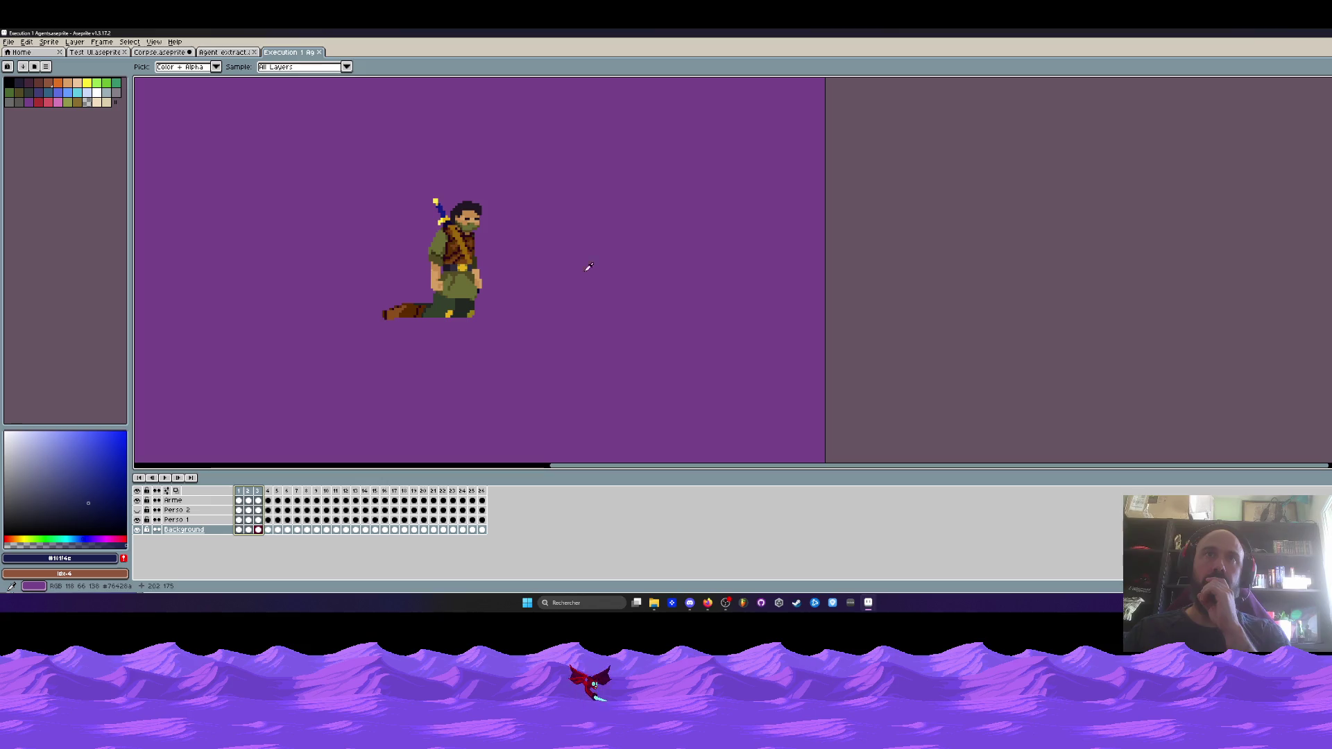
click(241, 491)
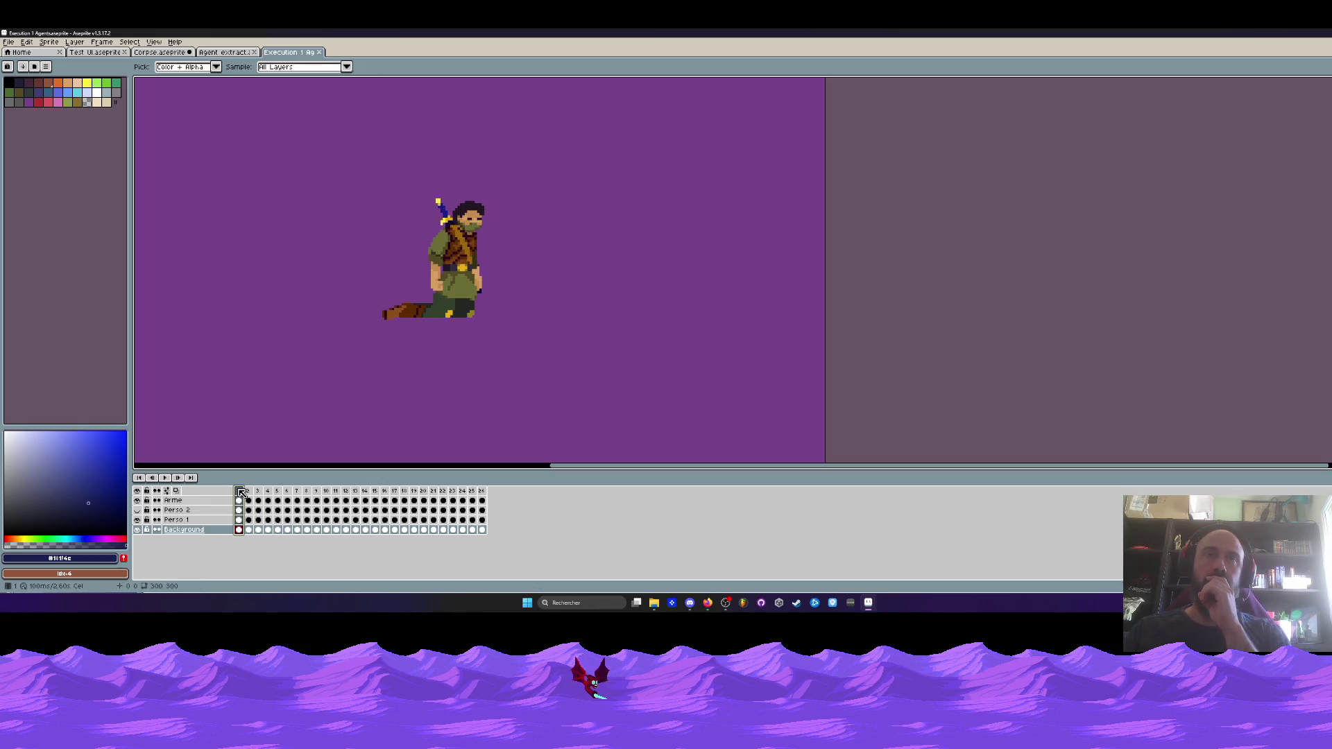
click(247, 491)
click(241, 491)
drag(247, 491, 261, 491)
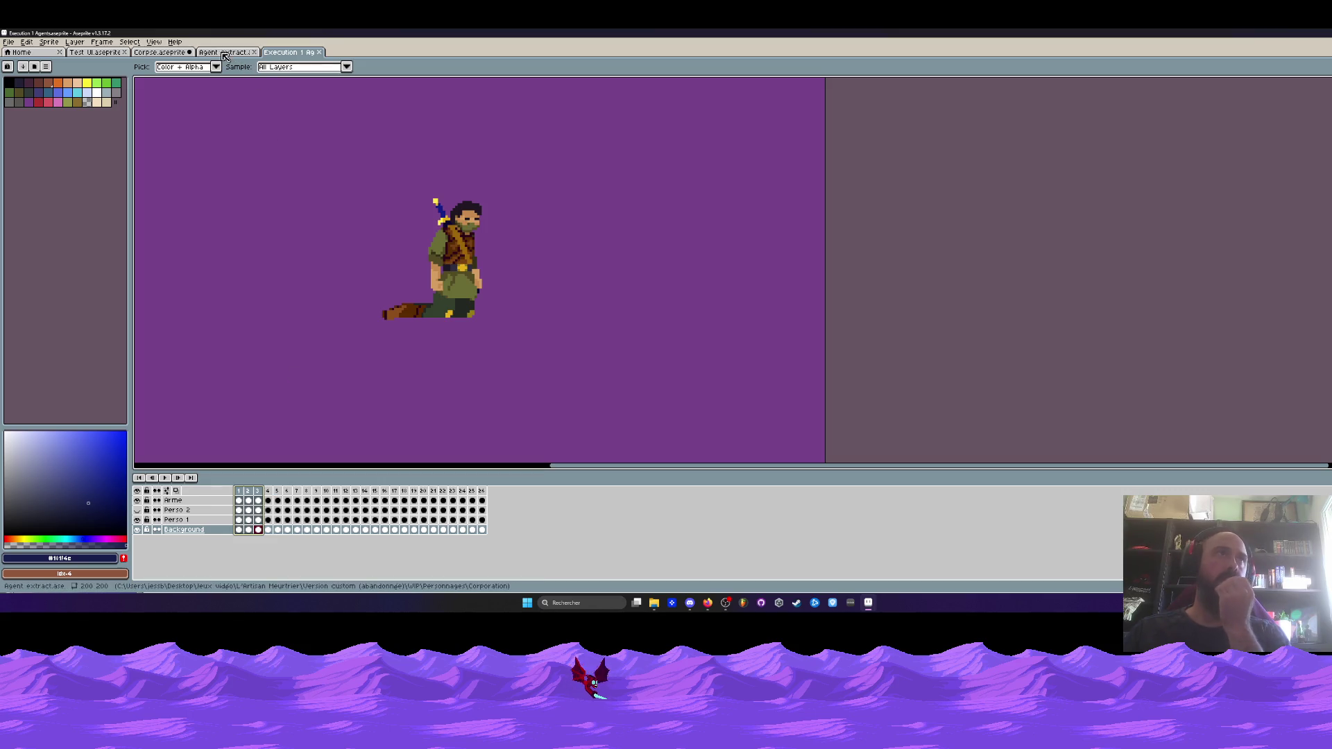
Minimize Aseprite and go back up to the WIP folder in Explorer
click(1253, 32)
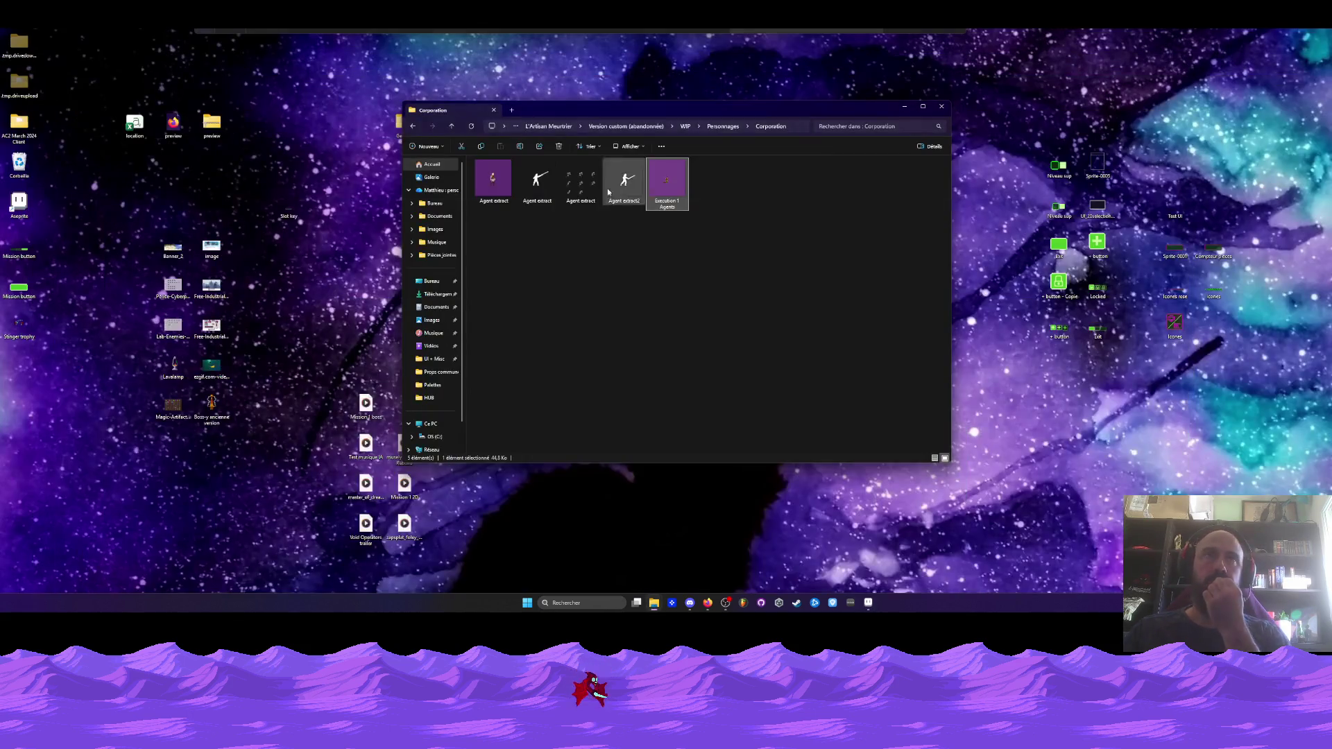
click(414, 125)
click(413, 125)
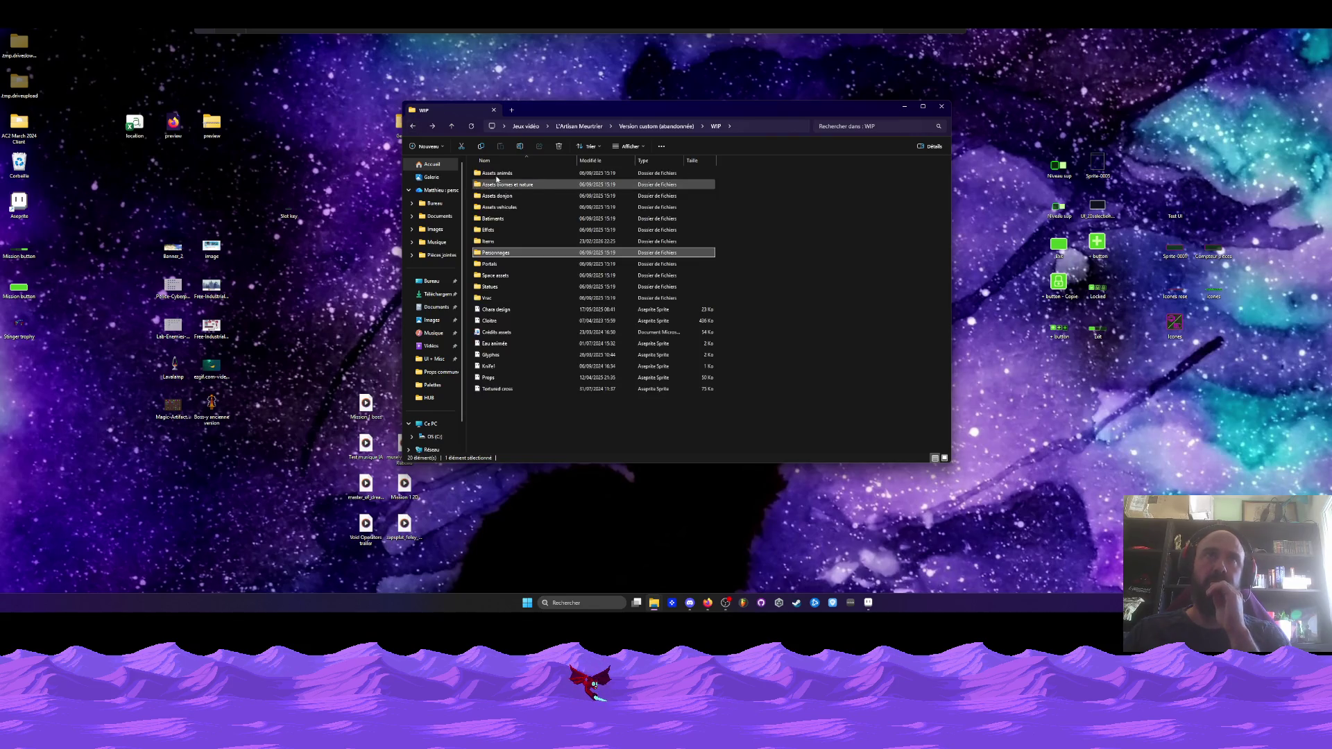
mouse_move(503, 175)
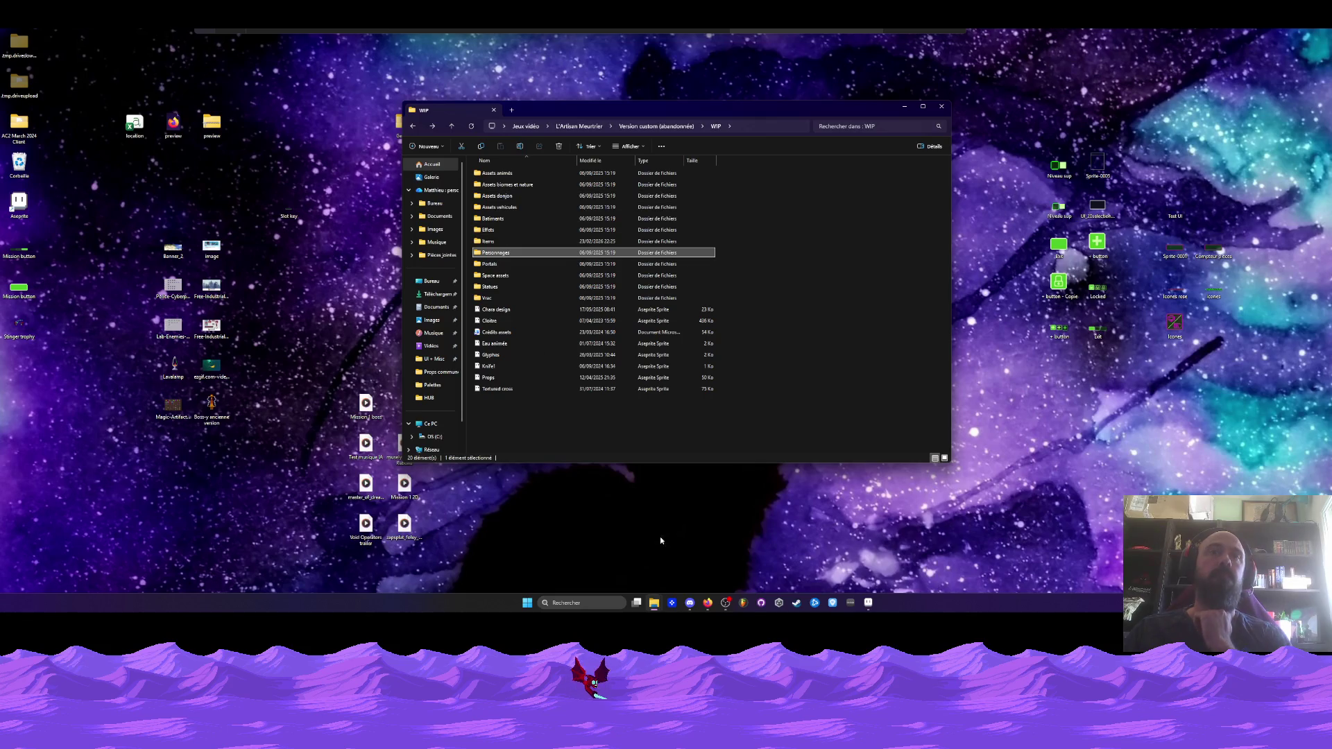
Return to Aseprite, compare the two sprite tabs, and close Agent extract
click(867, 603)
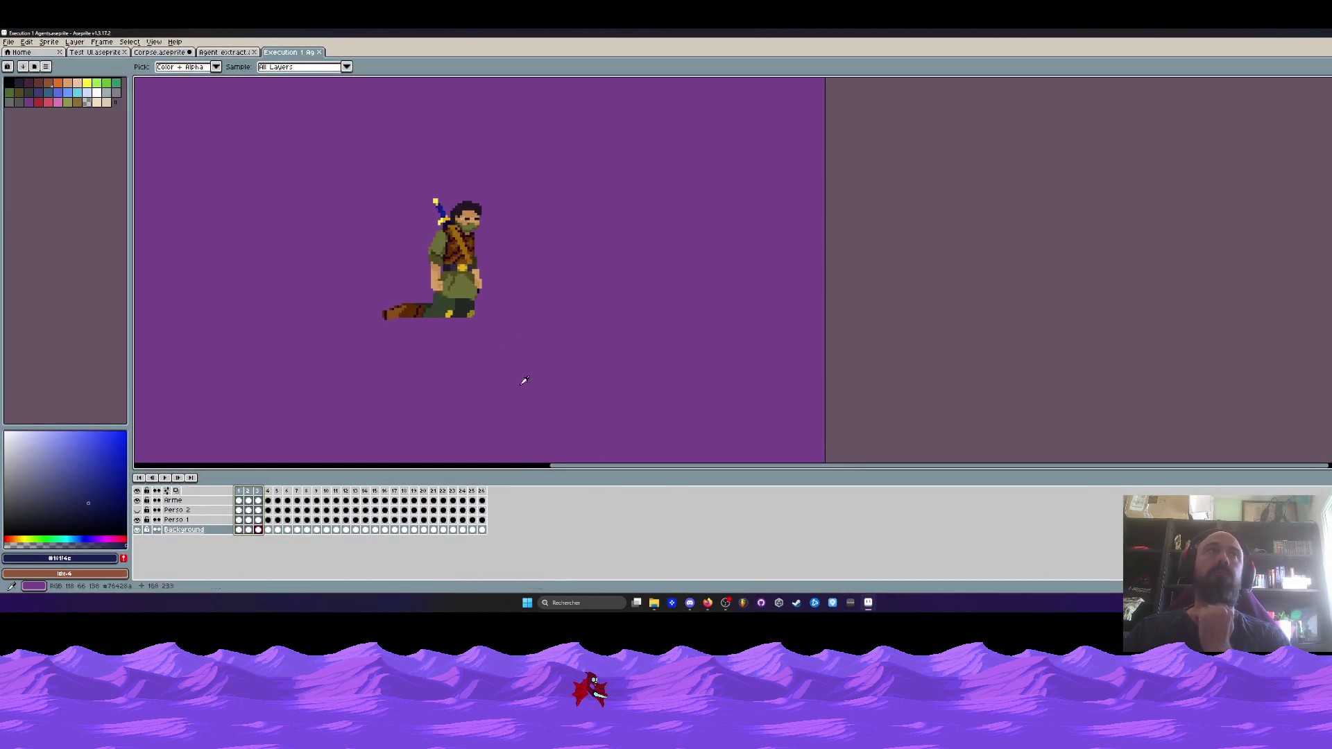
click(222, 53)
click(284, 53)
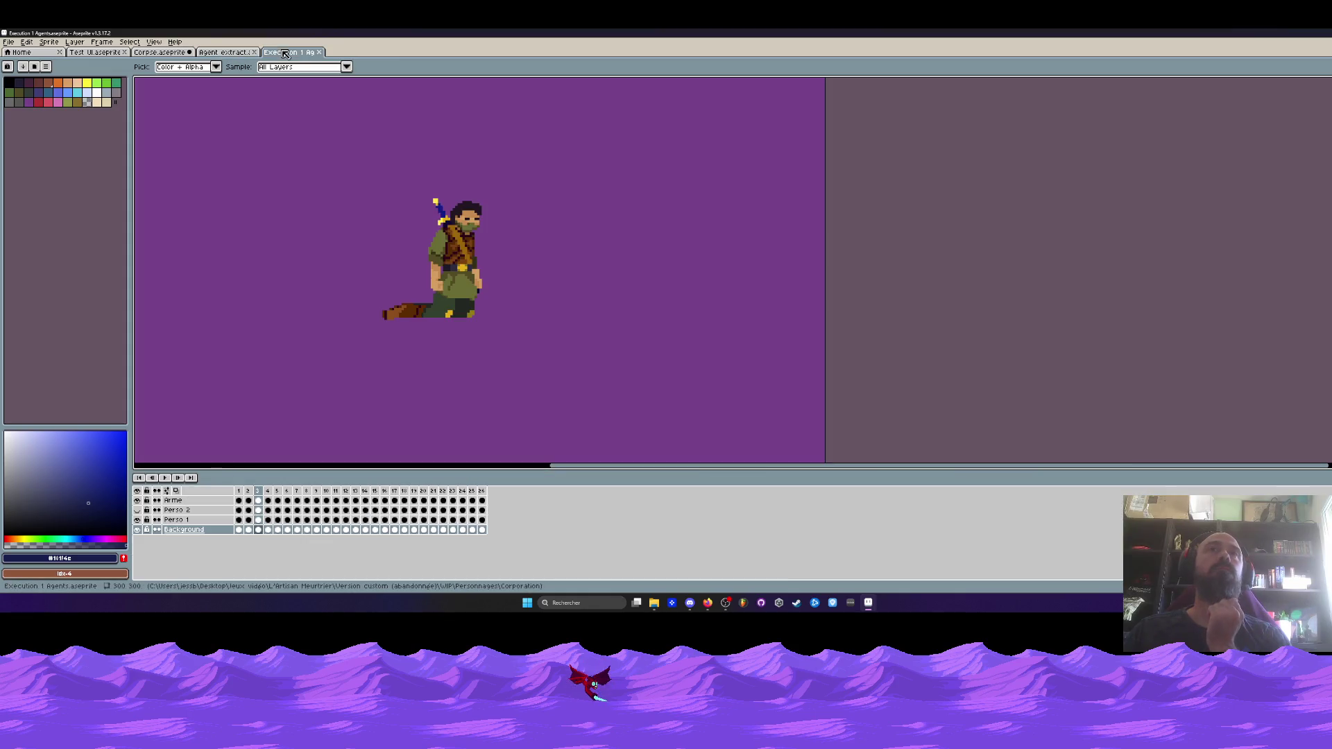
click(253, 52)
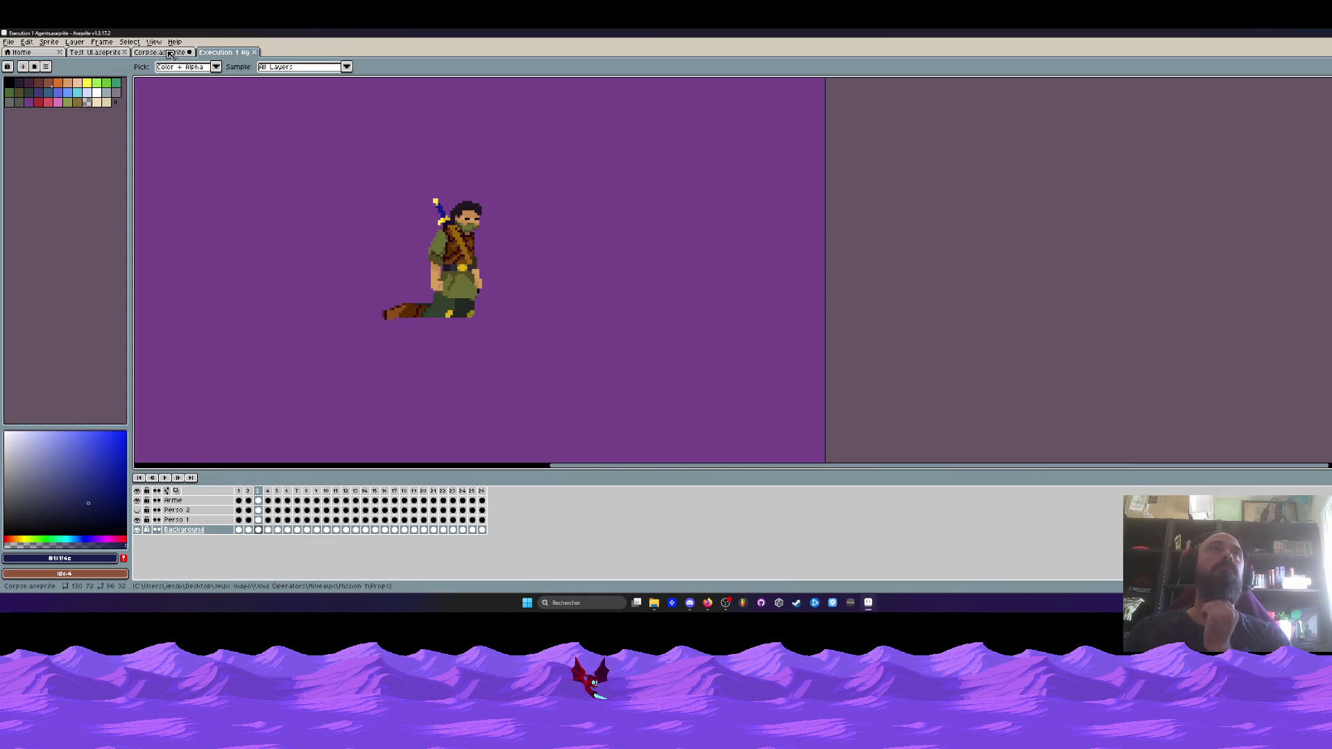
Close Execution 1 Agents, minimize Aseprite, and go back to Version custom (abandonnée)
click(254, 53)
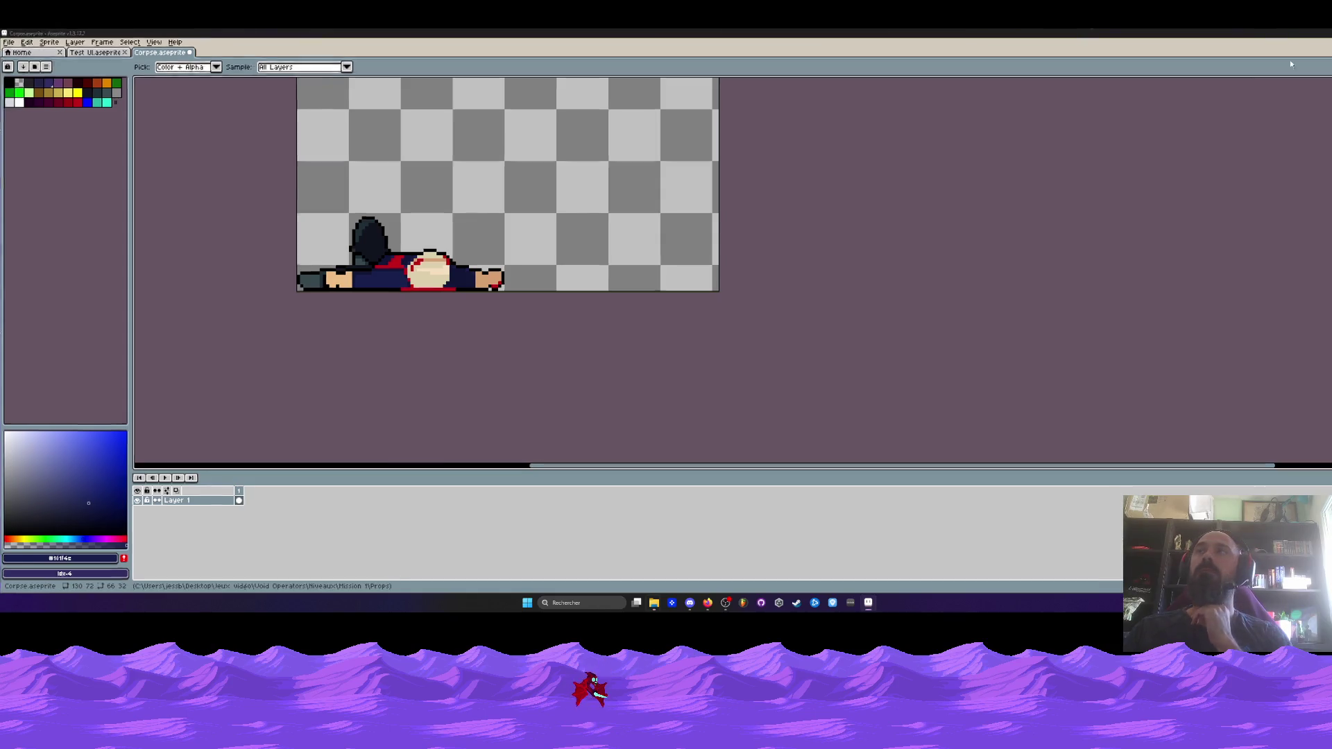
key(super+Down)
click(413, 127)
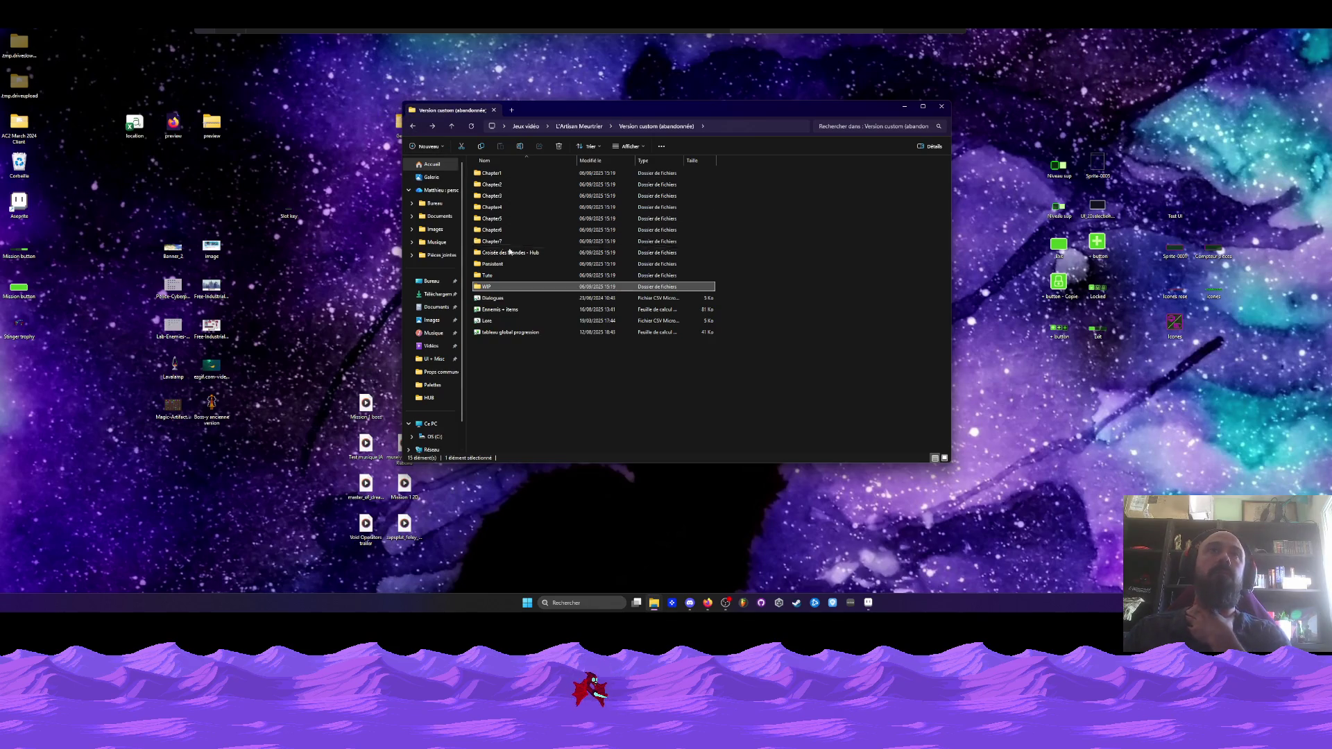
Check Chapter1's Sprites › Cinématiques folder, then return to Version custom
click(503, 252)
click(506, 264)
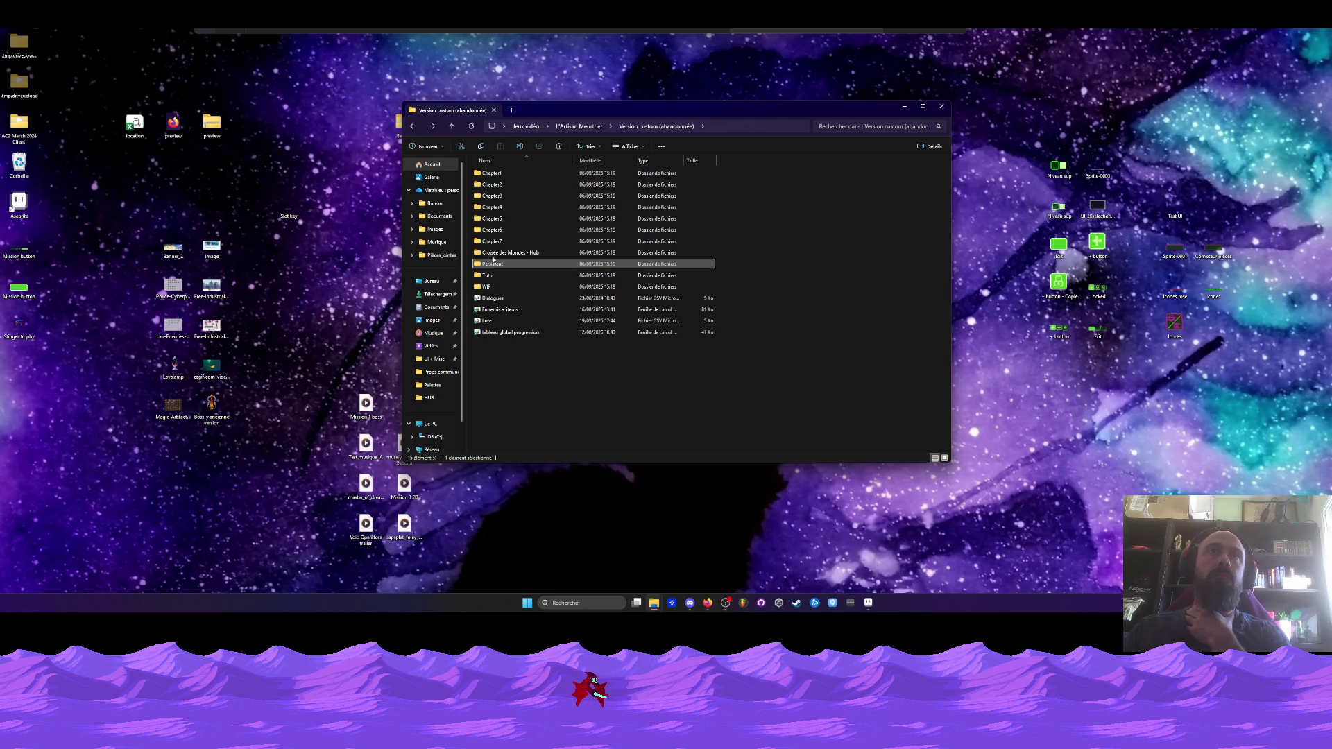
double_click(496, 177)
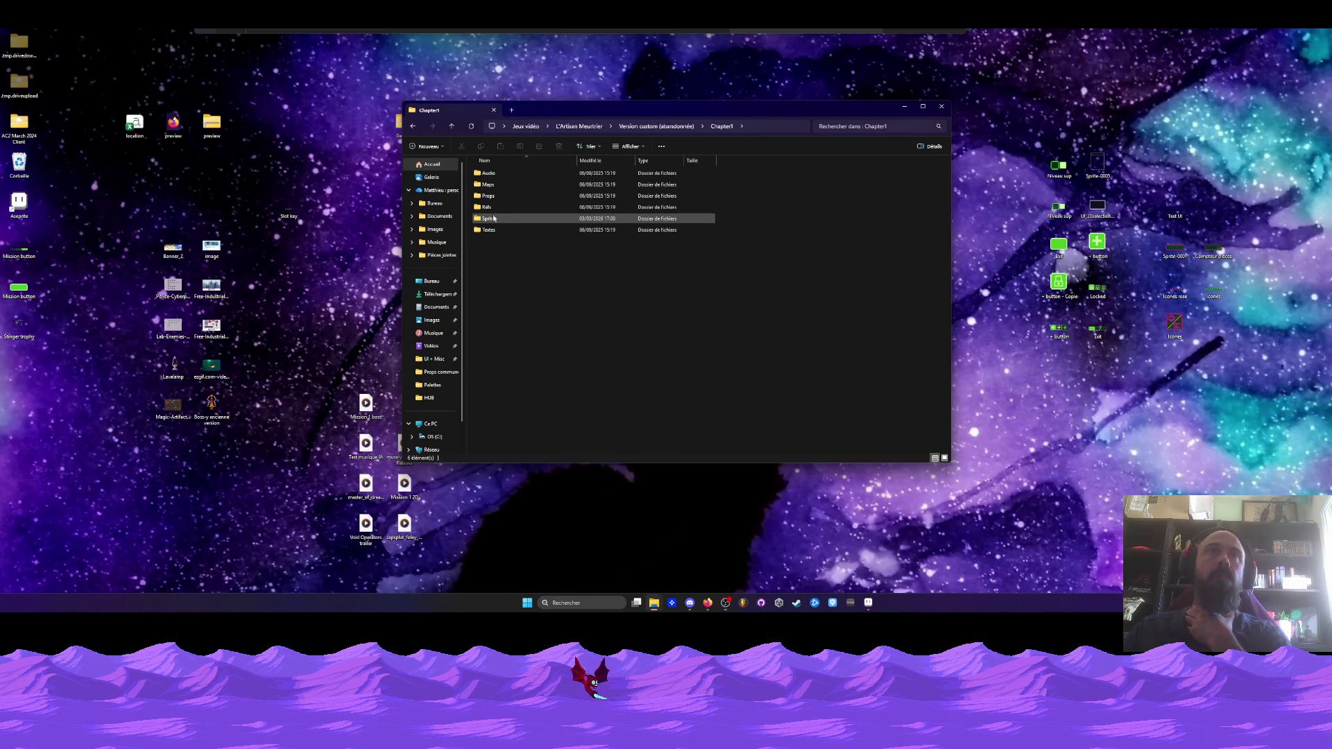
double_click(494, 218)
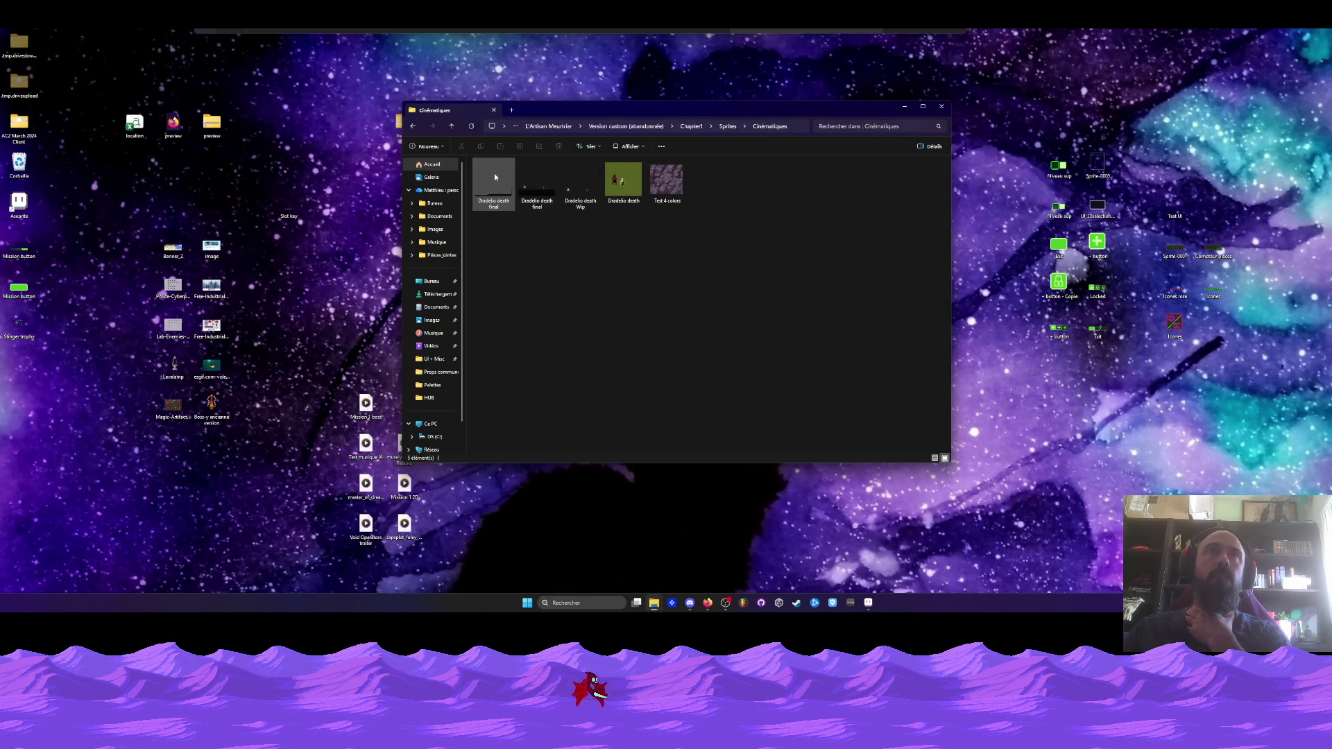
double_click(494, 177)
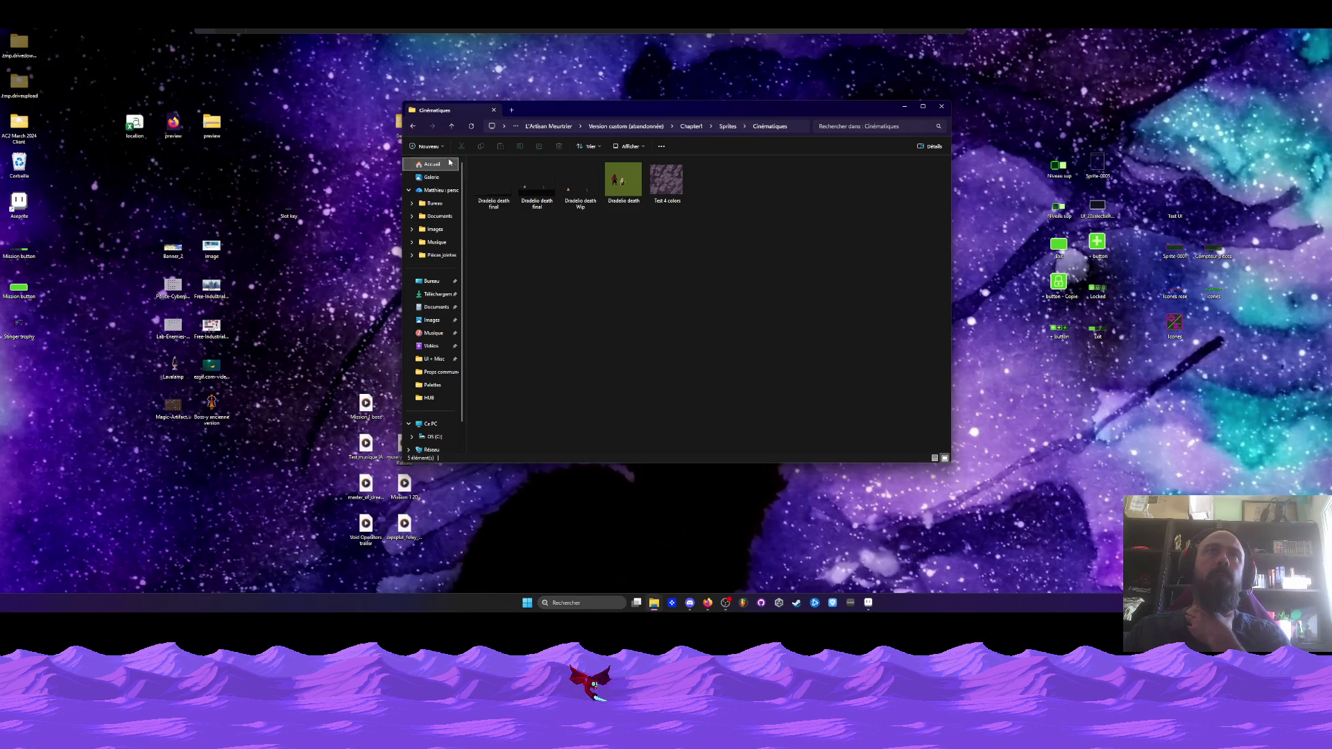
click(412, 126)
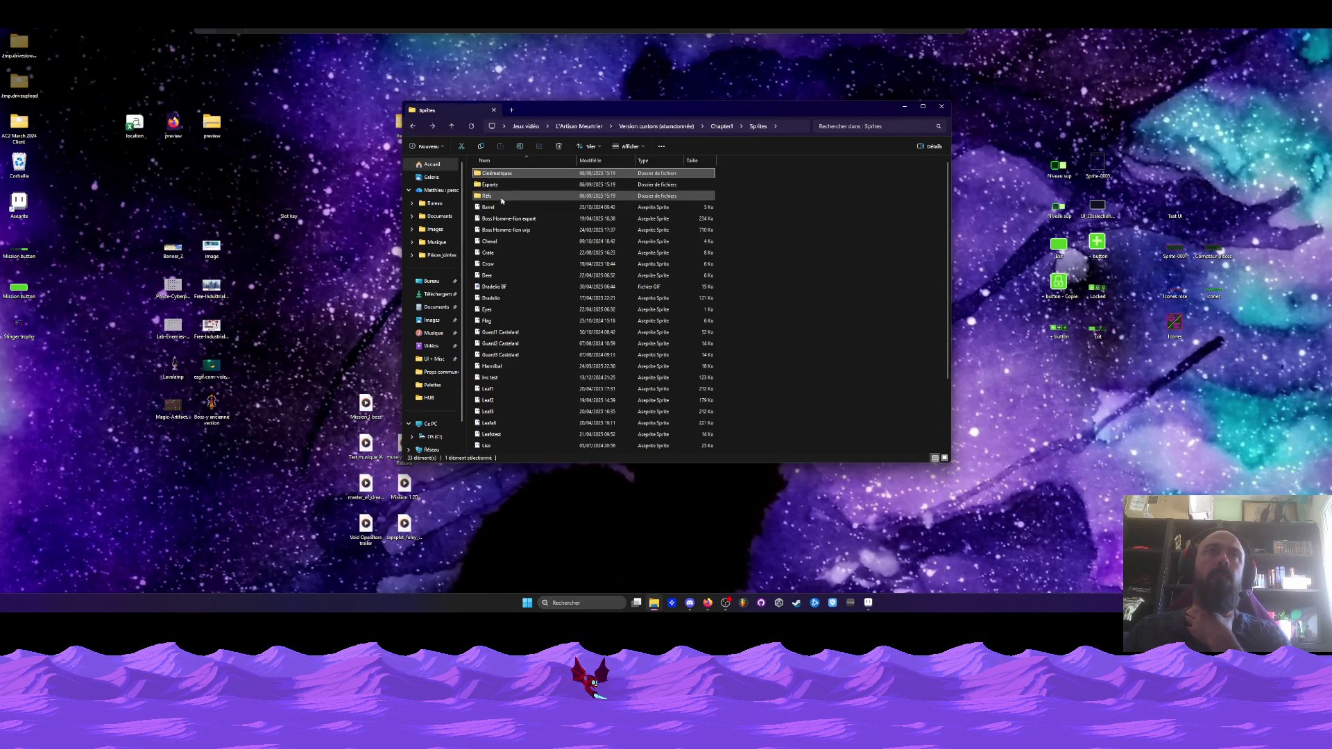
scroll(504, 270, down, 3)
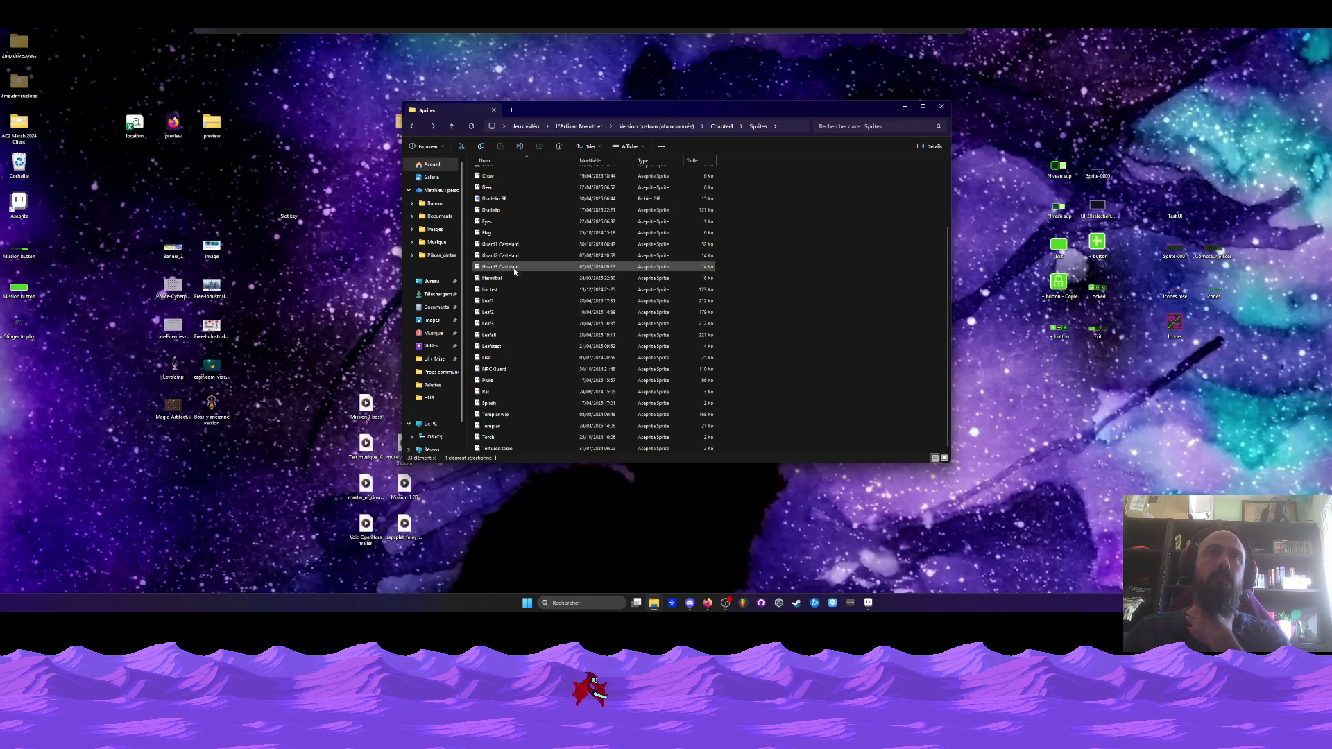
scroll(502, 345, up, 3)
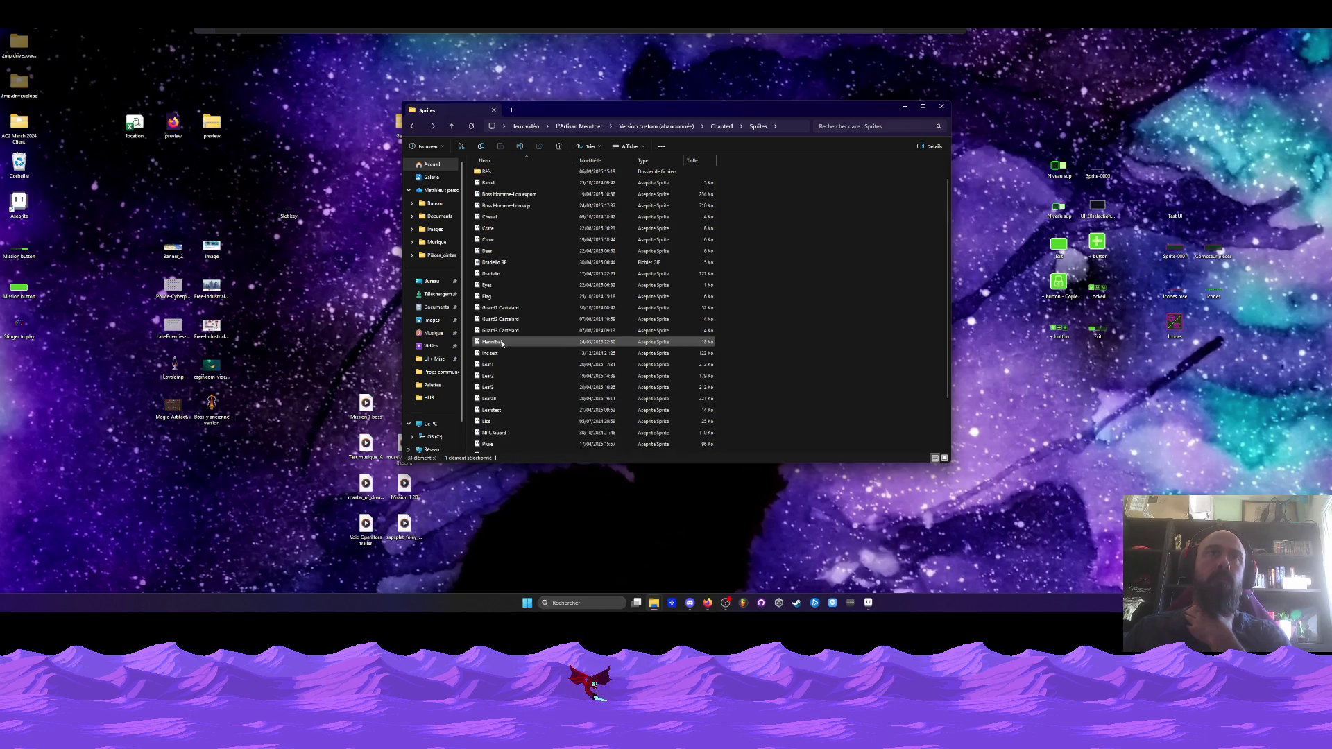
click(414, 126)
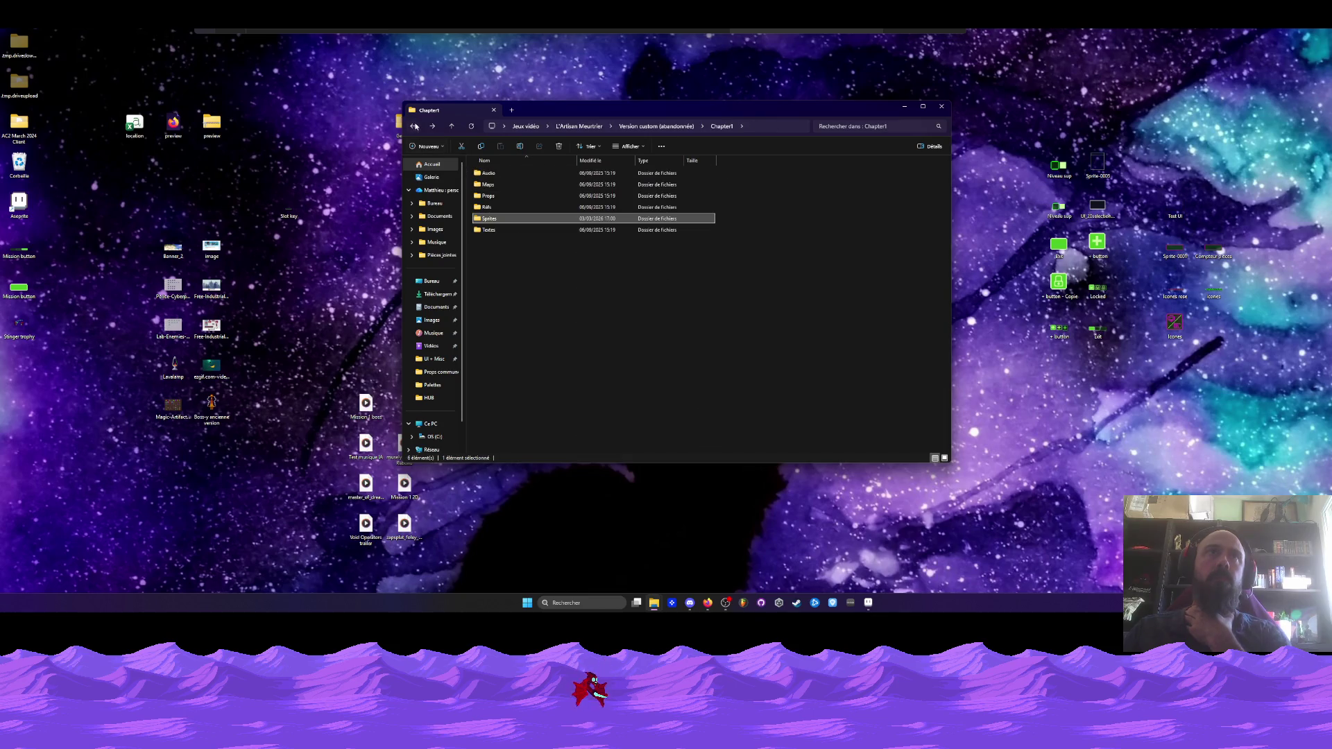
click(415, 127)
Open Beli.aseprite from Tuto › Sprites › Cinématique tuto and select Livio's first frames
double_click(489, 274)
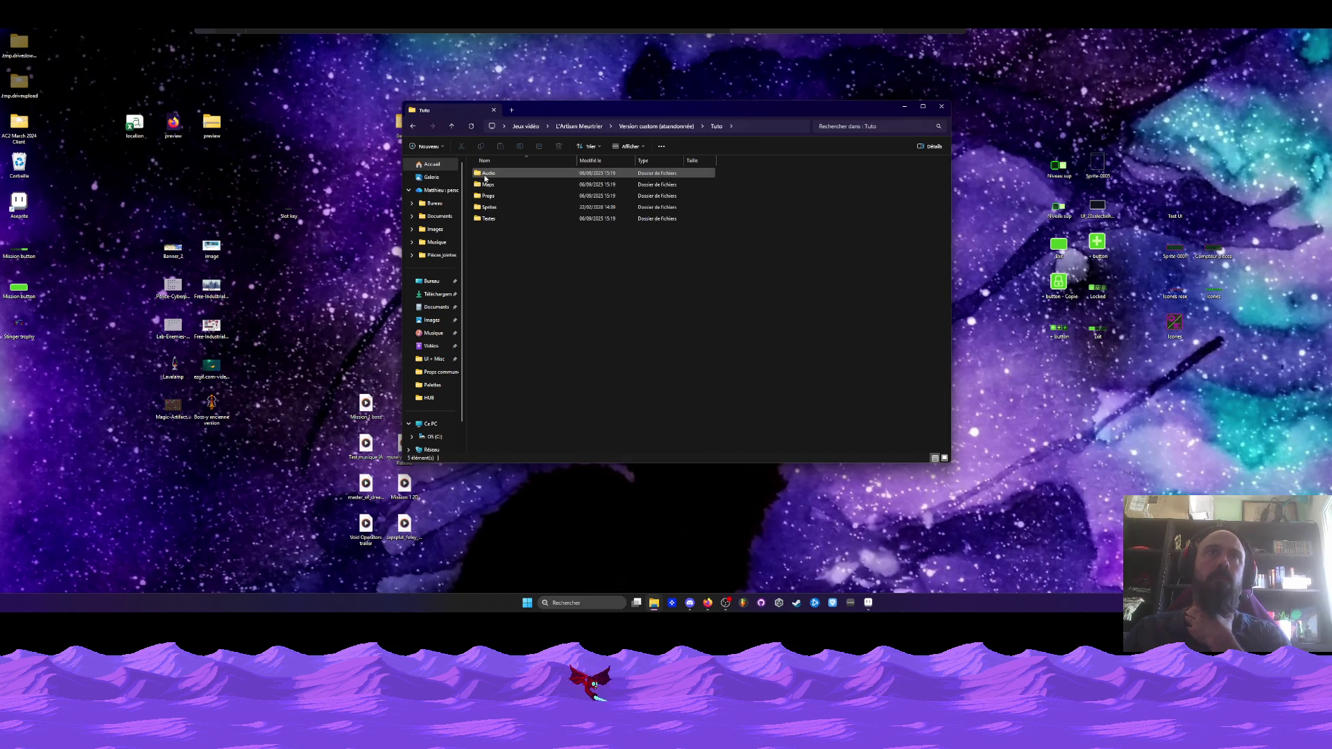
double_click(489, 207)
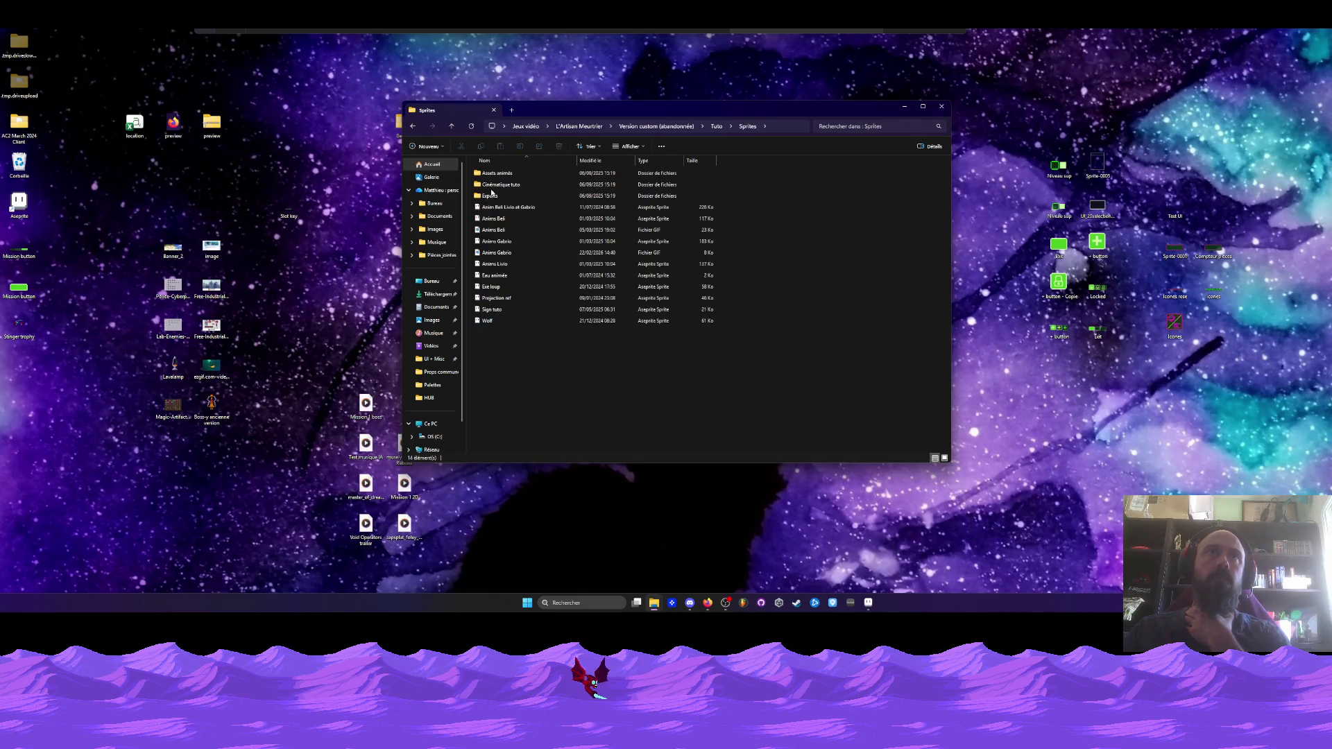
double_click(496, 184)
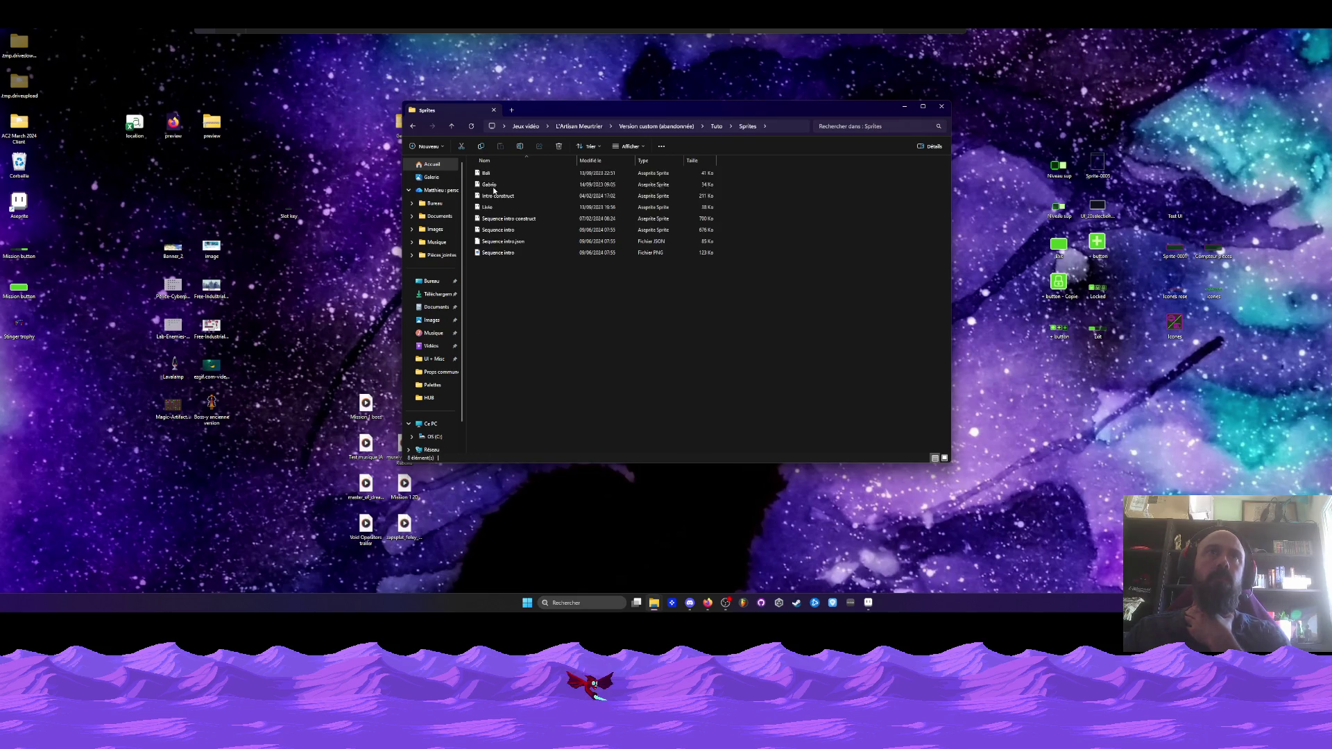
double_click(488, 174)
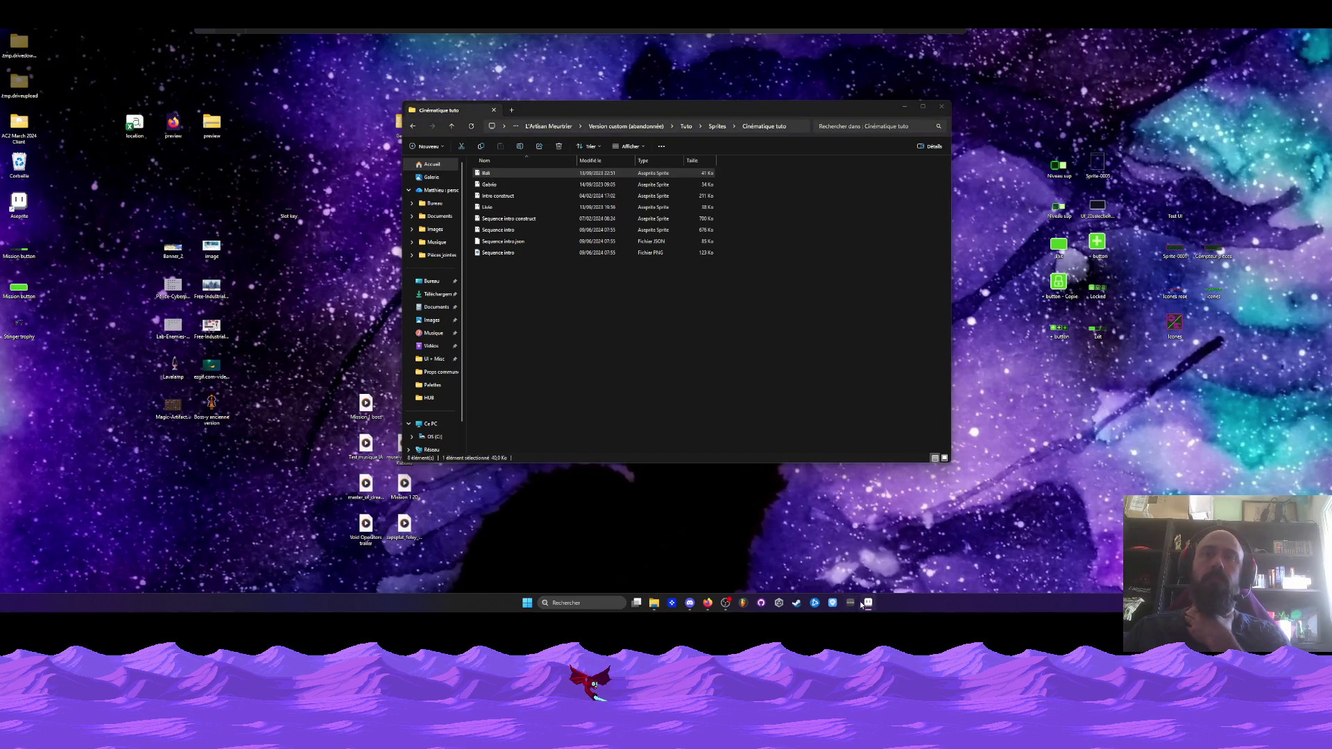
click(868, 603)
drag(239, 500, 581, 506)
Go to frame 24 of Beli, select the canvas, undo the stray move, and copy
scroll(782, 301, up, 2)
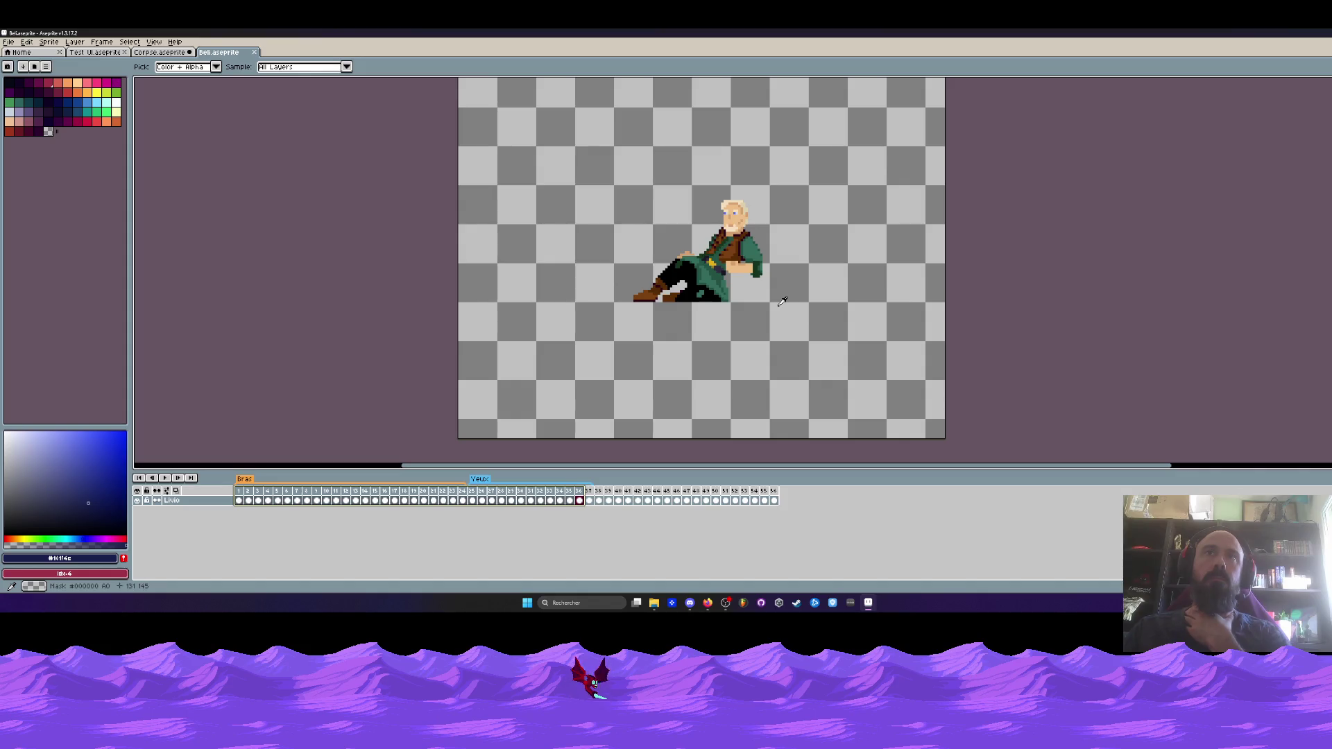
scroll(766, 263, up, 1)
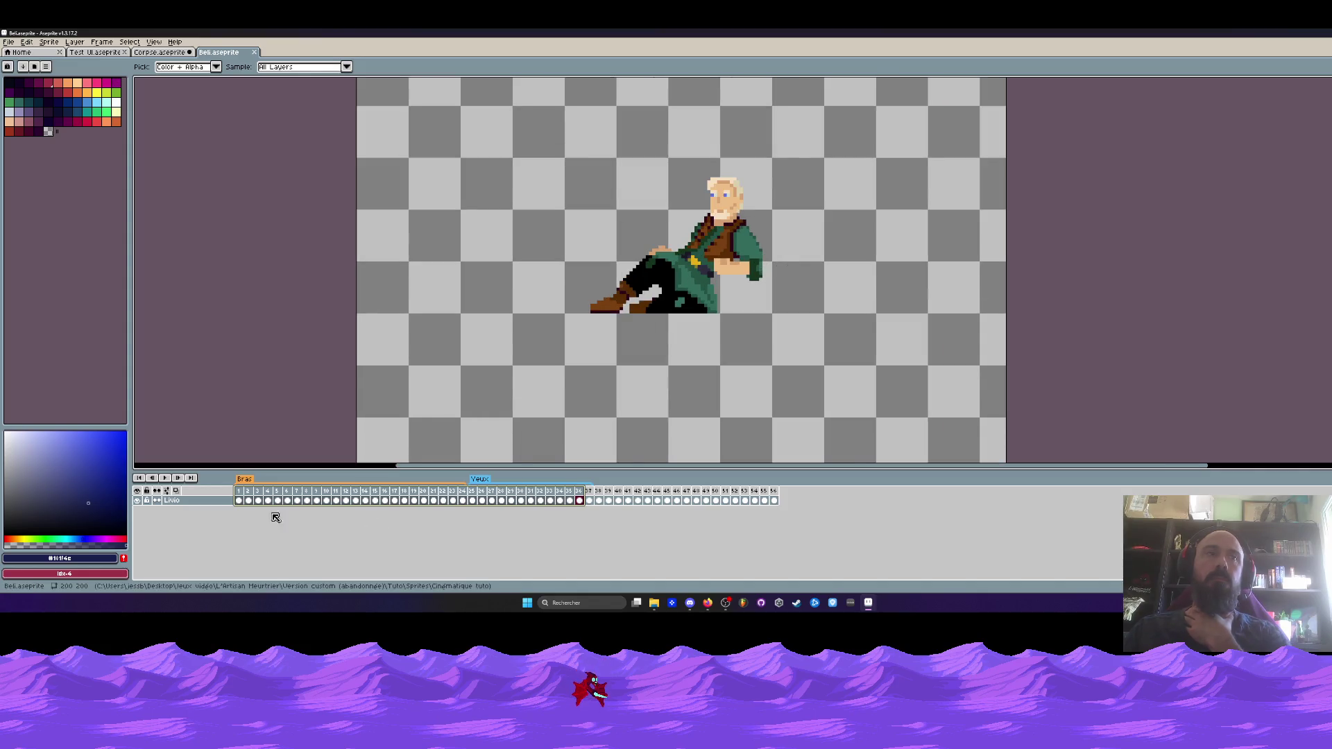
drag(238, 501, 469, 509)
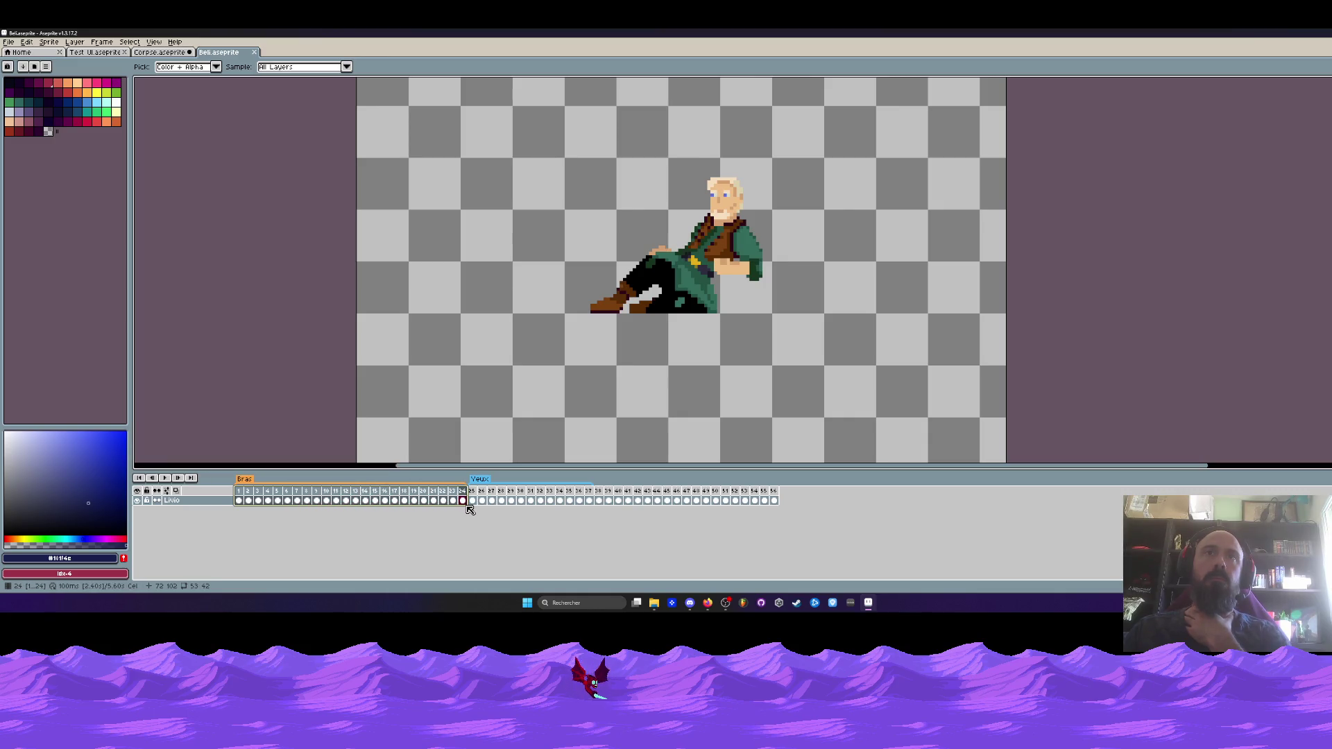
click(463, 501)
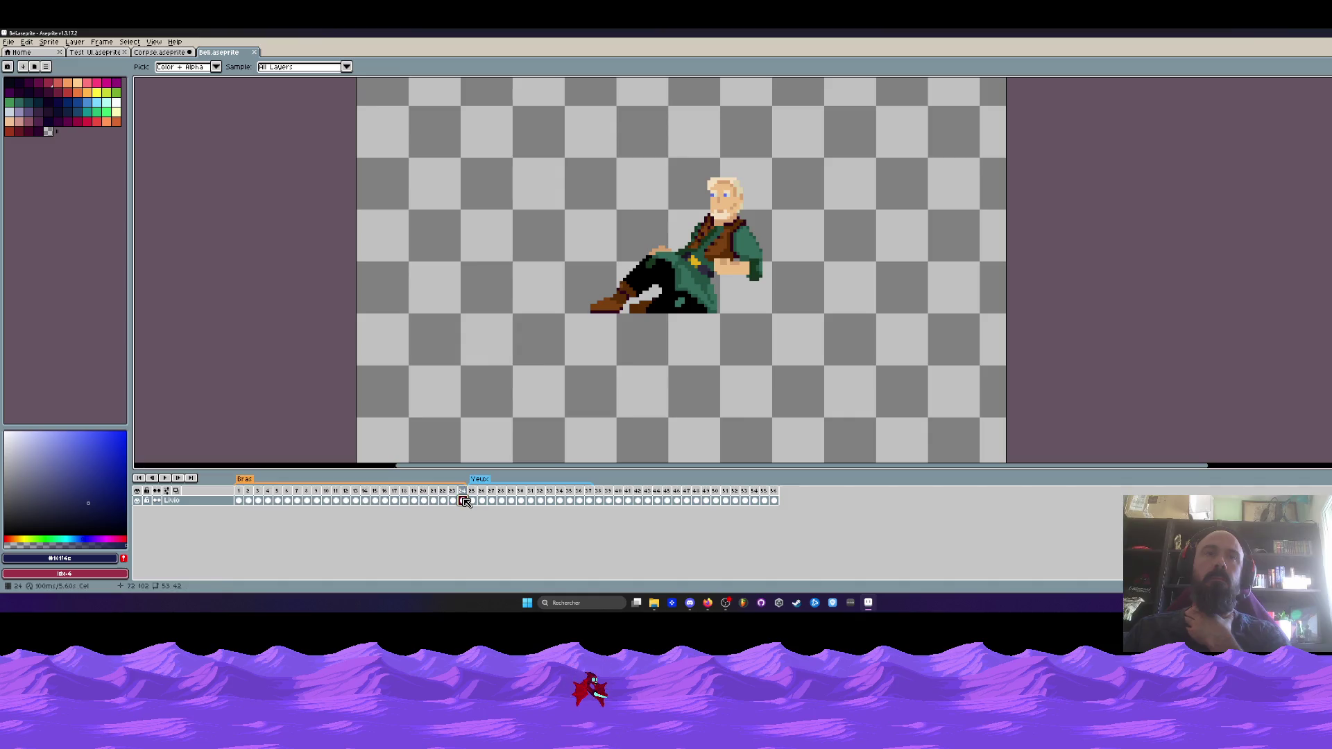
key(m)
key(ctrl+shift+d)
drag(751, 301, 688, 301)
key(ctrl+z)
key(ctrl+d)
click(149, 60)
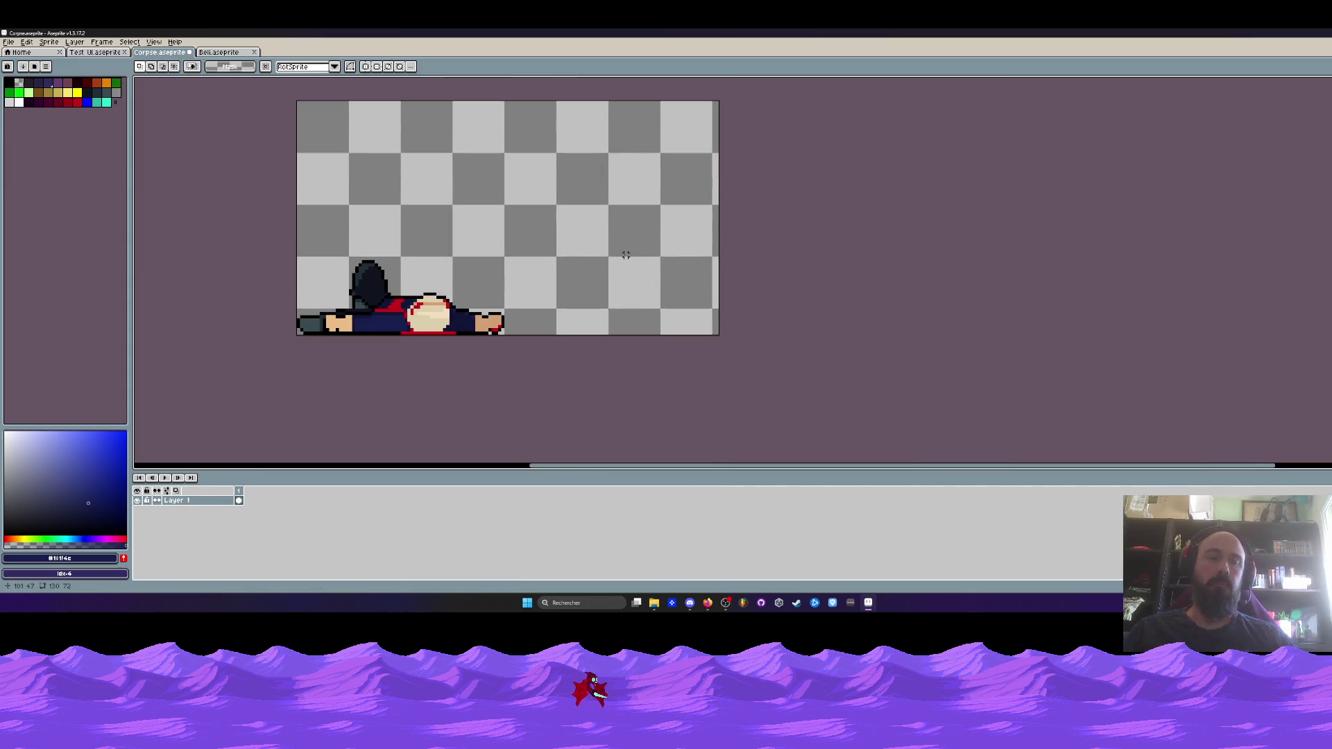
Widen the Corpse canvas to 252 px and paste the seated character right of the body
key(ctrl+alt+c)
drag(720, 211, 1114, 208)
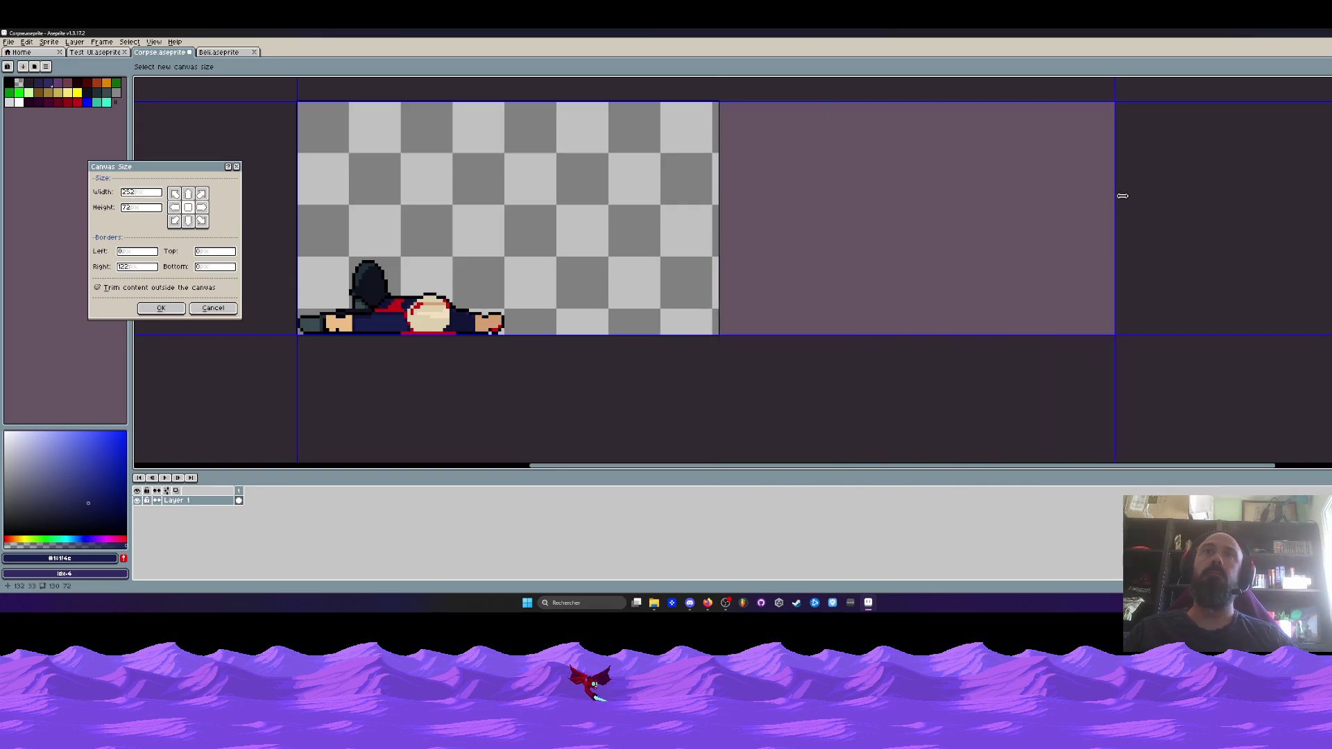
click(161, 308)
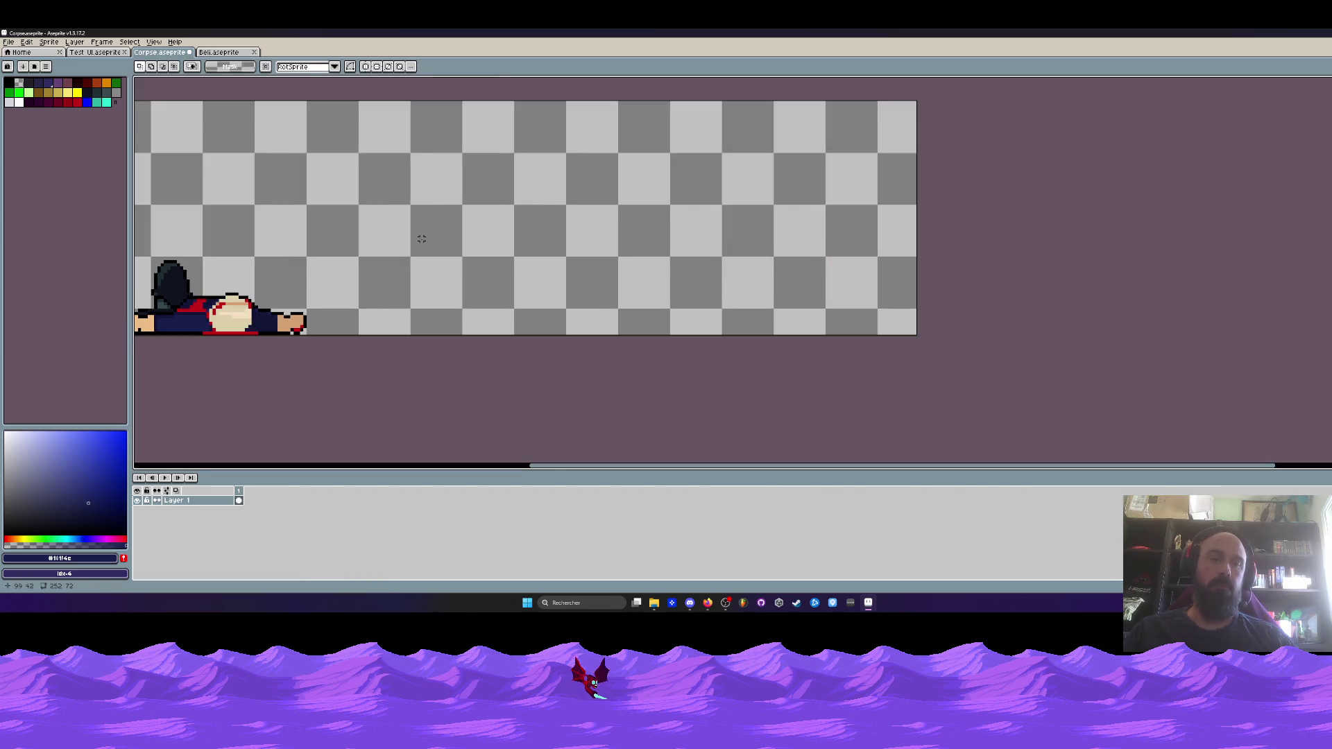
key(ctrl+v)
drag(438, 261, 633, 280)
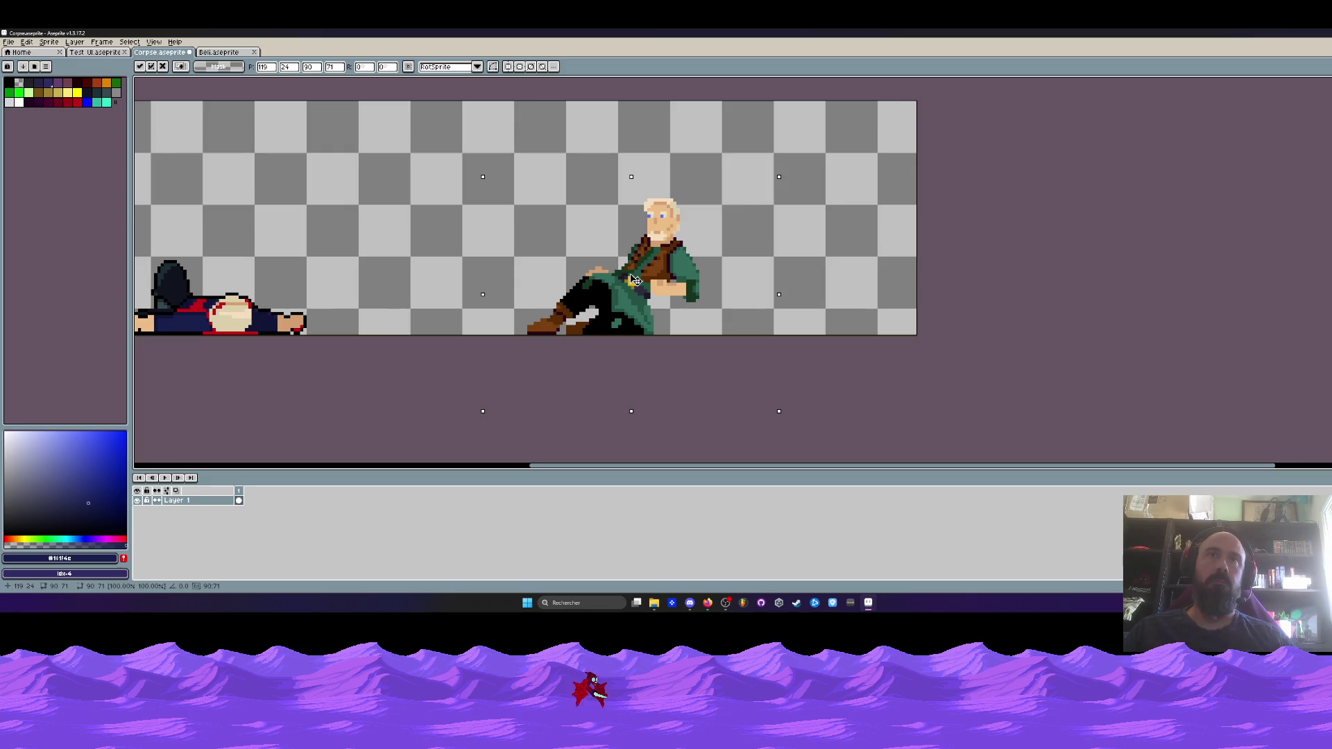
key(Return)
Close the Beli sprite and minimize Aseprite
scroll(624, 298, down, 1)
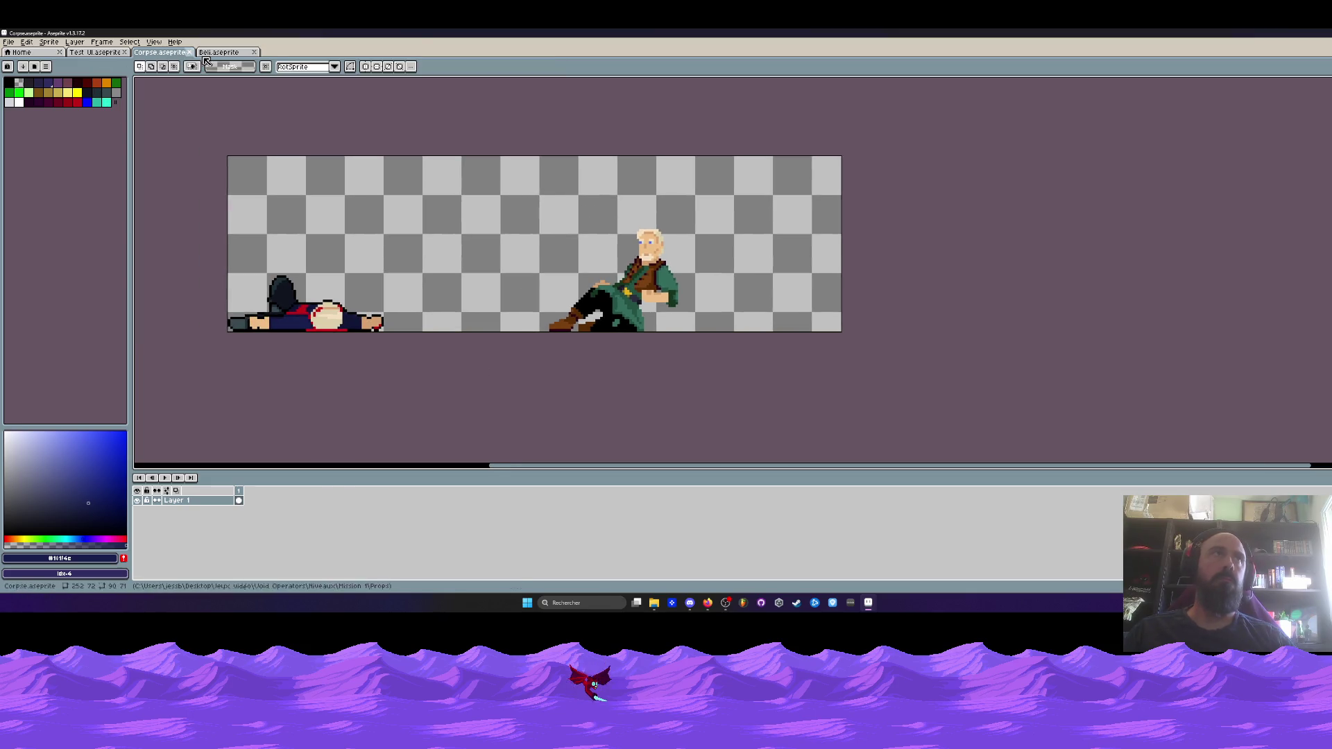
click(218, 54)
click(257, 53)
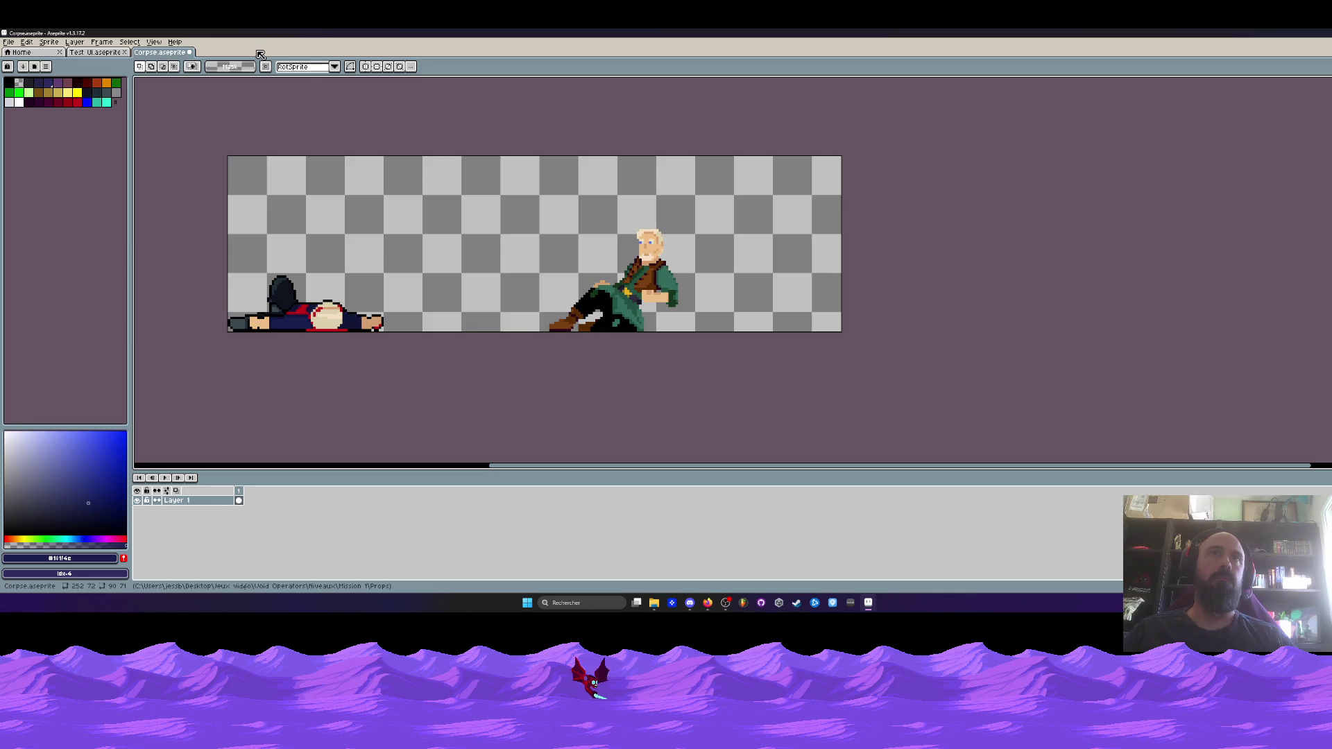
click(1274, 32)
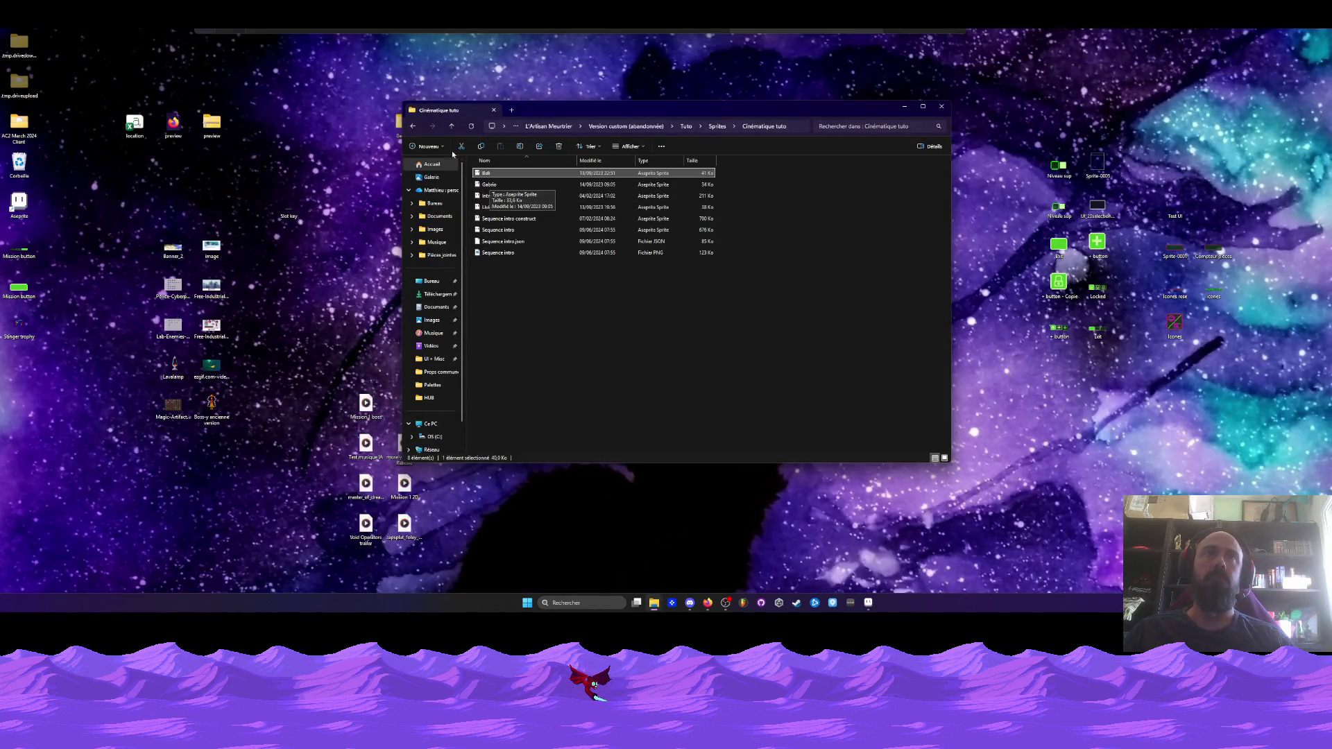
Open Gabrio.aseprite, view frames 8 to 40, then close it
ctrl+click(506, 188)
drag(507, 186, 860, 593)
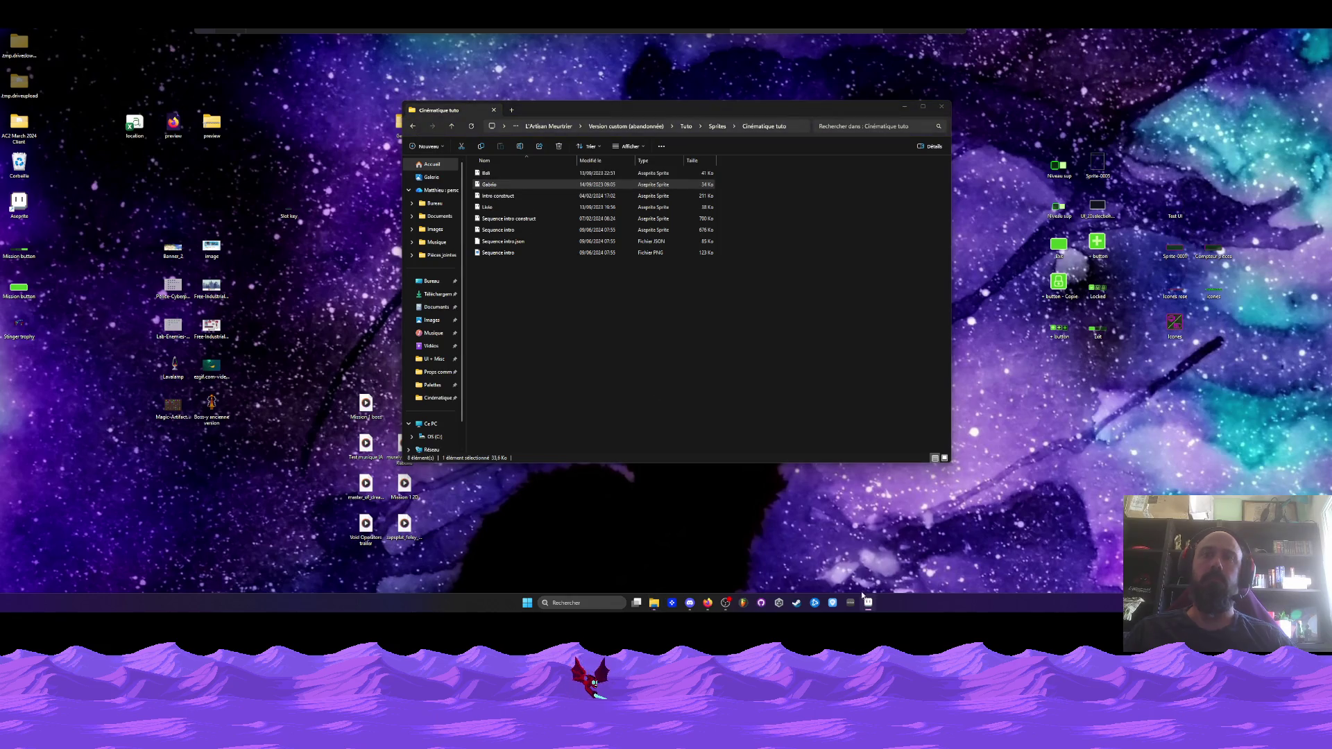
click(867, 602)
mouse_move(618, 498)
mouse_down()
mouse_move(316, 494)
mouse_move(680, 500)
mouse_up()
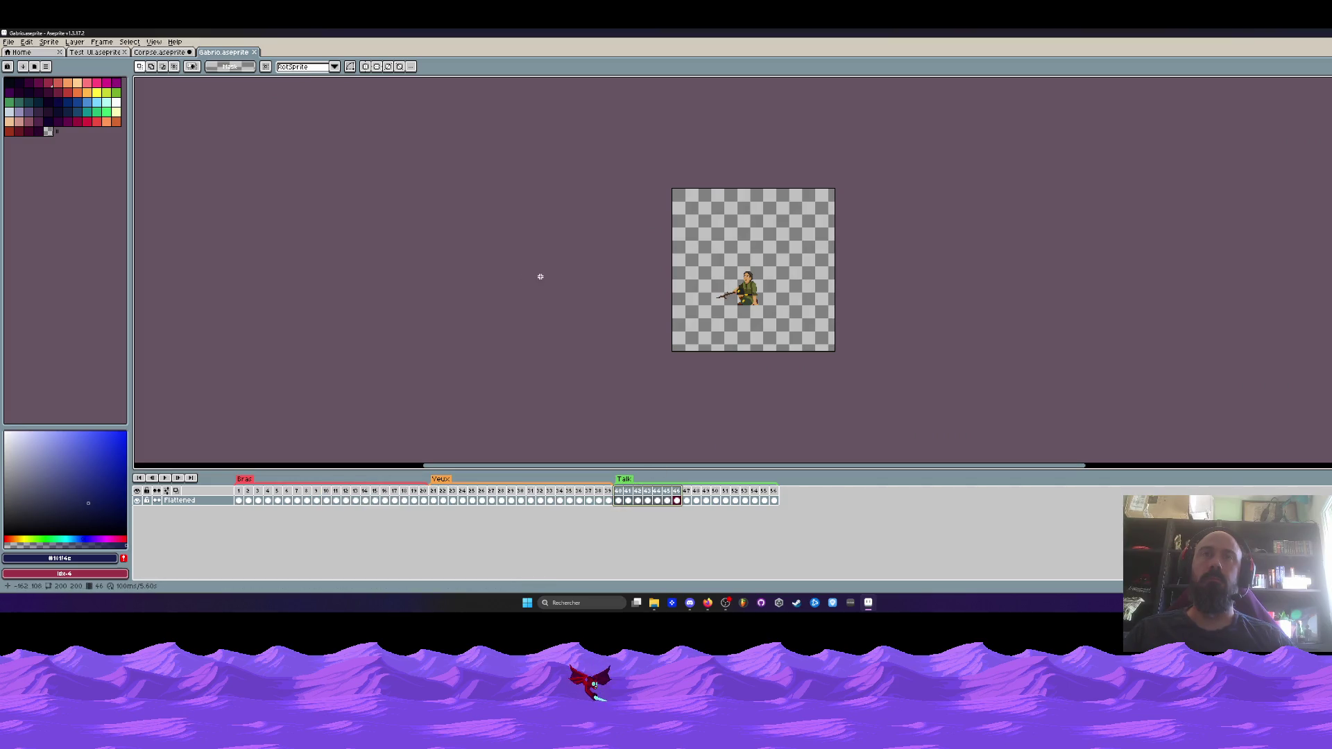
click(256, 53)
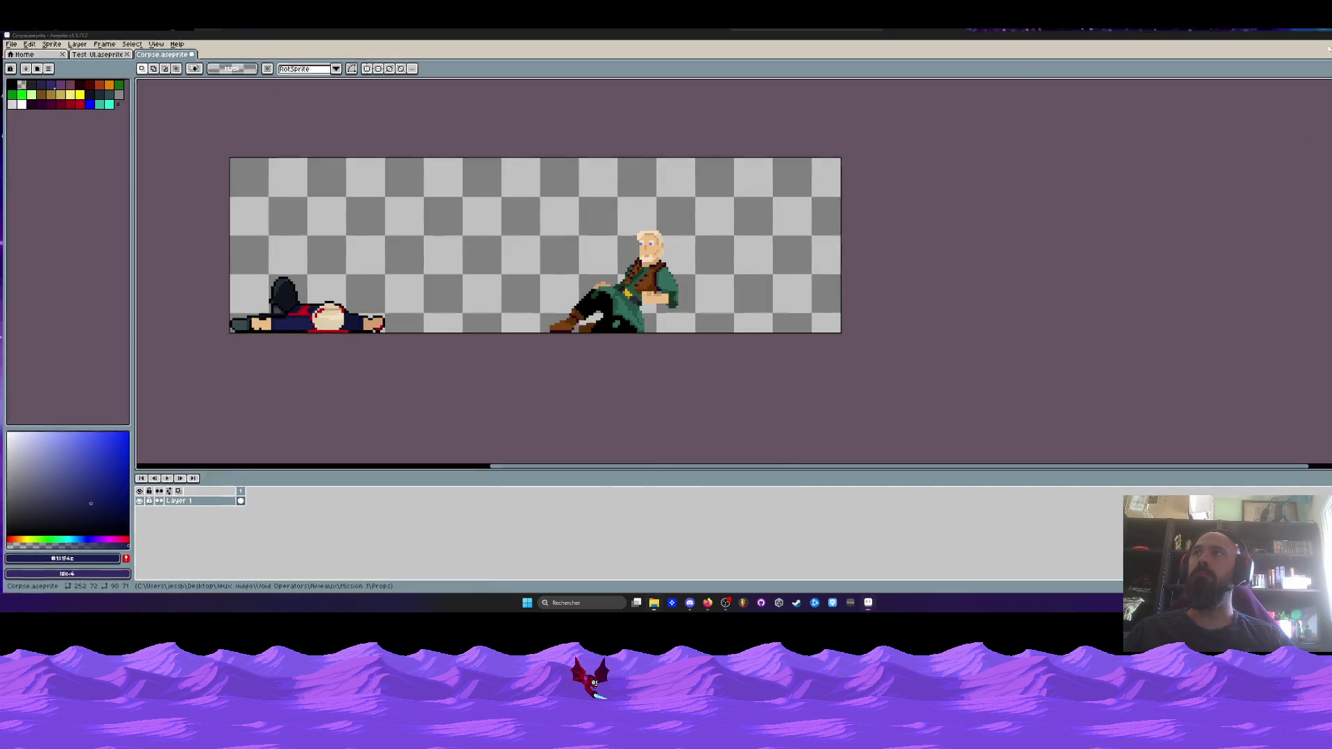
click(867, 602)
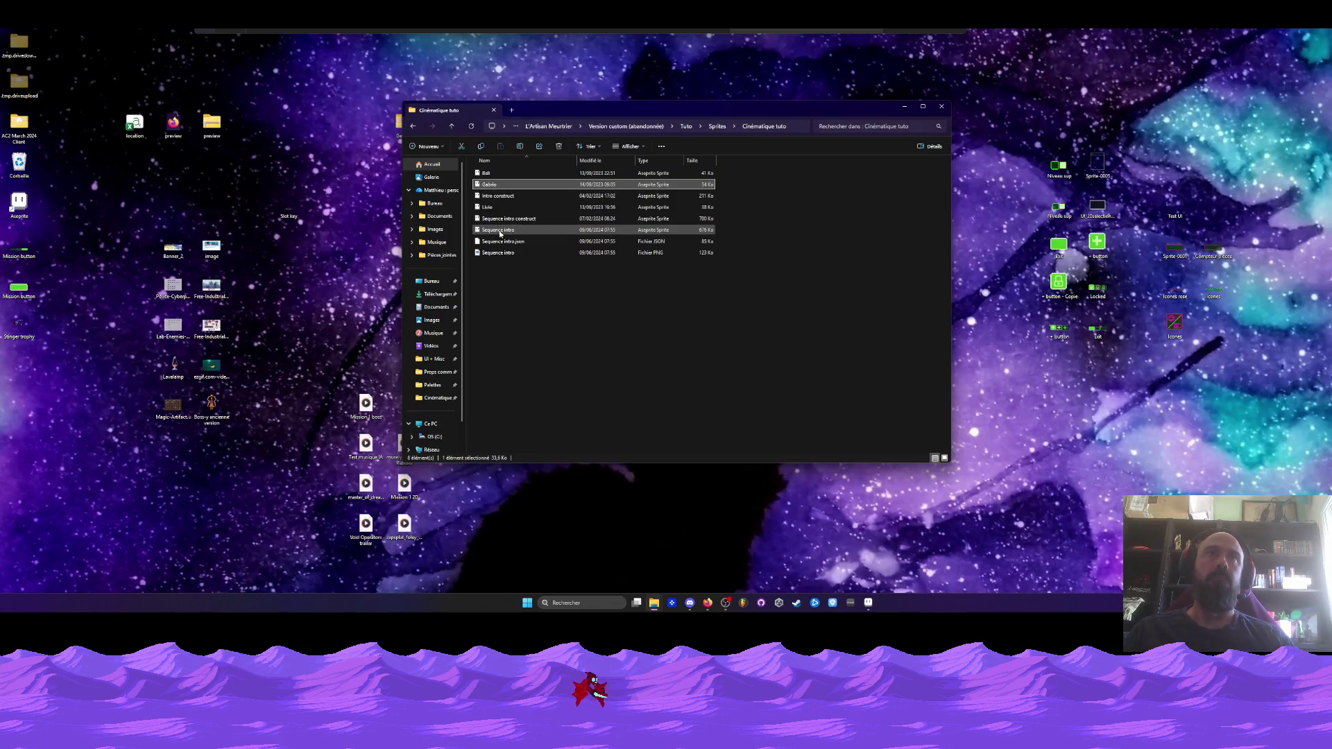
Look into the Assets animés folder, then go back up to Version custom (abandonnée)
click(414, 126)
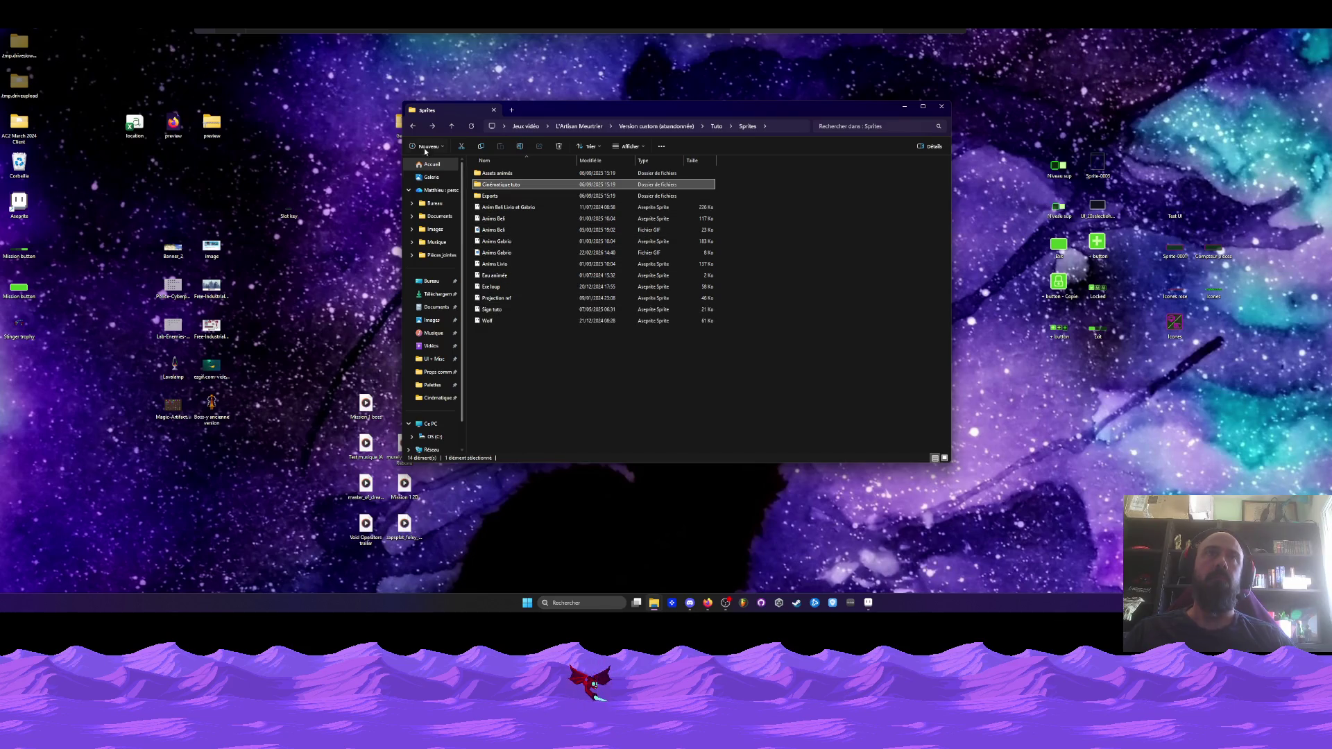
click(503, 175)
double_click(502, 176)
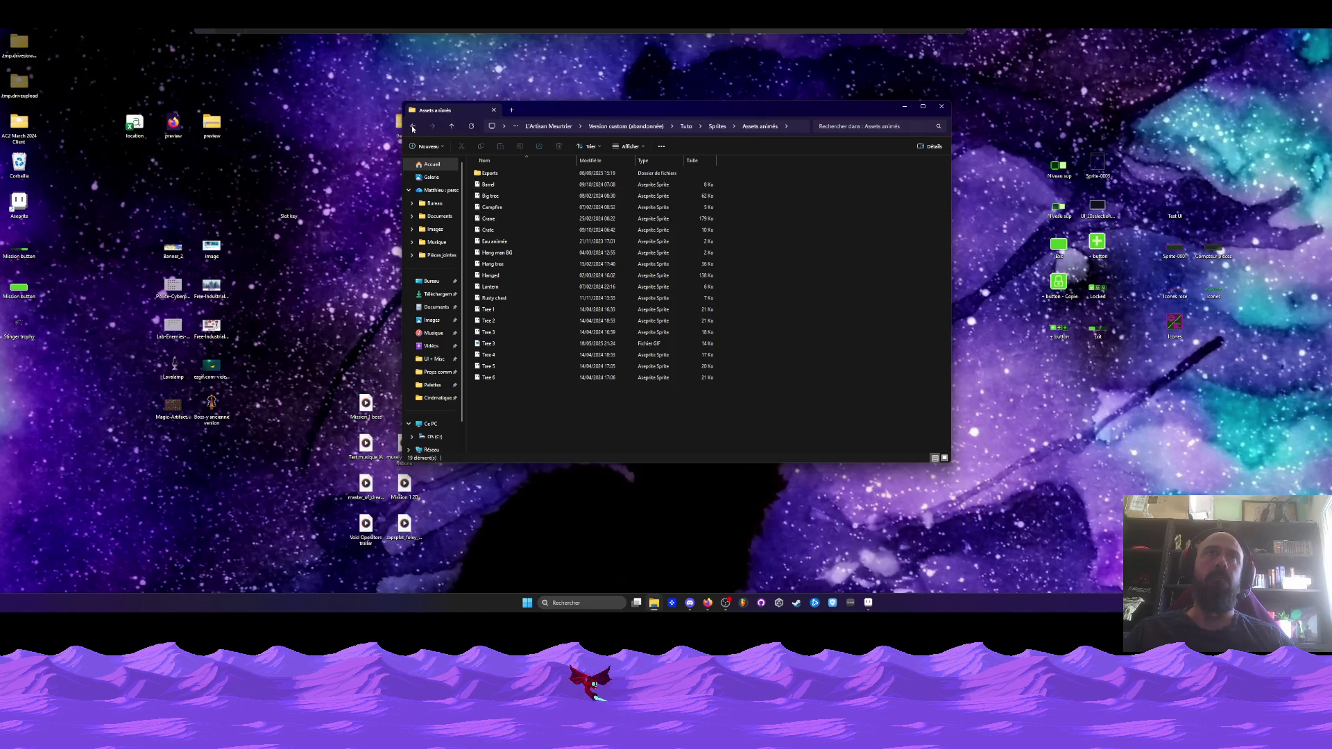
click(413, 127)
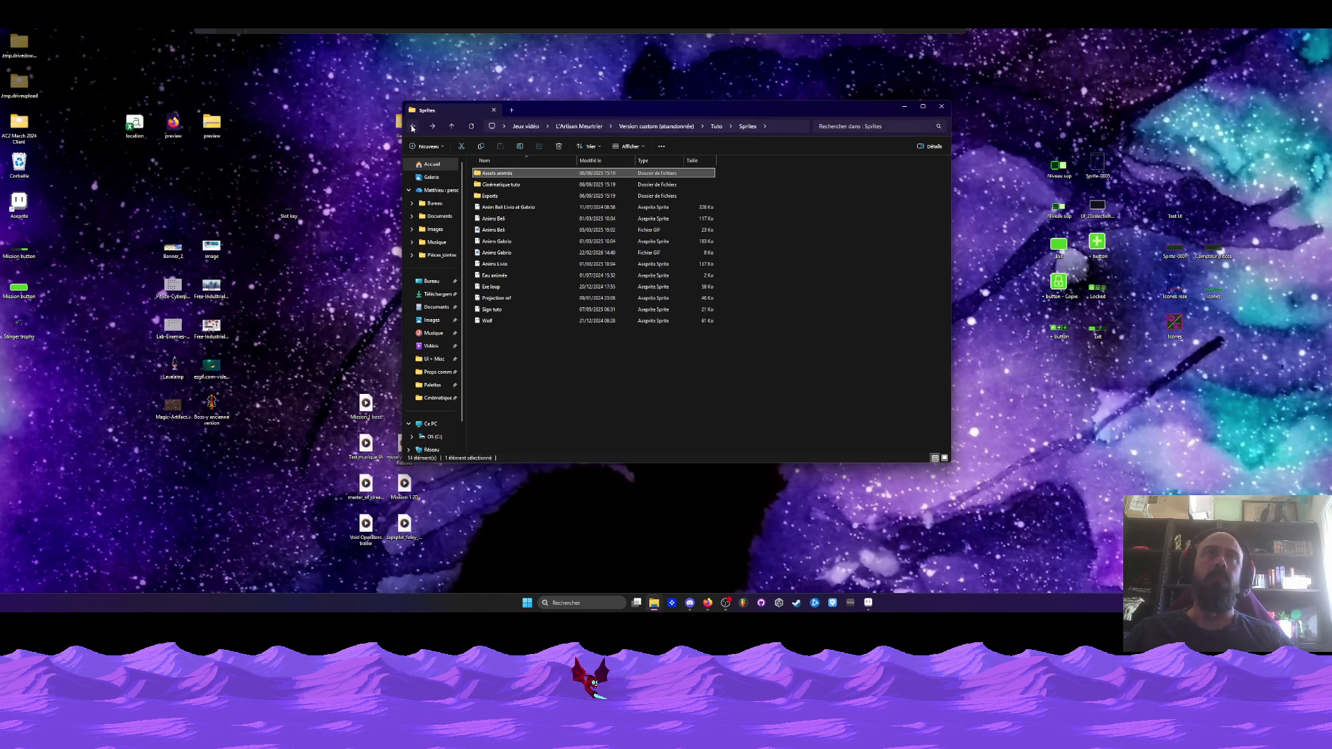
click(413, 127)
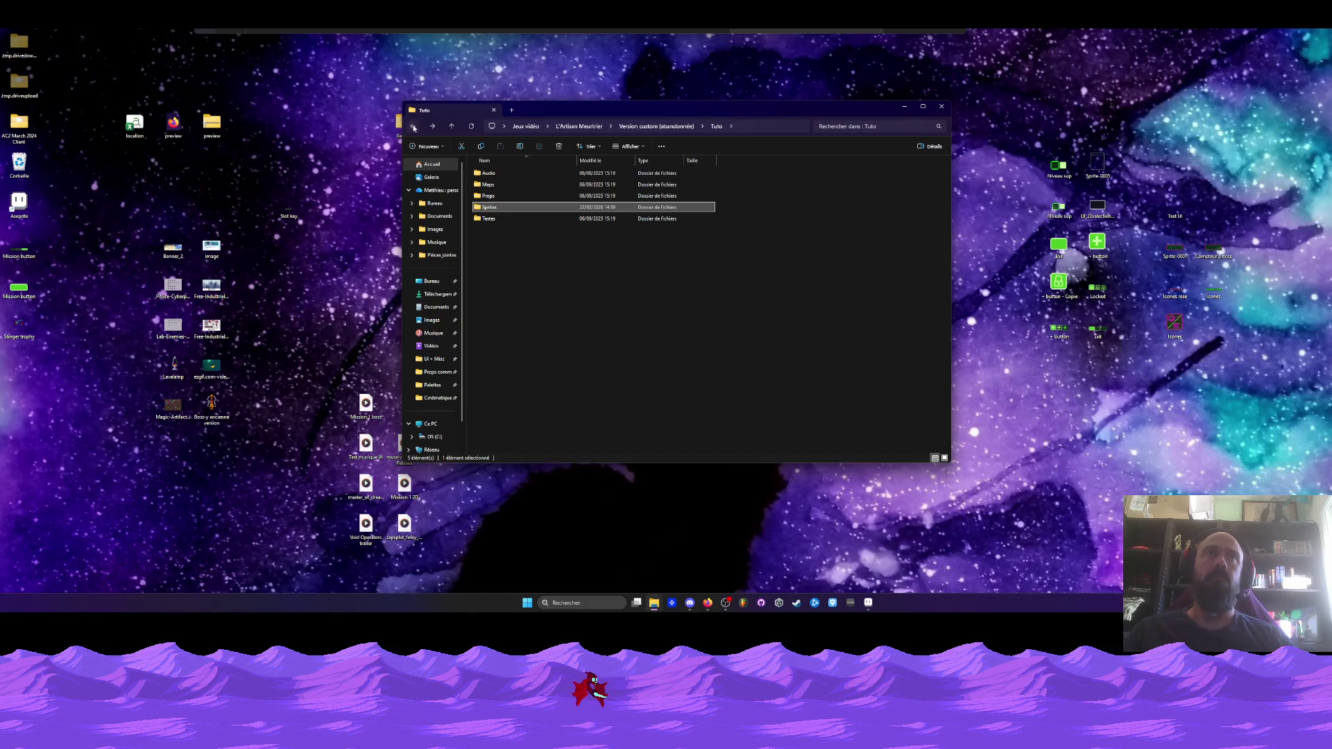
click(413, 127)
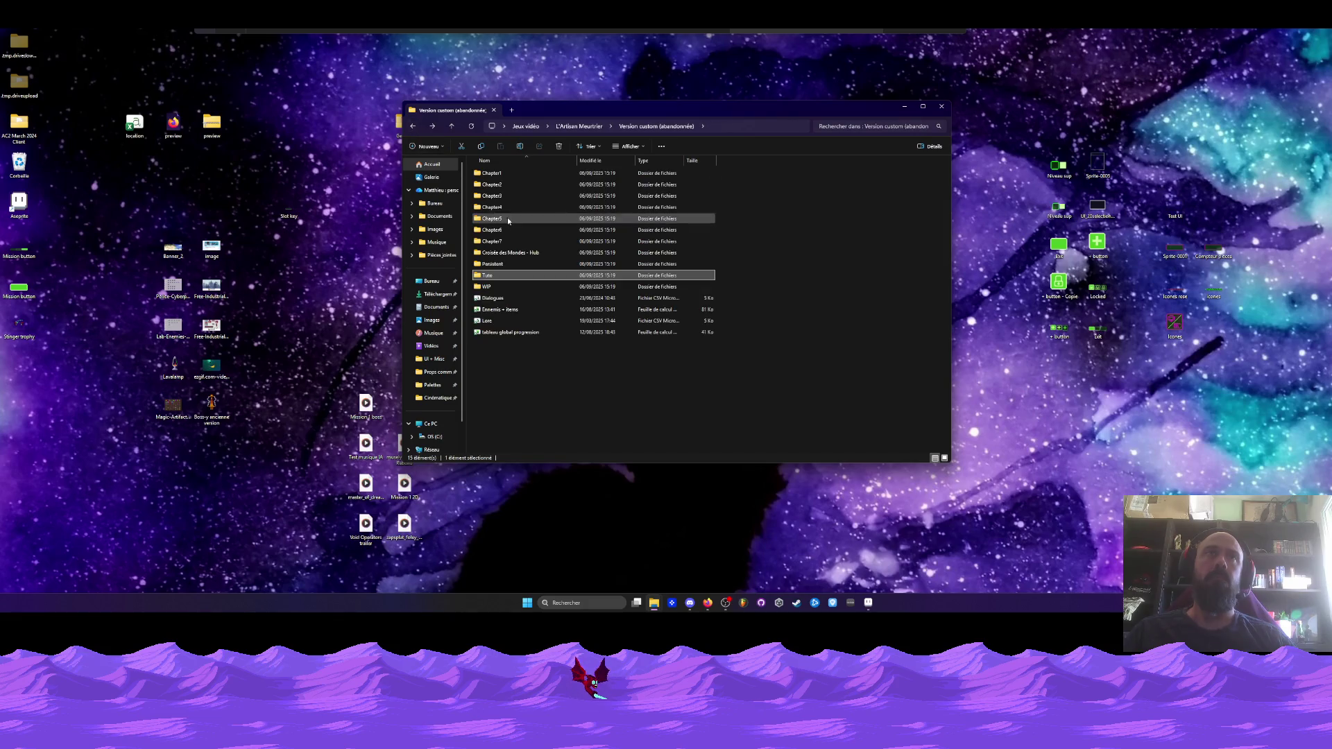
Check the Croisée des Mondes - Hub Sprites and Chapter1 folders, then return to Corpse
click(512, 253)
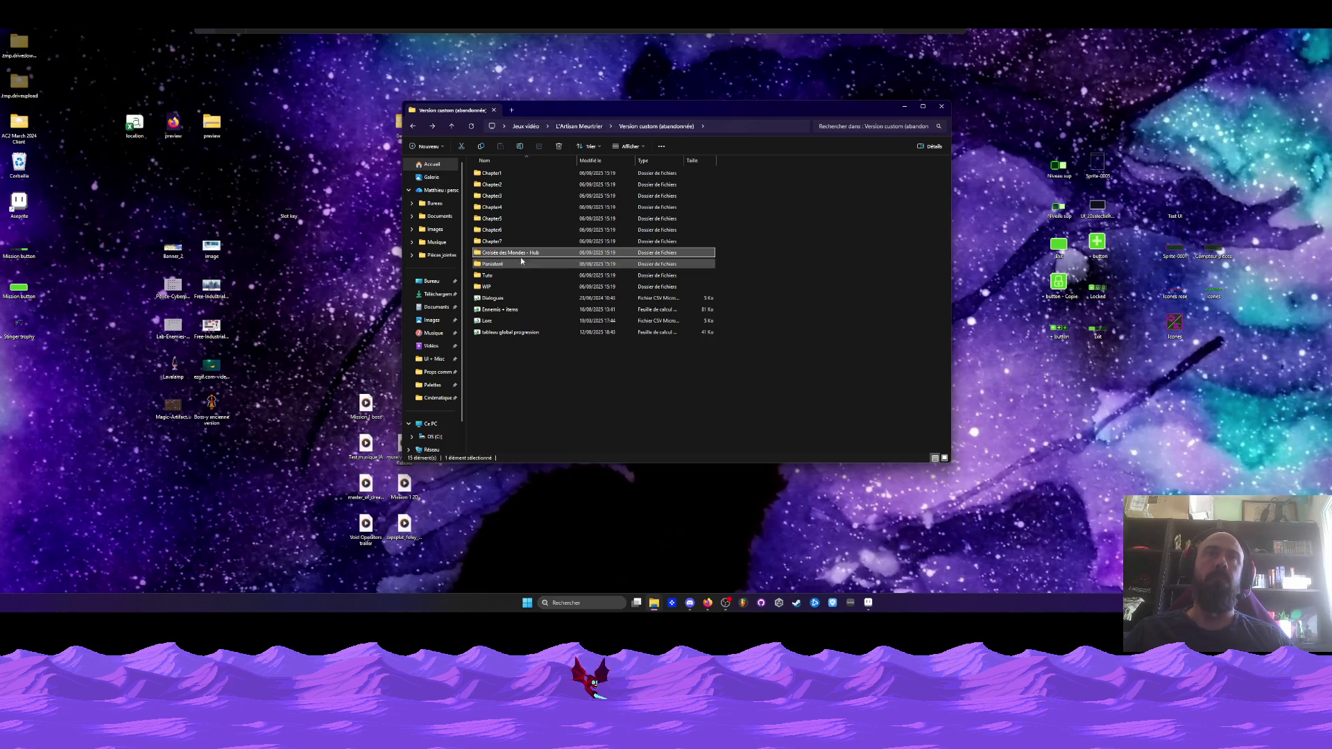
double_click(509, 254)
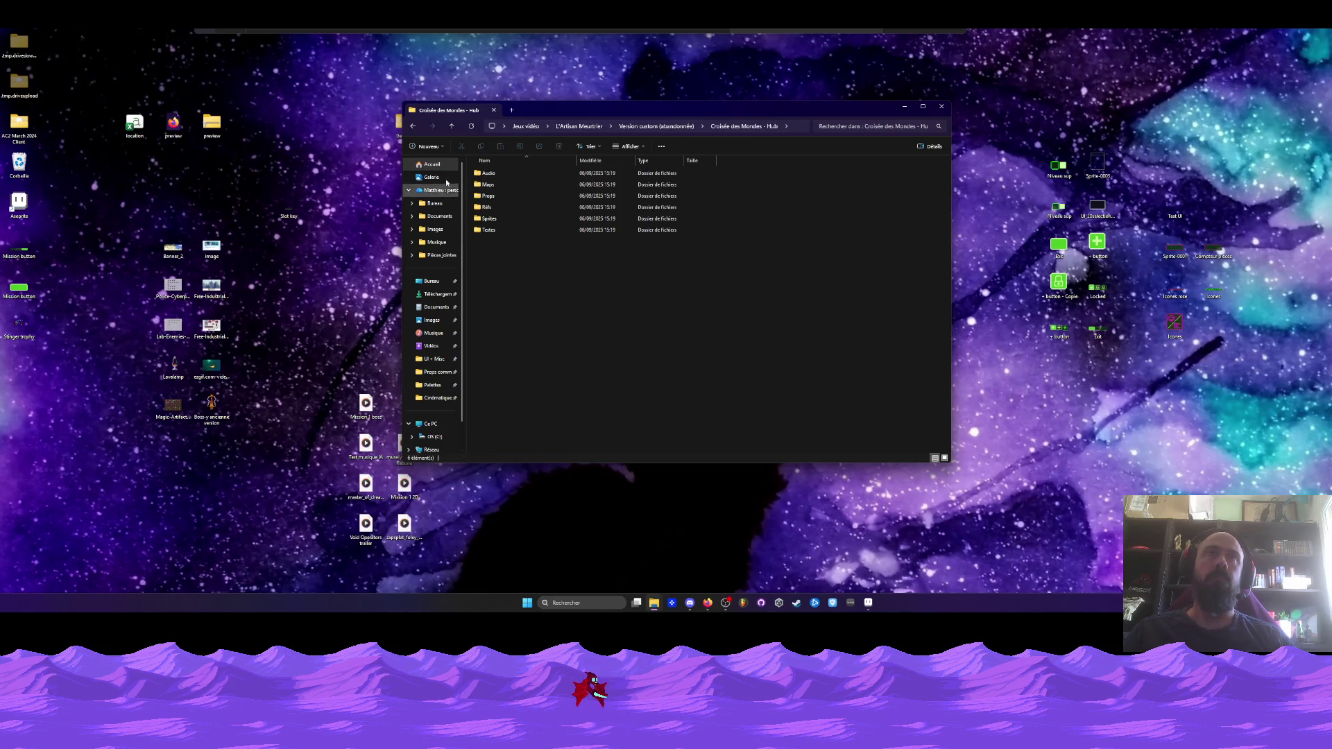
double_click(498, 220)
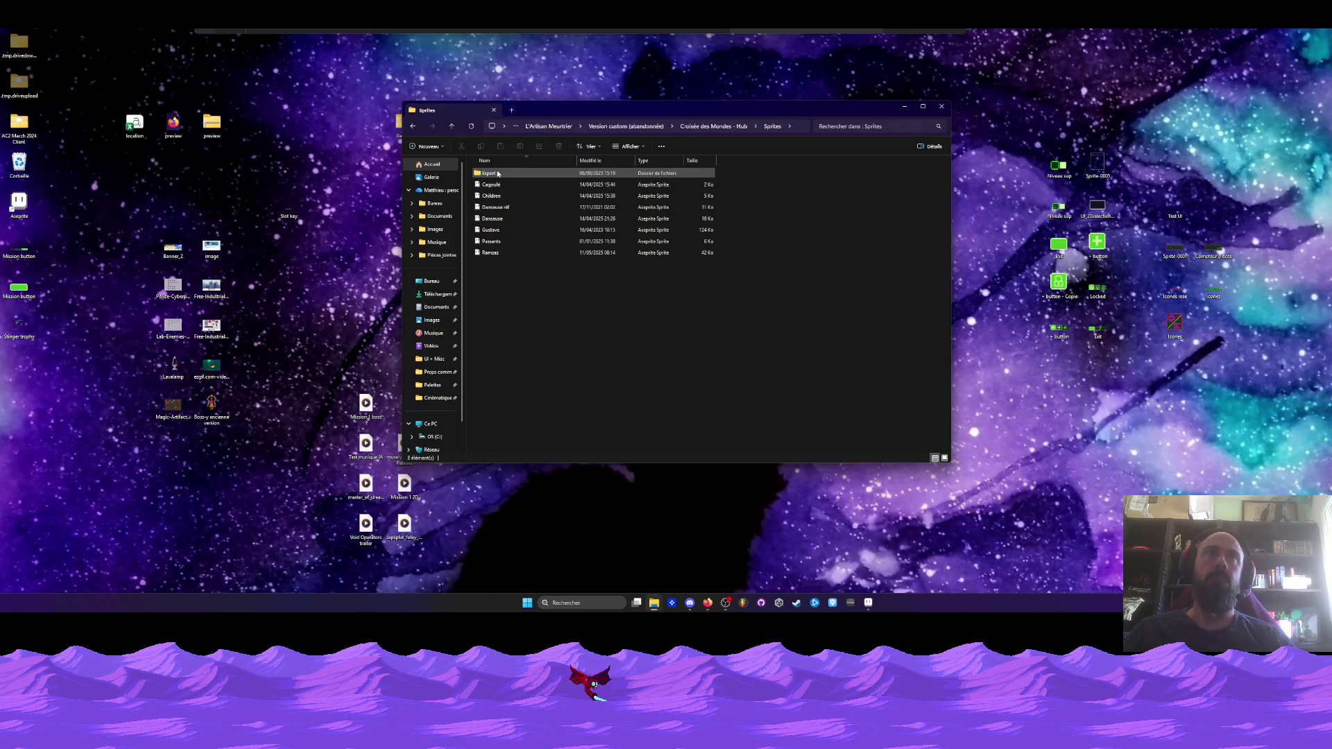
click(412, 126)
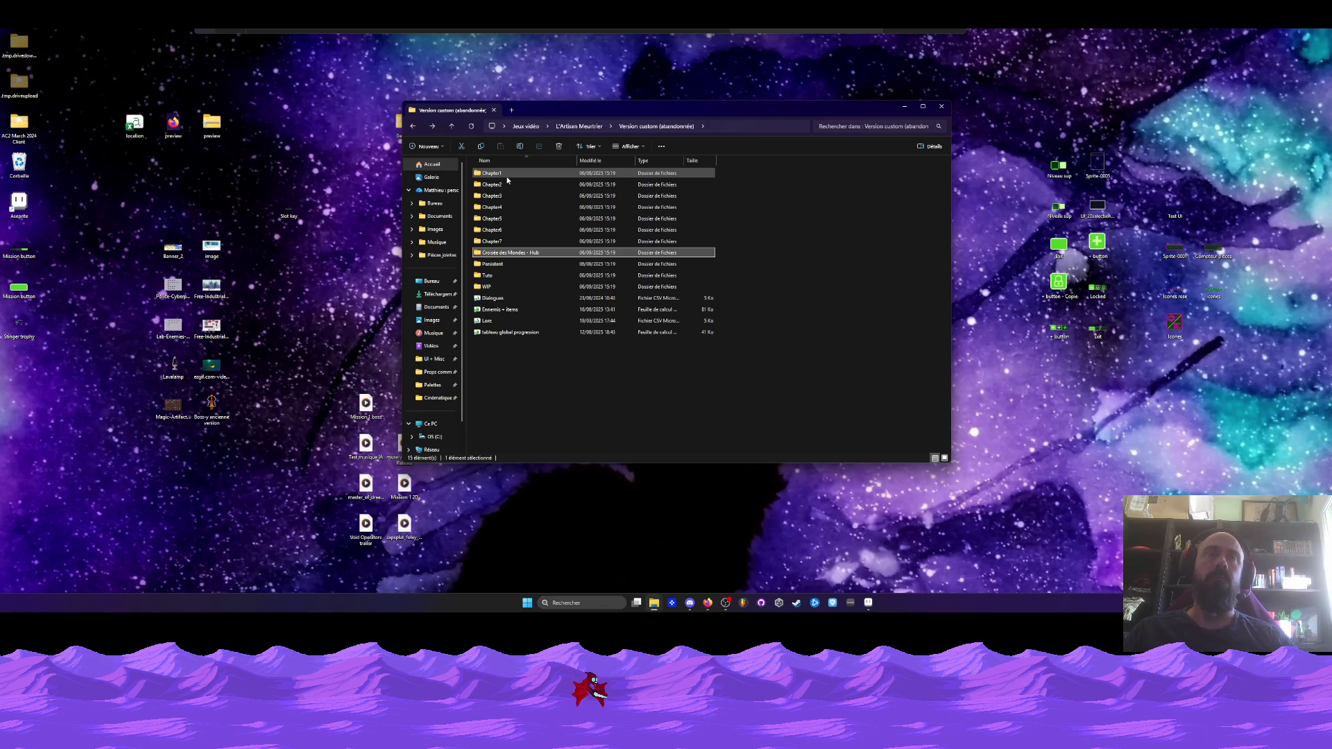
double_click(501, 252)
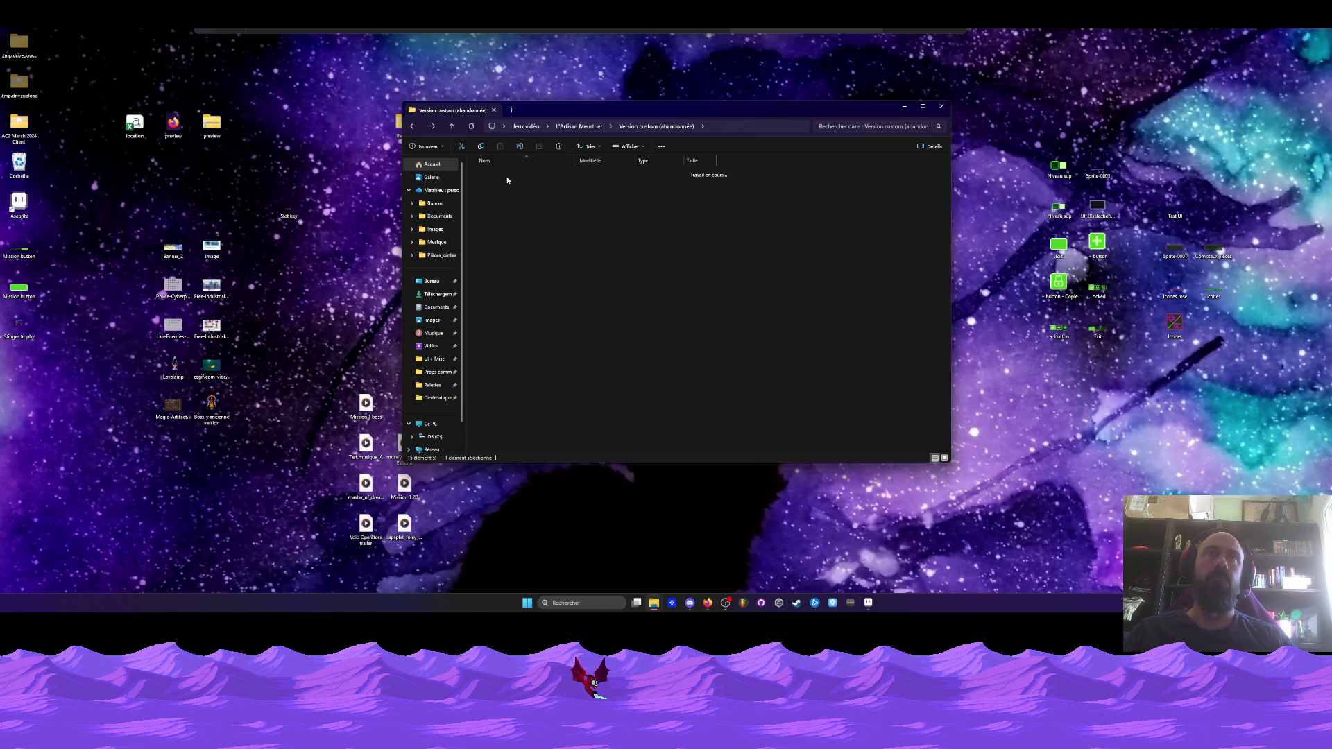
click(413, 126)
click(868, 602)
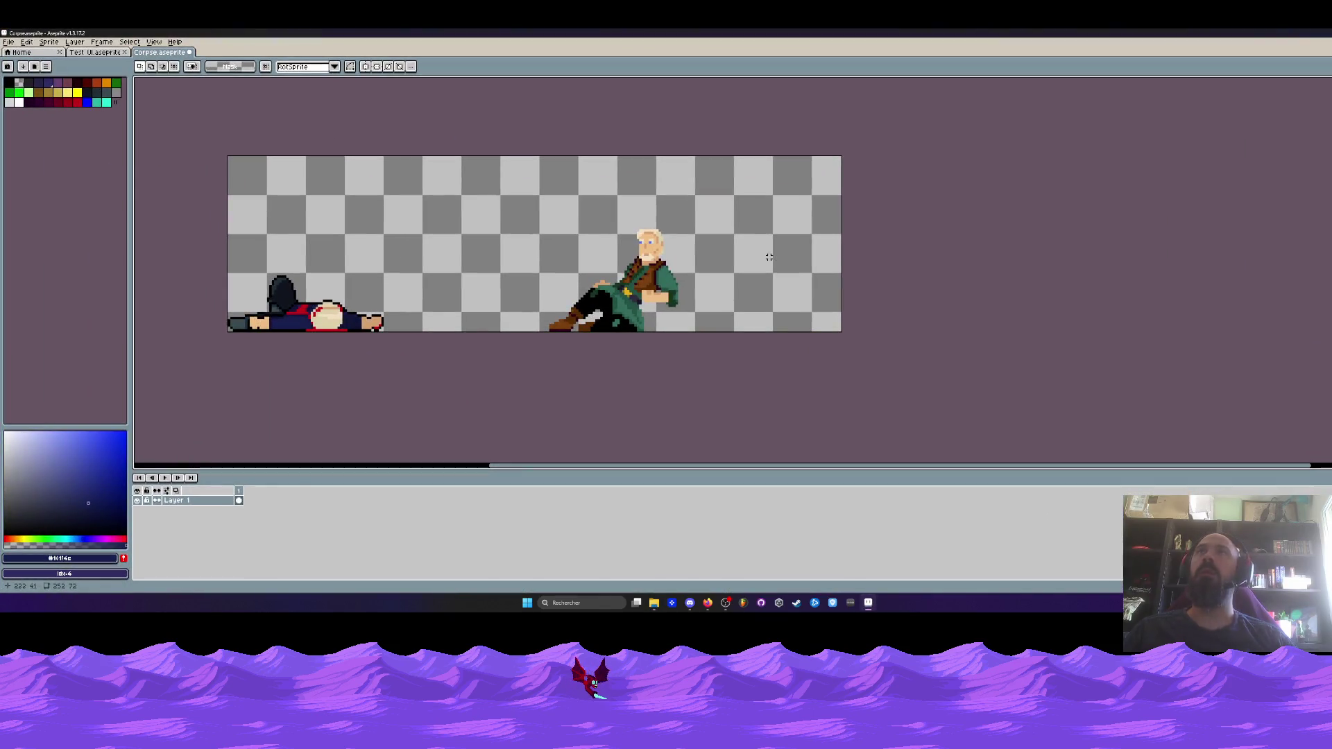
Zoom out on the Corpse canvas and minimize Aseprite
scroll(619, 294, down, 1)
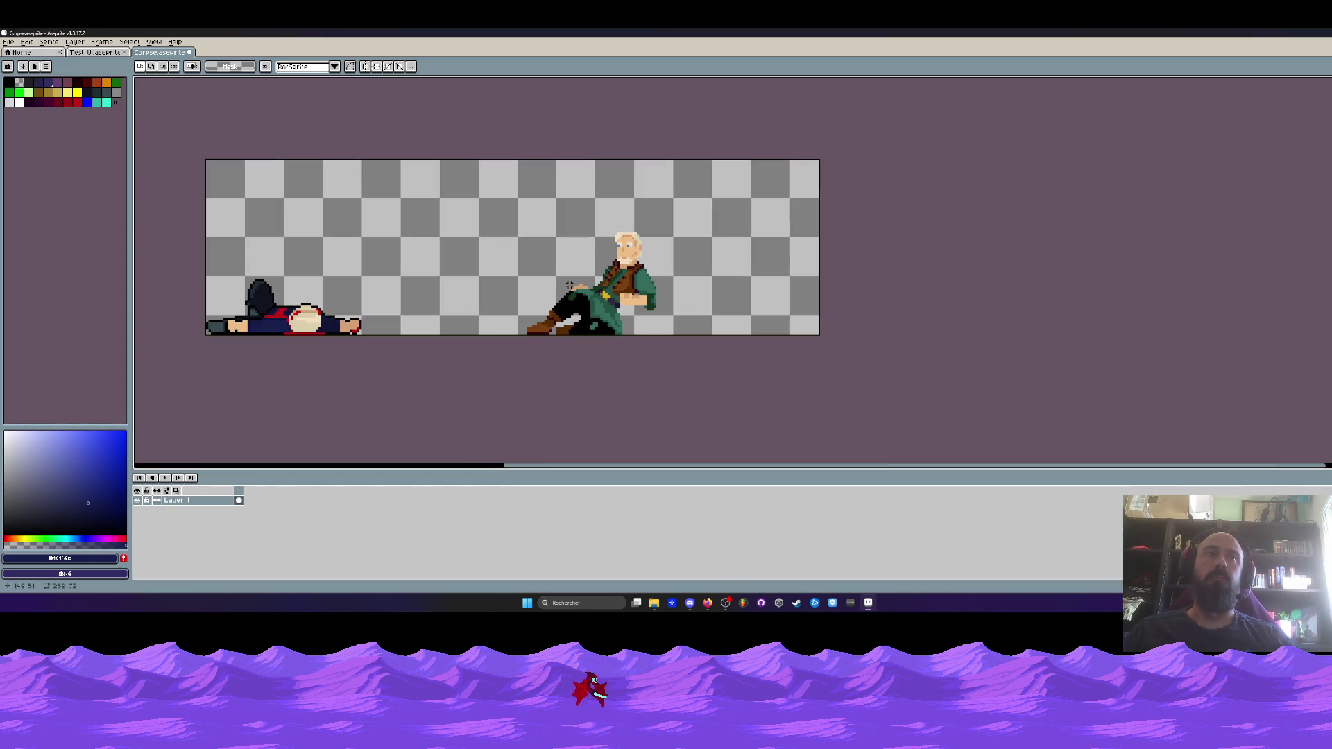
click(868, 602)
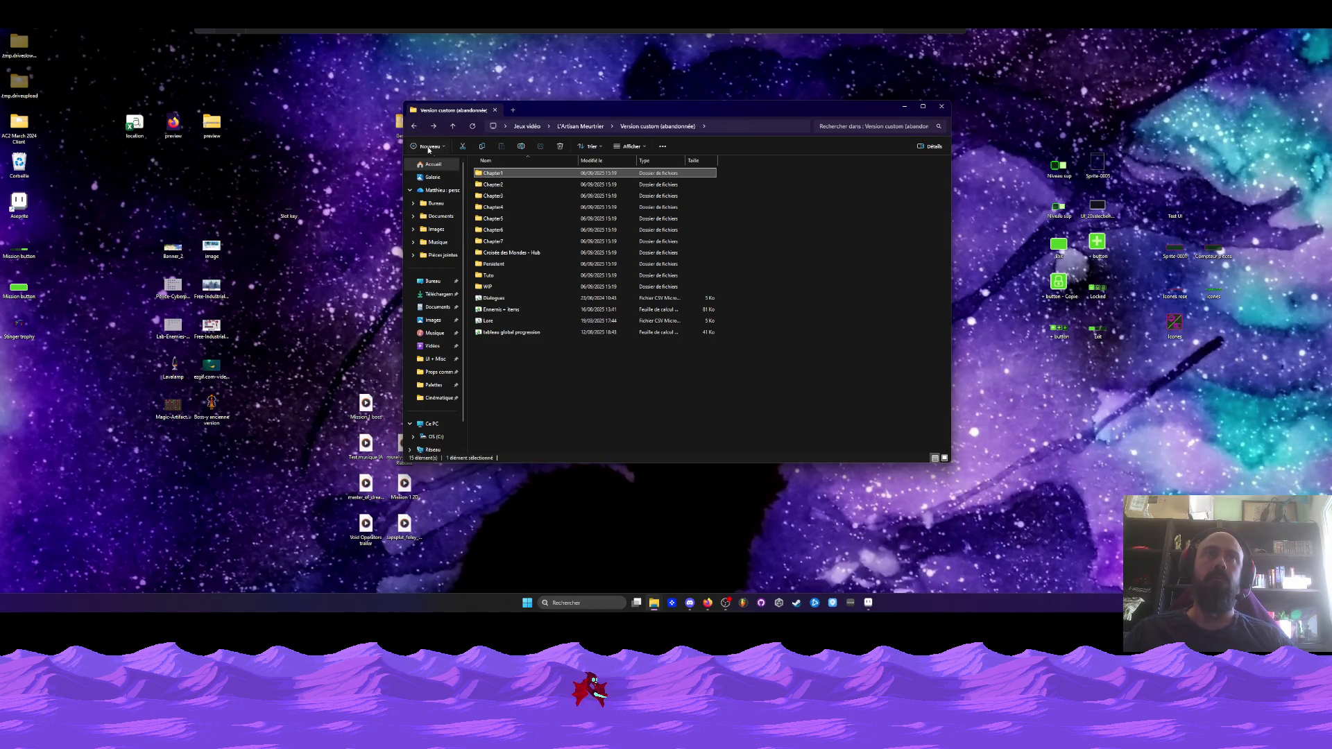
Browse Tuto's Sprites, Assets animés and Props subfolders, then return to Version custom (abandonnée)
click(414, 126)
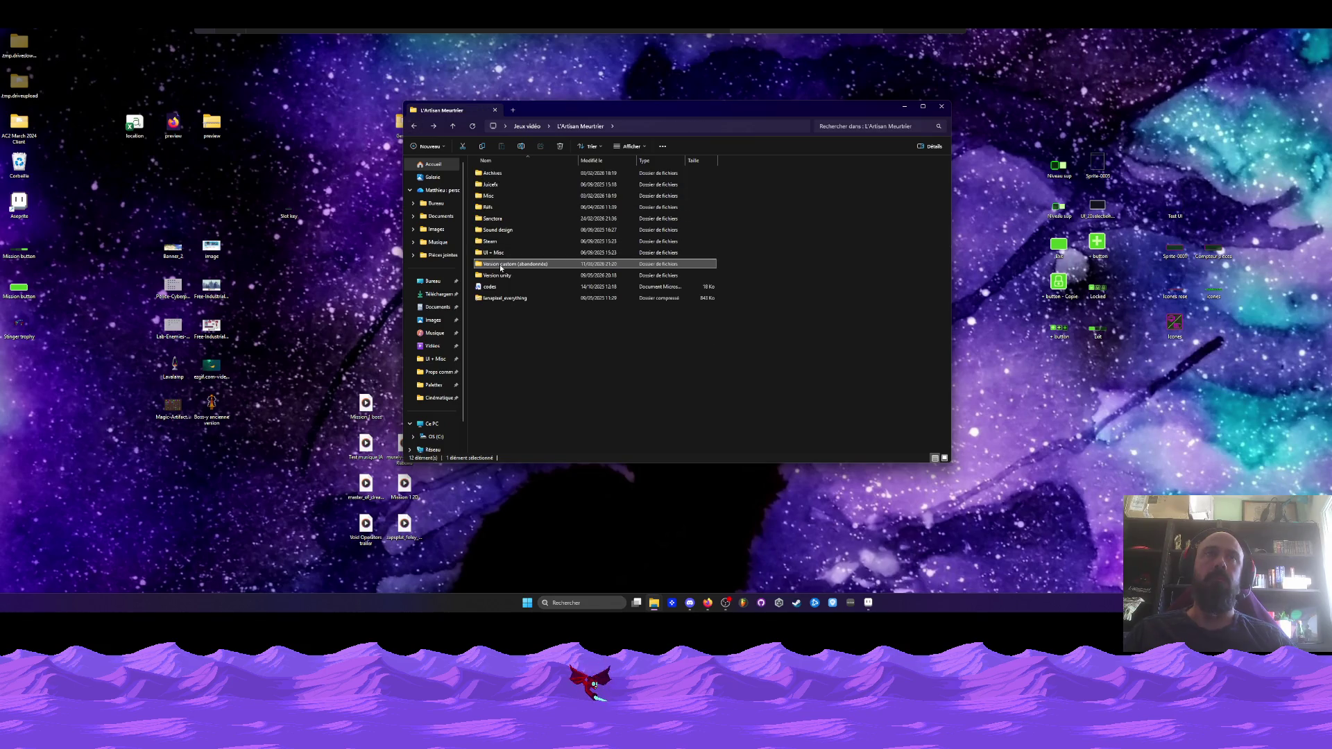
double_click(501, 265)
double_click(499, 276)
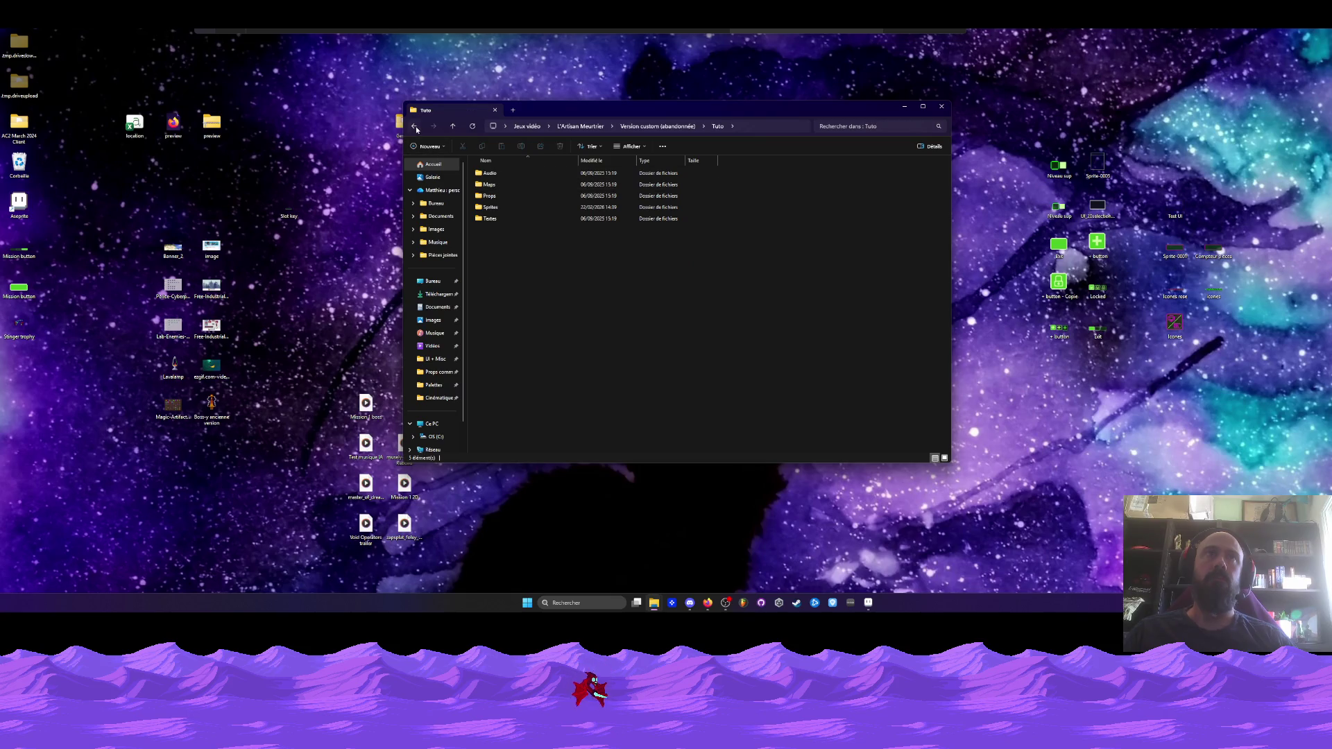
double_click(504, 209)
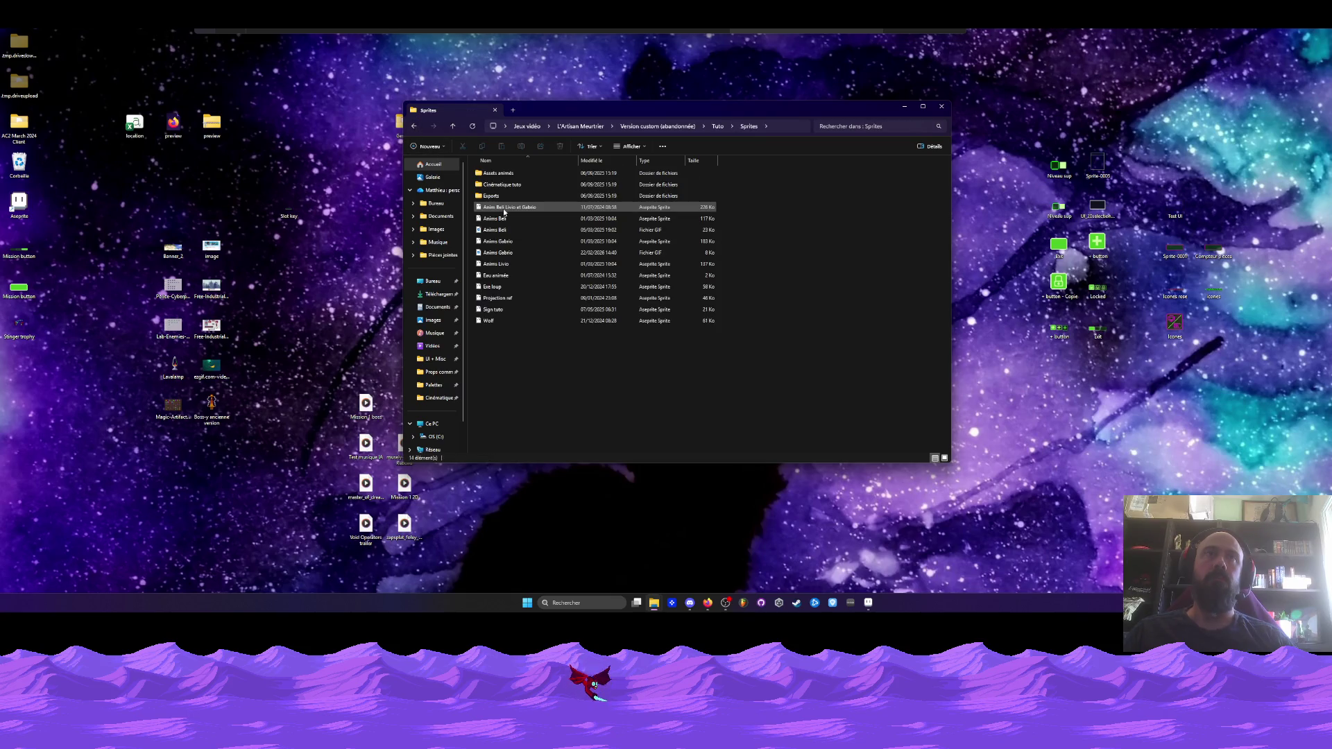
click(499, 175)
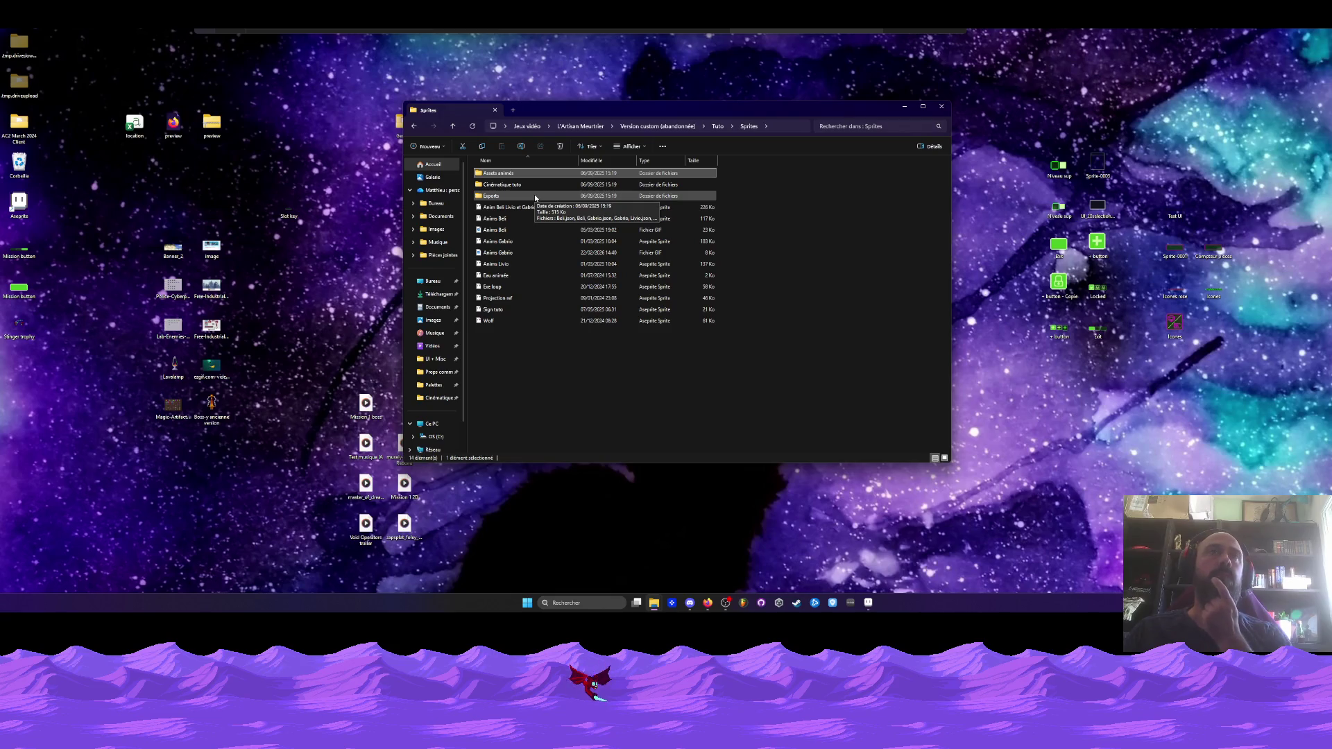
double_click(501, 174)
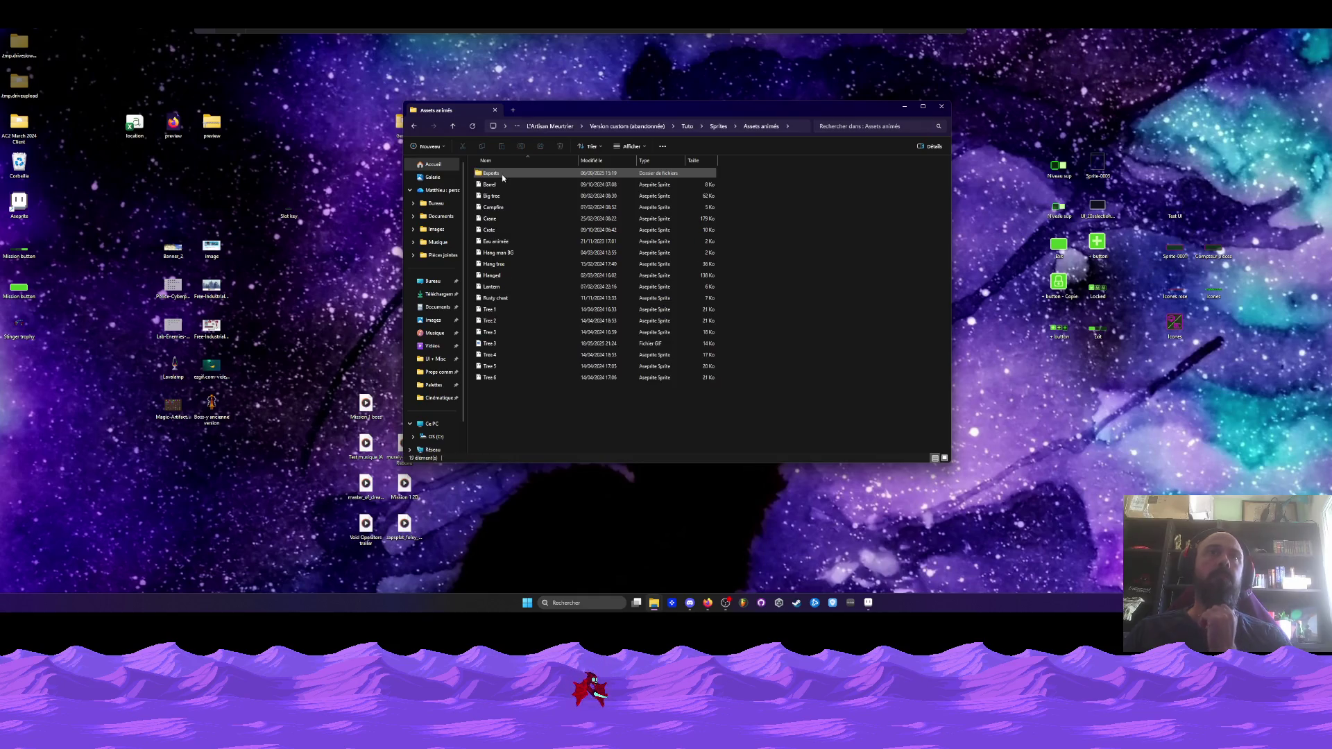
key(BackSpace)
key(BackSpace)
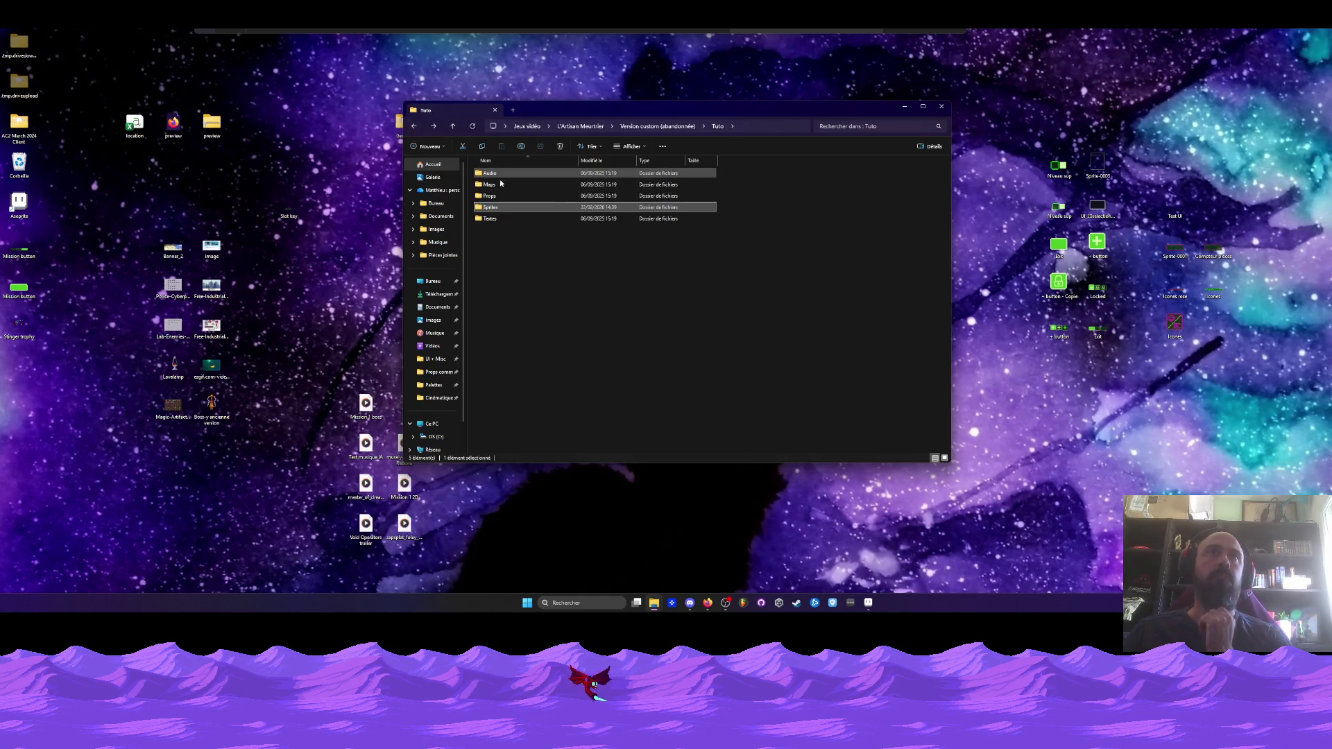
double_click(490, 196)
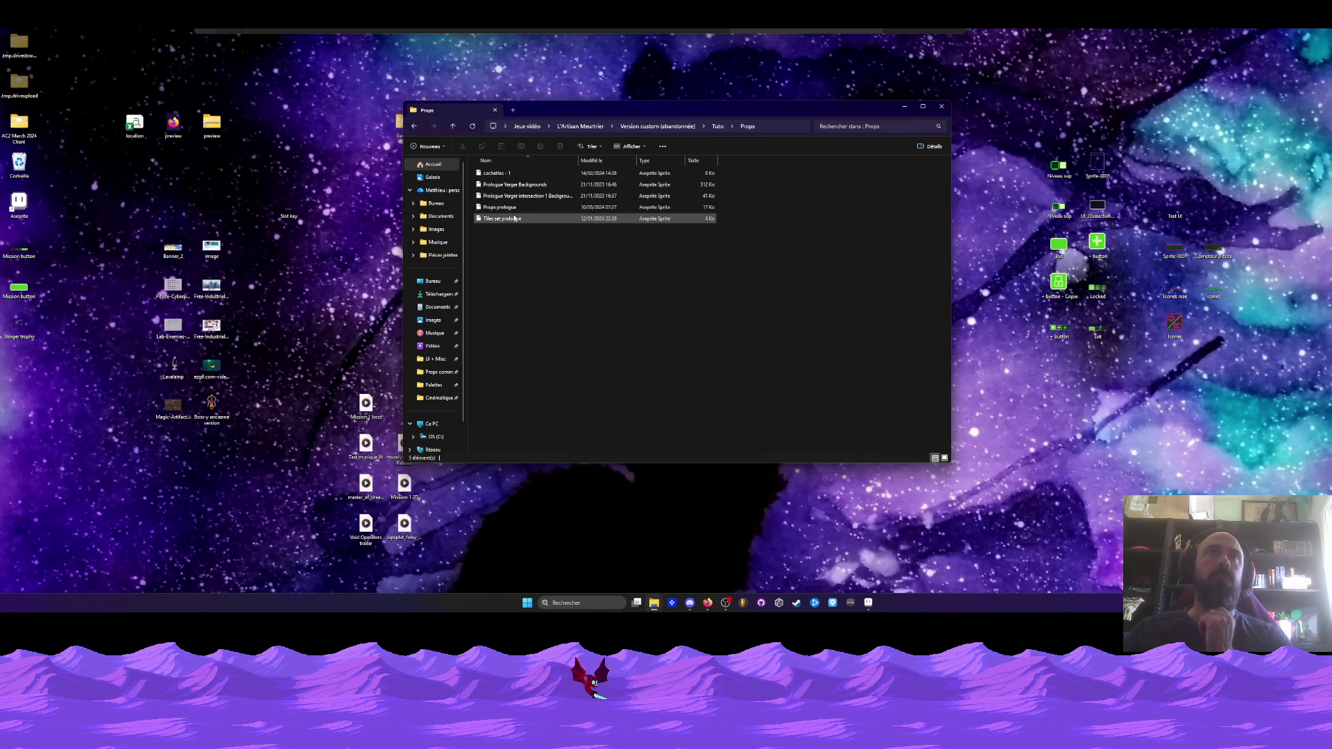
click(413, 127)
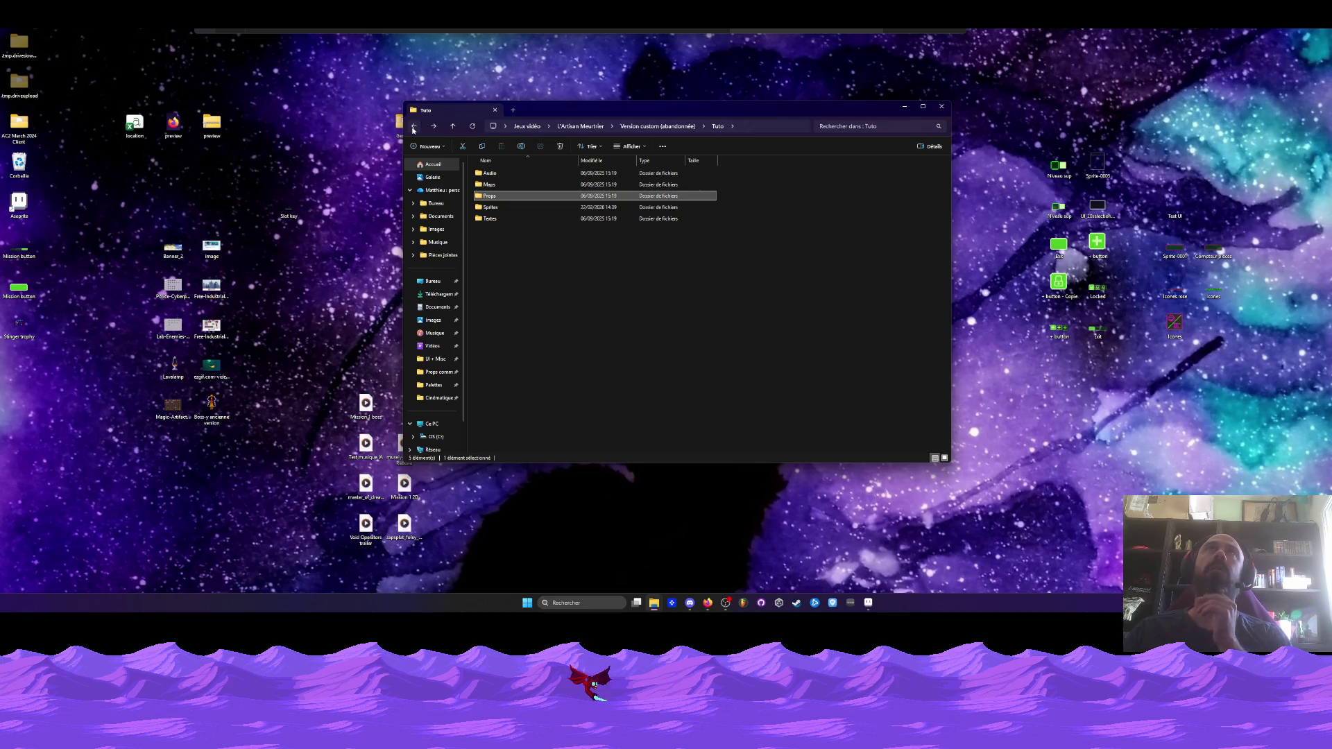
click(413, 128)
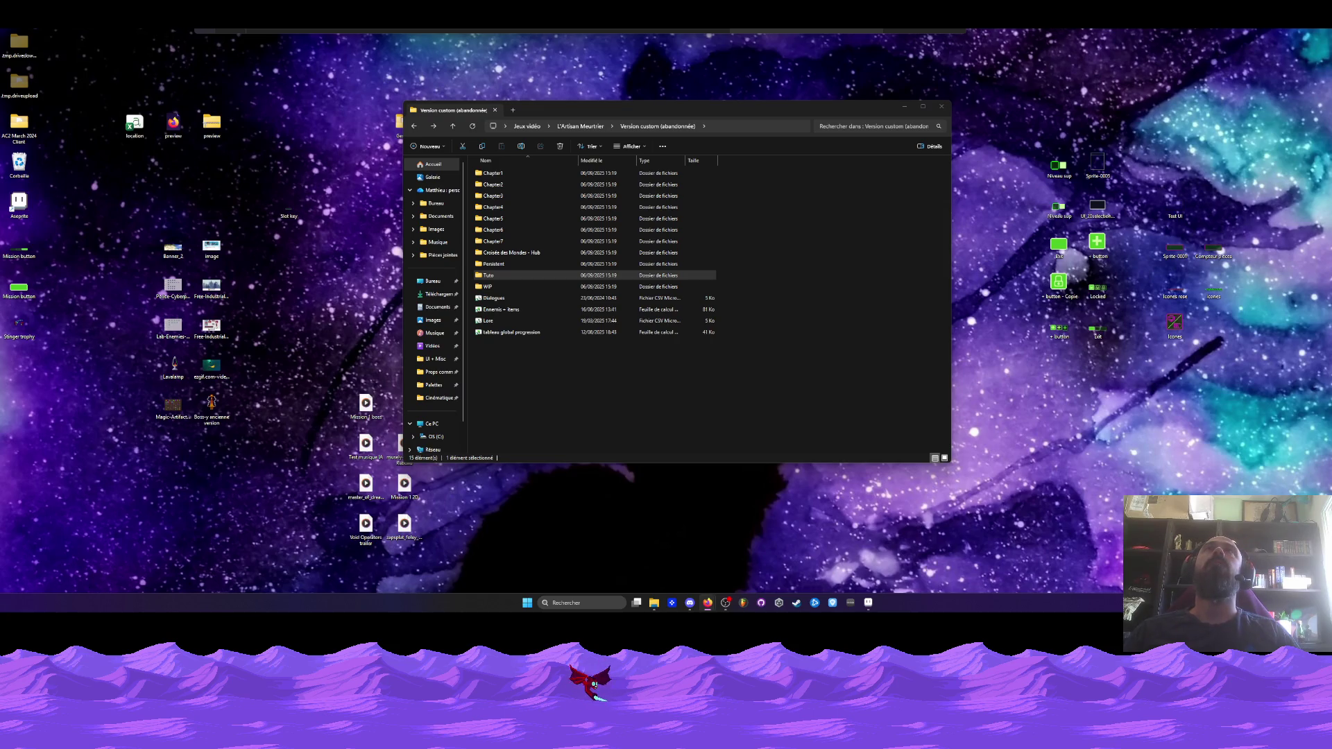
Look inside Persistent › Sprites, then go back and open Tuto › Sprites
click(633, 106)
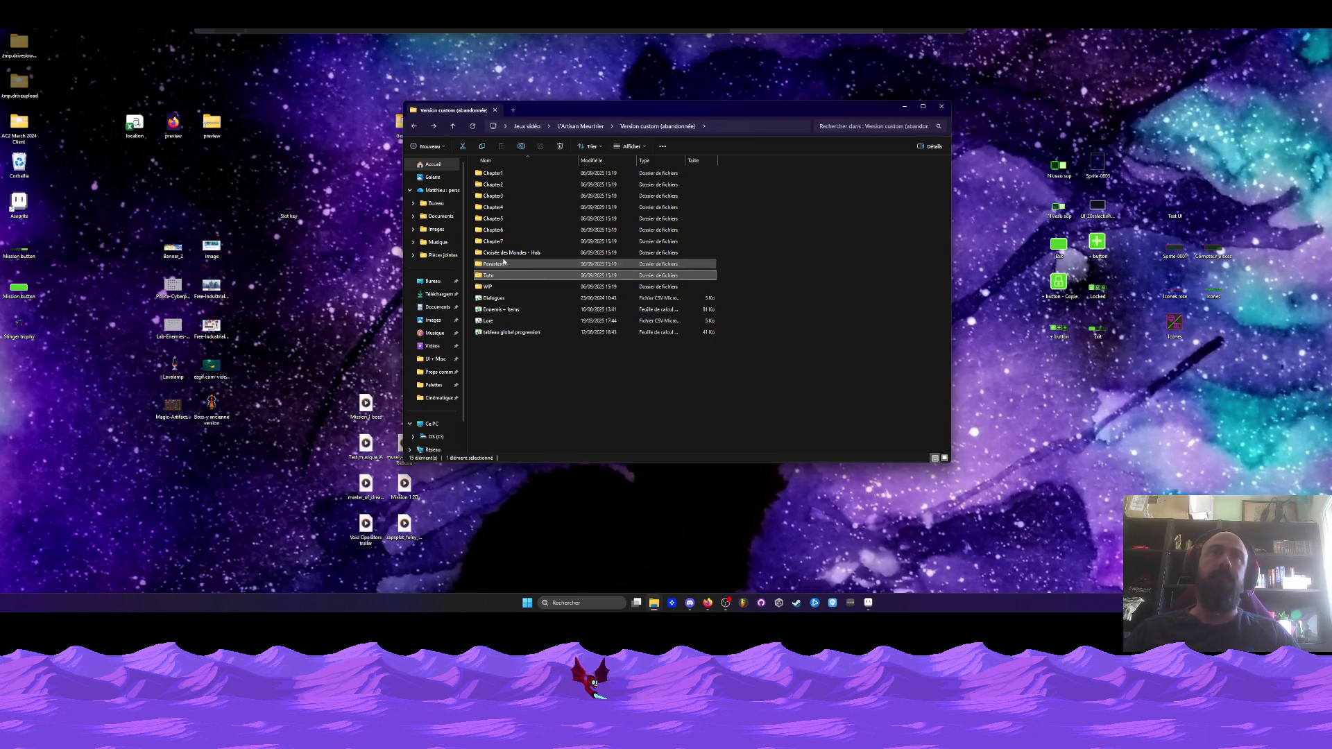
double_click(504, 264)
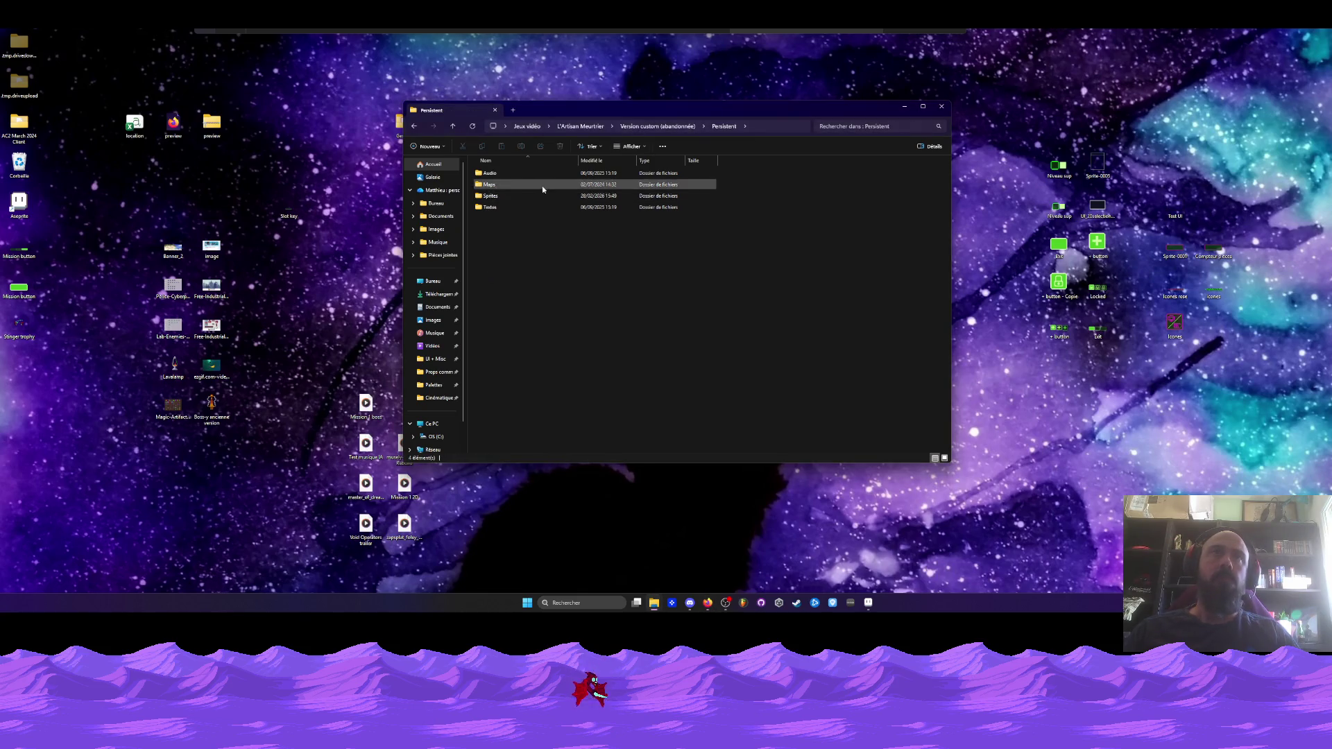
double_click(527, 196)
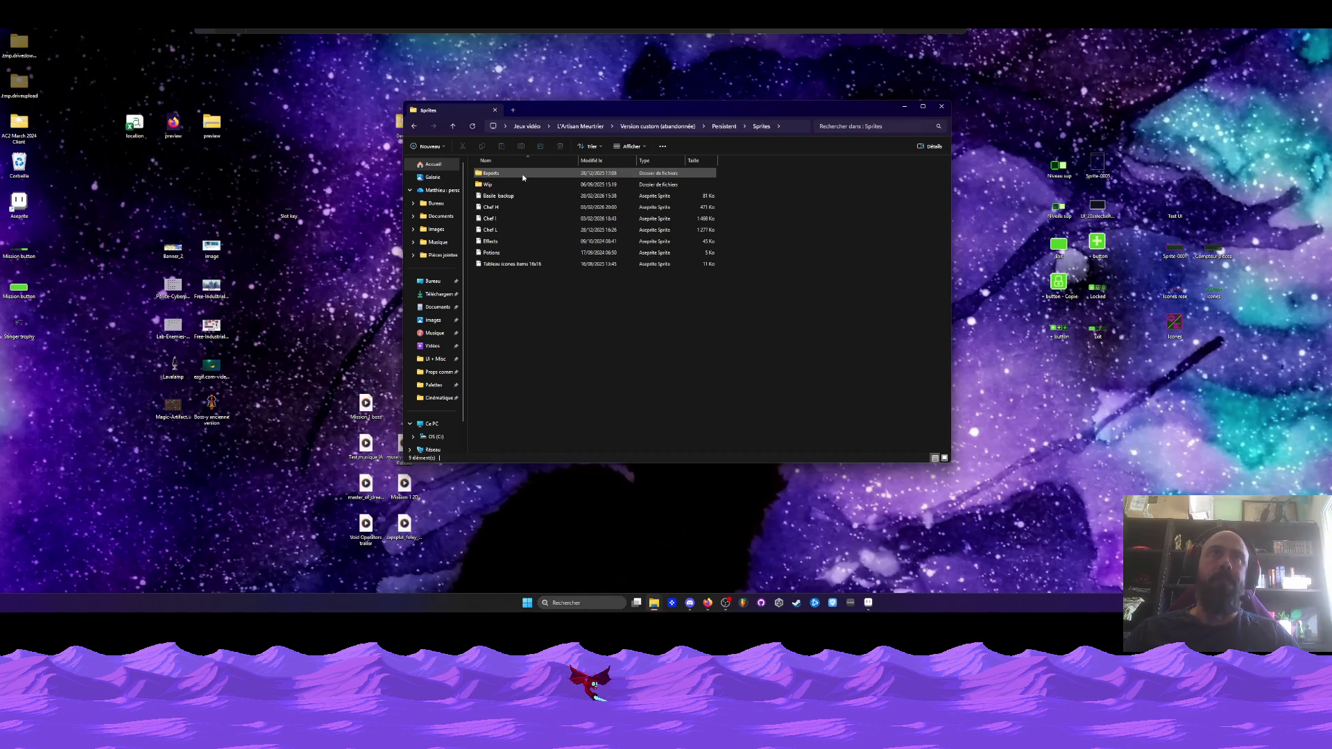
click(417, 126)
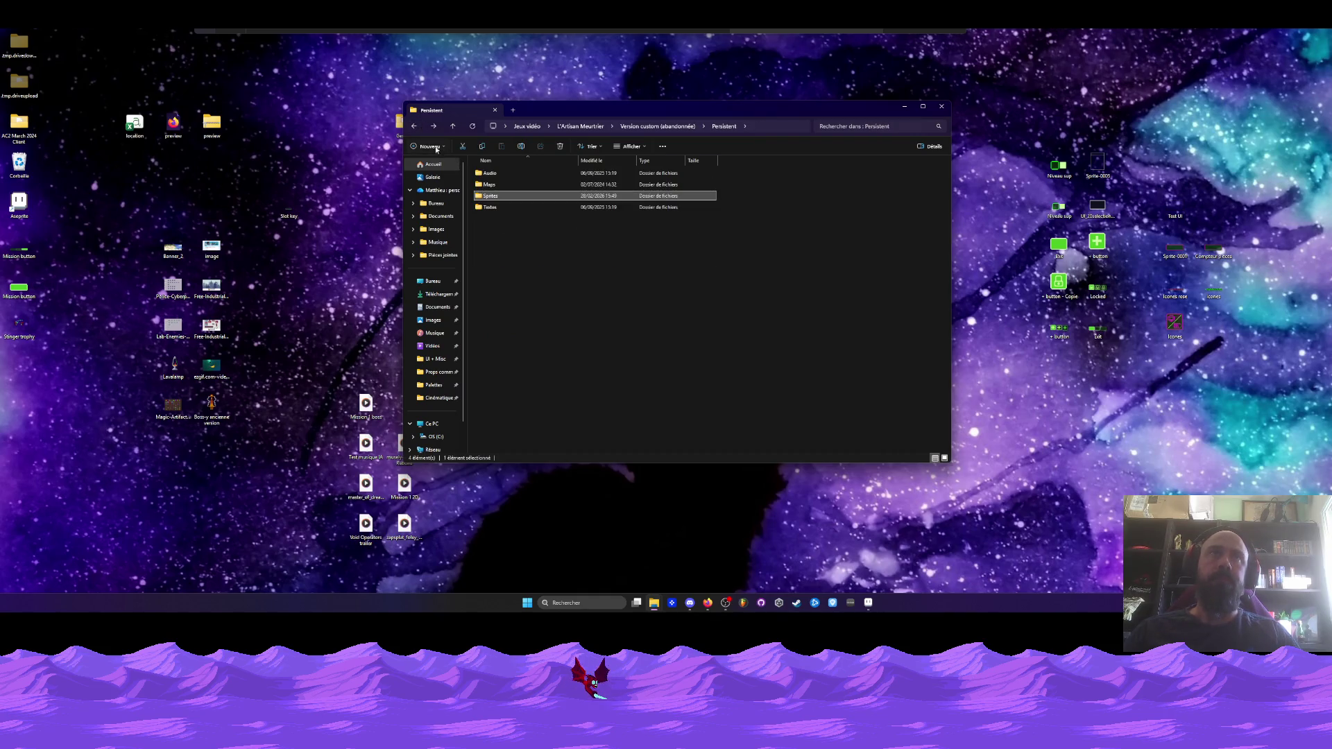
click(415, 126)
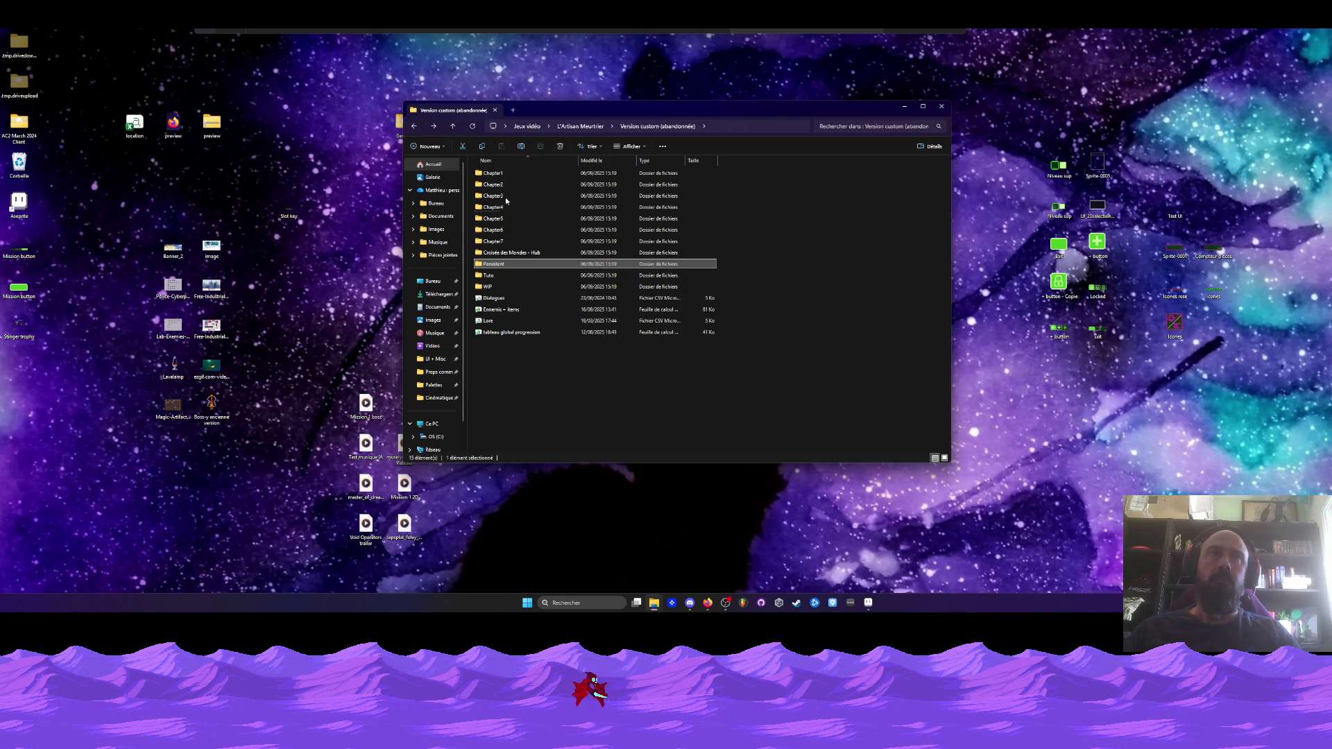
double_click(489, 275)
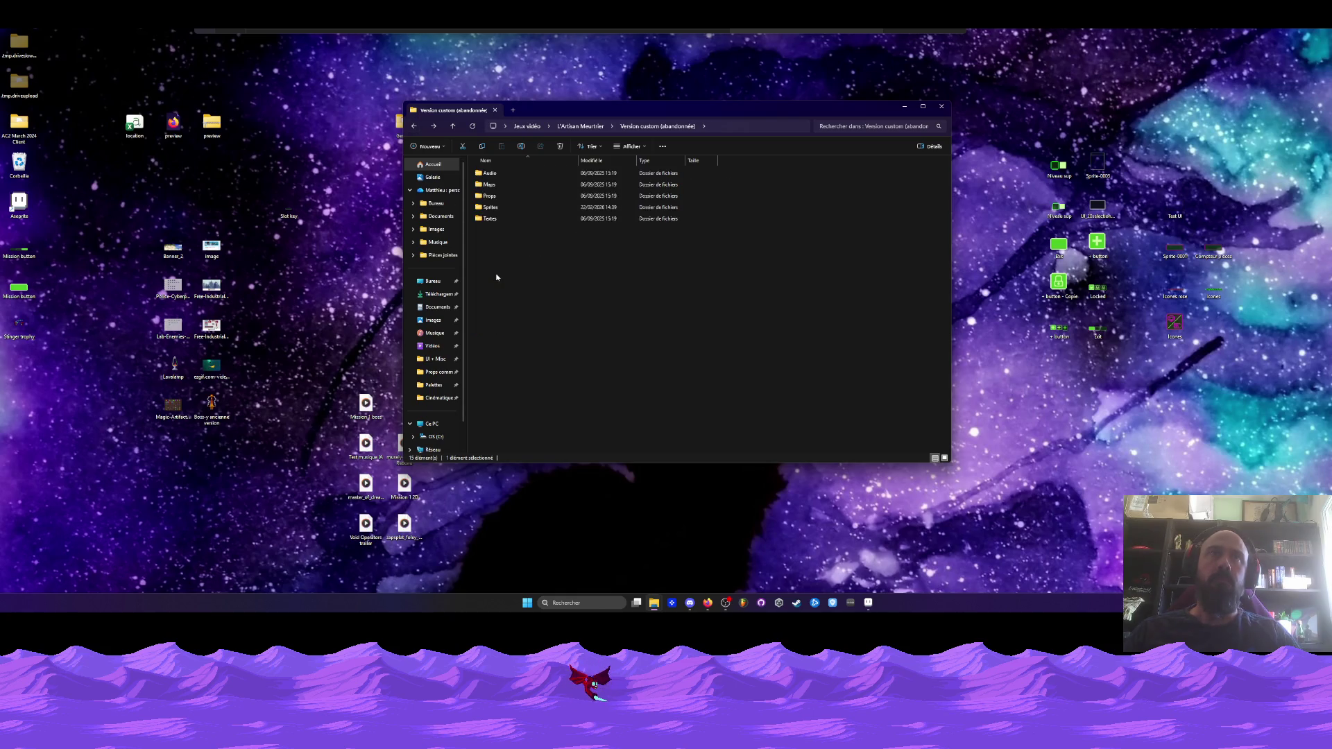
double_click(493, 206)
Open the Gabrio sprite from the Cinématique tuto folder in Aseprite, then minimise Aseprite
double_click(492, 186)
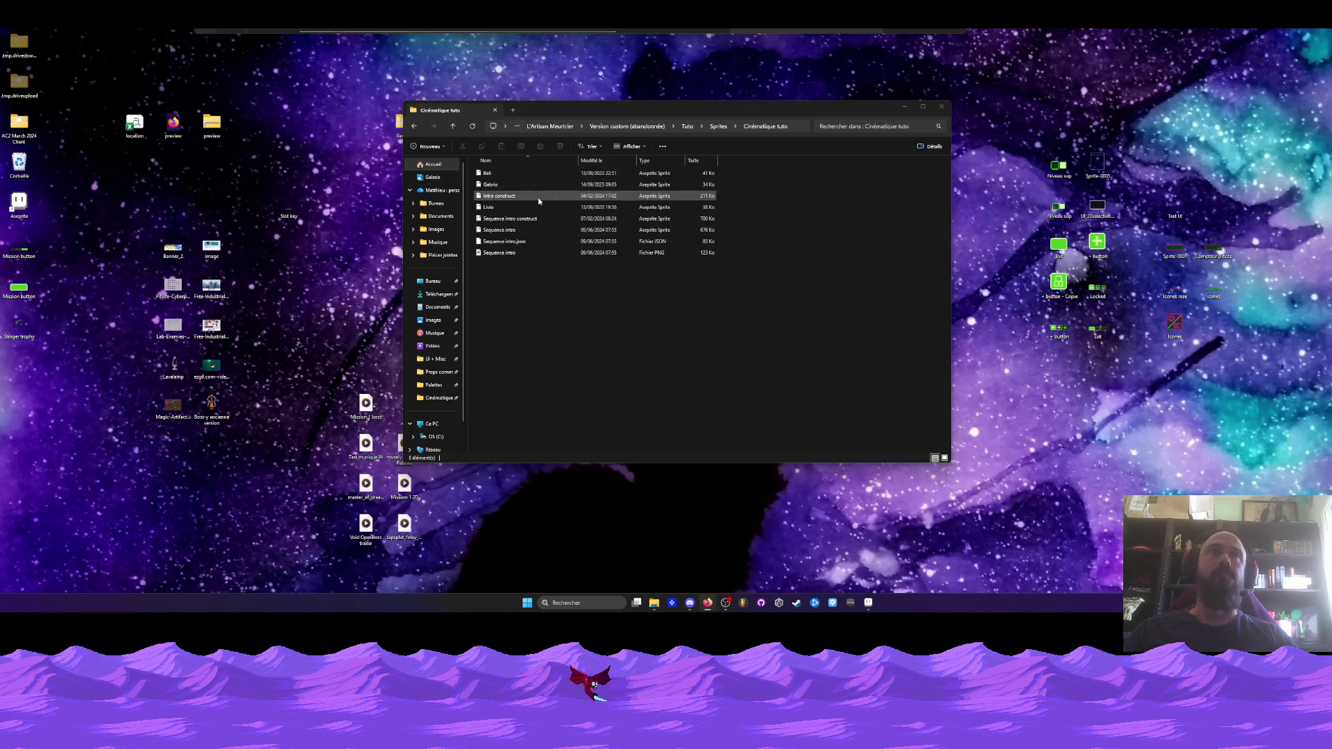
click(521, 207)
click(507, 229)
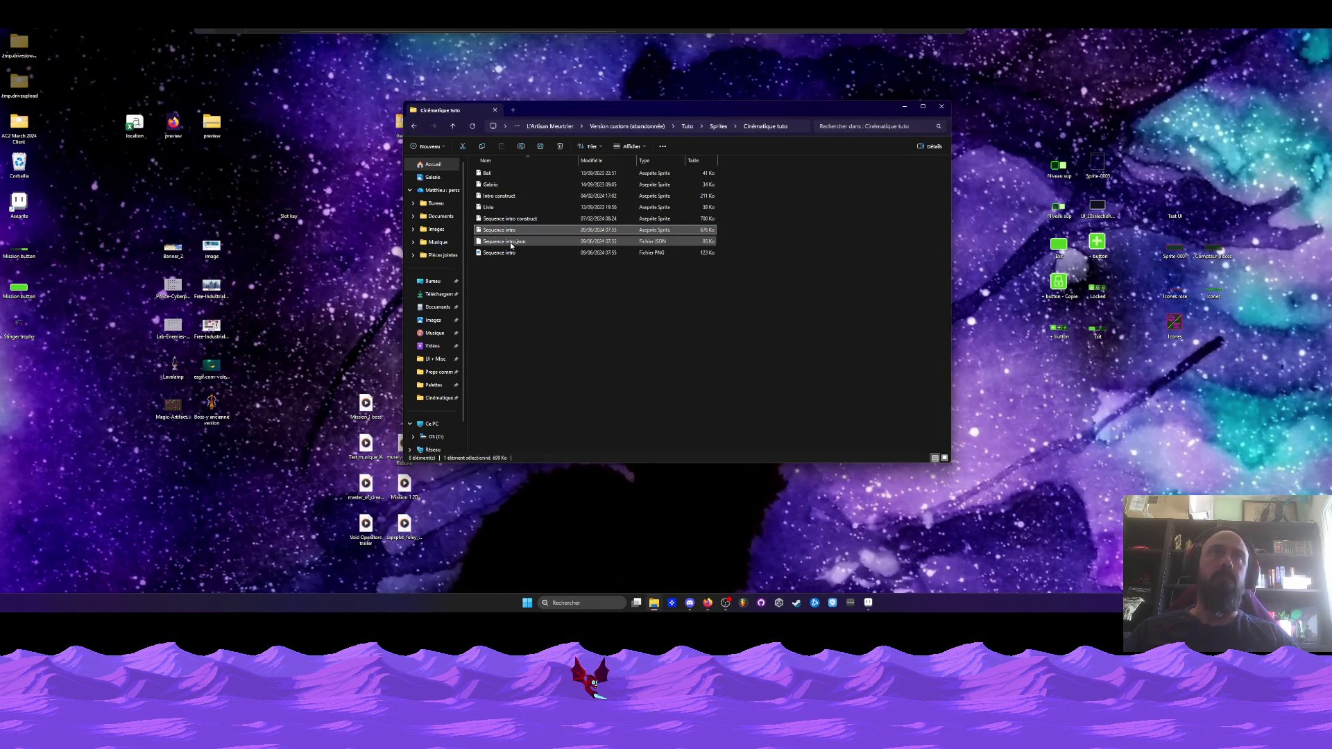
double_click(496, 184)
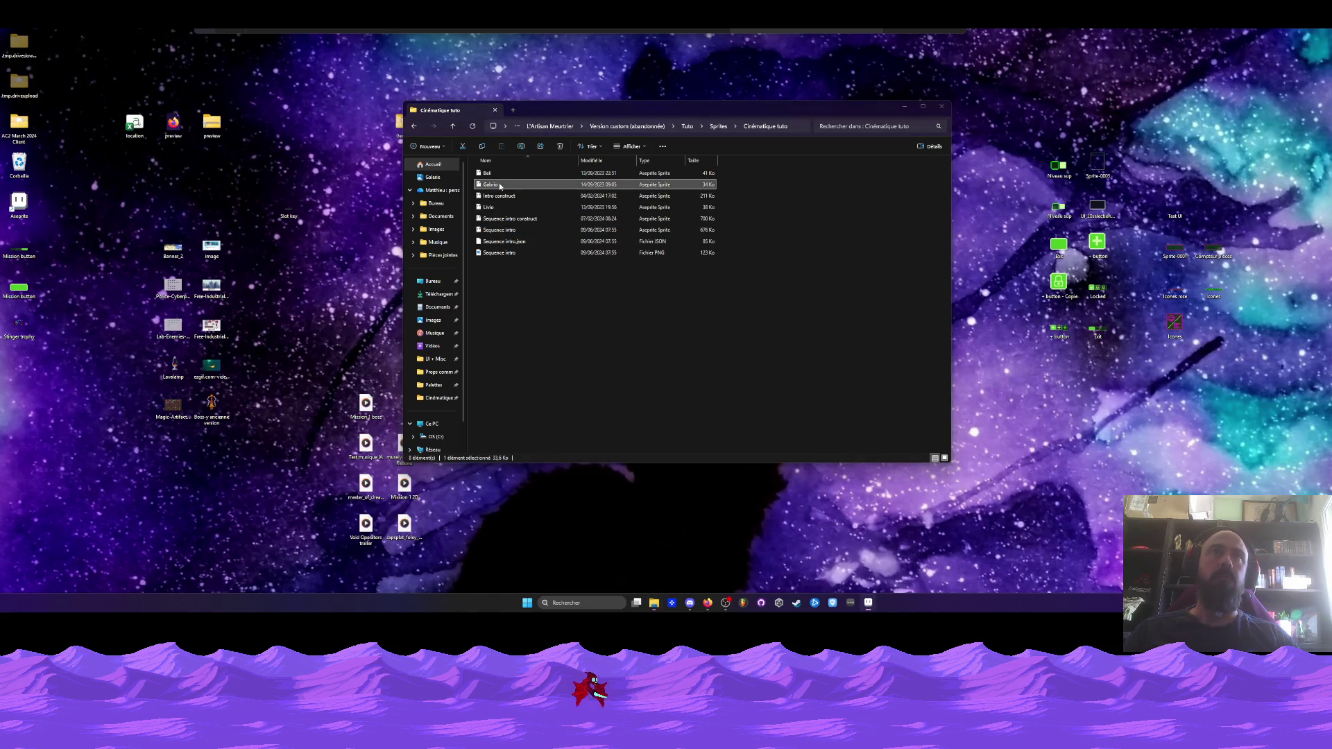
click(868, 603)
click(869, 604)
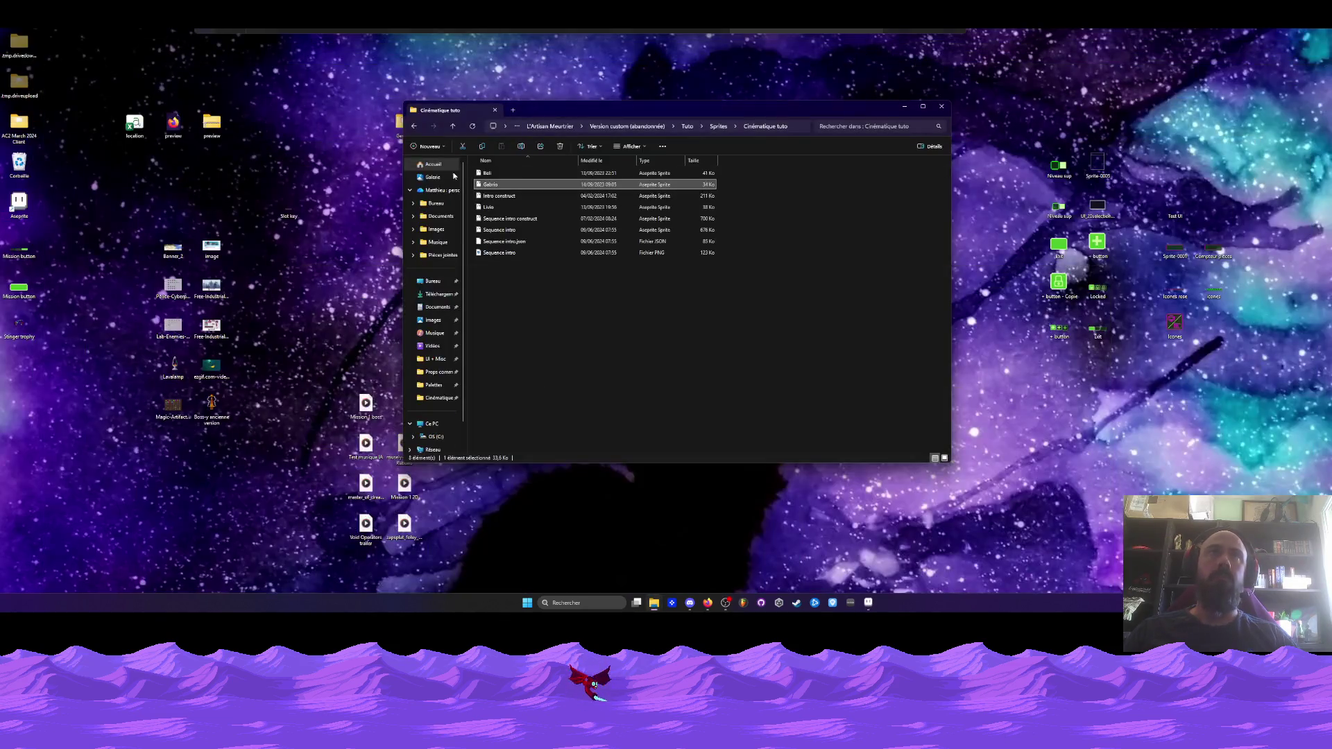
Check the Exports folder, select the Anims Gabrio file in Sprites, and restore Aseprite
click(415, 127)
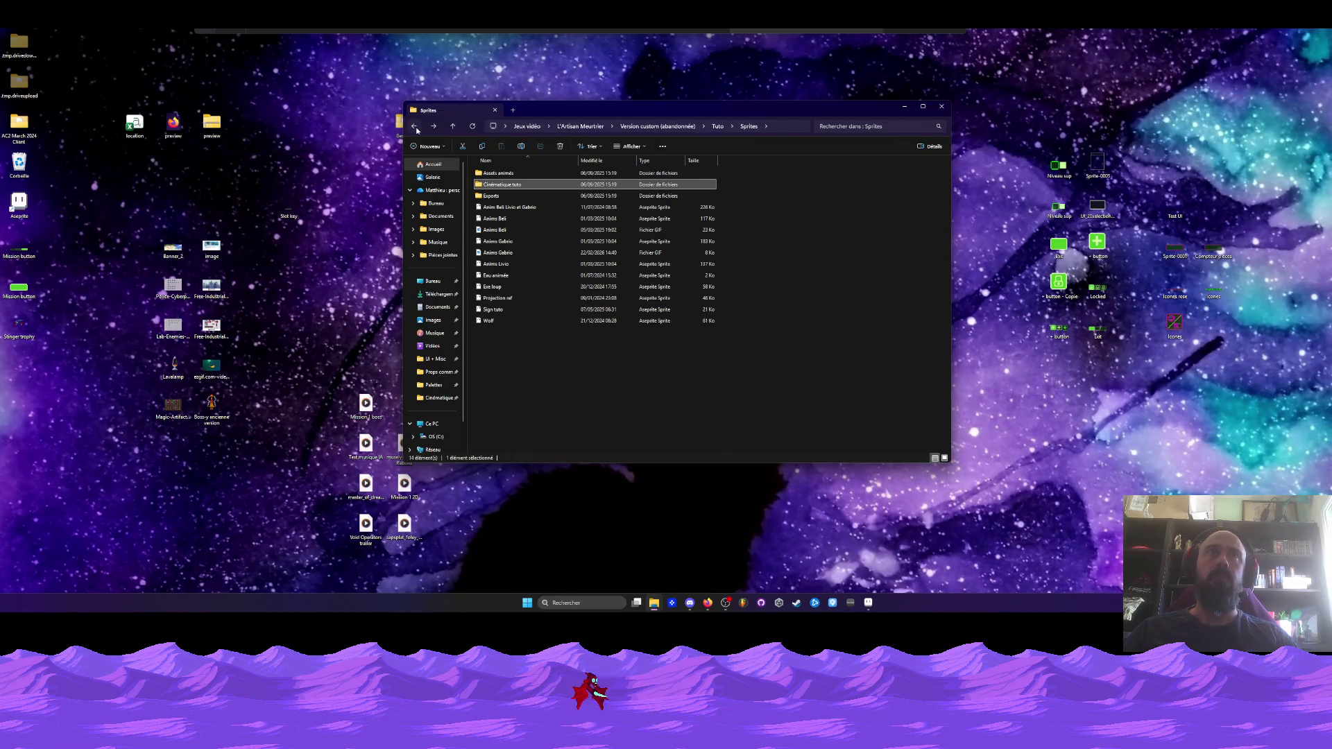
double_click(501, 198)
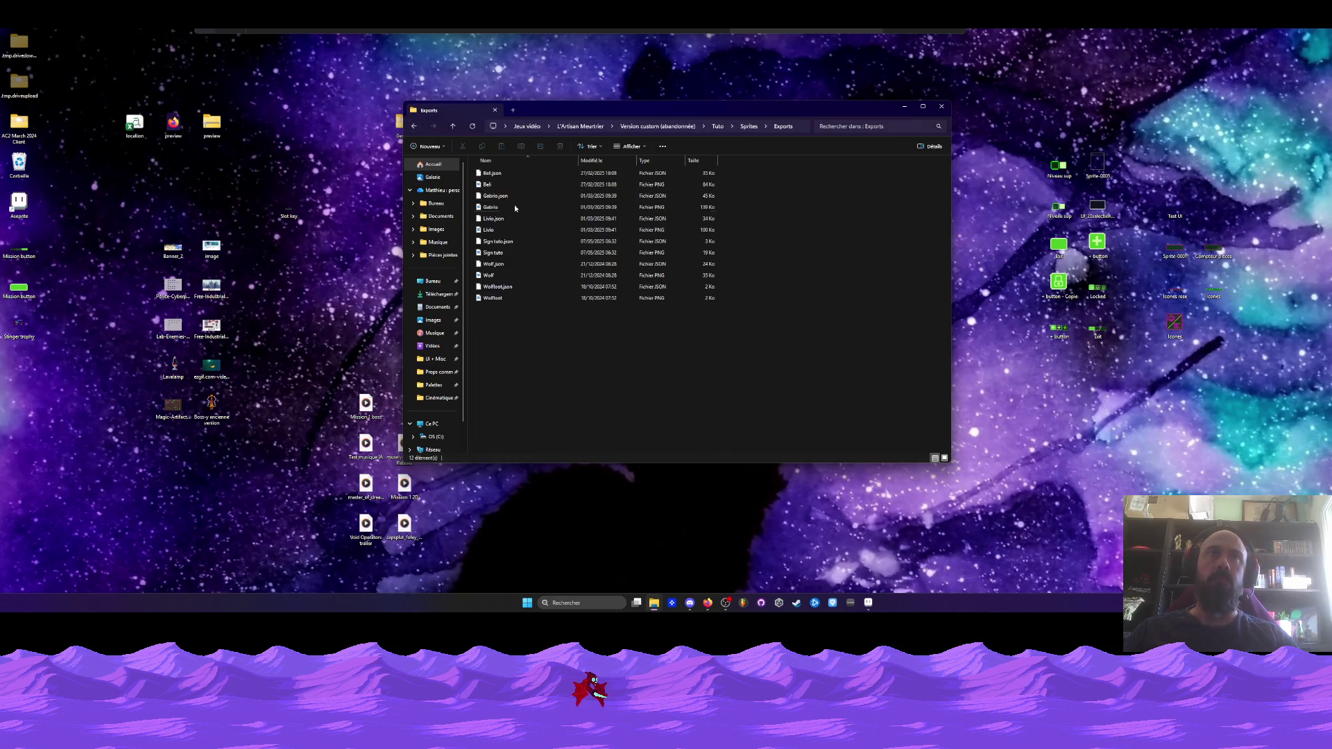
click(414, 126)
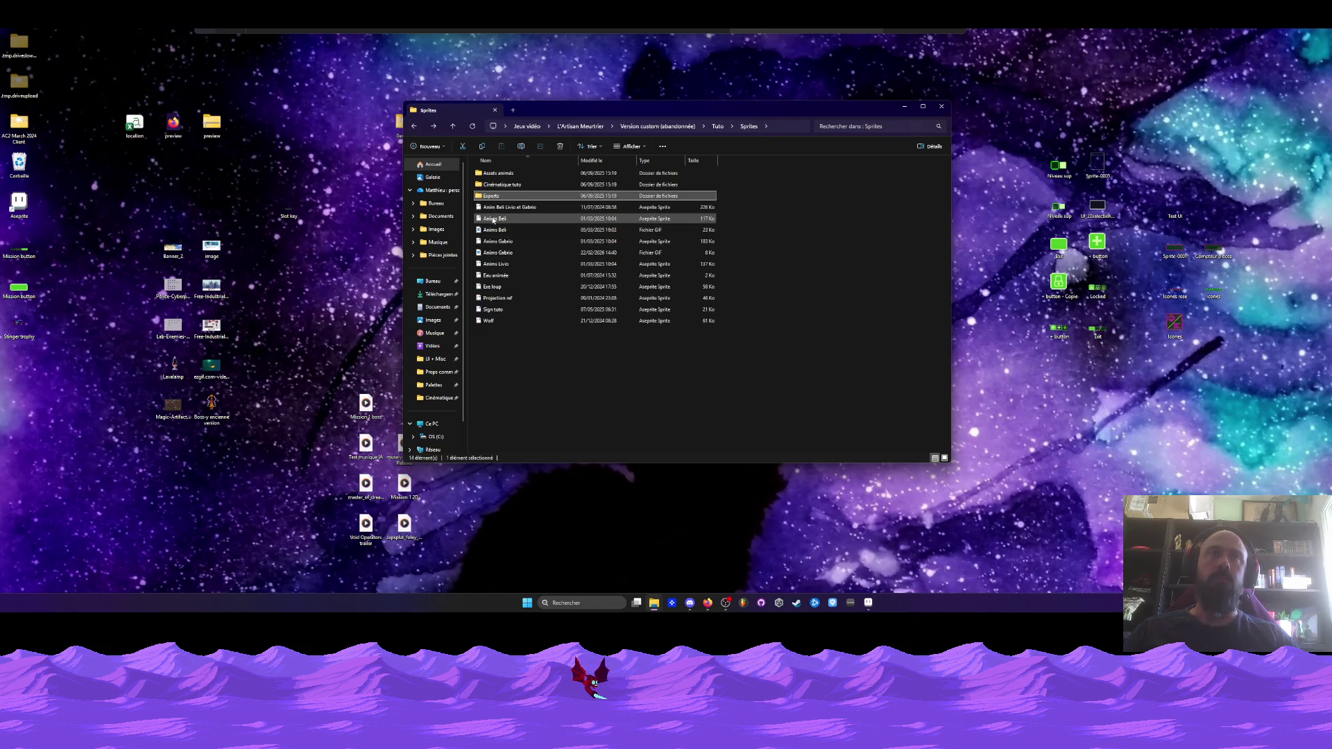
click(497, 242)
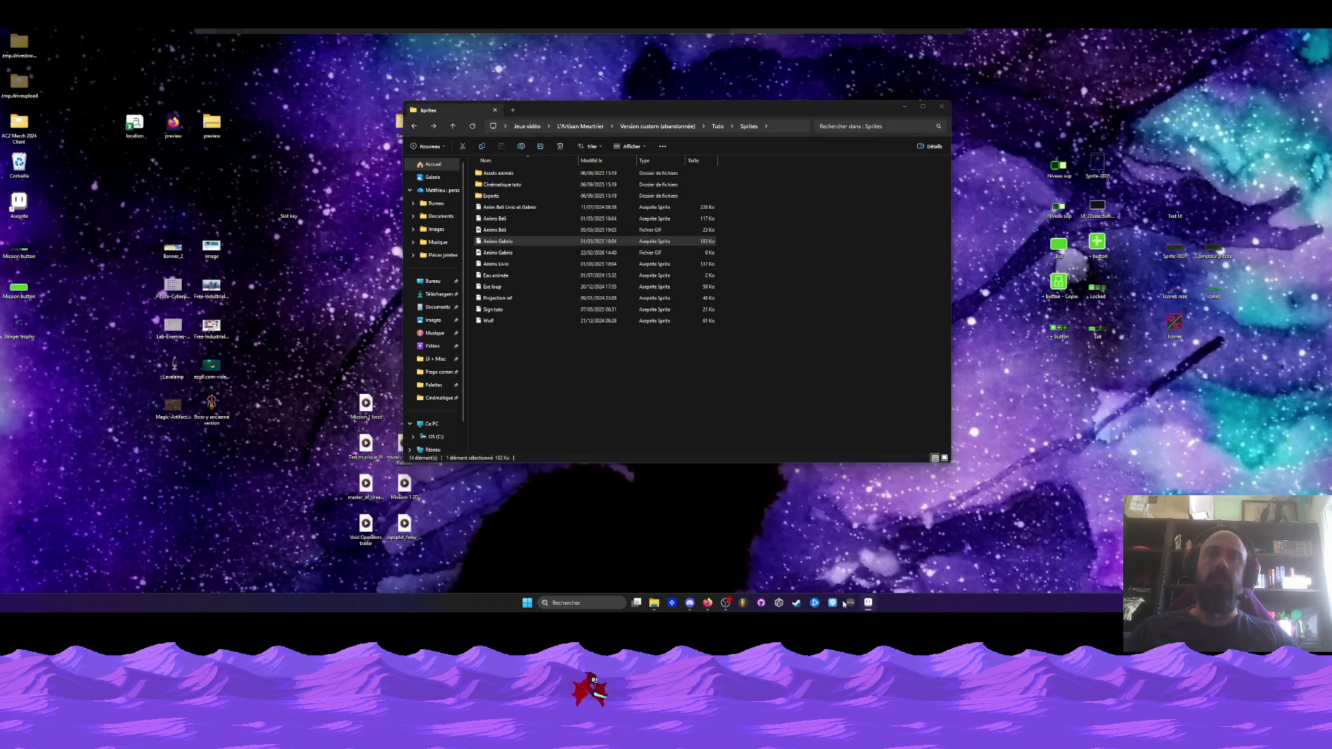
click(868, 603)
Copy the kneeling character's head and upper body from frames 76–119, then switch to Corpse.aseprite
scroll(694, 520, right, 5)
mouse_move(811, 521)
mouse_down()
mouse_move(1161, 521)
mouse_move(971, 564)
mouse_move(1093, 564)
mouse_move(871, 521)
mouse_move(1209, 521)
mouse_move(1190, 521)
mouse_up()
mouse_move(421, 521)
mouse_down()
mouse_move(845, 530)
mouse_move(833, 522)
mouse_up()
key(plus)
key(plus)
key(plus)
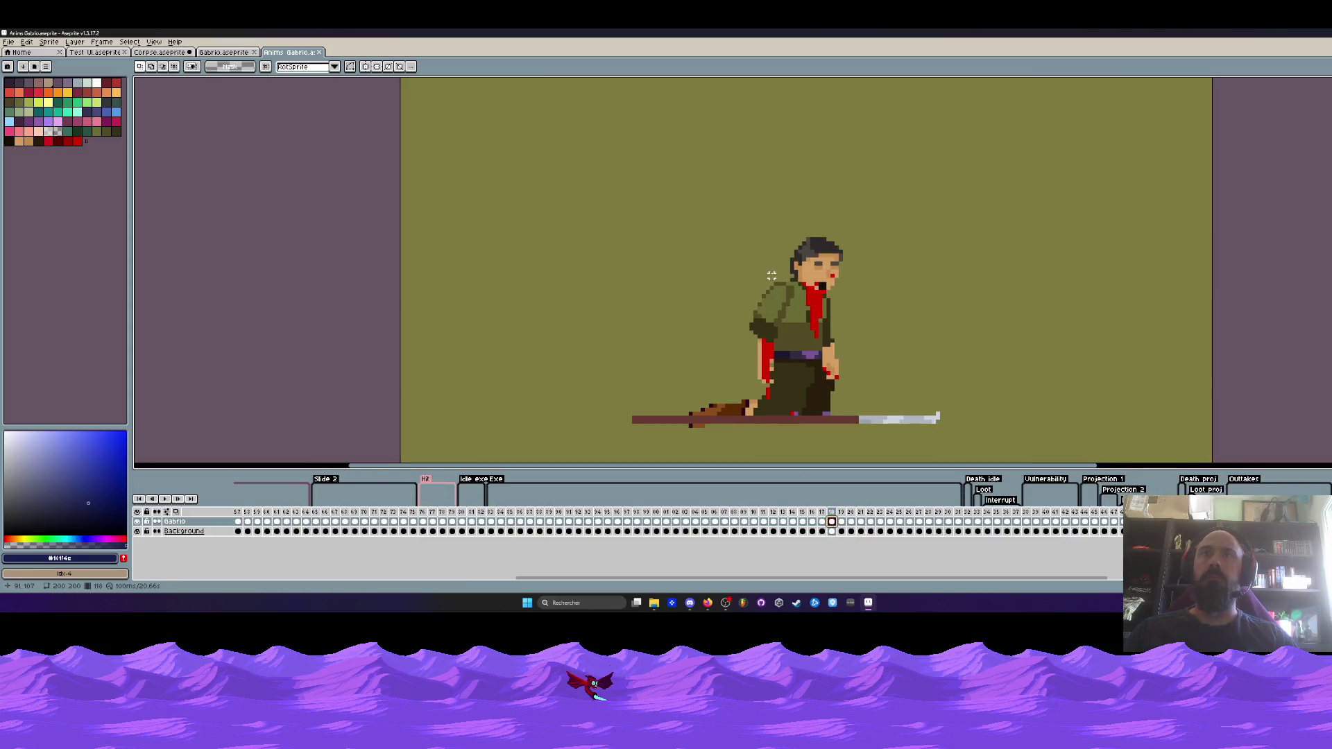
key(q)
mouse_move(849, 374)
mouse_down()
mouse_move(735, 381)
mouse_move(887, 365)
mouse_move(852, 373)
mouse_up()
key(ctrl+d)
key(ctrl+shift+Tab)
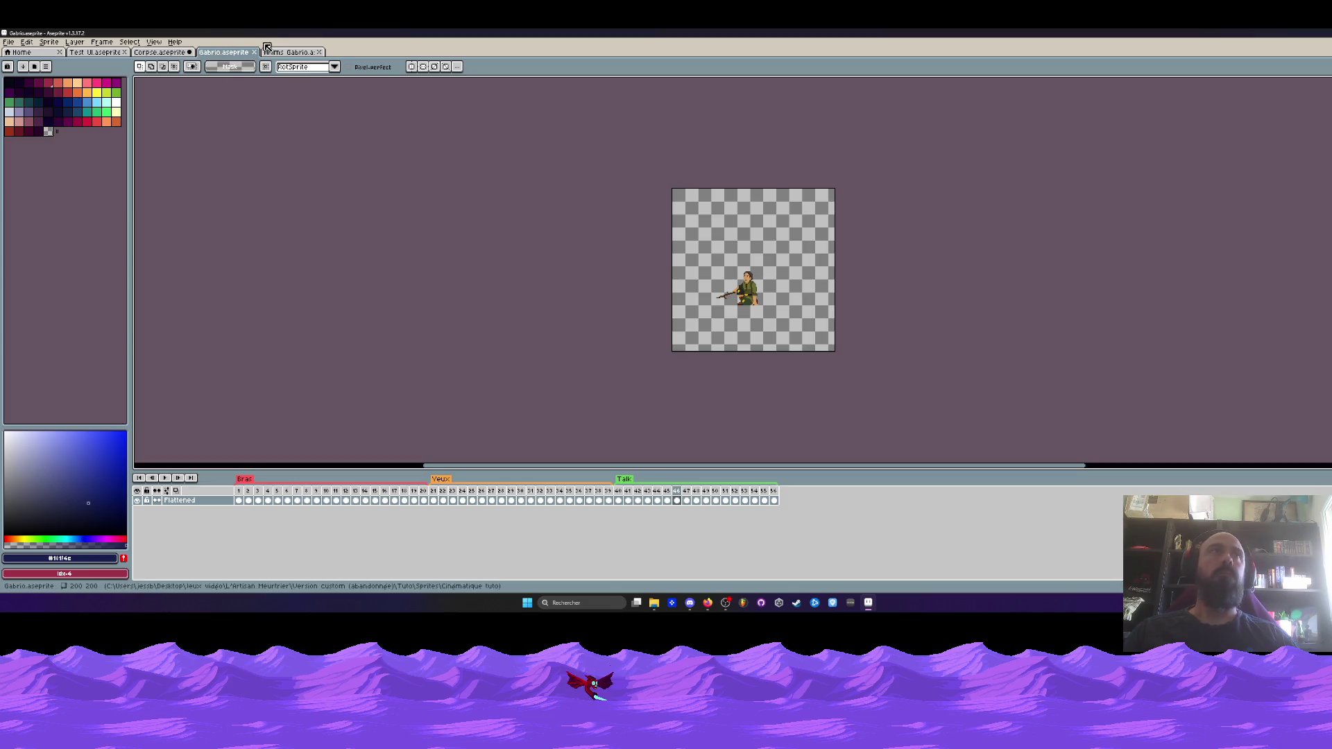
click(177, 53)
Paste the copied character on the scene's right side, flipped to face left
scroll(648, 264, up, 1)
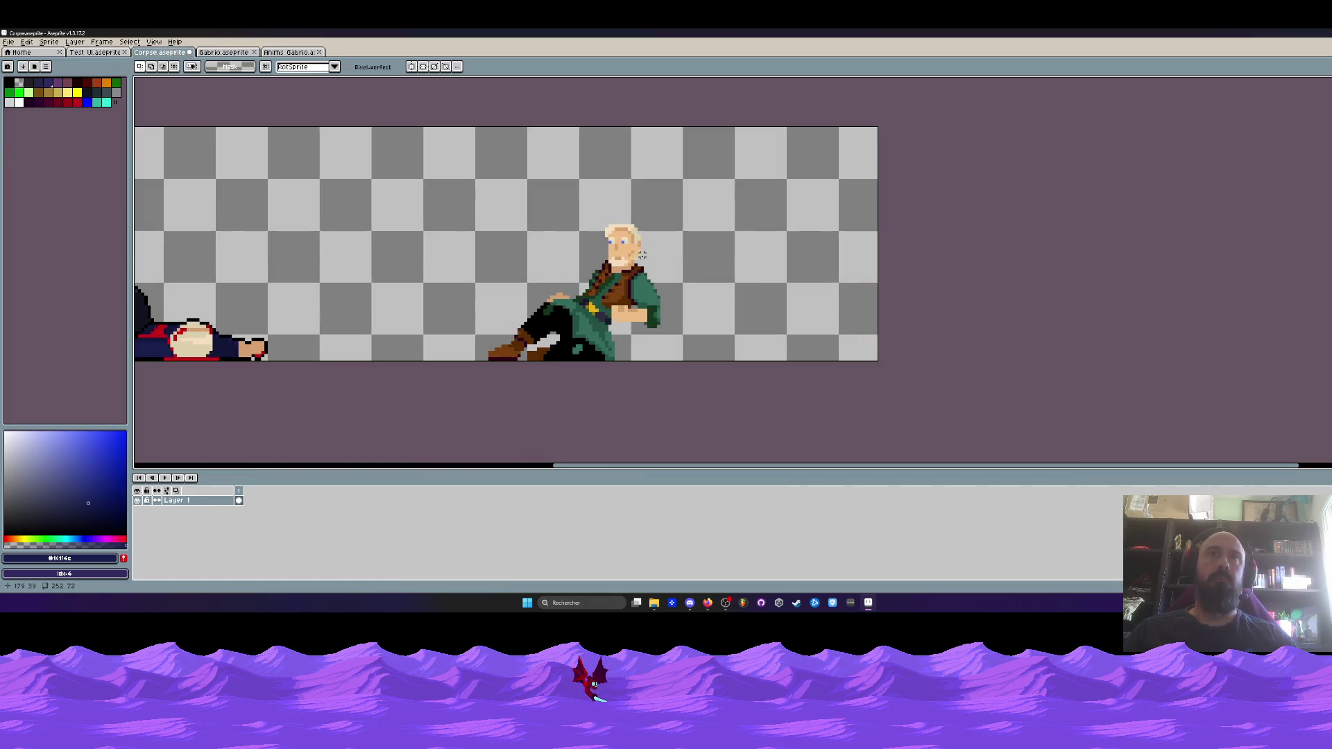
key(ctrl+v)
mouse_move(371, 290)
mouse_down()
mouse_move(814, 254)
mouse_move(422, 237)
mouse_move(782, 245)
mouse_move(800, 306)
mouse_up()
key(shift+h)
key(Return)
scroll(800, 306, up, 2)
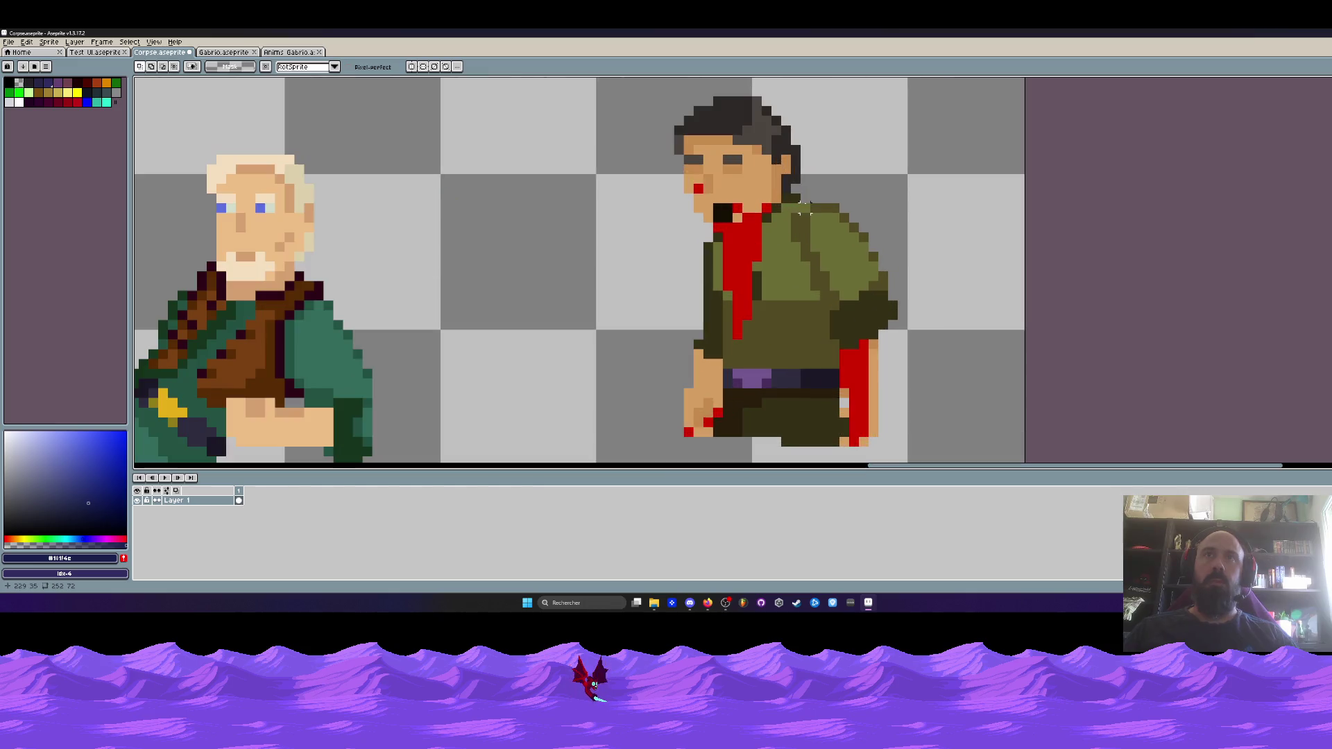
Undo the earlier jacket fill and recolour the collar pixels navy, removing a stray chest dot
key(i)
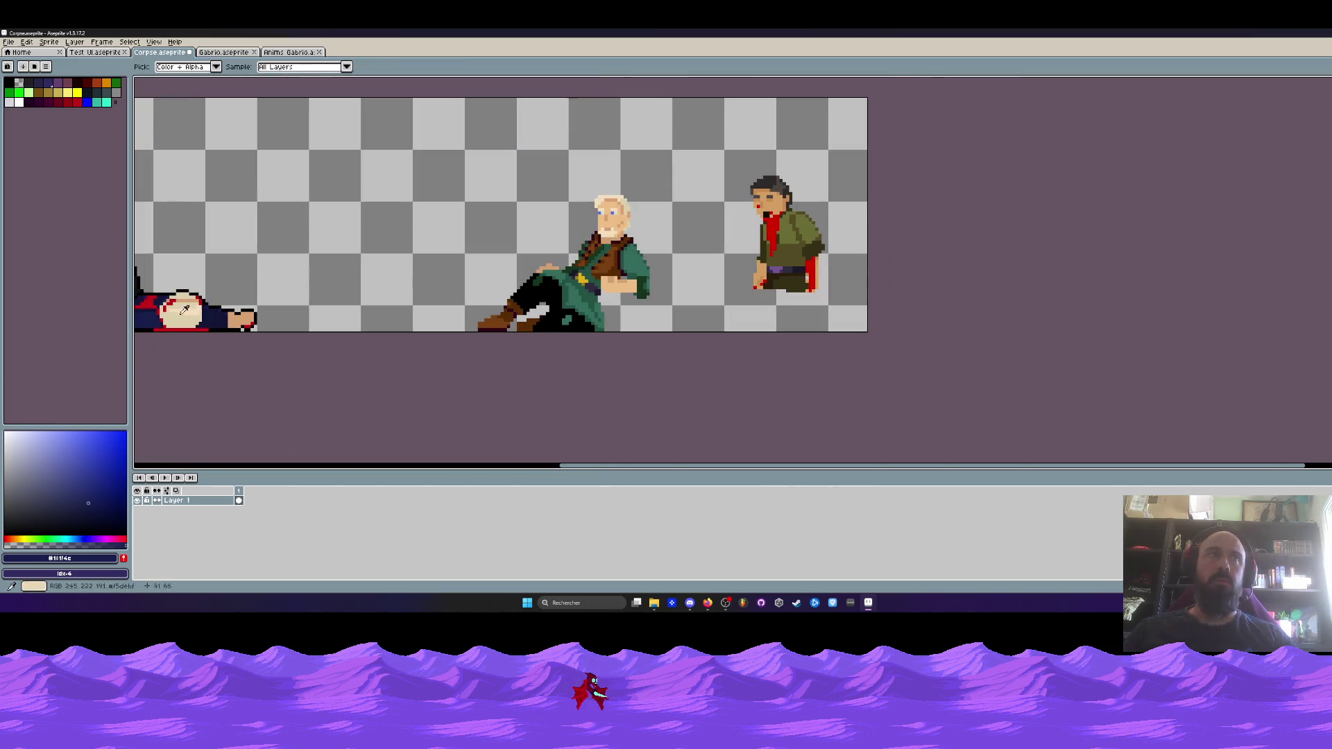
scroll(305, 314, left, 3)
scroll(873, 201, up, 6)
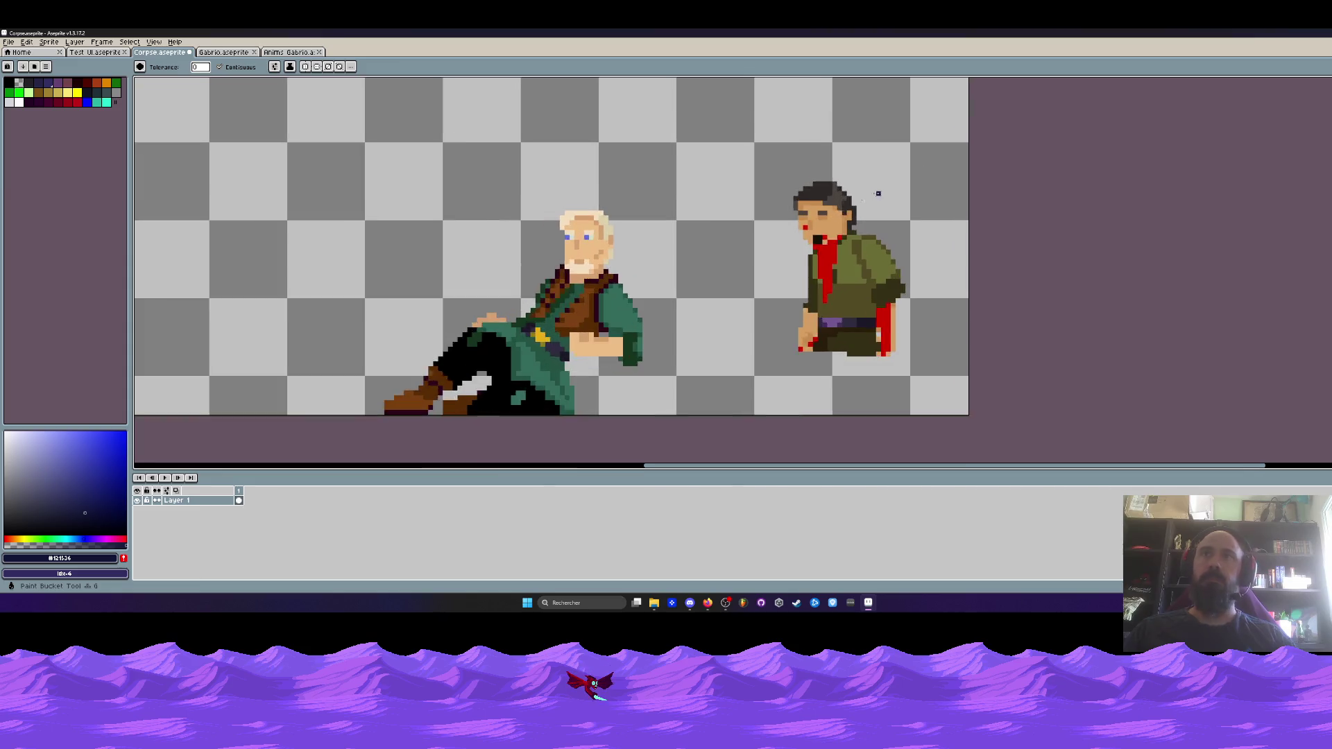
key(ctrl+z)
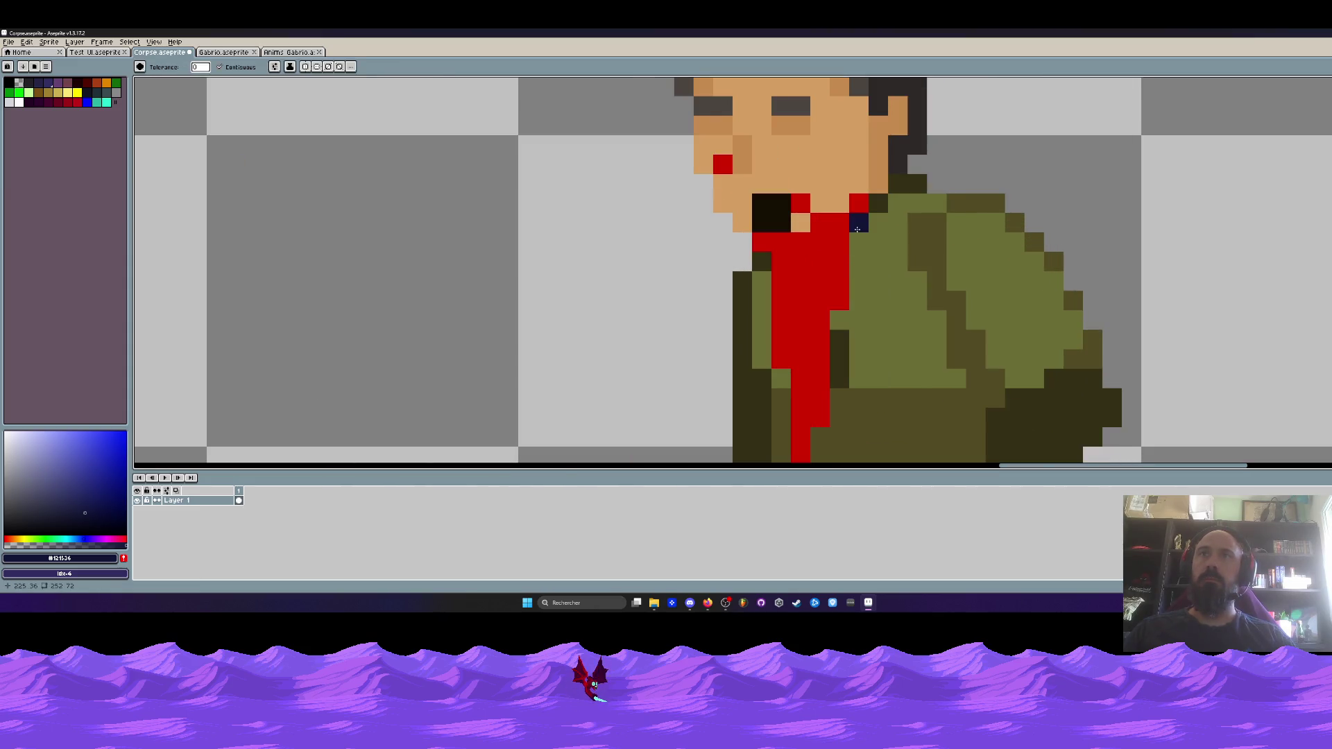
click(897, 192)
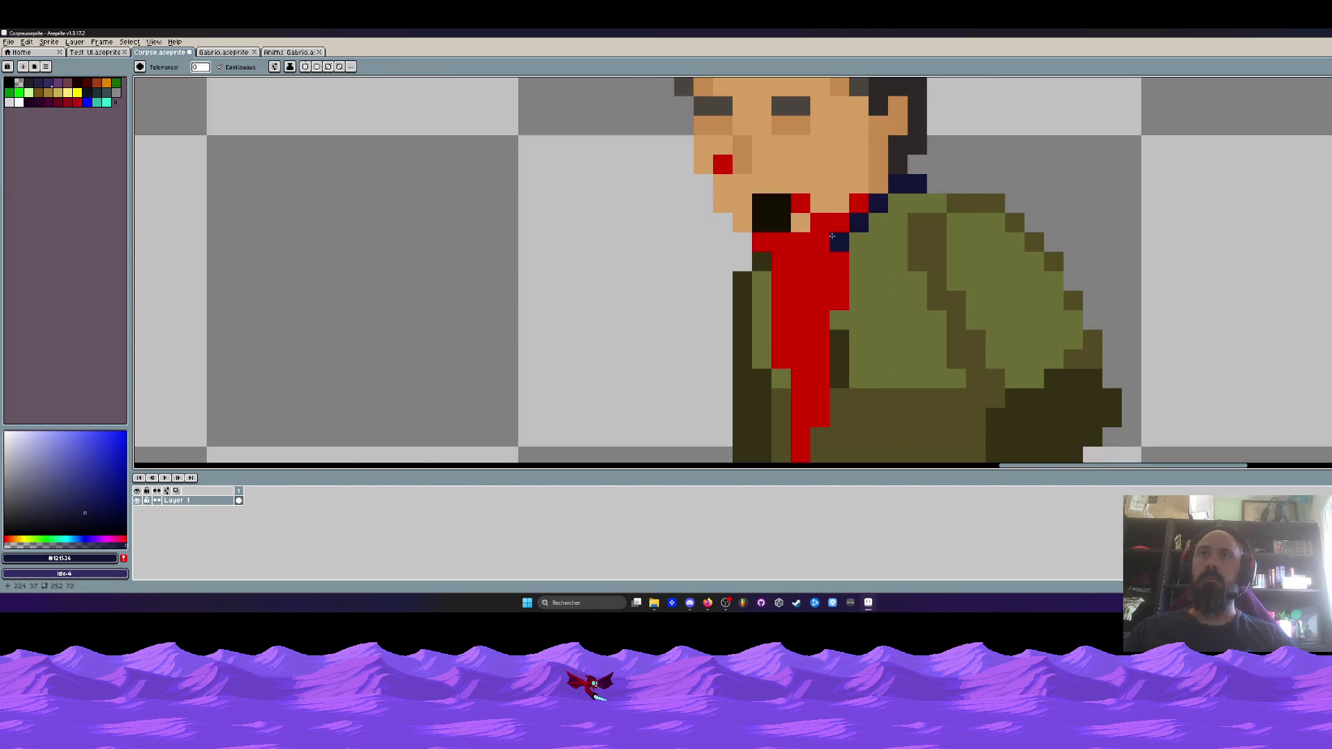
key(b)
click(783, 259)
key(ctrl+z)
scroll(832, 240, down, 3)
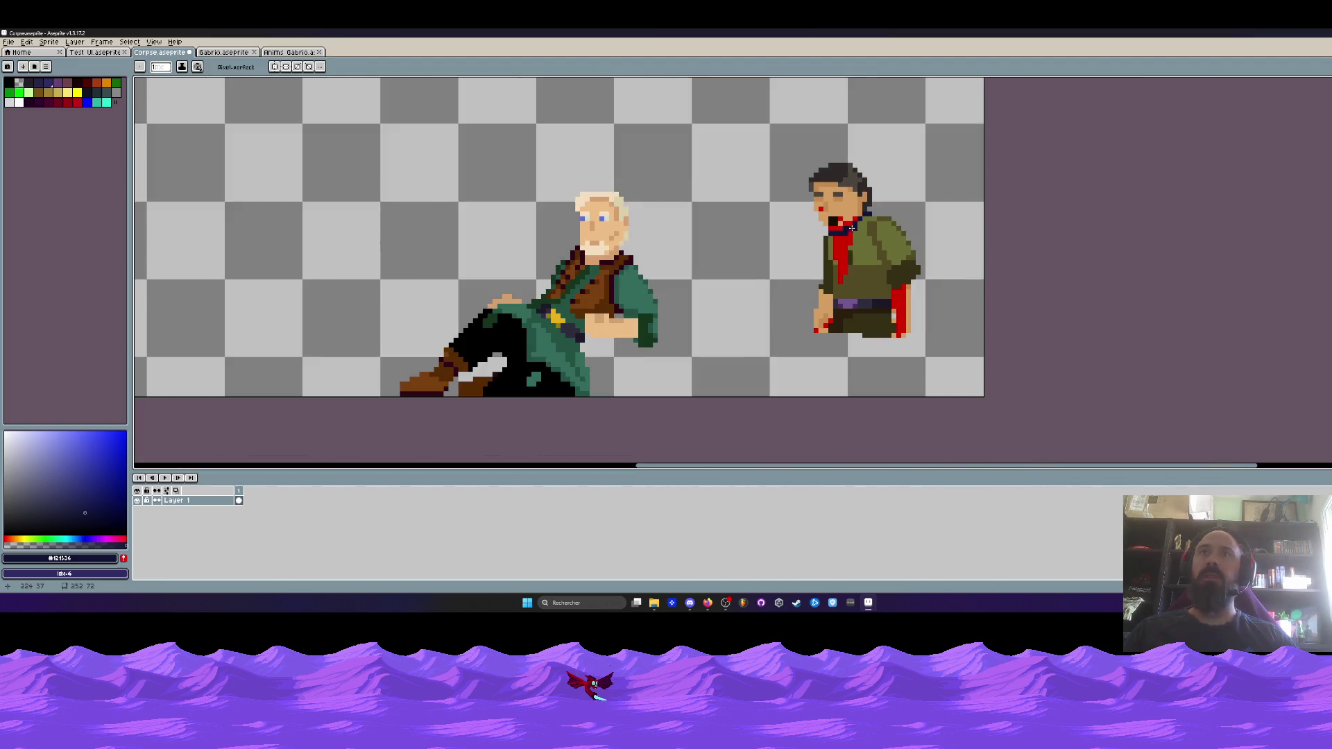
scroll(832, 242, up, 2)
Bucket-fill the jacket's olive strip and main area navy, undoing the accidental background fill
key(g)
click(827, 253)
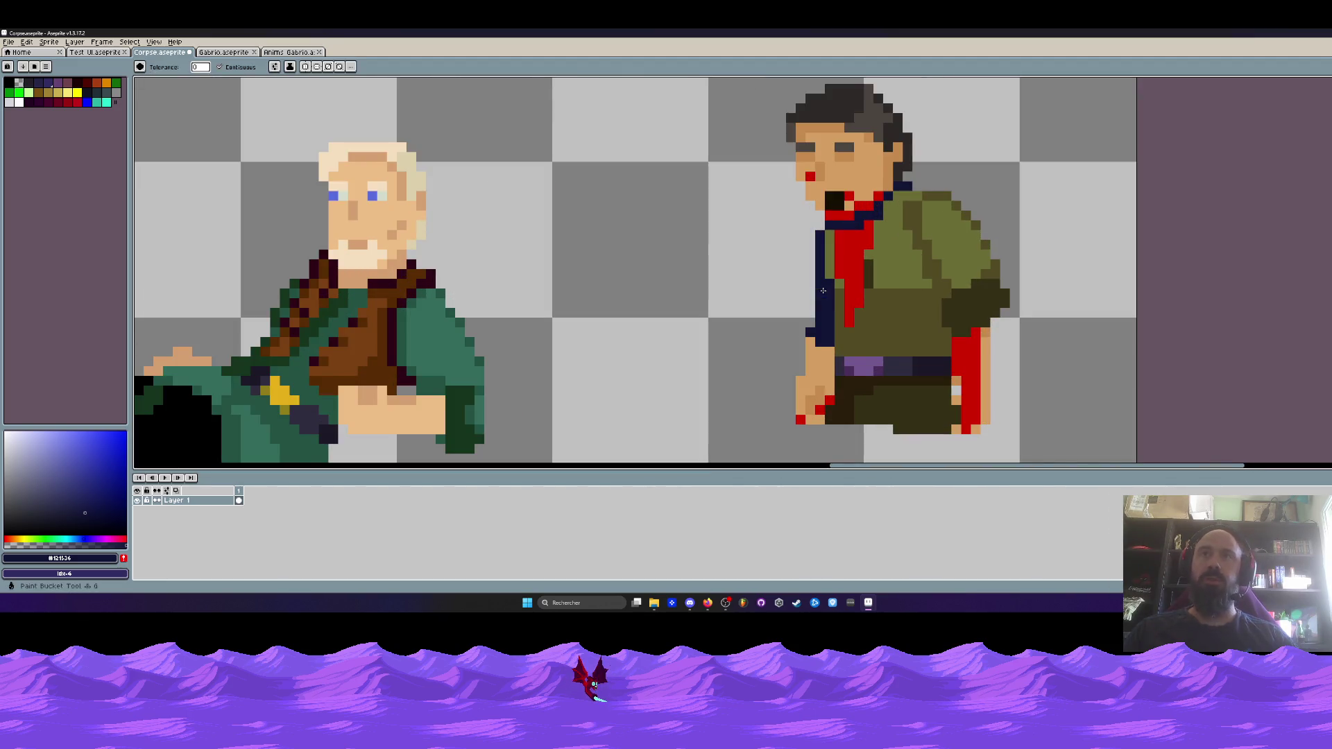
click(920, 218)
click(954, 203)
key(ctrl+z)
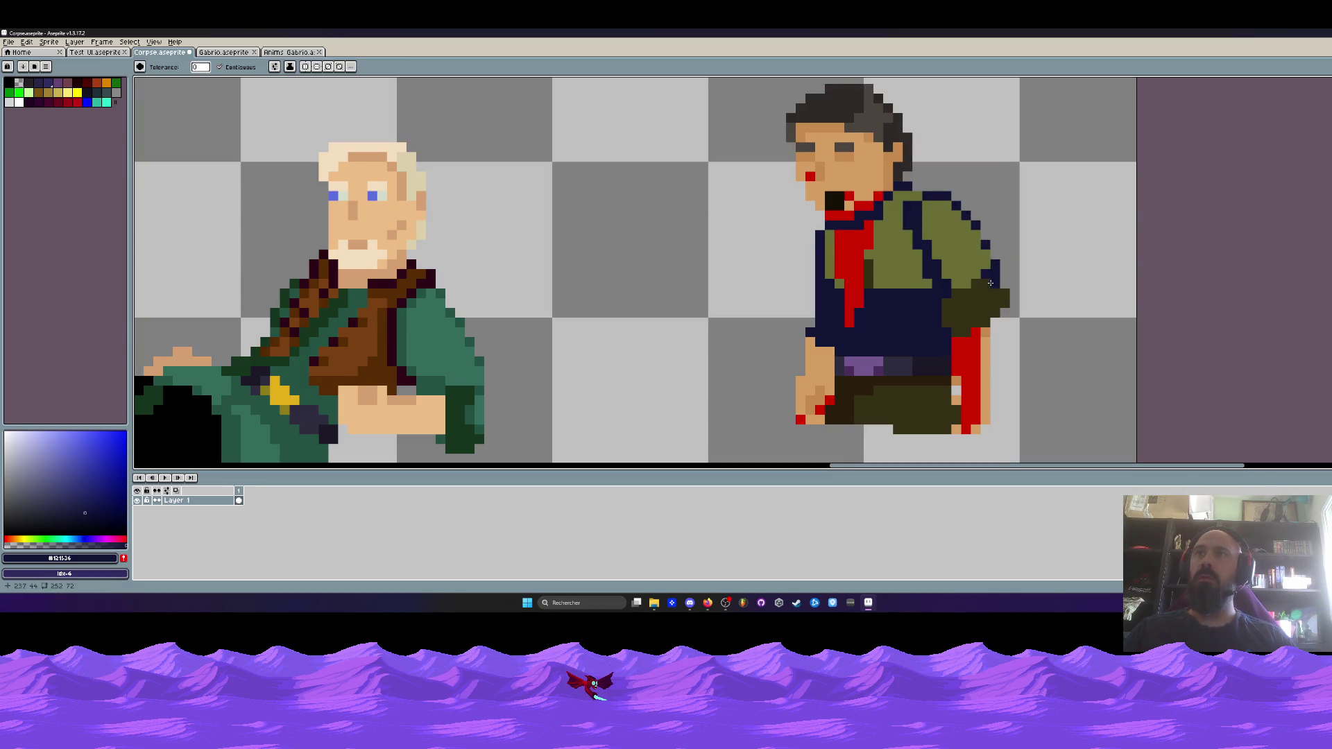
scroll(992, 280, down, 2)
scroll(945, 299, up, 2)
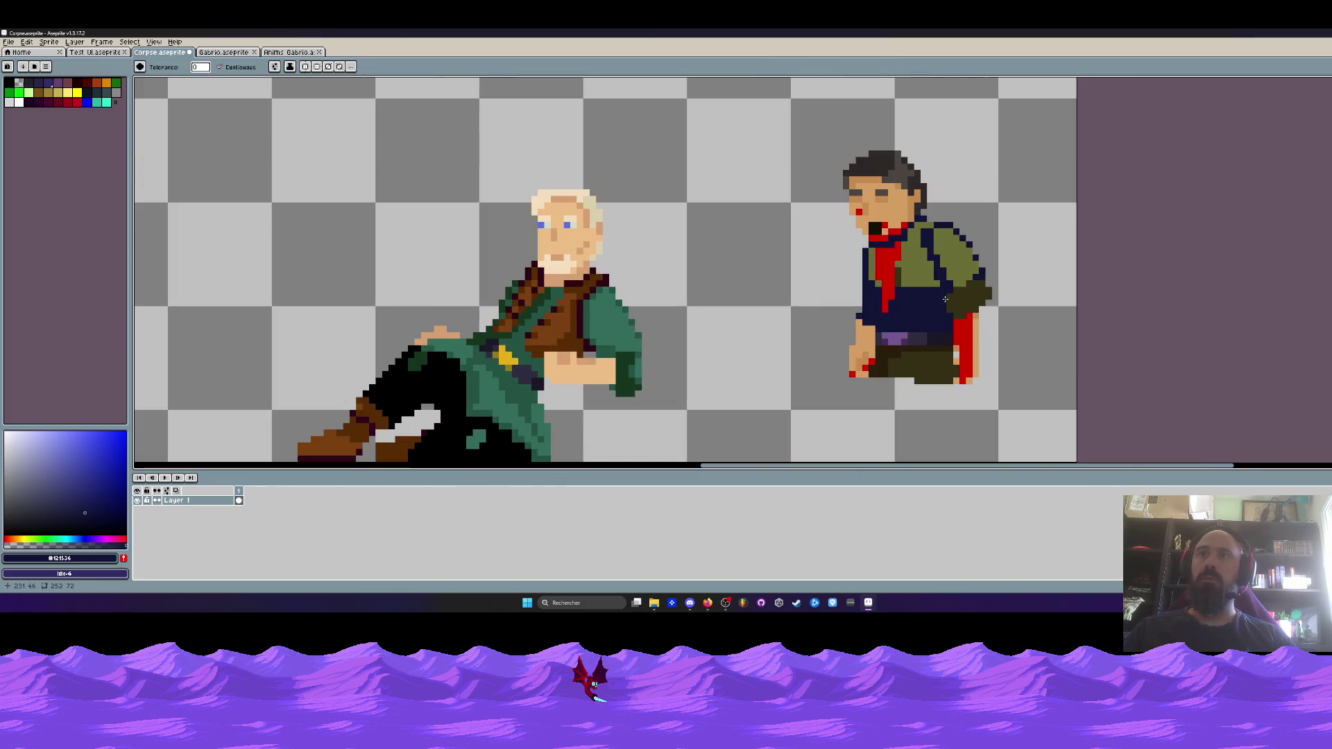
key(space)
scroll(650, 332, down, 3)
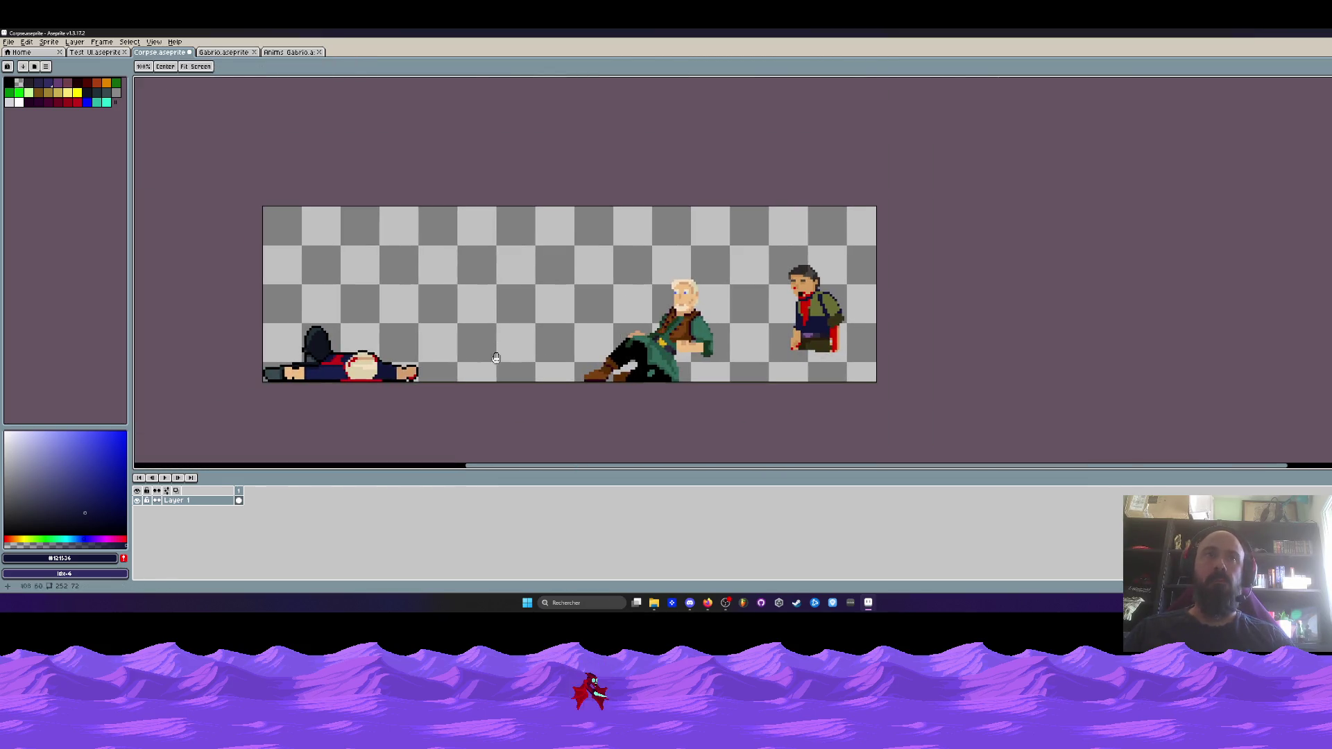
Bucket-fill the red shirt stripe with navy
scroll(541, 349, up, 2)
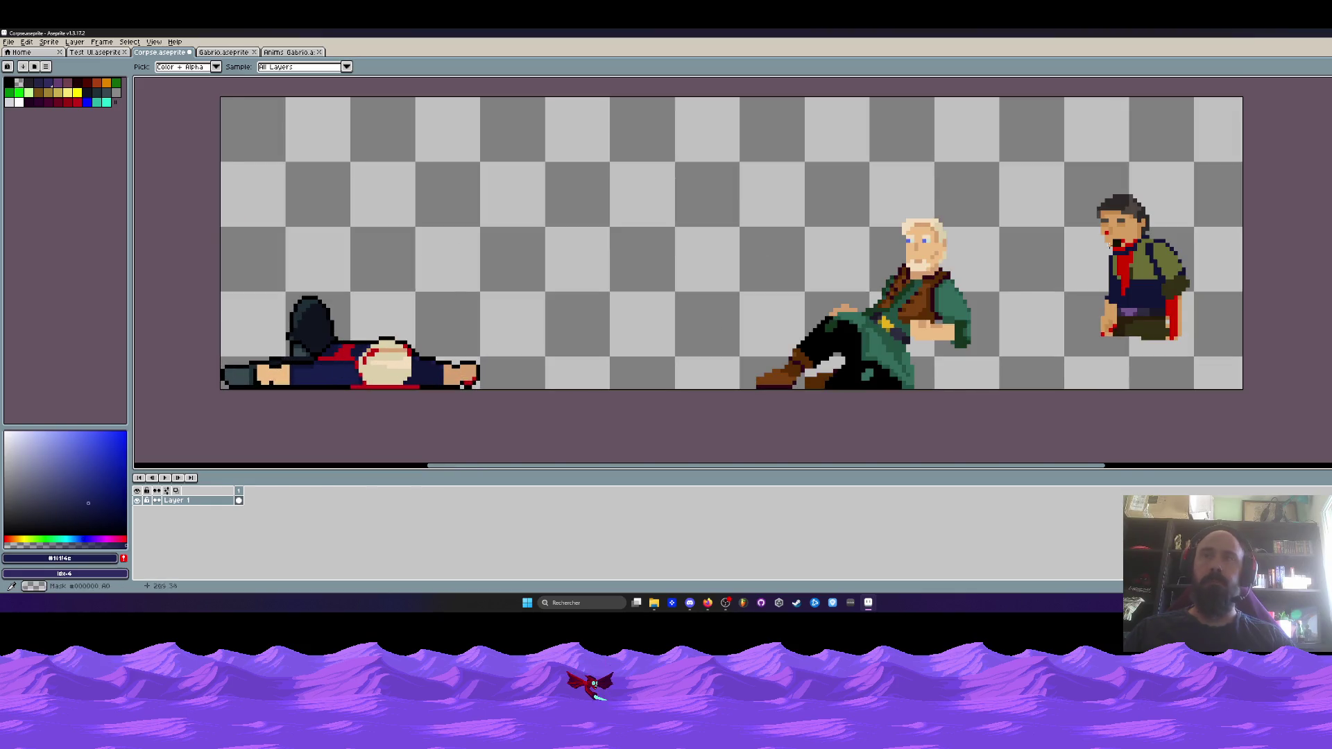
key(g)
scroll(1092, 263, up, 1)
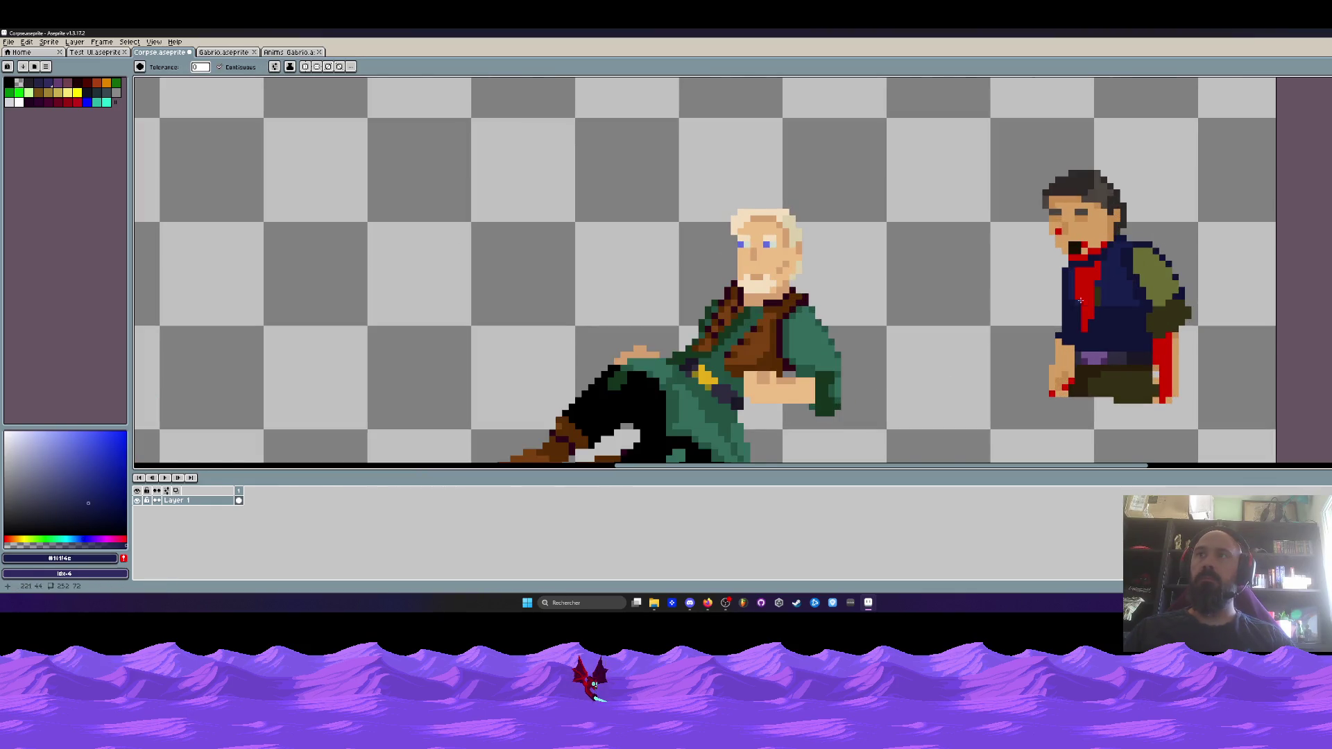
click(1084, 285)
scroll(1145, 278, down, 2)
scroll(1151, 285, down, 1)
scroll(1155, 288, up, 1)
scroll(1159, 293, down, 2)
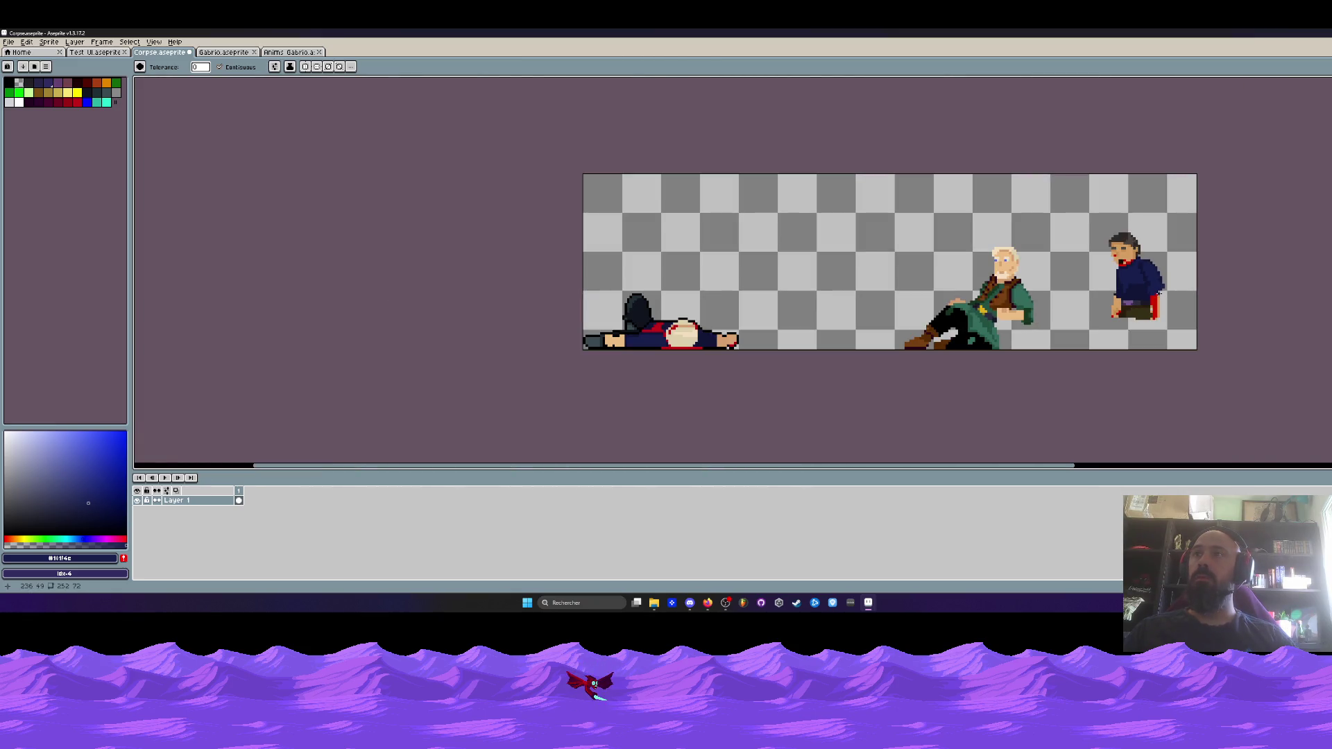
scroll(1163, 284, up, 2)
scroll(1113, 305, up, 2)
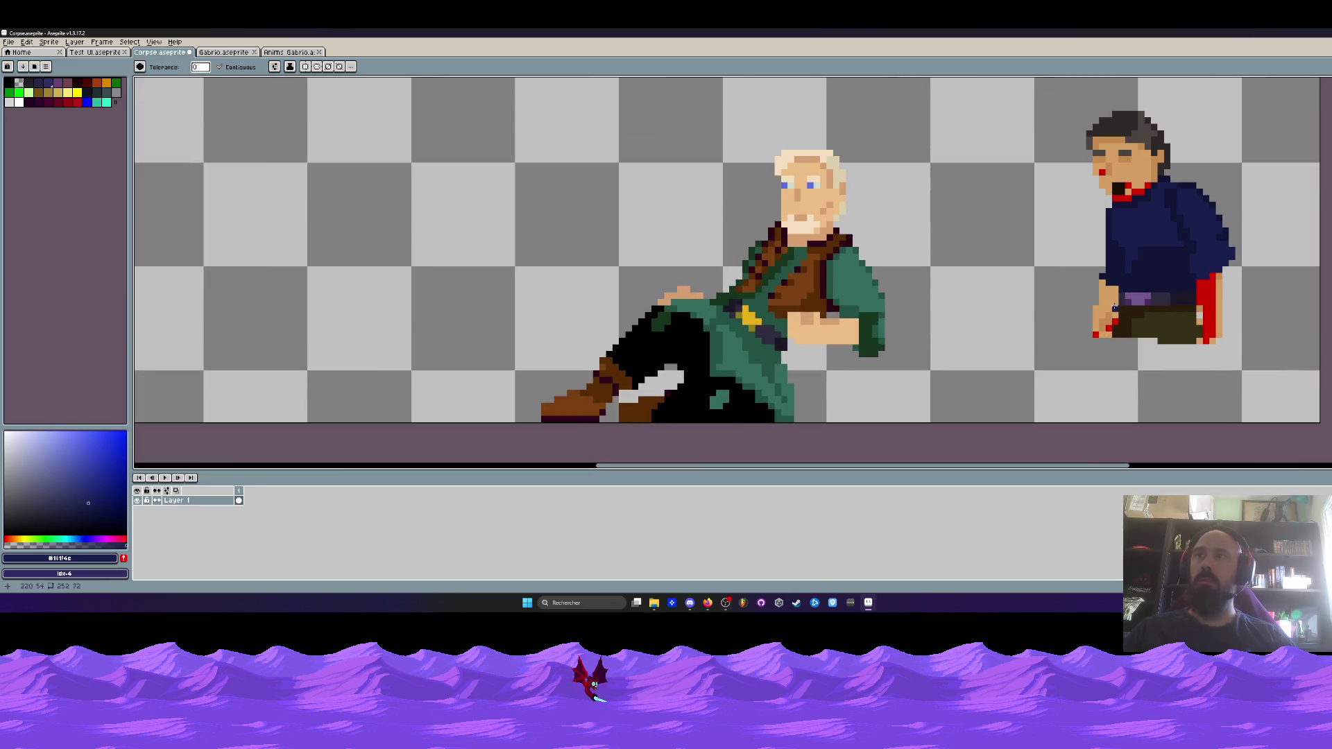
Repaint the red arm pixels in tan skin tone and tidy the stray pixels around the hand
key(i)
click(1220, 312)
scroll(1221, 312, up, 2)
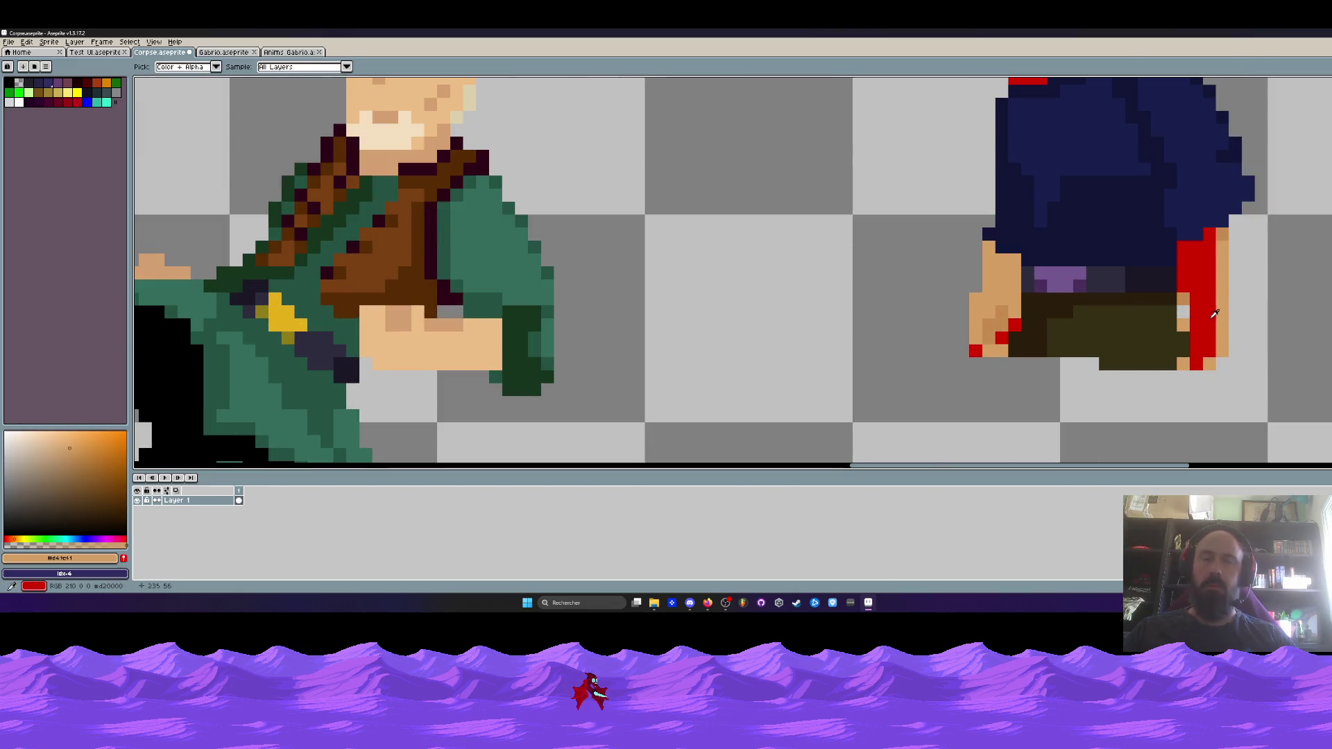
key(b)
drag(1186, 271, 1202, 284)
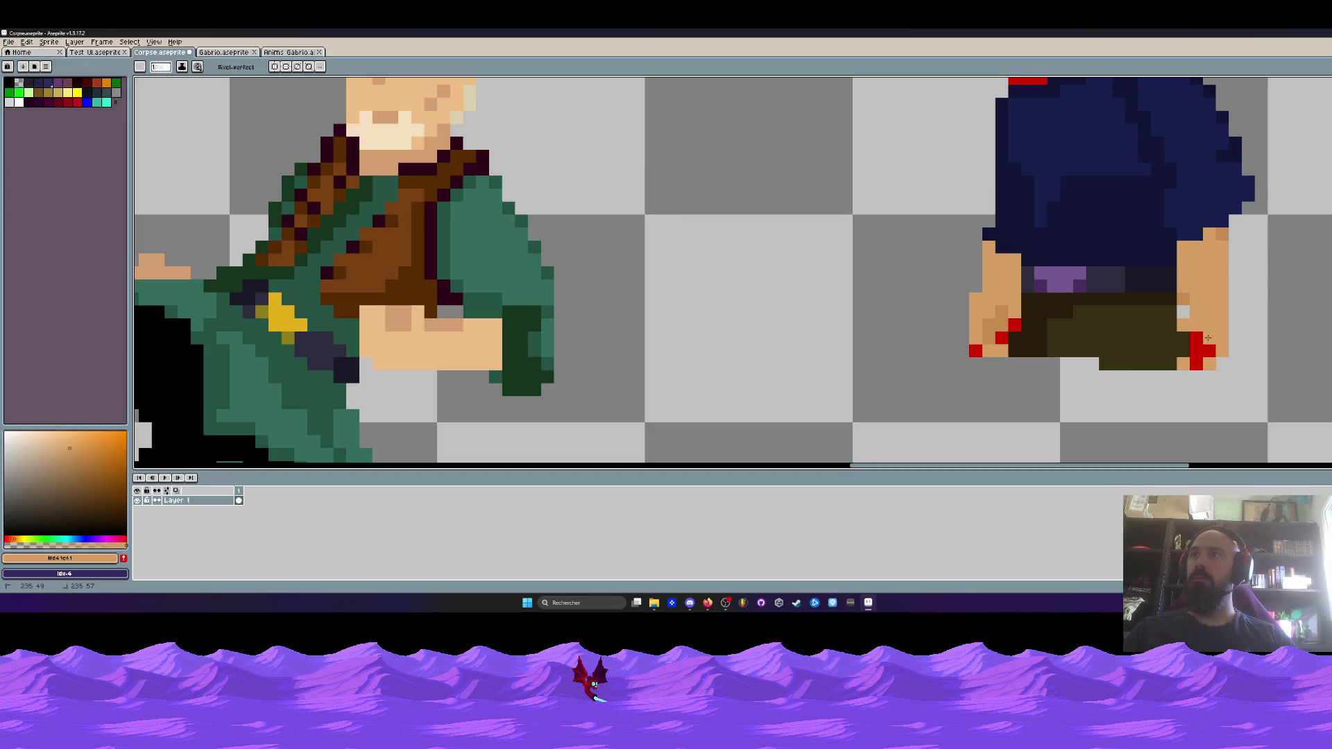
scroll(1186, 365, down, 3)
scroll(1179, 360, up, 3)
drag(1200, 330, 1174, 356)
click(1177, 358)
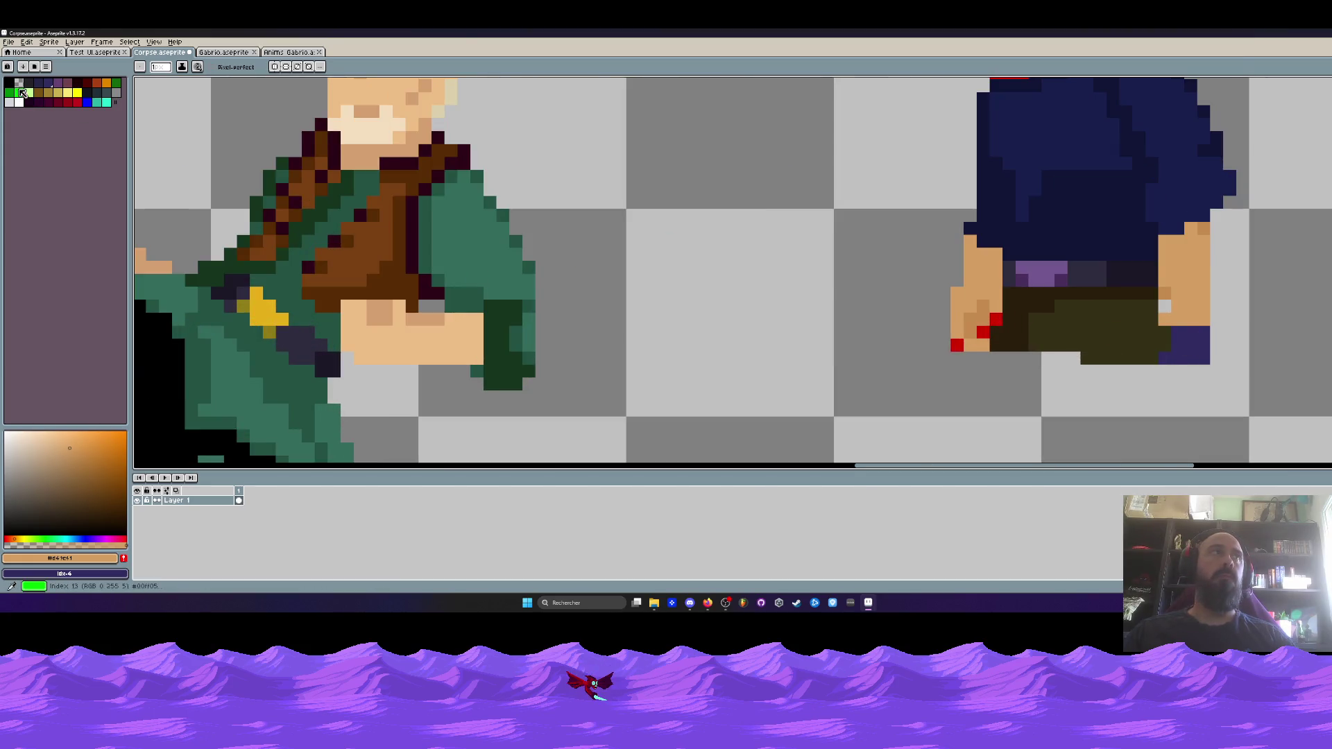
mouse_move(1177, 358)
mouse_down()
mouse_move(1200, 347)
mouse_move(1193, 338)
mouse_up()
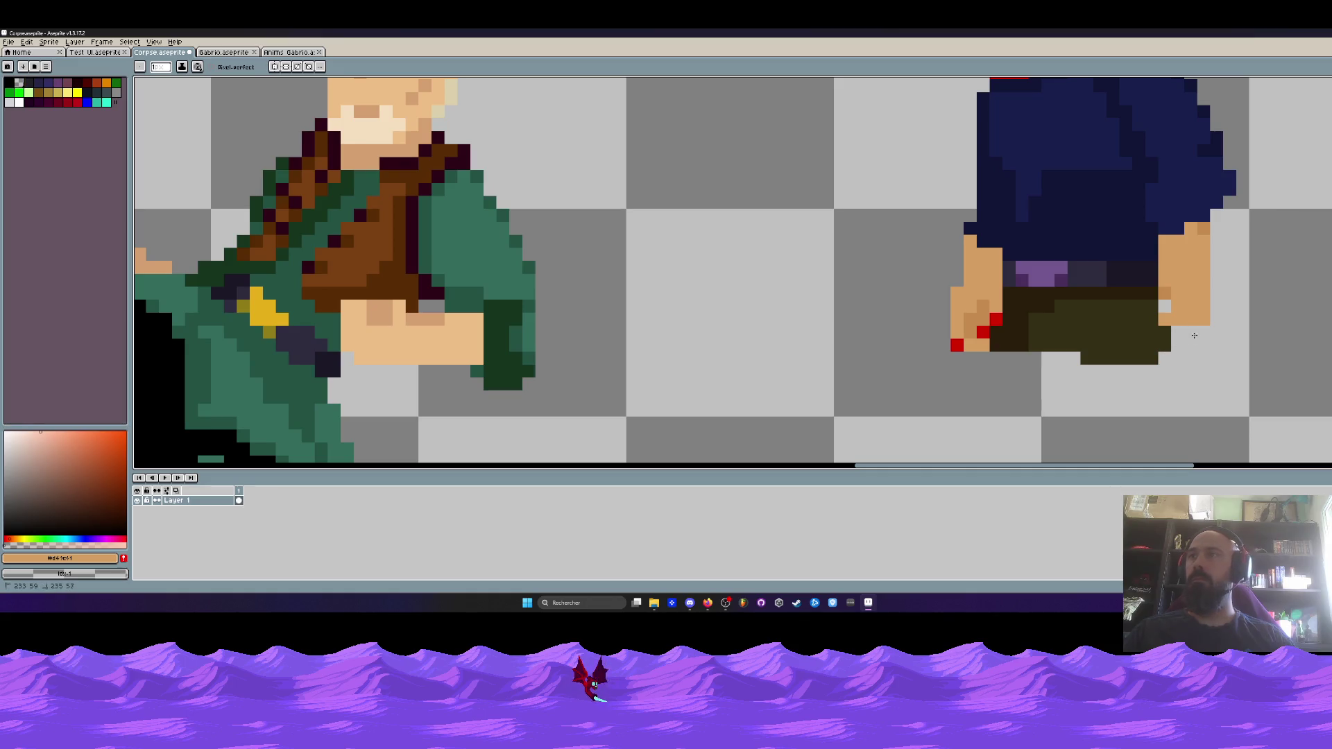
scroll(1210, 324, down, 1)
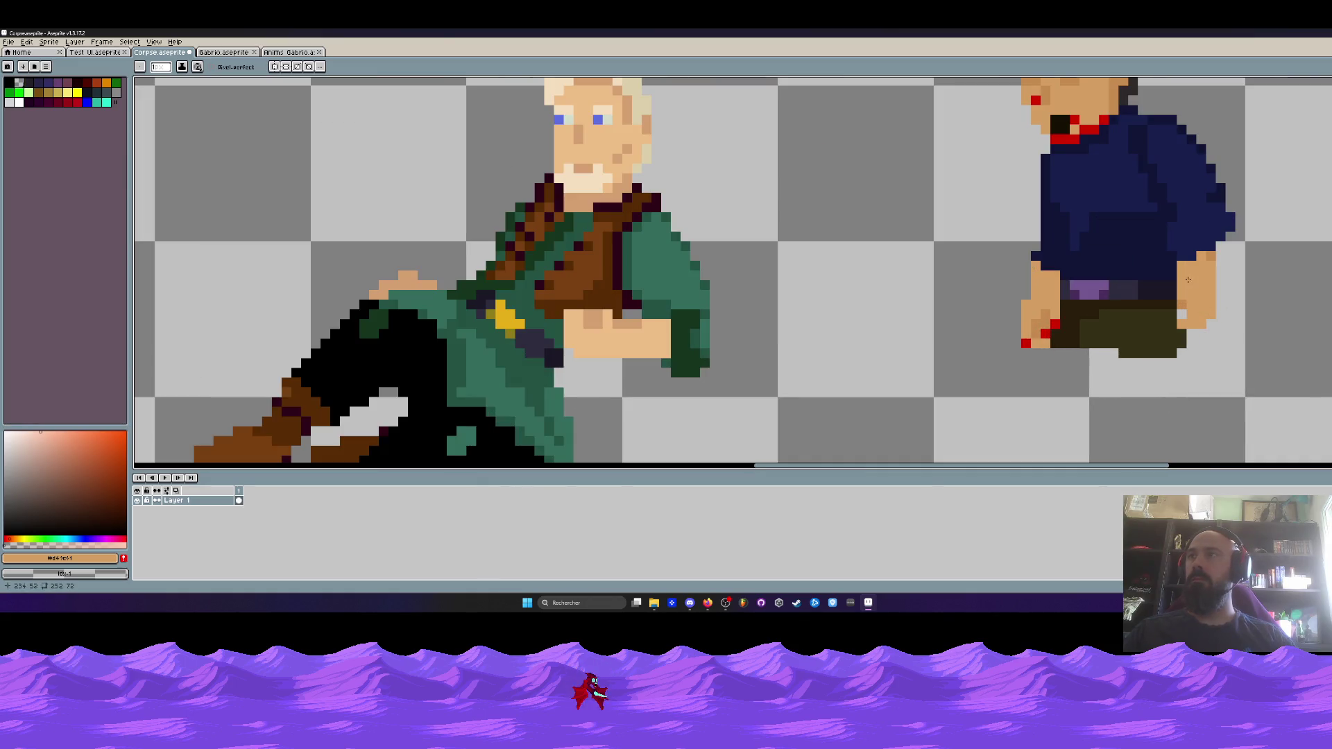
scroll(1179, 296, down, 2)
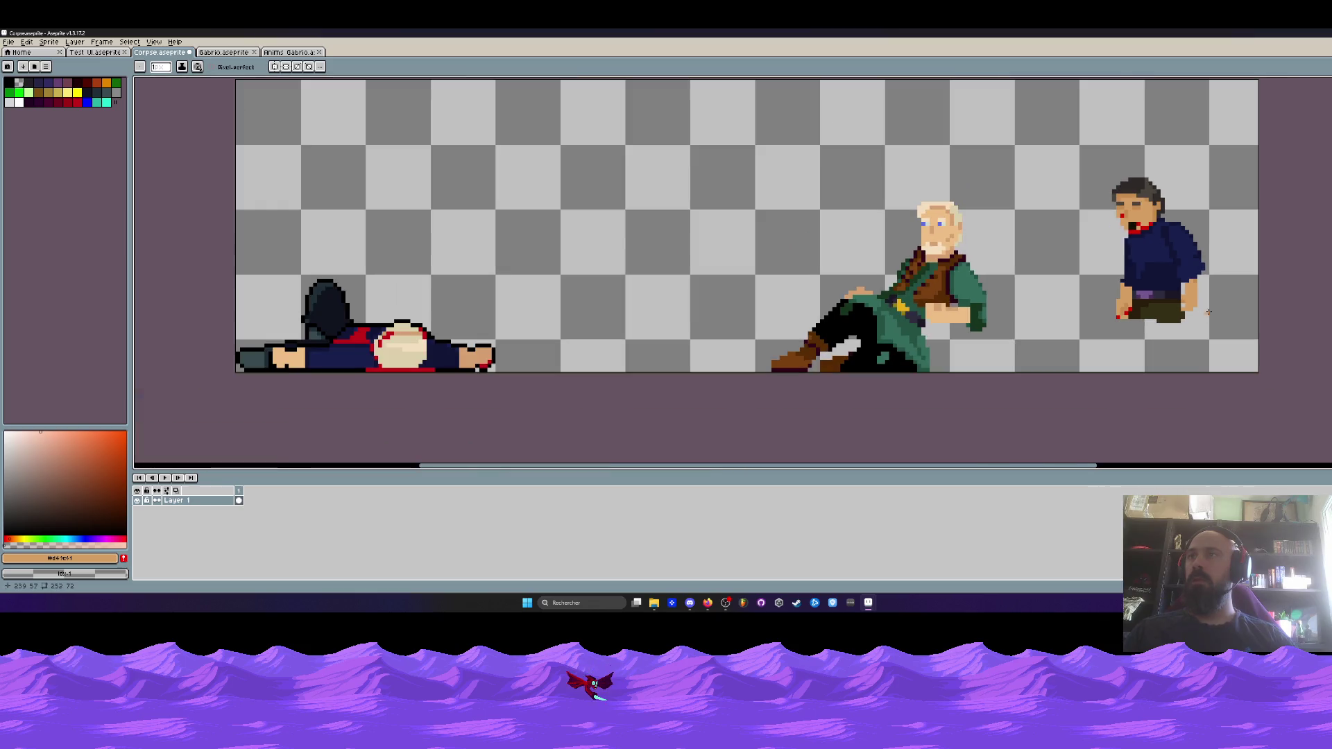
Move the standing man's right hand down one pixel
scroll(1210, 312, up, 2)
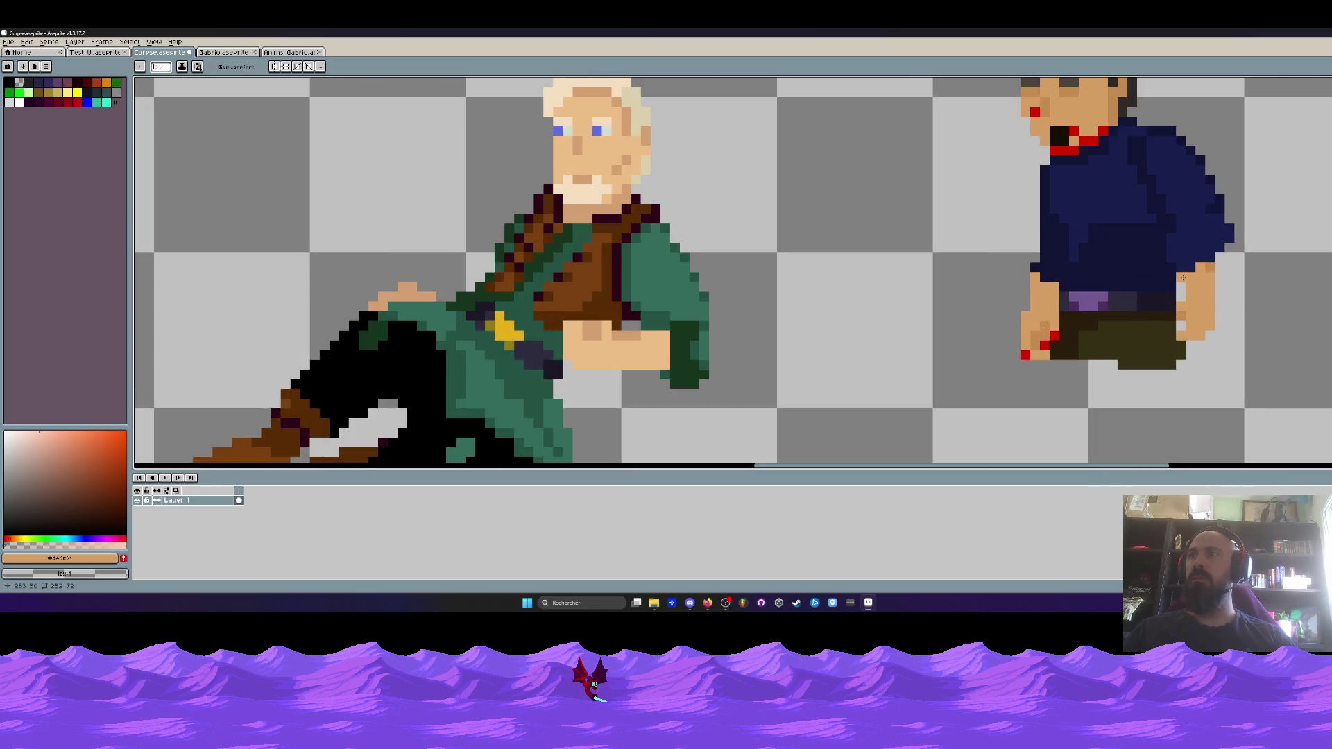
key(m)
scroll(1184, 315, up, 2)
mouse_move(1167, 302)
mouse_down()
mouse_move(1227, 322)
mouse_move(1268, 384)
mouse_up()
key(Down)
key(Return)
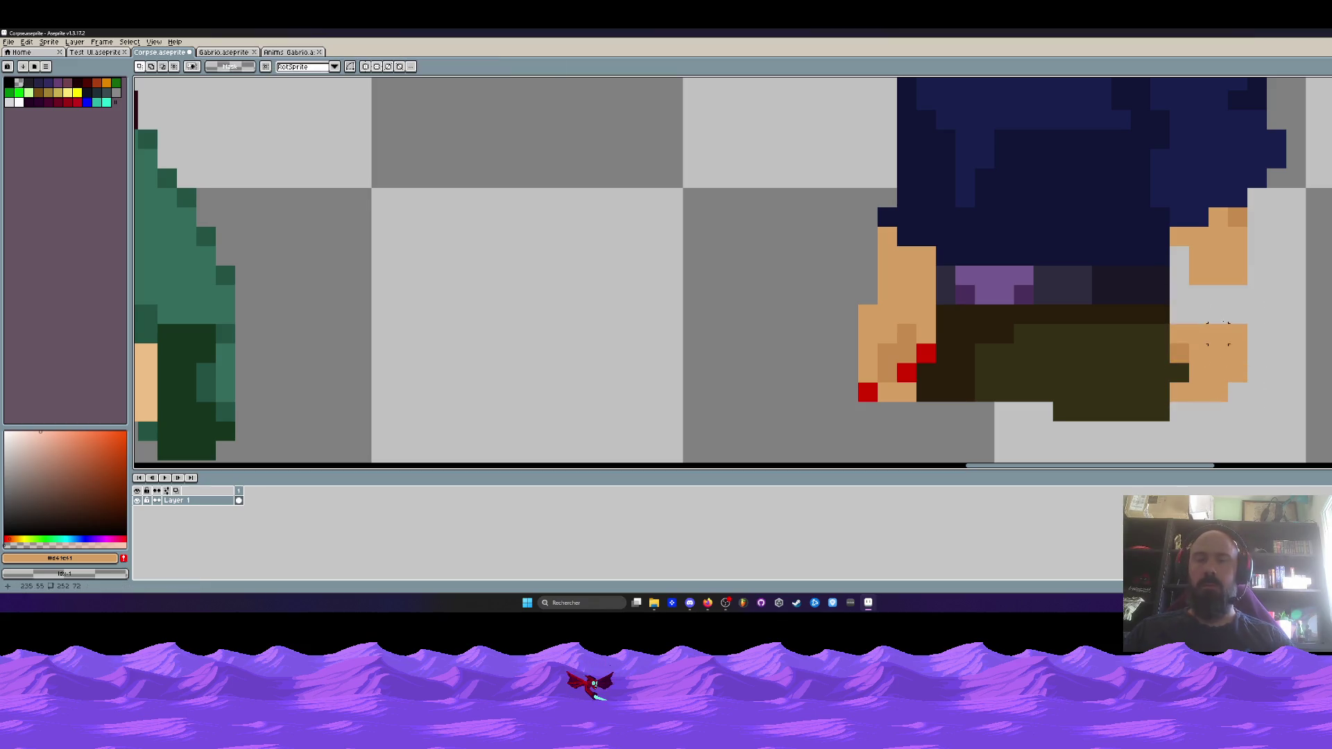
Glance at the Firefox window, then pan back across the sprite
key(i)
key(b)
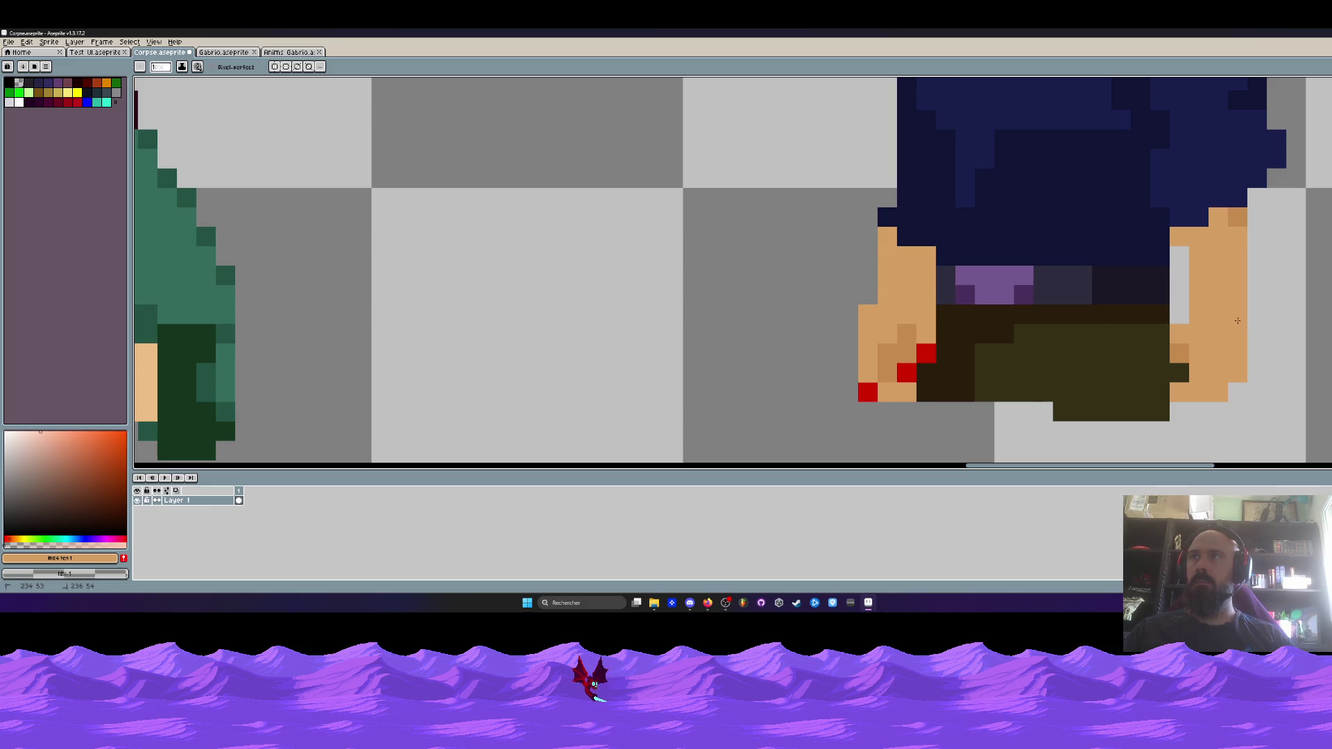
scroll(1225, 300, down, 3)
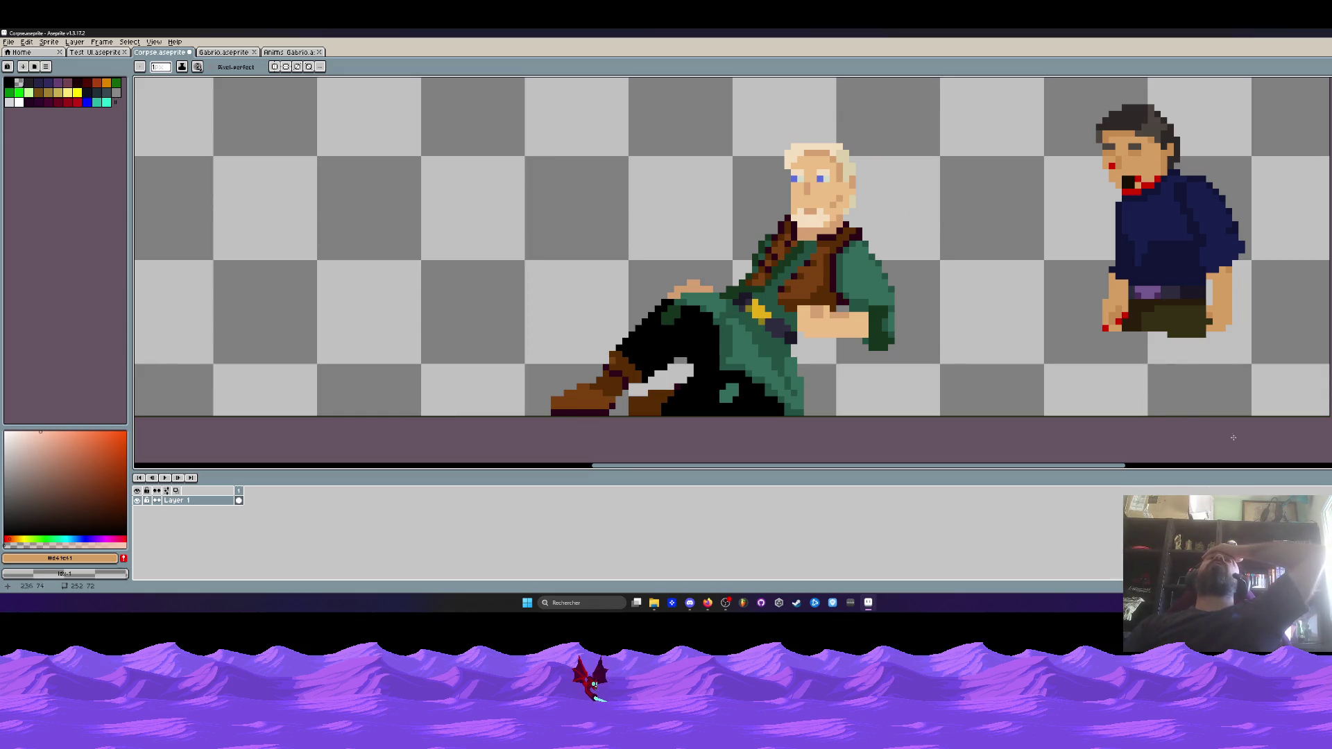
click(708, 602)
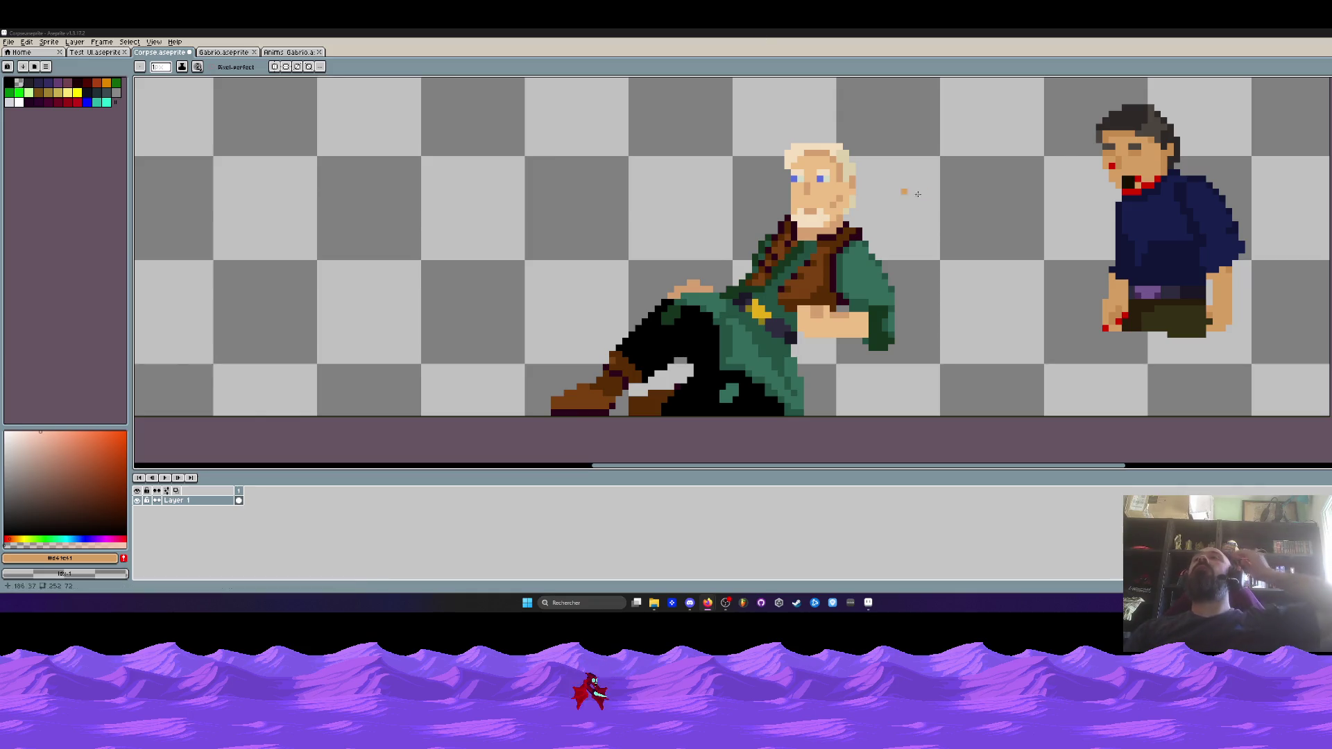
scroll(1143, 191, up, 3)
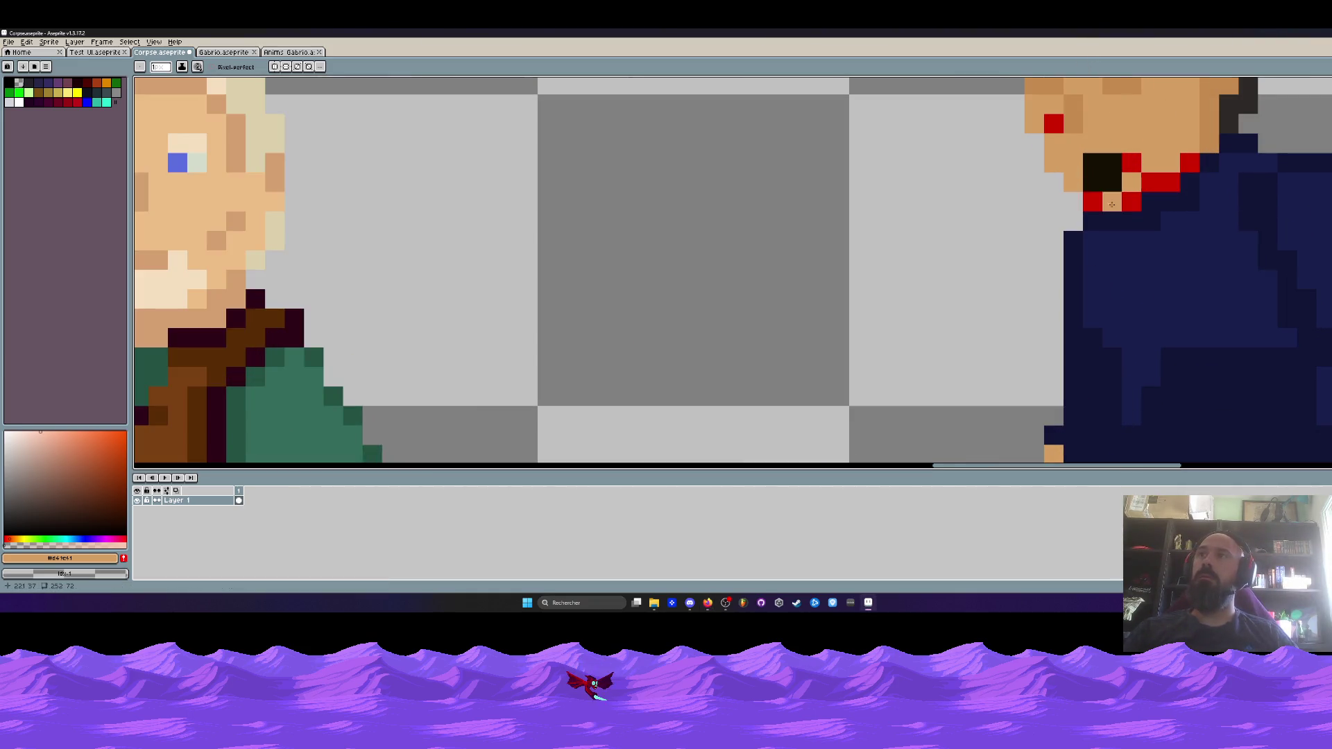
scroll(1190, 162, down, 5)
drag(1249, 165, 1238, 193)
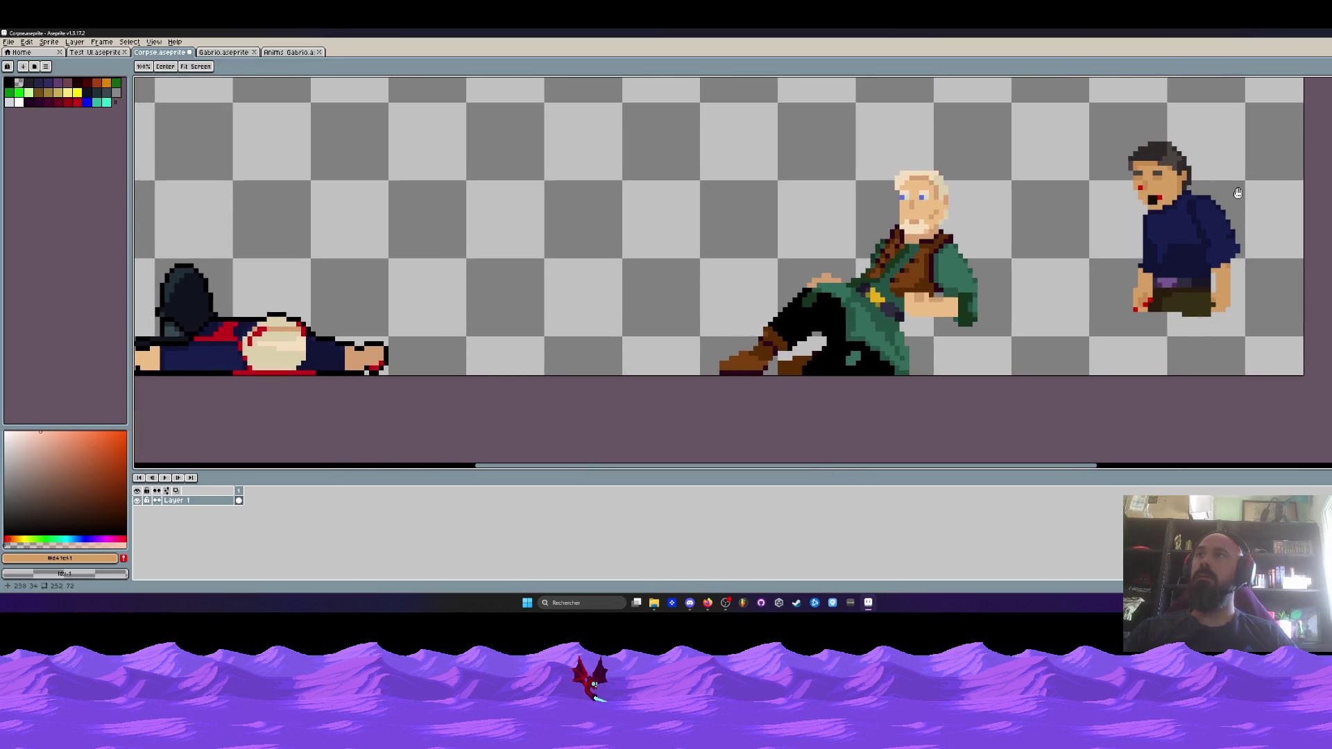
scroll(1082, 209, down, 1)
Sample the skin tones and add a darker skin pixel on the man's neck
key(i)
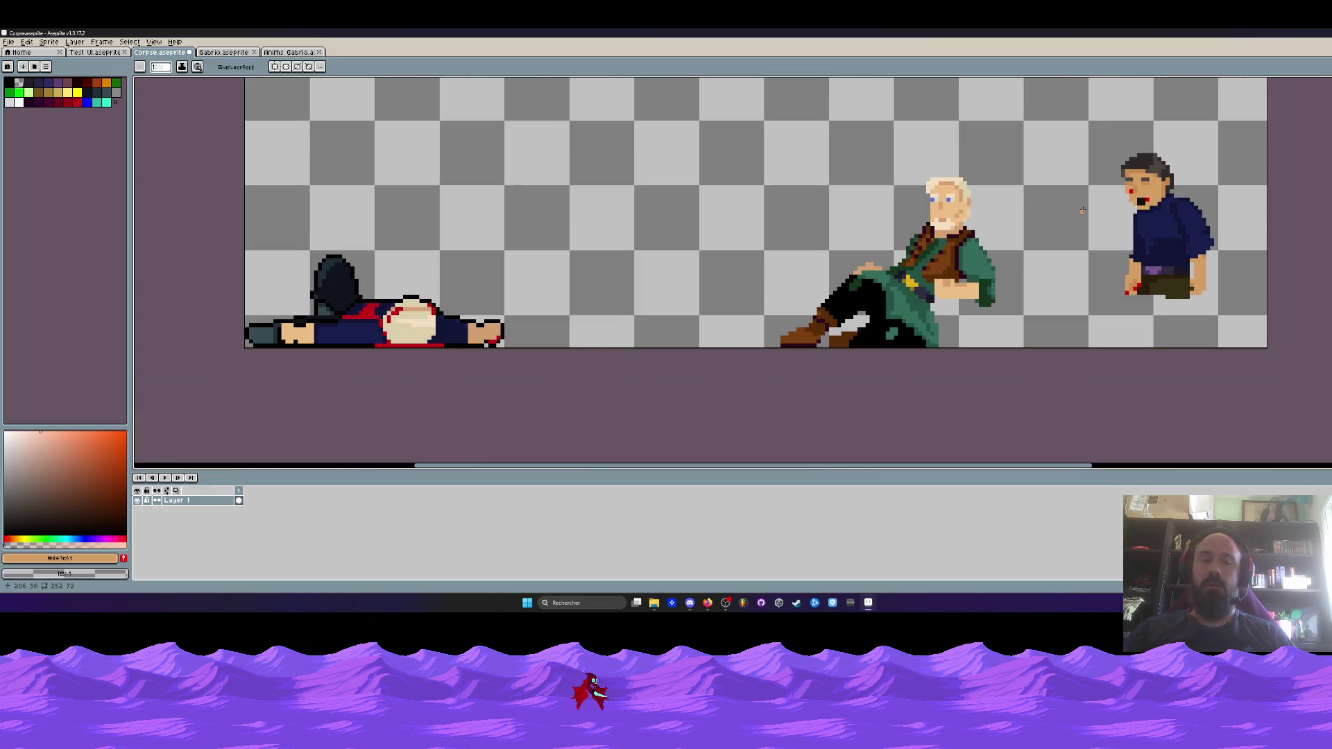
scroll(867, 240, up, 2)
click(866, 240)
key(b)
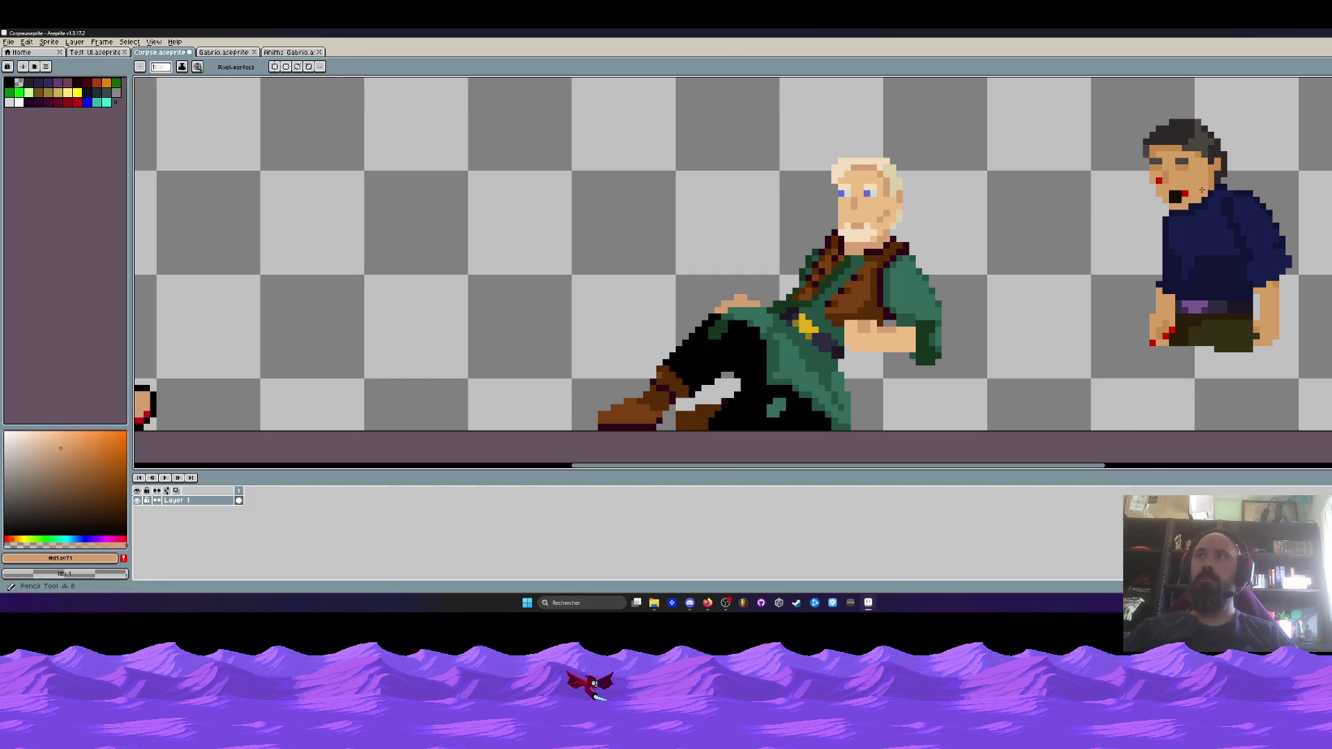
scroll(1133, 229, up, 2)
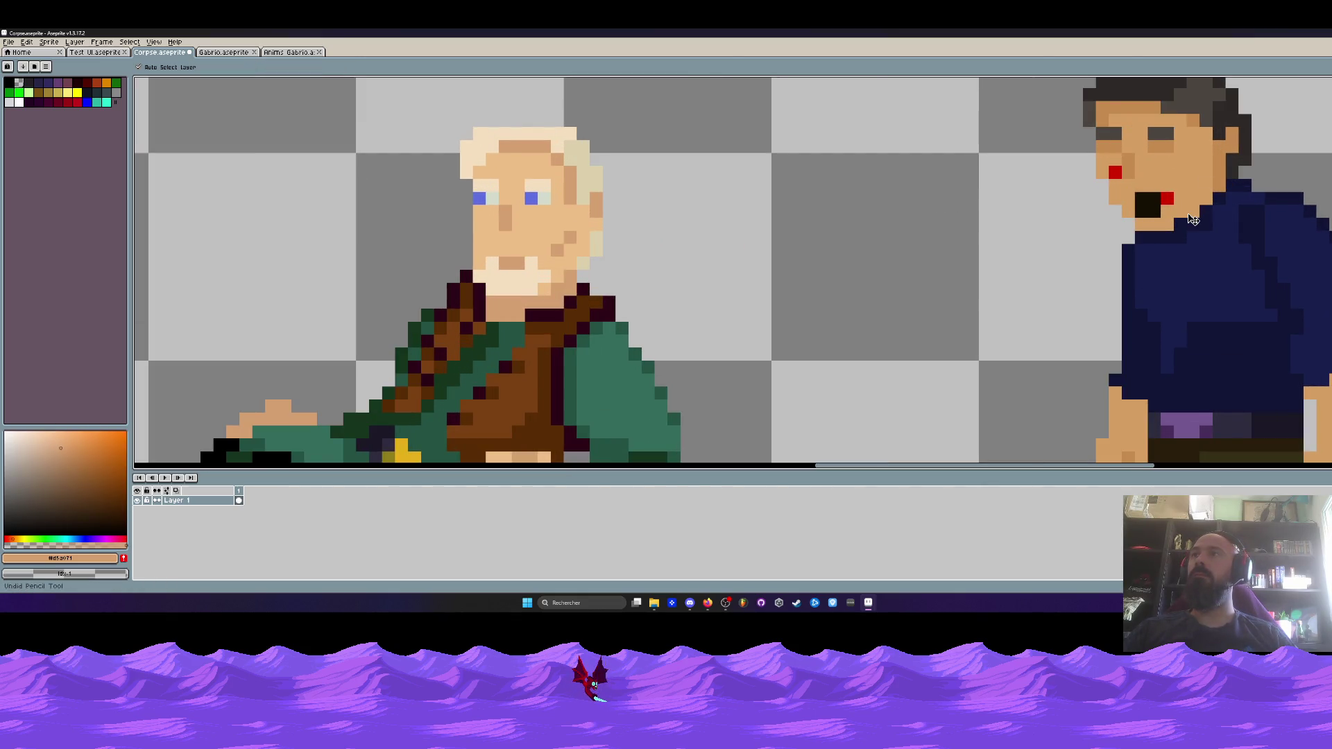
key(i)
click(1226, 176)
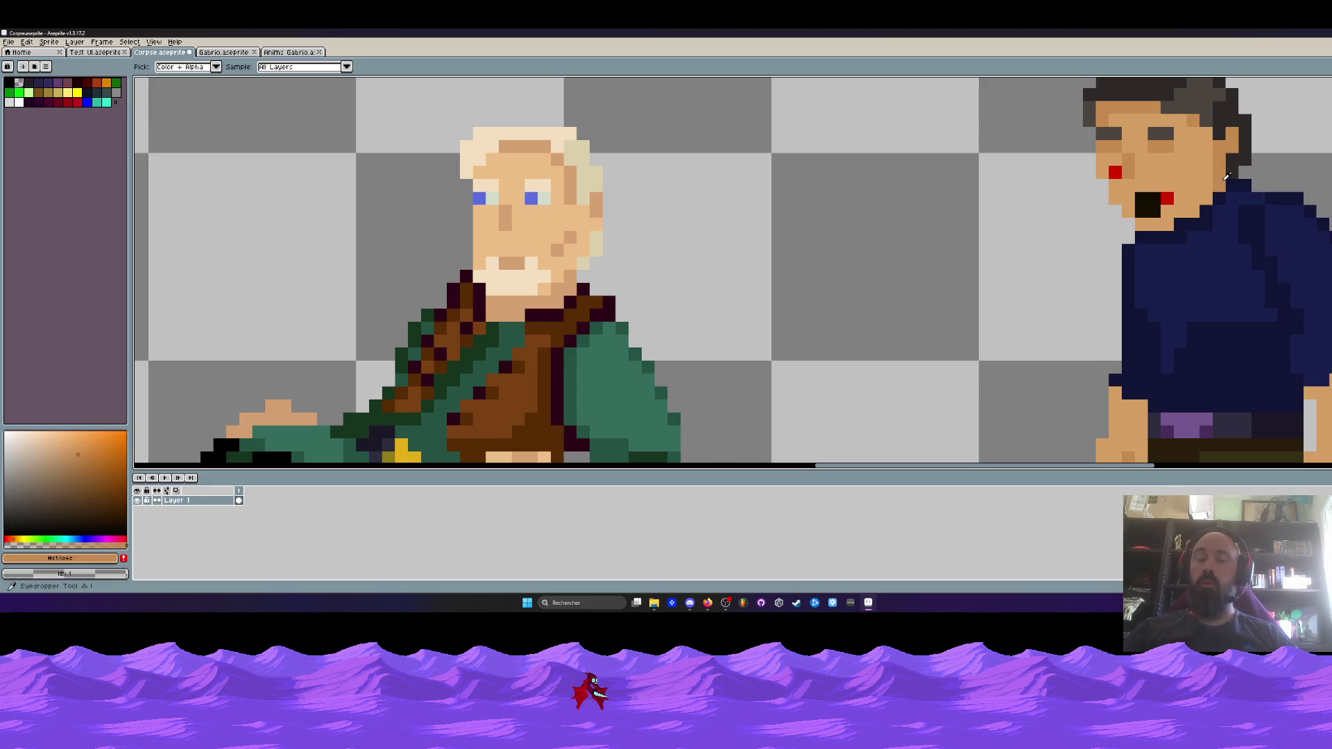
key(b)
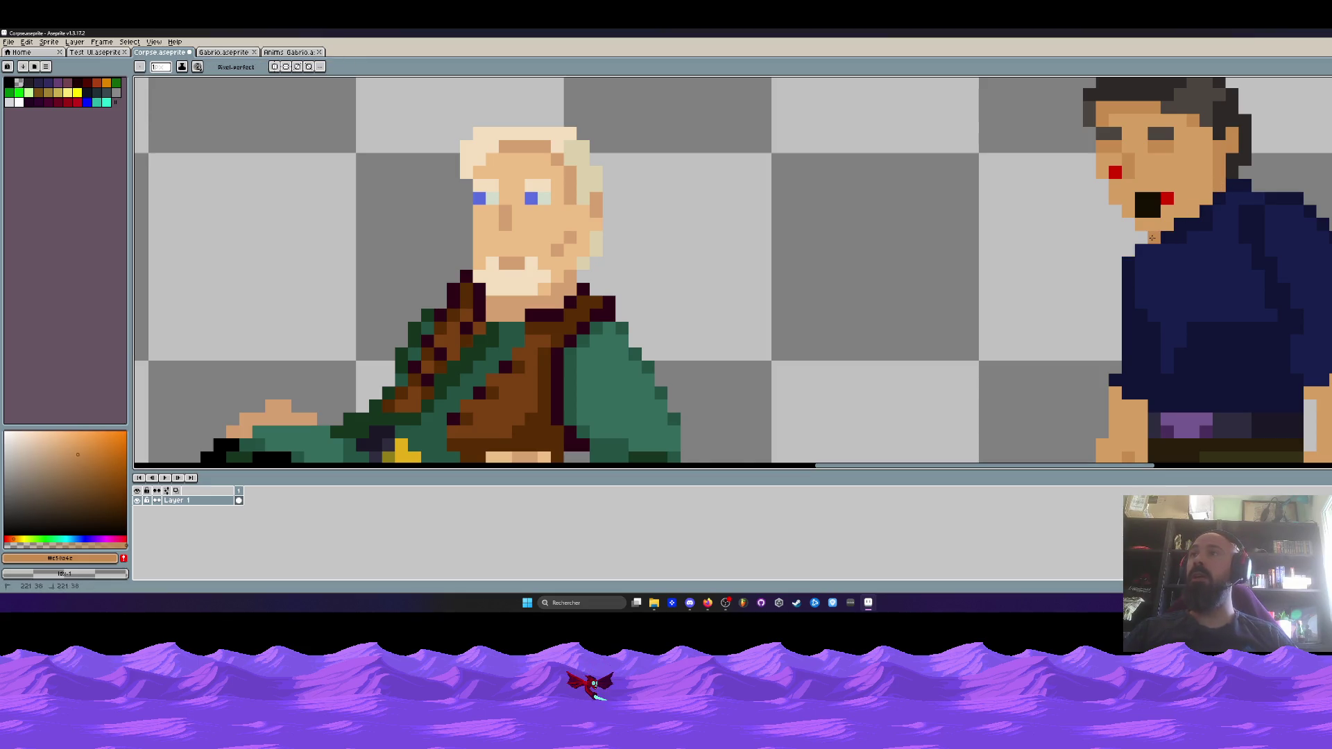
click(1174, 234)
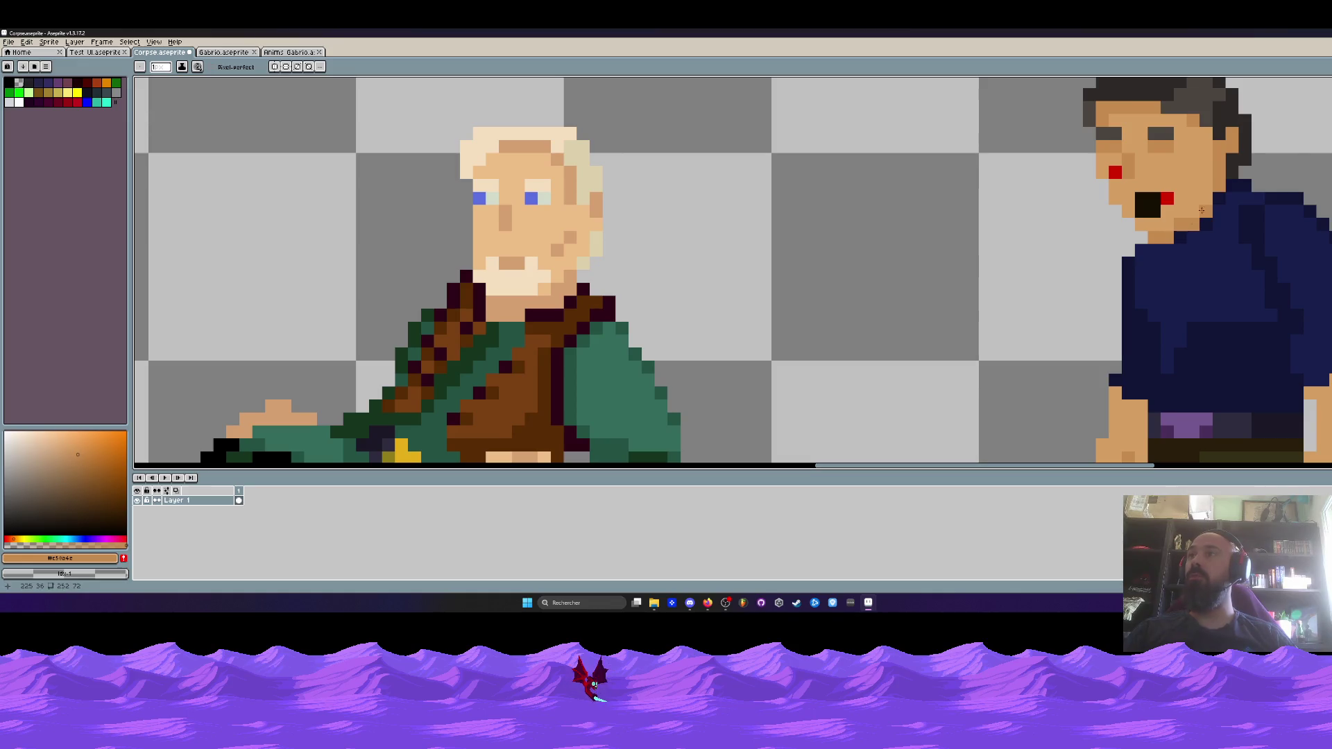
scroll(1214, 201, down, 3)
scroll(1189, 216, up, 2)
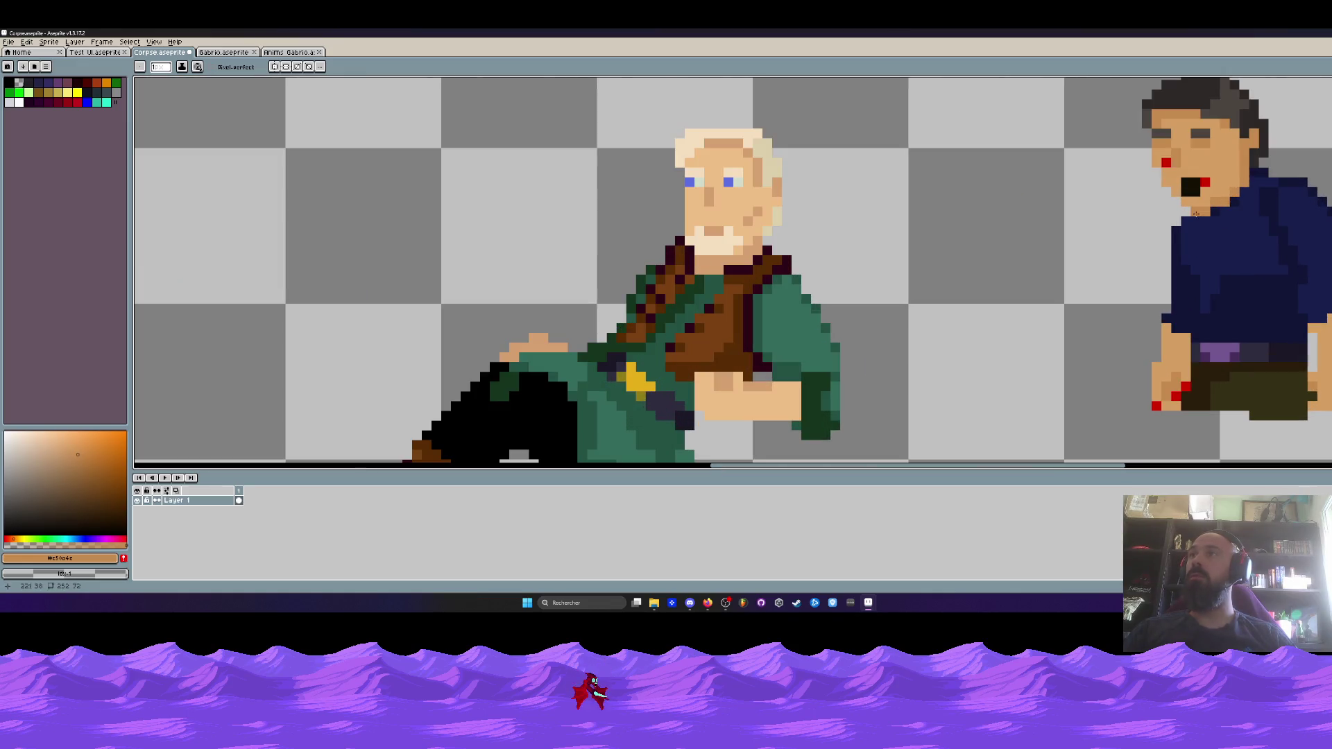
scroll(1105, 229, down, 3)
scroll(1146, 216, up, 2)
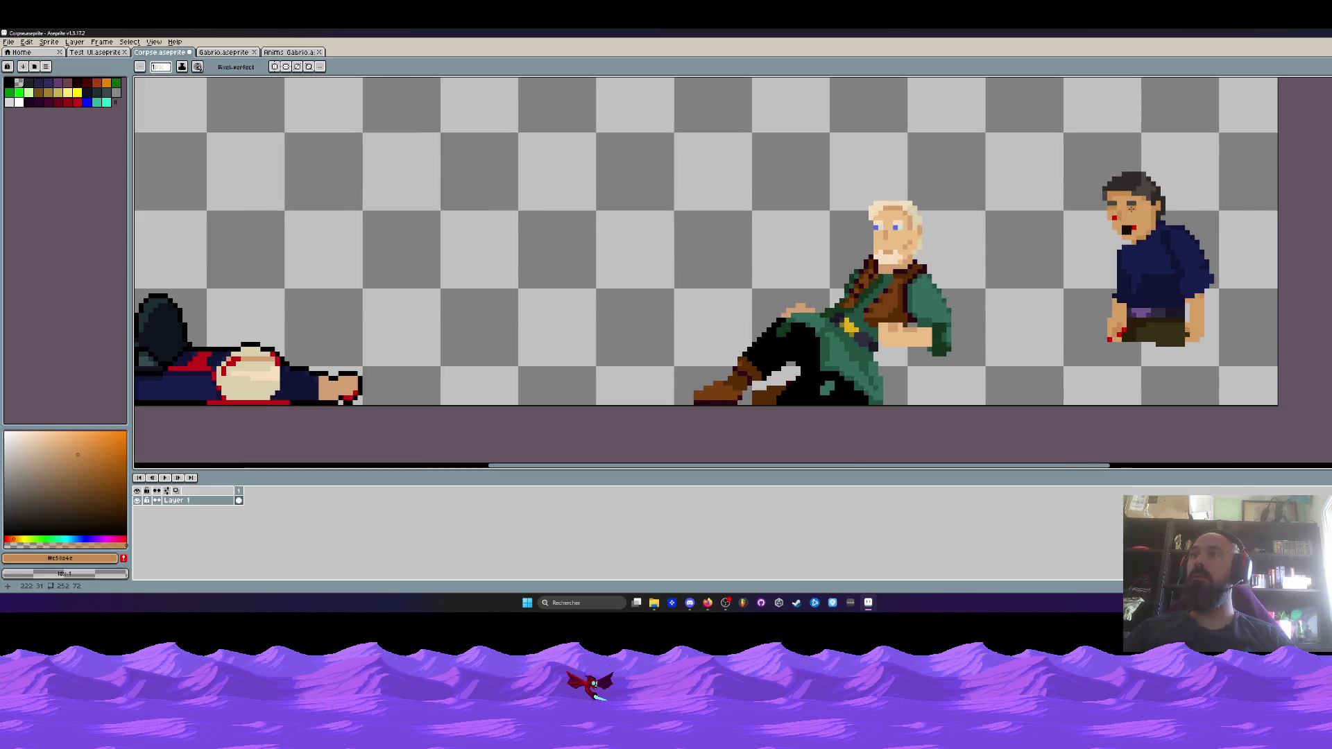
scroll(1132, 215, up, 2)
scroll(1137, 222, down, 3)
scroll(1151, 238, up, 1)
scroll(1151, 238, up, 2)
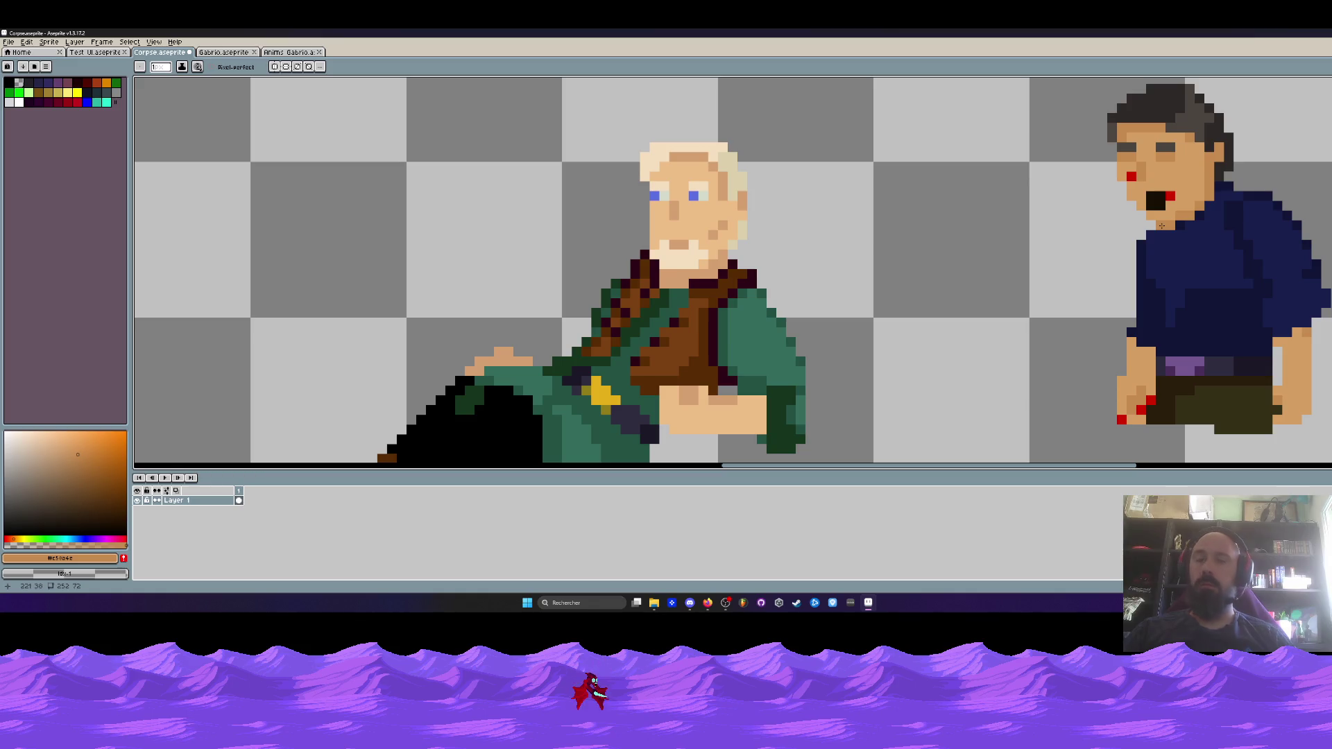
Repaint the two red pixels on the man's hand with his skin tone
key(i)
click(1202, 299)
key(b)
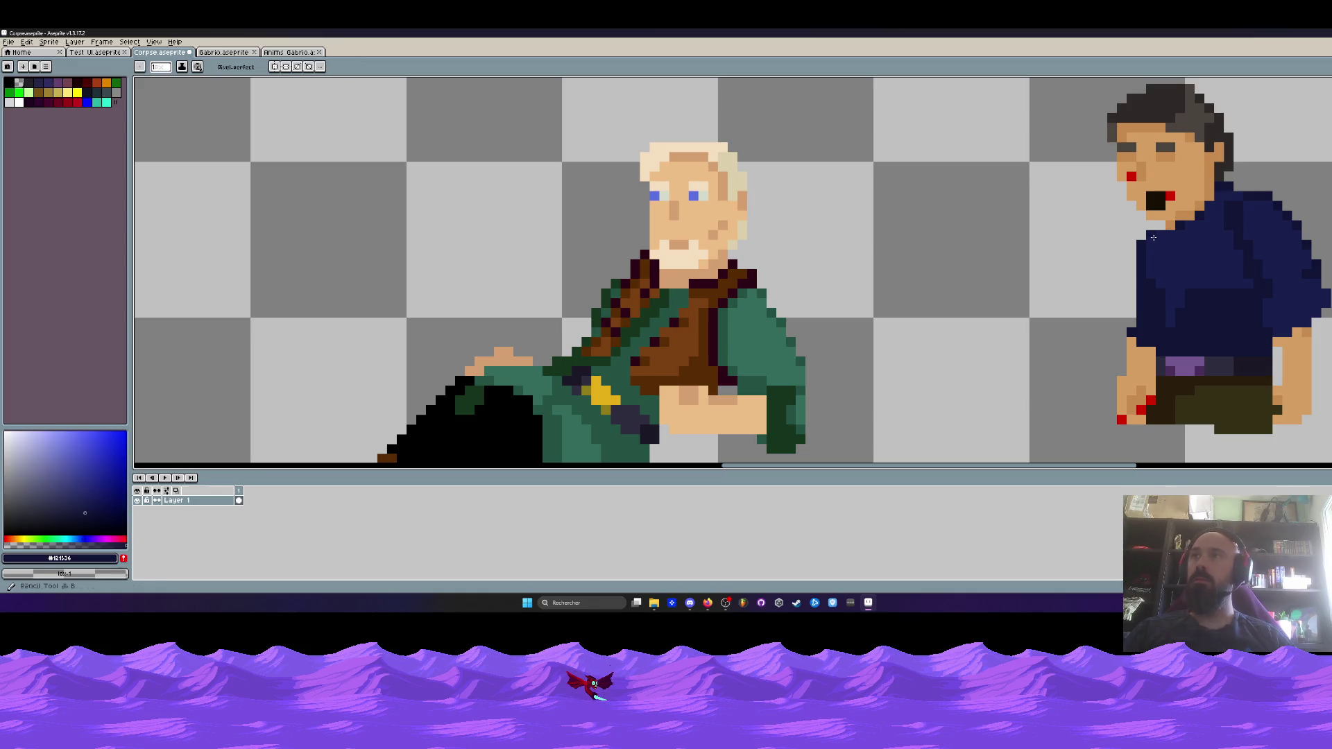
scroll(1156, 225, down, 3)
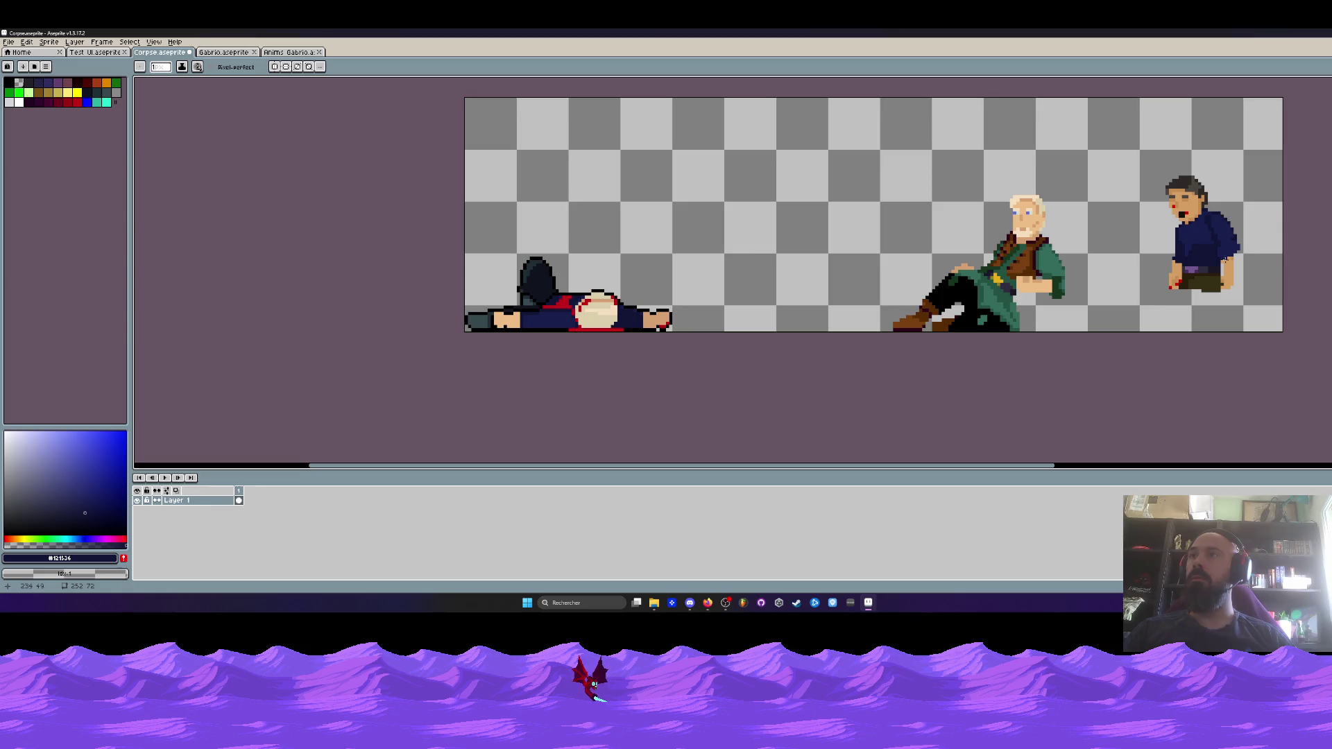
scroll(1225, 258, up, 2)
scroll(1225, 271, up, 2)
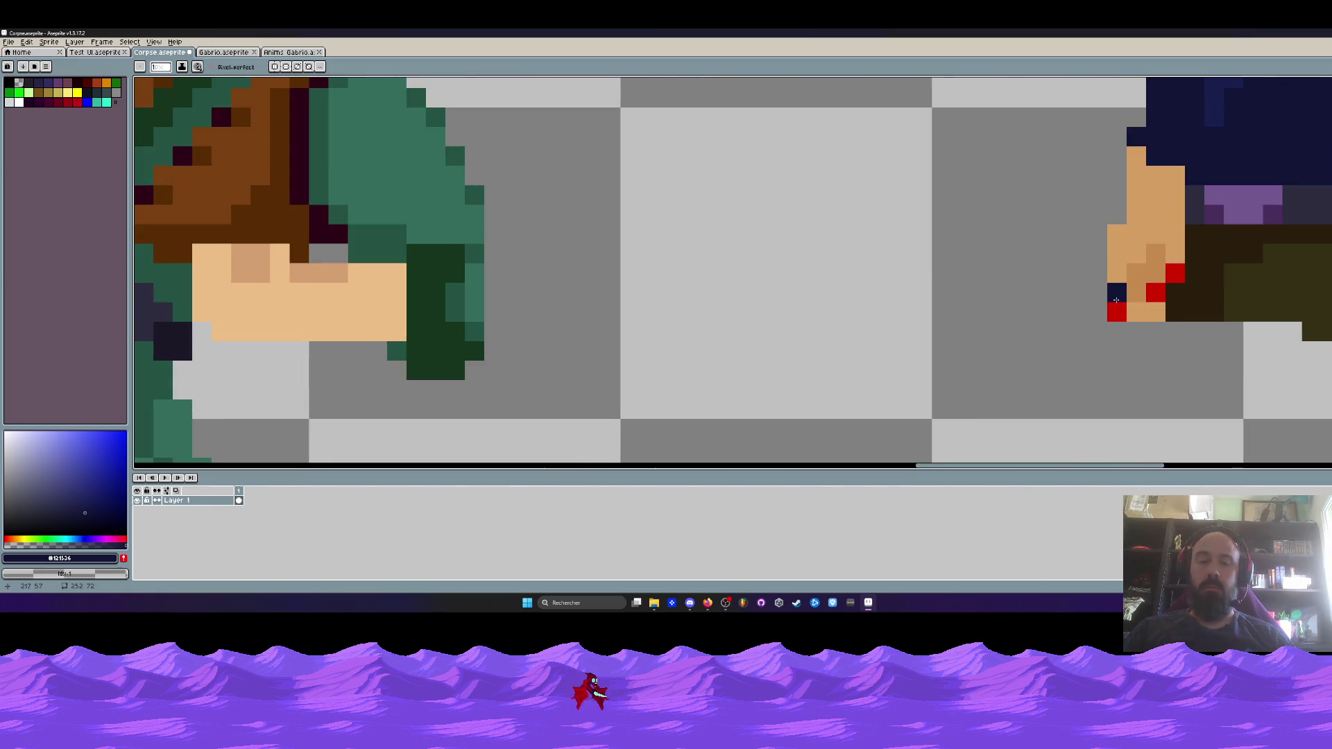
key(i)
click(1176, 237)
key(b)
click(1155, 292)
click(1117, 312)
scroll(1132, 285, down, 3)
scroll(1202, 268, down, 1)
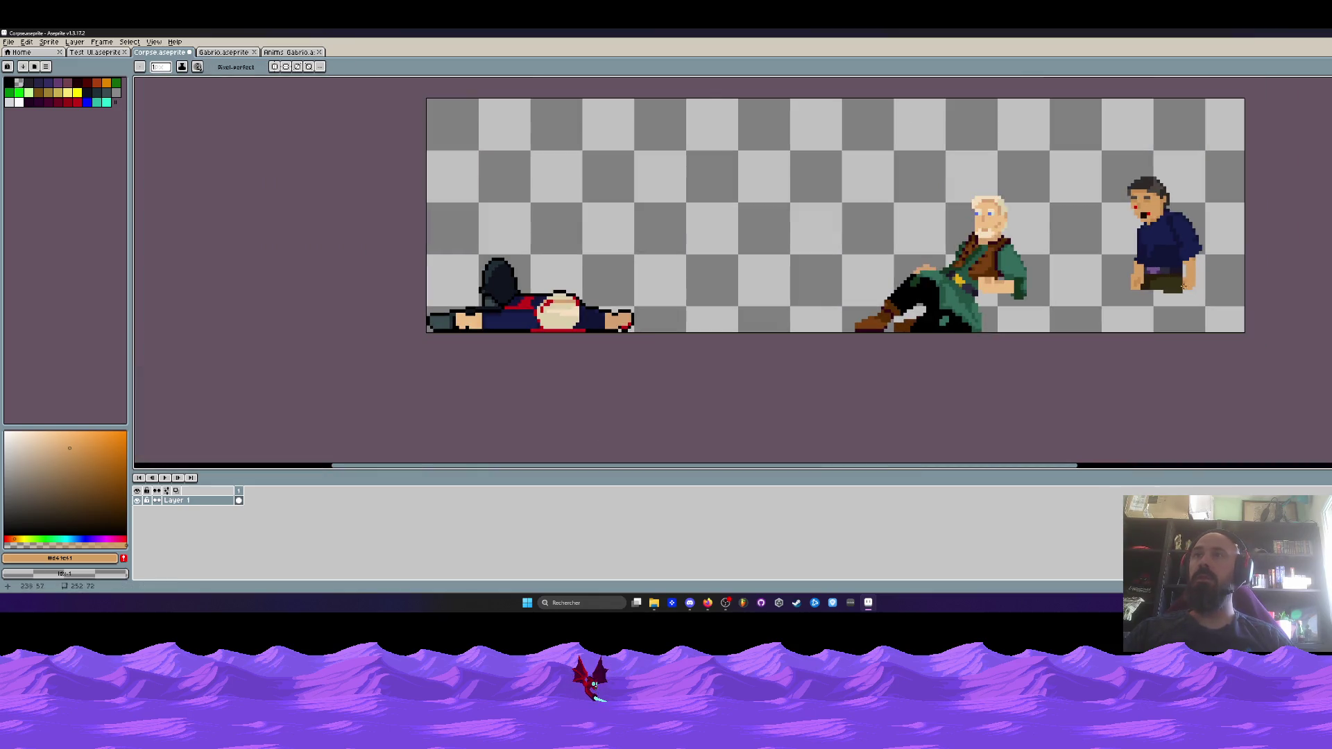
scroll(1179, 285, up, 3)
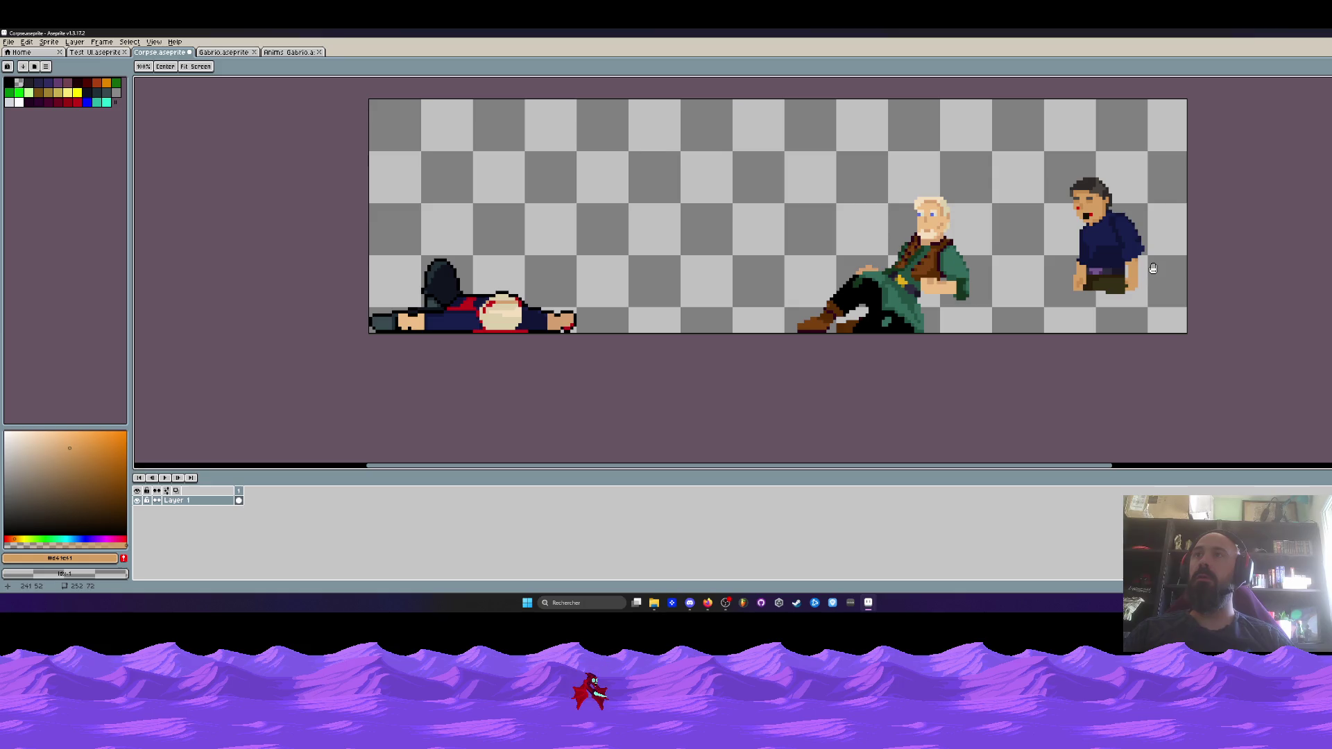
scroll(1135, 270, up, 2)
key(i)
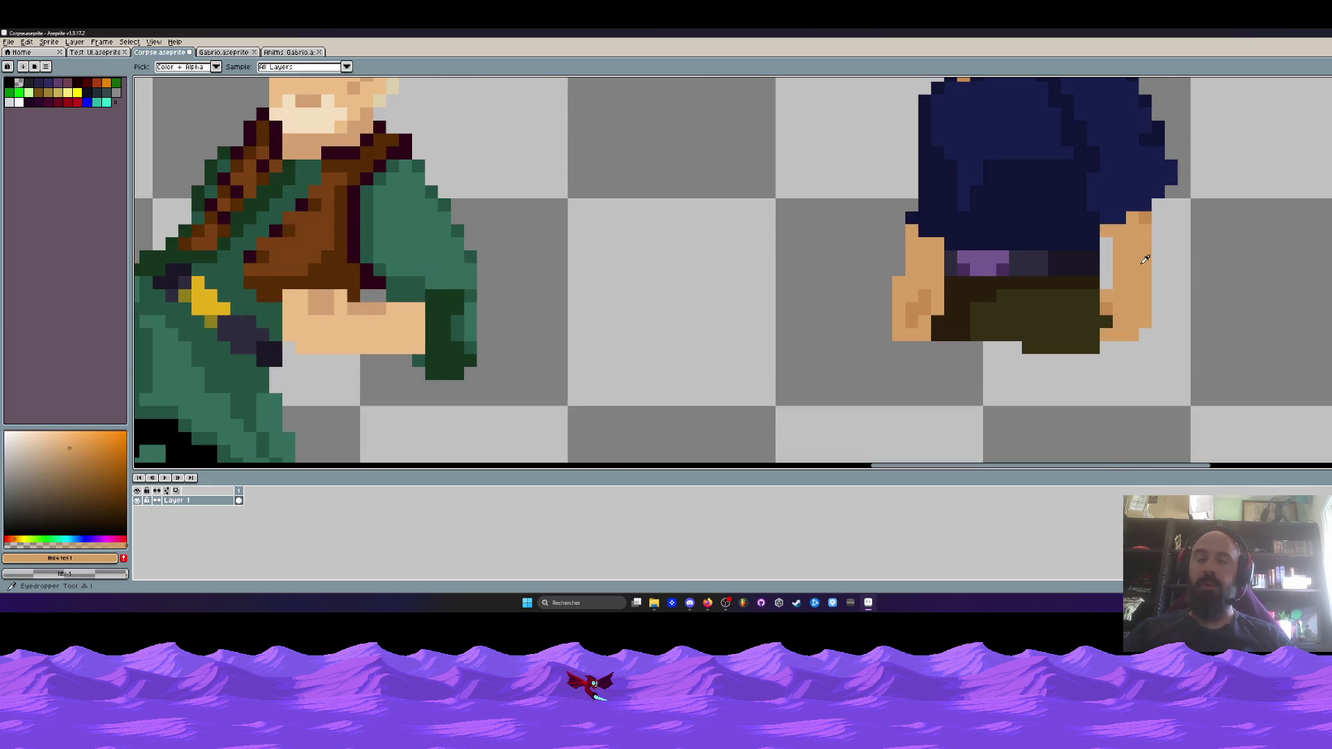
key(b)
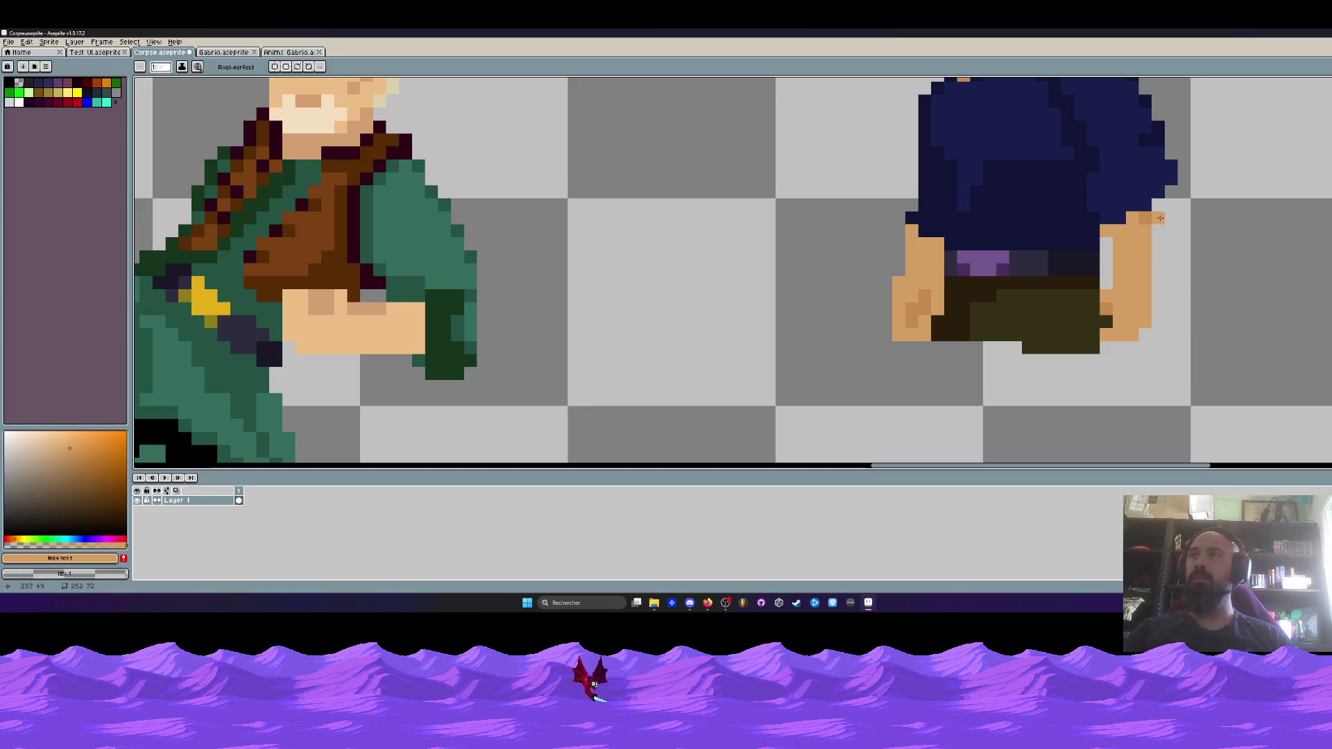
scroll(1159, 255, down, 3)
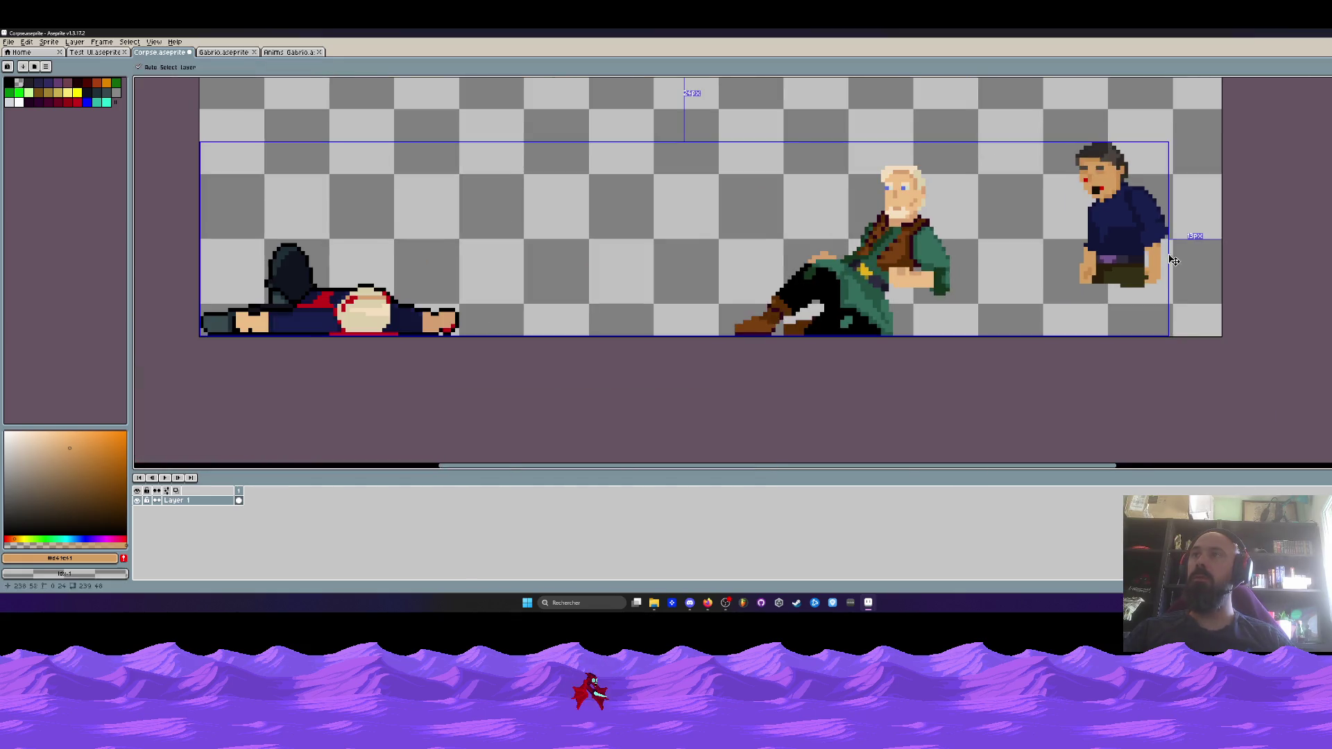
scroll(1180, 236, up, 1)
scroll(1154, 211, up, 4)
Add a column of skin-coloured pixels along the dark-haired man's right arm
drag(1161, 200, 1161, 357)
scroll(1184, 320, down, 2)
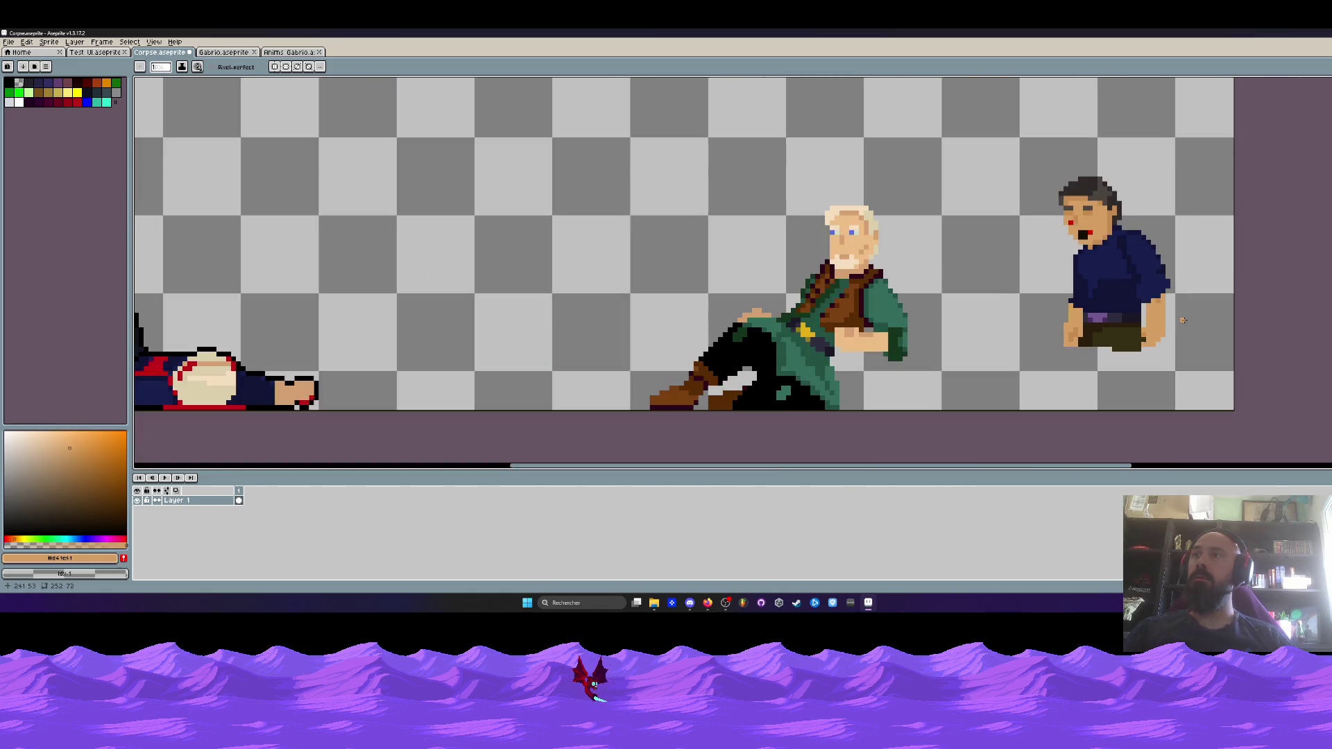
scroll(1177, 325, down, 1)
scroll(1174, 328, up, 3)
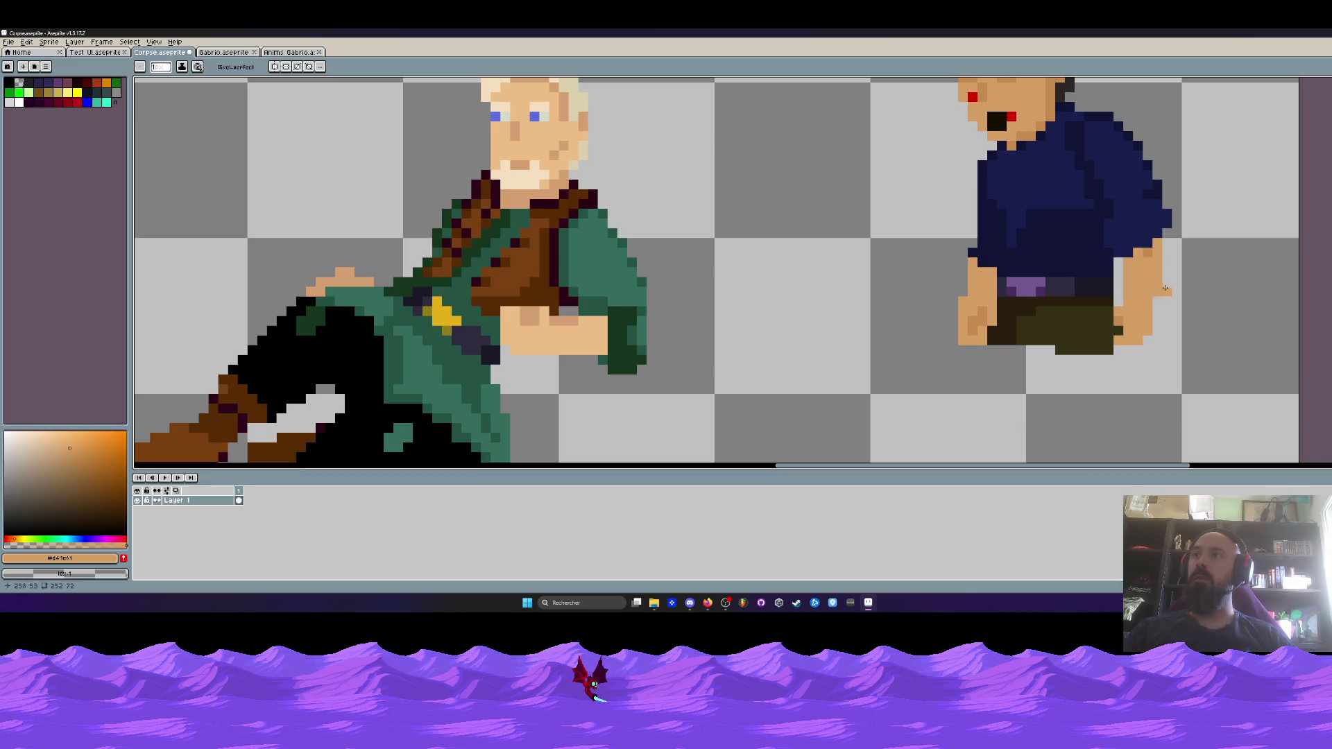
scroll(1164, 287, down, 3)
scroll(1176, 274, up, 2)
scroll(1137, 306, up, 3)
Shade the arm with a darker tan pixel sampled from the shaded hand
alt+click(1138, 290)
click(1161, 177)
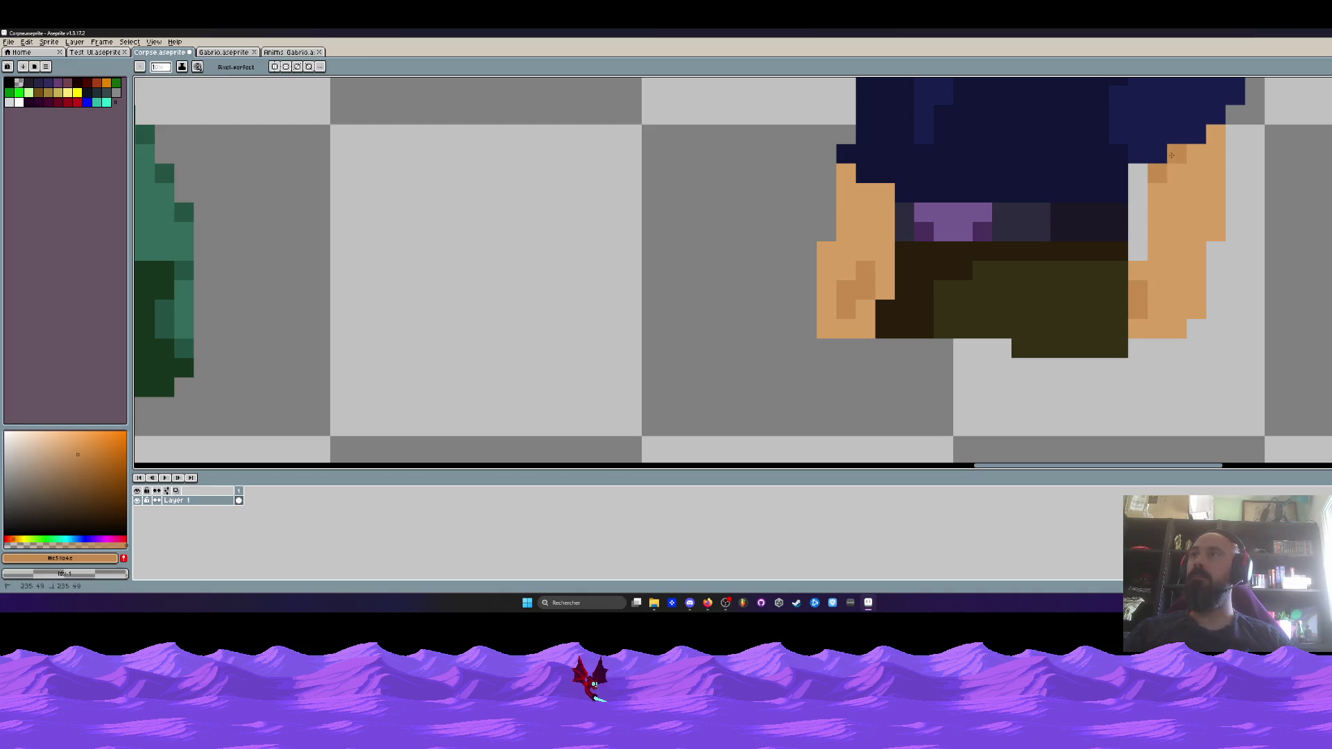
scroll(1215, 130, down, 5)
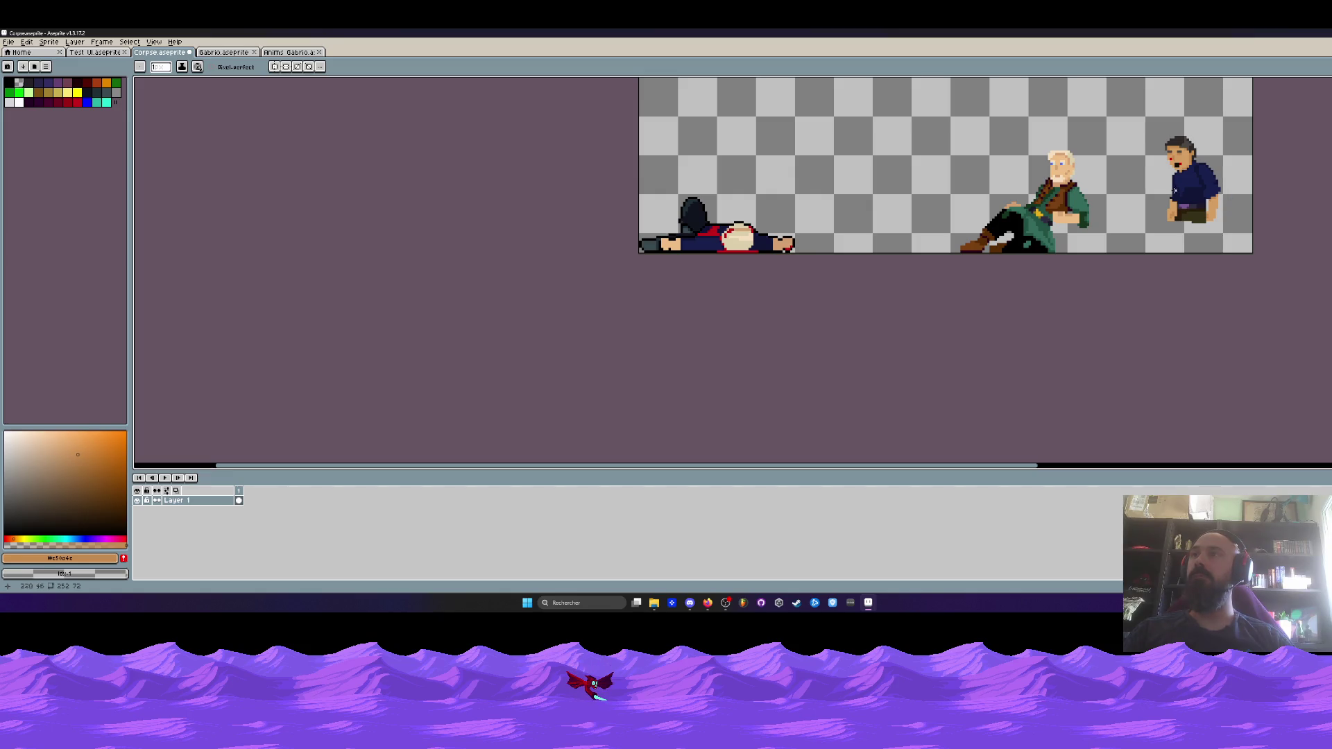
scroll(1177, 187, up, 1)
scroll(1179, 183, up, 1)
scroll(1182, 170, down, 1)
scroll(1186, 154, up, 2)
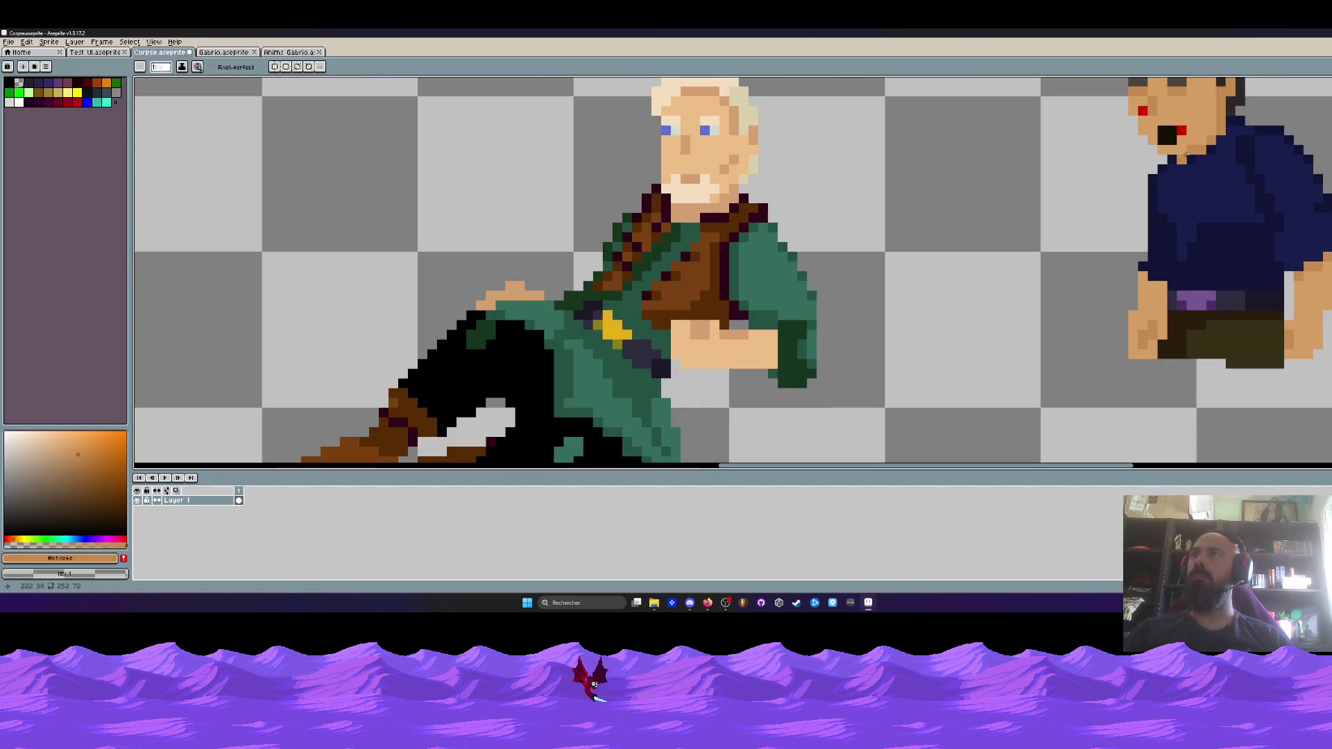
Erase the man's dark trousers below his shirt
scroll(1211, 150, down, 4)
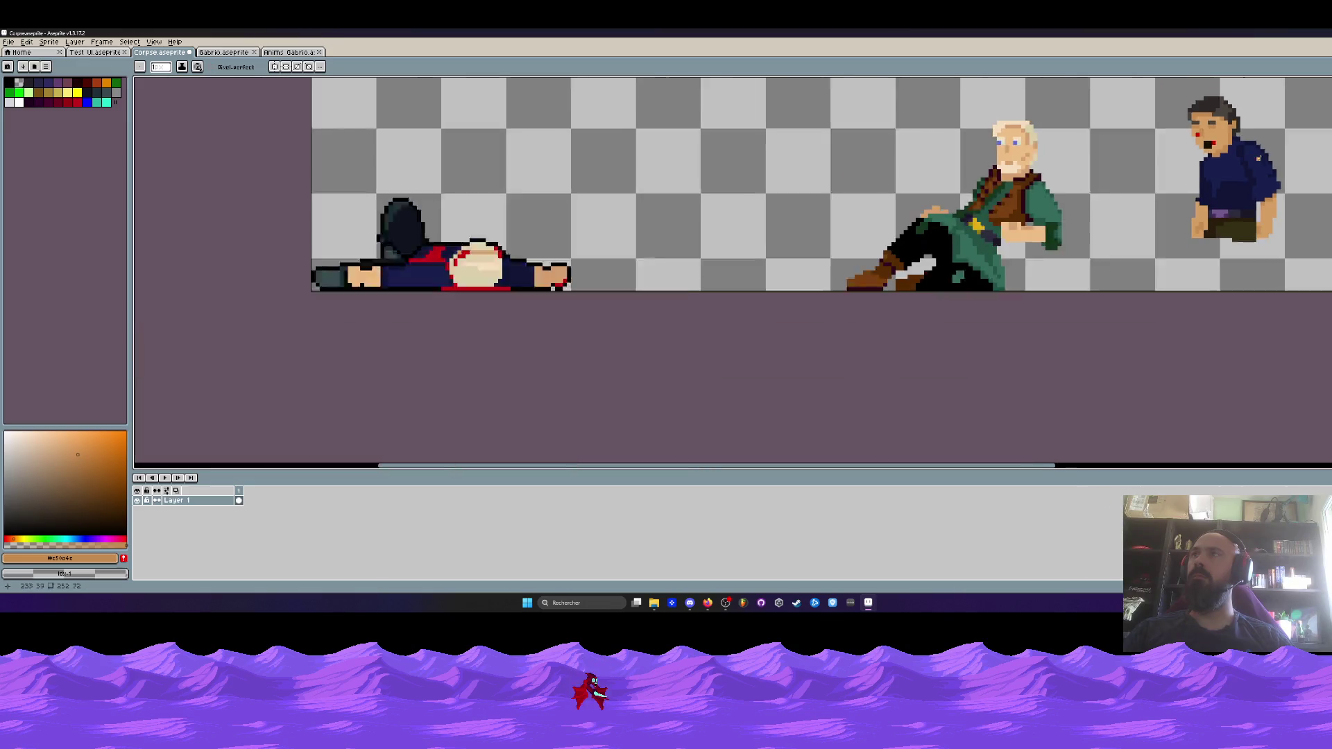
scroll(1160, 158, down, 1)
scroll(1159, 158, up, 1)
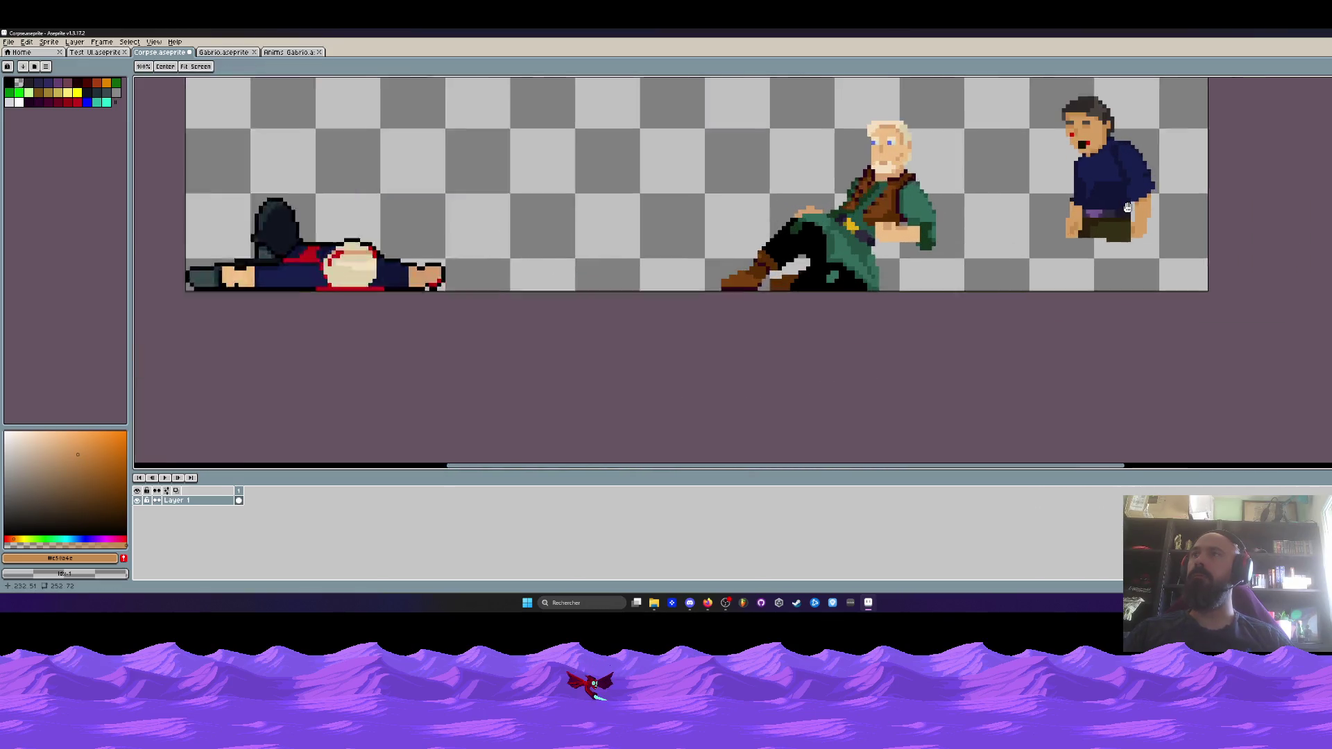
scroll(1151, 167, up, 1)
scroll(1132, 256, up, 3)
mouse_move(1110, 208)
mouse_down()
mouse_move(1117, 194)
mouse_move(1120, 231)
mouse_move(1083, 233)
mouse_move(1068, 193)
mouse_move(1020, 205)
mouse_move(1054, 208)
mouse_move(1030, 232)
mouse_move(1066, 229)
mouse_up()
scroll(1068, 236, down, 3)
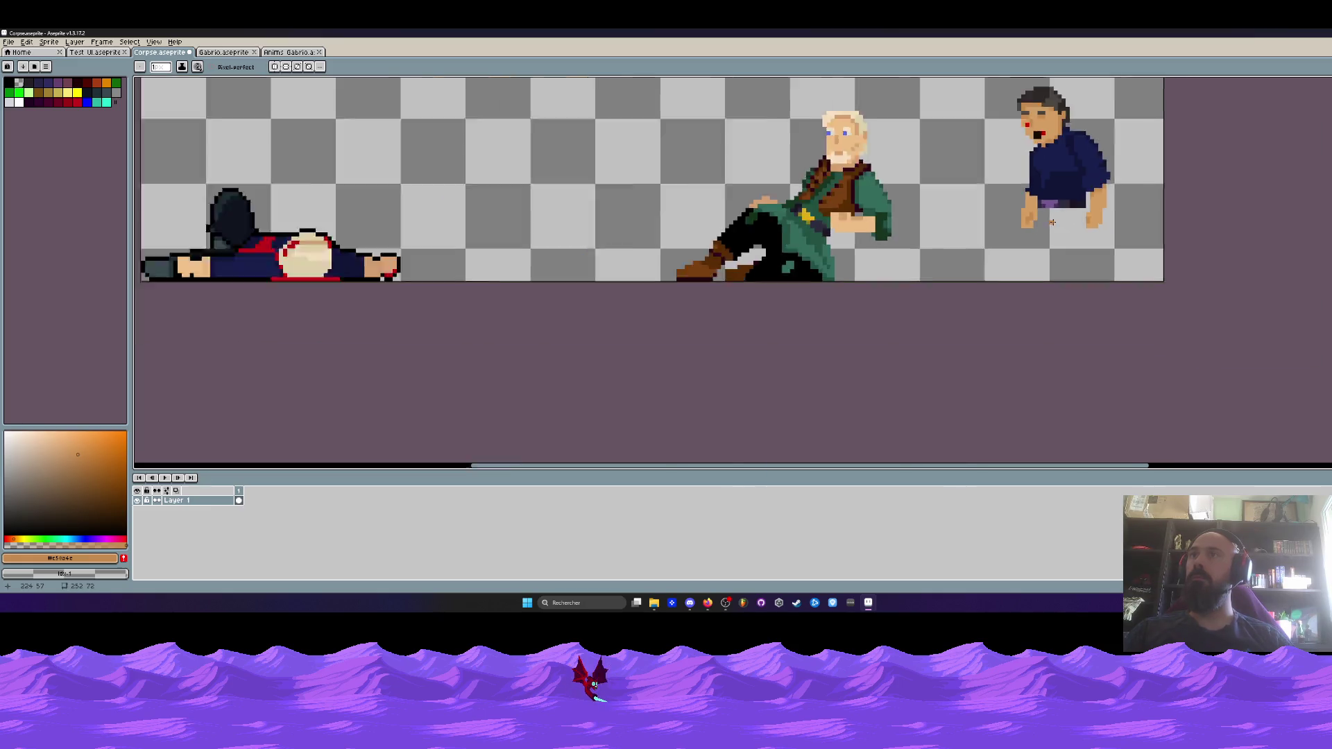
scroll(1172, 201, up, 1)
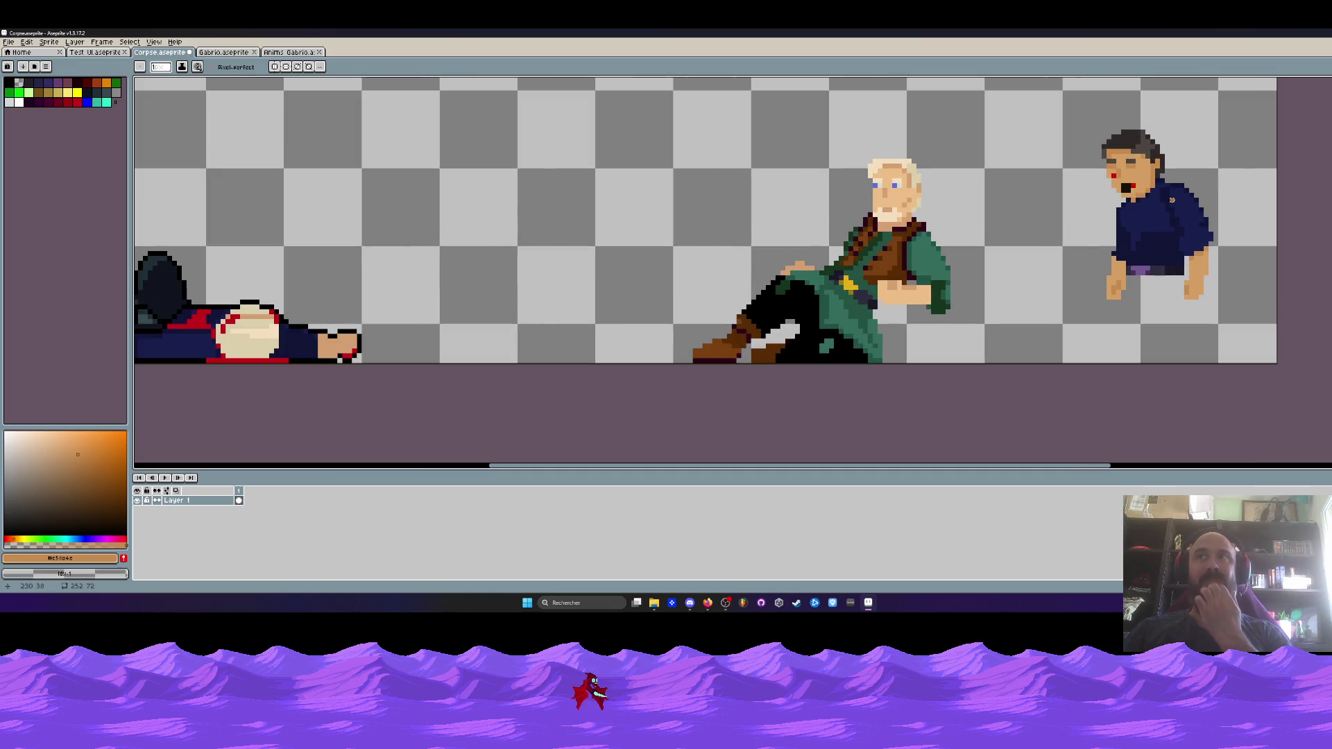
Select the dark-haired man and move him left beside the corpse
key(m)
drag(1055, 111, 1257, 299)
mouse_move(1232, 250)
mouse_down()
mouse_move(609, 250)
mouse_move(745, 227)
mouse_move(770, 205)
mouse_move(811, 272)
mouse_up()
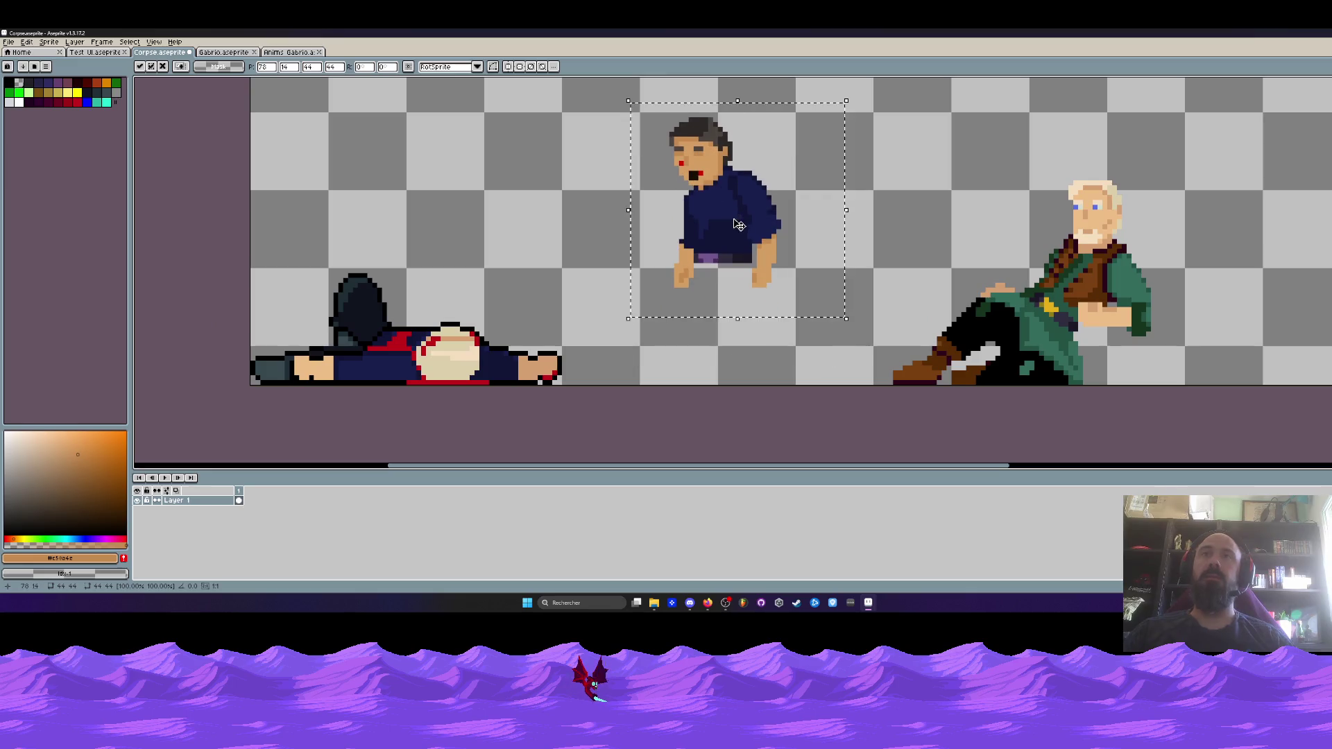
click(890, 280)
Fine-tune the man's placement, nudging him right and down, then raising him about 11 pixels
mouse_move(508, 338)
mouse_down()
mouse_move(583, 344)
mouse_move(583, 313)
mouse_up()
mouse_move(789, 133)
mouse_down()
mouse_move(709, 88)
mouse_move(918, 274)
mouse_up()
drag(842, 199, 889, 215)
key(ctrl+d)
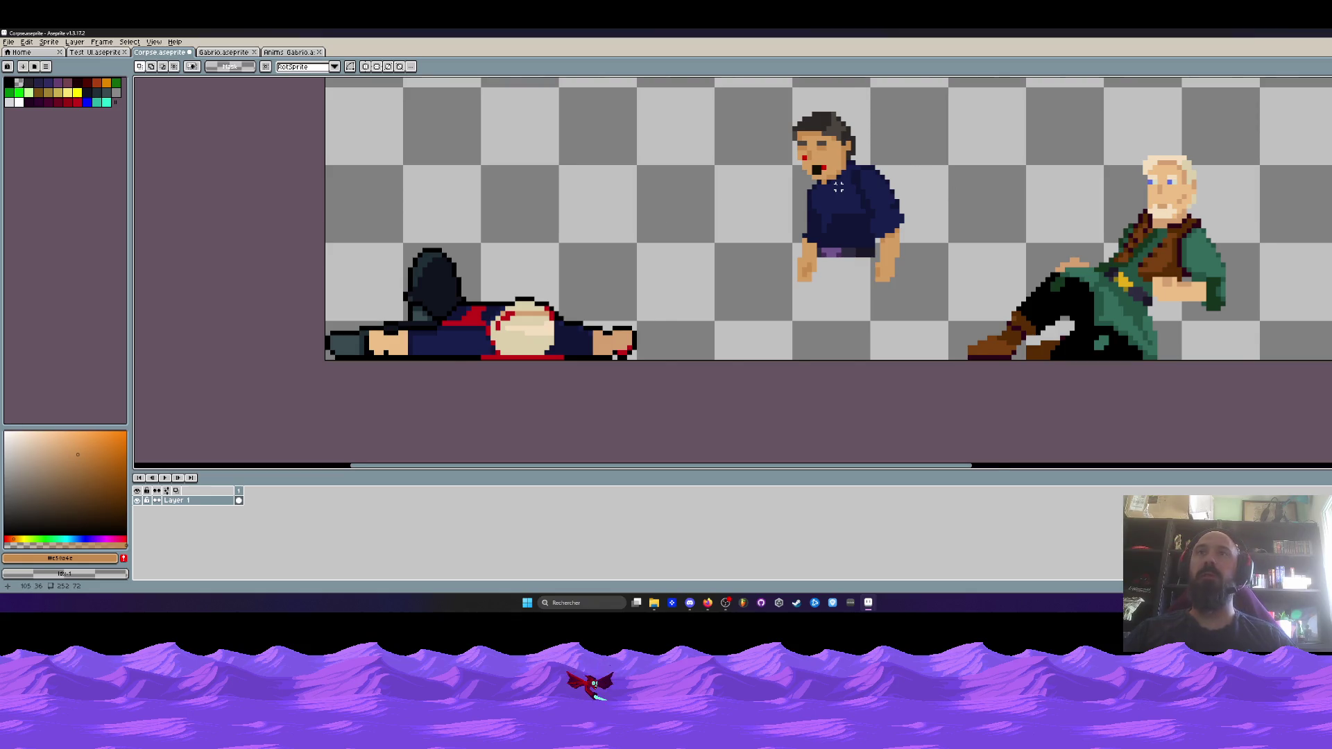
mouse_move(753, 94)
mouse_down()
mouse_move(818, 135)
mouse_move(942, 277)
mouse_up()
drag(875, 237, 876, 229)
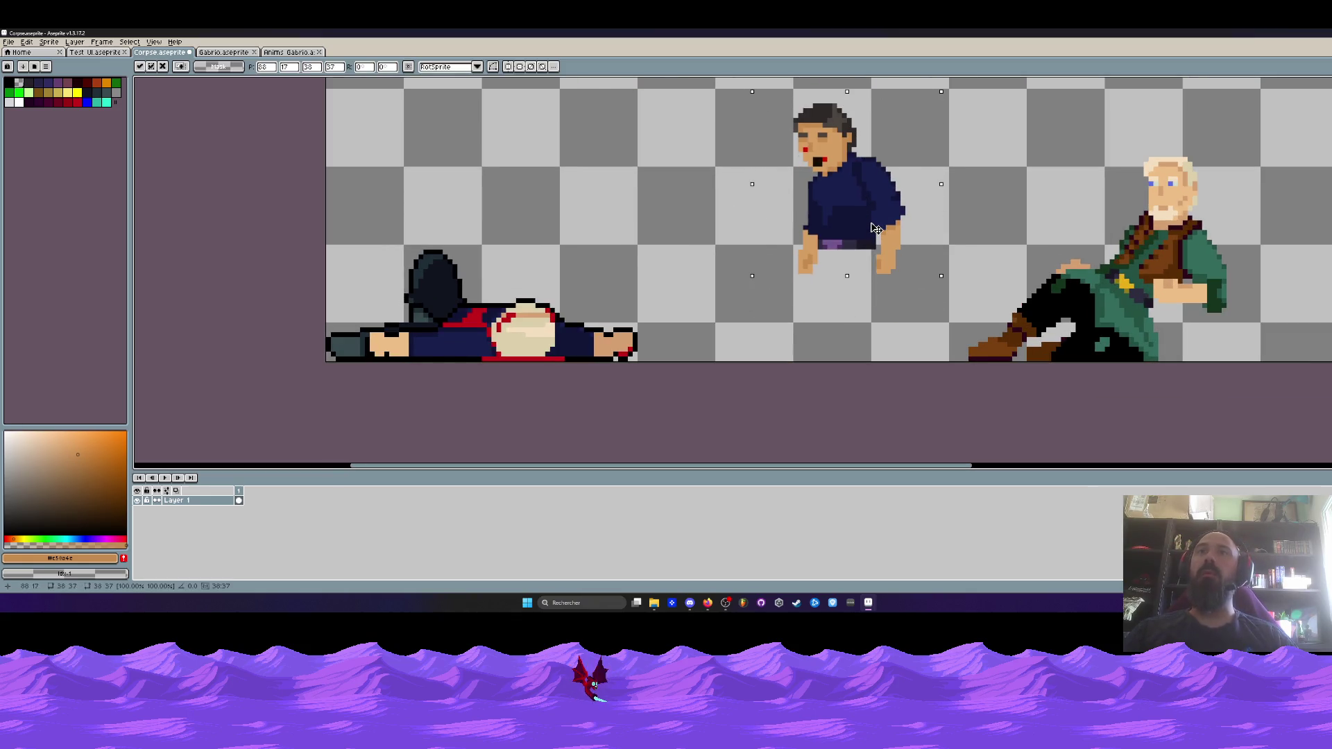
scroll(838, 246, up, 3)
key(ctrl+d)
Select the area around the standing man's hands
mouse_move(778, 233)
mouse_down()
mouse_move(922, 244)
mouse_move(934, 258)
mouse_up()
scroll(922, 247, down, 4)
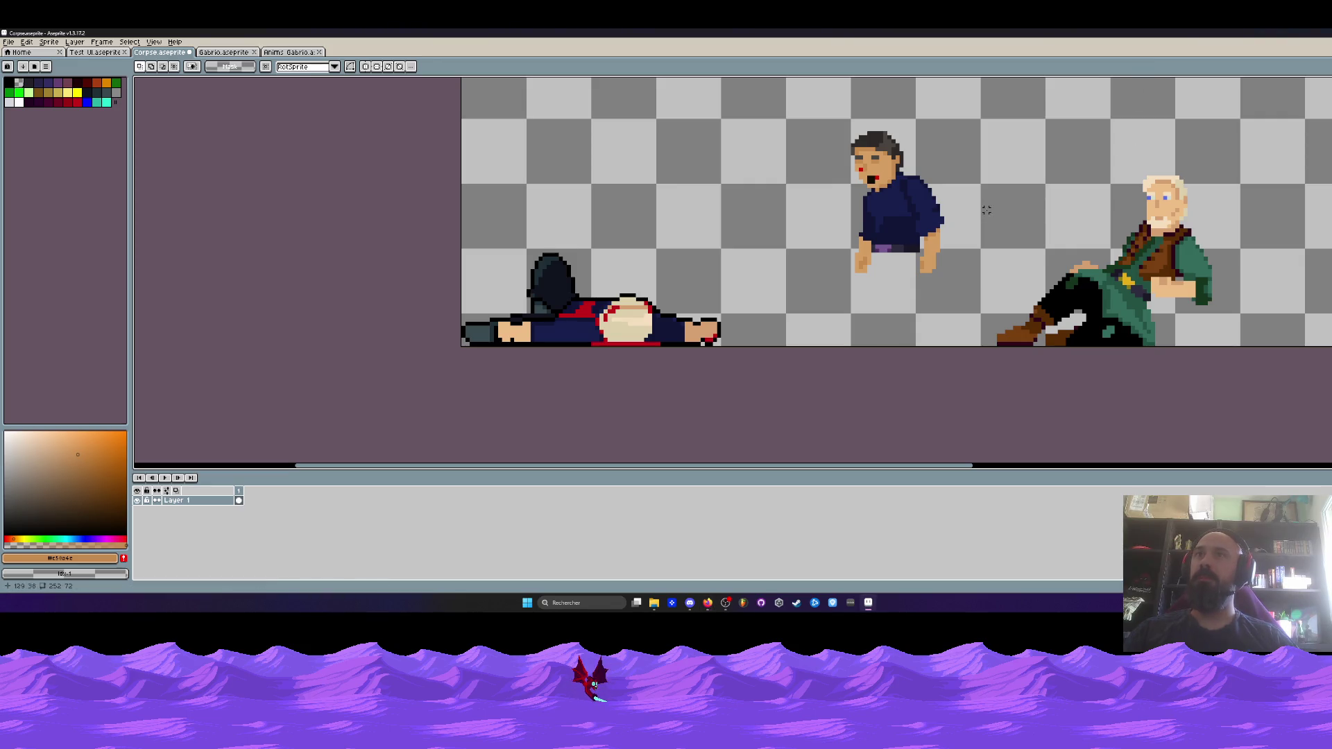
scroll(882, 172, up, 1)
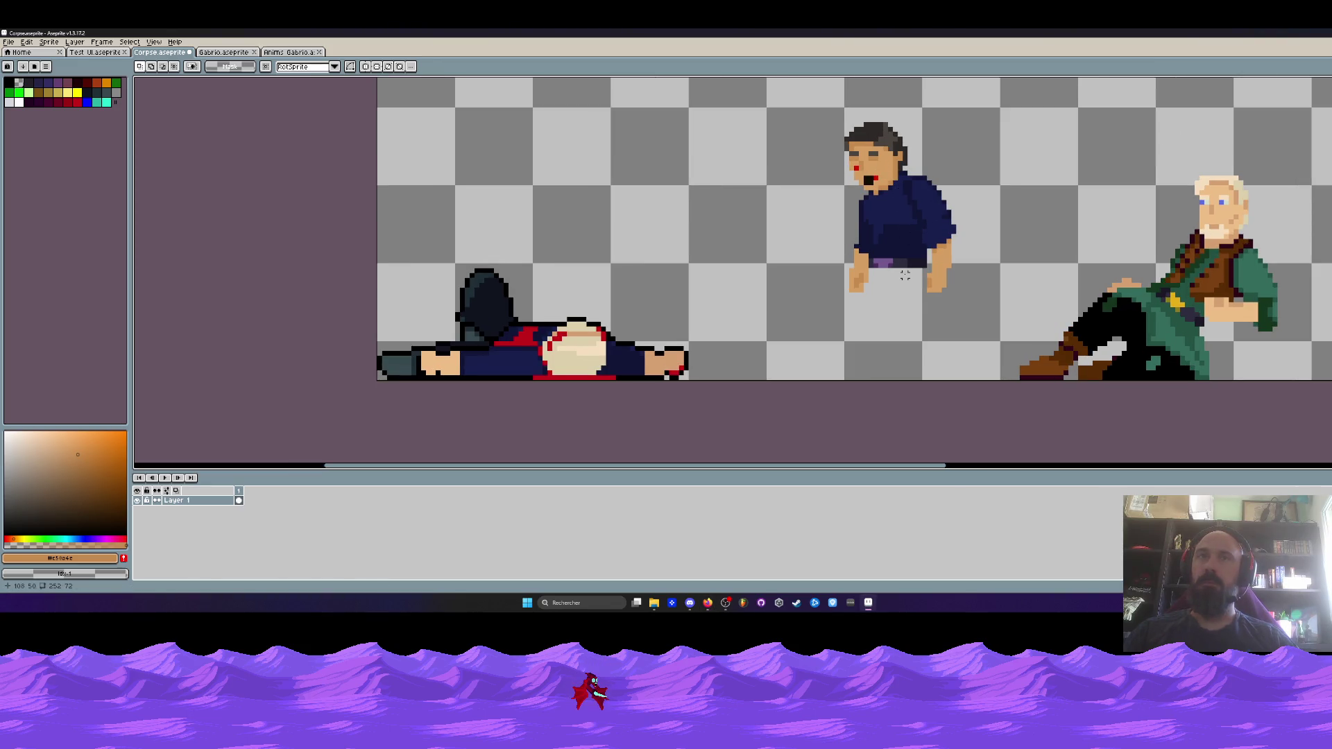
Lasso the seated man's legs and shift them to a new position
key(b)
mouse_move(1172, 309)
mouse_down()
mouse_move(1132, 280)
mouse_move(1121, 446)
mouse_up()
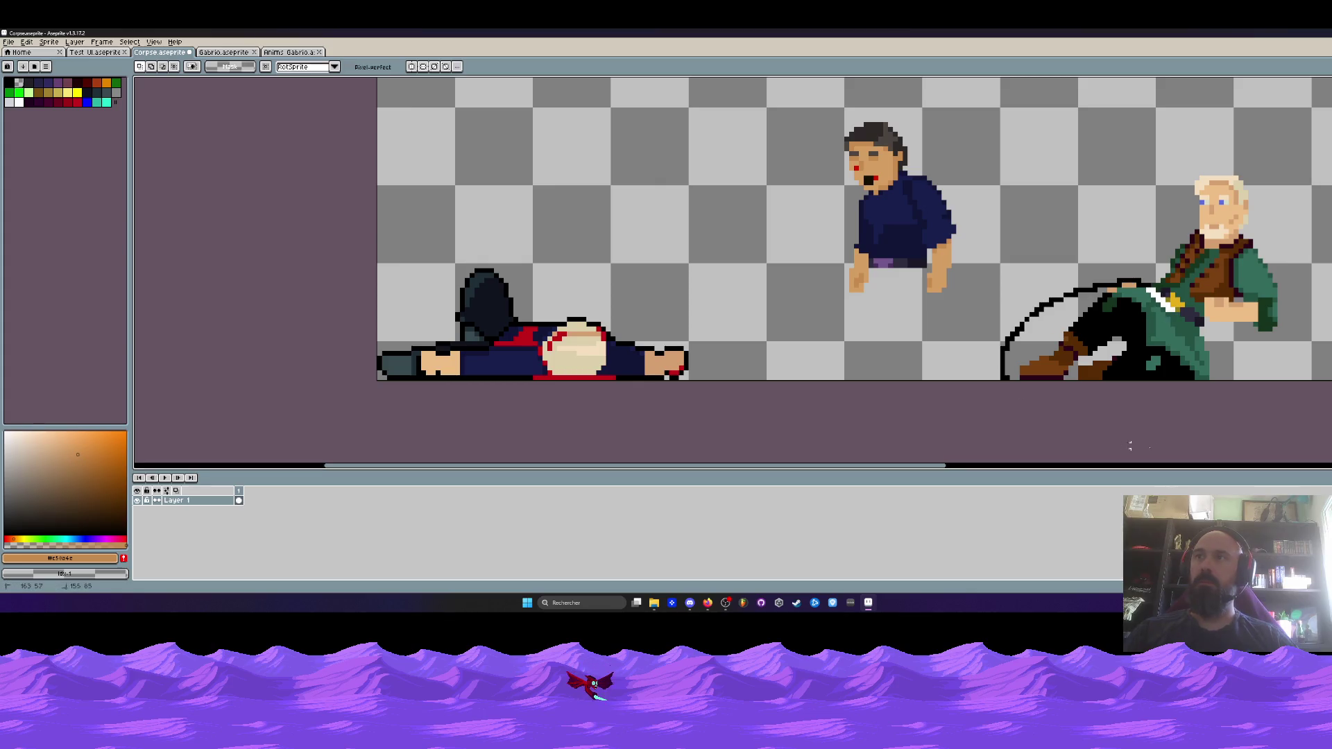
mouse_move(1161, 316)
mouse_down()
mouse_move(898, 310)
mouse_move(1076, 310)
mouse_up()
key(Return)
scroll(1075, 309, up, 2)
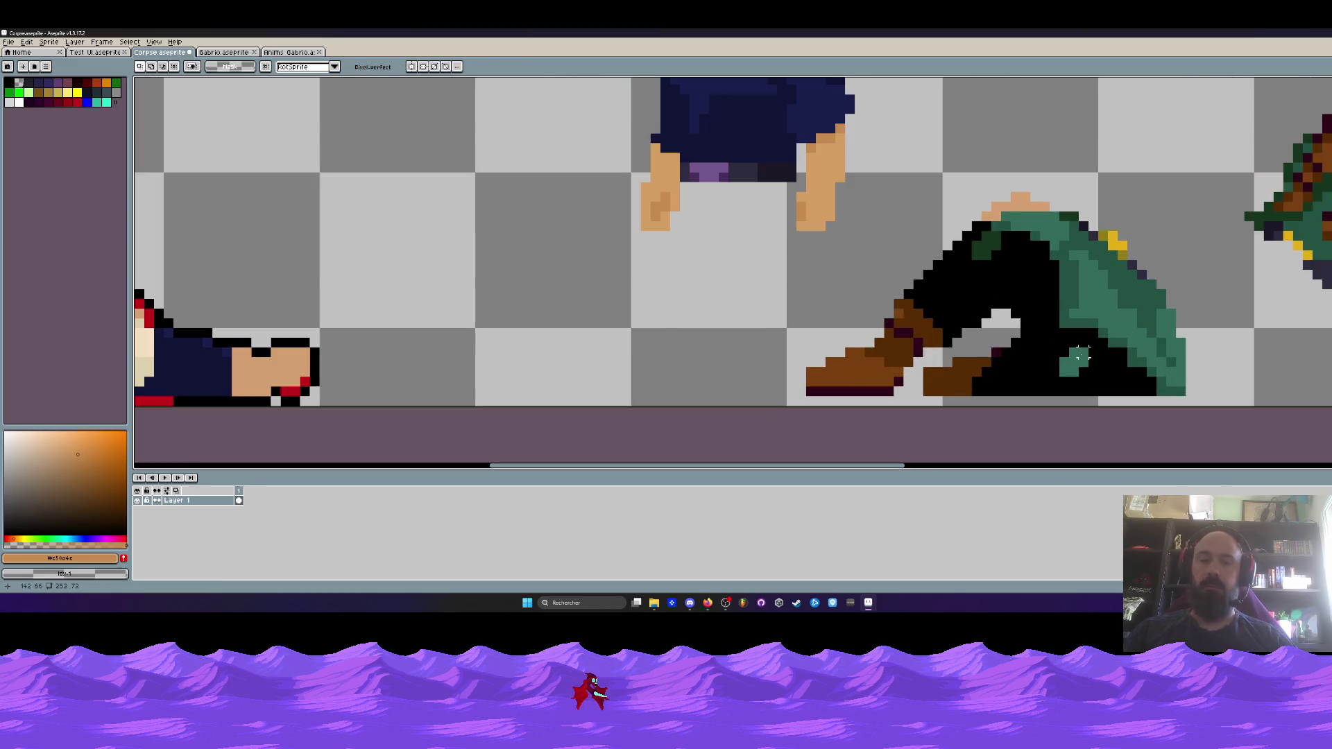
Sample black from the trousers with the Eyedropper and return to the Pencil
key(h)
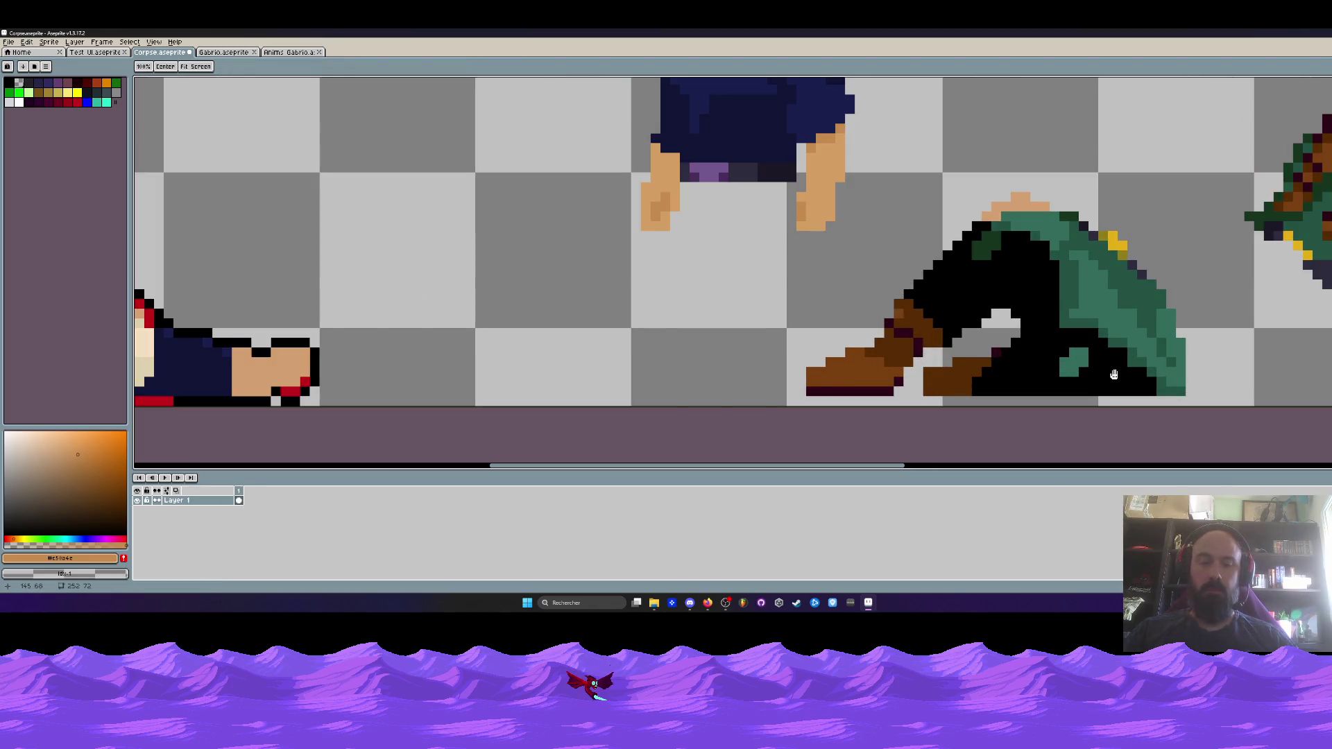
key(i)
click(1119, 371)
key(b)
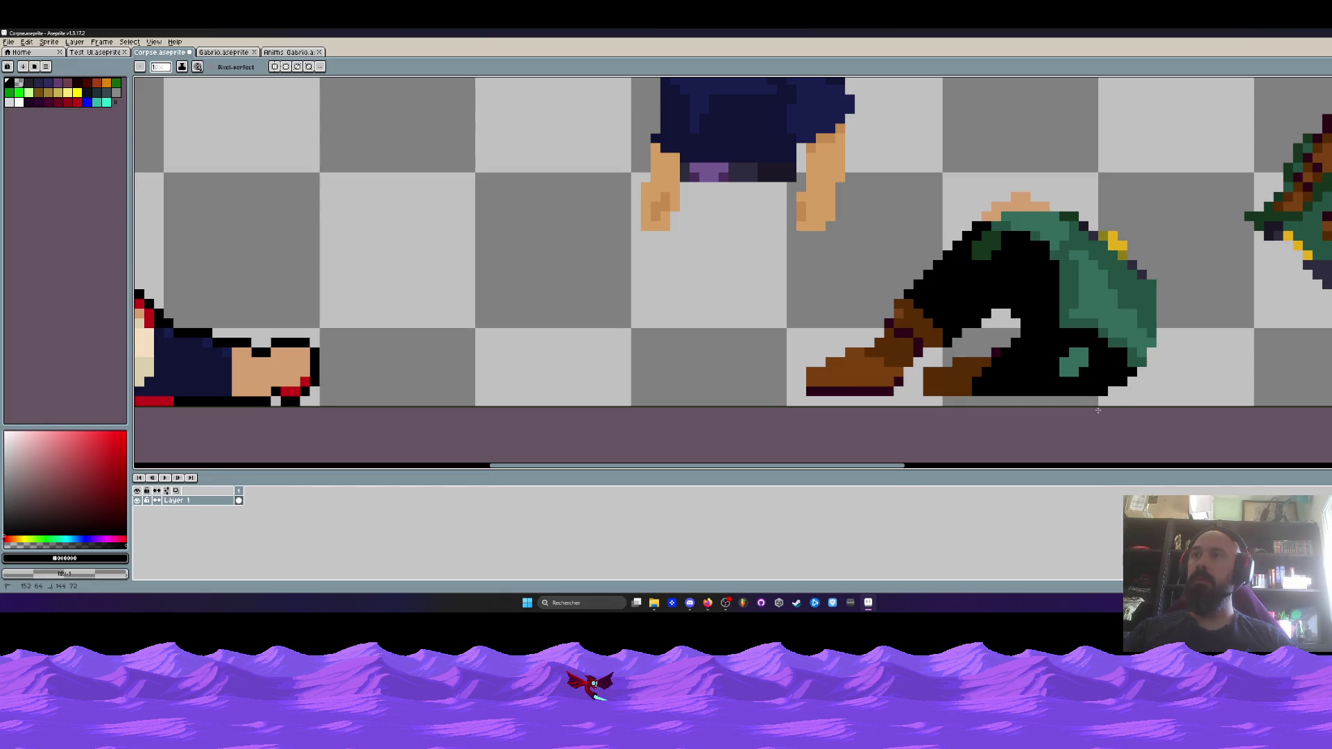
scroll(1126, 393, down, 4)
scroll(1127, 393, up, 4)
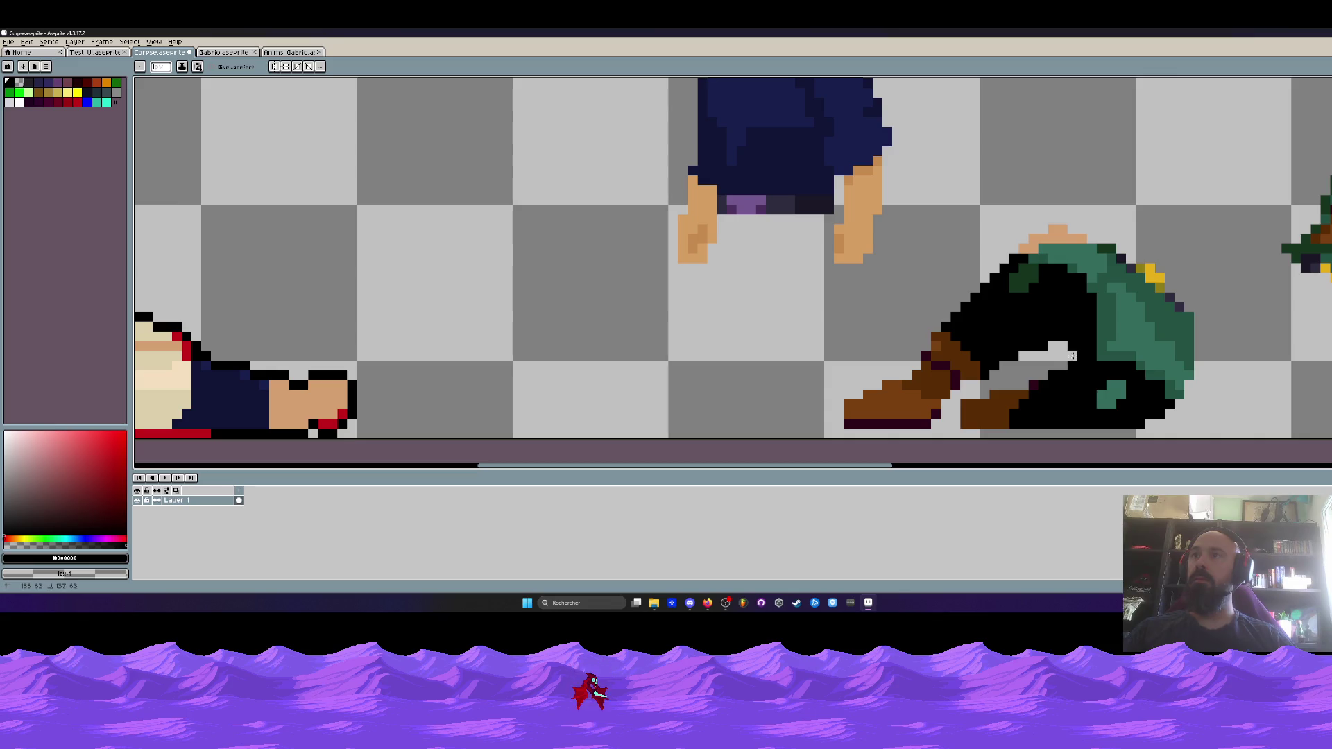
scroll(1074, 346, down, 4)
scroll(1097, 305, up, 2)
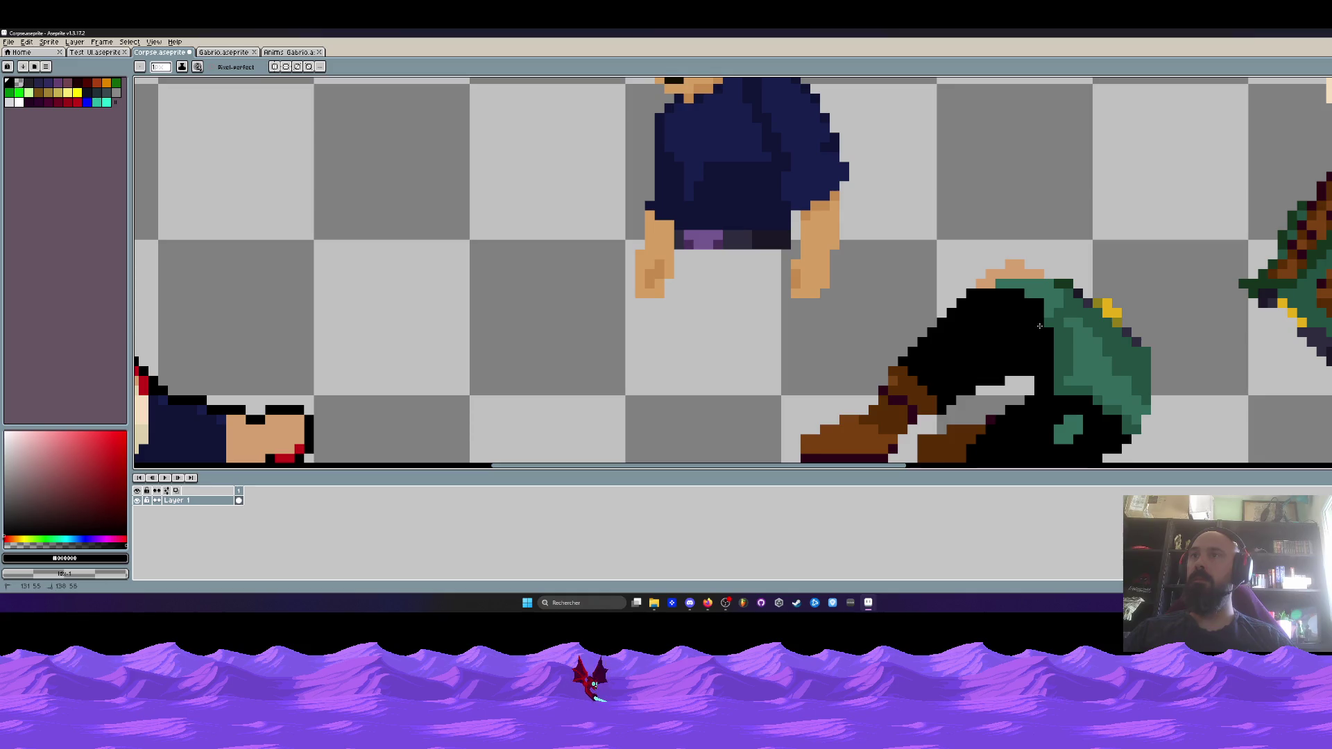
scroll(946, 329, down, 2)
Paint Bucket the green patch with the dark outline colour
key(i)
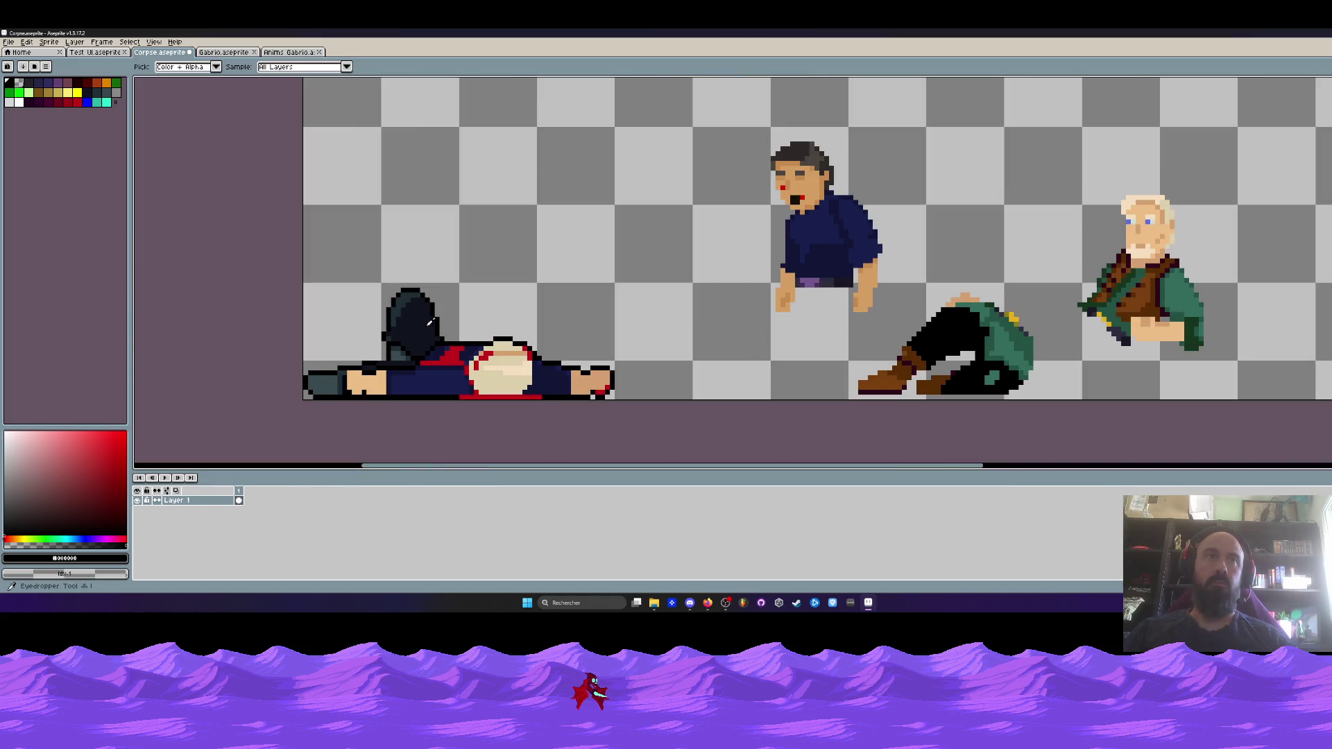
key(g)
scroll(962, 356, up, 1)
scroll(978, 367, up, 3)
click(978, 312)
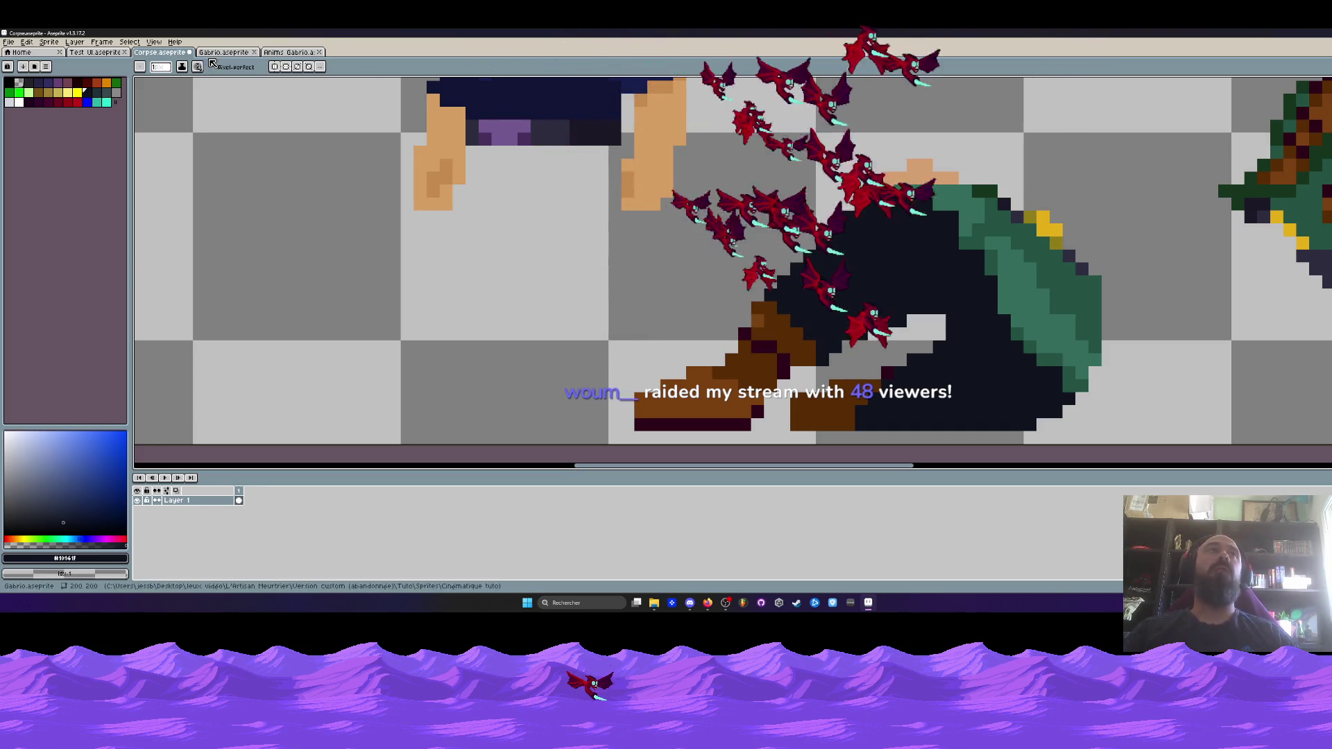
Review the Test UI sprite with the timeline hidden, then minimize Aseprite to the desktop
click(96, 52)
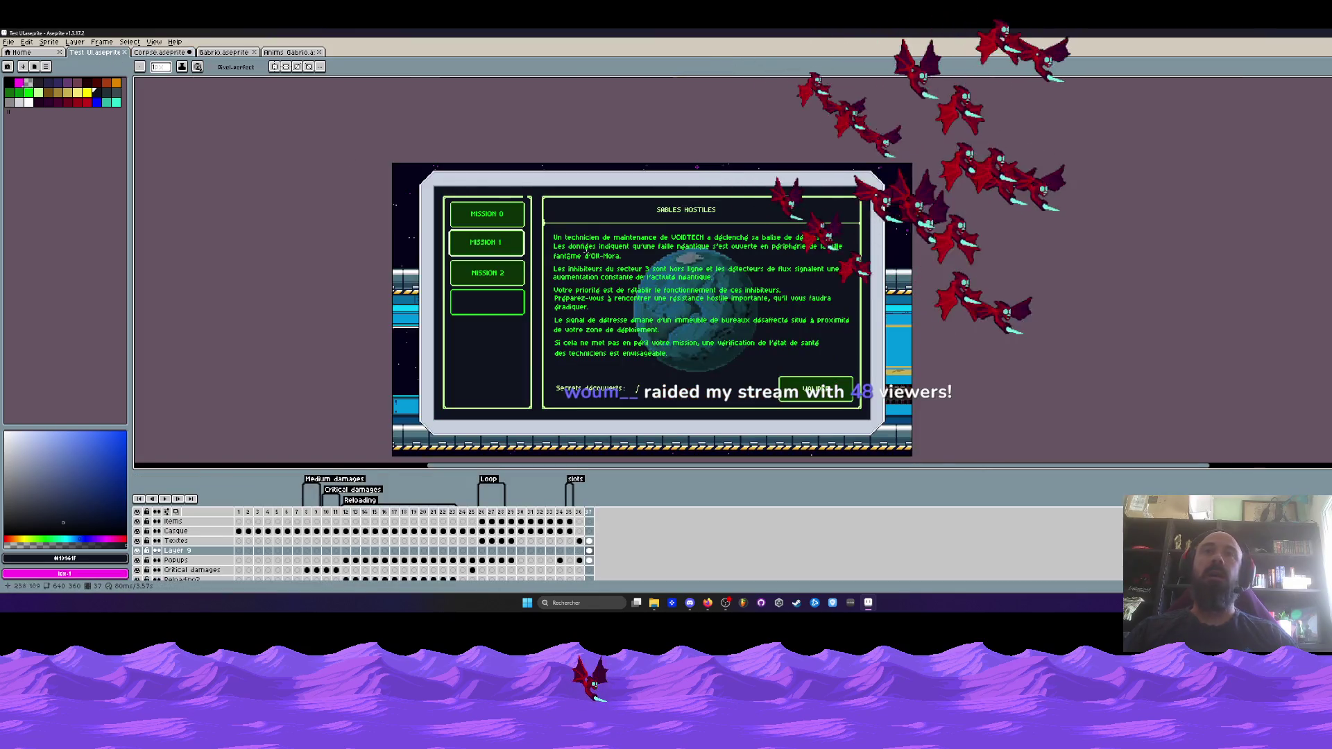
scroll(617, 295, up, 1)
key(Tab)
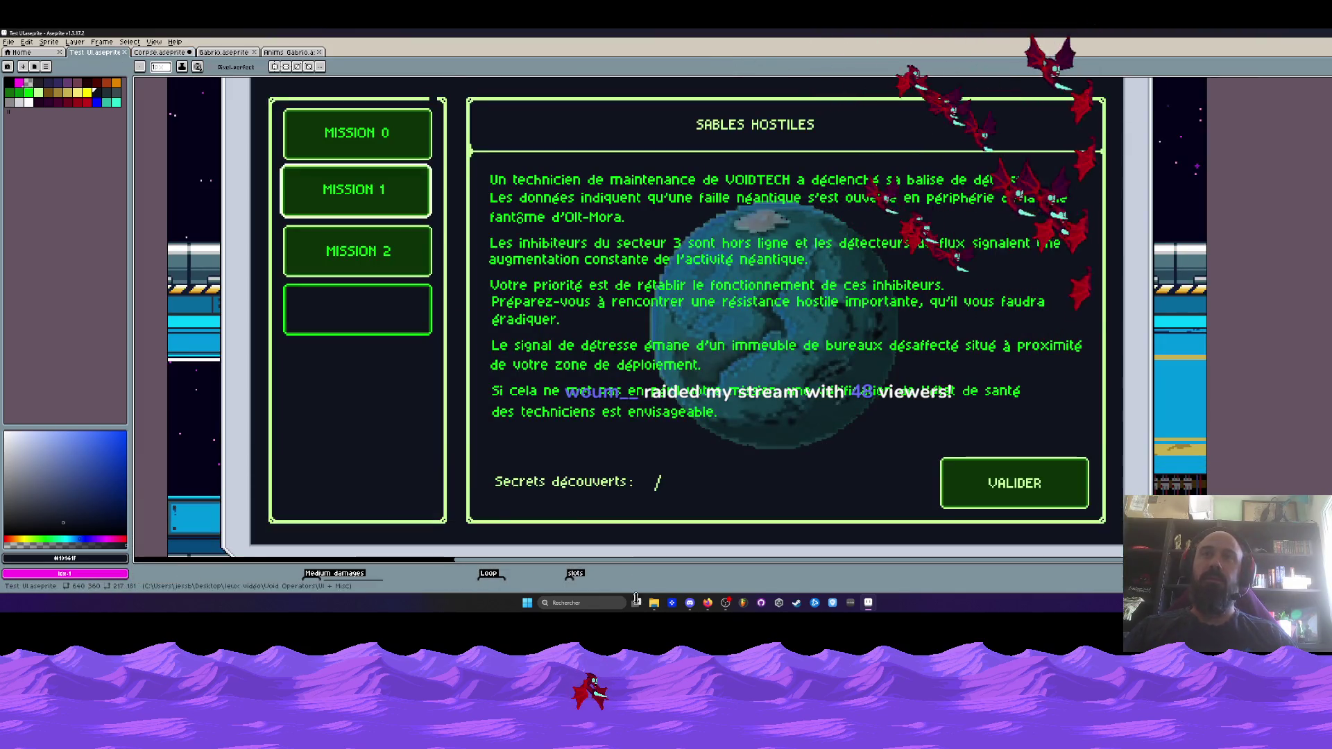
scroll(608, 358, down, 1)
scroll(608, 359, up, 1)
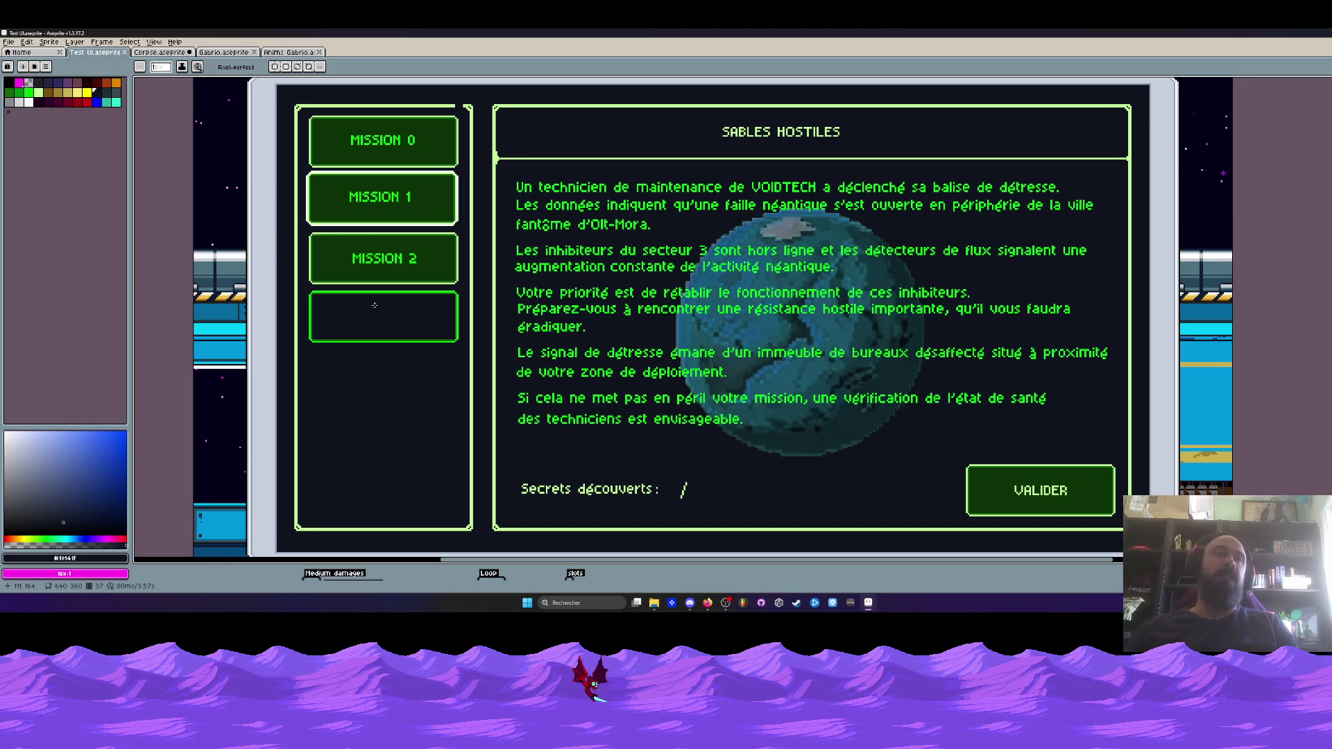
click(1327, 43)
click(900, 107)
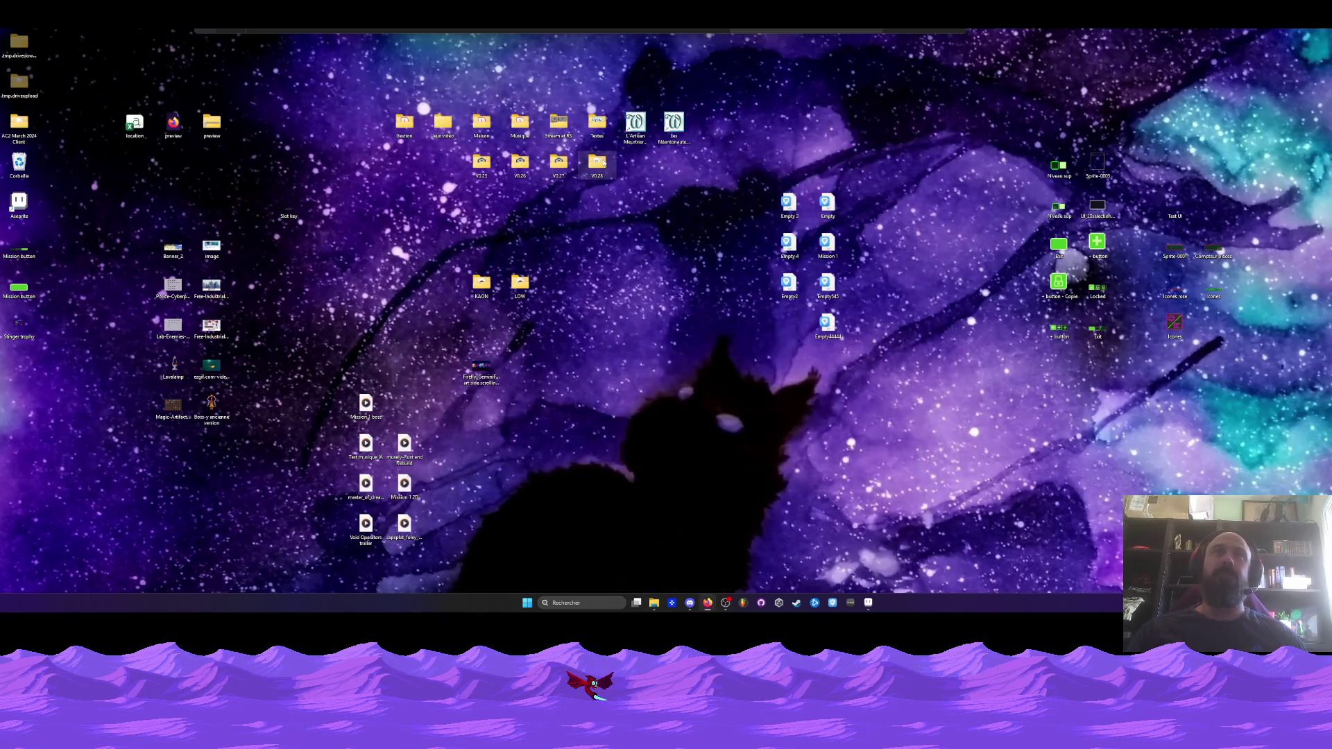
Run the VoidOperators application from the V0.28 build folder
key(Return)
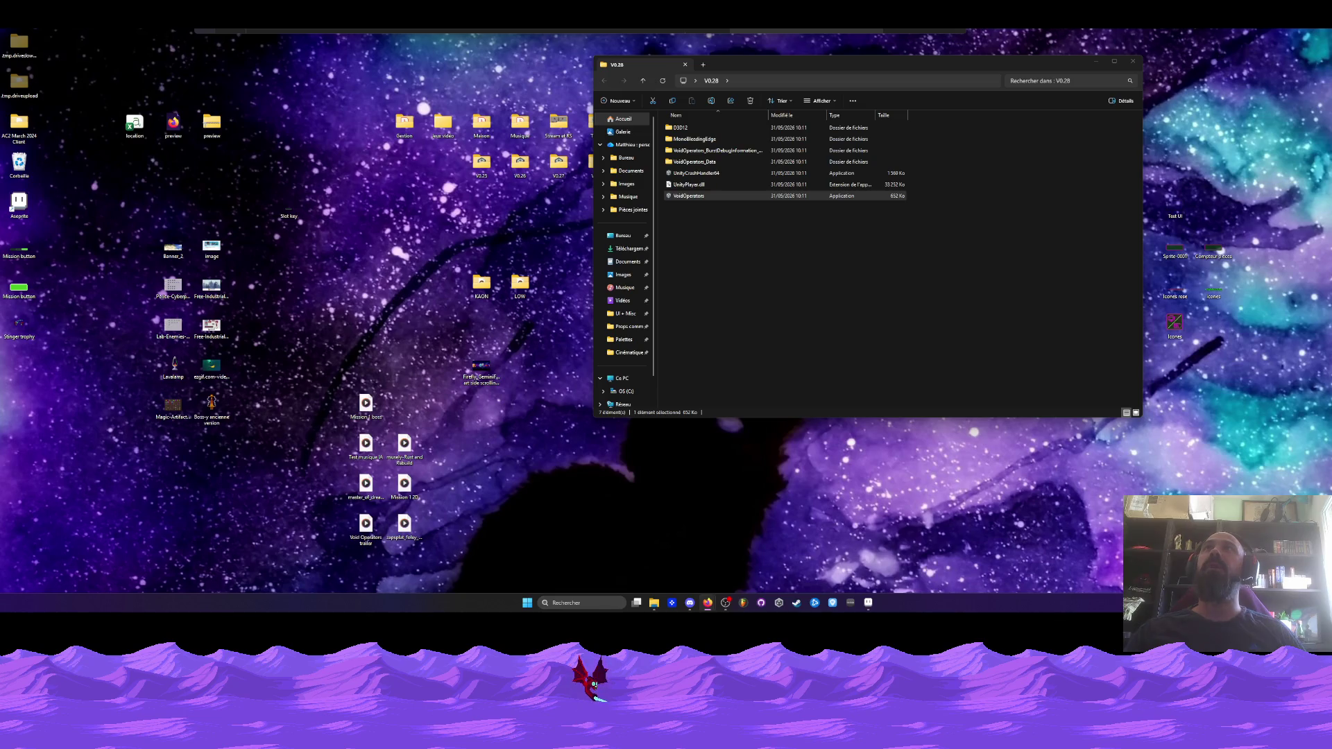
click(697, 196)
double_click(696, 196)
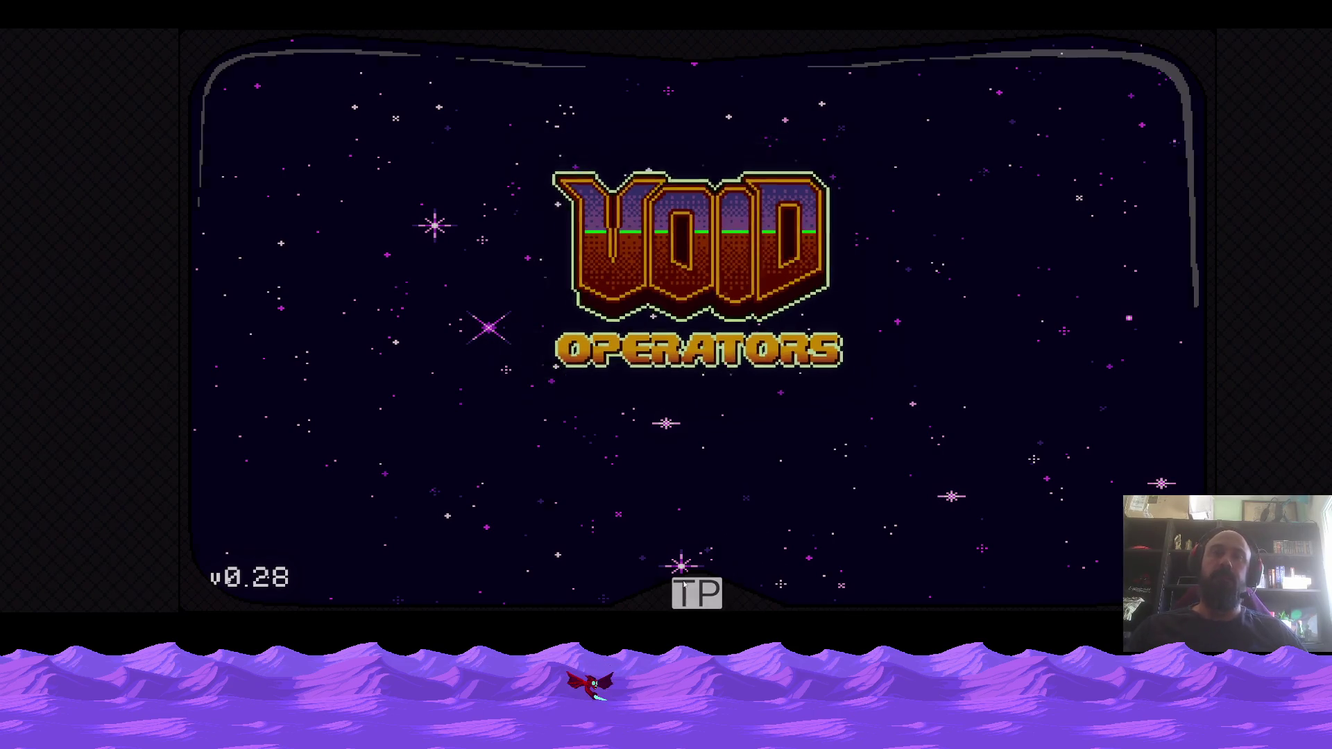
Start a Nouvelle Partie, shoot the first crate and jump across the desert
key(Return)
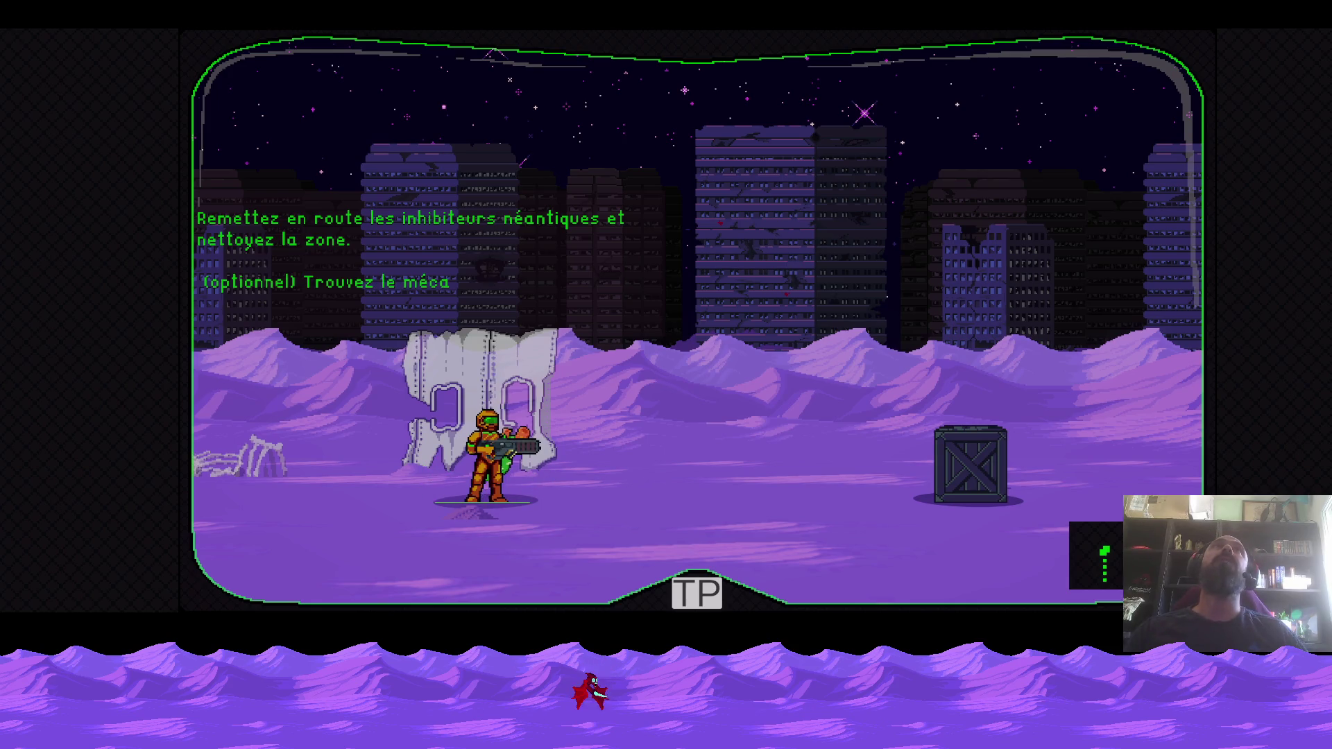
key(Right)
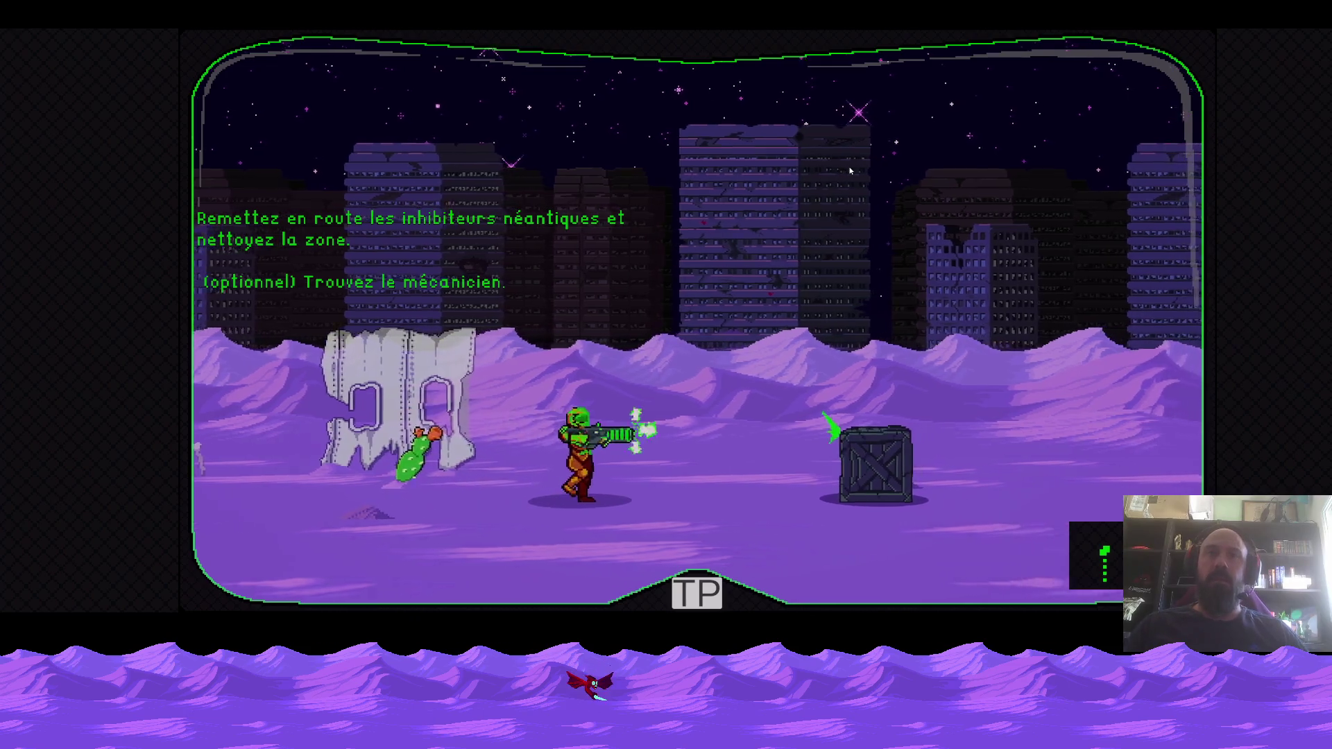
key(space)
key(Right)
key(Up)
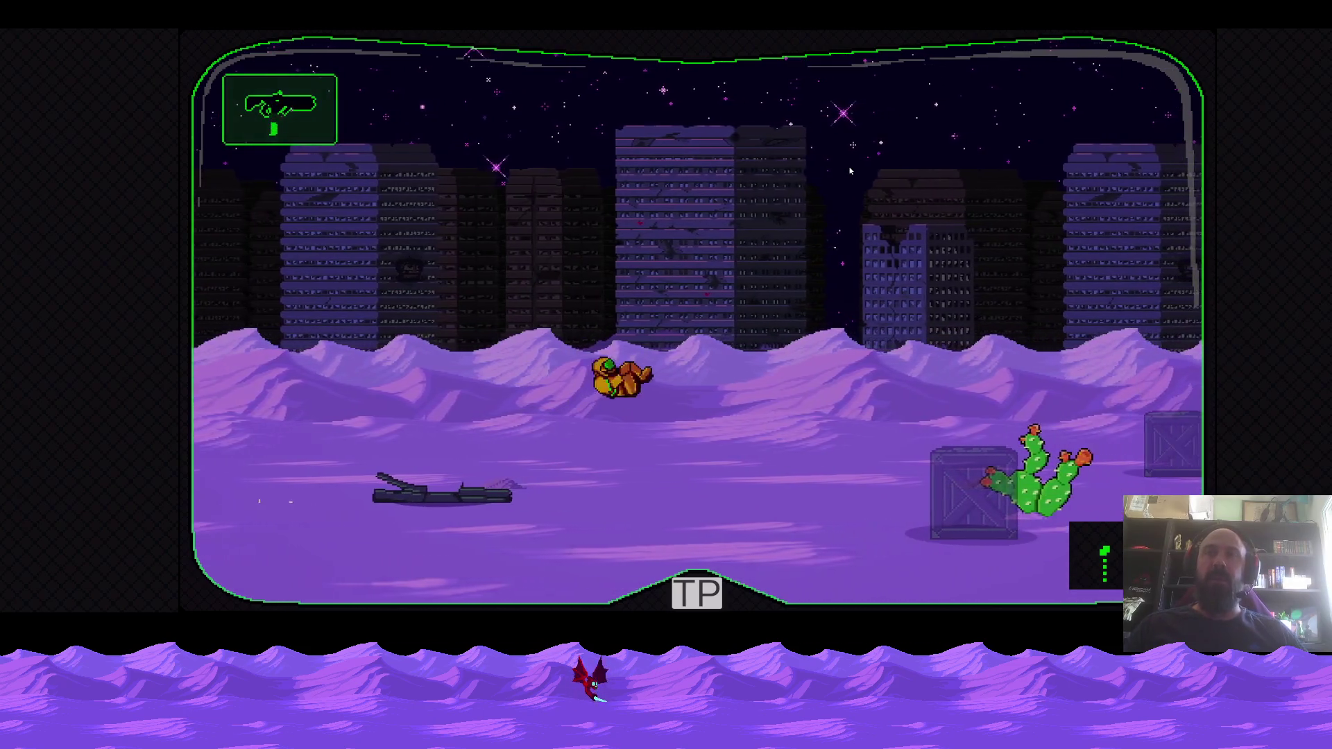
key(Up)
Gun down the red creatures, crate, drone and crawler while advancing right
key(Left)
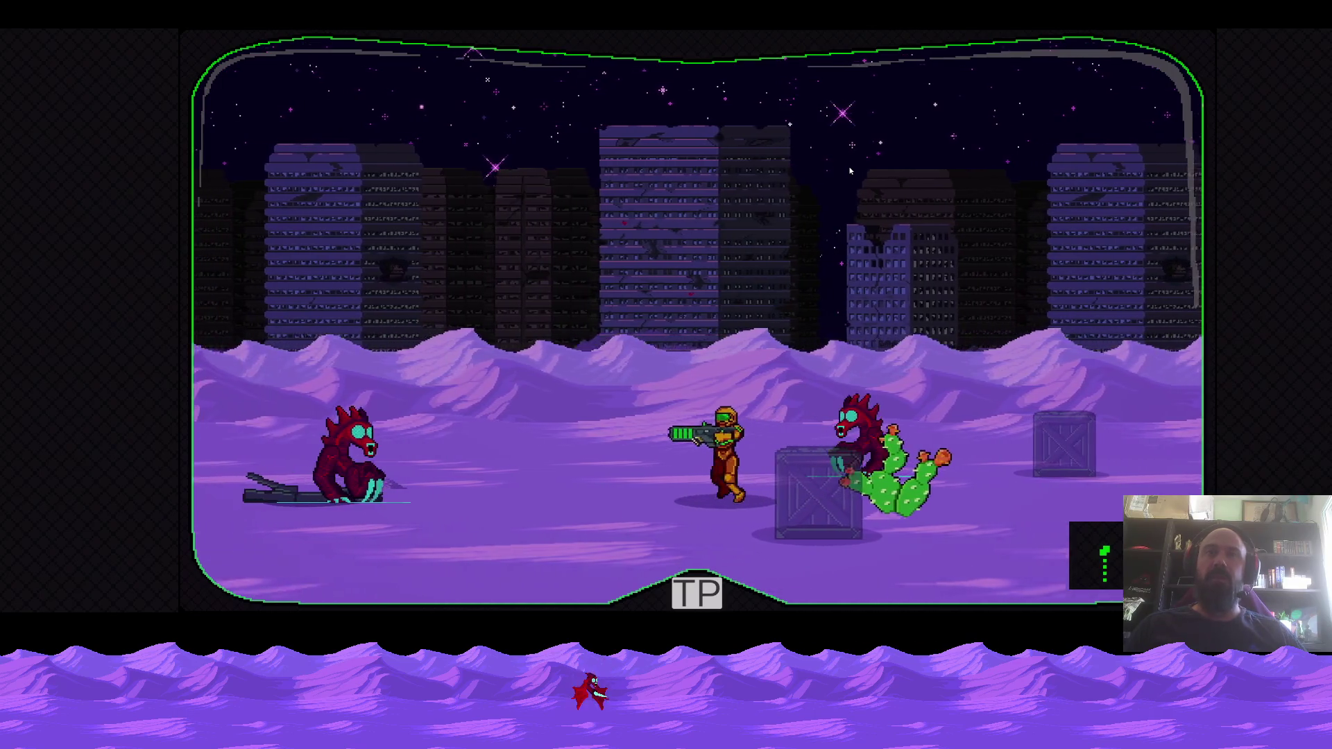
key(space)
key(Right)
key(space)
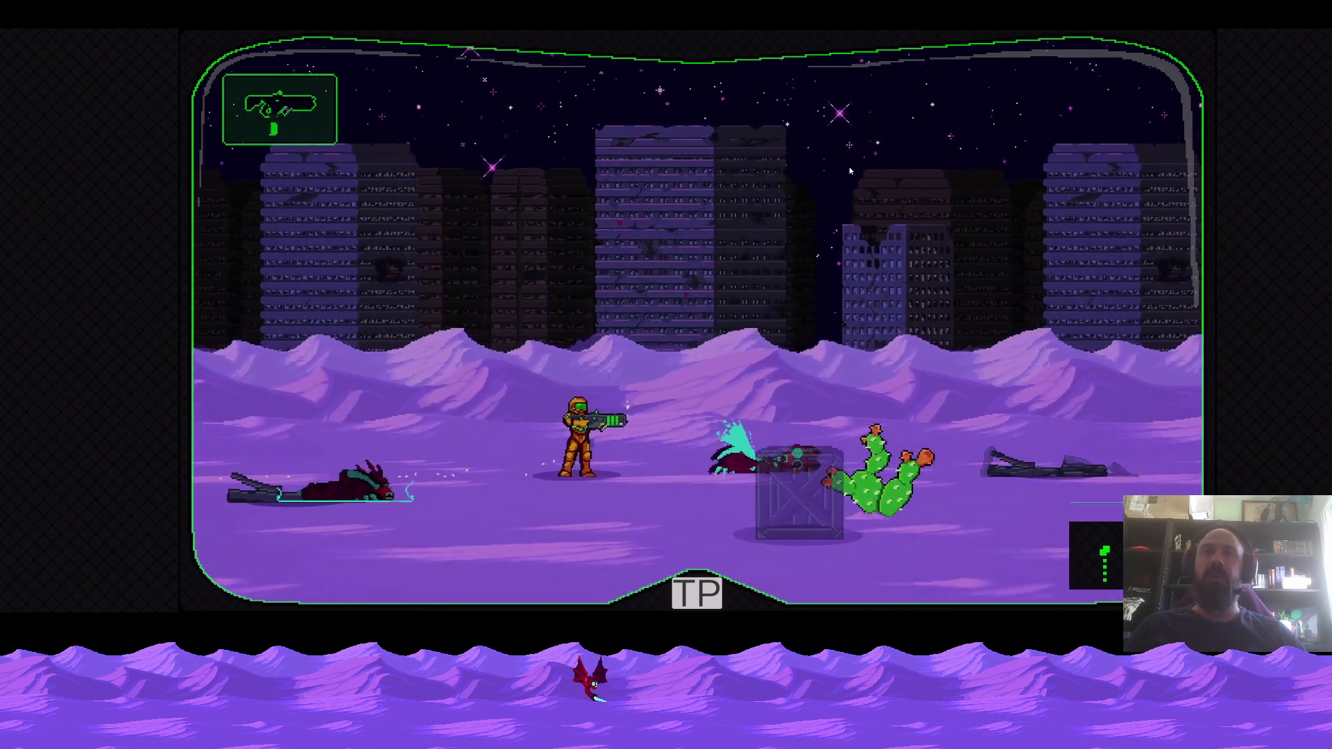
key(Right)
key(space)
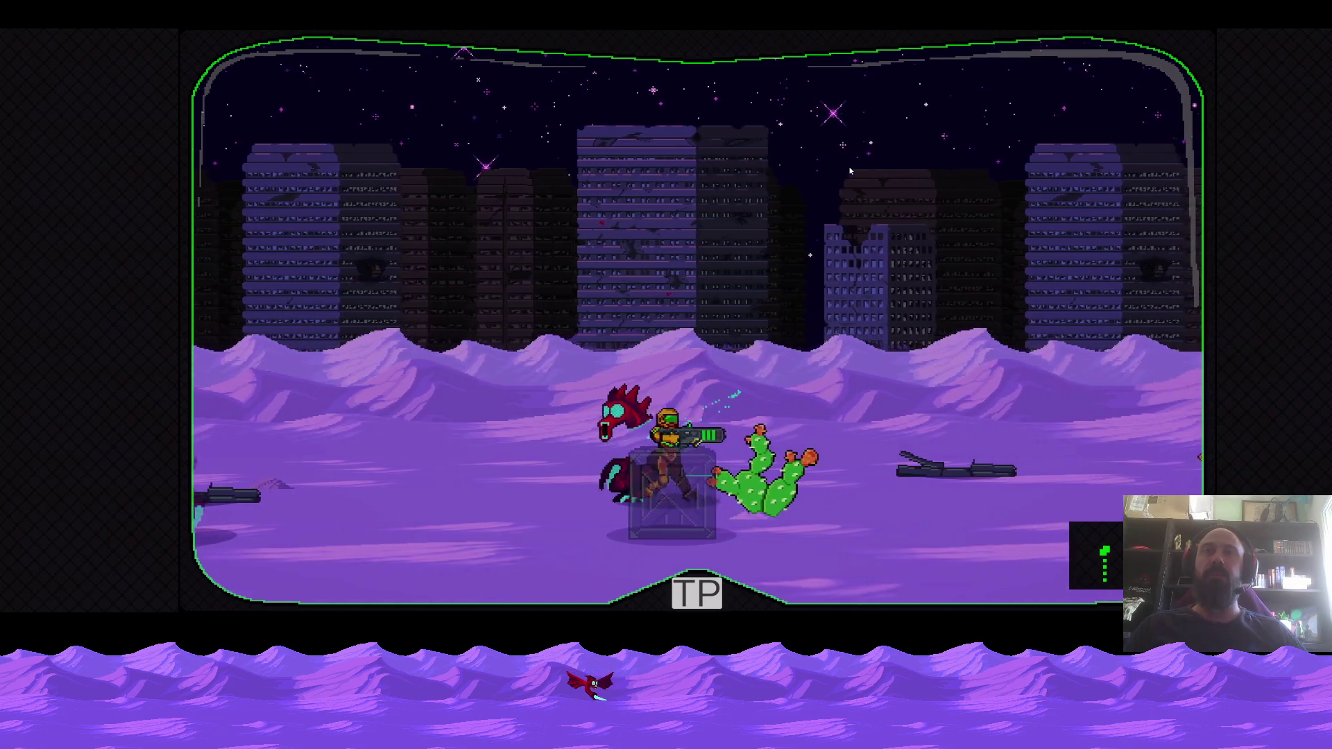
key(Right)
key(space)
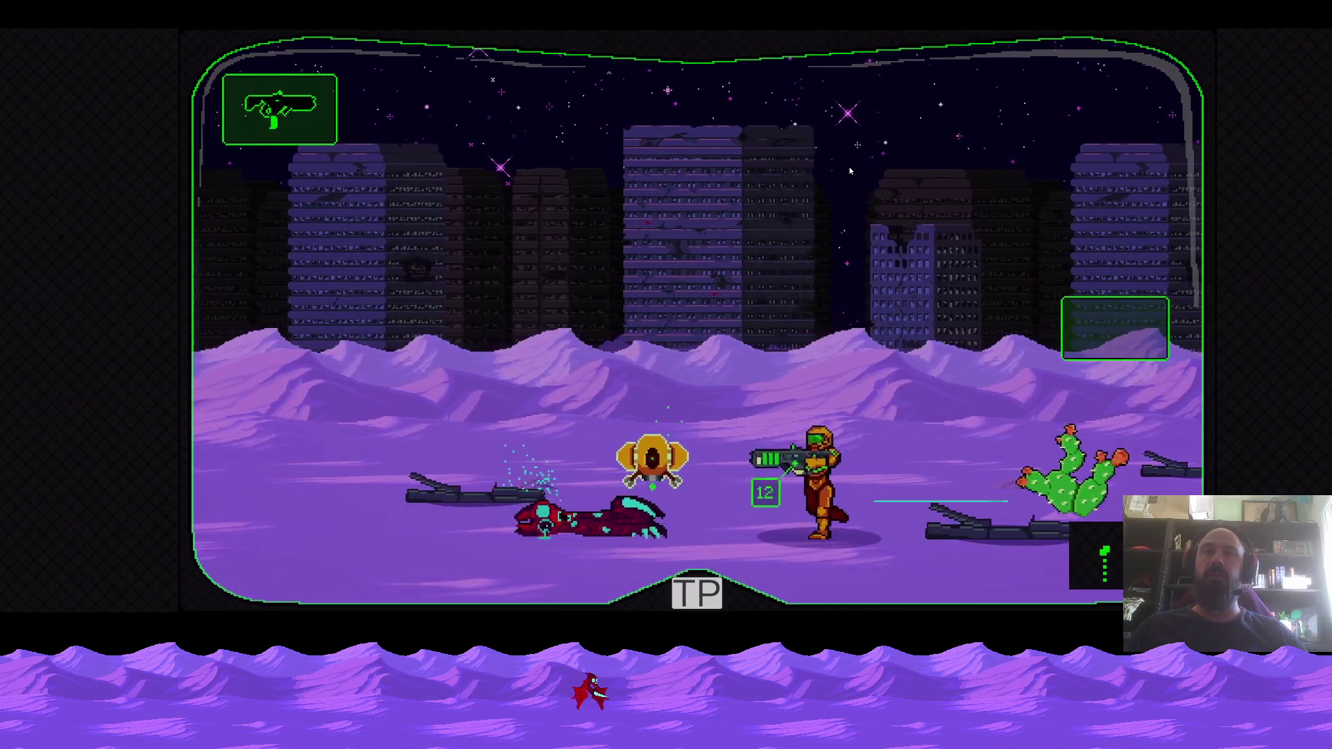
key(Right)
key(space)
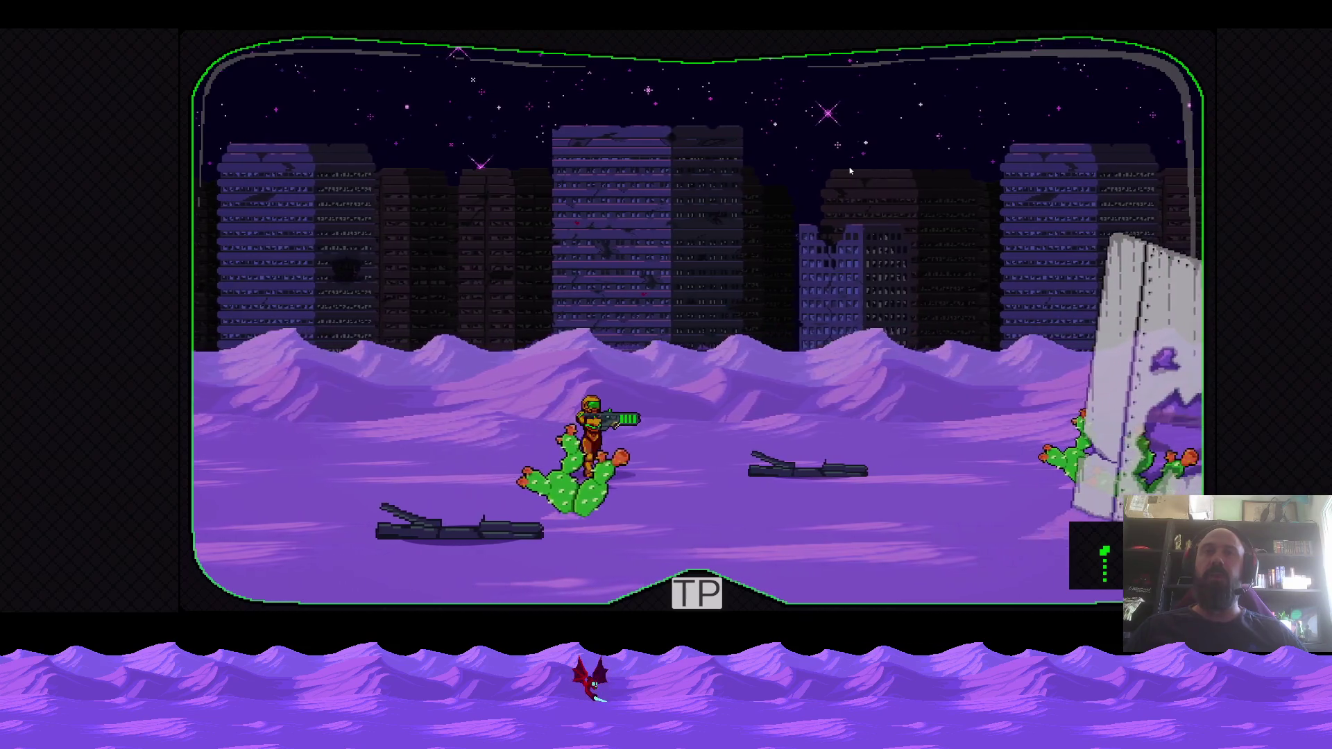
Somersault and run right through the desert, dodging back and forth around creatures
key(Right)
key(Up)
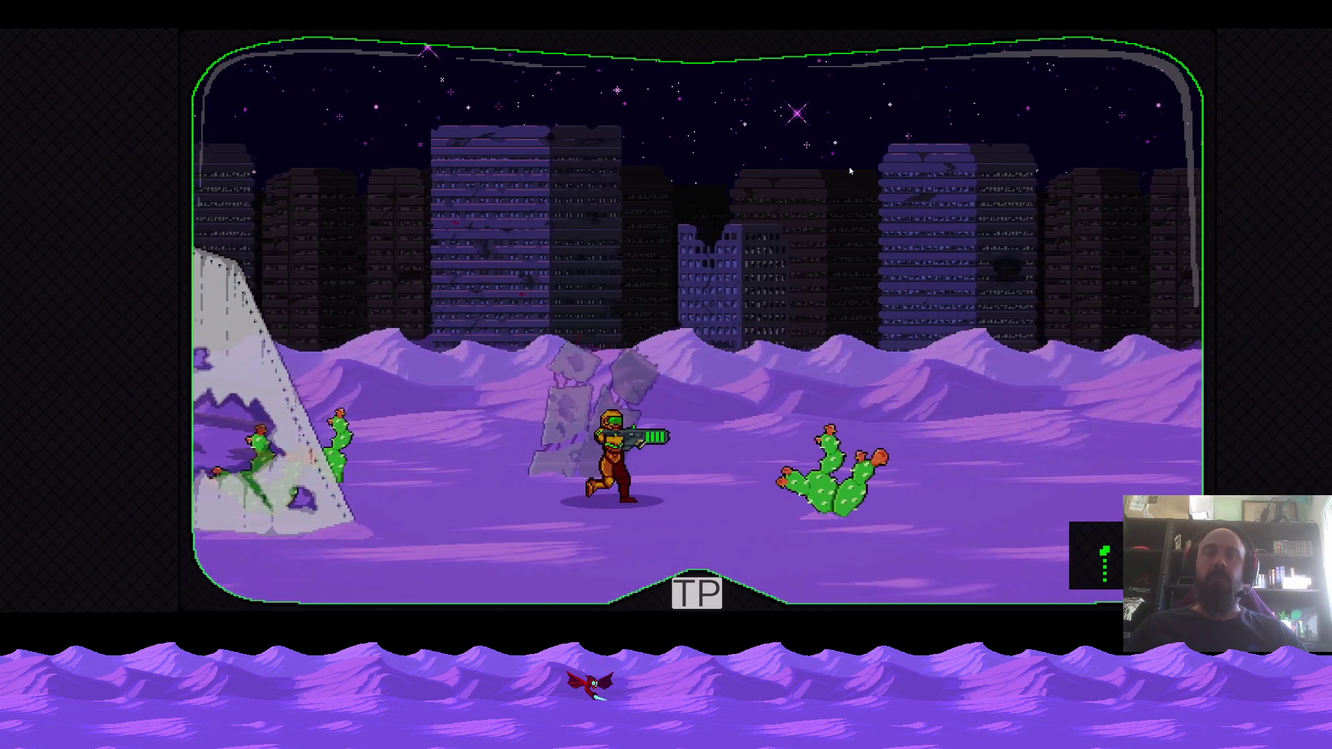
key(Right)
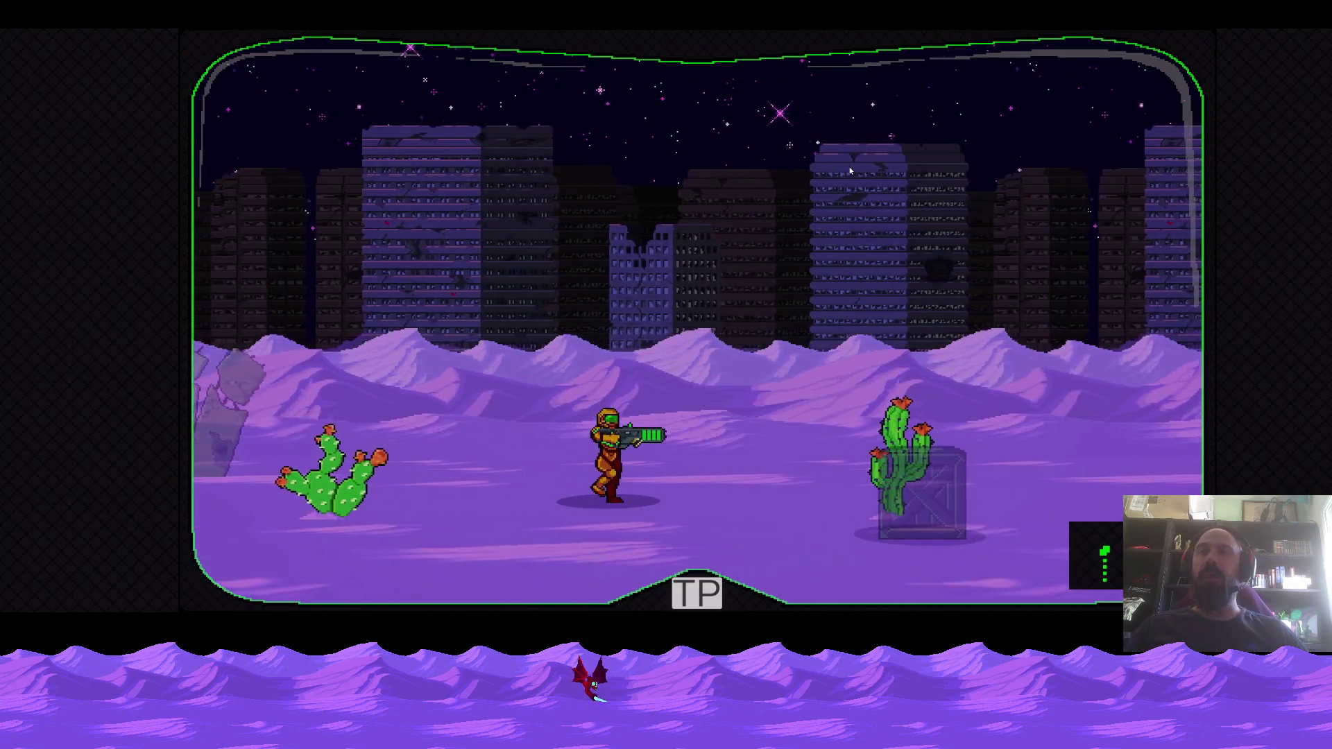
key(Right)
key(Left)
key(Right)
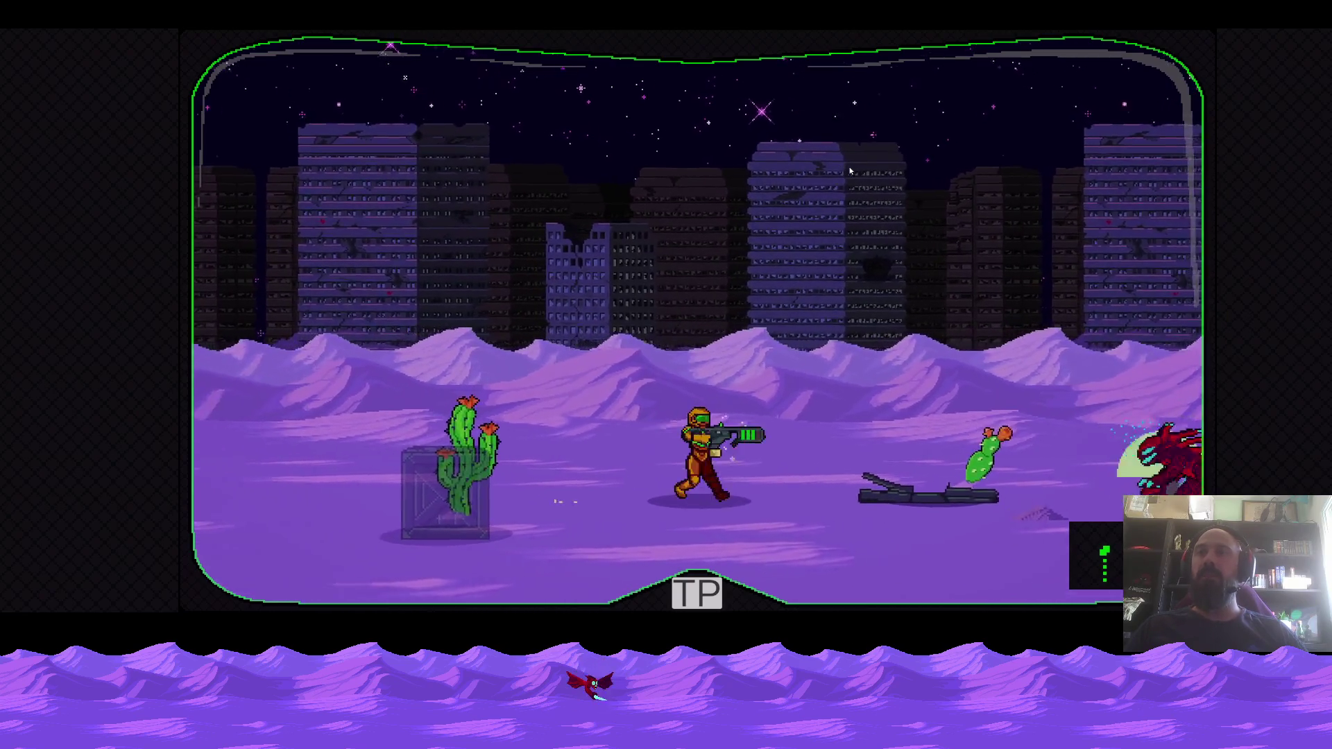
key(Right)
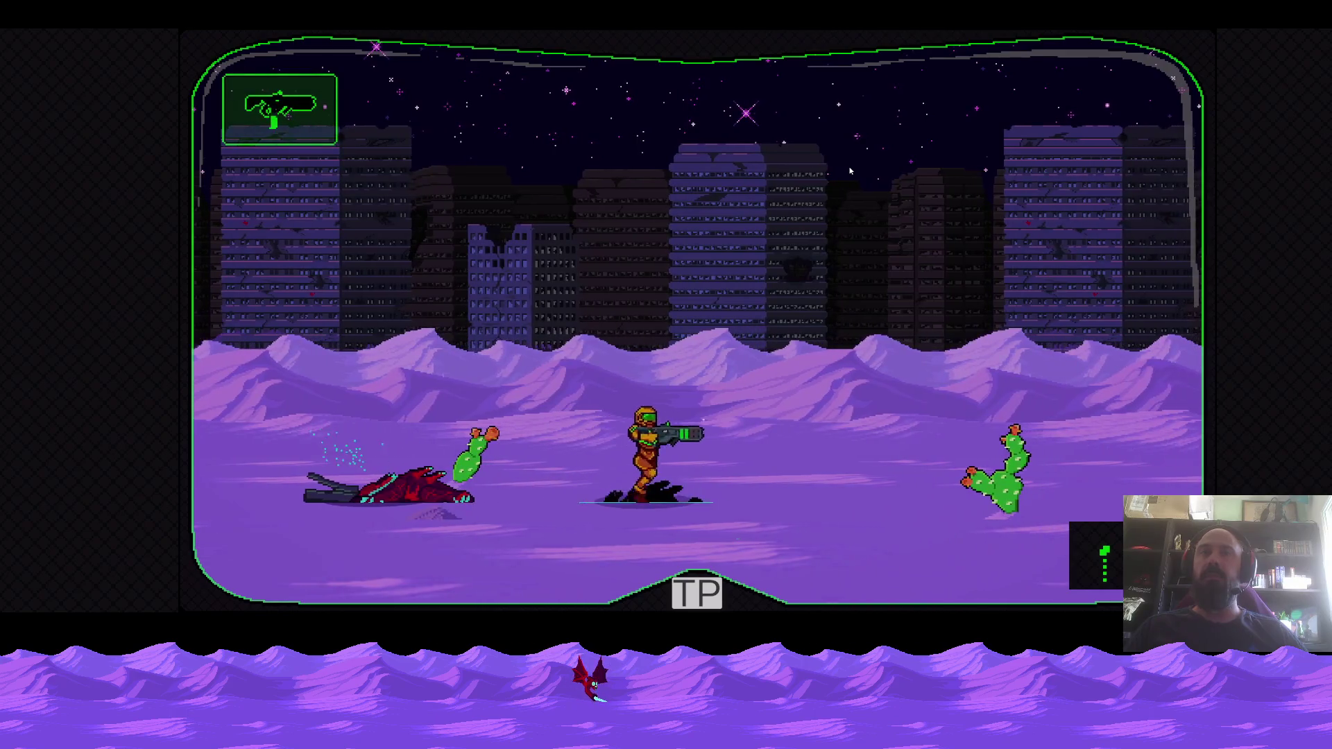
key(Left)
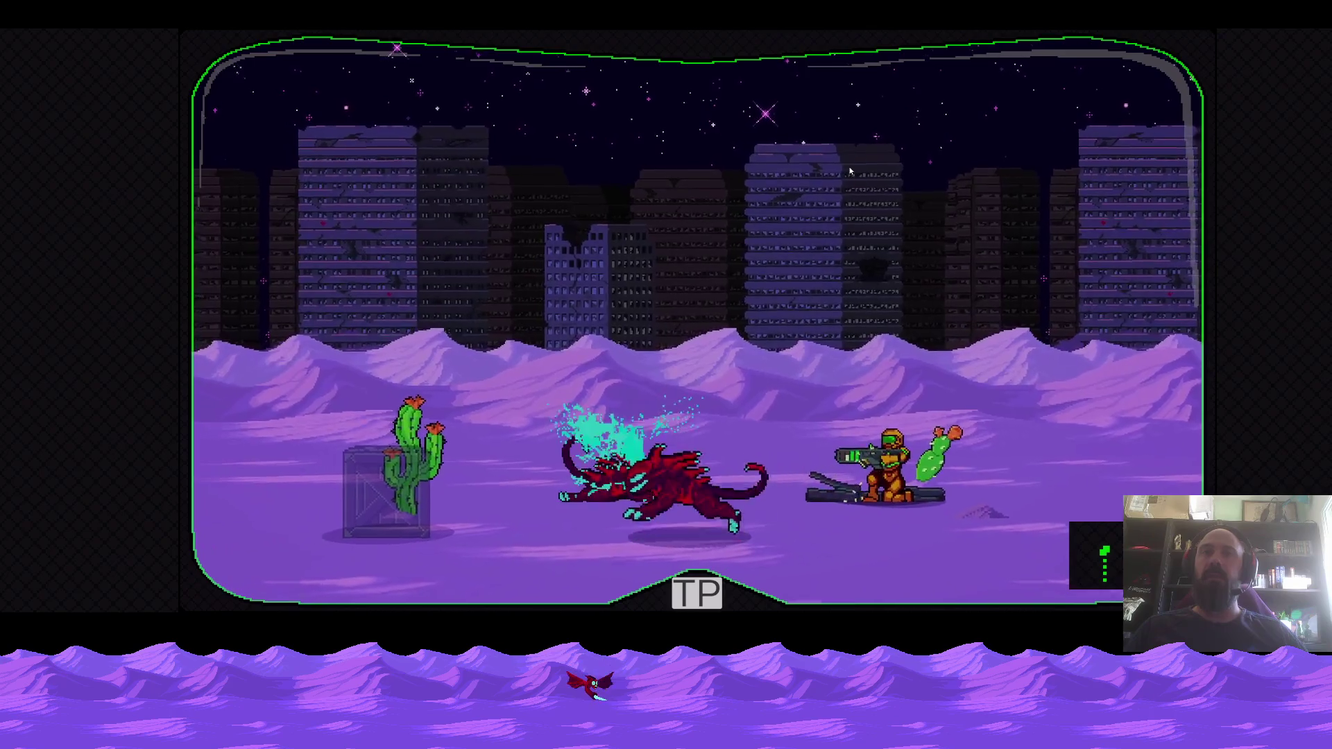
key(Right)
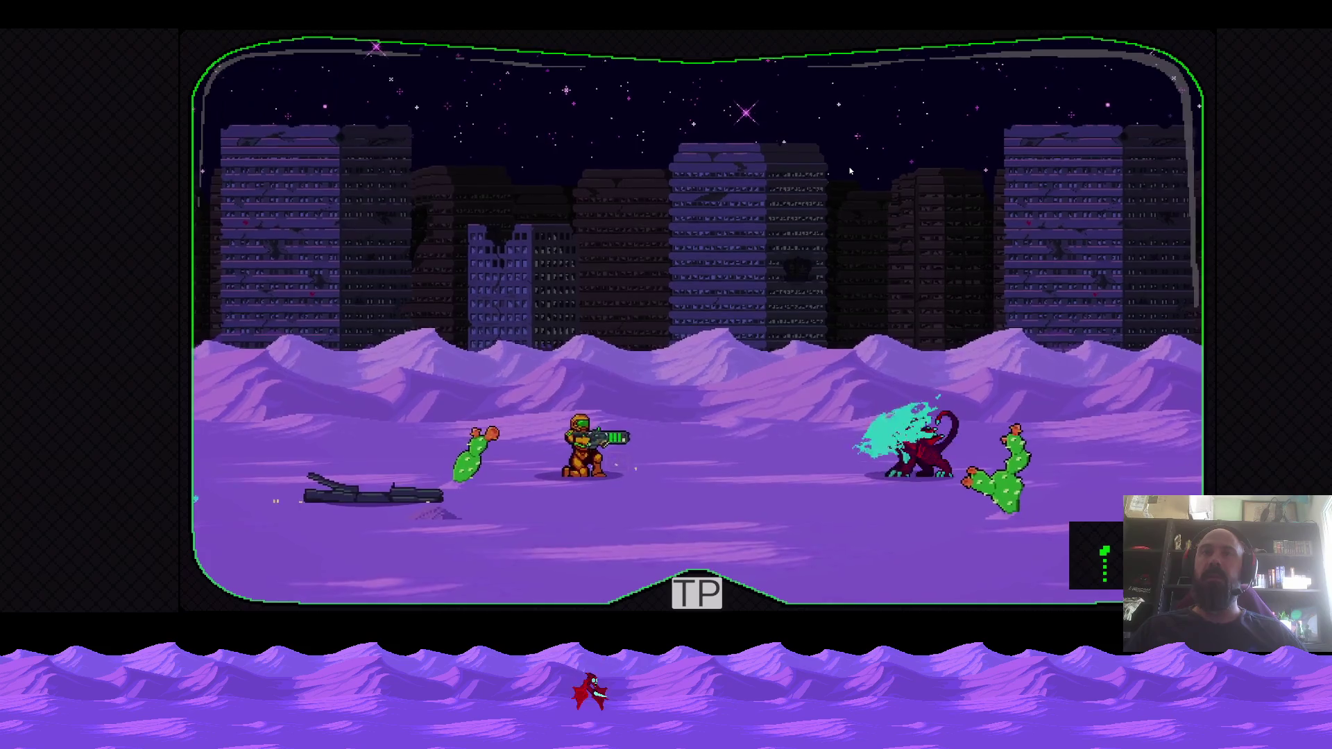
key(Left)
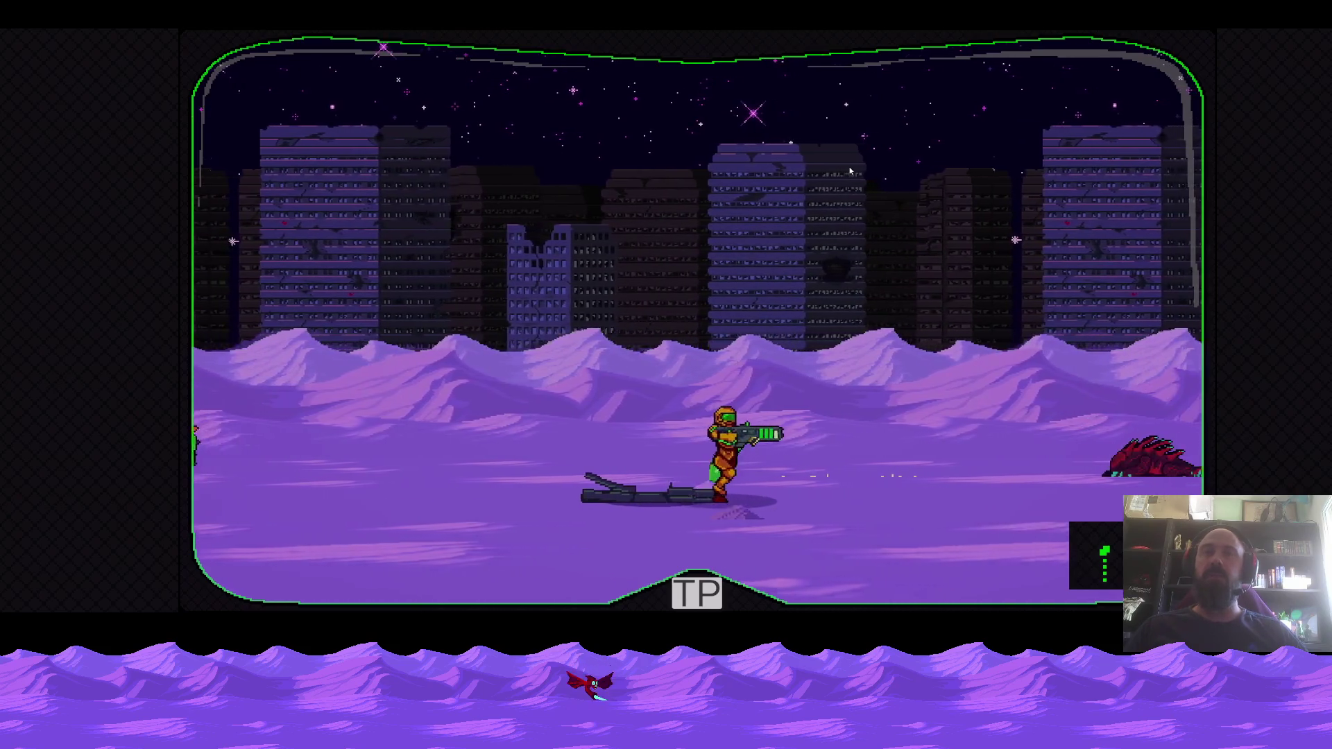
key(Right)
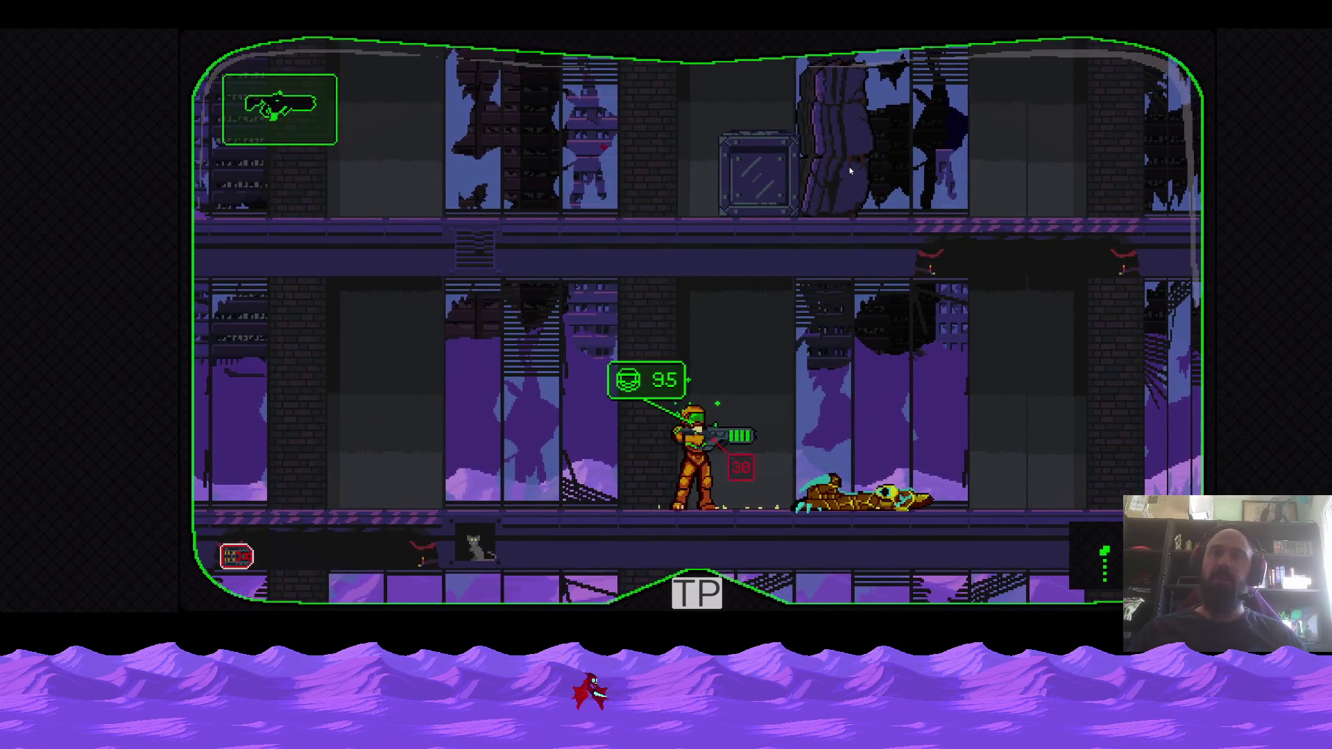
Pick a level from the TP teleport list to load it
click(697, 593)
click(462, 419)
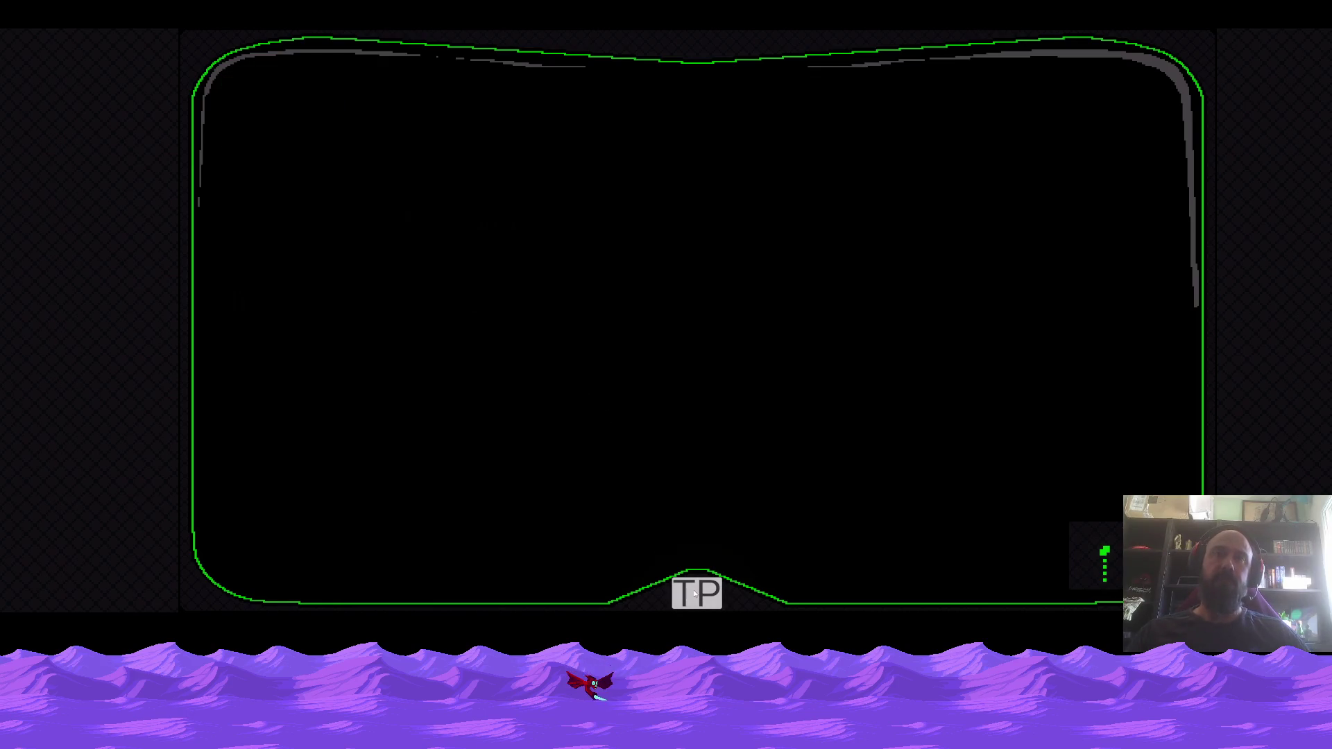
Restart VoidOperators and load a Mission 1 level from the TP list
key(alt+F4)
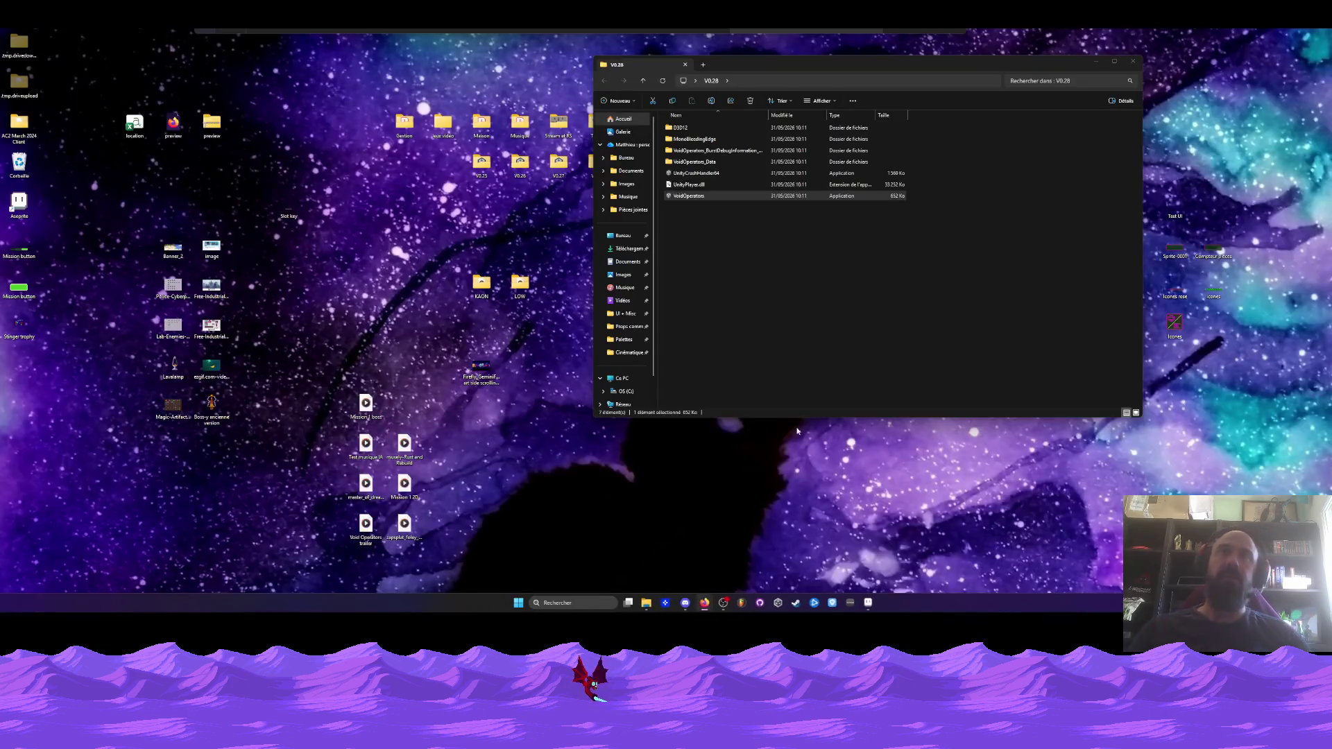
double_click(784, 195)
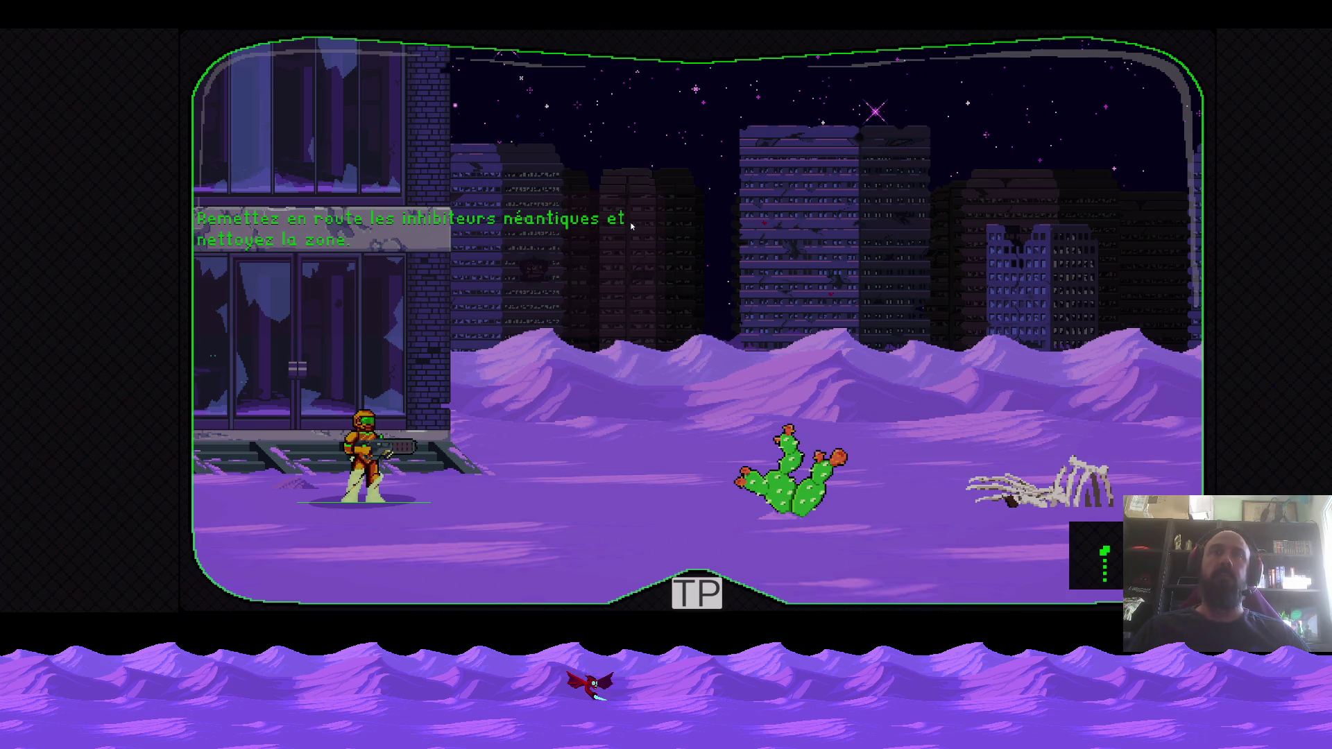
click(679, 587)
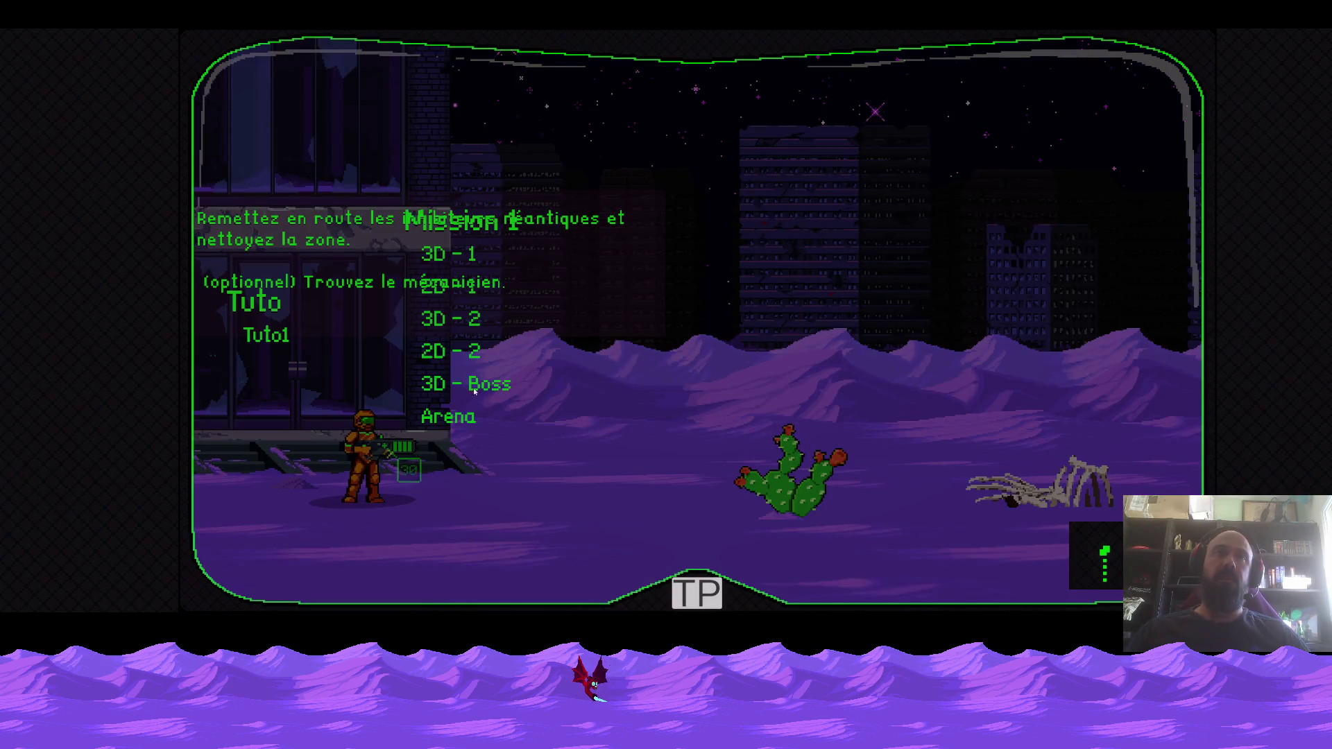
key(d)
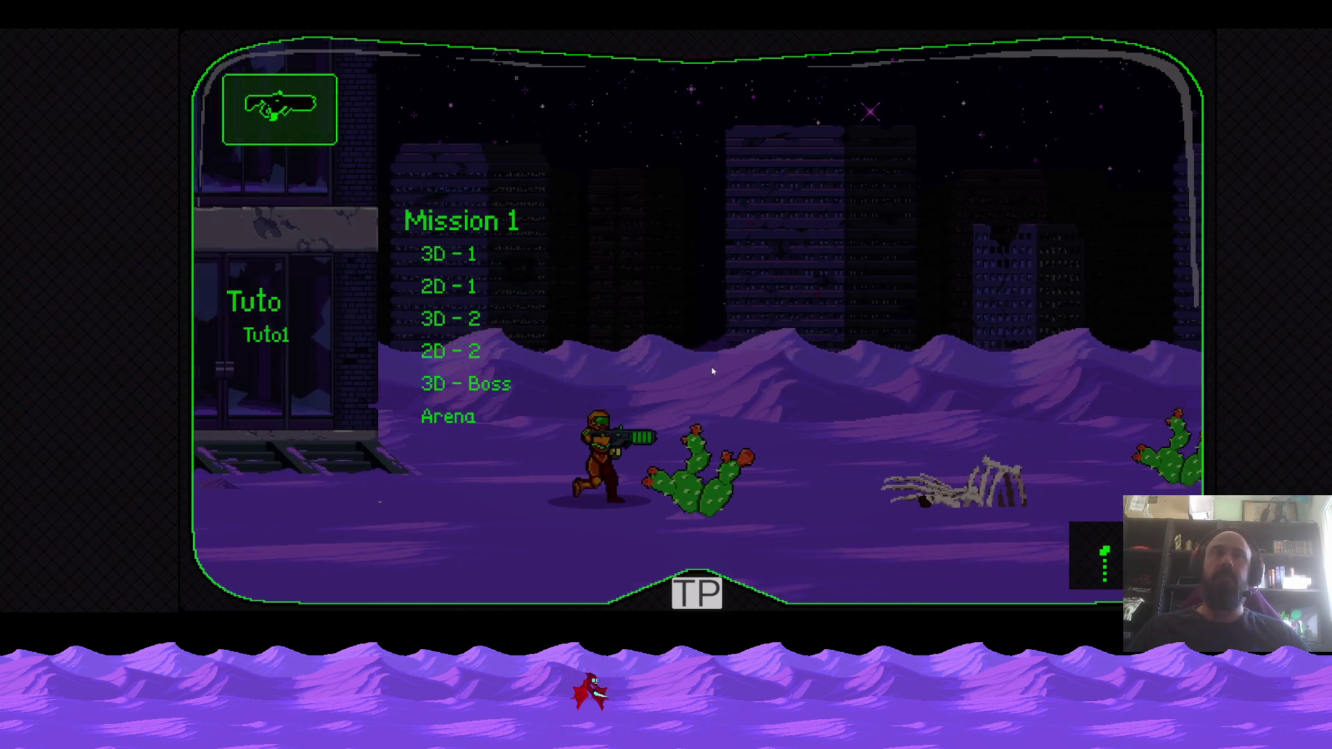
click(513, 383)
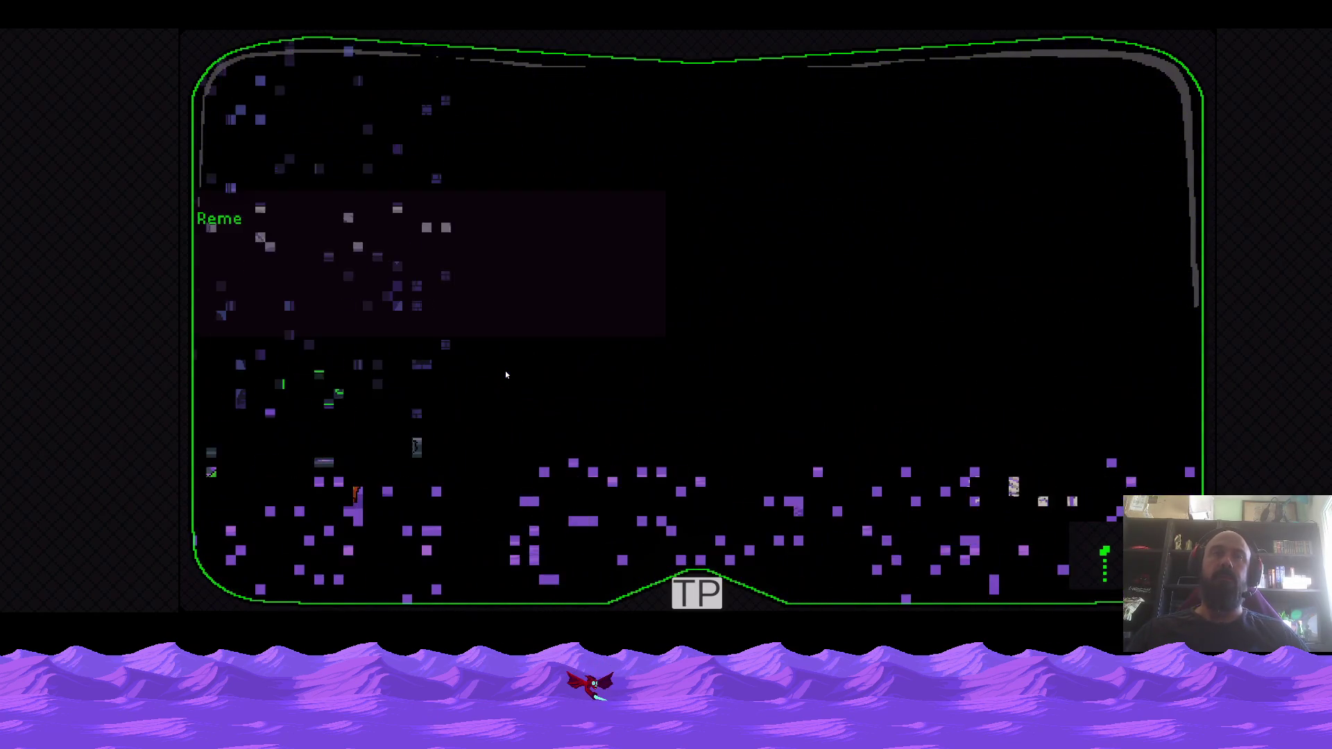
Walk right across the desert to the scorpion boss, jump its charge and shoot it
key(d)
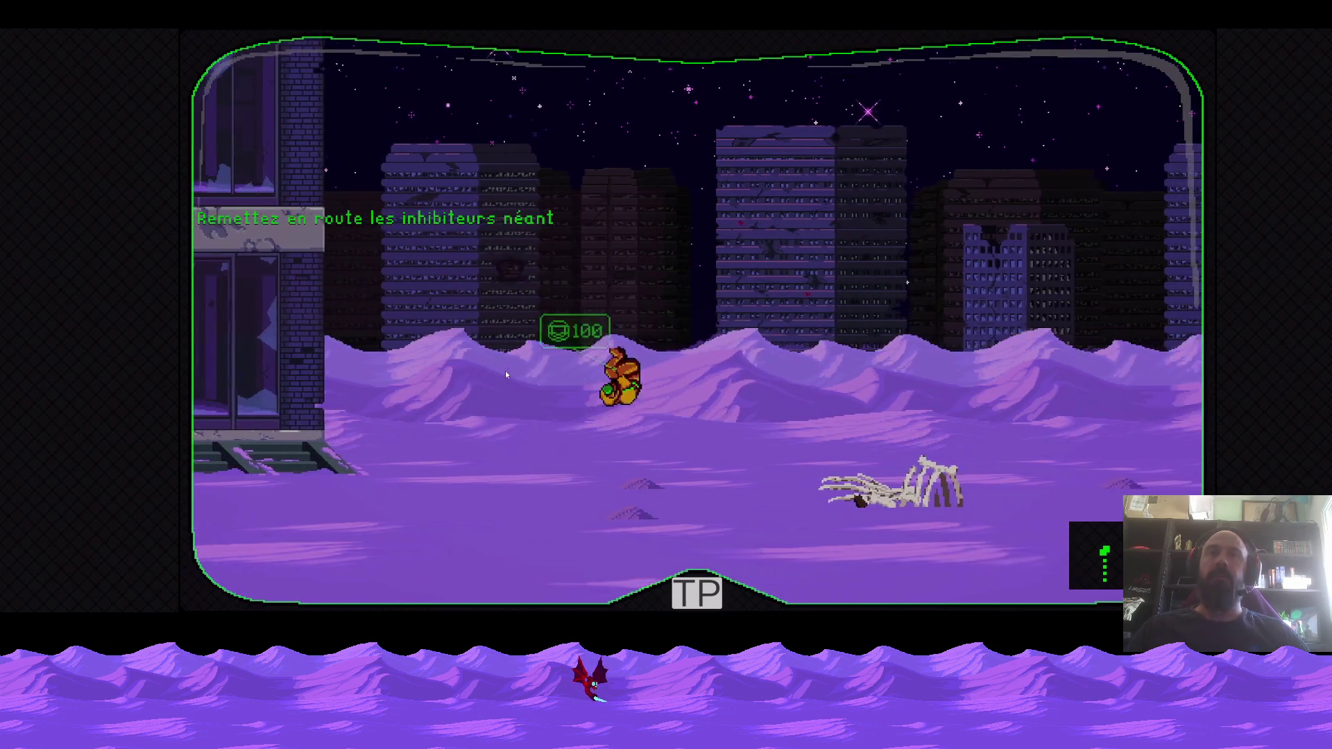
key(d)
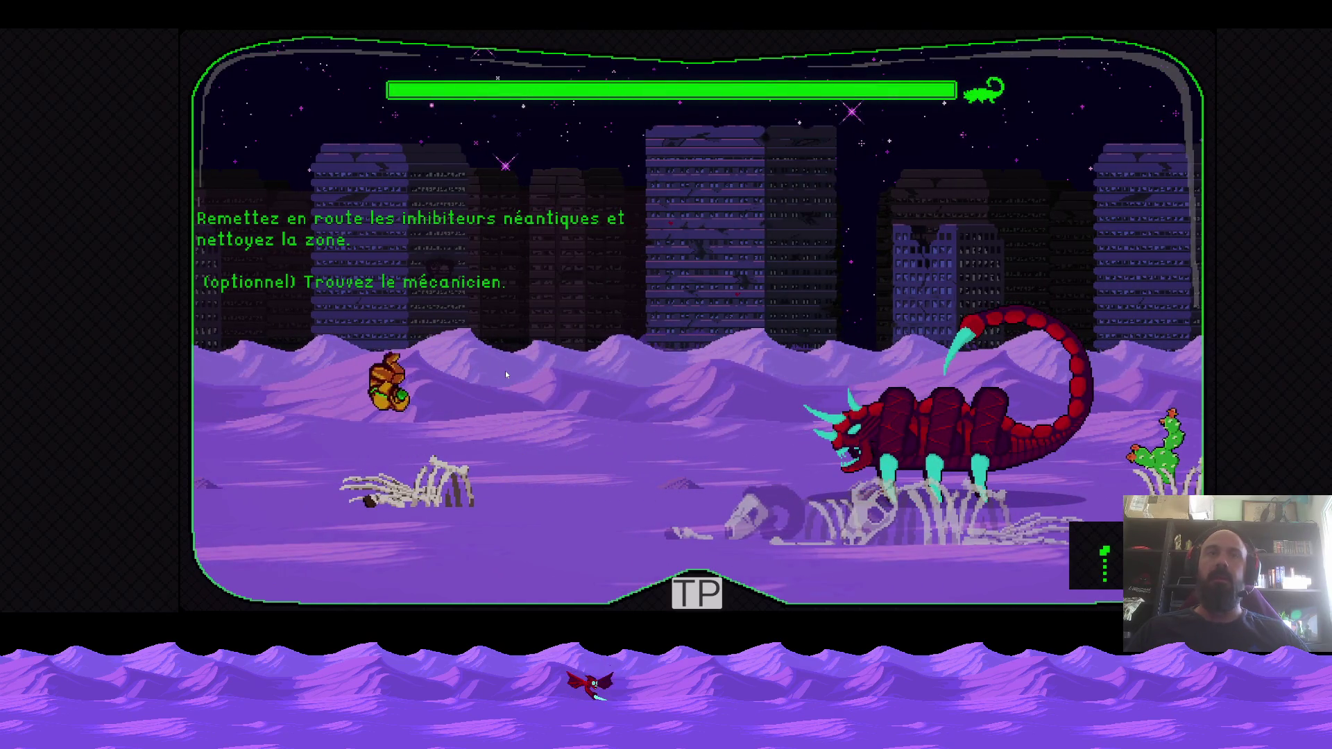
key(d)
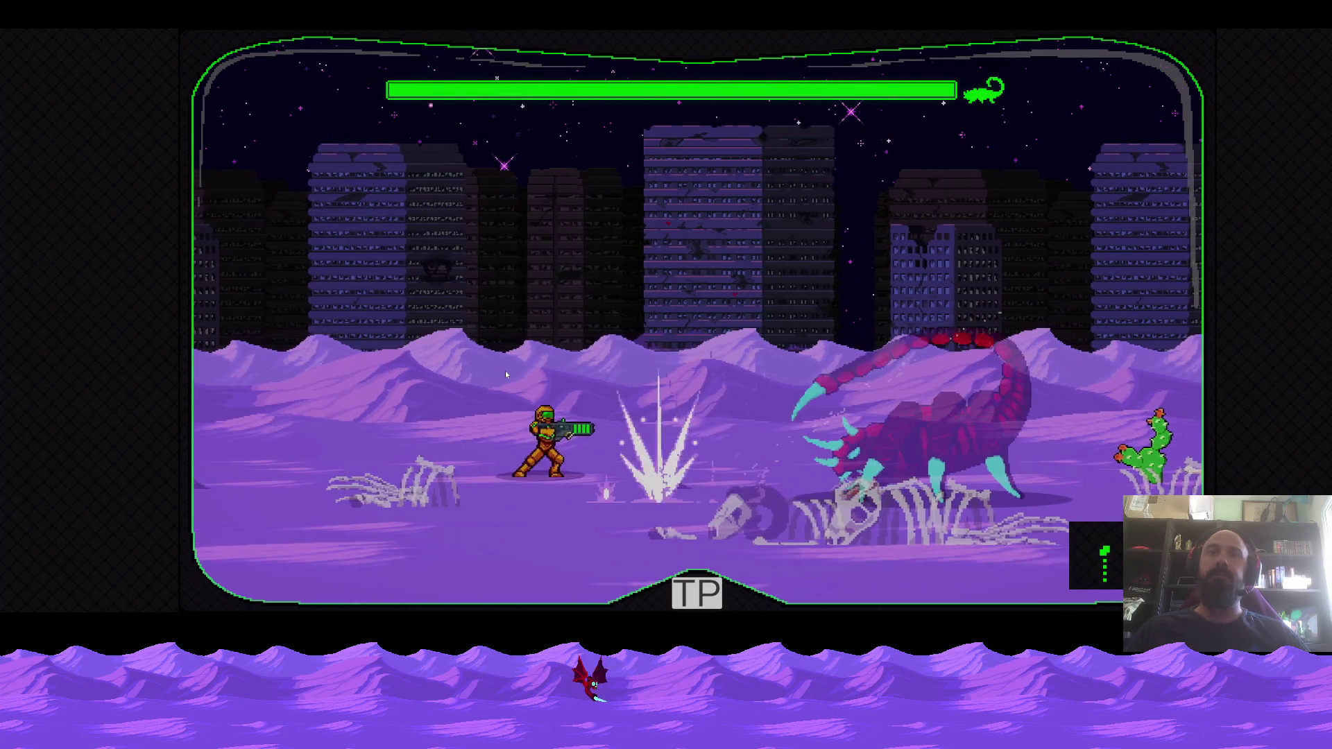
key(a)
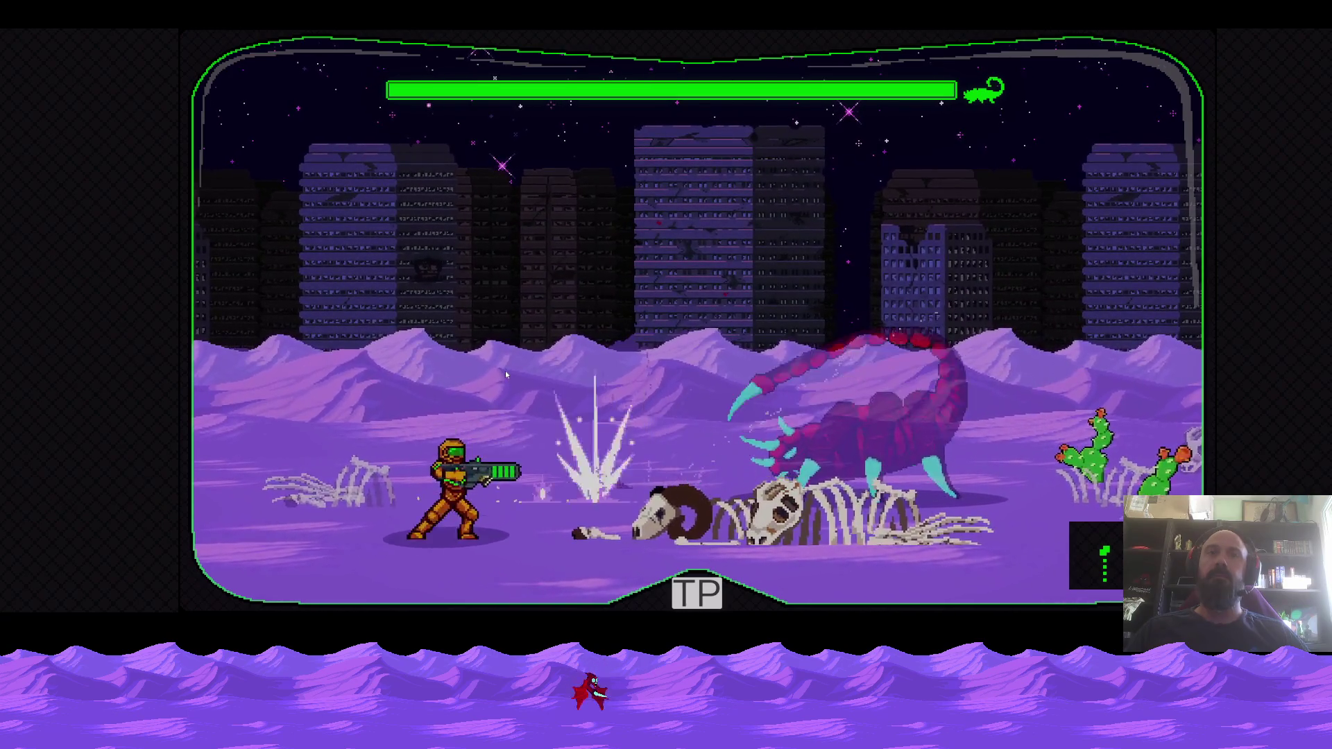
key(space)
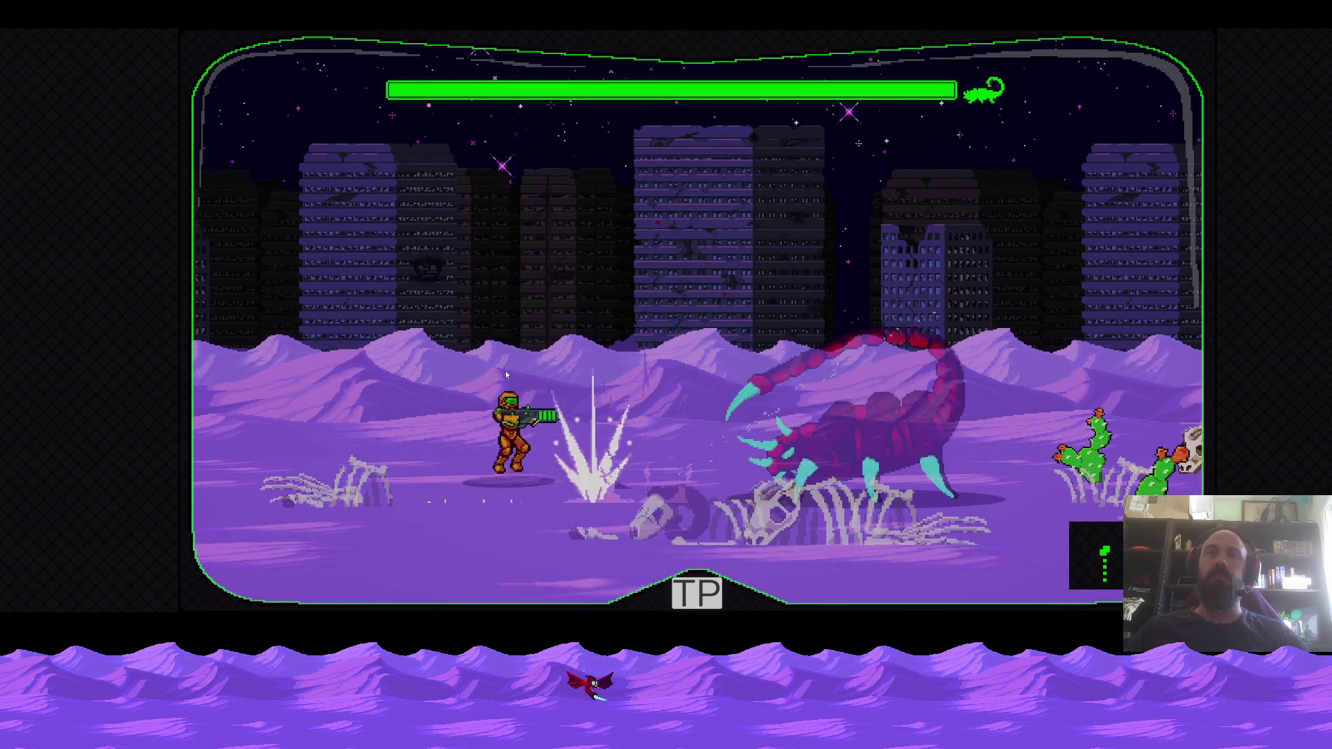
click(505, 371)
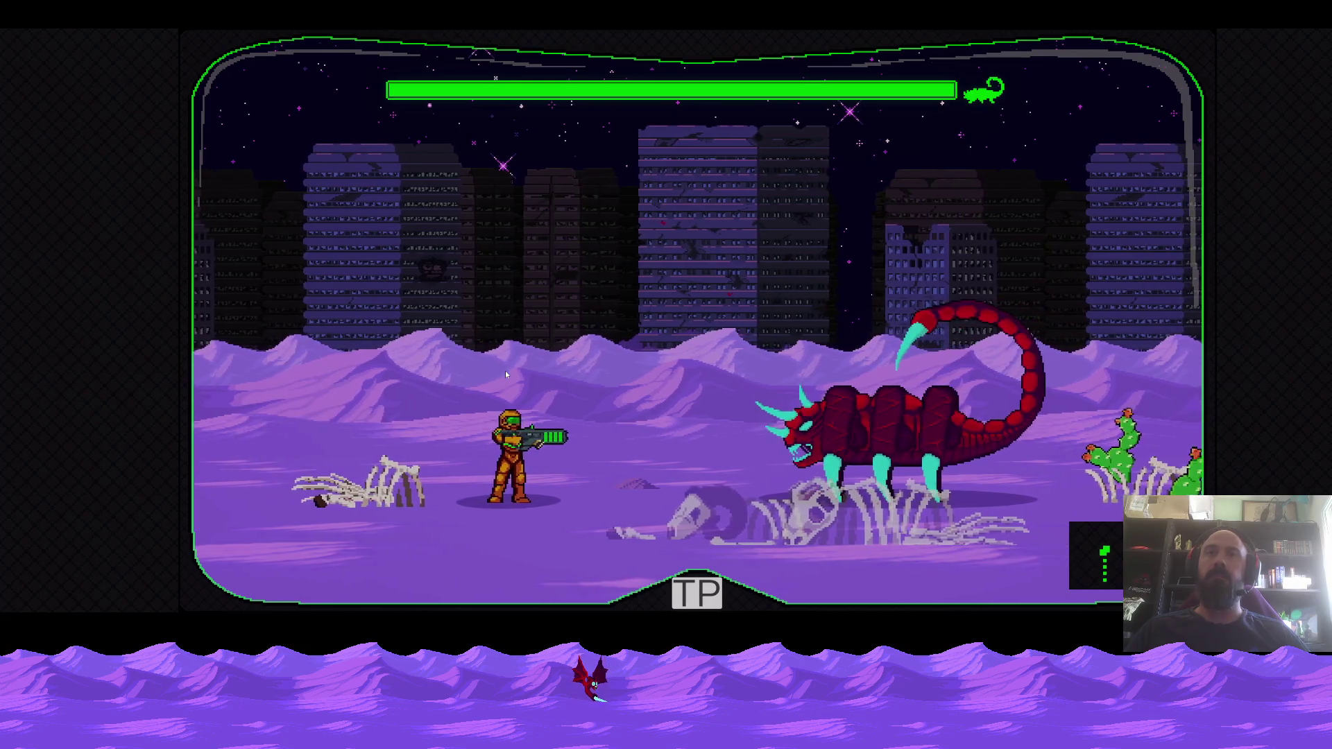
Run past the charging scorpion firing, jump over it and shoot from the far side
key(d)
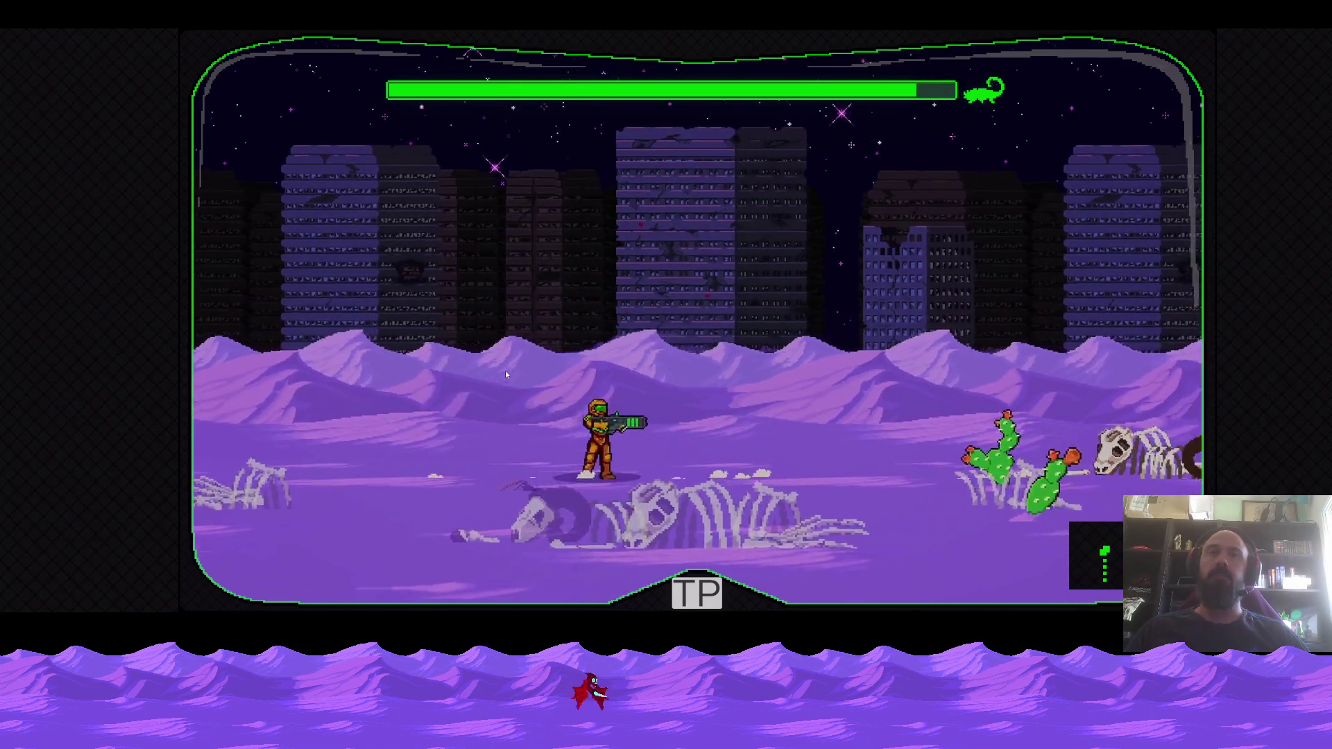
click(505, 371)
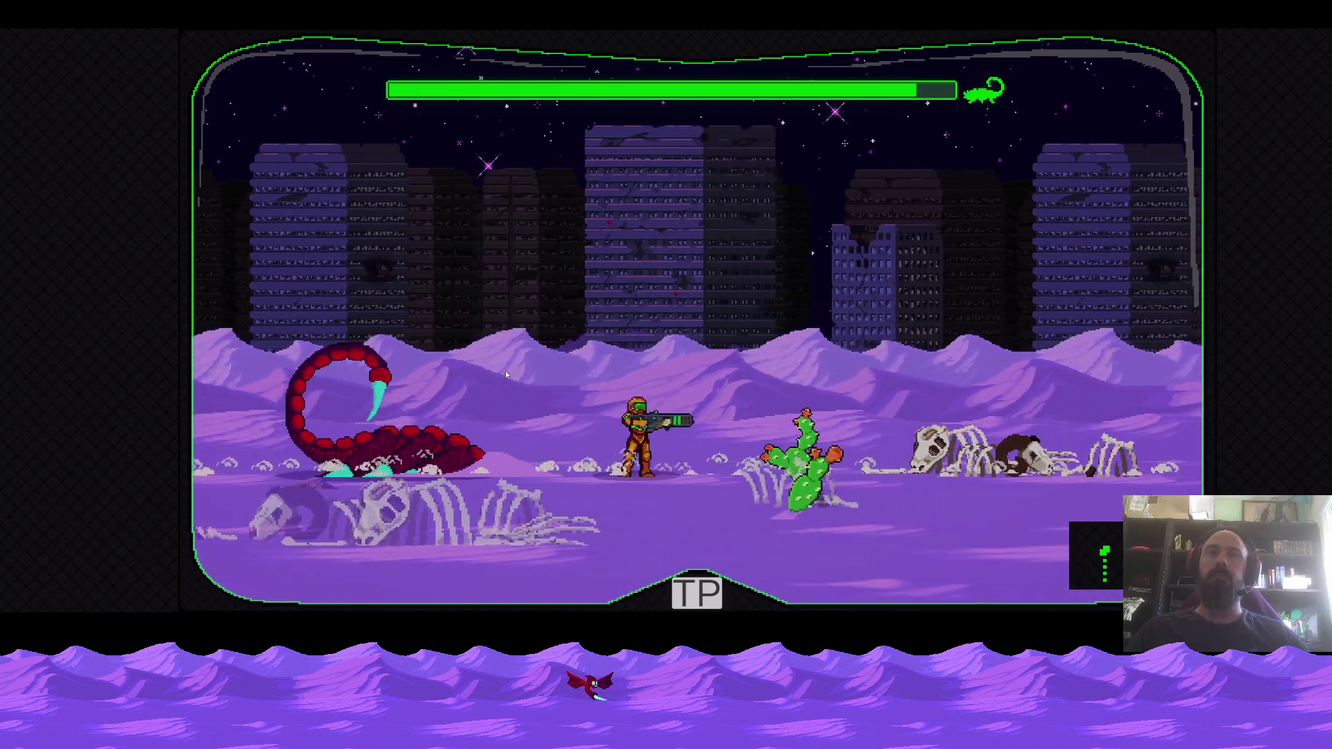
key(d)
click(505, 370)
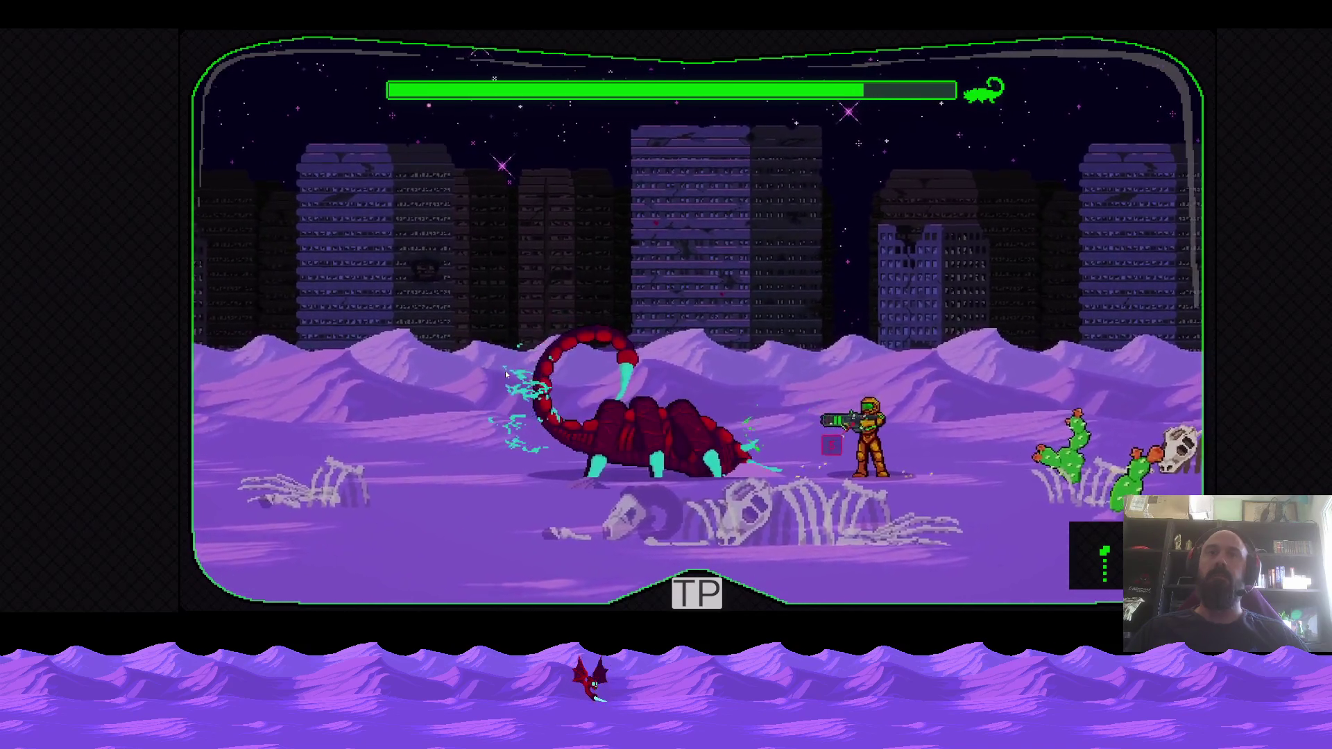
key(space)
key(a)
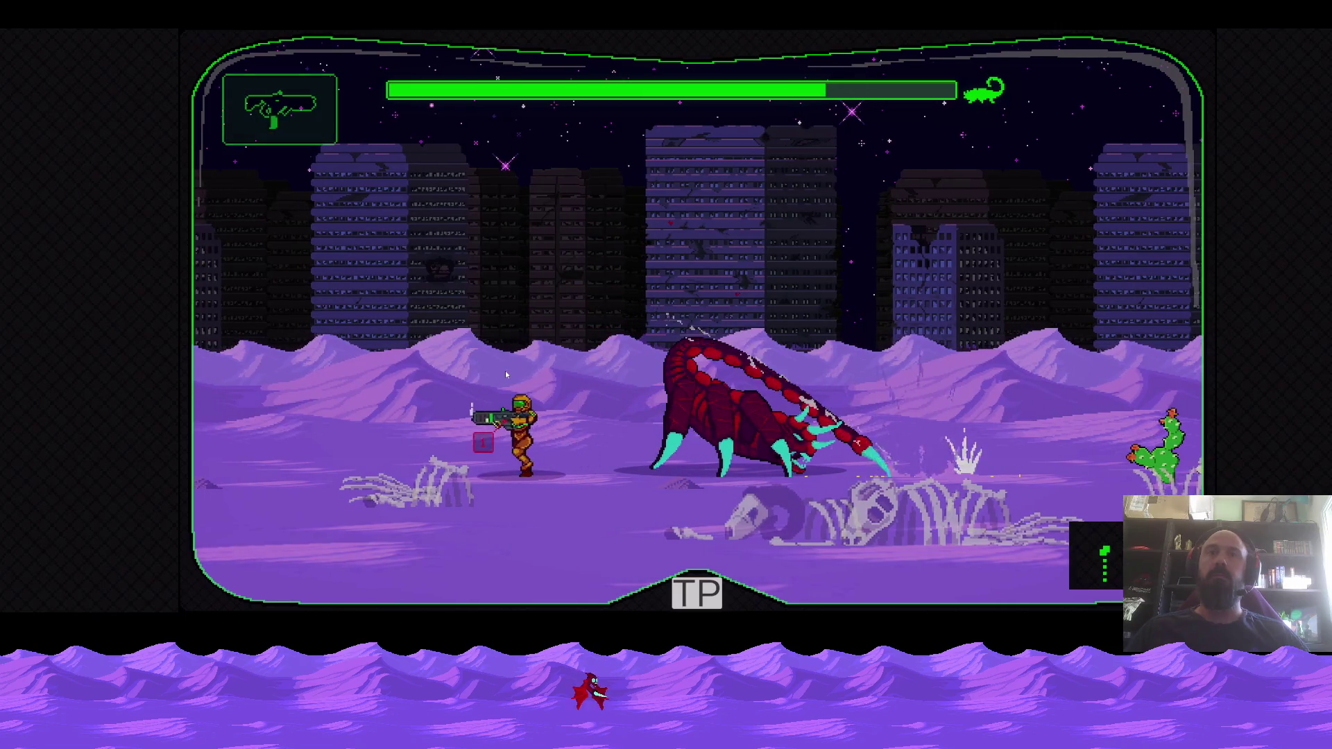
key(d)
click(505, 370)
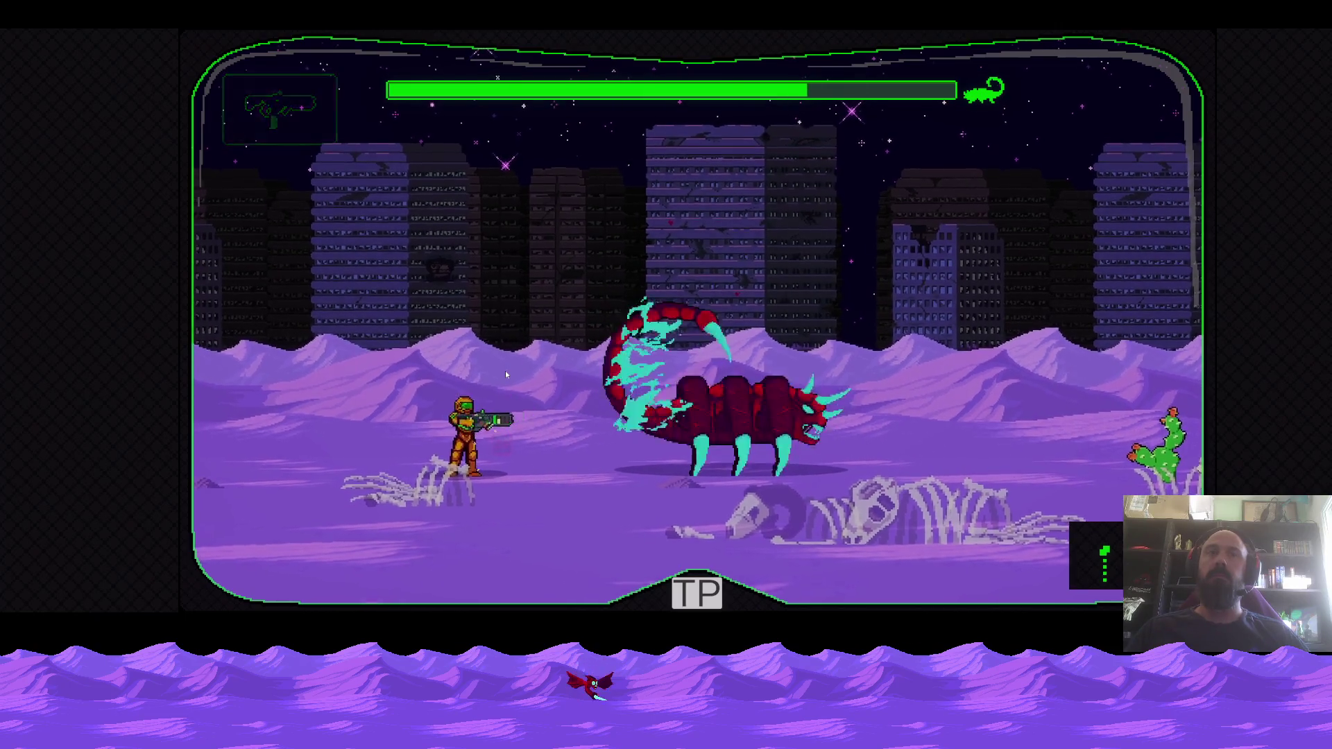
Dodge left and right around the coiled scorpion while firing, then break away right
key(d)
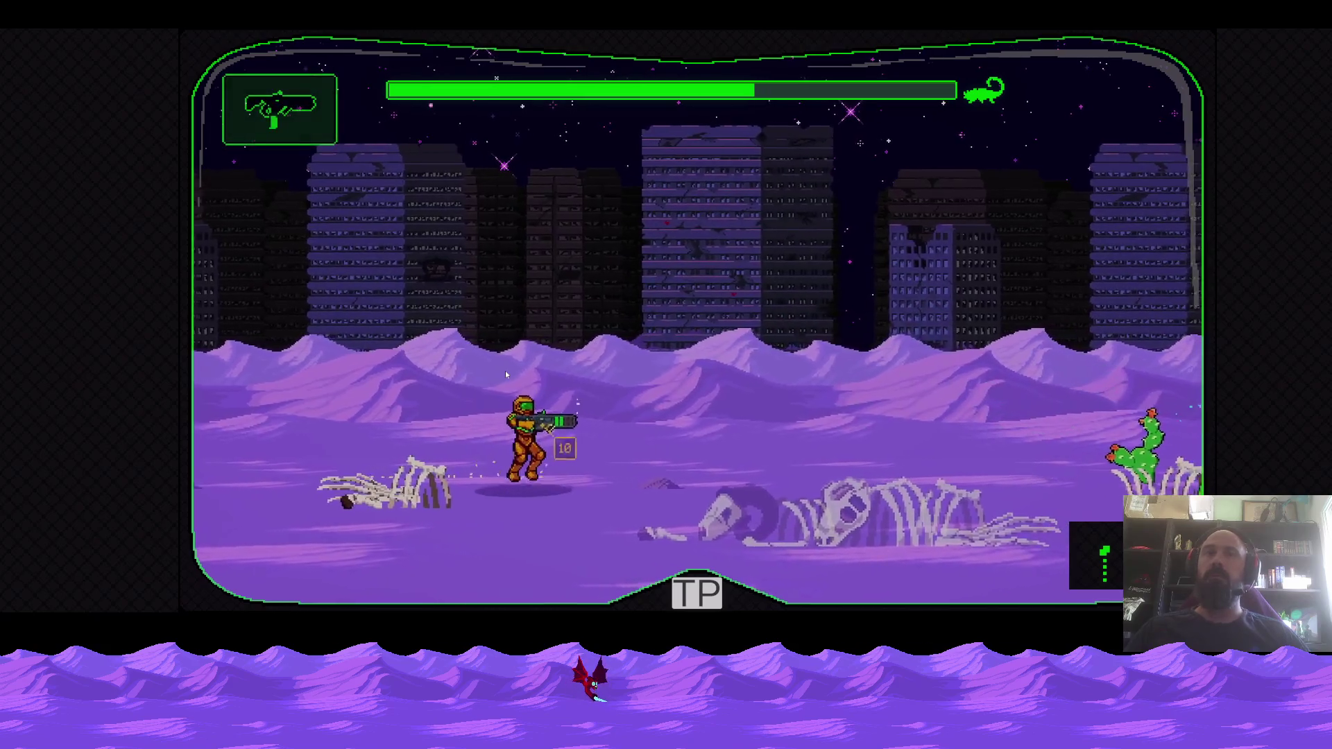
key(a)
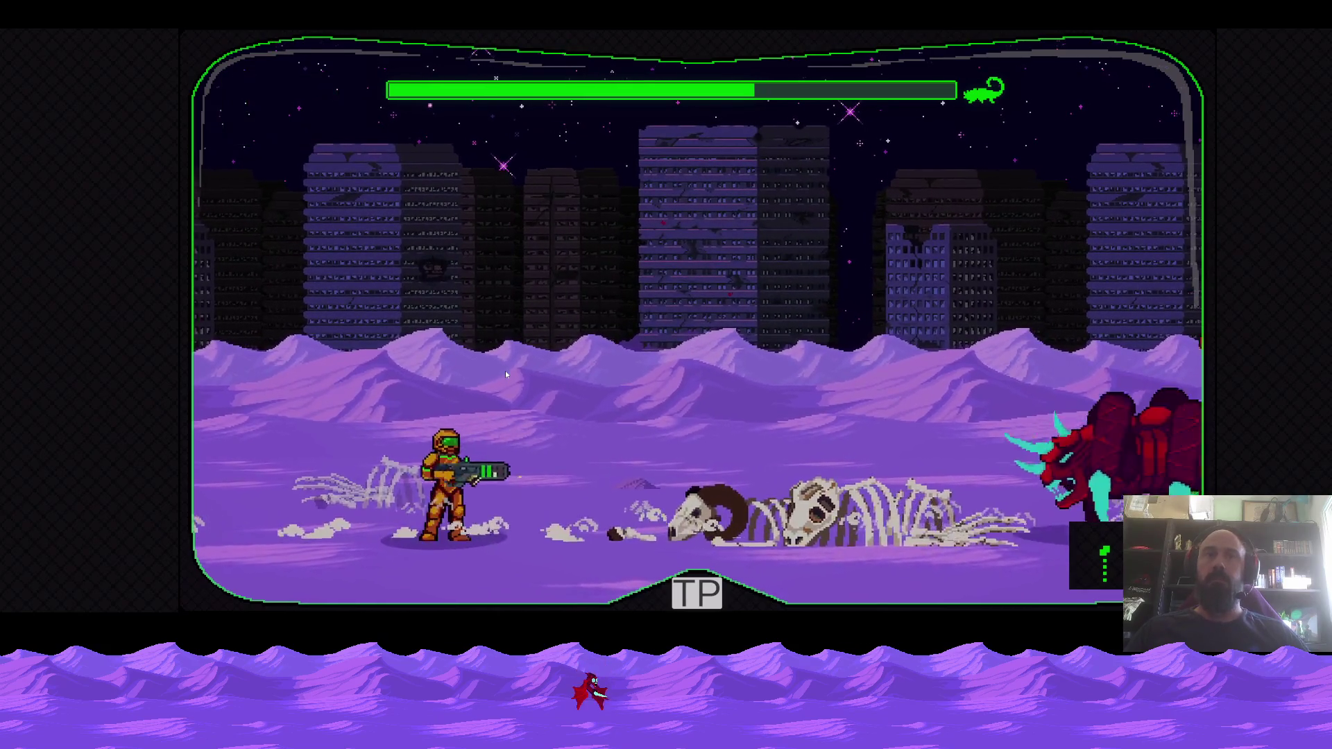
key(d)
key(a)
key(d)
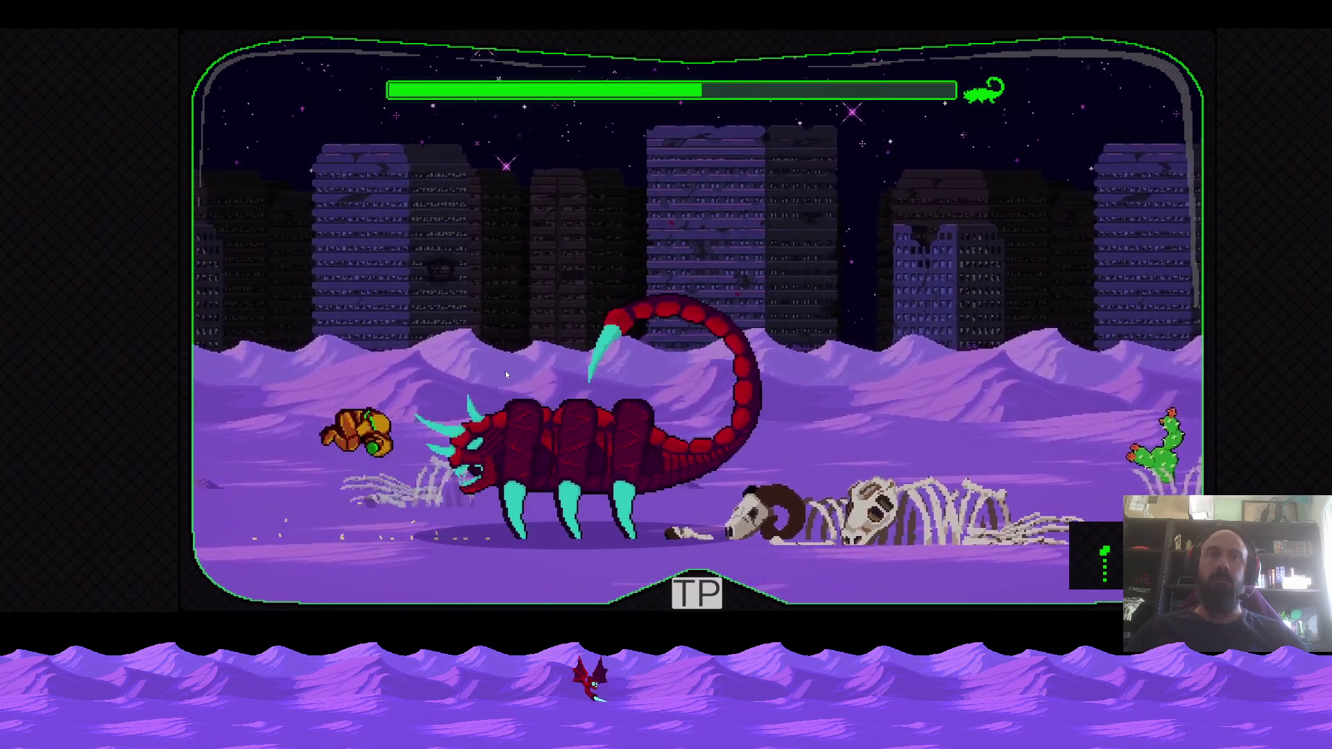
key(d)
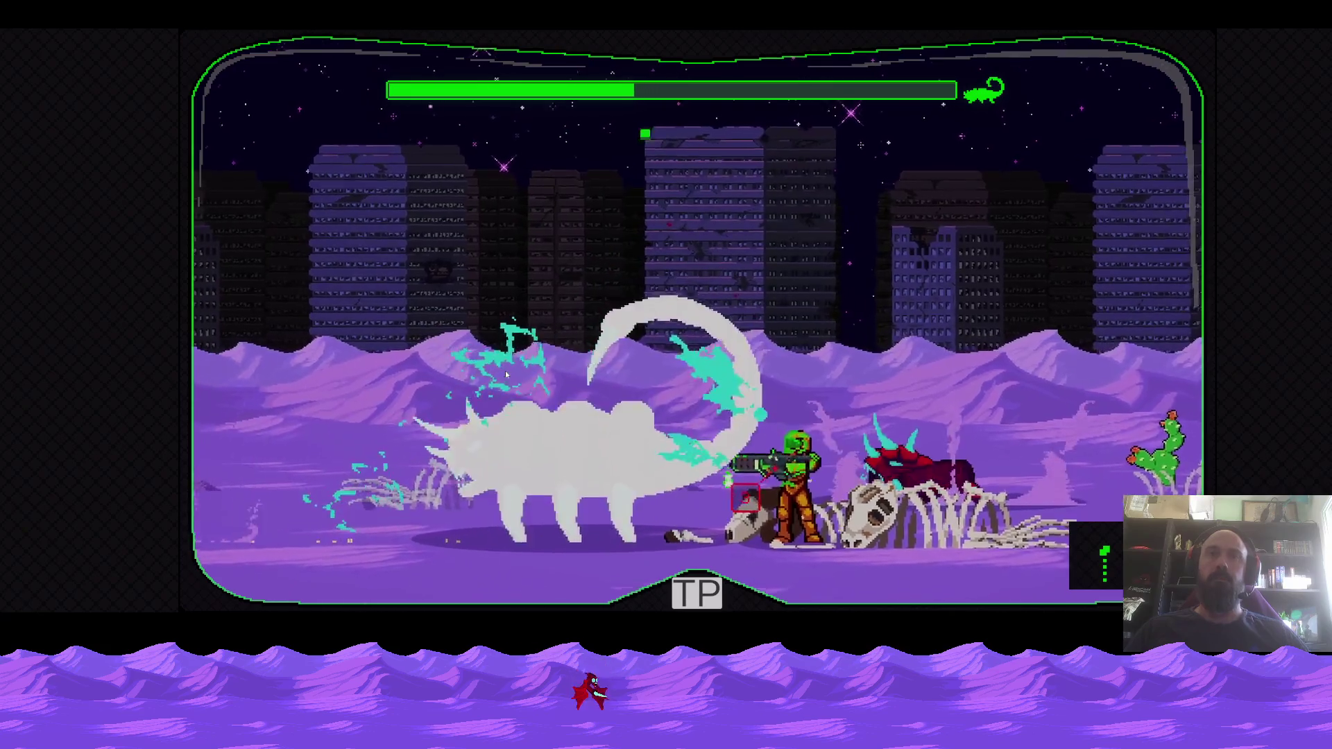
key(d)
Jump a scorpion, walk left firing, crouch-shoot, then spin-jump and turn to fire left
key(space)
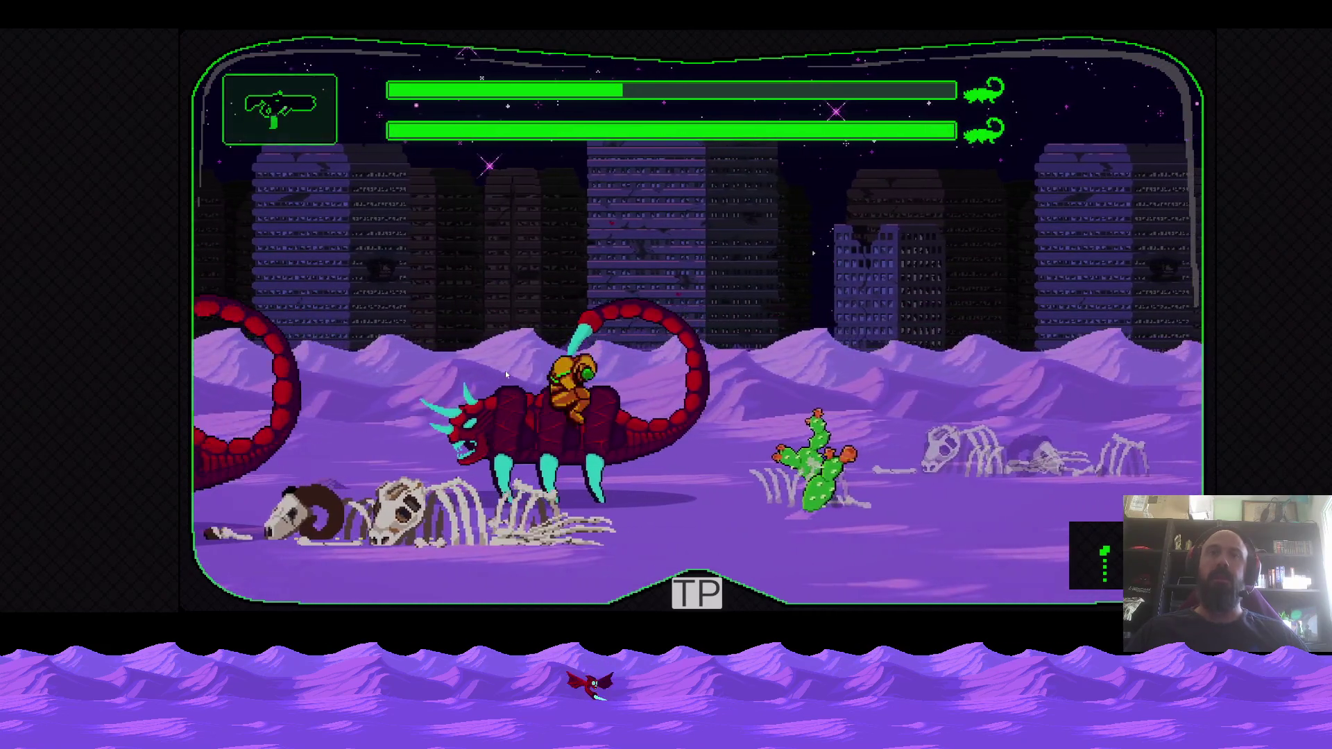
key(a)
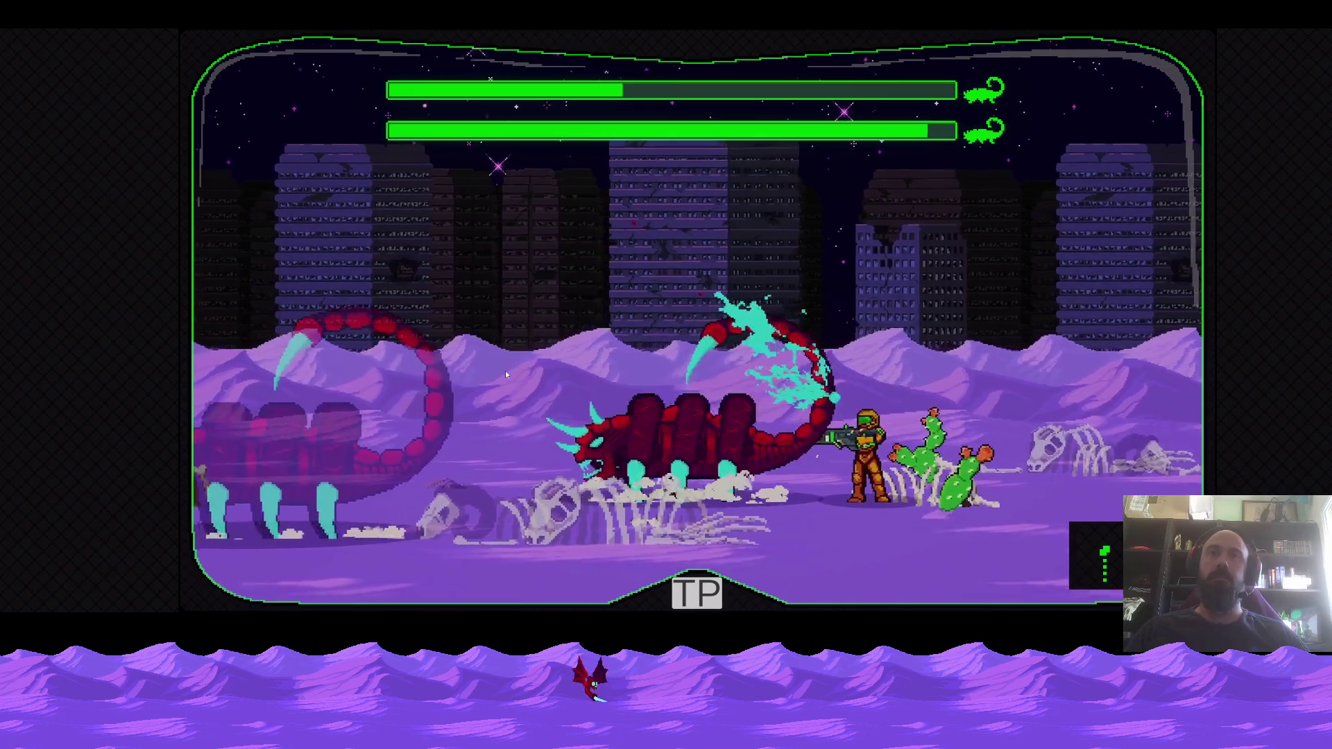
key(a)
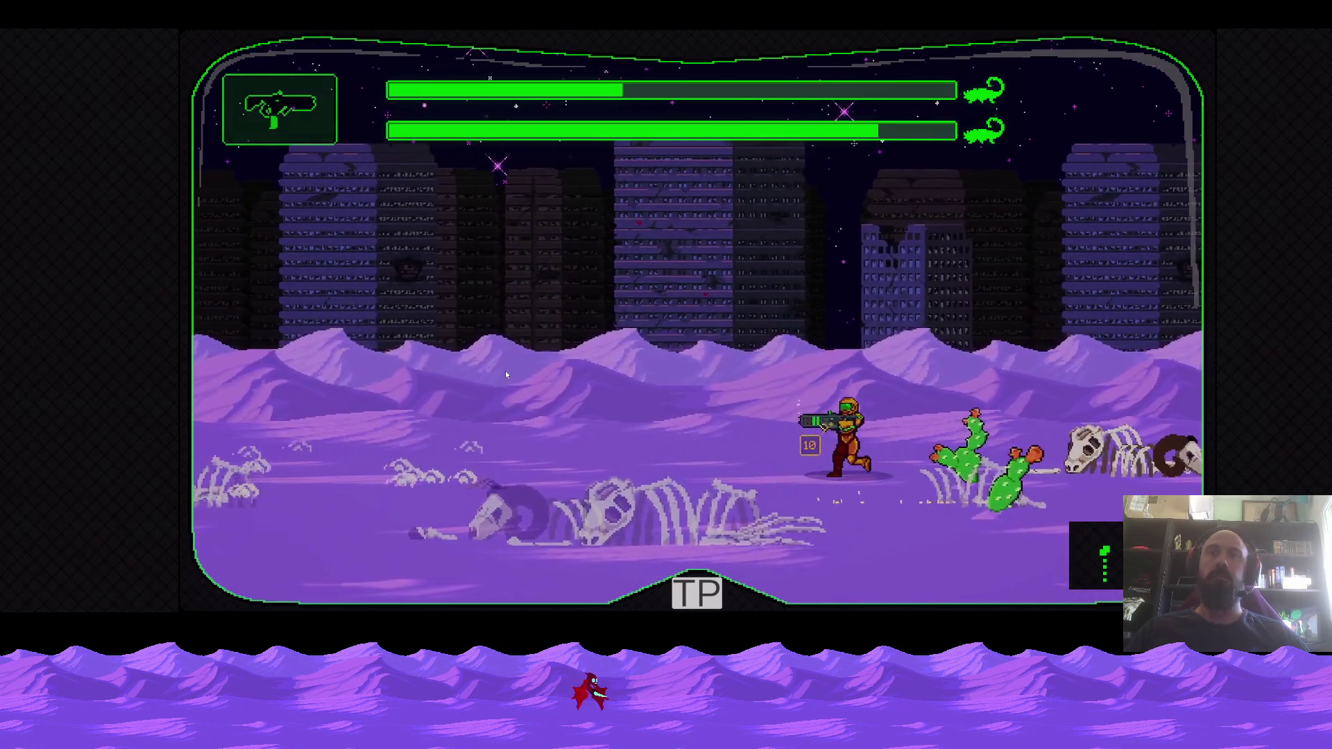
key(a)
key(s)
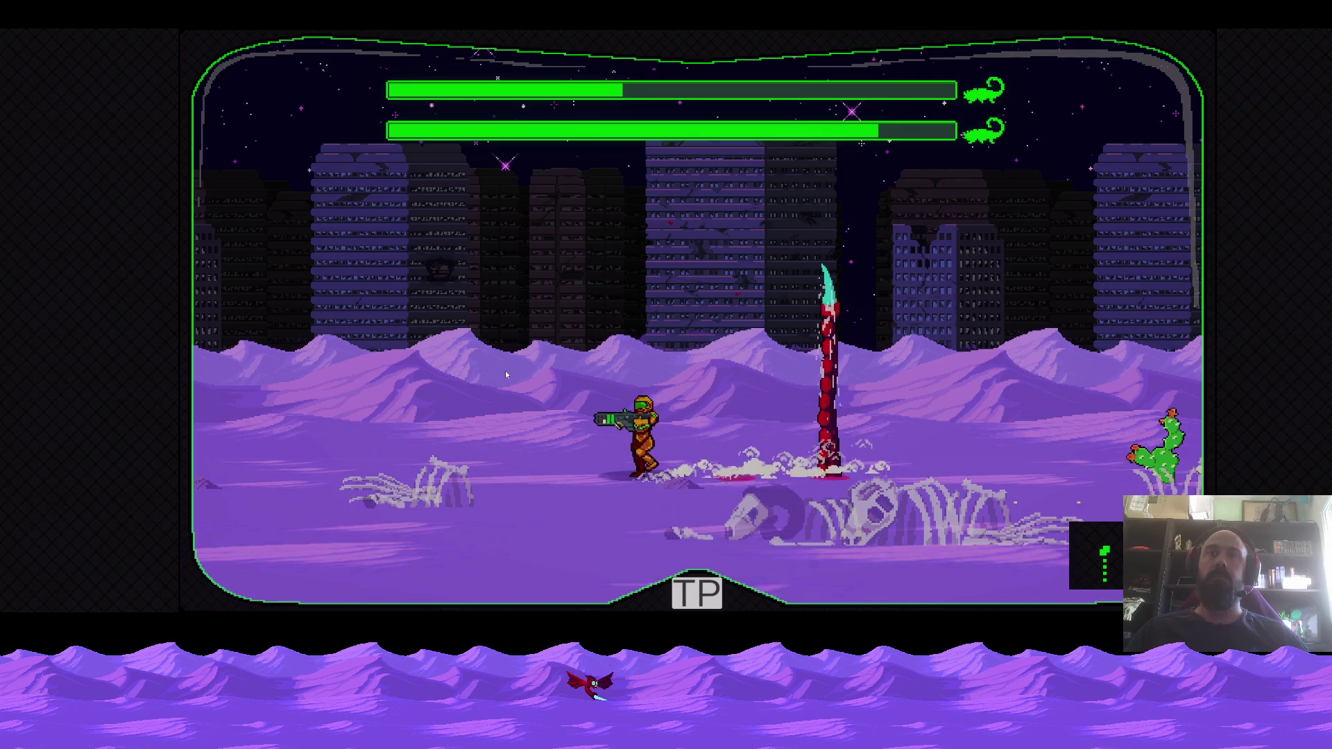
key(d)
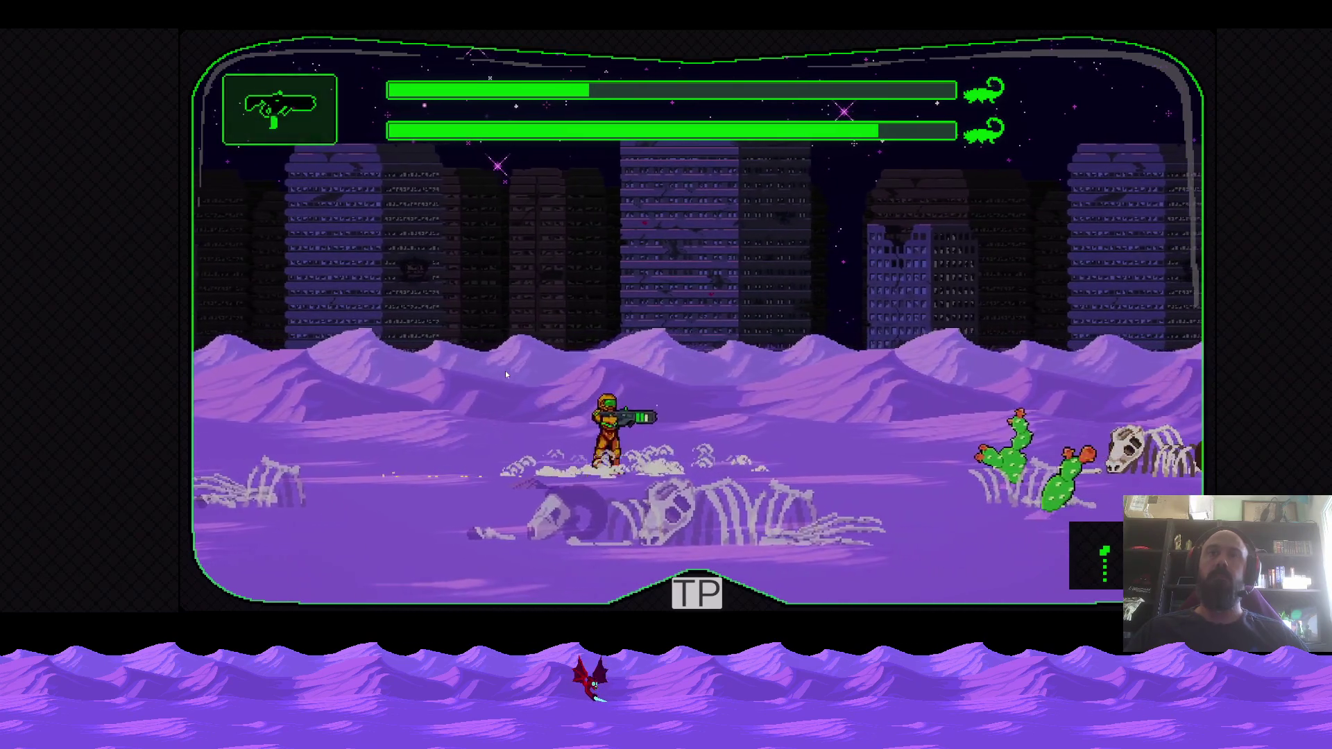
key(space)
key(a)
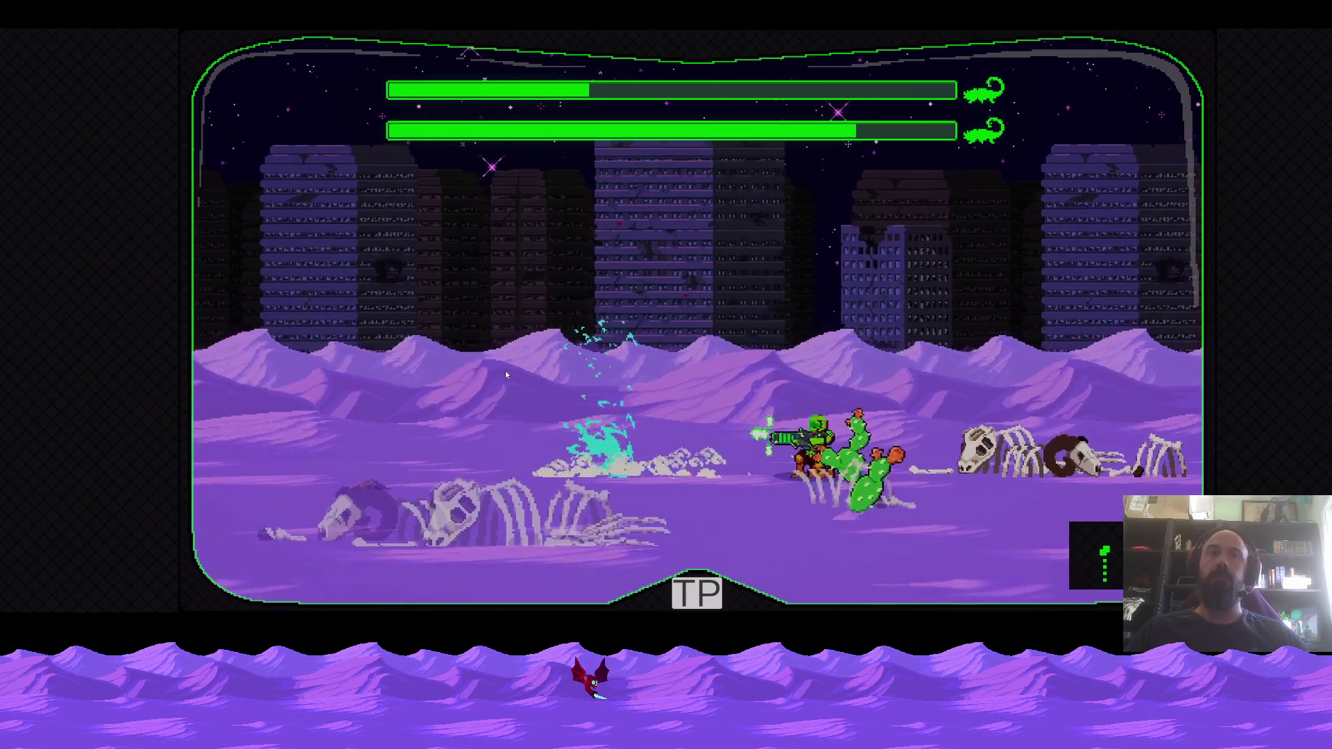
Strafe back and forth on the sand, firing upward and dodging the scorpions
key(d)
key(a)
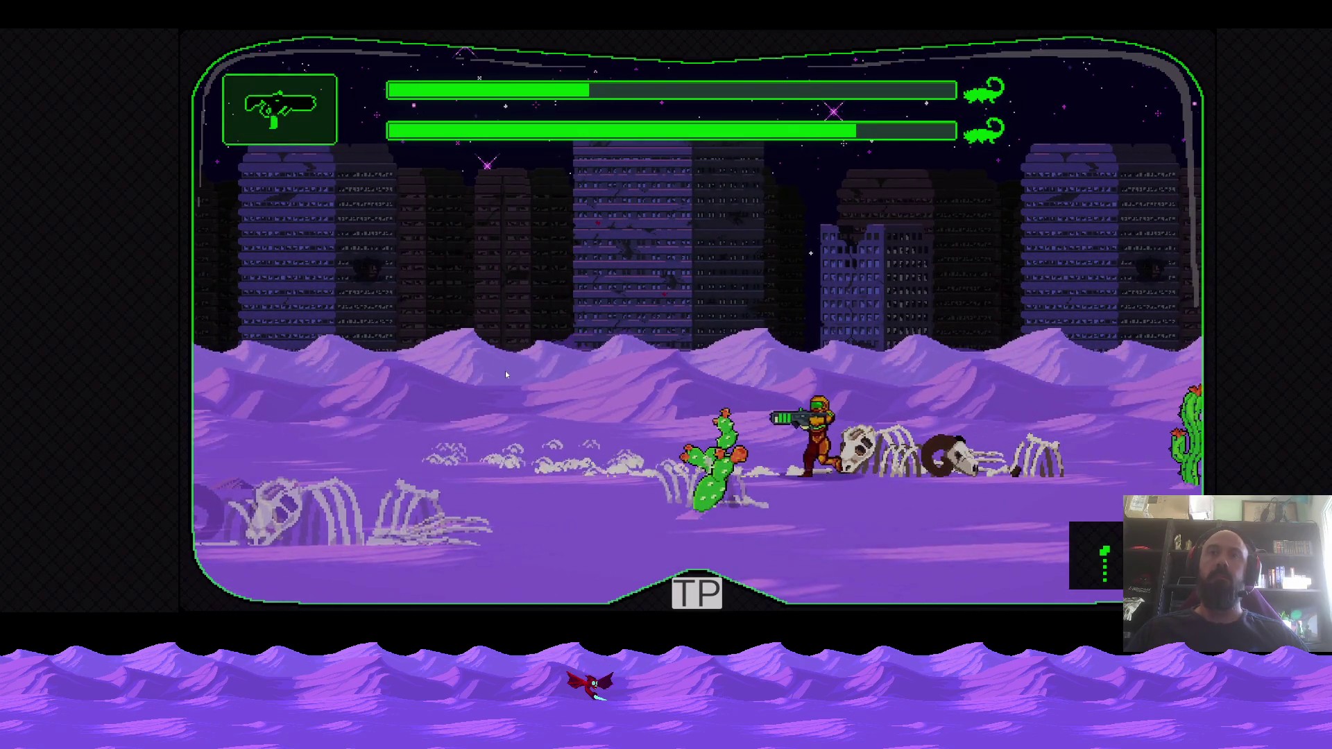
key(d)
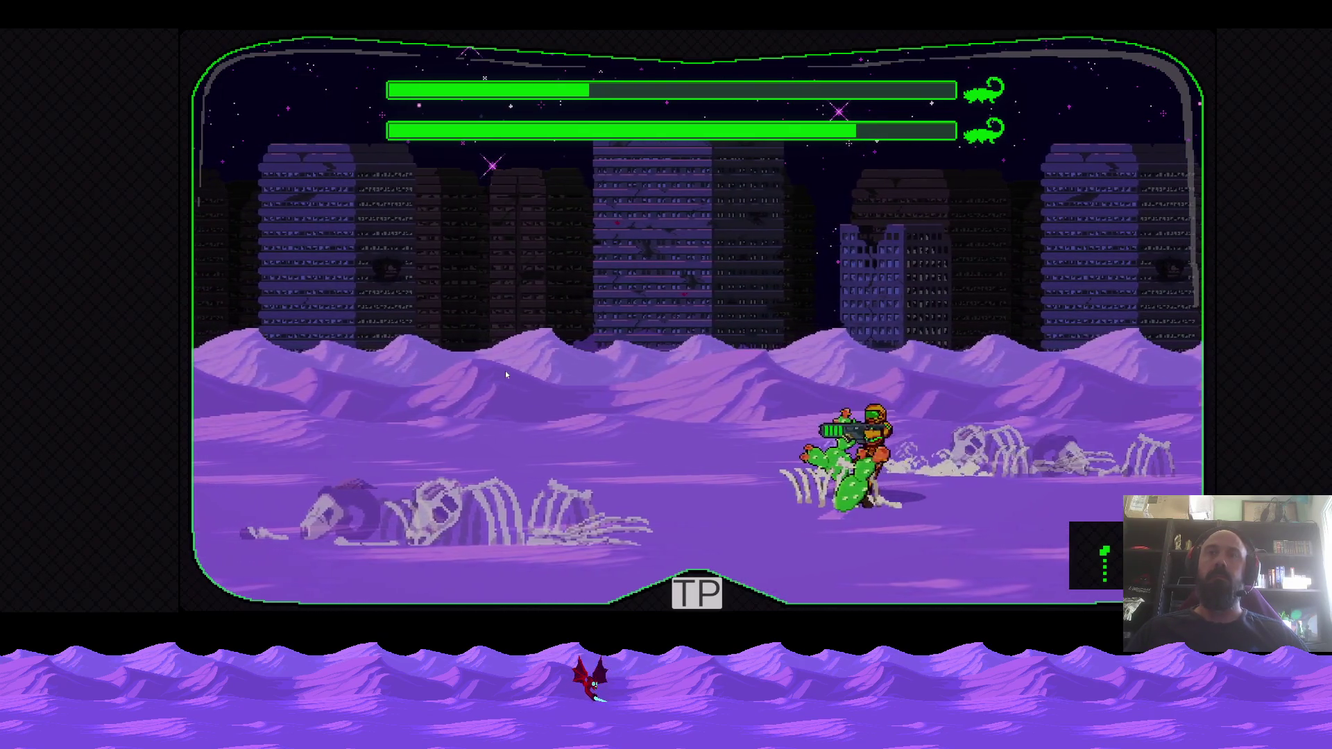
key(a)
key(d)
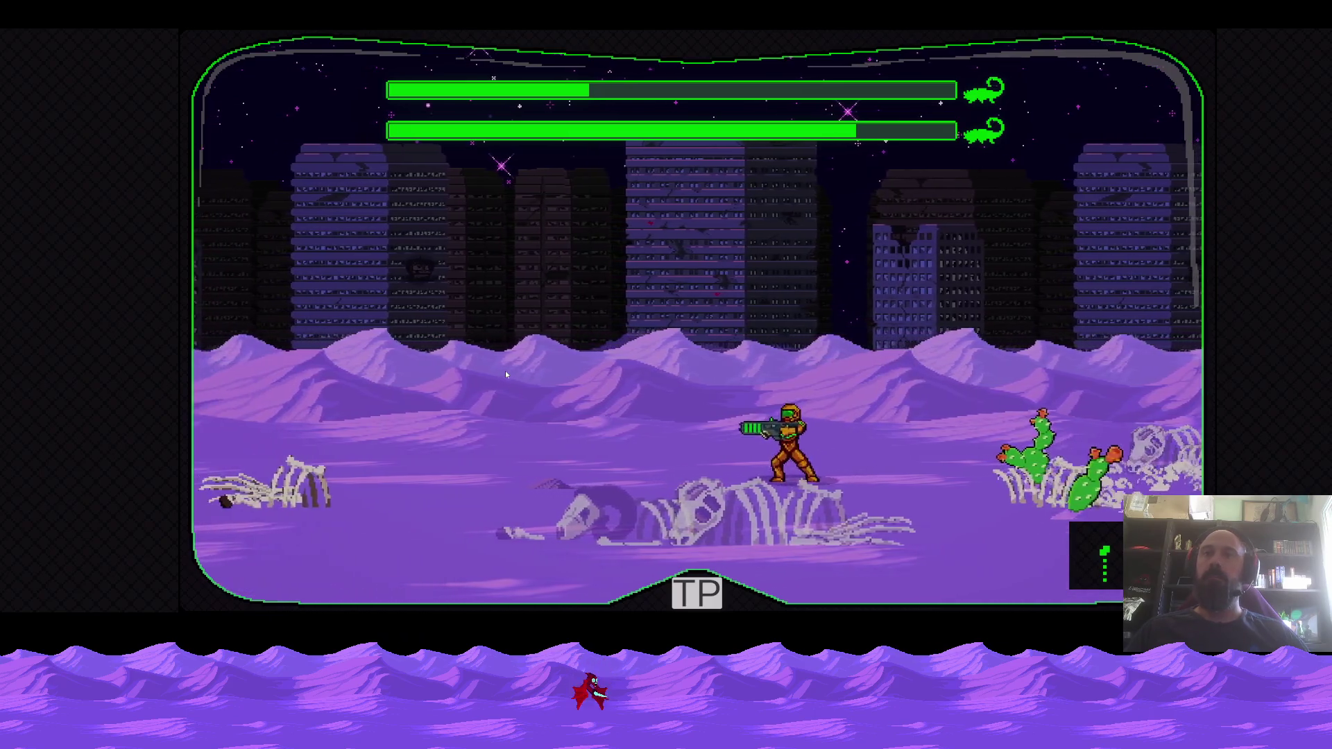
key(a)
key(d)
key(a)
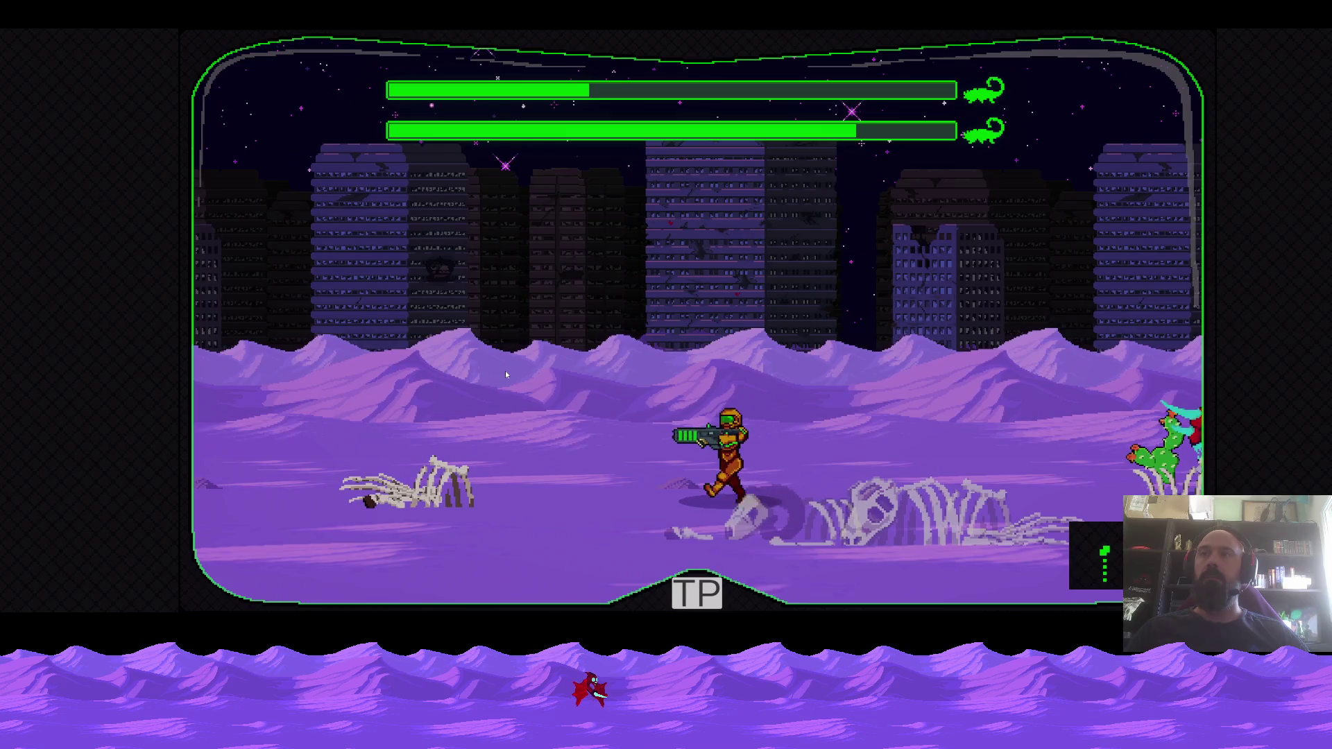
Shoot the resurfacing scorpion, jumping its charge until its health drops to a sliver
key(a)
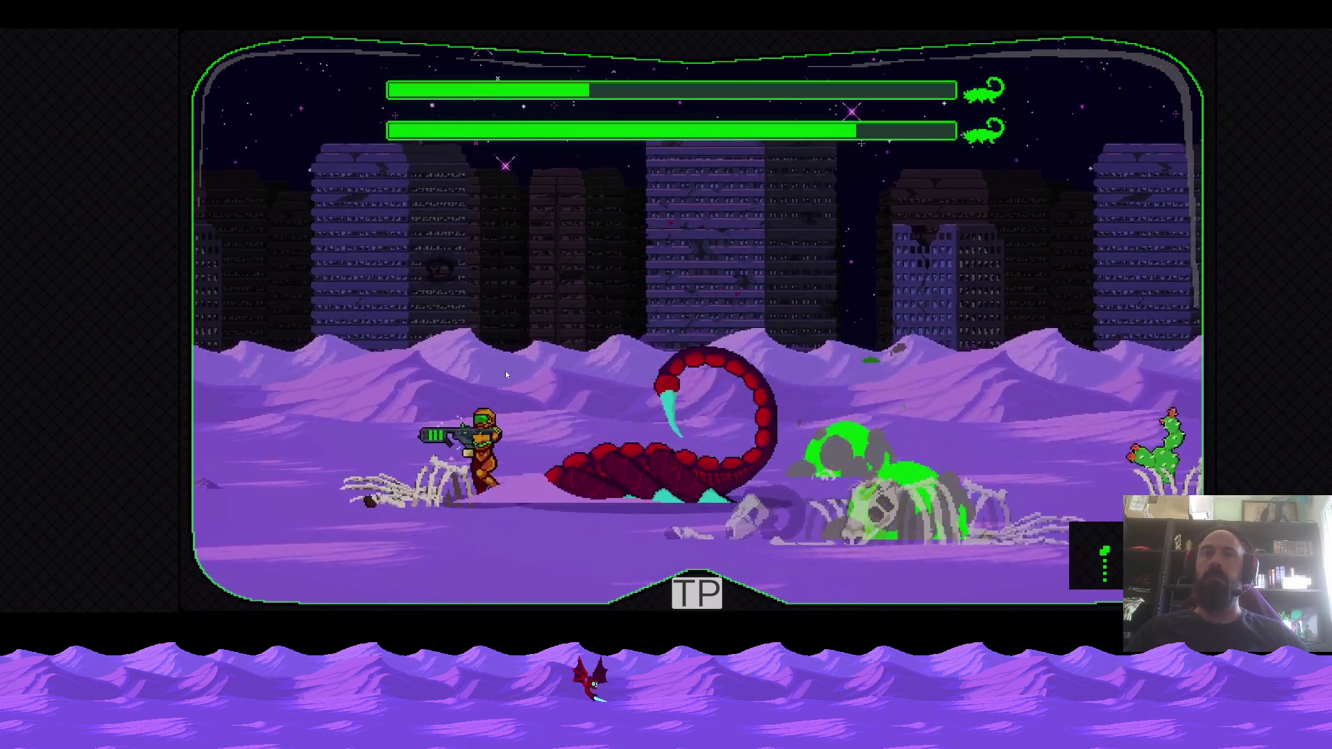
key(d)
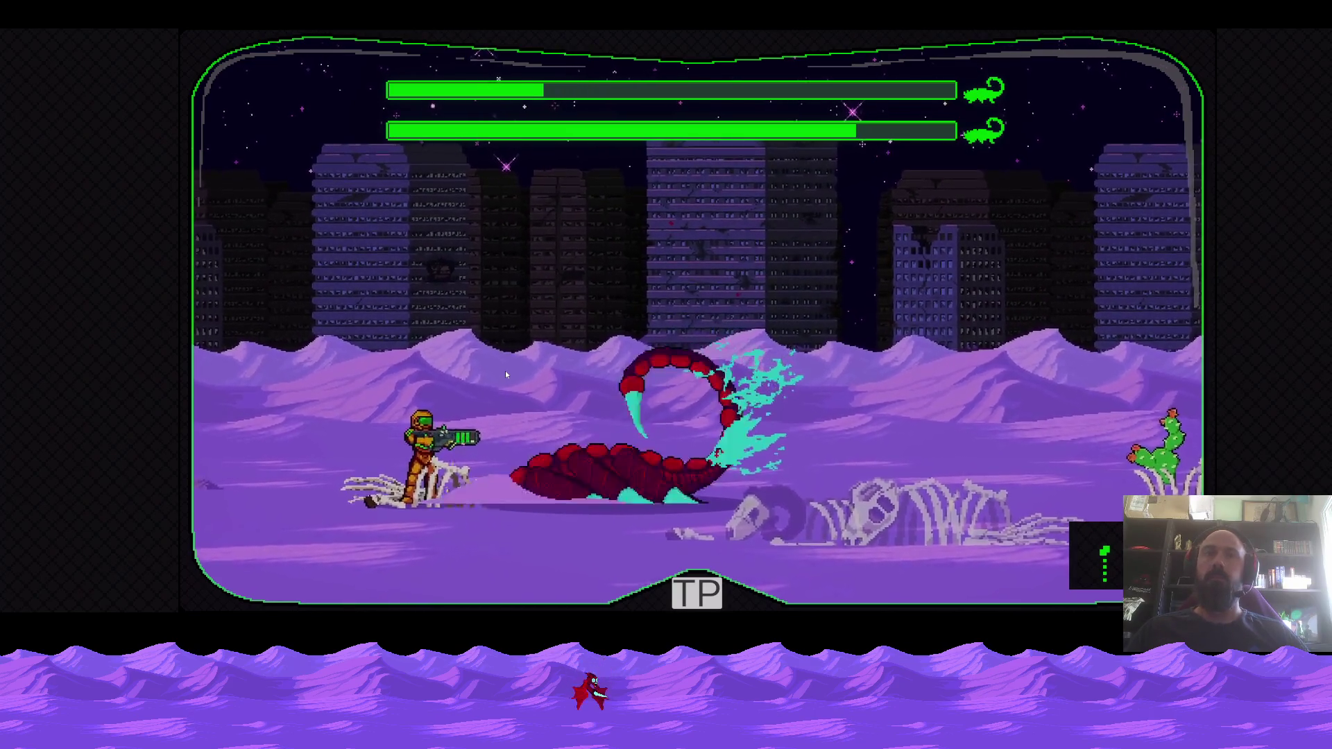
key(space)
key(d)
key(a)
key(d)
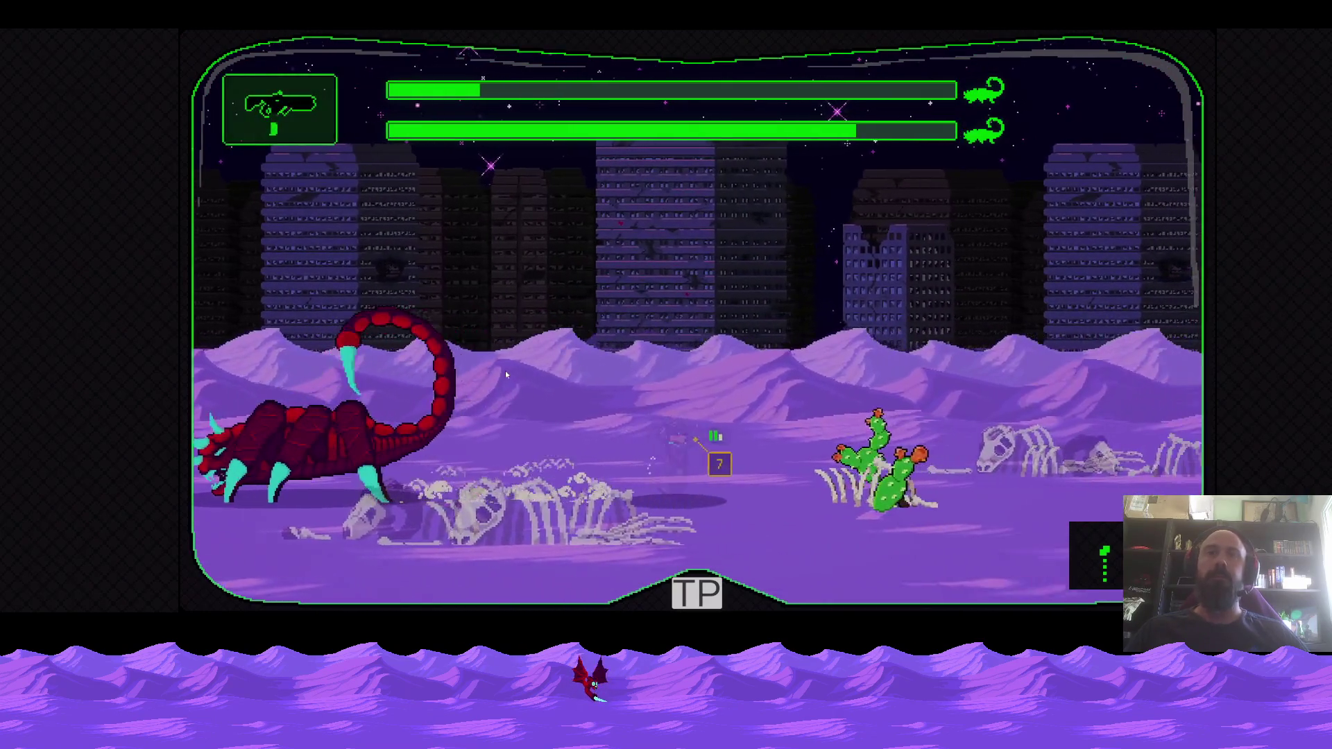
key(space)
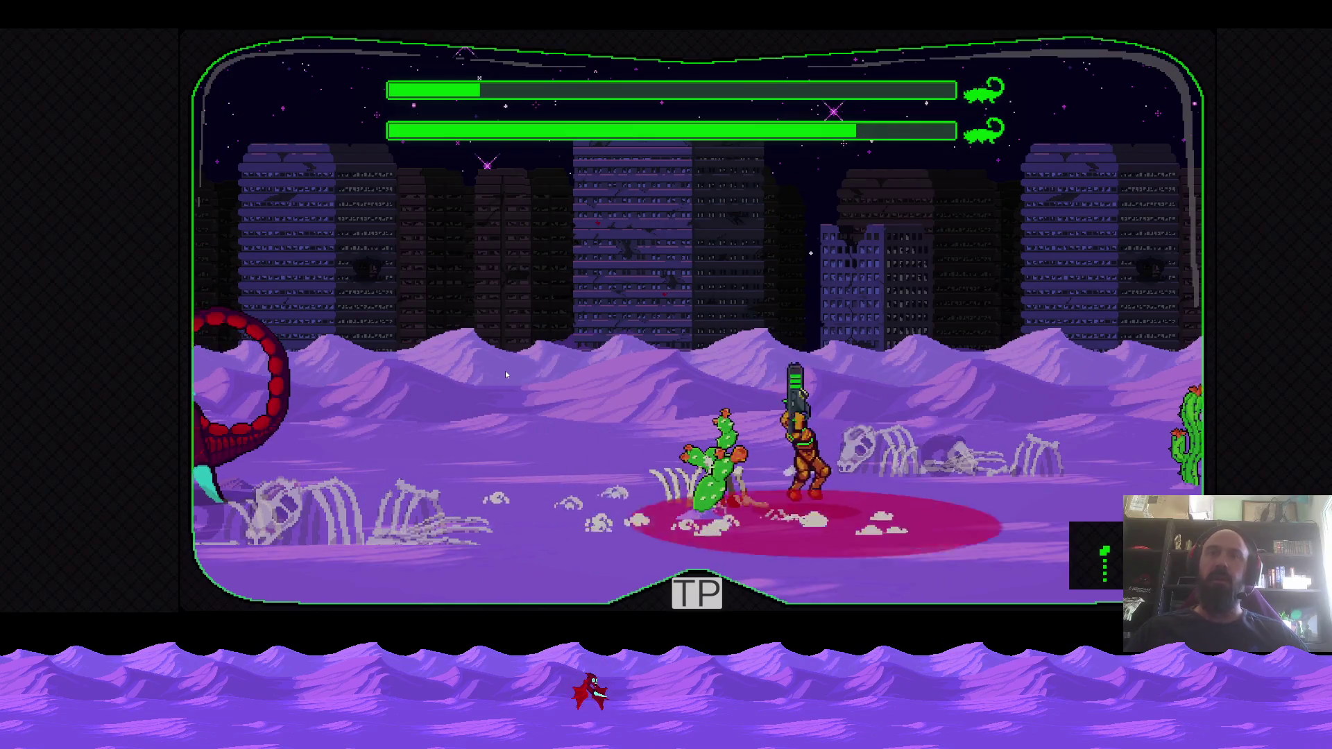
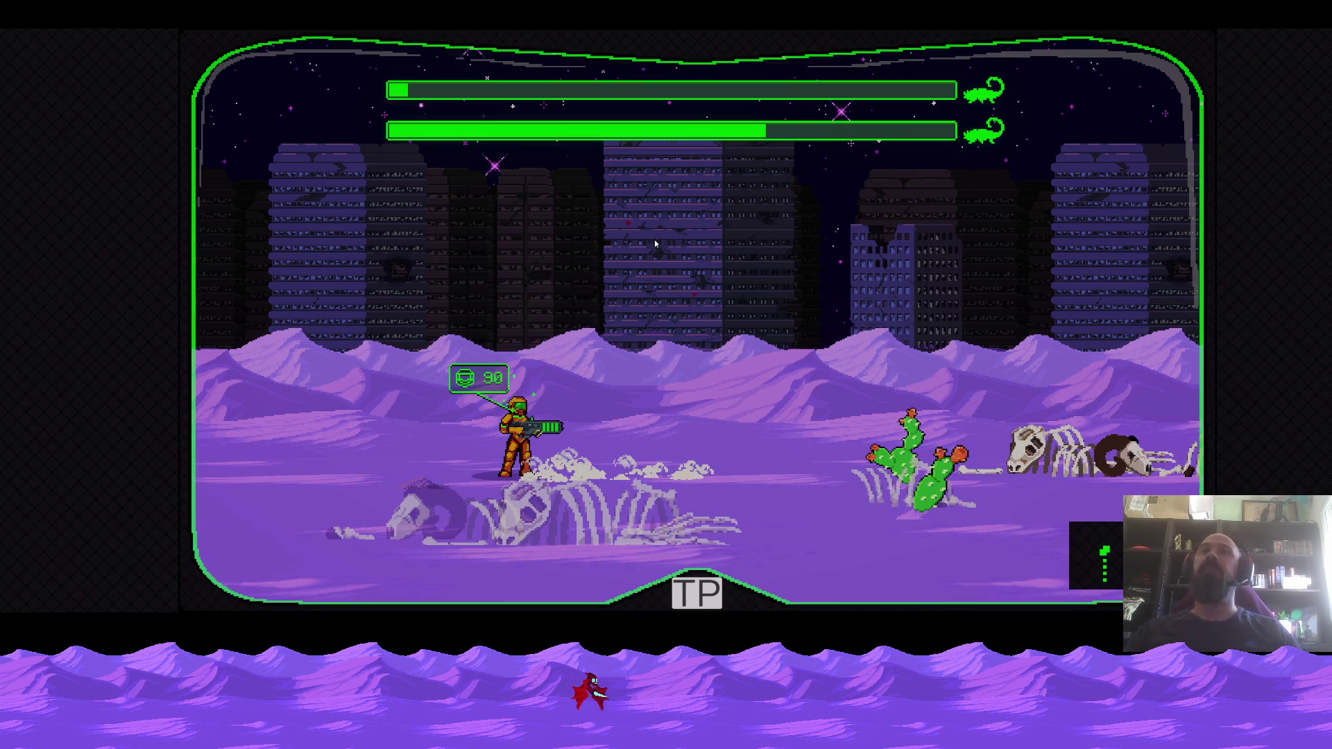
Quit the Void Operators game window with Alt+F4
key(alt+F4)
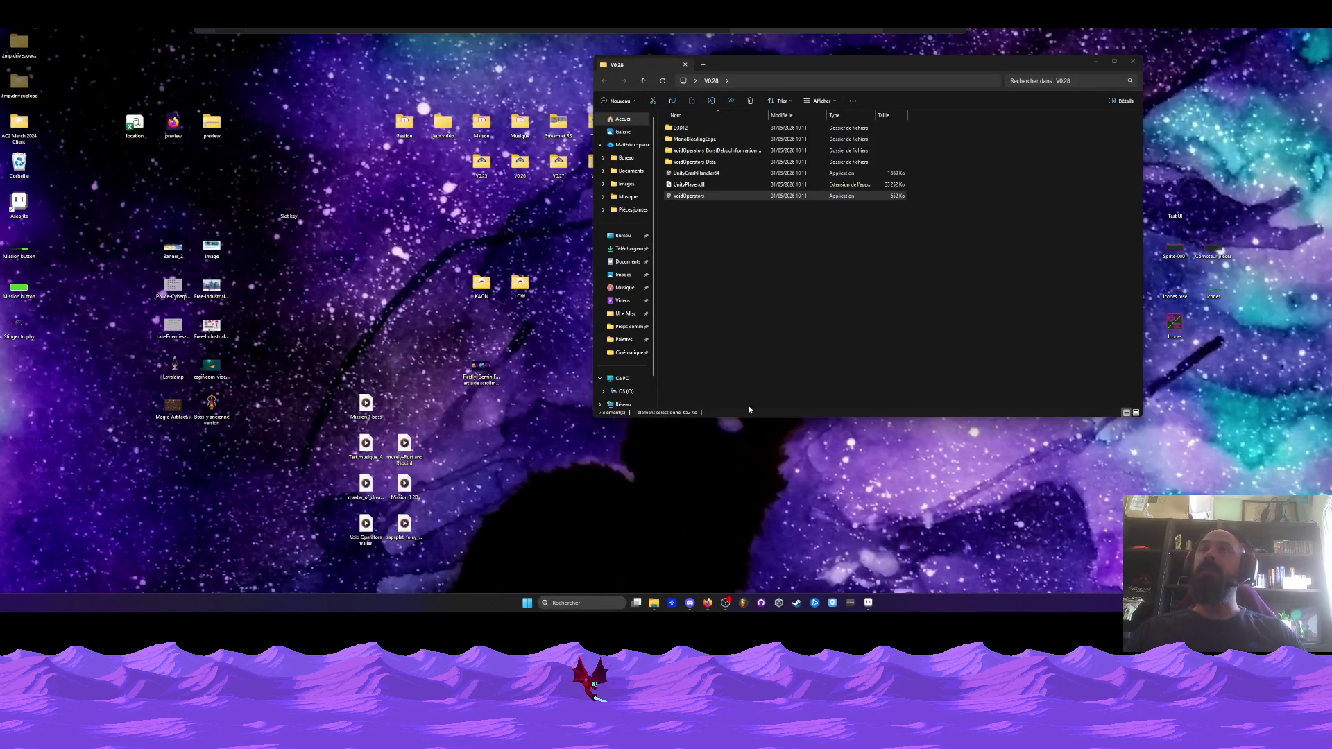
Bring Aseprite forward and switch from the Test UI screen to Corpse.aseprite
click(868, 602)
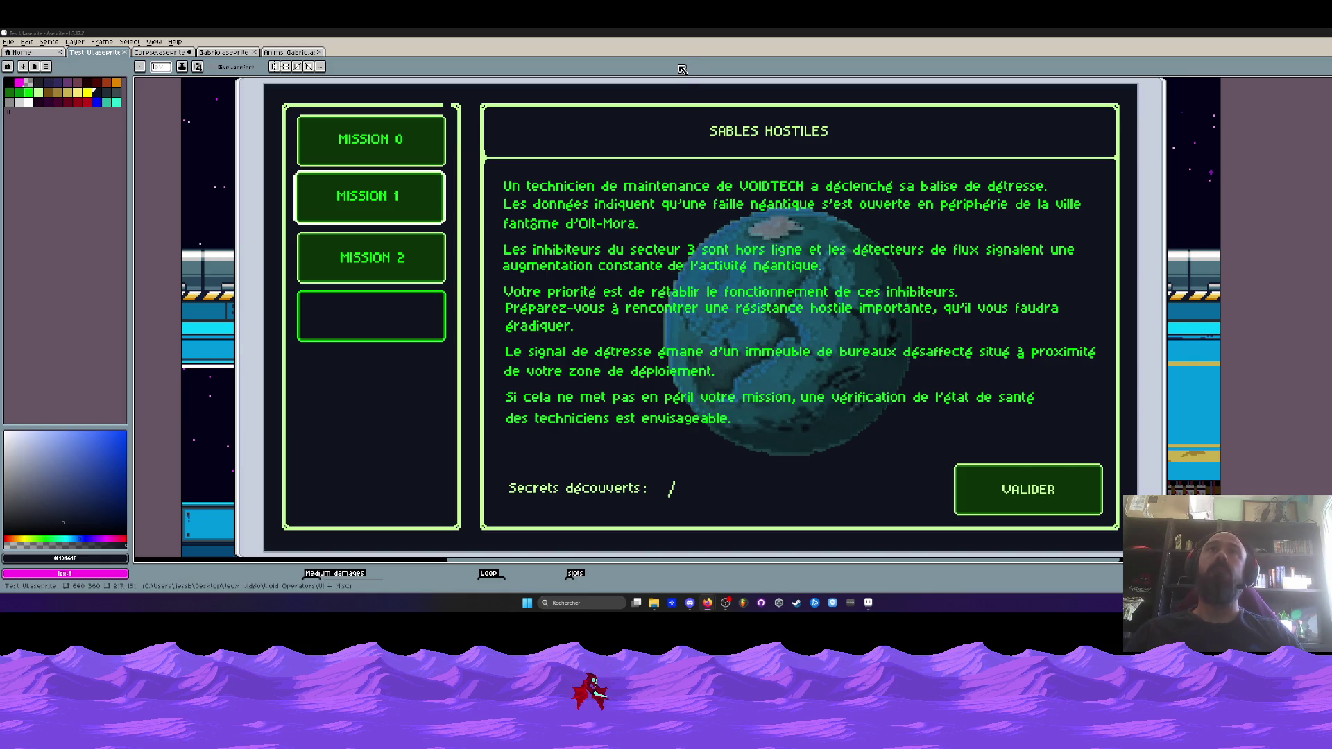
scroll(581, 197, down, 4)
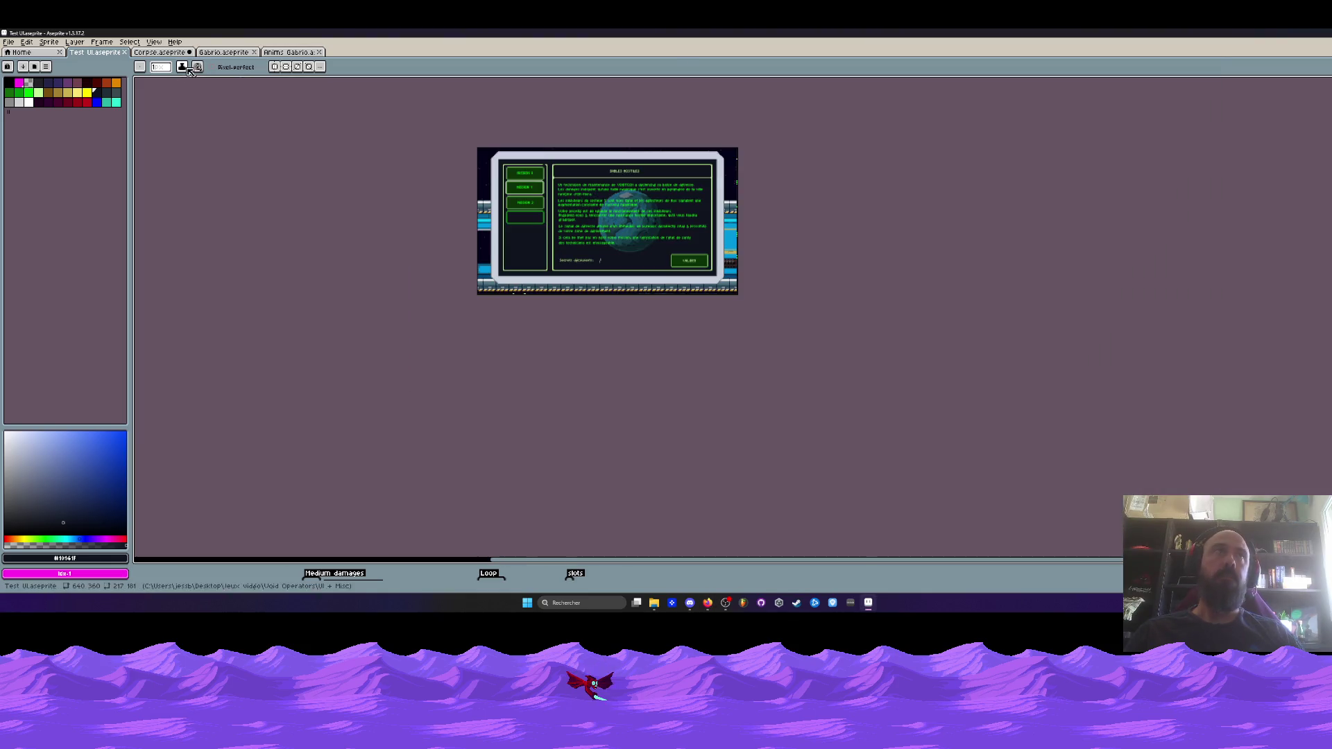
key(ctrl+Tab)
scroll(496, 265, down, 2)
scroll(496, 266, up, 1)
scroll(624, 274, down, 1)
scroll(774, 283, up, 1)
scroll(775, 283, up, 1)
Erase the old pixels above the crouching legs with a rectangular selection
key(m)
drag(896, 125, 1103, 303)
scroll(1105, 309, down, 1)
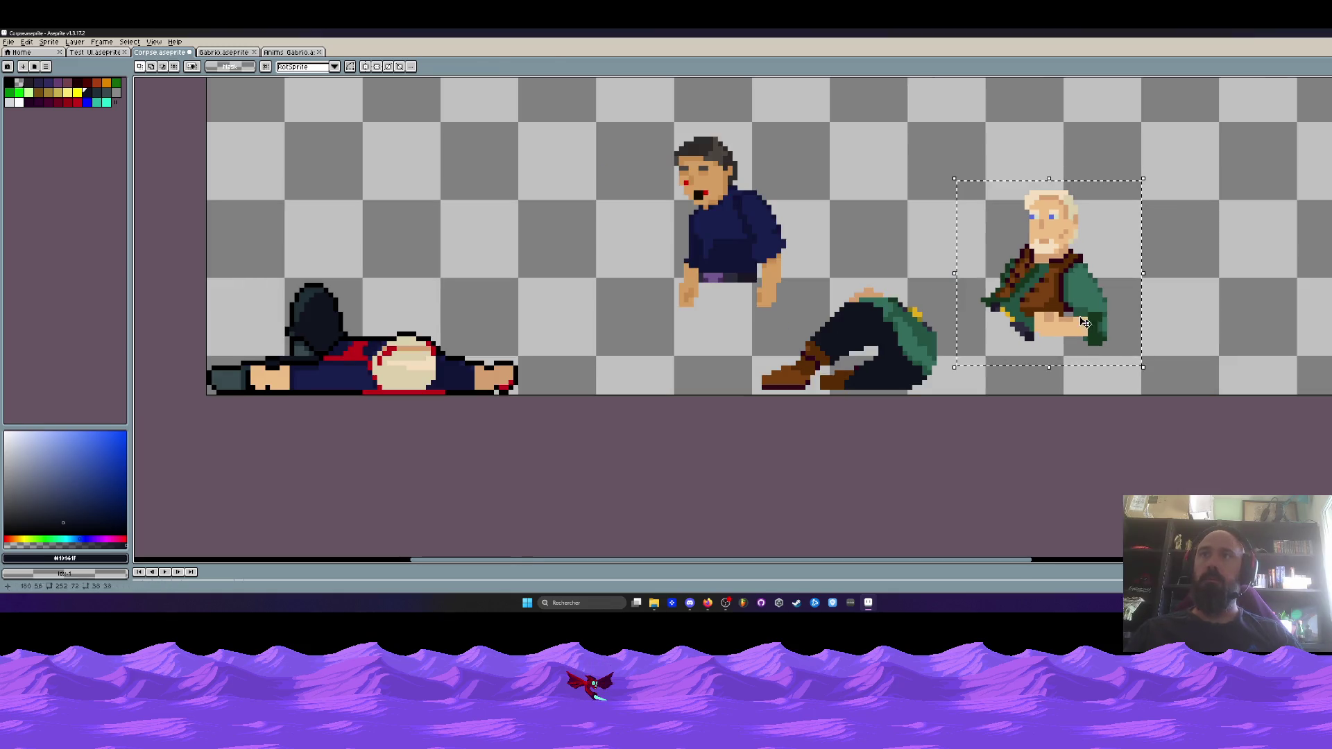
drag(958, 187, 1234, 214)
scroll(901, 335, up, 1)
mouse_move(672, 244)
mouse_down()
mouse_move(673, 303)
mouse_move(972, 340)
mouse_move(778, 321)
mouse_move(720, 351)
mouse_move(726, 336)
mouse_move(726, 353)
mouse_move(978, 365)
mouse_up()
key(Escape)
drag(767, 309, 951, 363)
key(Delete)
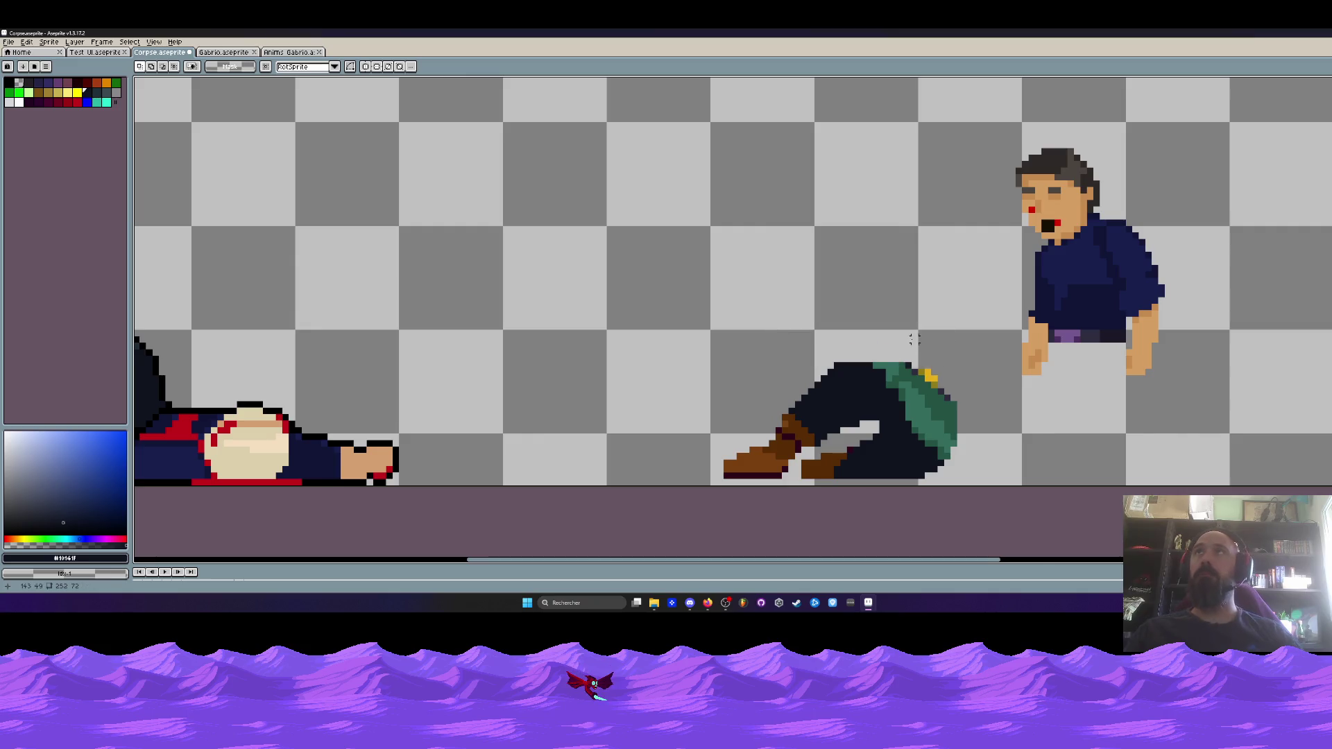
Move the dark-shirted man's upper body down onto the crouching legs
scroll(763, 305, up, 2)
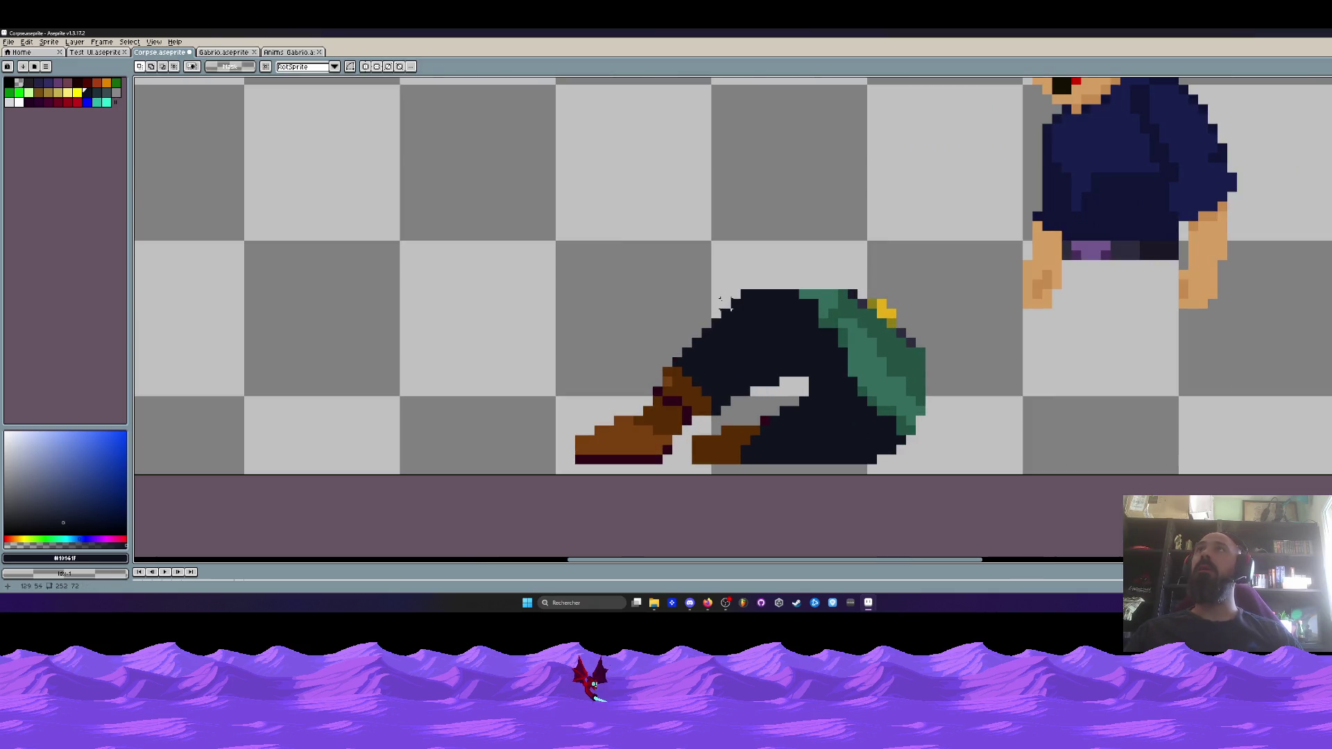
scroll(813, 254, down, 2)
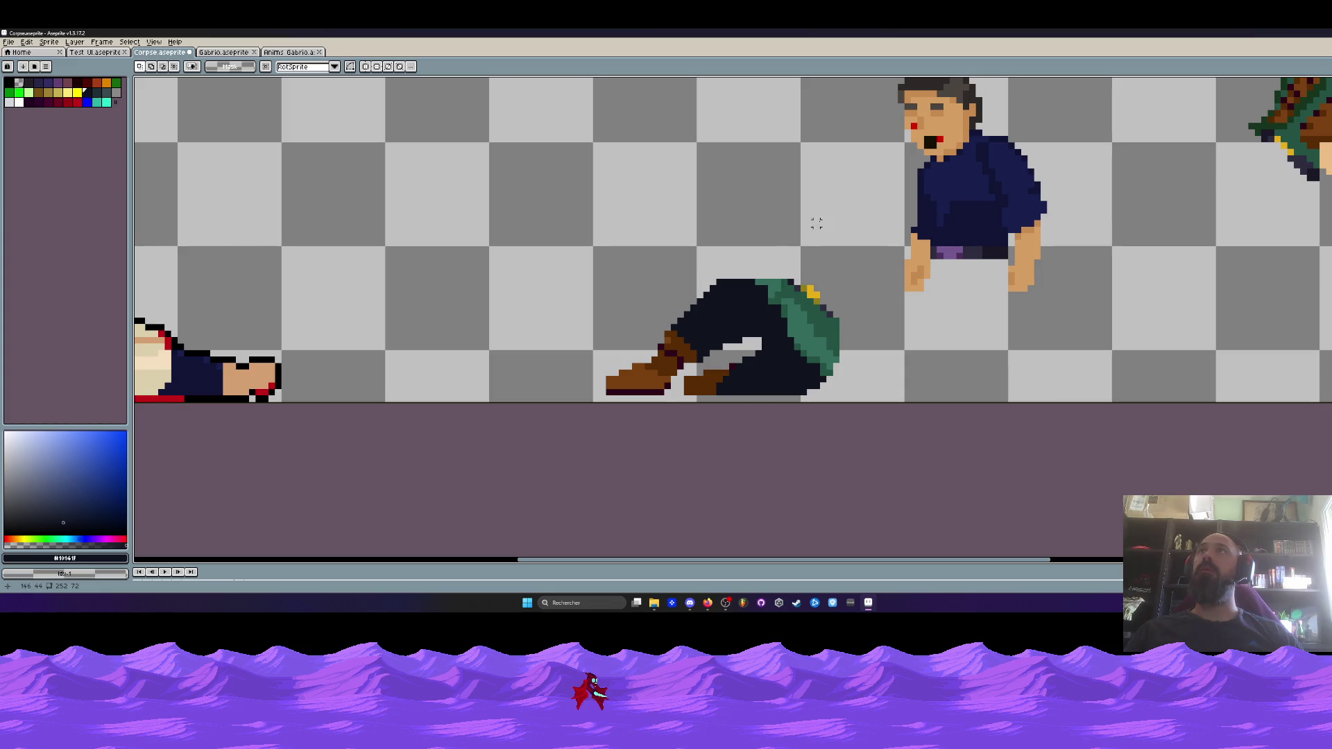
scroll(816, 223, down, 1)
mouse_move(834, 89)
mouse_down()
mouse_move(901, 139)
mouse_move(1034, 305)
mouse_up()
mouse_move(985, 254)
mouse_down()
mouse_move(873, 264)
mouse_move(860, 285)
mouse_up()
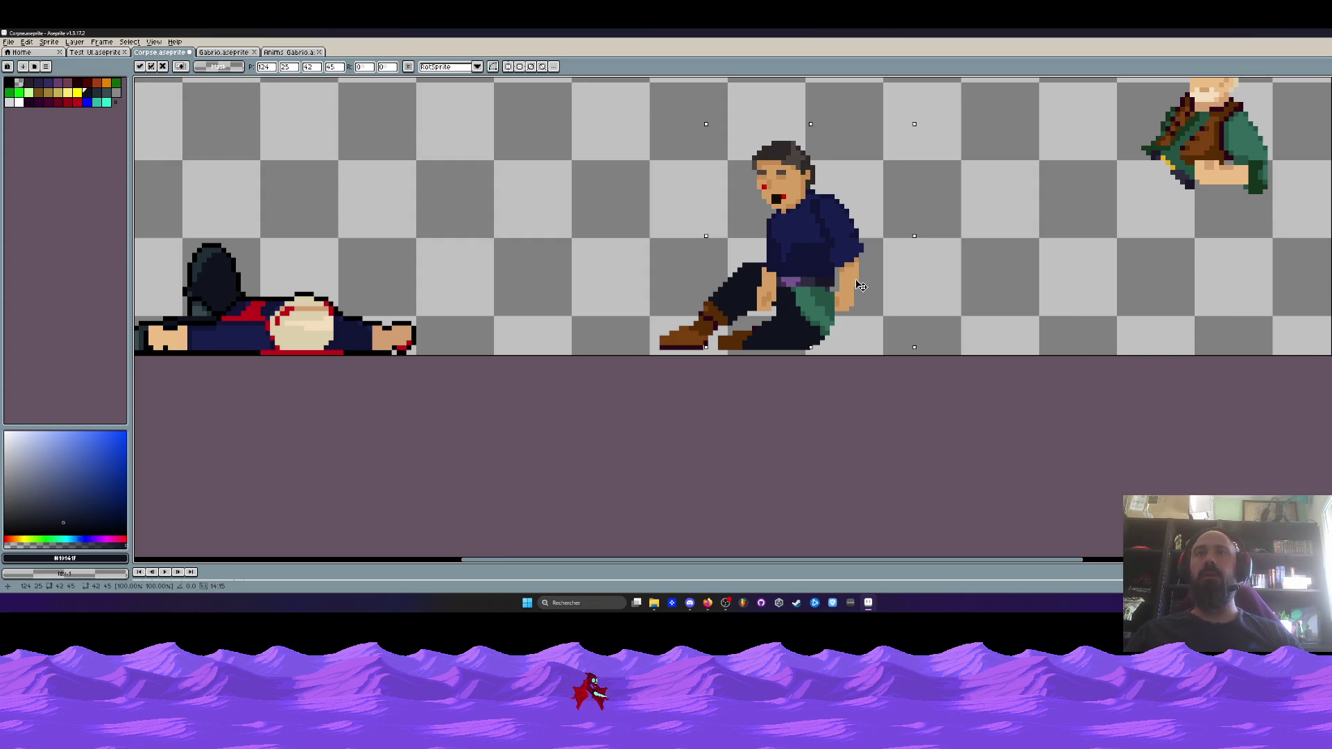
key(Return)
scroll(785, 281, up, 2)
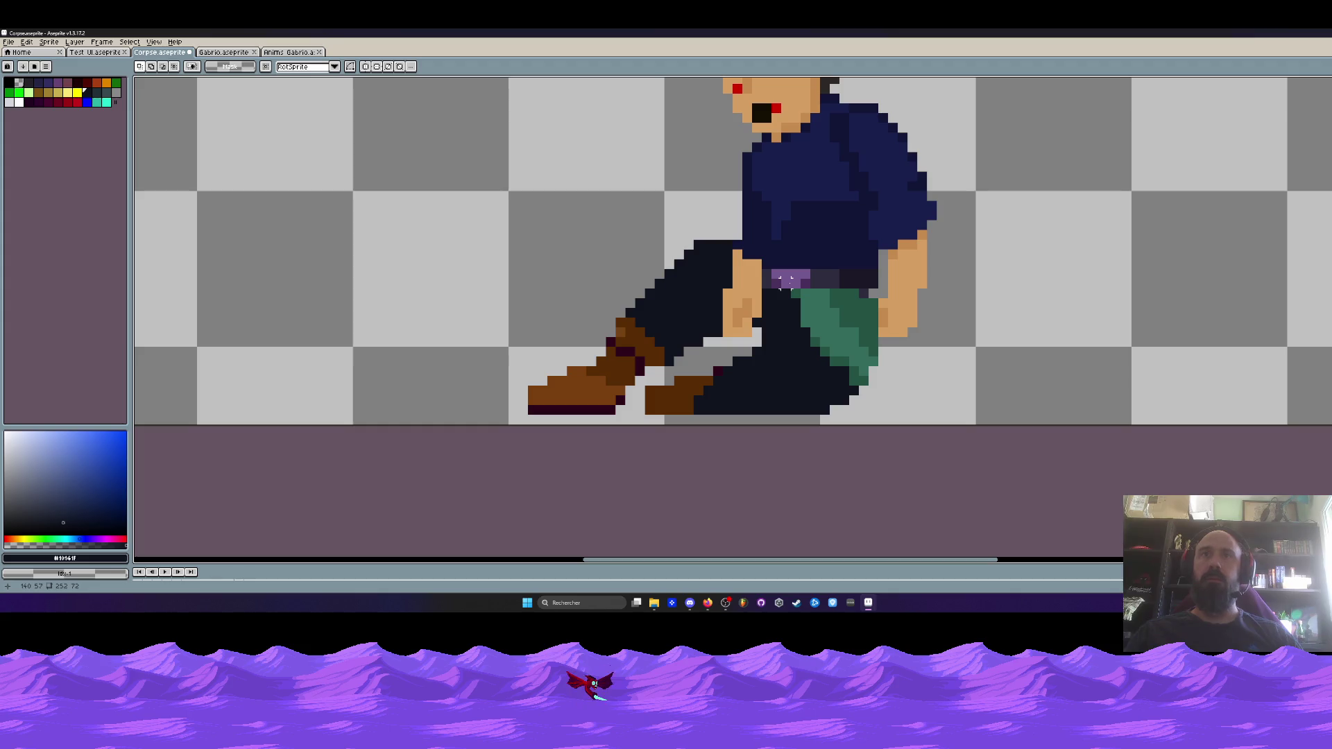
Switch to the Pencil and sample the skin tone from the man's arm
key(b)
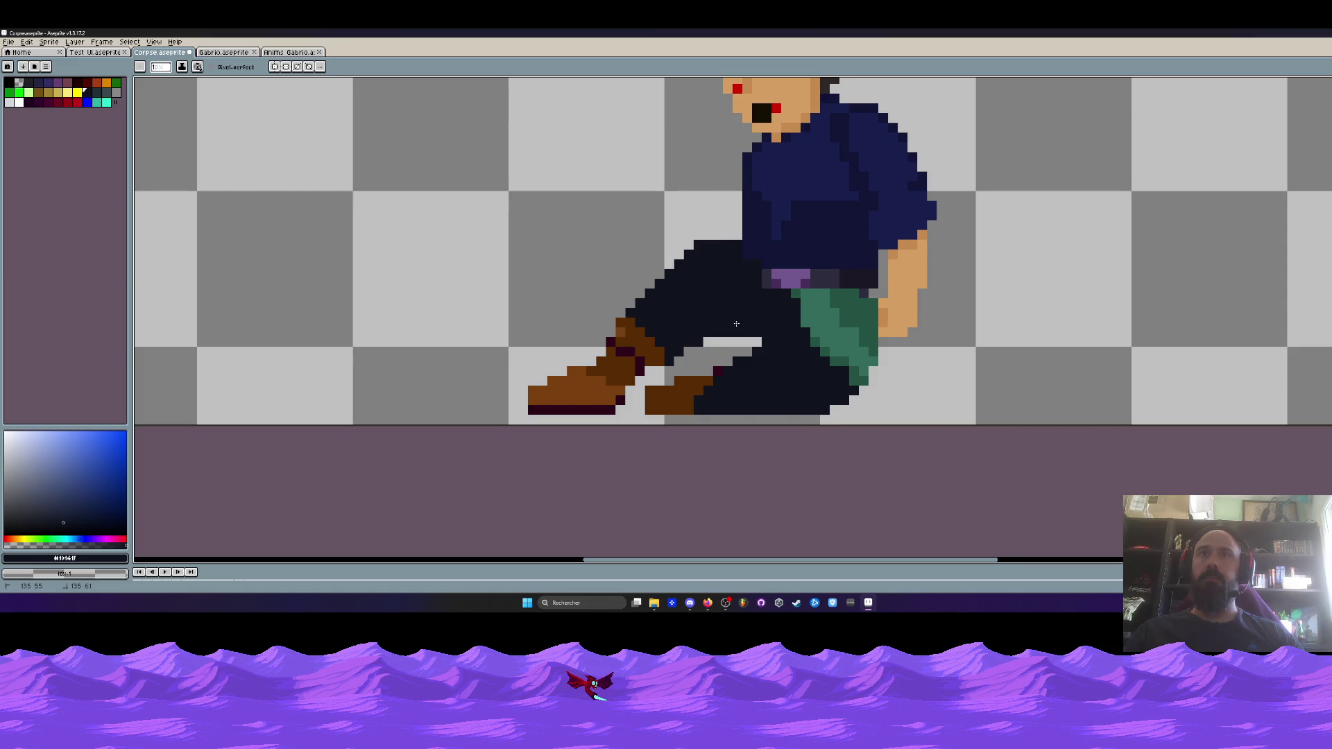
scroll(747, 325, down, 3)
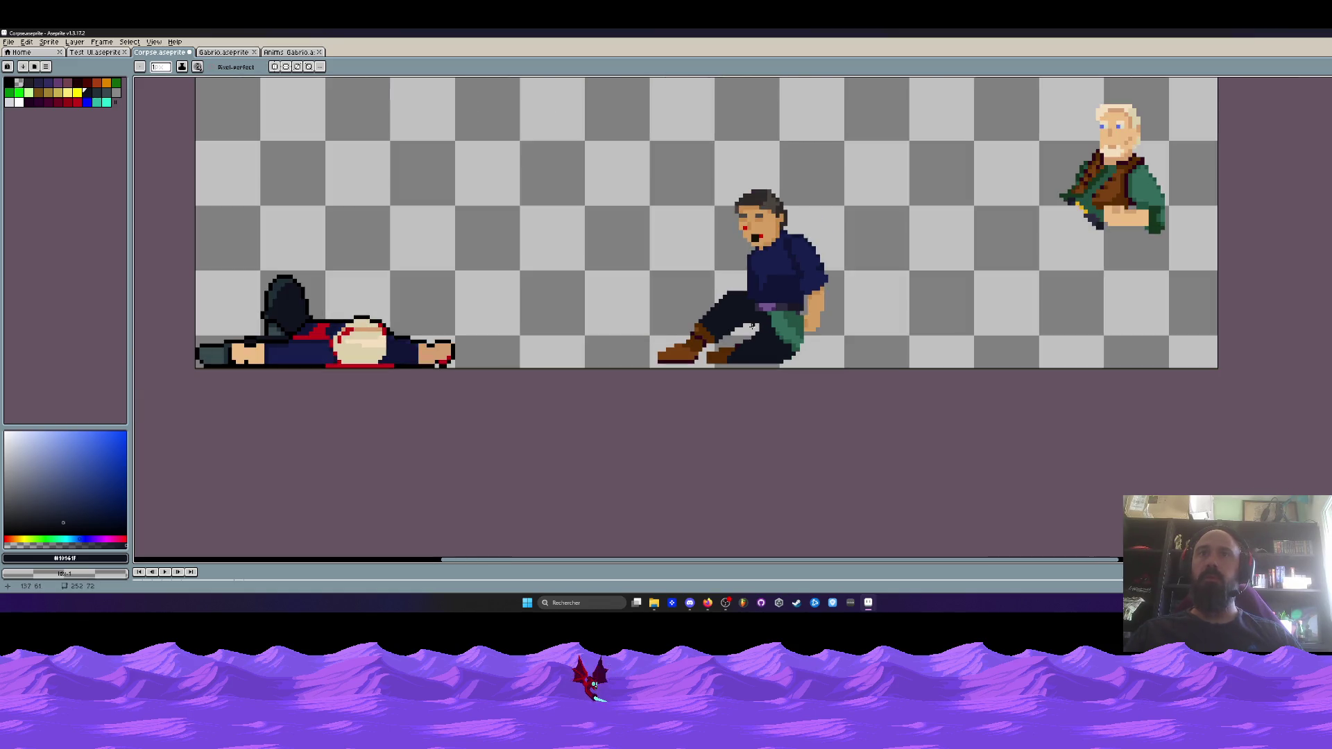
scroll(736, 312, up, 2)
scroll(747, 262, up, 2)
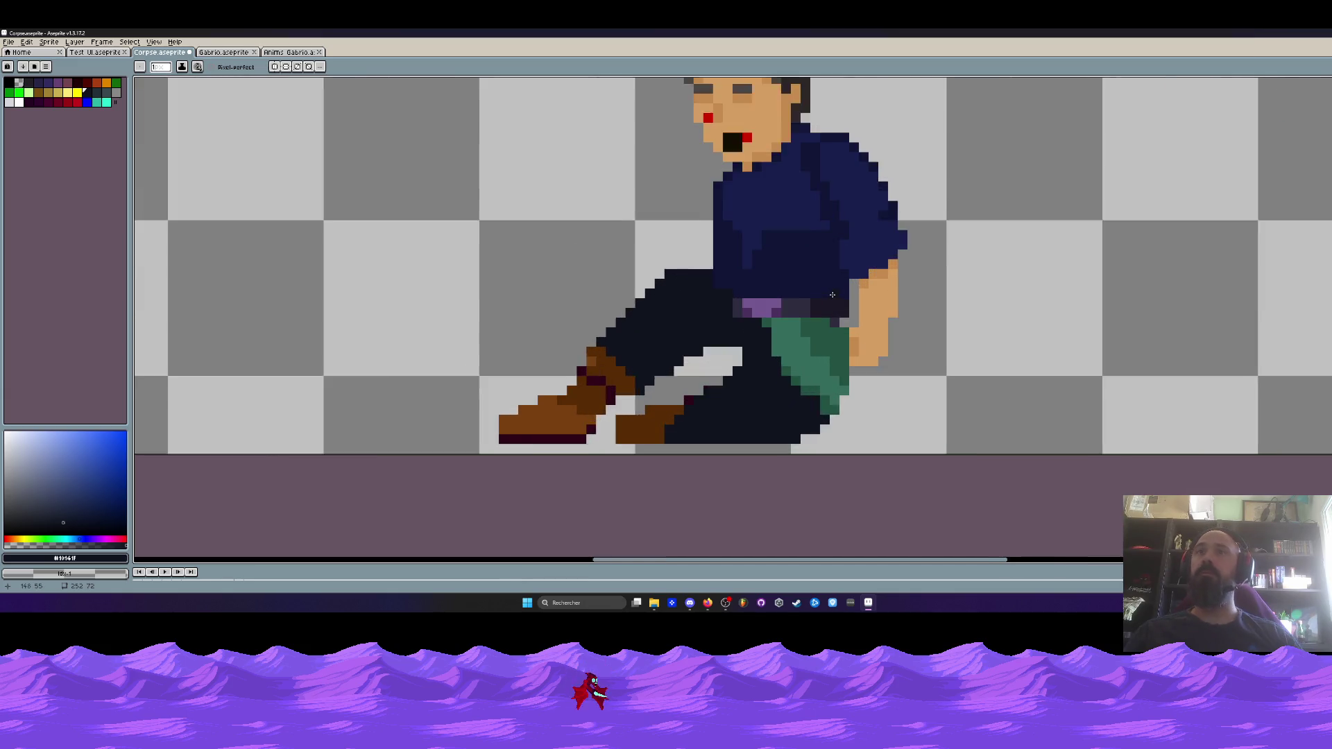
key(i)
click(902, 308)
key(b)
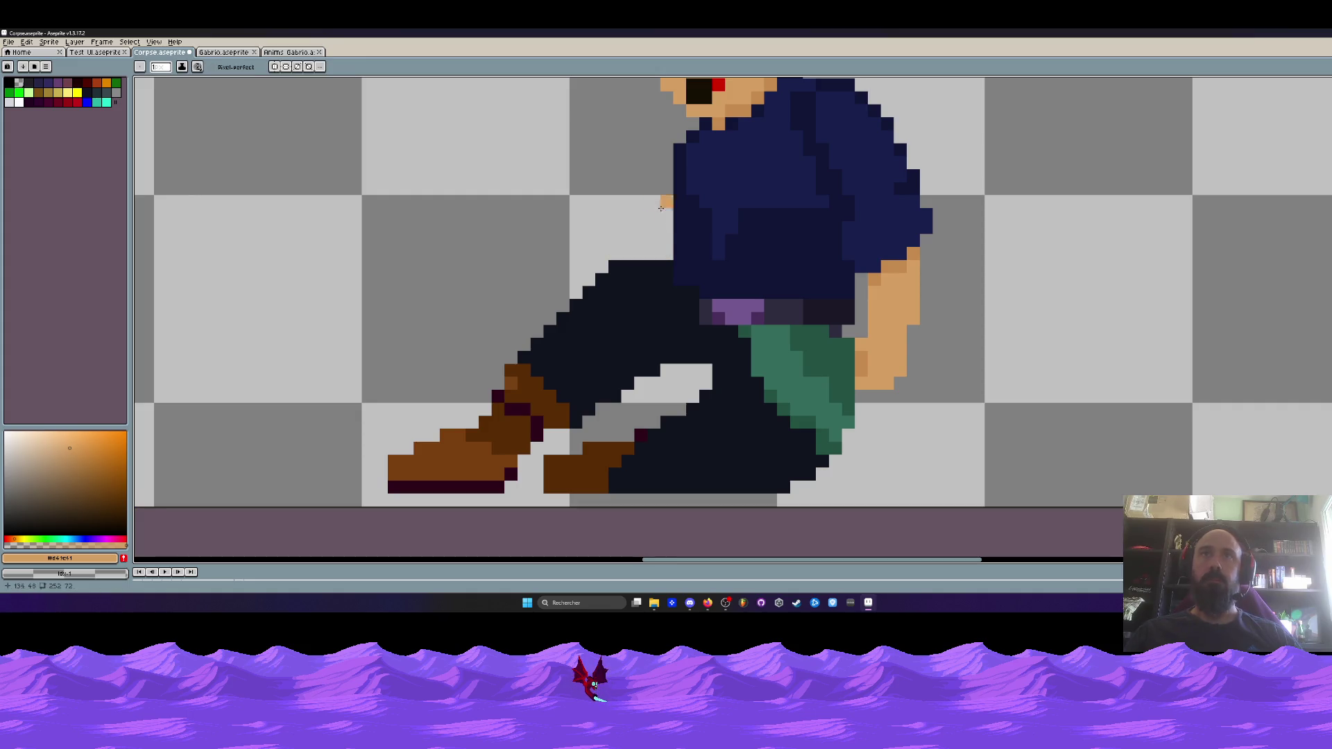
Paint the green lap patch and pixels beside the hand in dark trouser colour
scroll(672, 244, down, 2)
scroll(730, 301, up, 2)
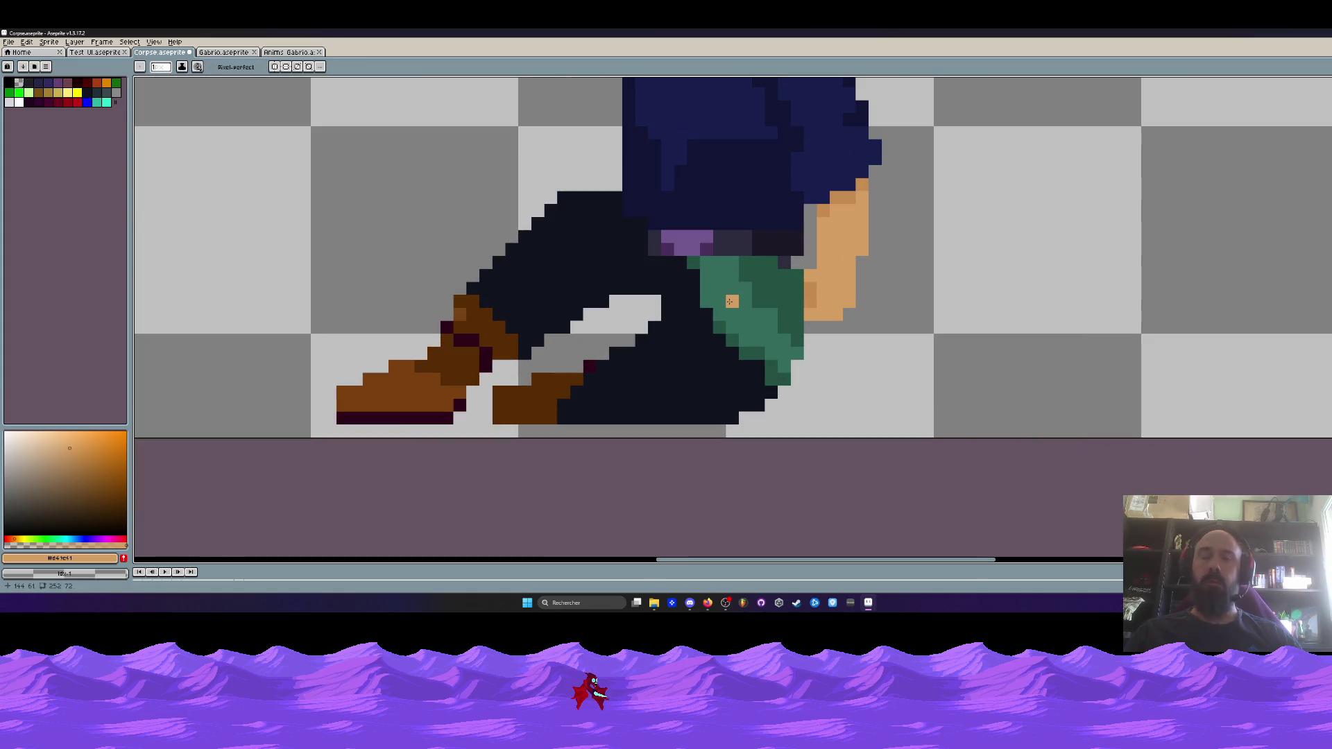
alt+click(706, 353)
mouse_move(784, 267)
mouse_down()
mouse_move(783, 298)
mouse_move(743, 275)
mouse_up()
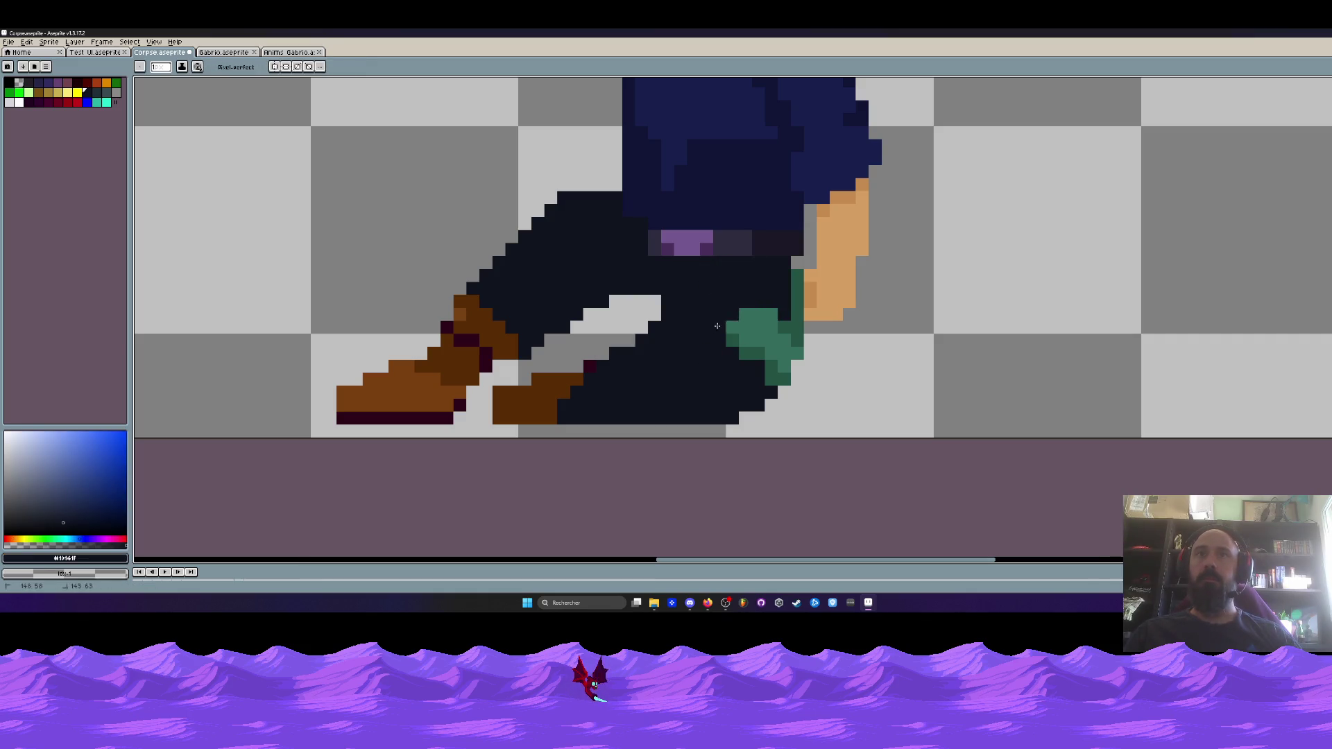
drag(714, 327, 761, 329)
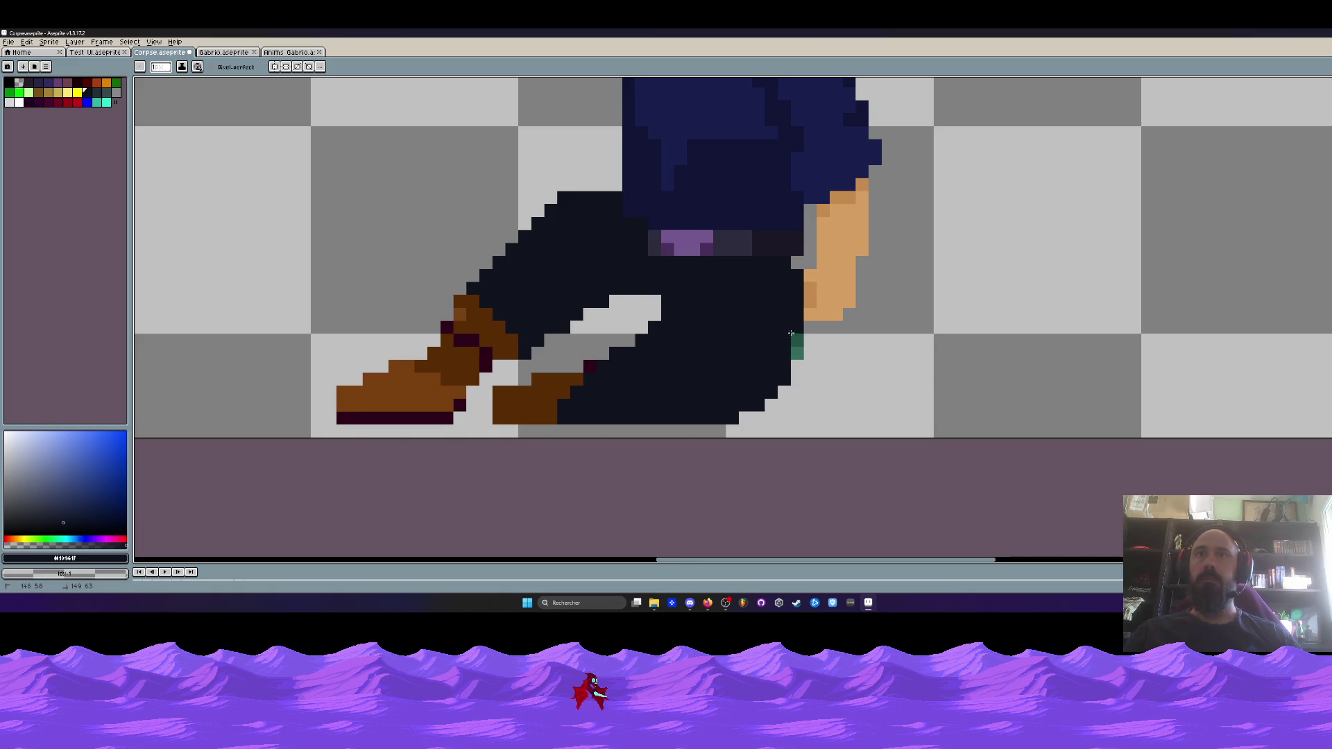
click(792, 329)
scroll(792, 329, down, 3)
scroll(742, 269, up, 2)
Lasso and shift the leg, lower right leg and left boot into new positions
key(q)
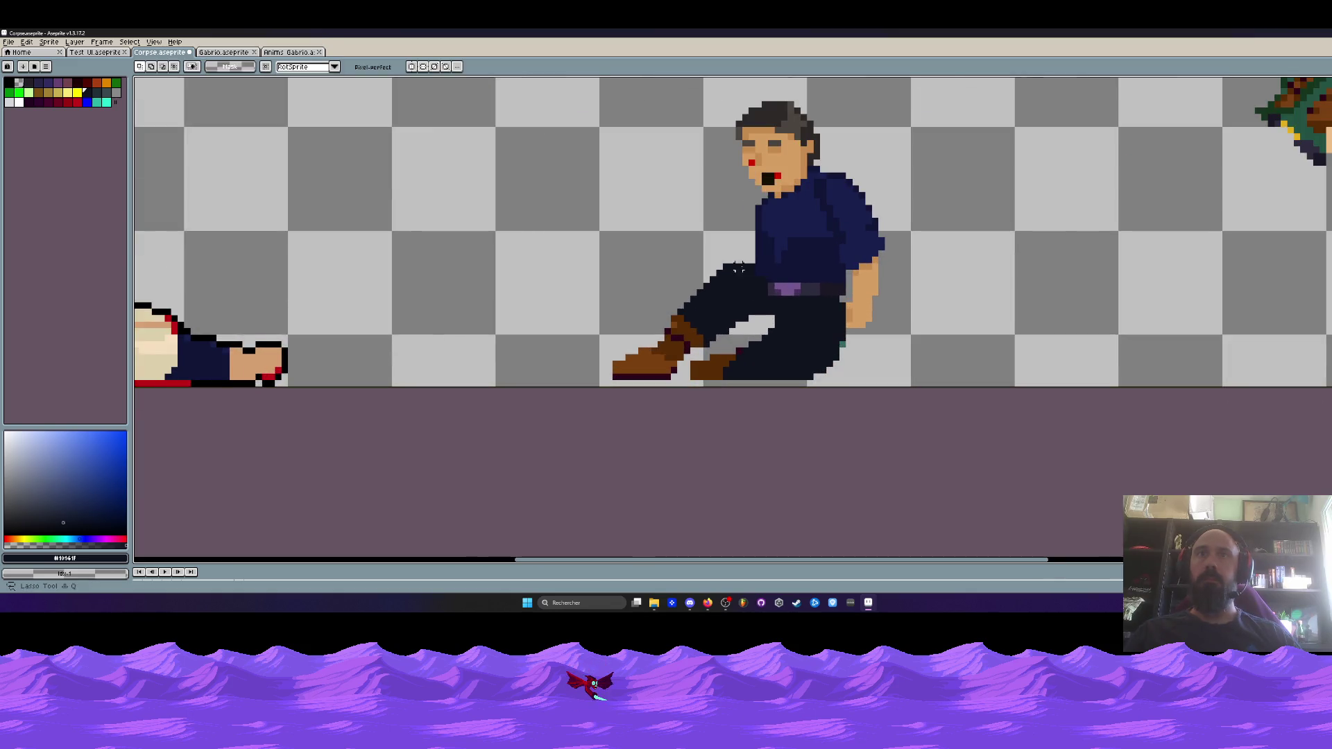
scroll(742, 268, up, 2)
scroll(742, 269, down, 1)
mouse_move(632, 297)
mouse_down()
mouse_move(506, 372)
mouse_move(541, 471)
mouse_move(633, 297)
mouse_move(410, 474)
mouse_move(600, 419)
mouse_move(683, 313)
mouse_move(633, 297)
mouse_up()
mouse_move(651, 350)
mouse_down()
mouse_move(650, 367)
mouse_move(651, 352)
mouse_up()
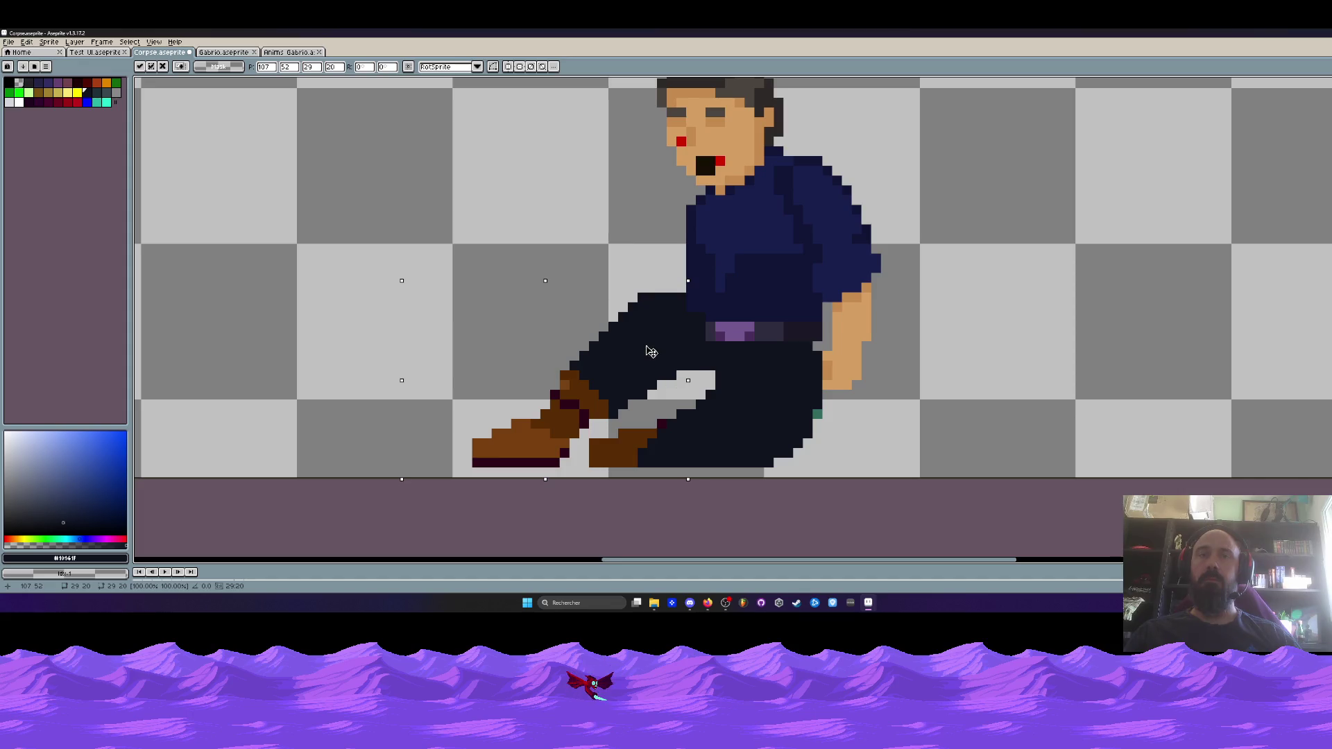
click(622, 414)
mouse_move(598, 461)
mouse_down()
mouse_move(804, 444)
mouse_move(610, 402)
mouse_up()
drag(689, 440, 699, 440)
mouse_move(617, 397)
mouse_down()
mouse_move(582, 374)
mouse_move(466, 407)
mouse_move(618, 444)
mouse_move(614, 399)
mouse_up()
drag(575, 411, 652, 394)
Undo the stray white pixels and nudge the selected boot into place
key(b)
key(ctrl+z)
mouse_move(557, 358)
mouse_down()
mouse_move(639, 412)
mouse_move(611, 387)
mouse_up()
key(Return)
Fill the specks and light gaps in thigh, leg and hip with dark trouser colour
key(b)
scroll(622, 471, up, 2)
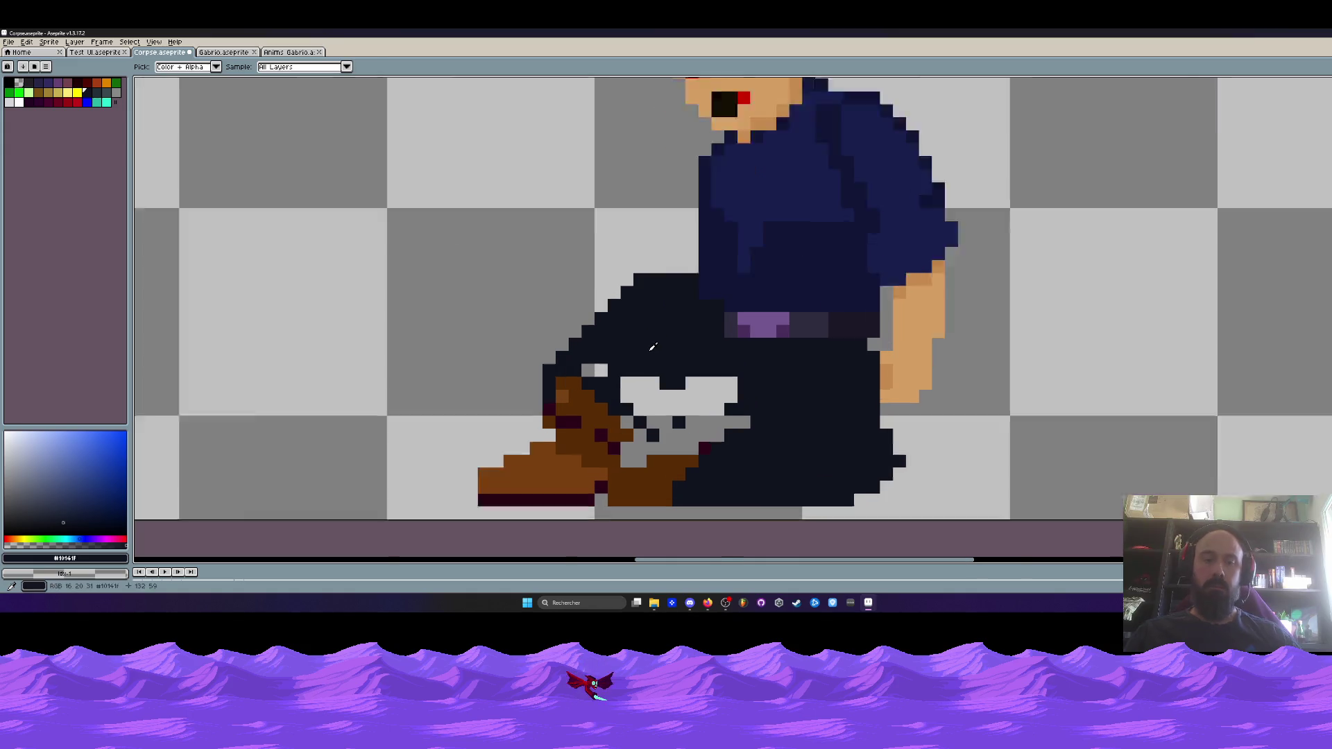
right_click(654, 477)
right_click(693, 458)
mouse_move(588, 376)
mouse_down()
mouse_move(538, 243)
mouse_move(517, 361)
mouse_move(560, 322)
mouse_up()
drag(615, 398, 635, 419)
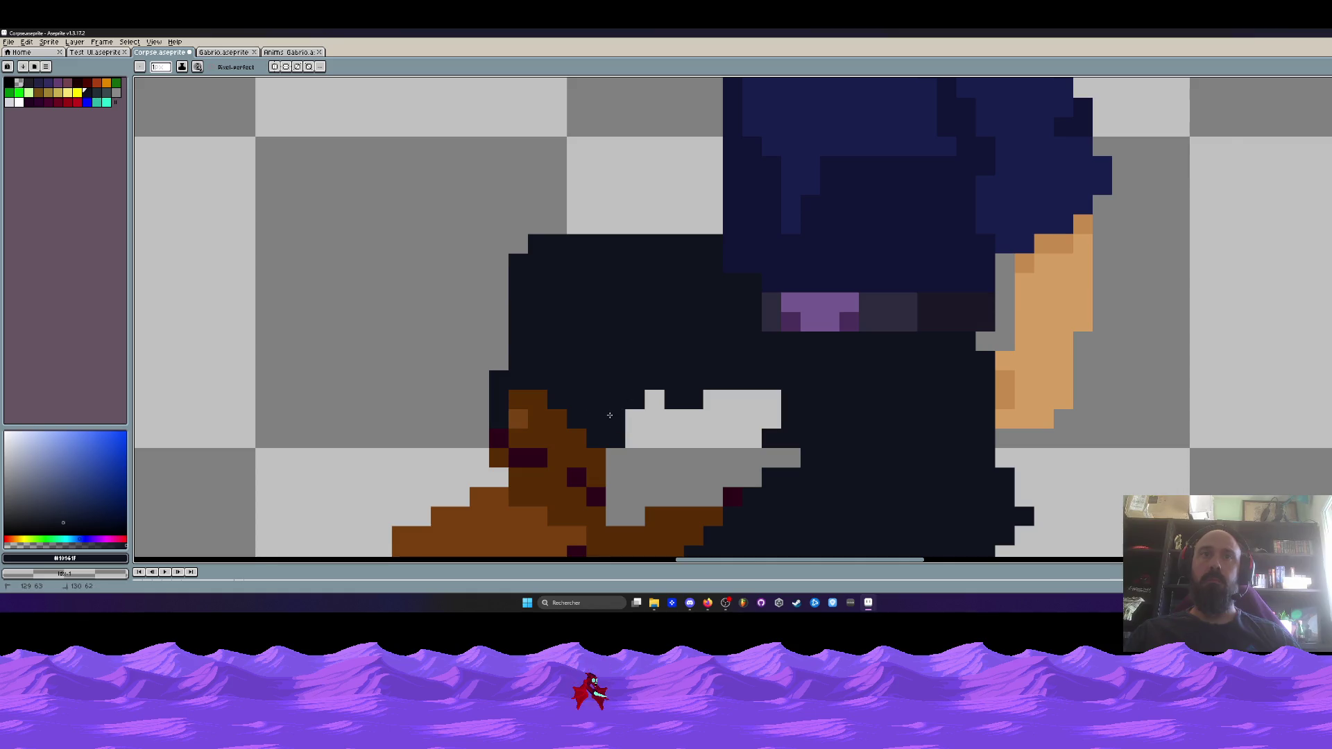
scroll(716, 364, down, 3)
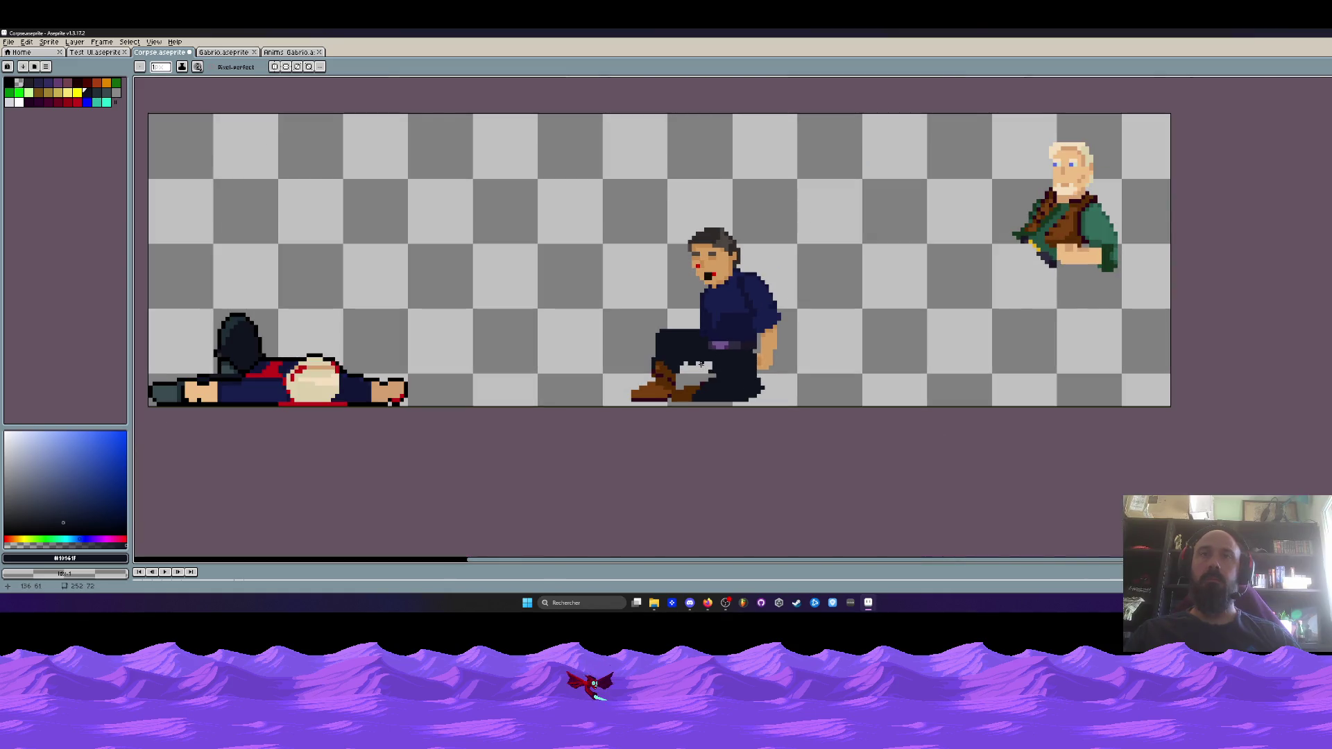
scroll(753, 383, up, 3)
drag(773, 413, 730, 436)
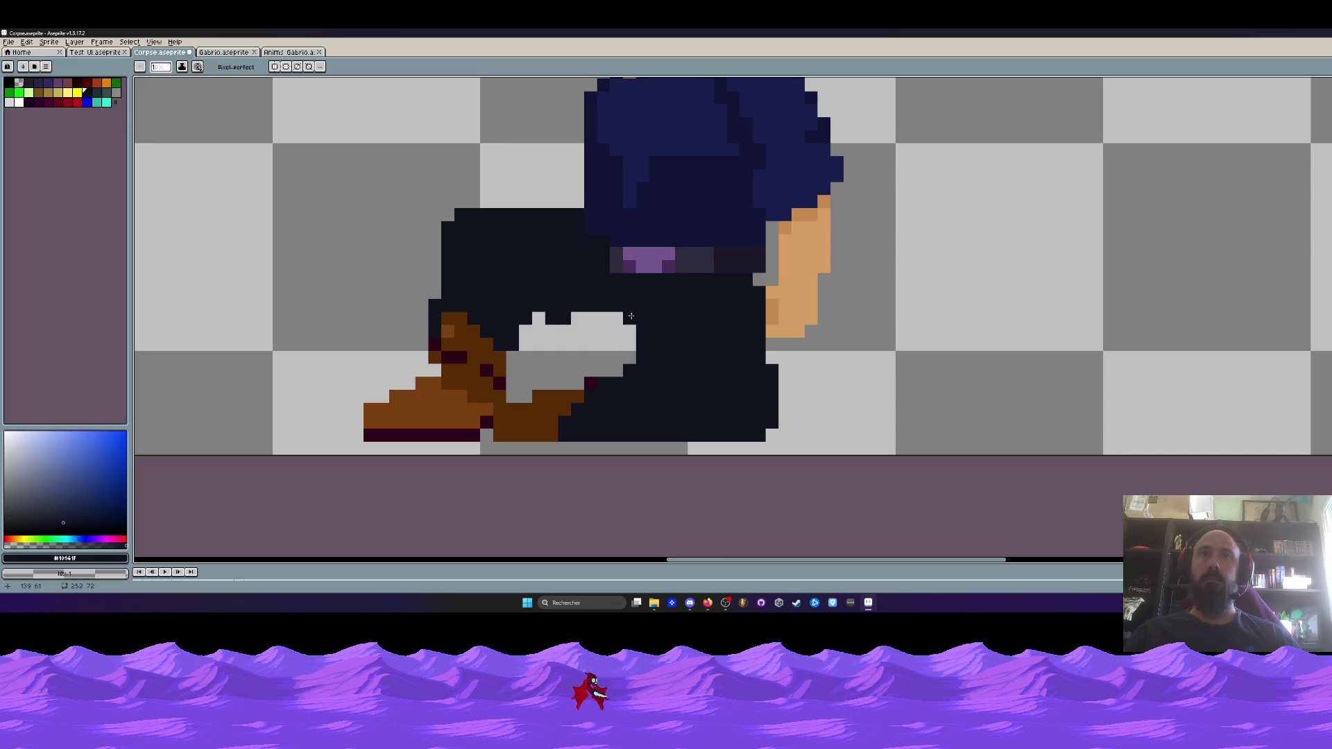
scroll(631, 316, down, 3)
Lasso the lower leg and foot, then undo the last pencil edit and foot move
key(q)
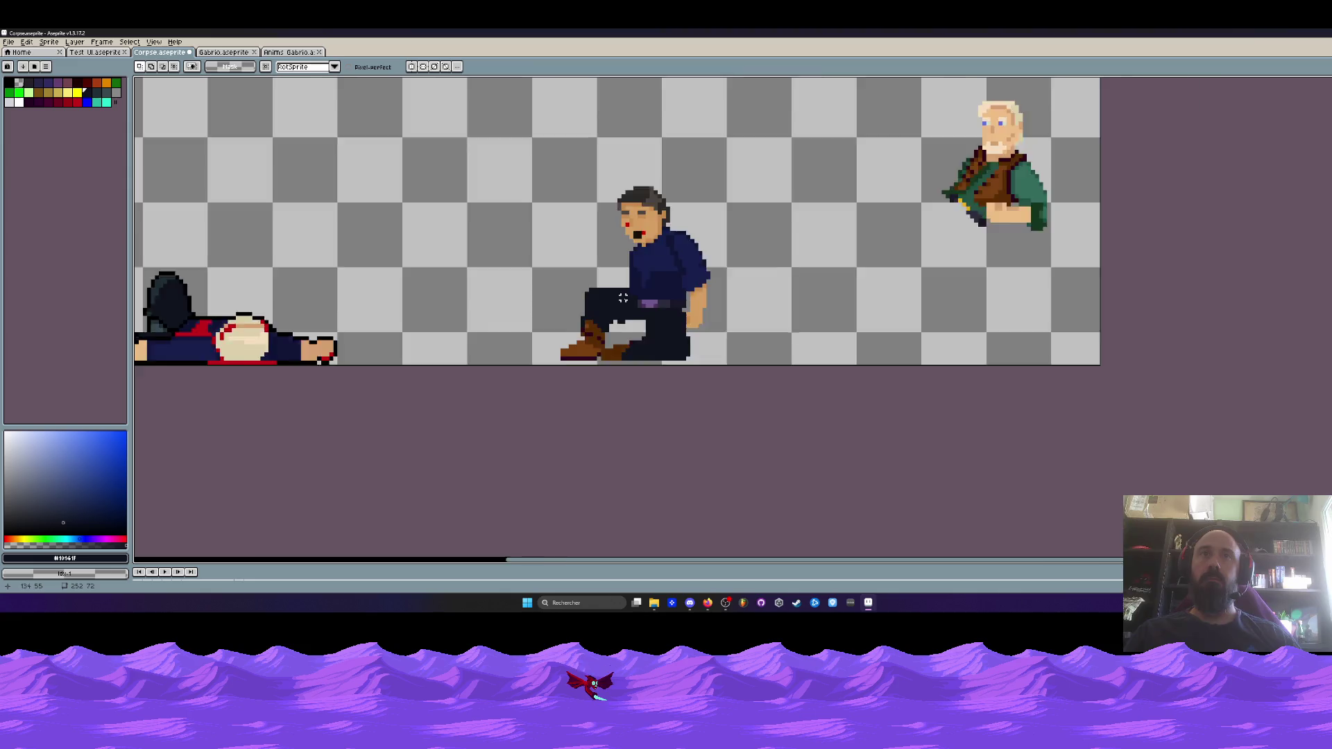
scroll(623, 299, up, 2)
scroll(649, 371, down, 2)
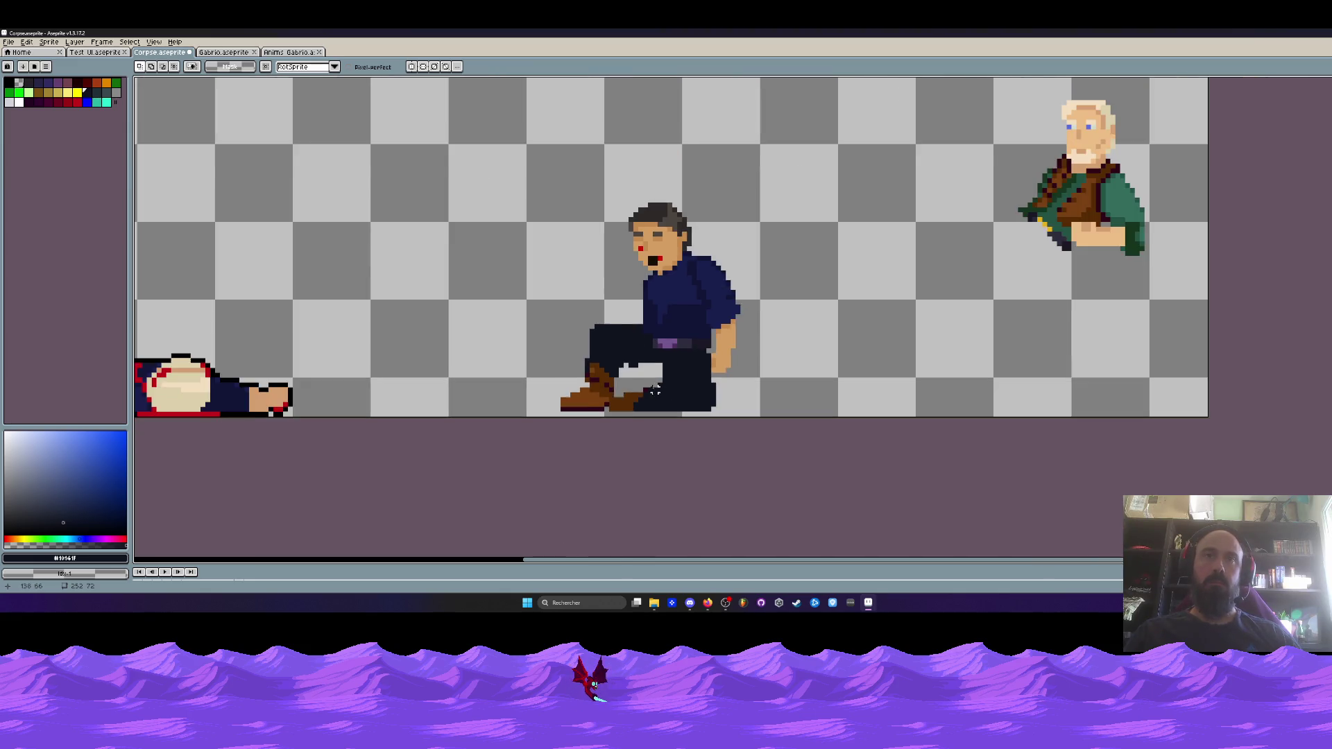
scroll(649, 371, up, 2)
mouse_move(642, 380)
mouse_down()
mouse_move(573, 417)
mouse_move(704, 382)
mouse_move(659, 403)
mouse_up()
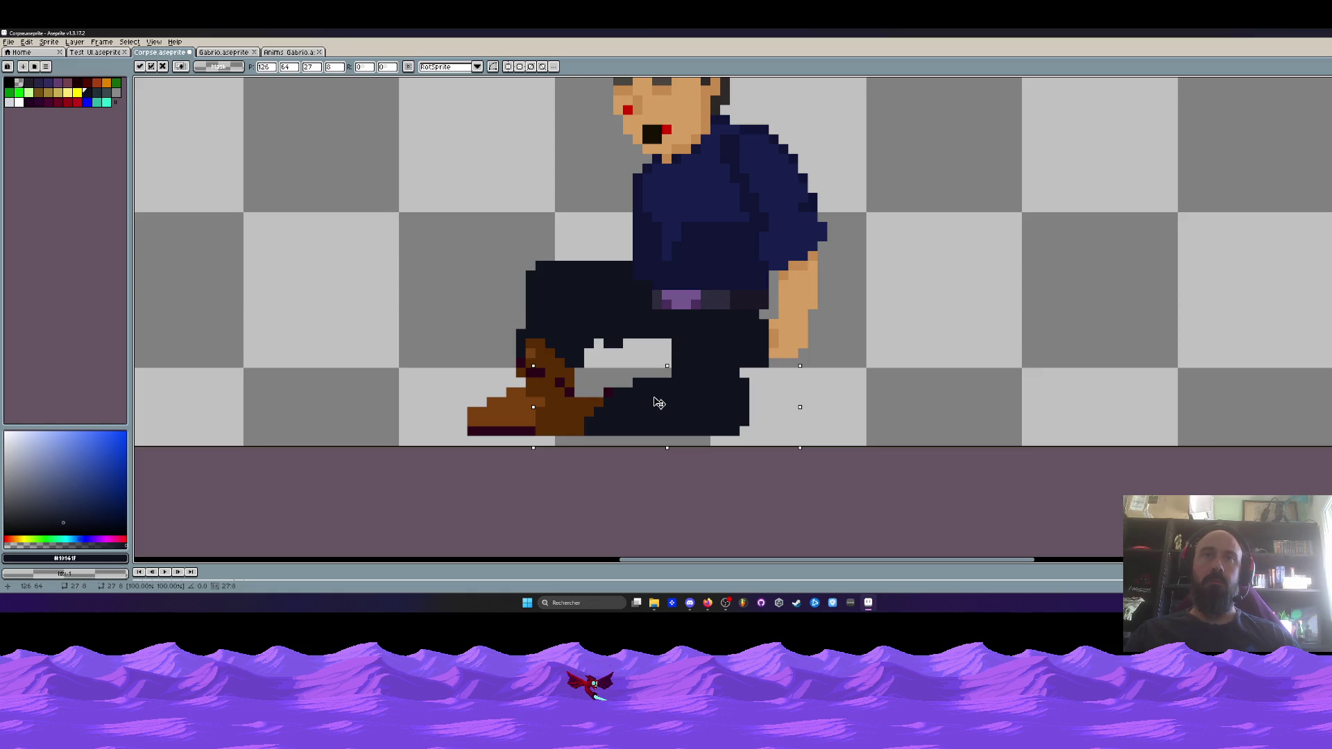
scroll(659, 403, down, 2)
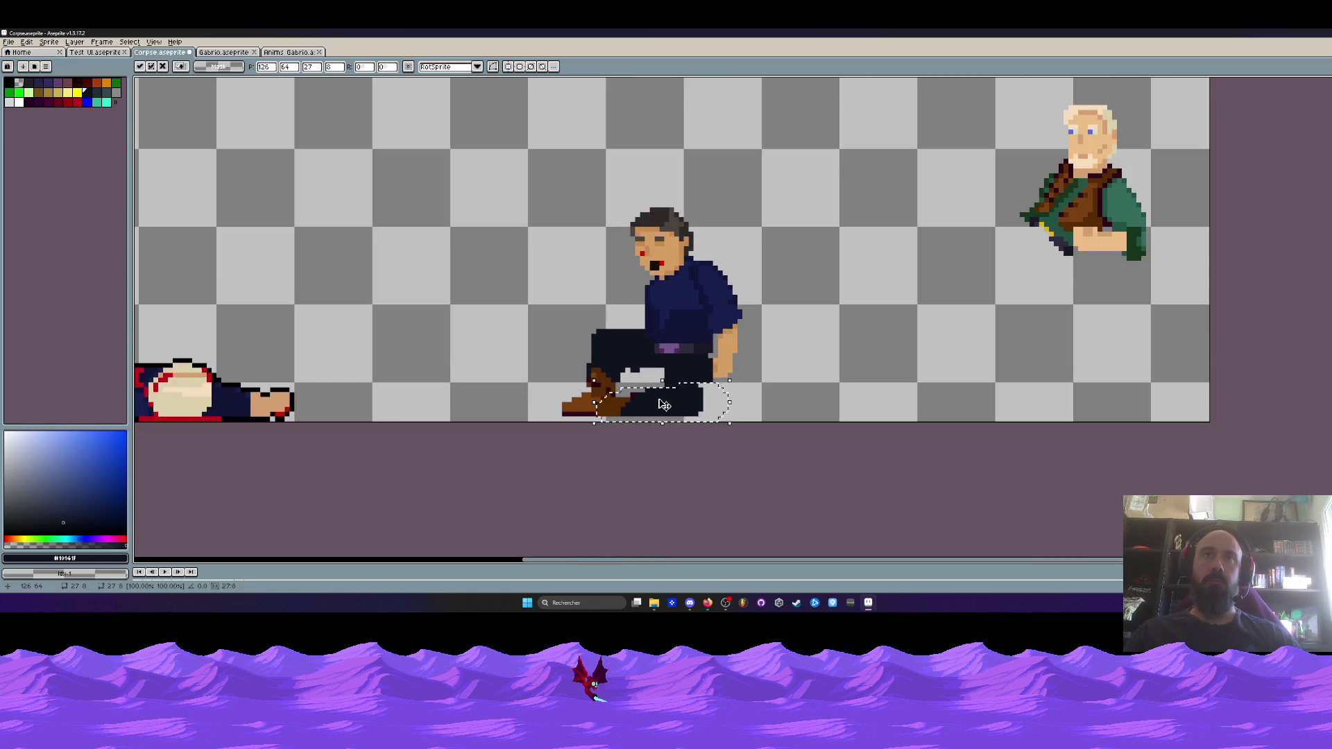
key(ctrl+z)
key(ctrl+z)
key(ctrl+z)
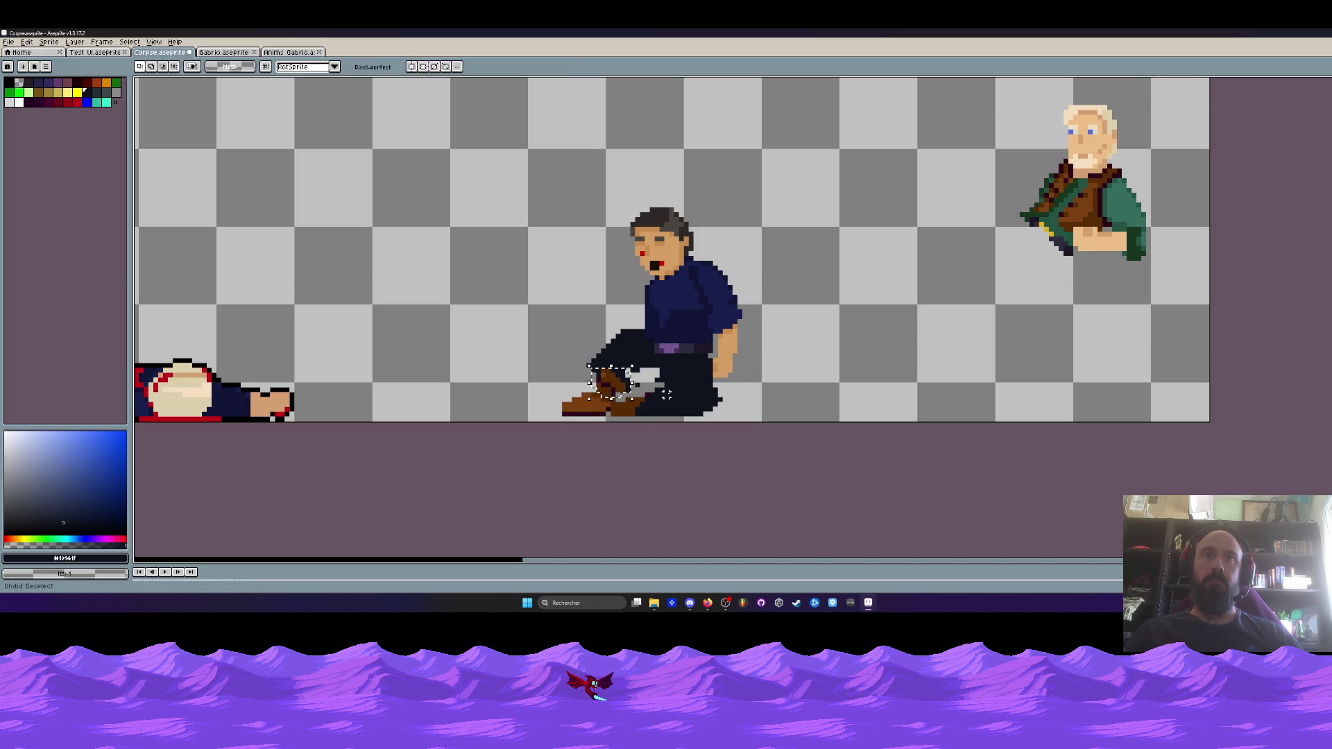
key(ctrl+z)
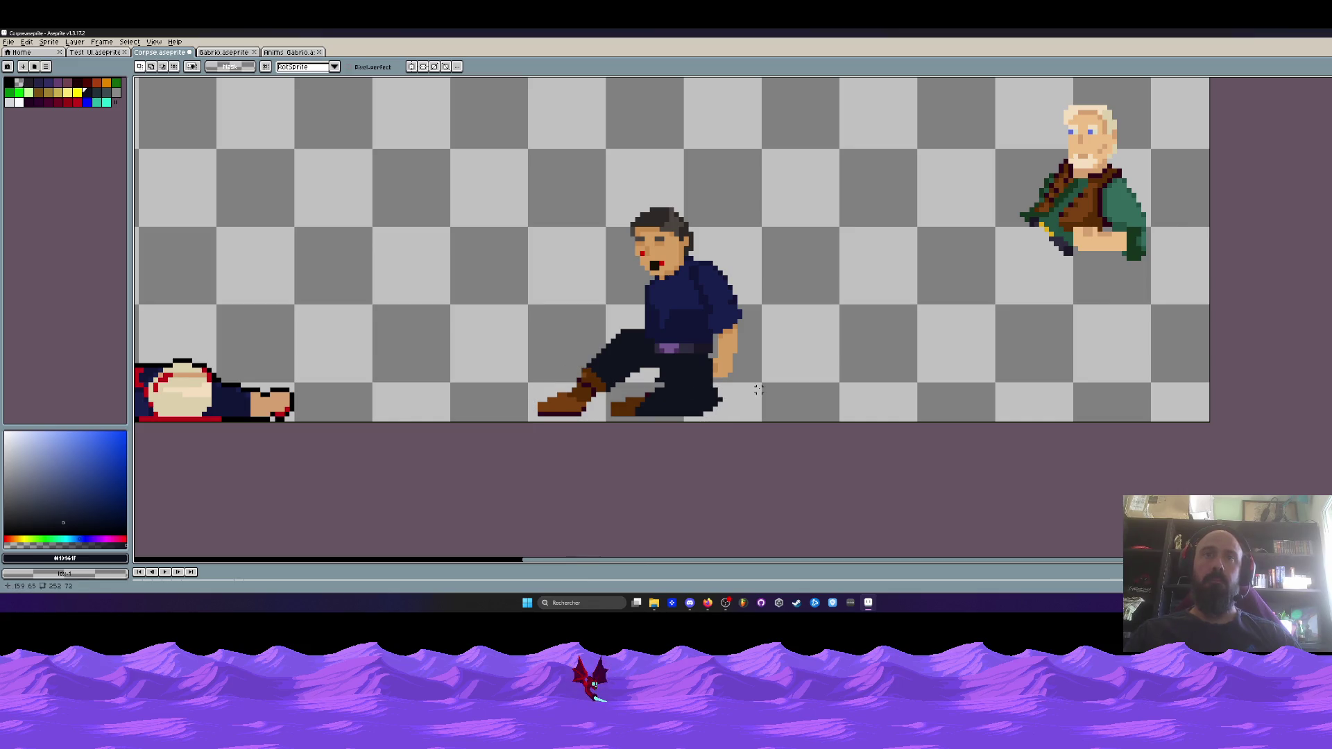
Lasso the extended lower leg and move it up and left against the hips
scroll(652, 355, up, 2)
mouse_move(615, 294)
mouse_down()
mouse_move(510, 316)
mouse_move(513, 475)
mouse_move(605, 401)
mouse_up()
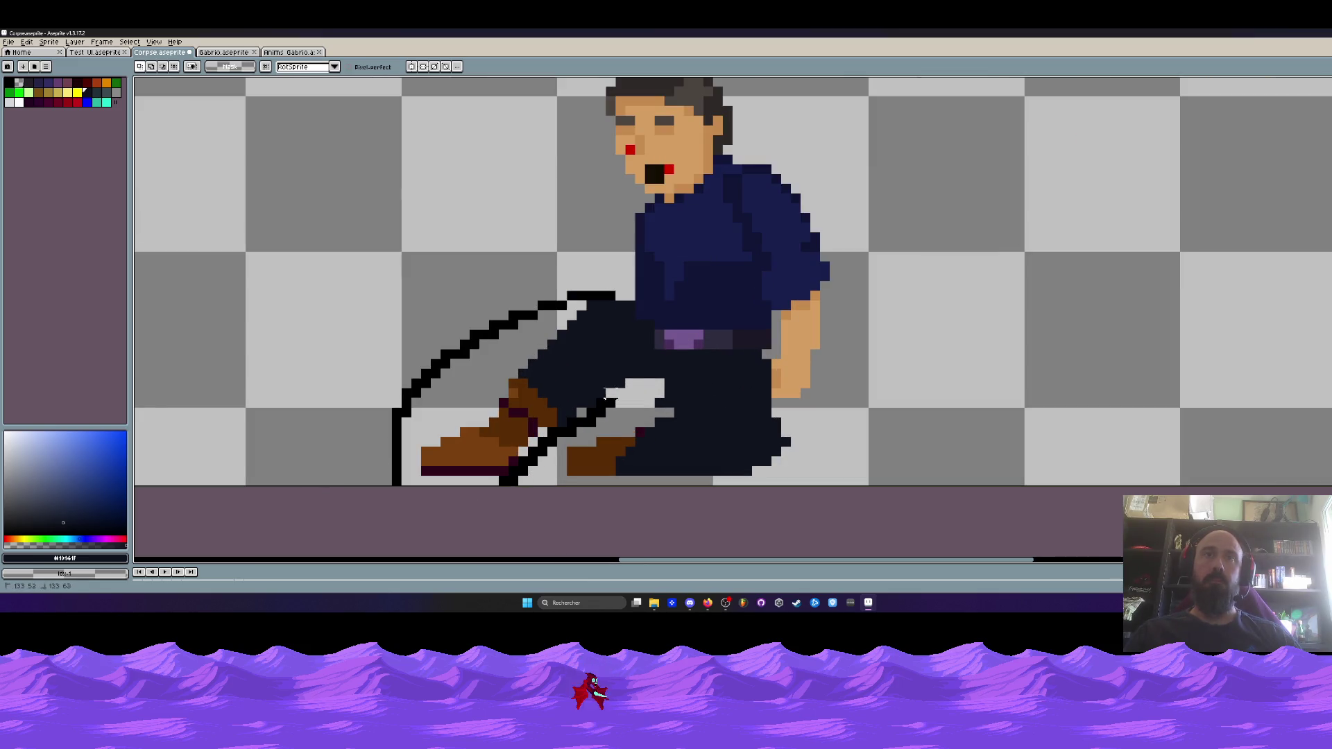
drag(607, 305, 607, 306)
drag(559, 437, 555, 417)
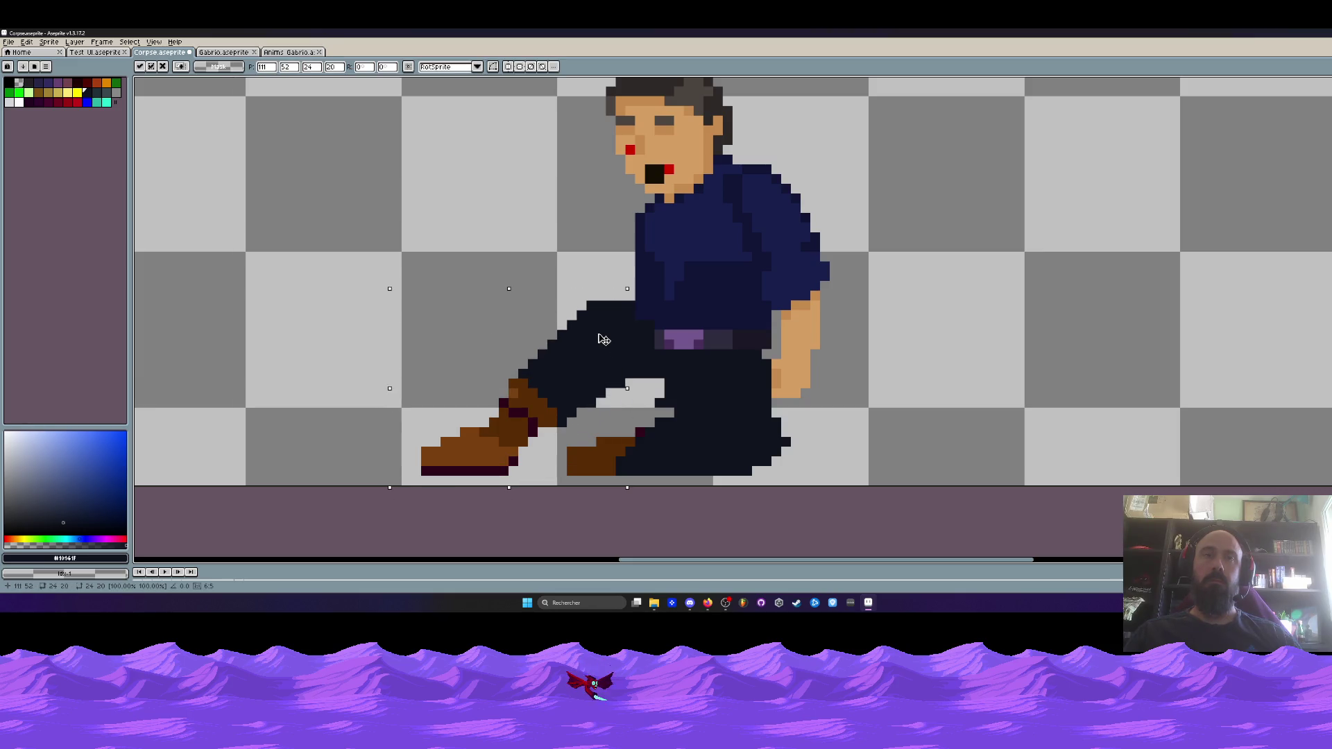
mouse_move(598, 298)
mouse_down()
mouse_move(395, 396)
mouse_move(614, 399)
mouse_up()
drag(527, 389, 352, 360)
drag(626, 402, 628, 404)
mouse_move(666, 443)
mouse_down()
mouse_move(488, 448)
mouse_move(510, 423)
mouse_up()
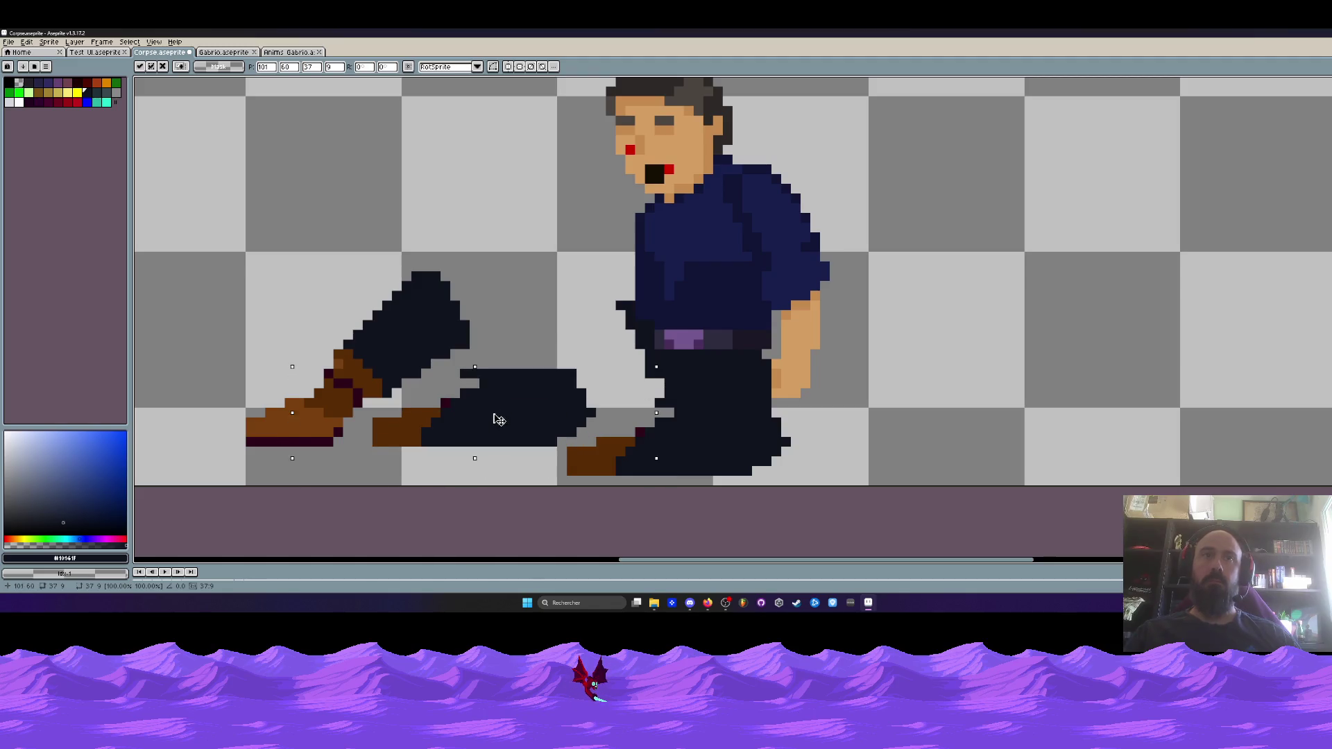
Outline the pasted leg, then undo it and cancel a trial foot move
key(b)
mouse_move(478, 374)
mouse_down()
mouse_move(460, 444)
mouse_move(604, 409)
mouse_up()
drag(624, 403, 533, 362)
key(ctrl+z)
key(ctrl+z)
key(ctrl+z)
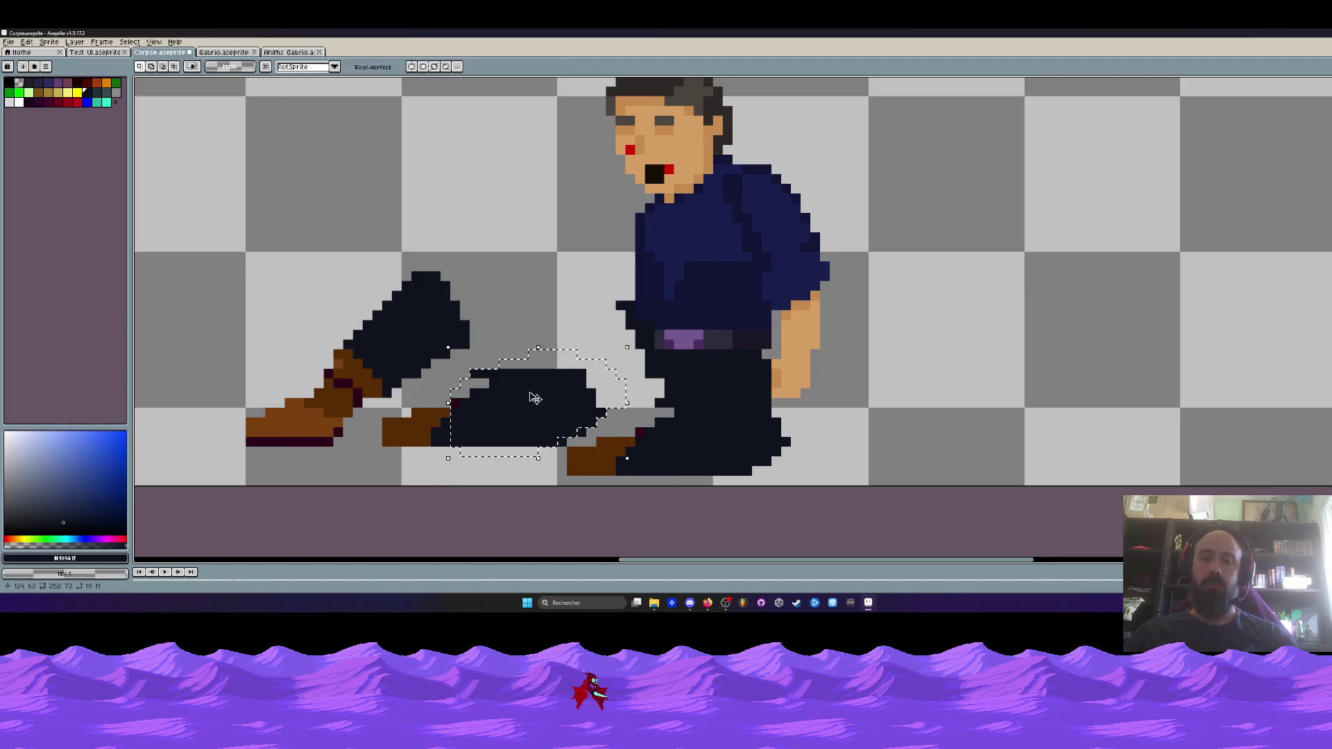
mouse_move(402, 392)
mouse_down()
mouse_move(520, 448)
mouse_move(548, 444)
mouse_up()
key(ctrl+z)
key(ctrl+z)
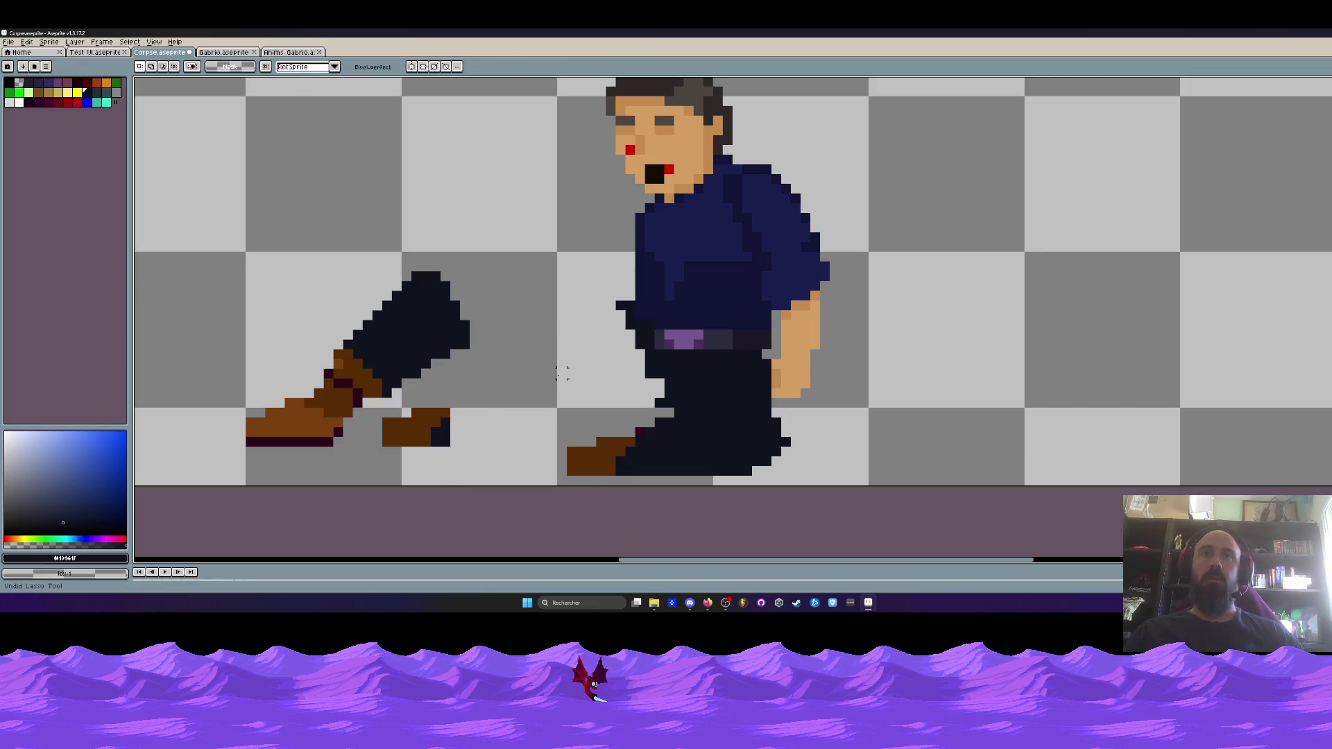
Select the standing figure's foot and delete it
scroll(551, 324, down, 1)
scroll(649, 379, up, 1)
mouse_move(691, 357)
mouse_down()
mouse_move(465, 419)
mouse_move(694, 361)
mouse_up()
key(Delete)
scroll(608, 381, down, 1)
scroll(550, 308, up, 3)
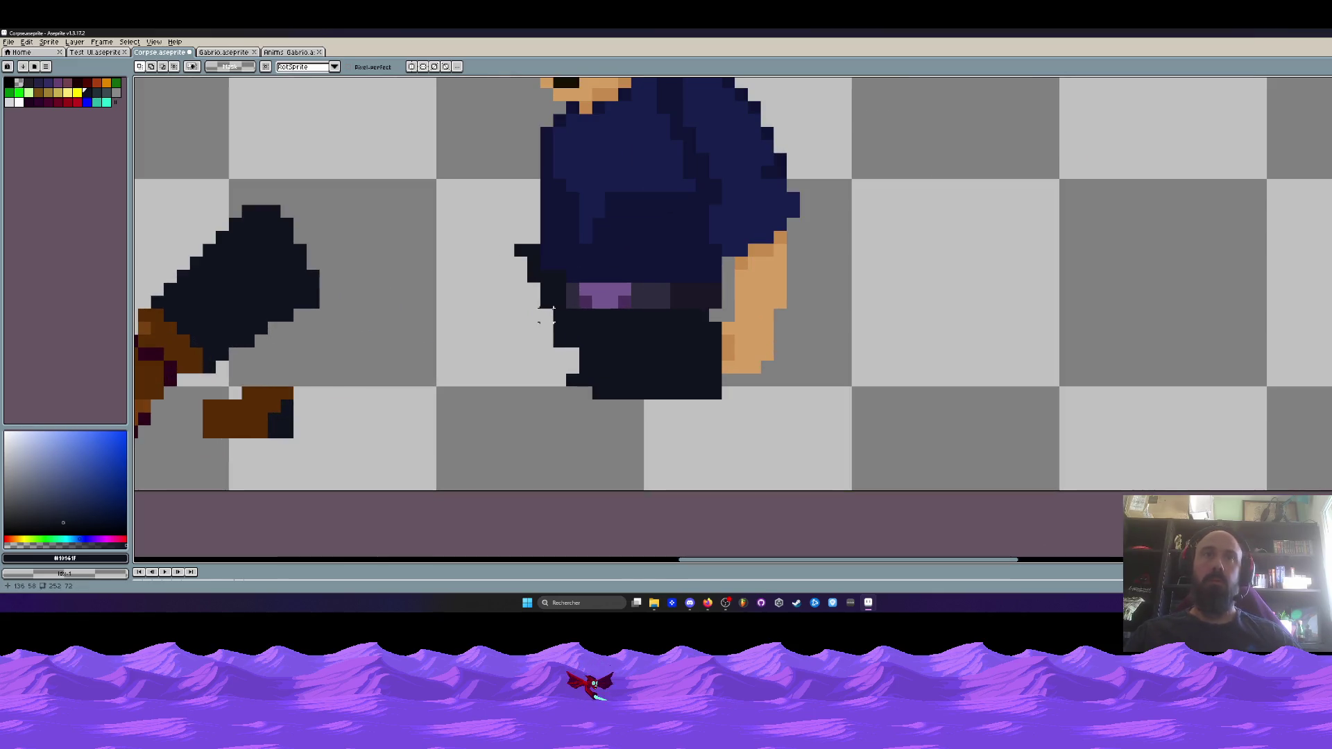
Erase stray dark outline pixels and paint a dark bent leg beside the pants
key(b)
mouse_move(550, 308)
mouse_down()
mouse_move(491, 199)
mouse_move(516, 236)
mouse_move(560, 250)
mouse_up()
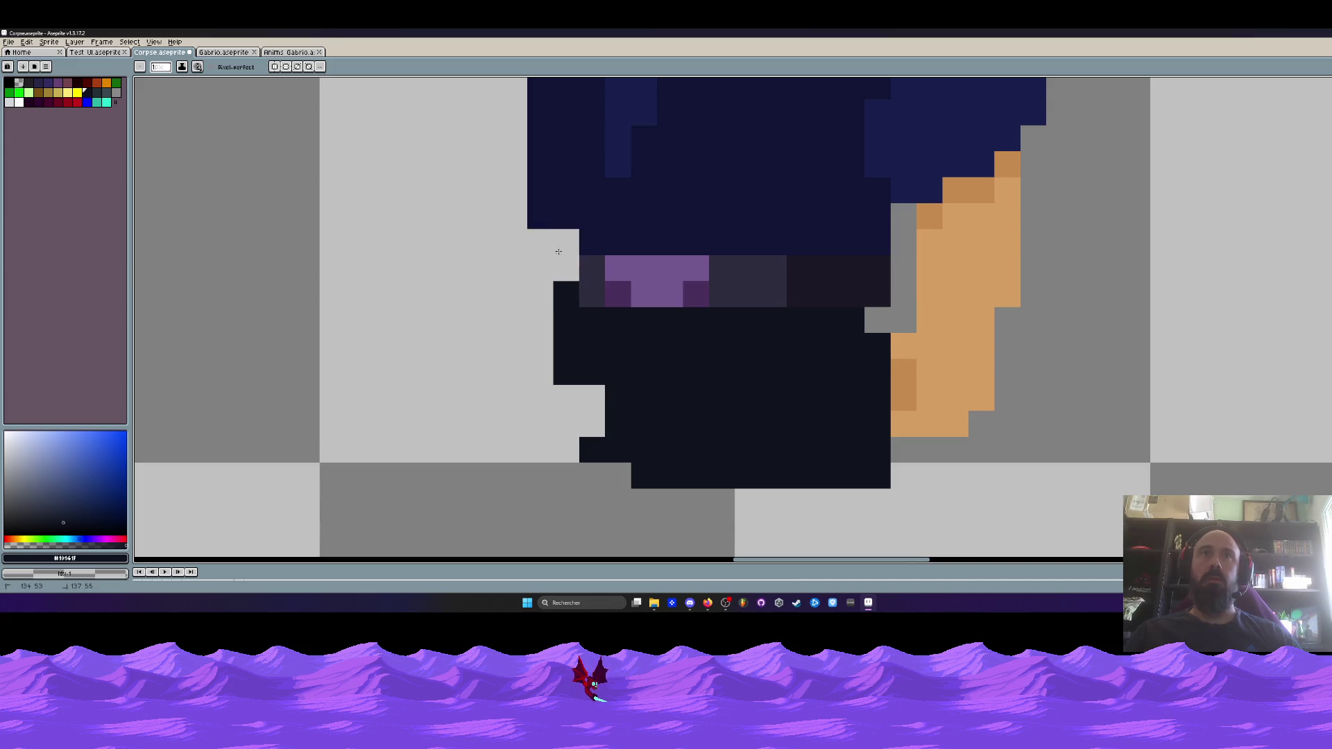
drag(551, 314, 547, 300)
scroll(582, 365, down, 2)
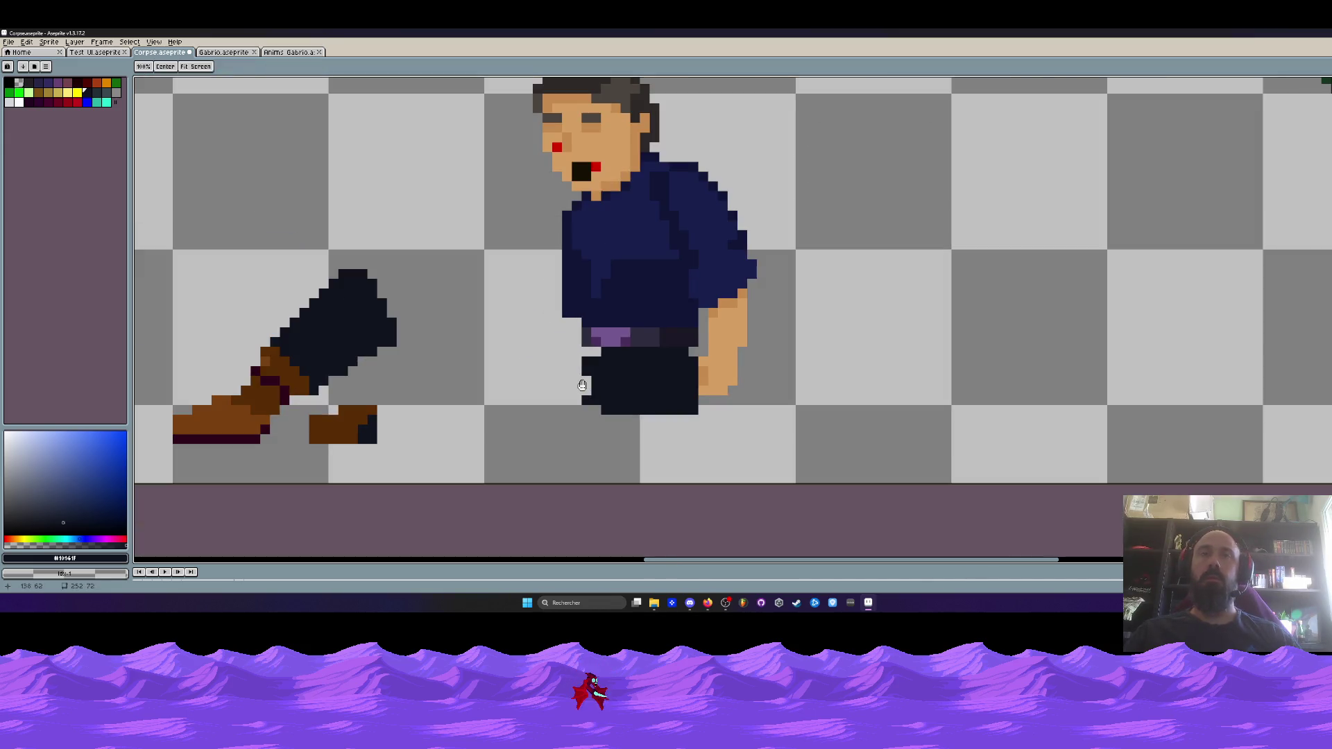
scroll(627, 362, up, 2)
scroll(622, 368, down, 2)
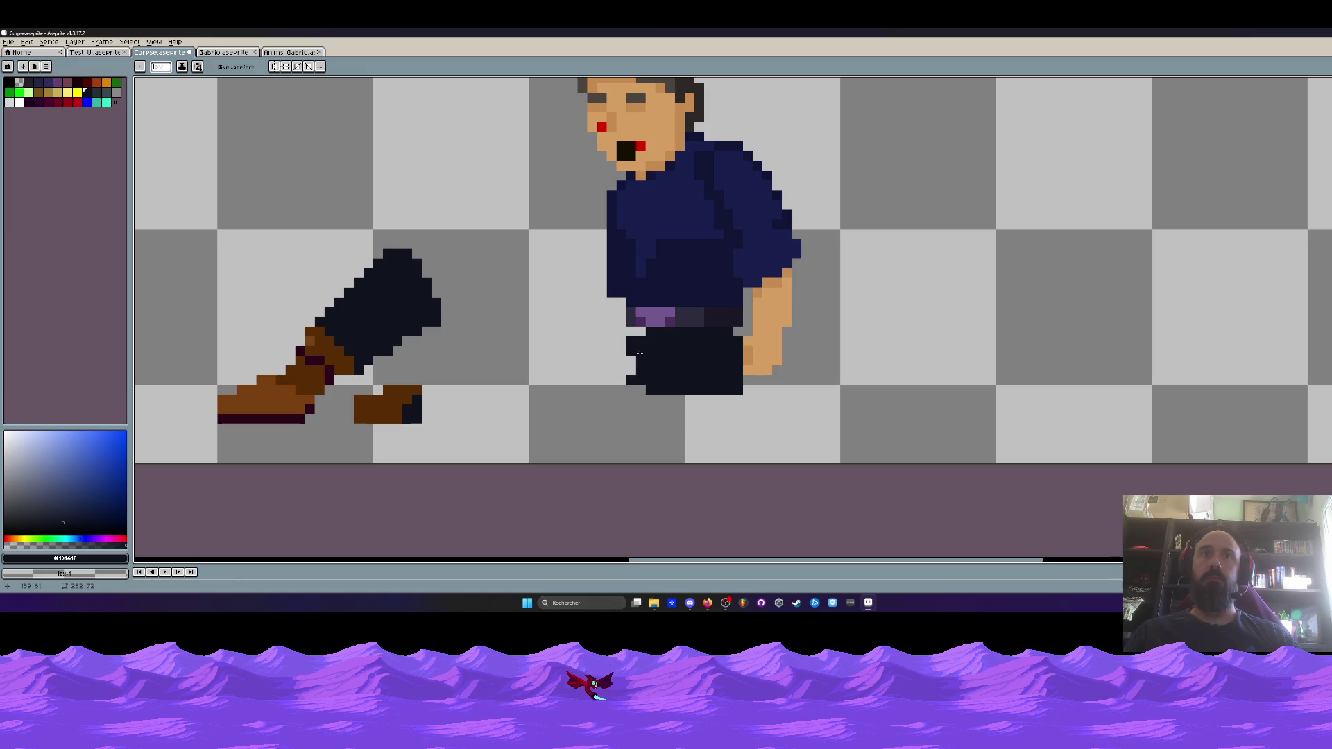
mouse_move(652, 330)
mouse_down()
mouse_move(555, 292)
mouse_move(531, 427)
mouse_move(559, 380)
mouse_up()
Undo the misplaced bent leg and paint dark pixels into the pants and leg
scroll(559, 380, down, 2)
scroll(562, 380, up, 2)
key(ctrl+z)
mouse_move(725, 395)
mouse_down()
mouse_move(656, 406)
mouse_move(577, 305)
mouse_move(503, 368)
mouse_move(486, 413)
mouse_move(606, 375)
mouse_move(586, 319)
mouse_move(499, 423)
mouse_move(589, 385)
mouse_move(634, 392)
mouse_up()
scroll(550, 386, down, 2)
scroll(607, 375, up, 2)
scroll(568, 377, down, 2)
key(e)
Box-select the bent leg with brown shoes and move it under the standing man
key(m)
drag(372, 288, 514, 410)
mouse_move(419, 367)
mouse_down()
mouse_move(384, 304)
mouse_move(476, 347)
mouse_move(816, 200)
mouse_up()
drag(314, 210, 421, 312)
drag(321, 212, 495, 352)
drag(282, 217, 506, 382)
mouse_move(412, 258)
mouse_down()
mouse_move(559, 346)
mouse_move(494, 338)
mouse_move(530, 317)
mouse_up()
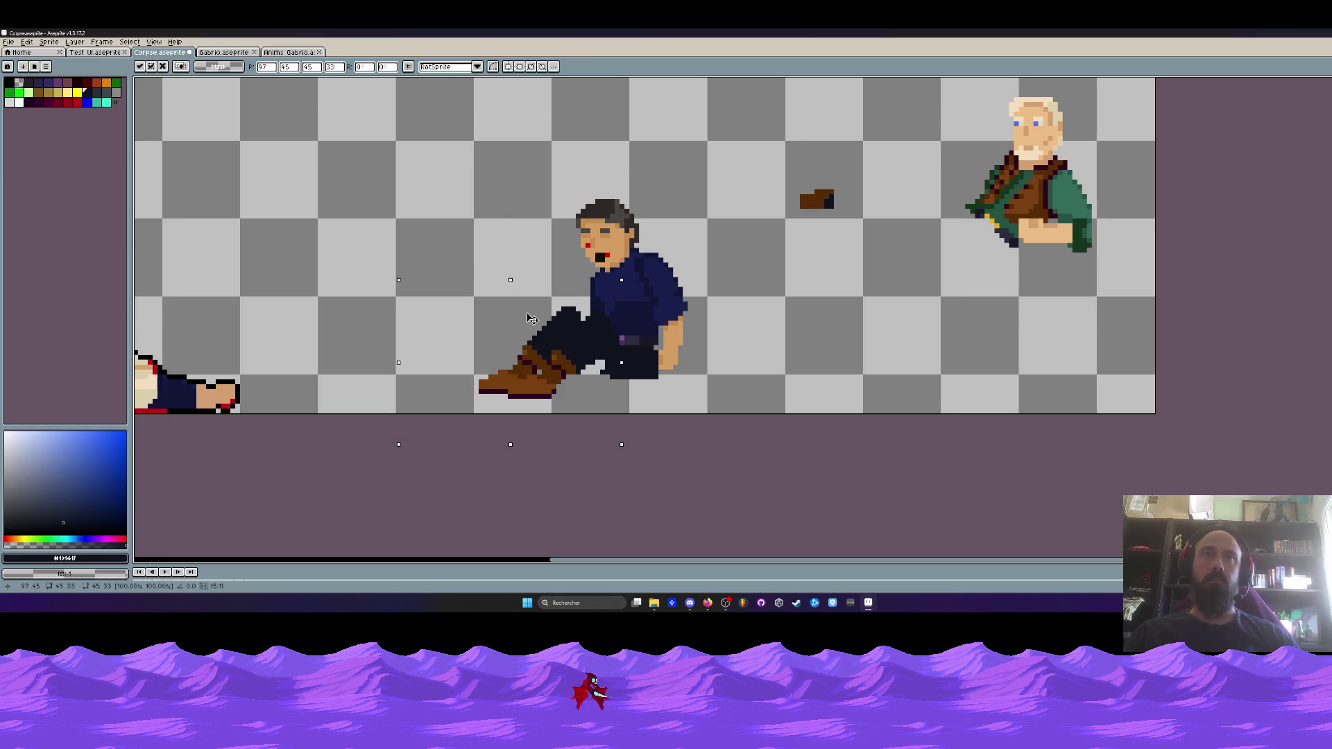
drag(530, 318, 447, 311)
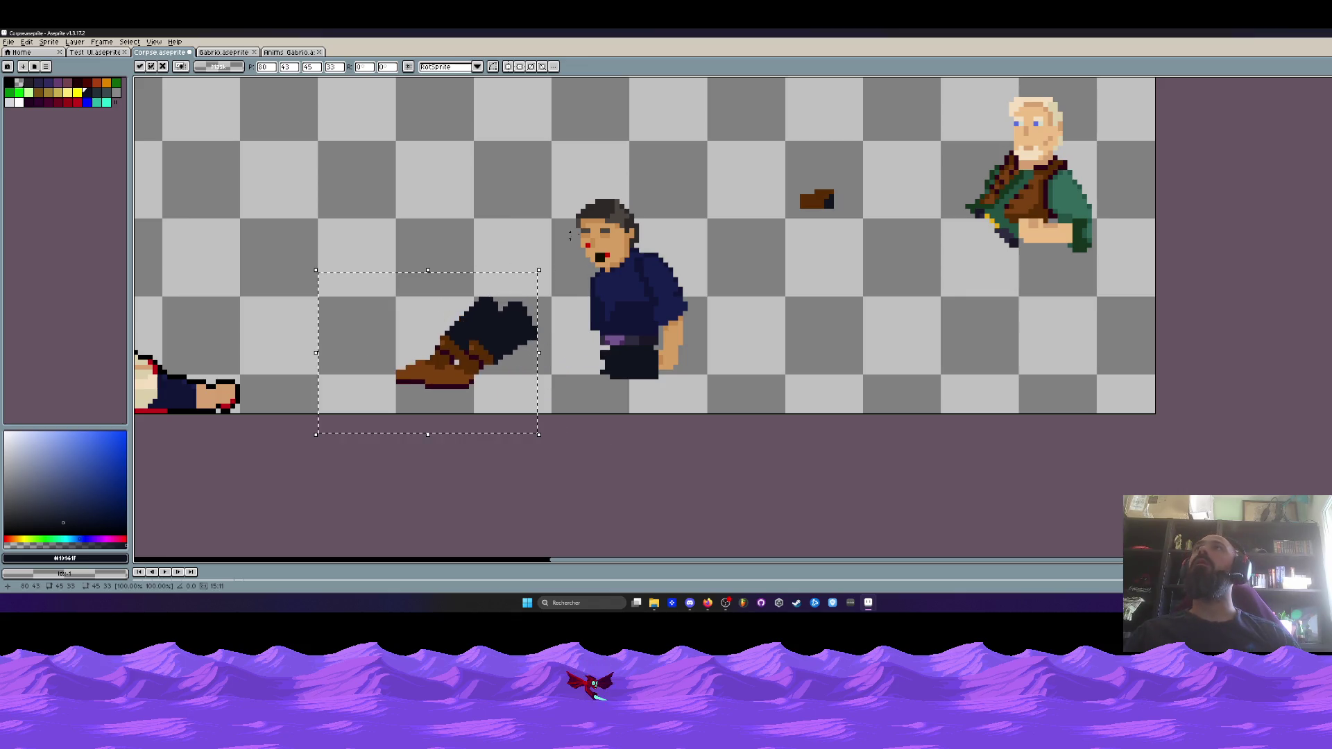
click(597, 231)
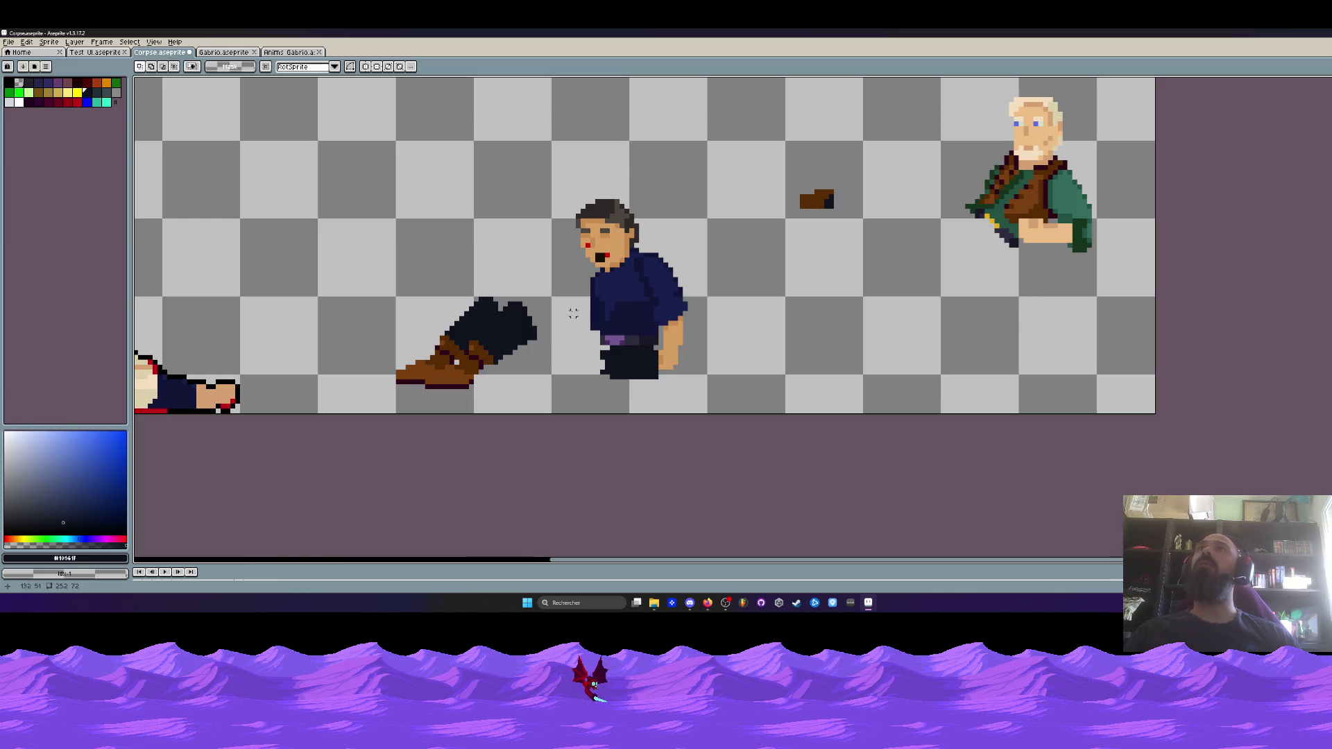
Raise the man, lift the leg up into his hip, and deselect
drag(555, 183, 715, 401)
drag(636, 291, 640, 204)
click(360, 269)
drag(358, 268, 548, 417)
mouse_move(479, 326)
mouse_down()
mouse_move(582, 187)
mouse_move(596, 202)
mouse_move(493, 260)
mouse_up()
scroll(570, 271, up, 2)
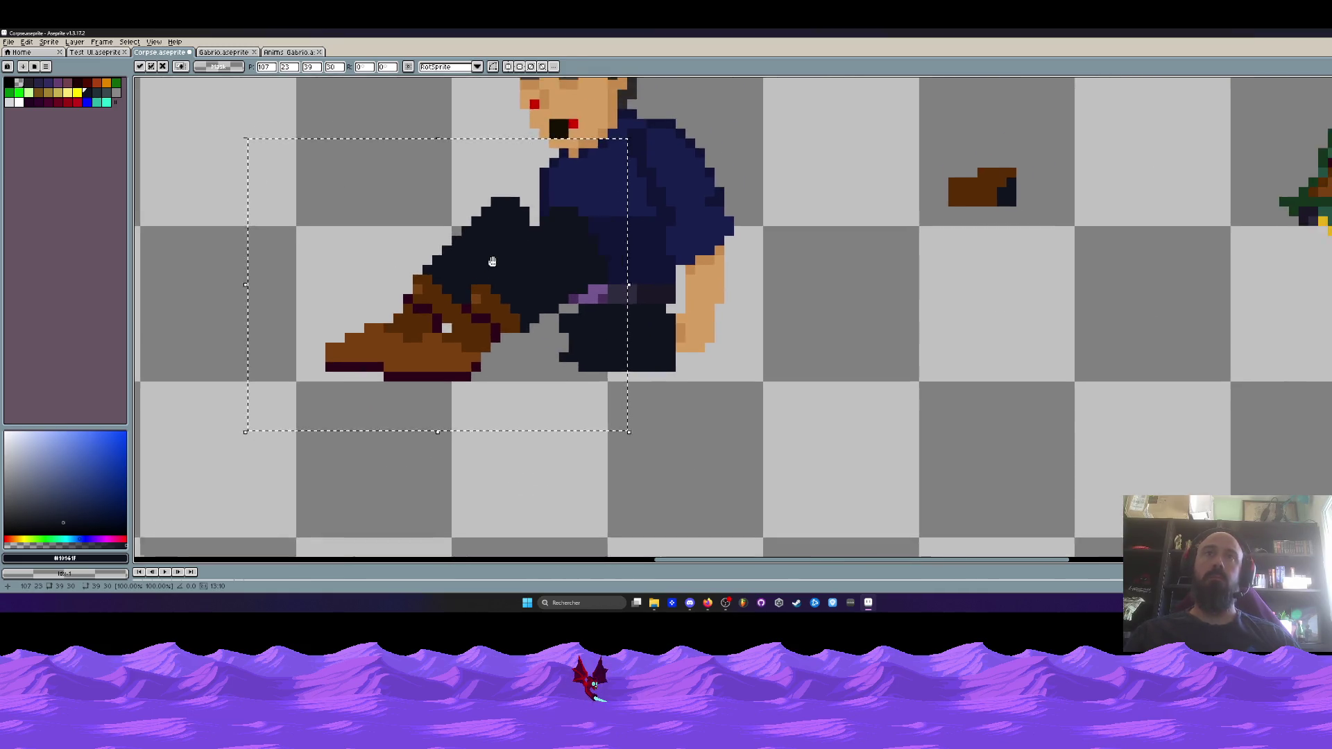
key(ctrl+d)
scroll(624, 305, up, 1)
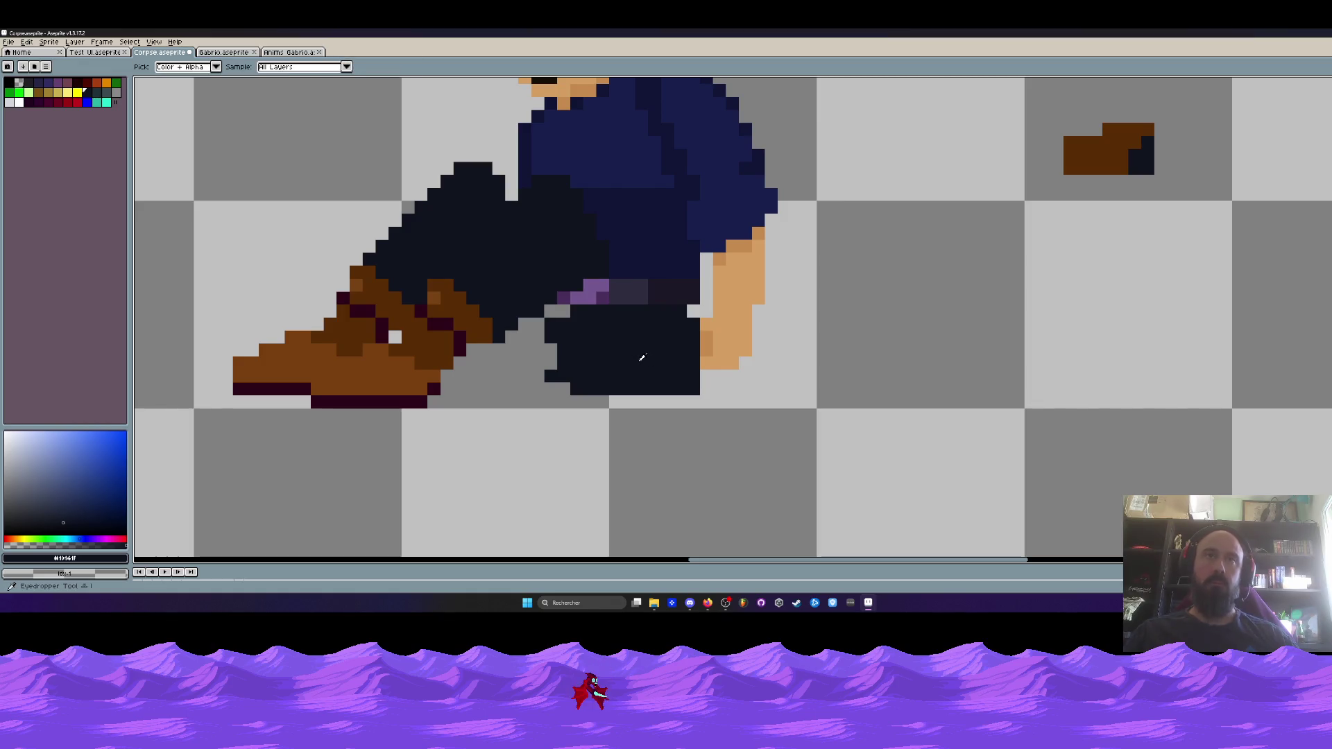
Paint over the seated man's purple belt in the dark pants colour #10141F
key(b)
drag(564, 220, 543, 265)
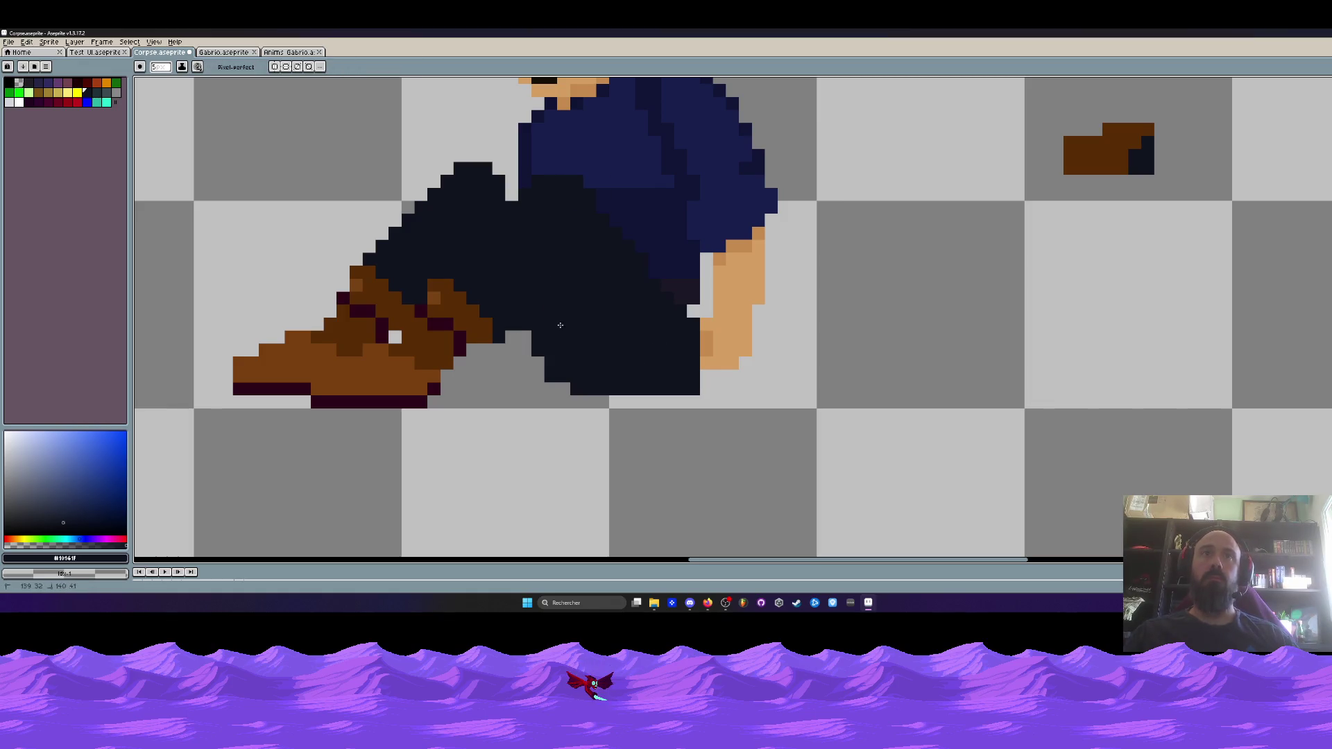
scroll(562, 325, down, 4)
scroll(642, 354, up, 3)
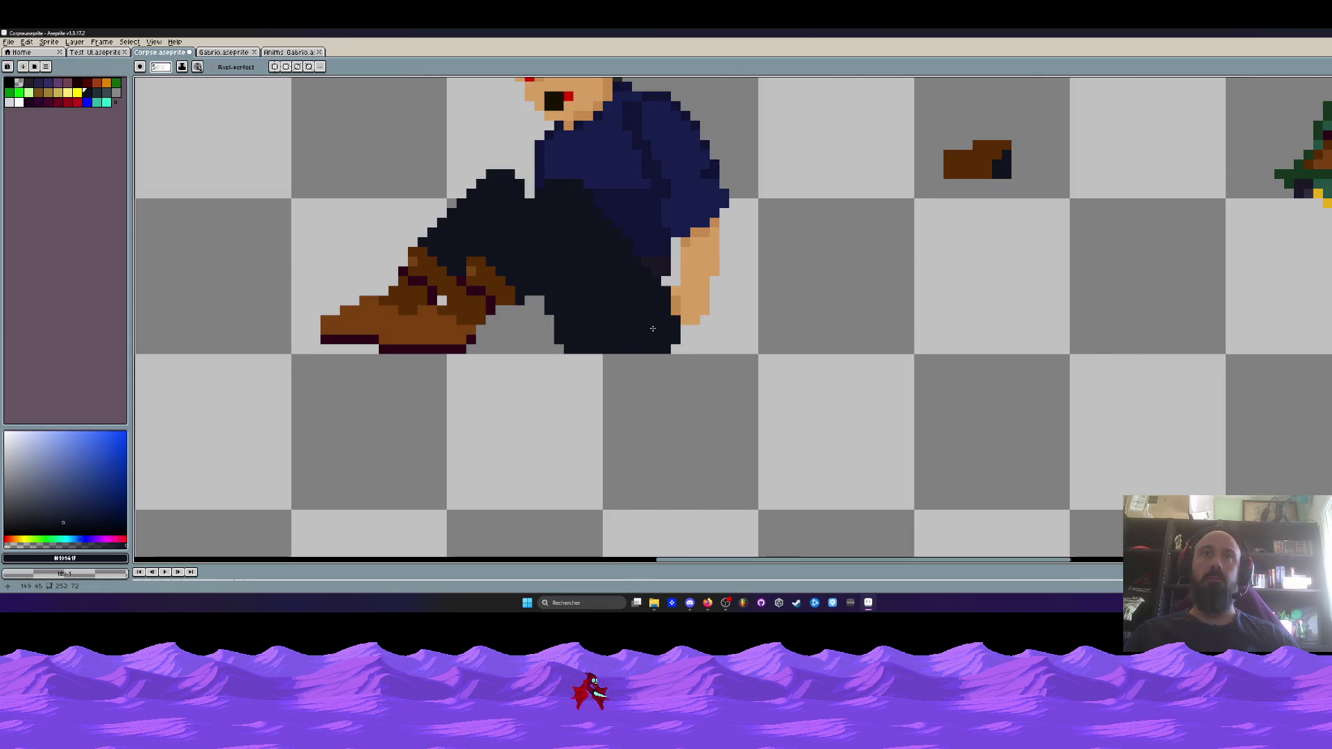
scroll(624, 333, down, 3)
scroll(597, 337, up, 3)
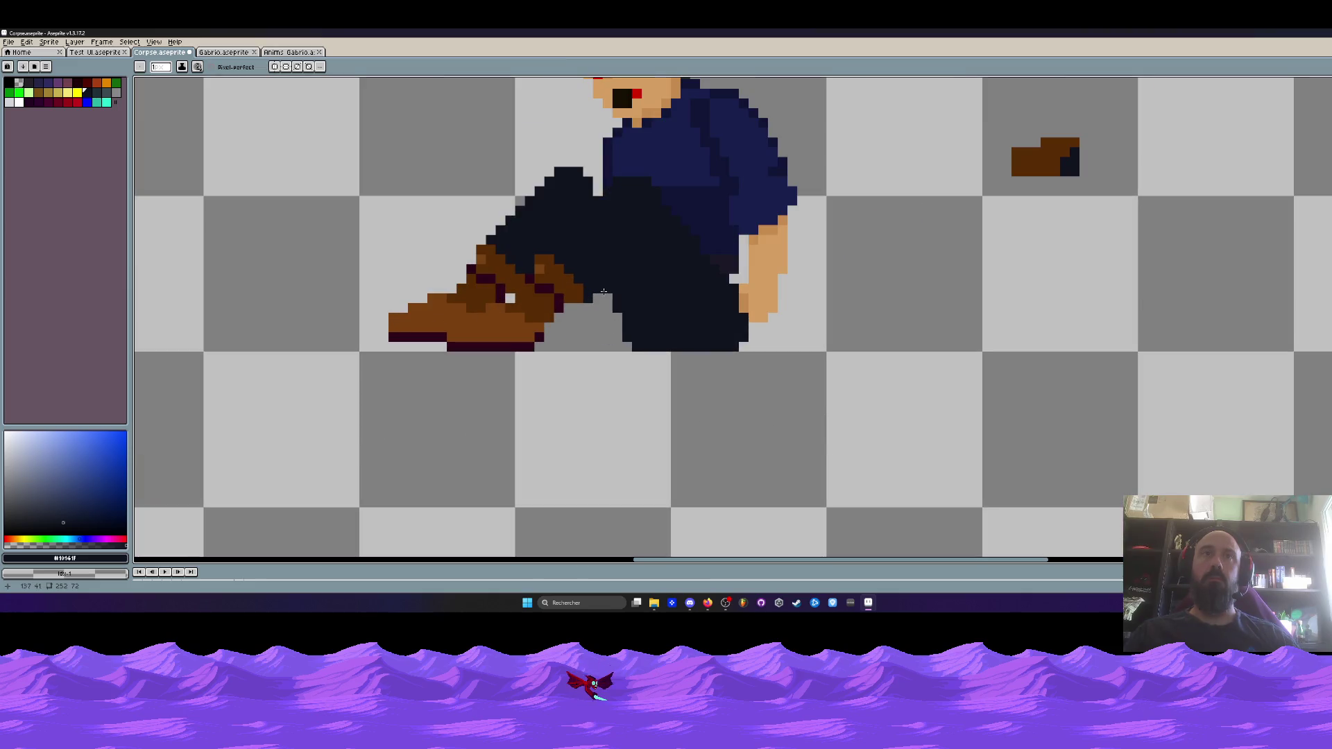
Lasso the shoes and legs and nudge them one pixel right and one pixel down
key(q)
mouse_move(559, 136)
mouse_down()
mouse_move(395, 367)
mouse_move(605, 291)
mouse_move(589, 177)
mouse_up()
key(Right)
key(Right)
key(Down)
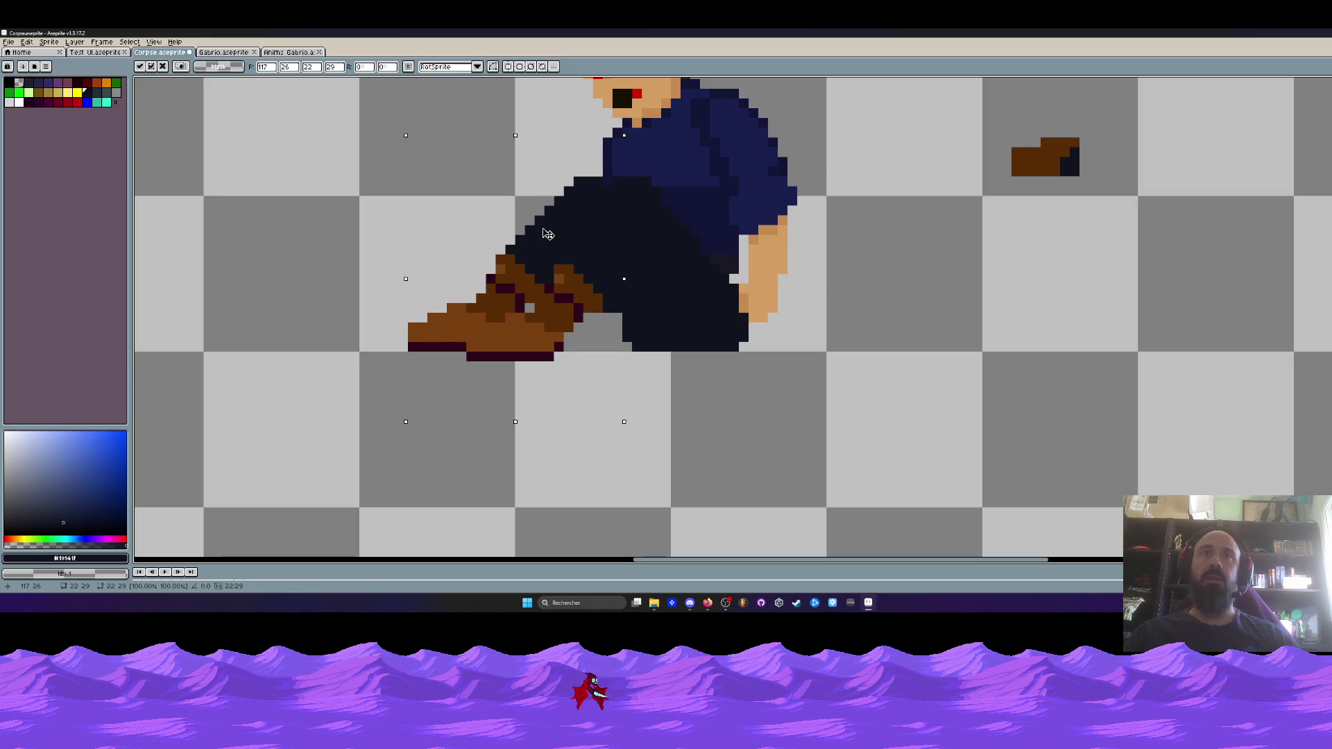
scroll(548, 234, down, 2)
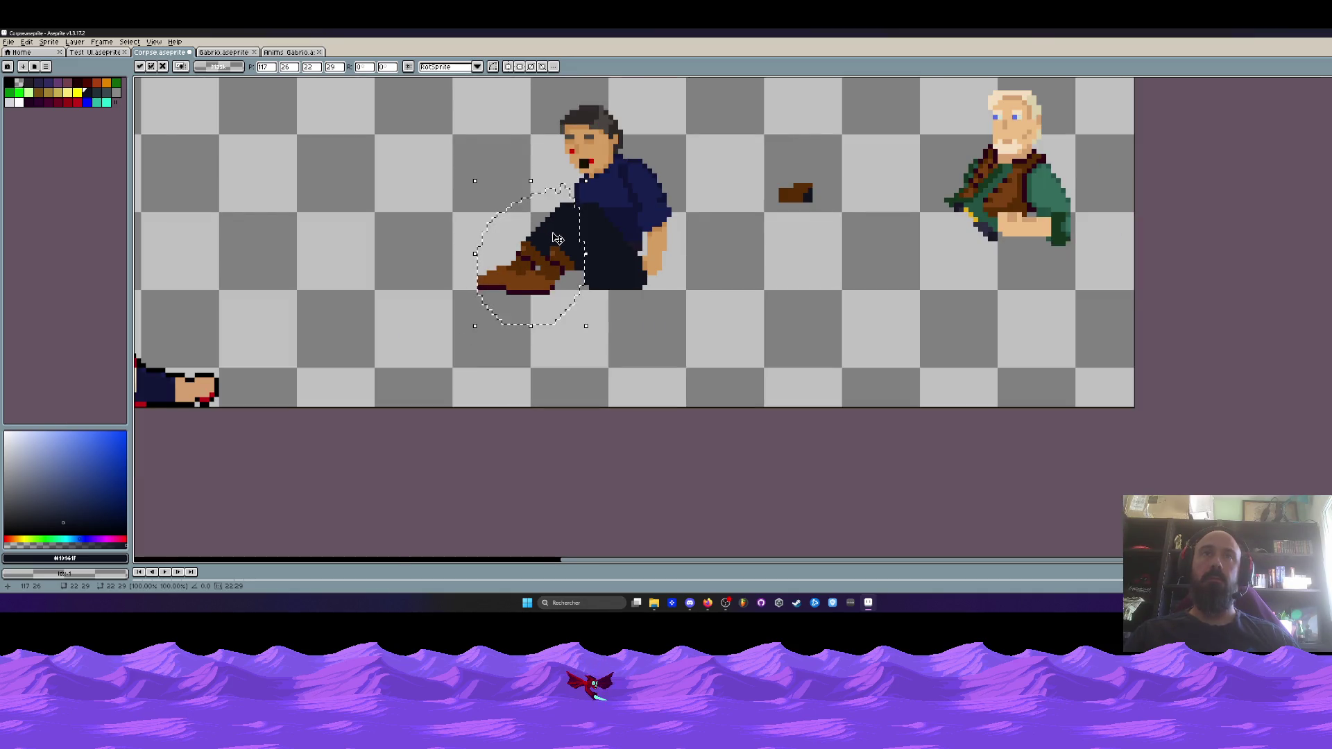
scroll(558, 238, down, 1)
key(b)
scroll(589, 229, up, 5)
Draw a trial black outline line, undo it, and pick the skin tone from the arm
mouse_move(617, 221)
mouse_down()
mouse_move(586, 229)
mouse_move(605, 345)
mouse_up()
key(ctrl+z)
key(ctrl+z)
scroll(643, 285, down, 3)
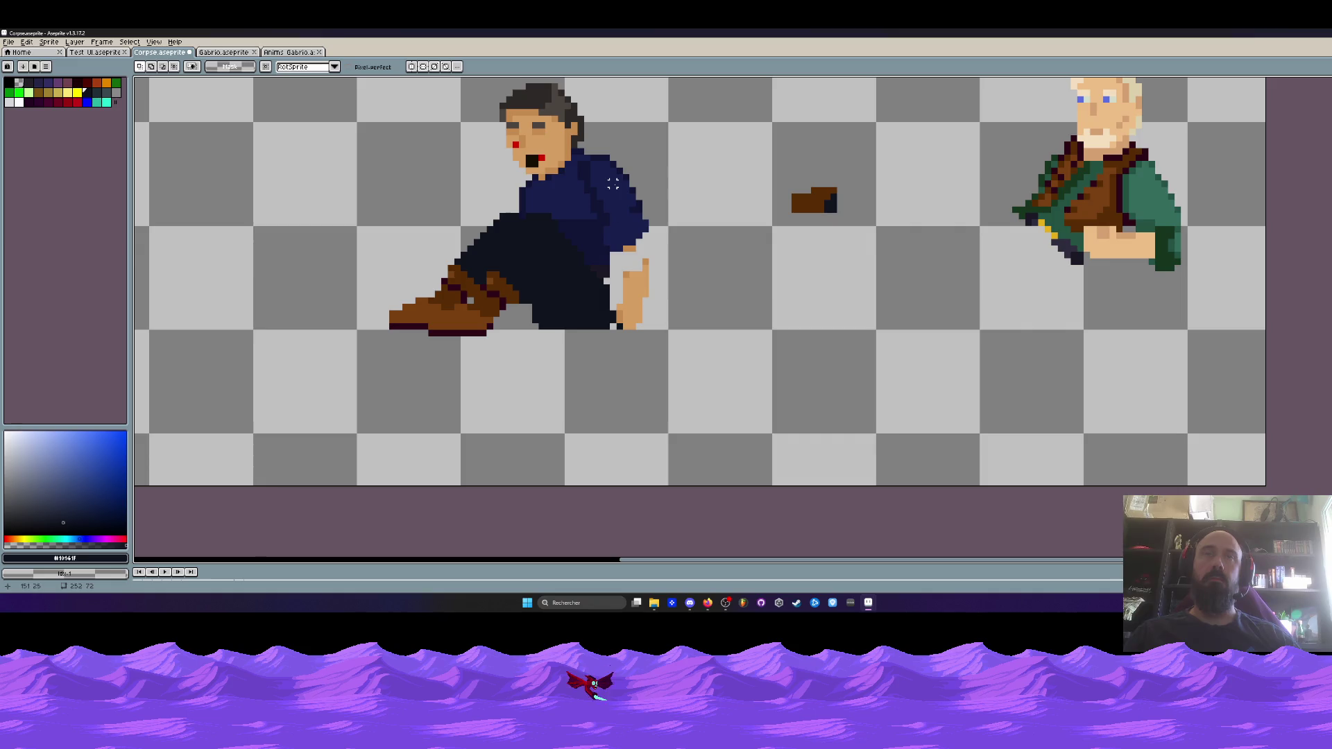
scroll(613, 183, down, 2)
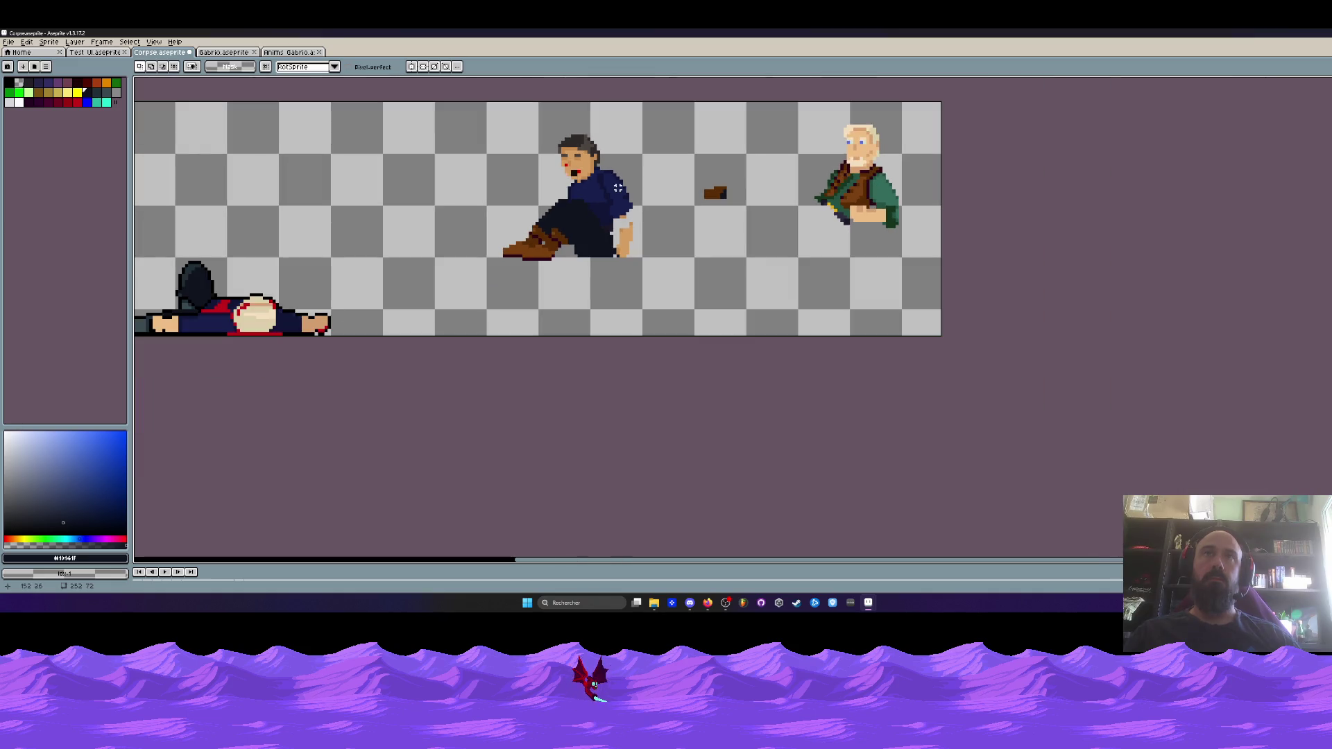
scroll(614, 222, up, 2)
key(b)
alt+click(629, 231)
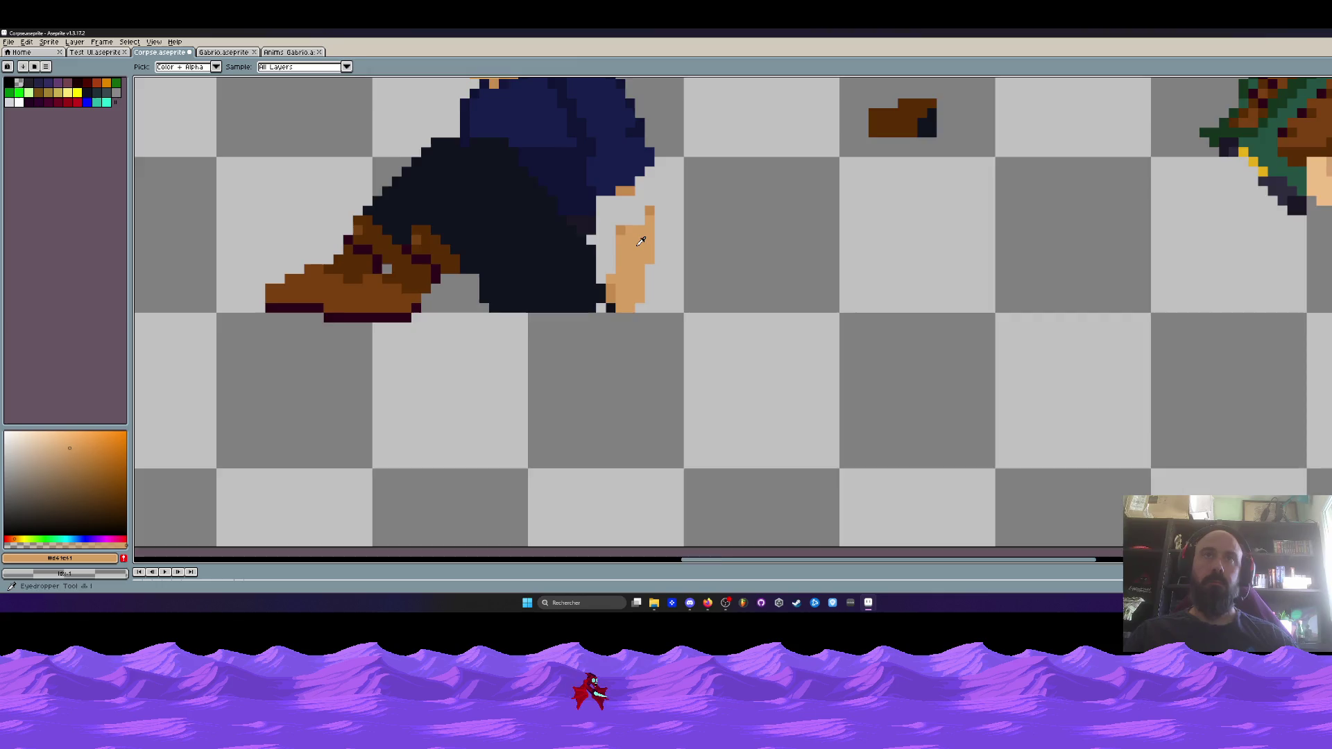
Paint skin-tone pixels onto the seated man's hand
scroll(629, 230, up, 1)
mouse_move(614, 209)
mouse_down()
mouse_move(628, 182)
mouse_move(643, 194)
mouse_up()
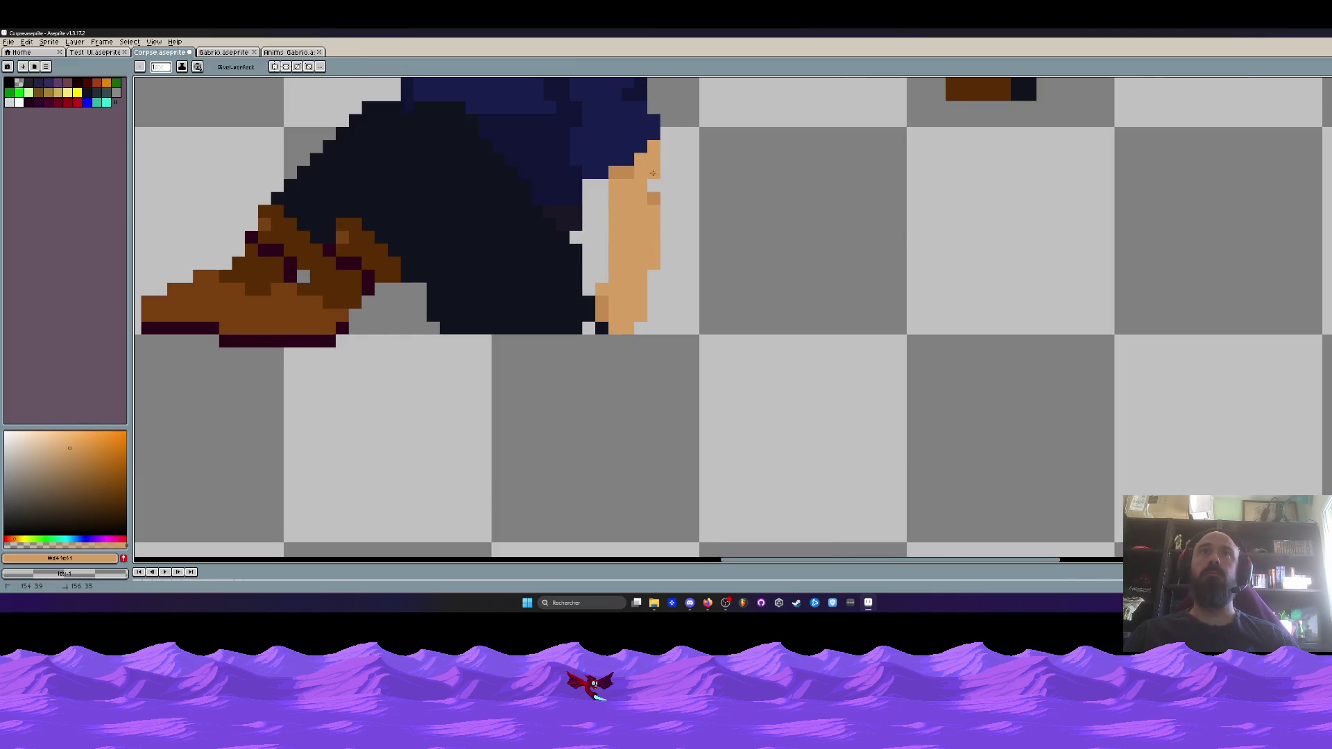
scroll(650, 181, down, 2)
scroll(641, 242, up, 2)
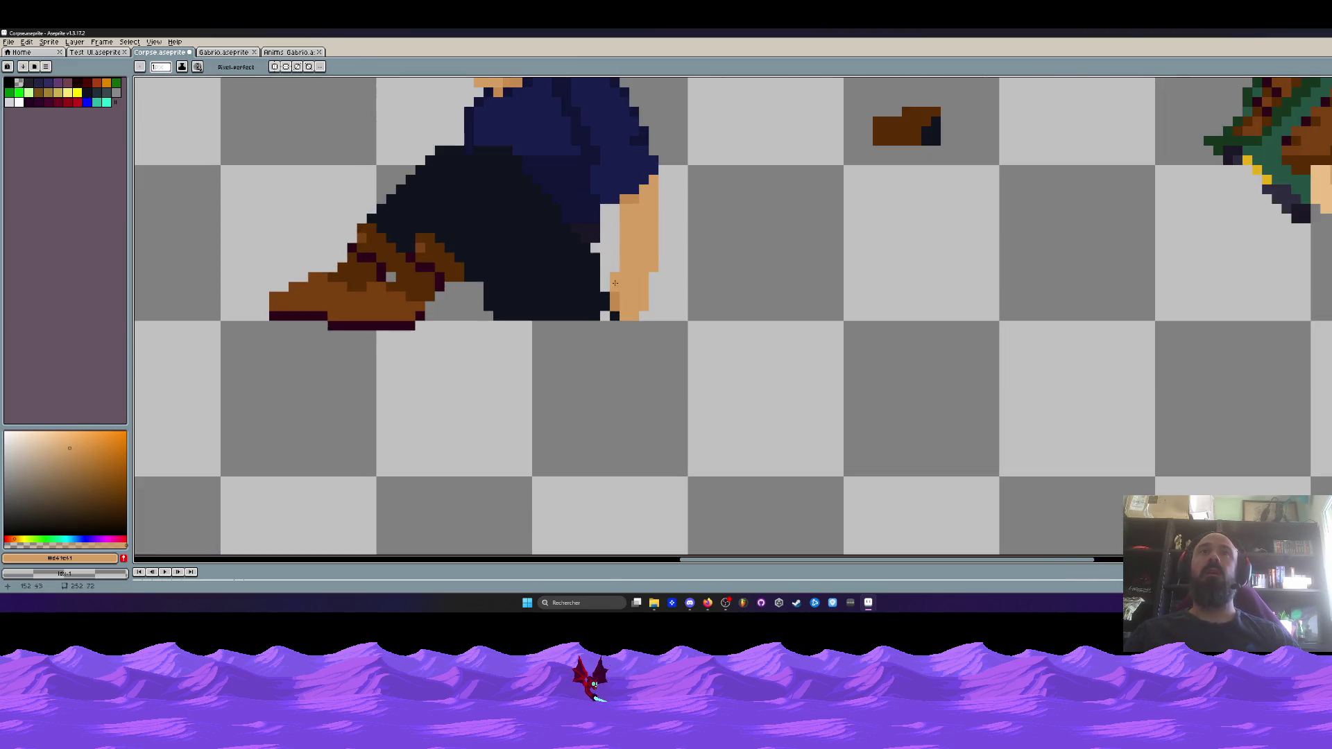
Rectangle-select the hand pixels and move them one pixel left
key(m)
drag(620, 234, 722, 336)
drag(667, 266, 652, 265)
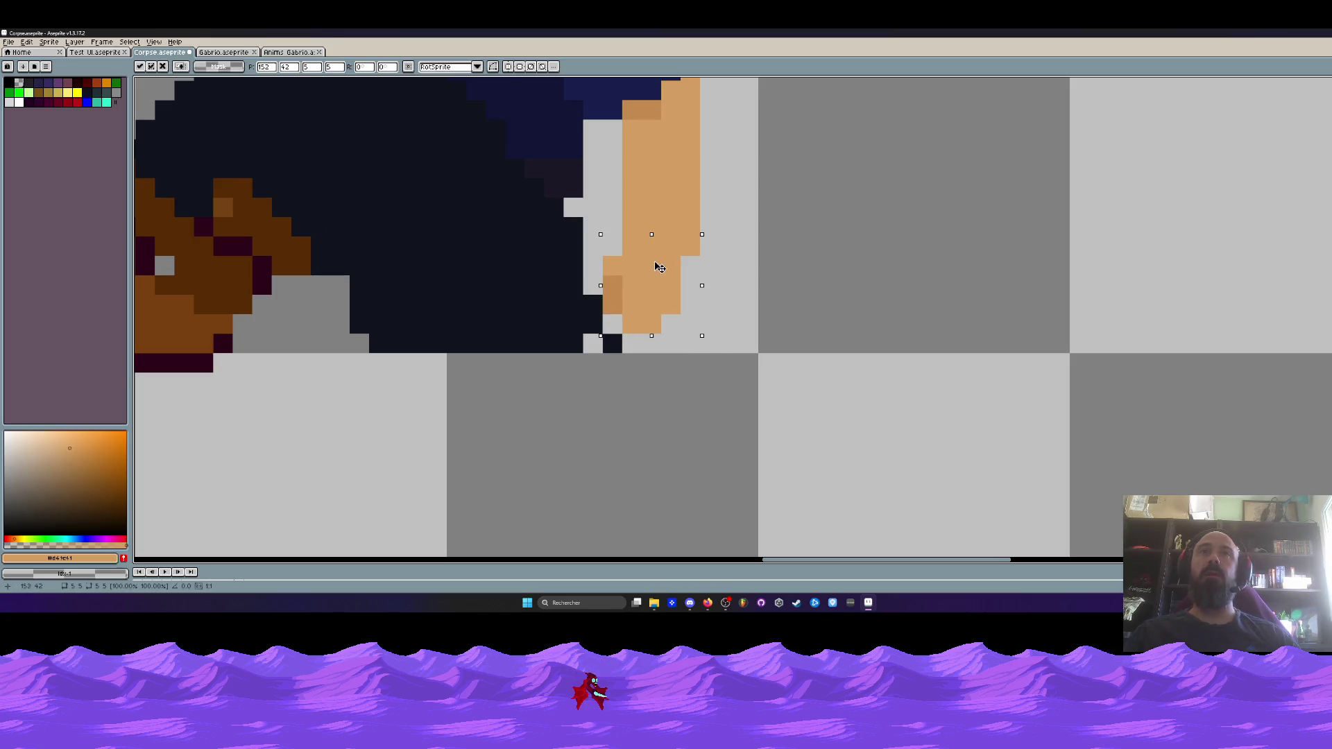
key(b)
Paint a skin-tone column on the hand, undoing a stray orange pixel
key(alt)
drag(612, 324, 609, 273)
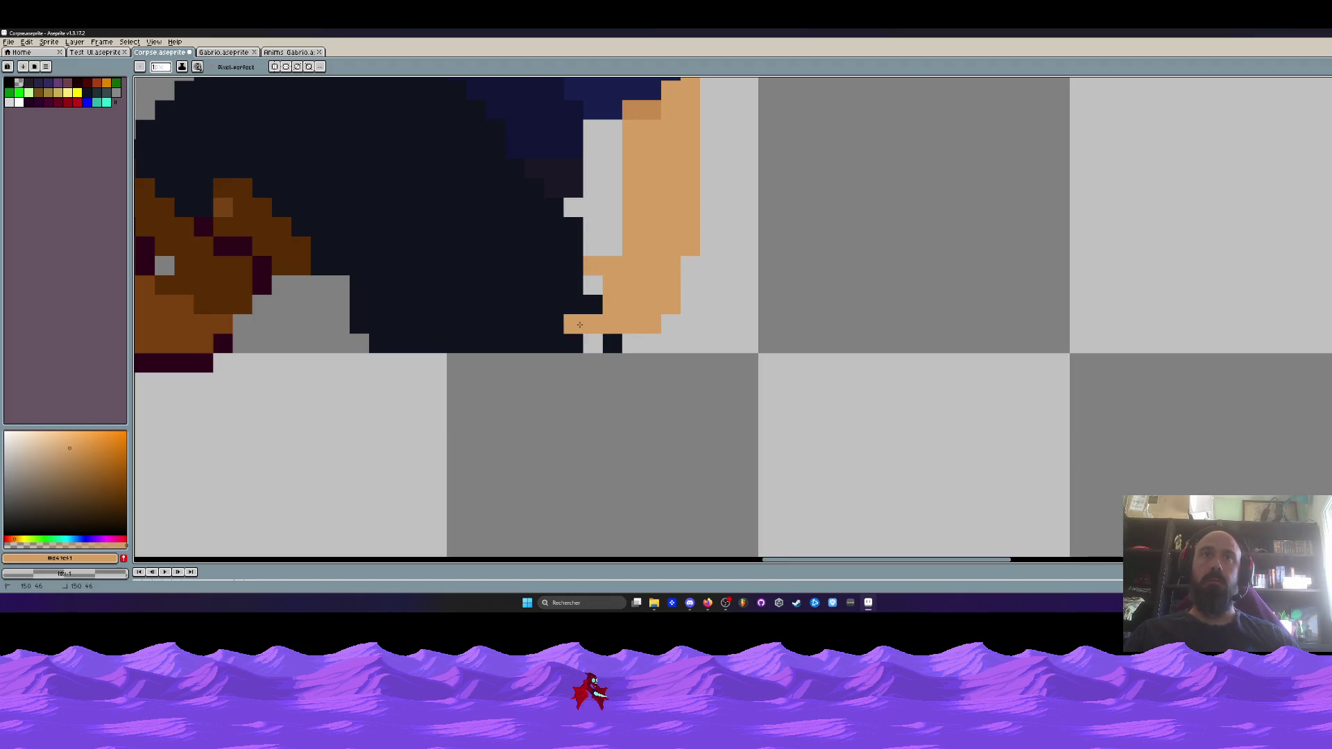
key(ctrl+z)
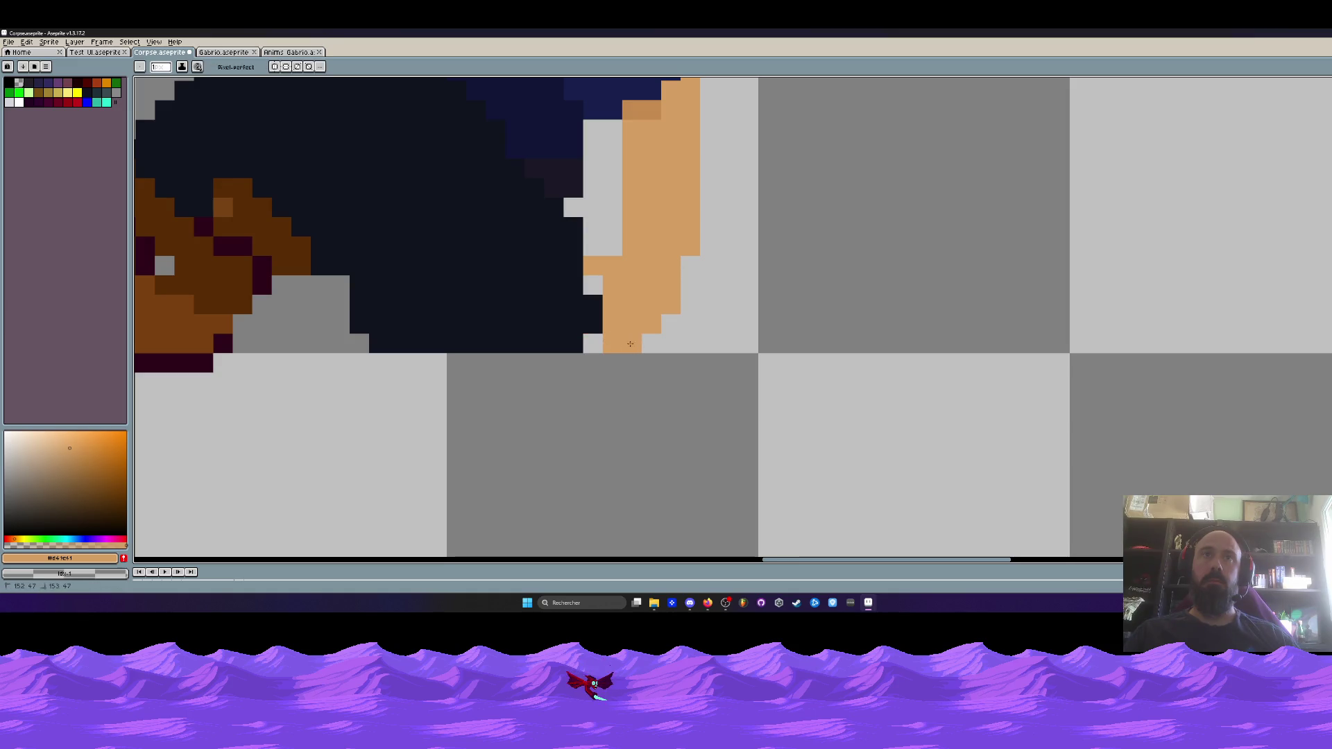
scroll(625, 339, down, 5)
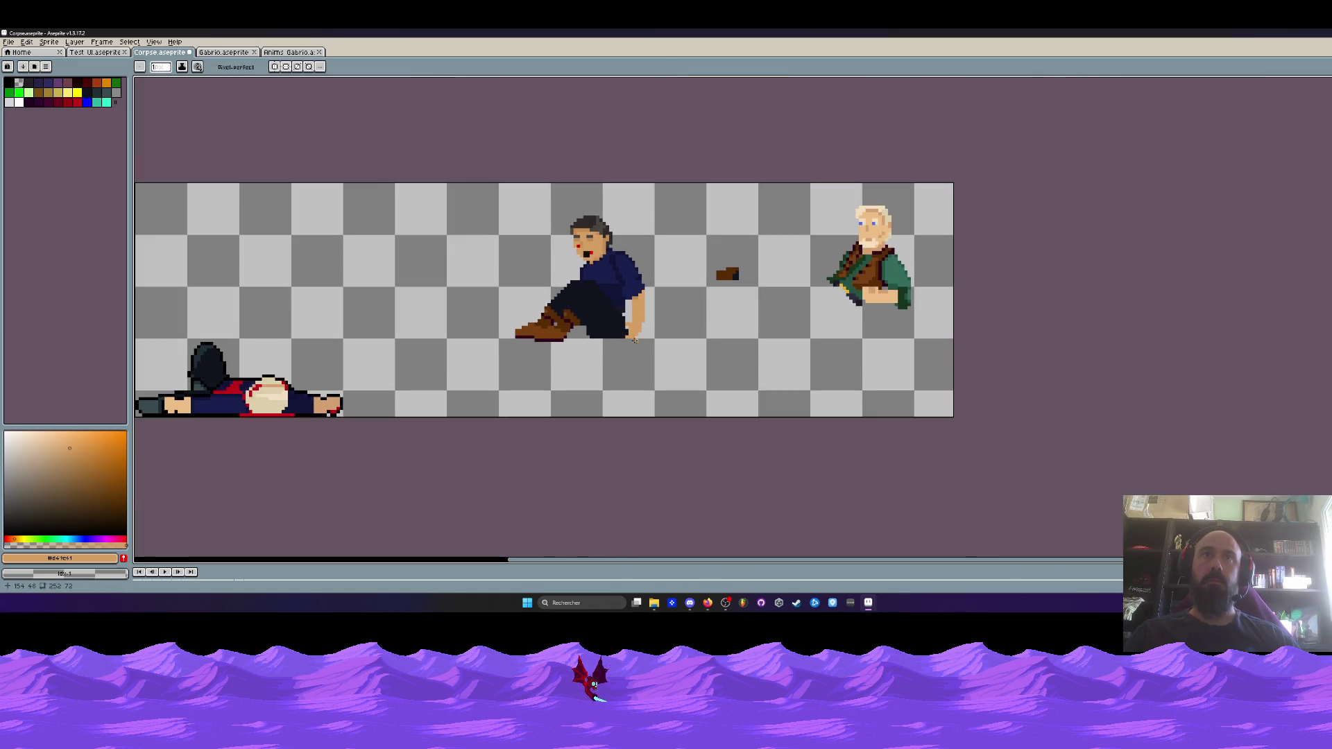
scroll(635, 333, up, 5)
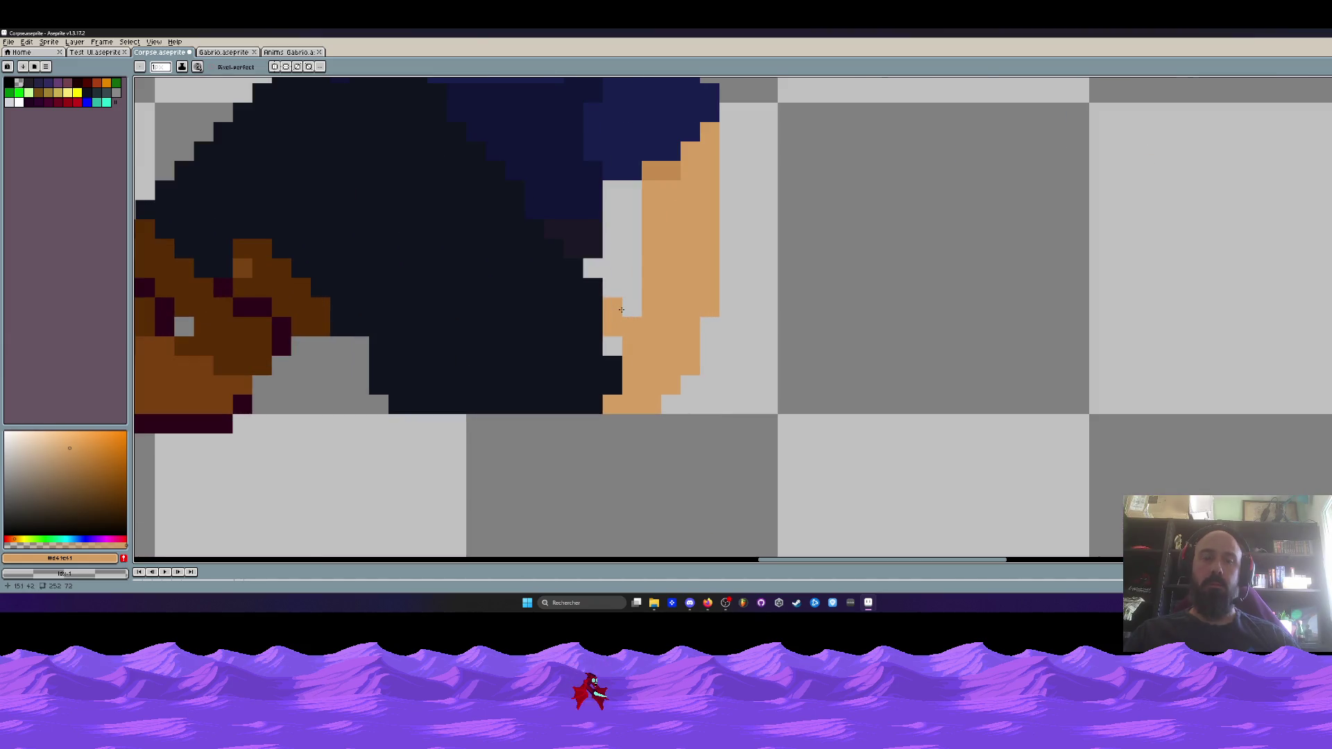
Pick the dark navy pants colour and add five dark pixels beside the hand
key(i)
alt+click(602, 313)
scroll(602, 314, up, 2)
click(633, 373)
click(633, 295)
click(633, 256)
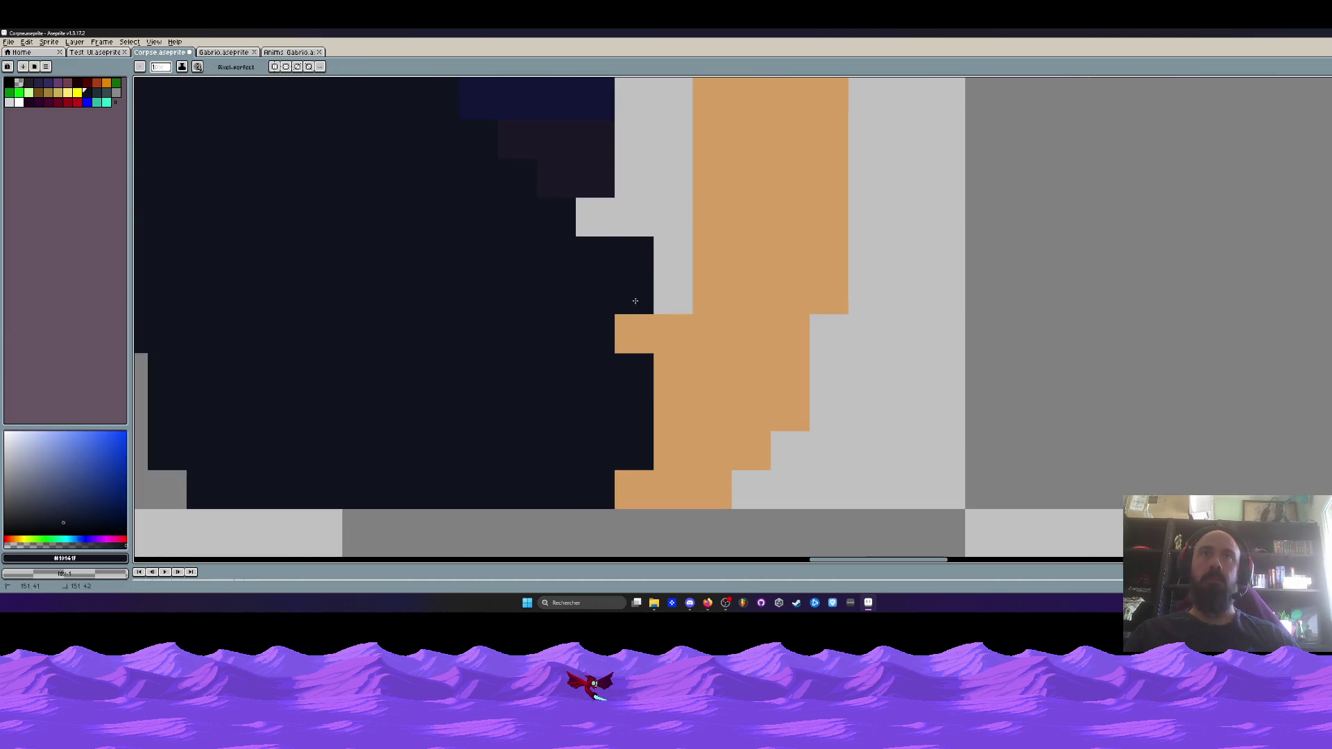
click(595, 217)
click(672, 295)
scroll(673, 292, down, 4)
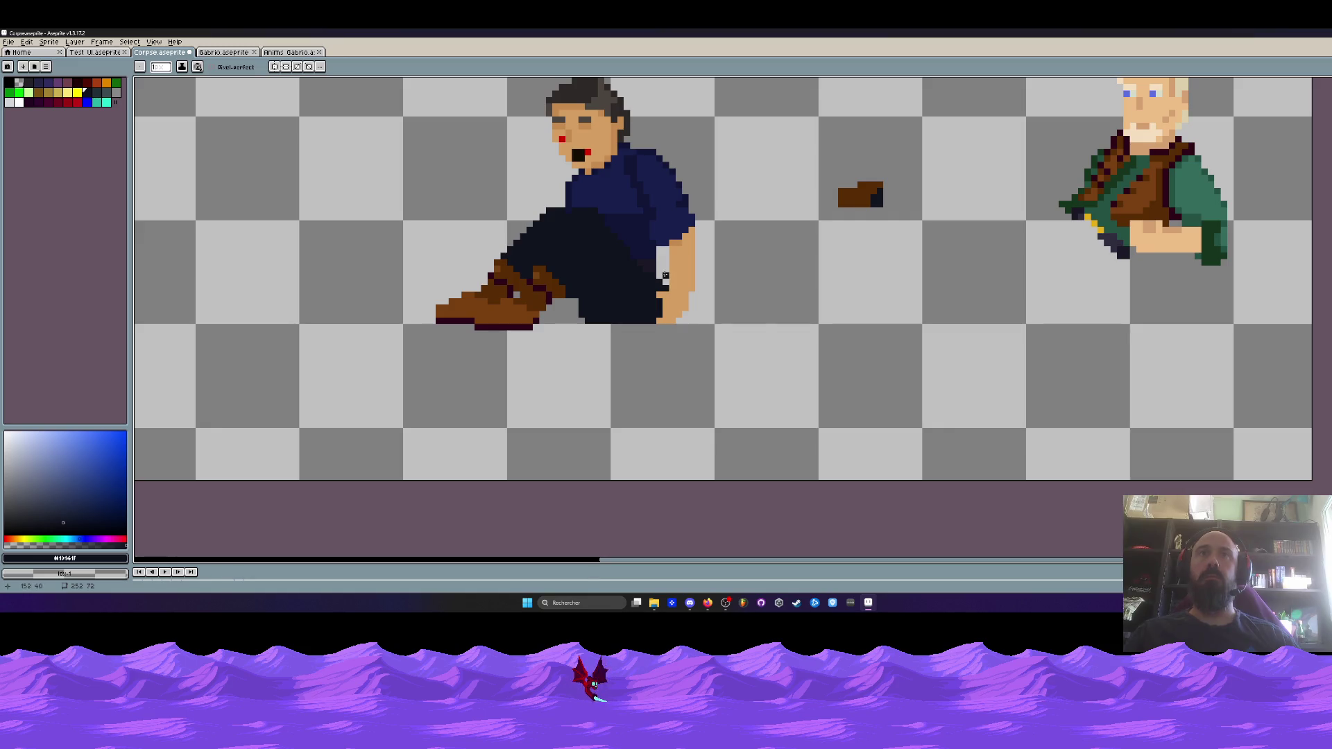
Undo the dark pixels by the hand and pick the skin colour from the hand
key(v)
key(ctrl+z)
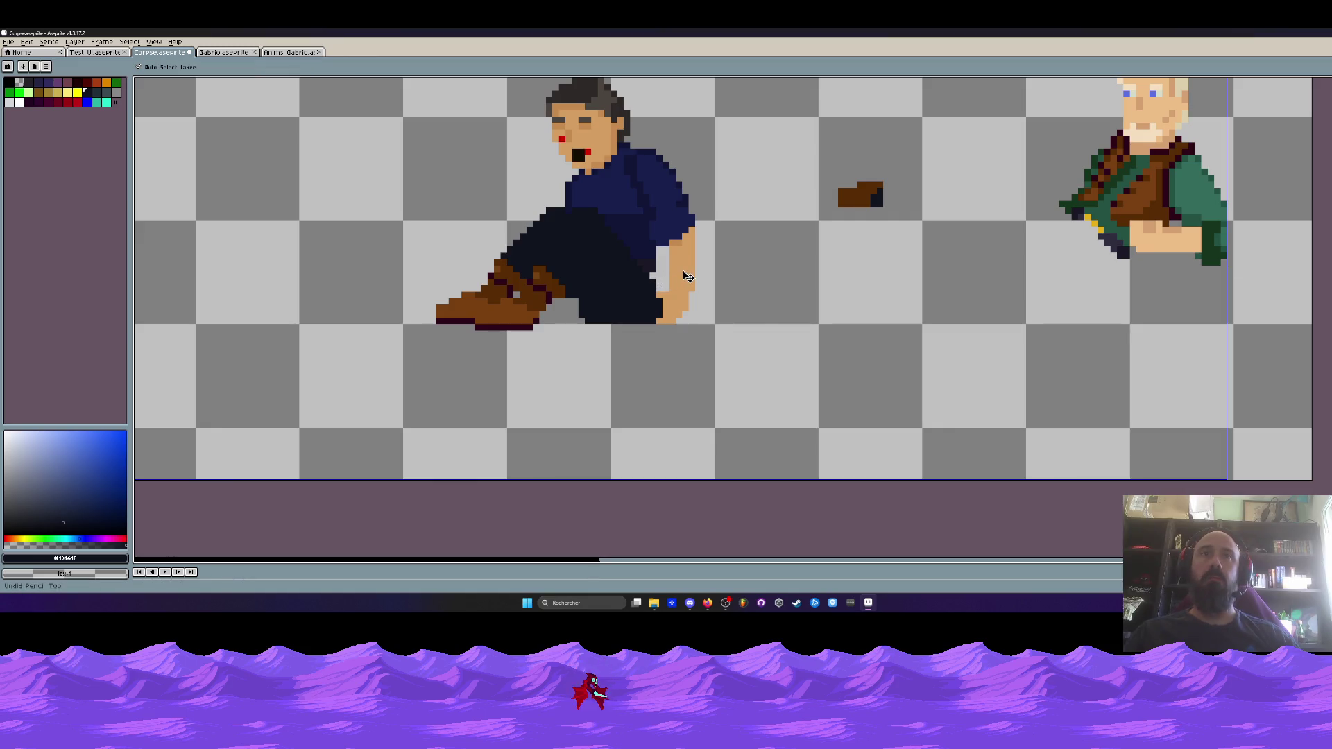
key(b)
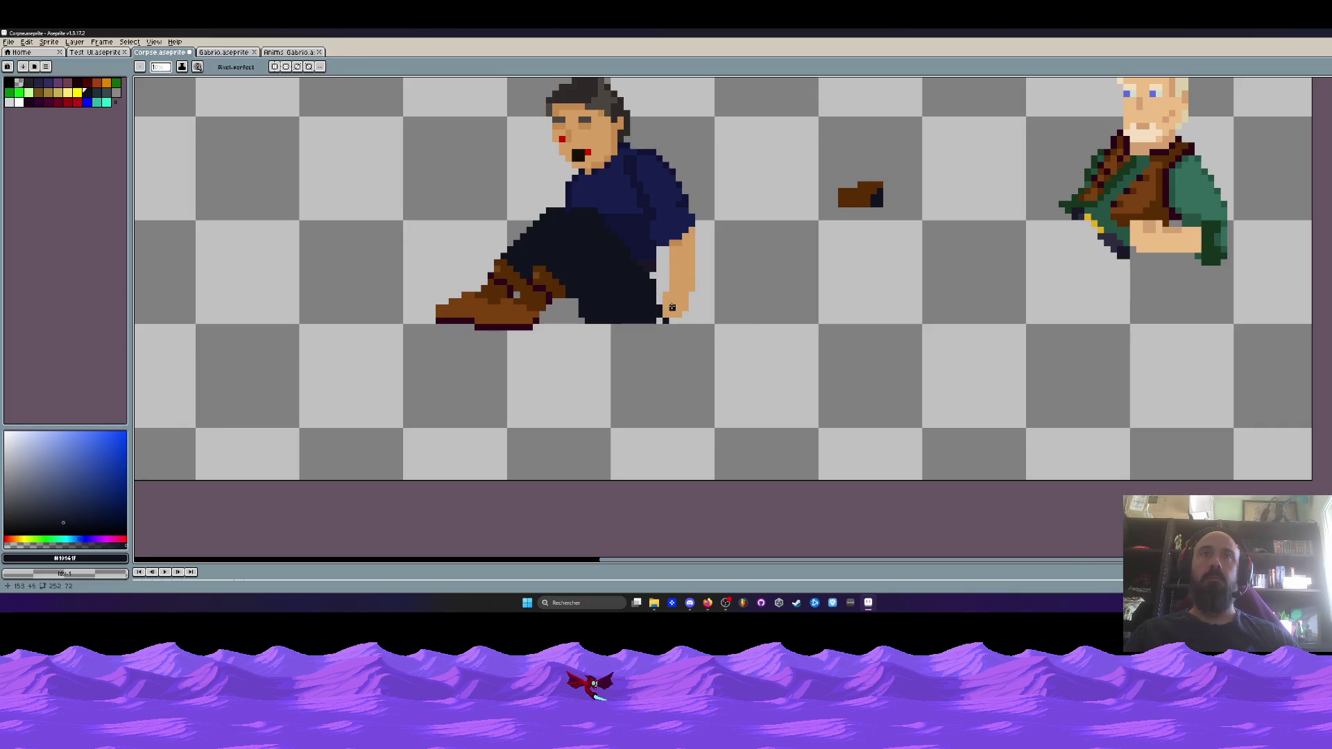
scroll(671, 307, up, 2)
alt+click(686, 281)
scroll(687, 281, down, 2)
scroll(688, 281, up, 2)
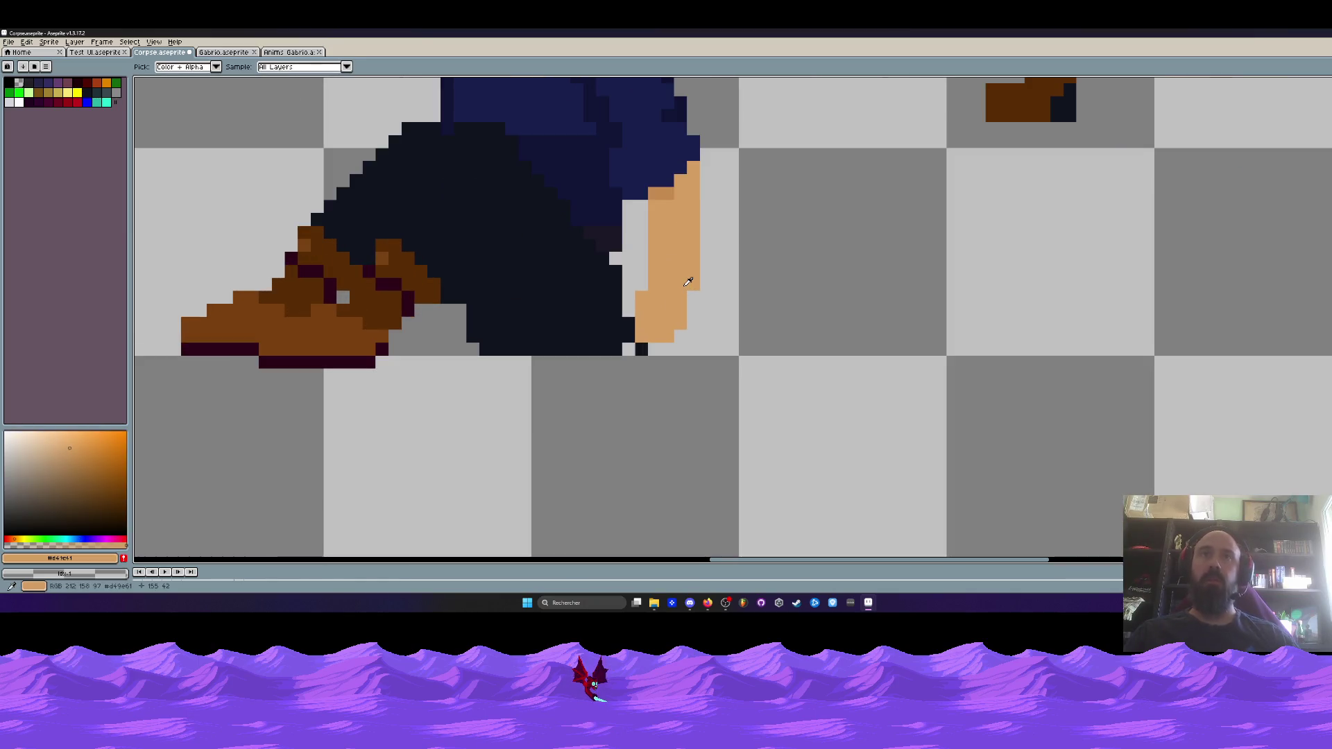
scroll(697, 298, down, 3)
scroll(677, 319, up, 2)
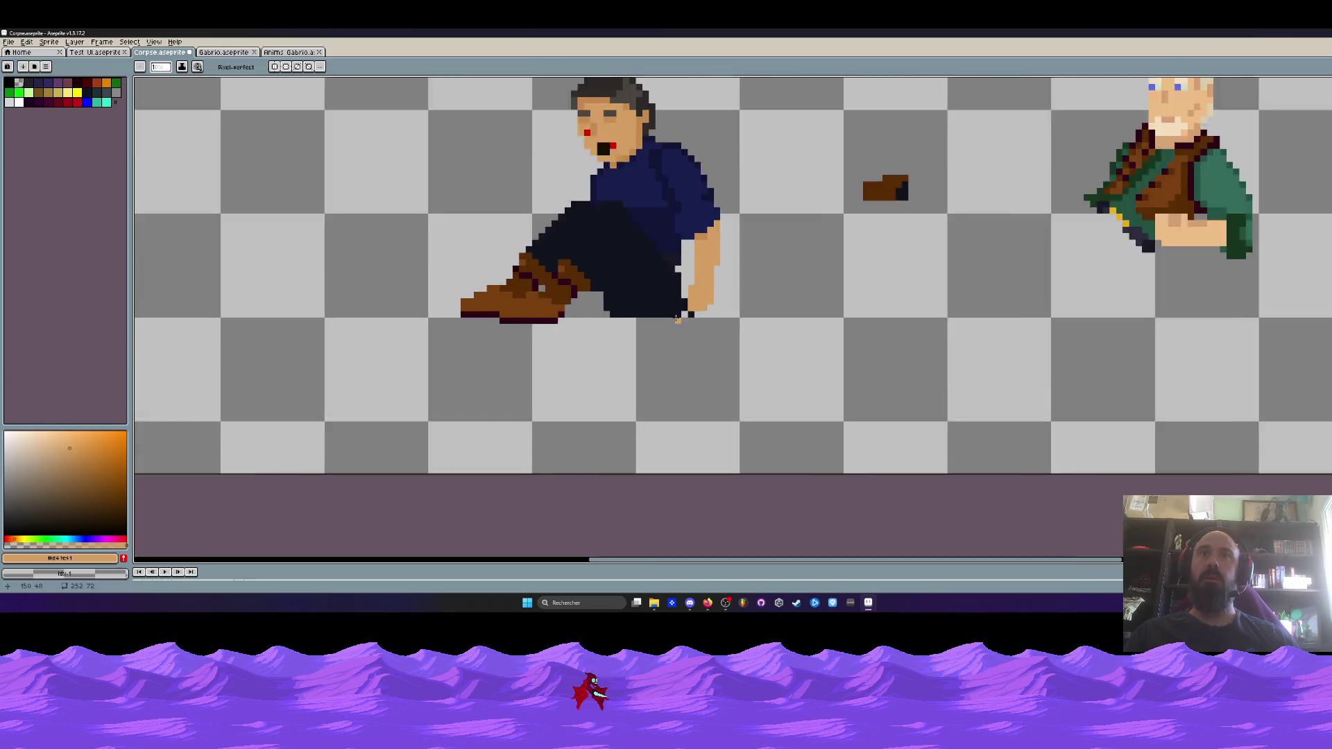
scroll(677, 319, up, 2)
scroll(718, 269, down, 3)
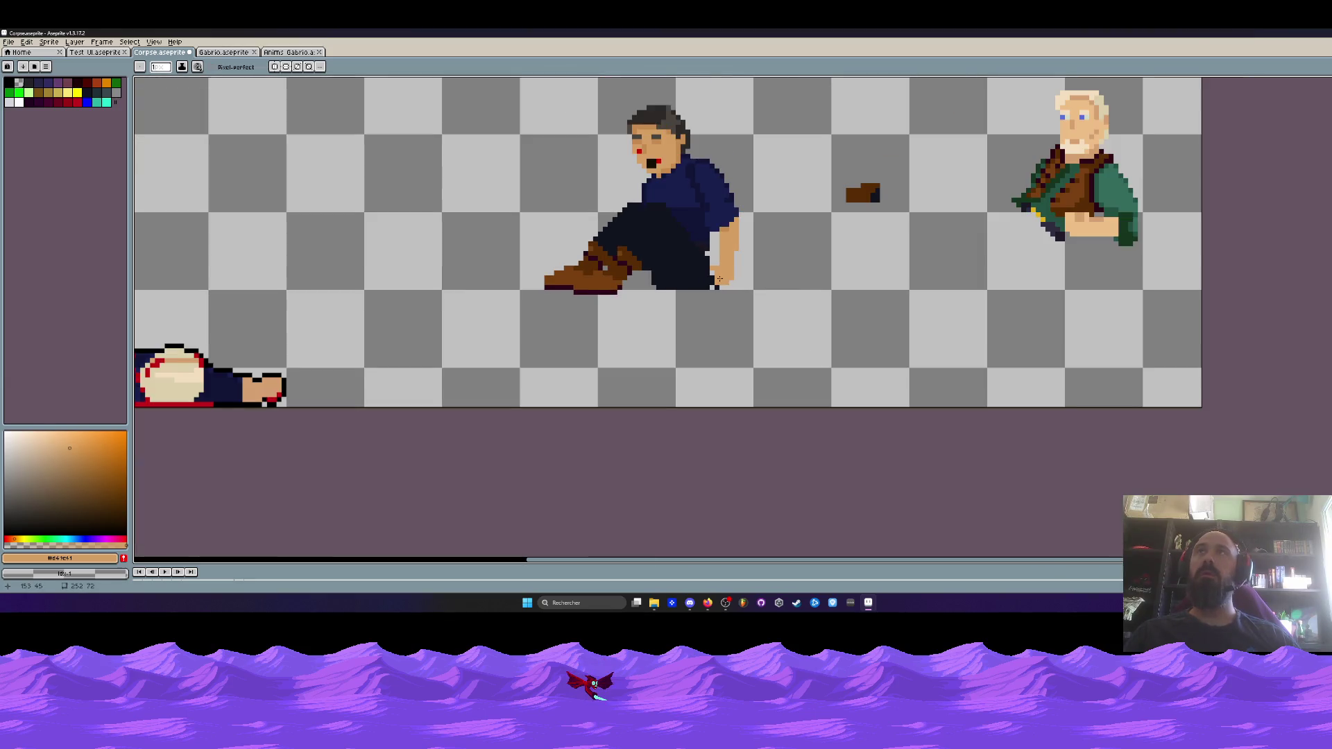
scroll(712, 285, up, 3)
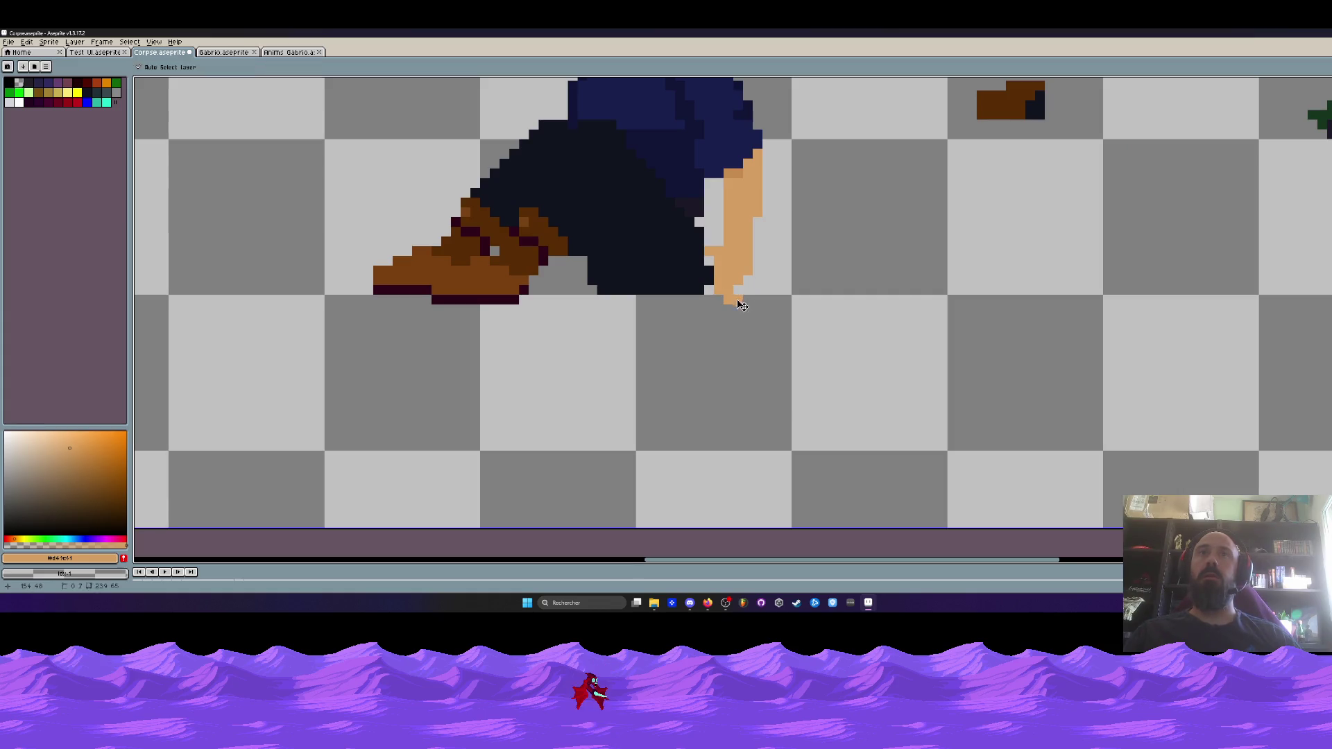
scroll(708, 300, down, 3)
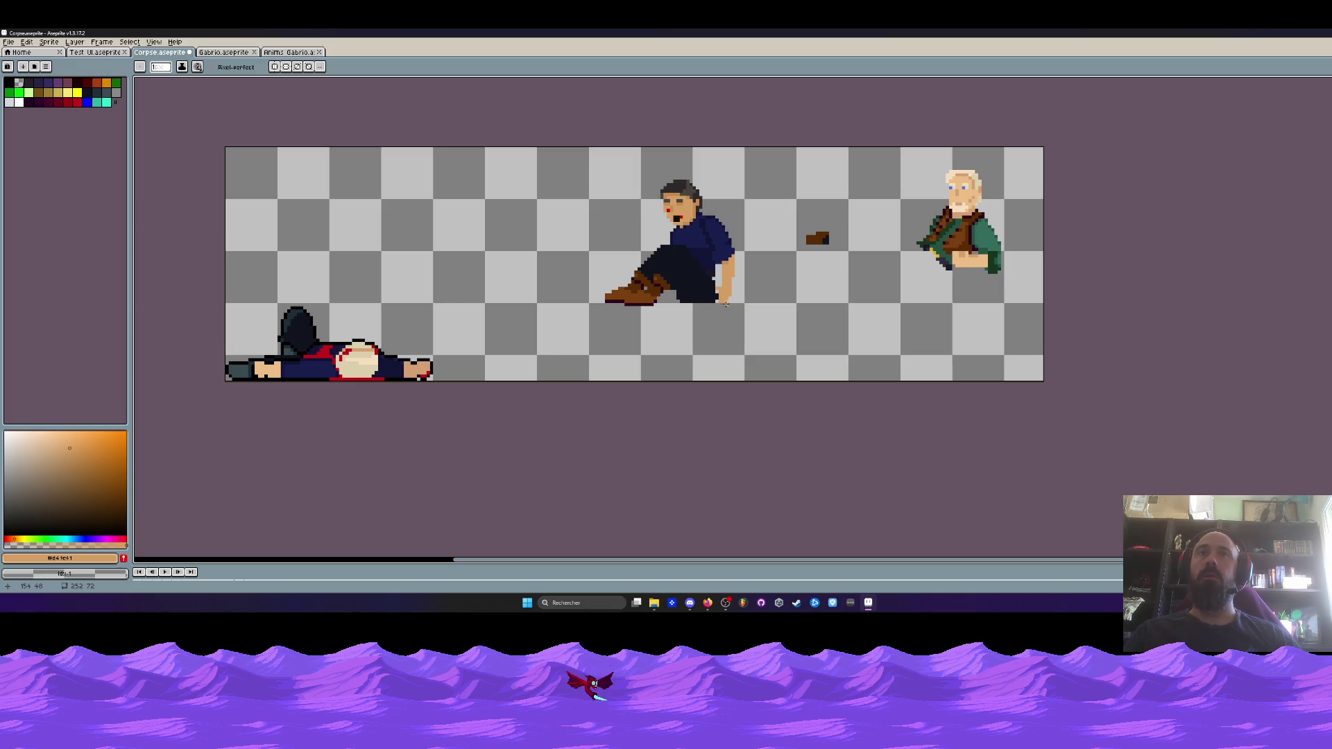
scroll(727, 304, up, 3)
With trouser colour #10141F, add one edge pixel and erase two corner pixels
alt+click(754, 267)
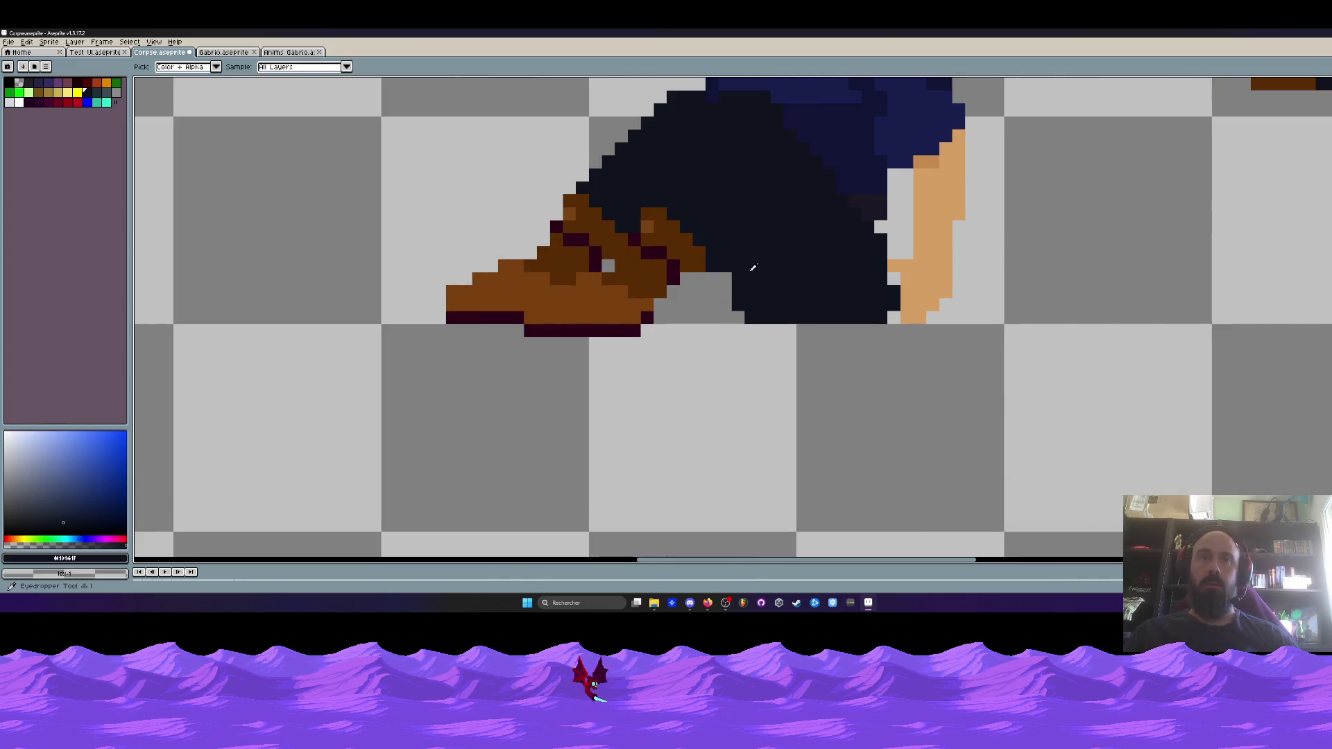
click(726, 277)
right_click(738, 306)
right_click(751, 318)
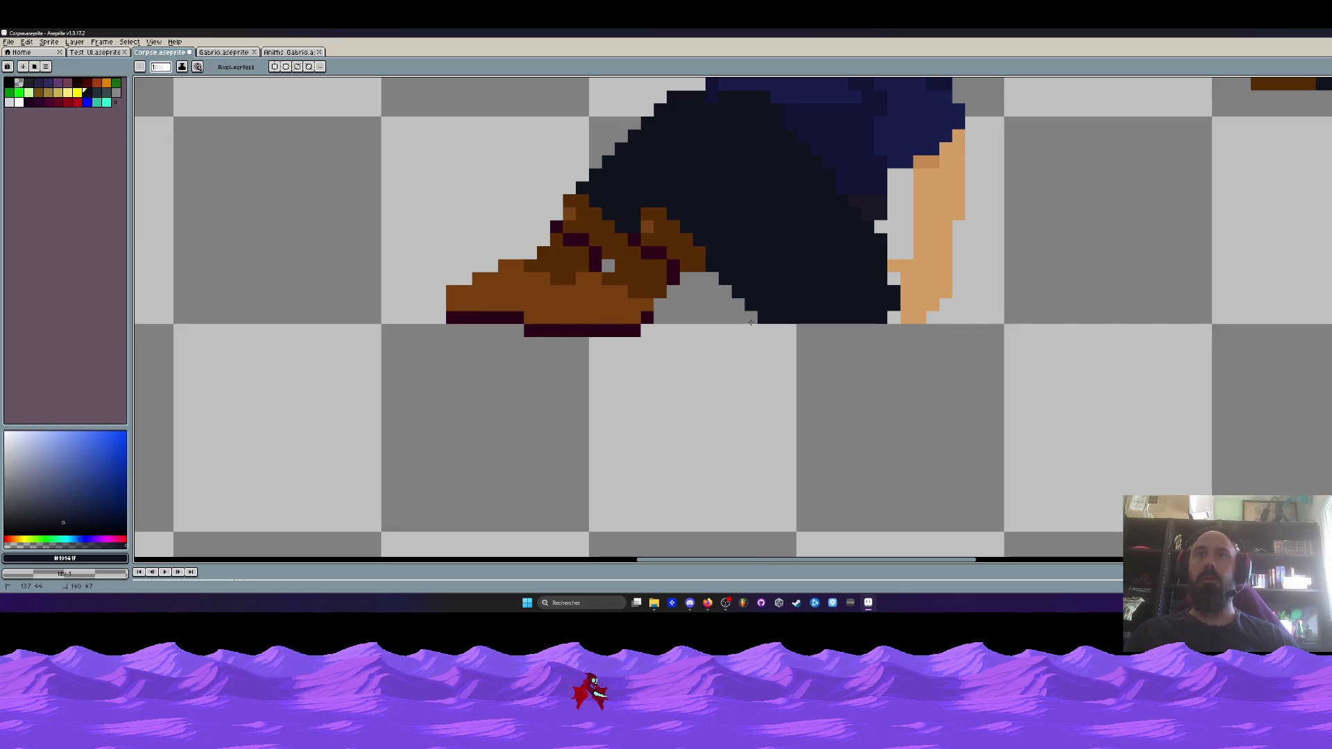
scroll(751, 322, down, 3)
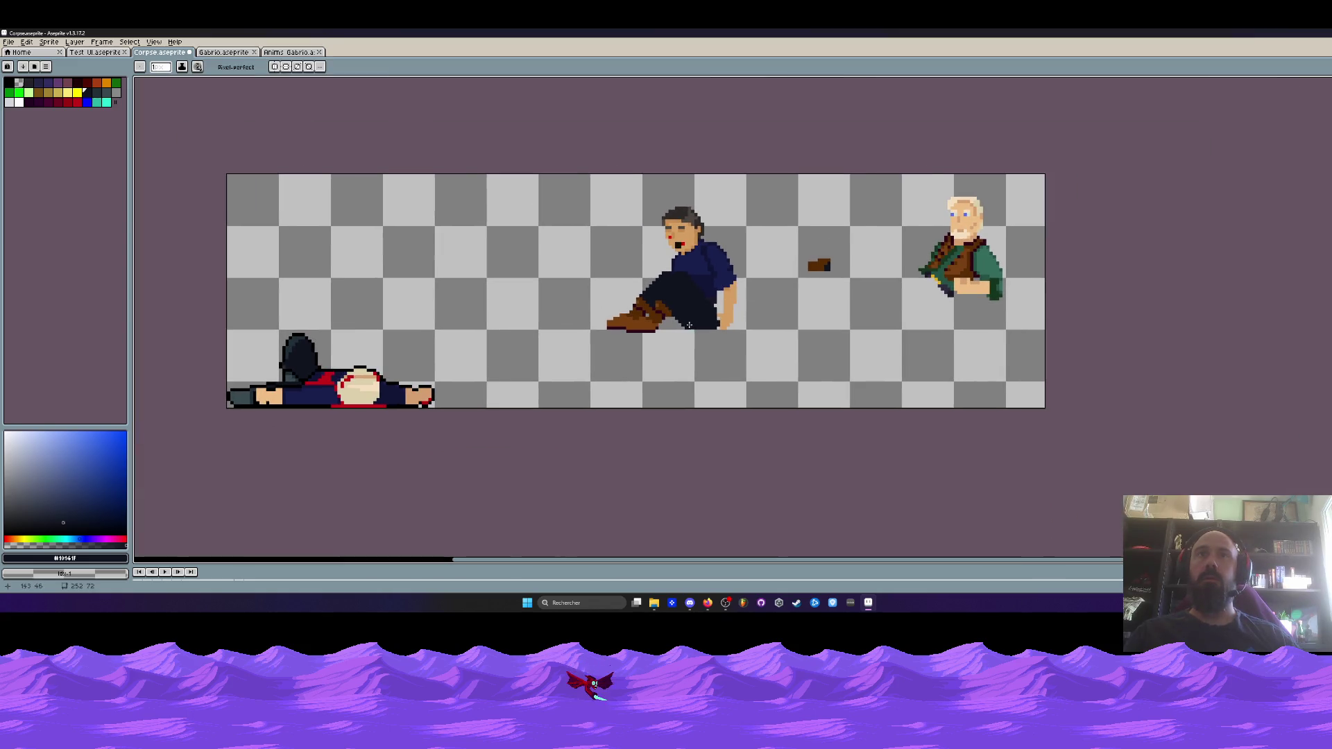
scroll(692, 324, up, 2)
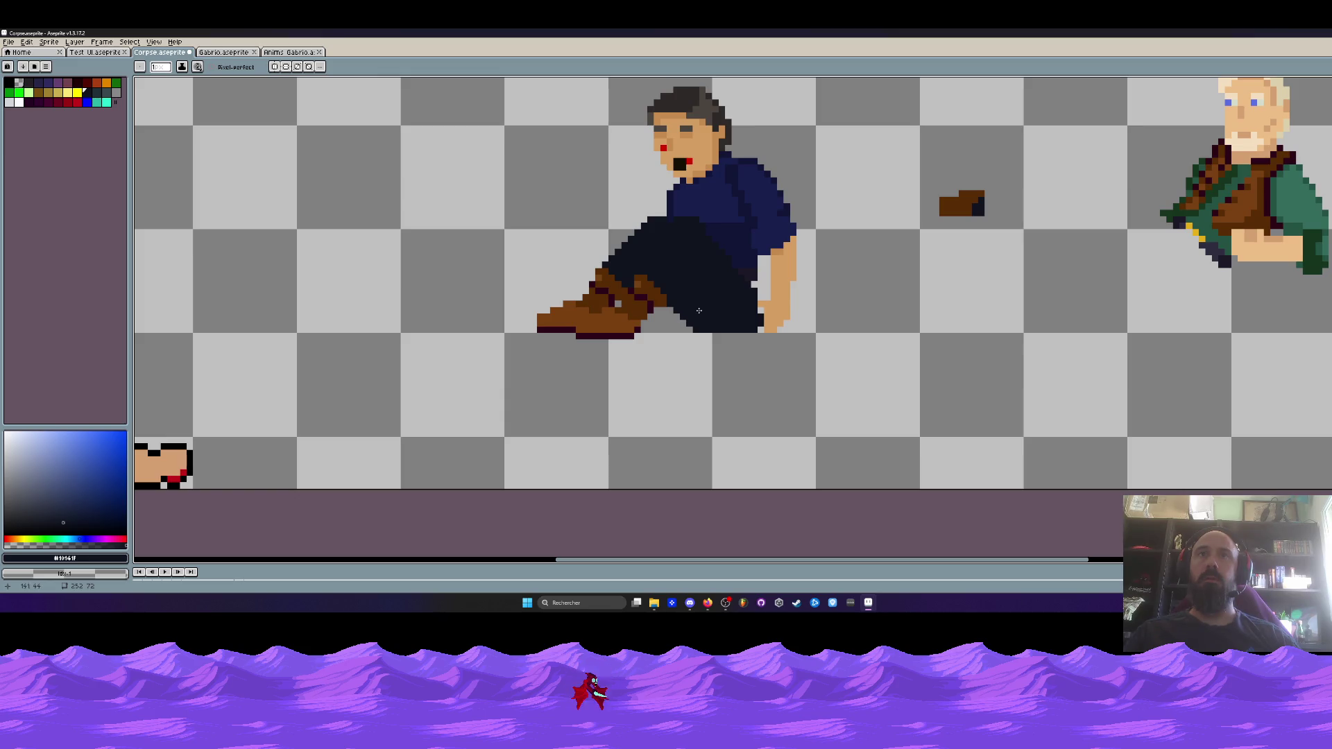
Select the legs and boots and shift them about 10 px left
key(m)
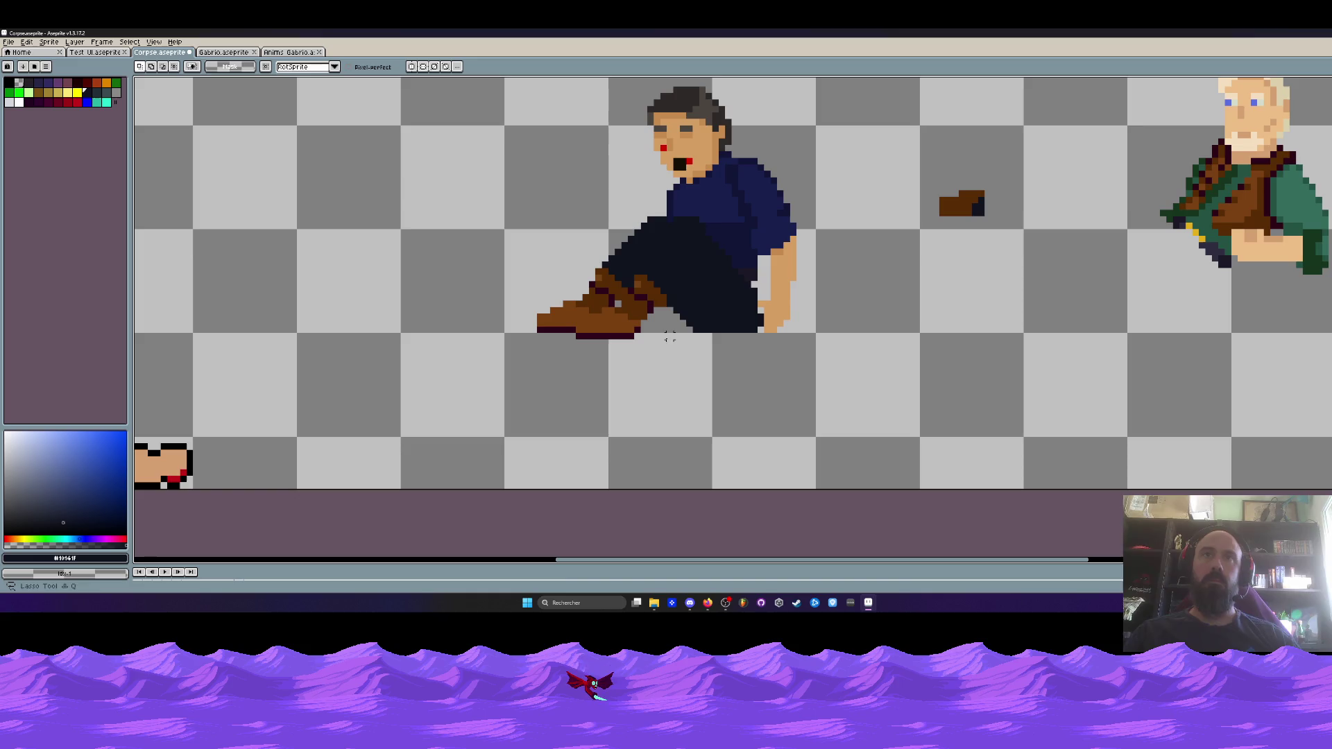
mouse_move(669, 262)
mouse_down()
mouse_move(566, 239)
mouse_move(668, 333)
mouse_move(669, 299)
mouse_move(636, 306)
mouse_up()
key(b)
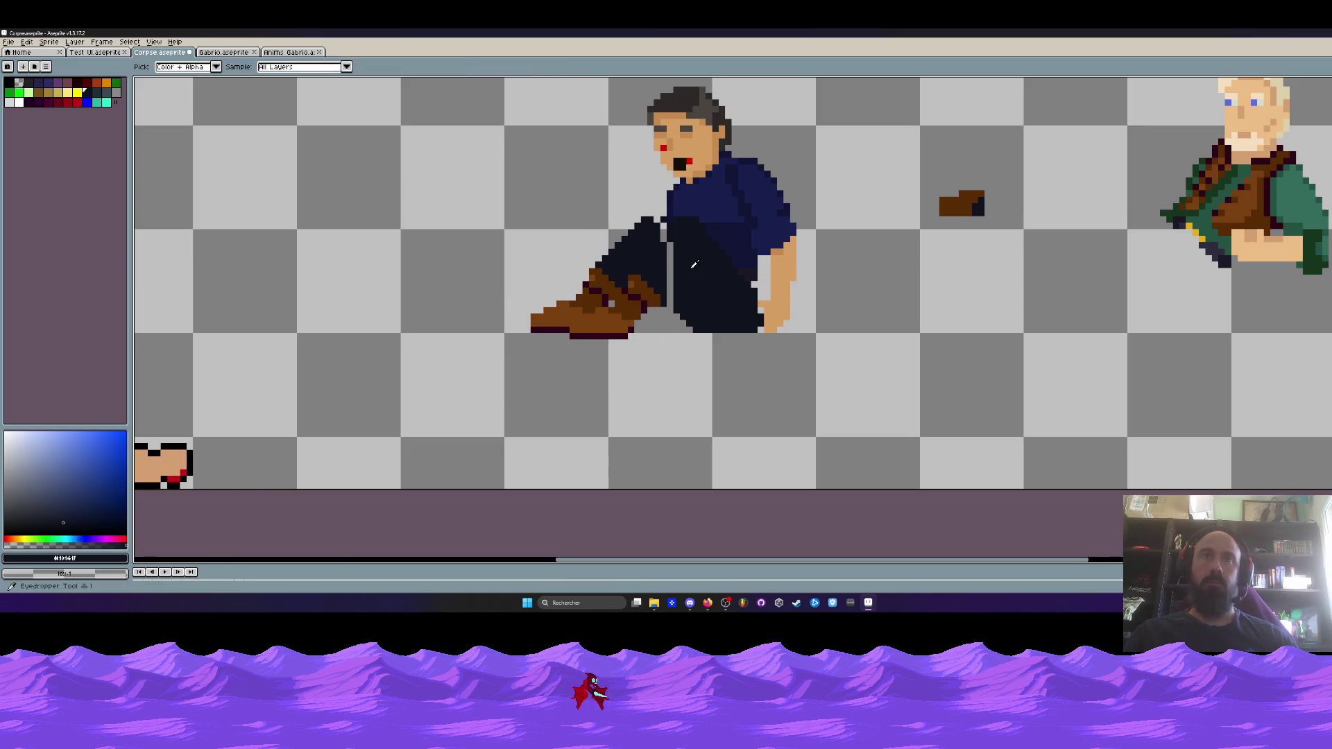
Fill the gap between the legs with dark trouser pixels and reshape the leg's edges
scroll(678, 288, up, 2)
drag(648, 357, 623, 170)
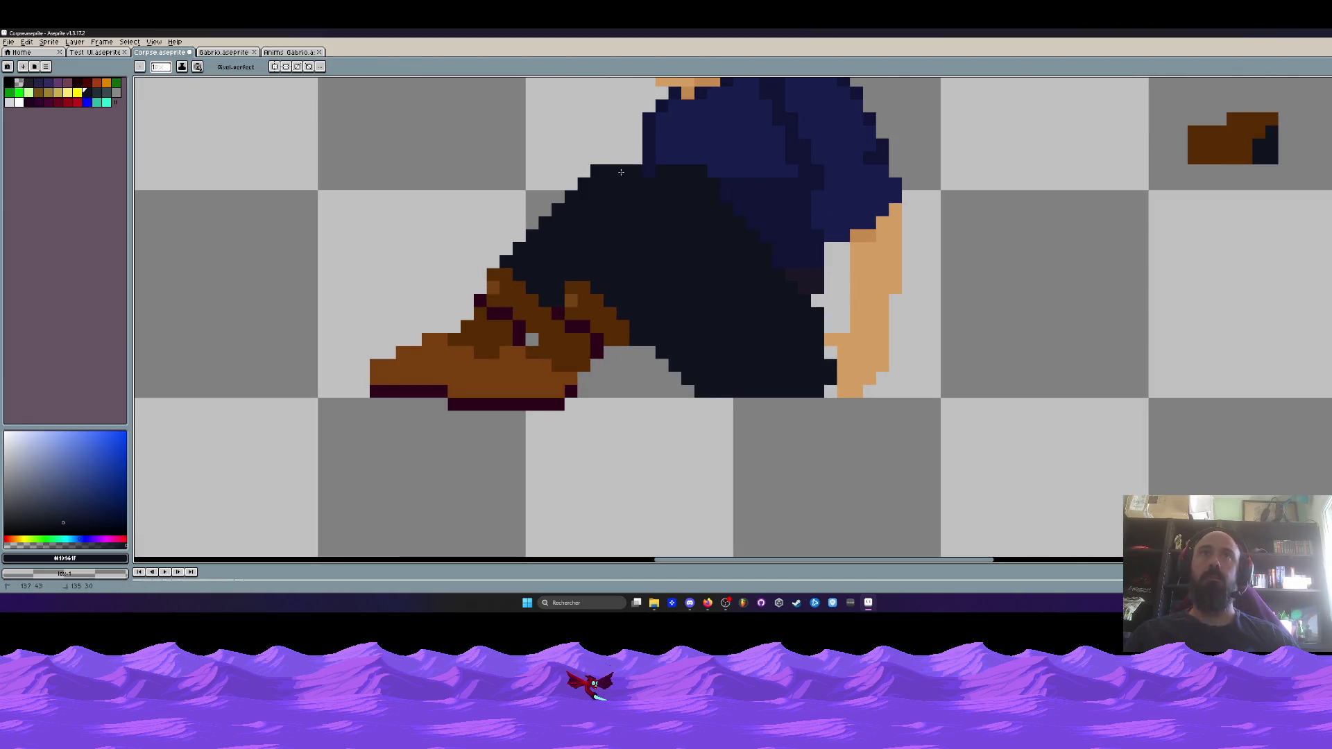
scroll(660, 210, down, 3)
scroll(656, 208, up, 1)
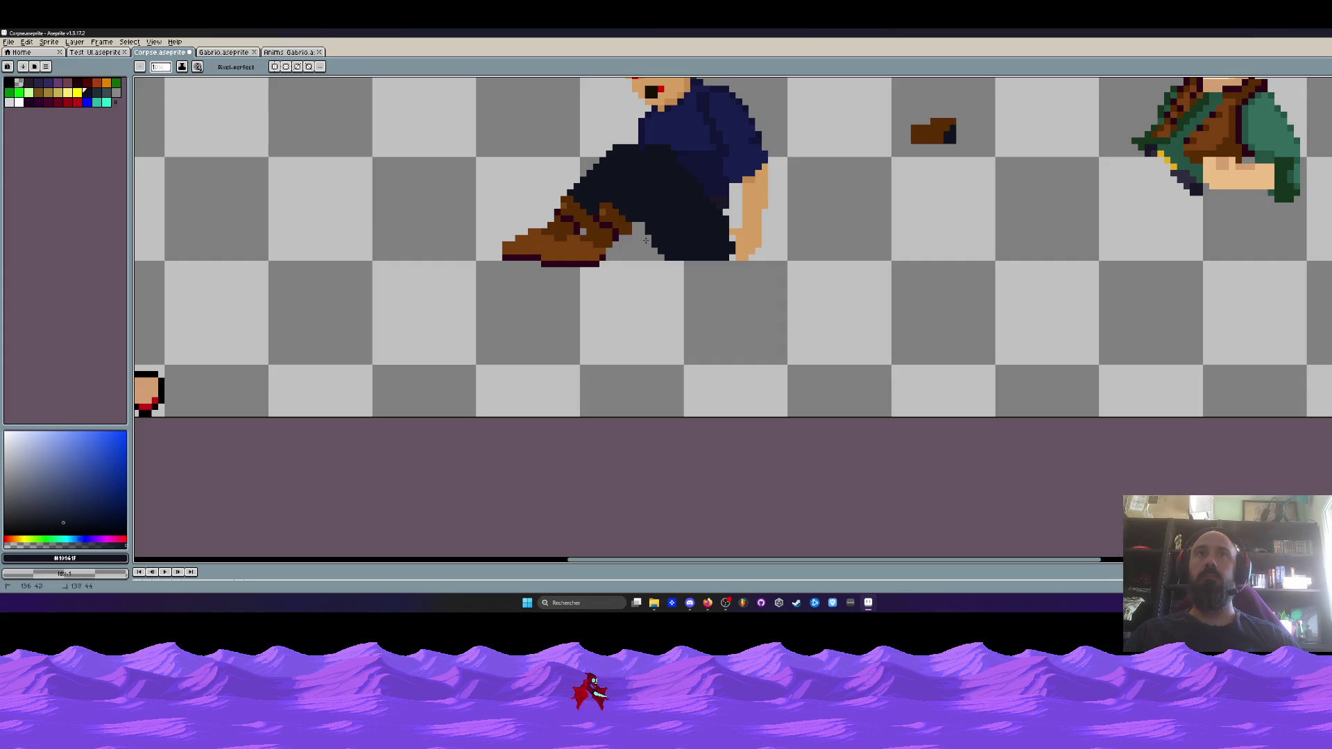
scroll(684, 279, down, 2)
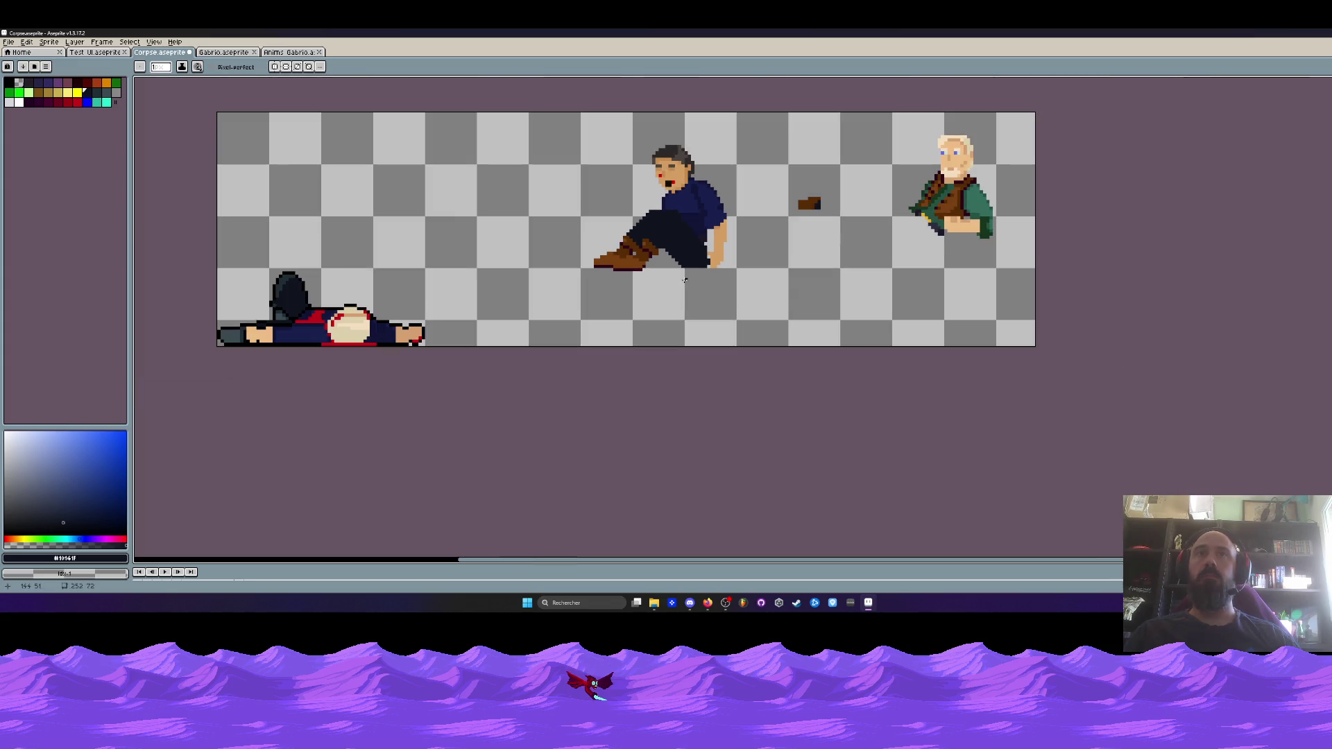
scroll(672, 267, up, 3)
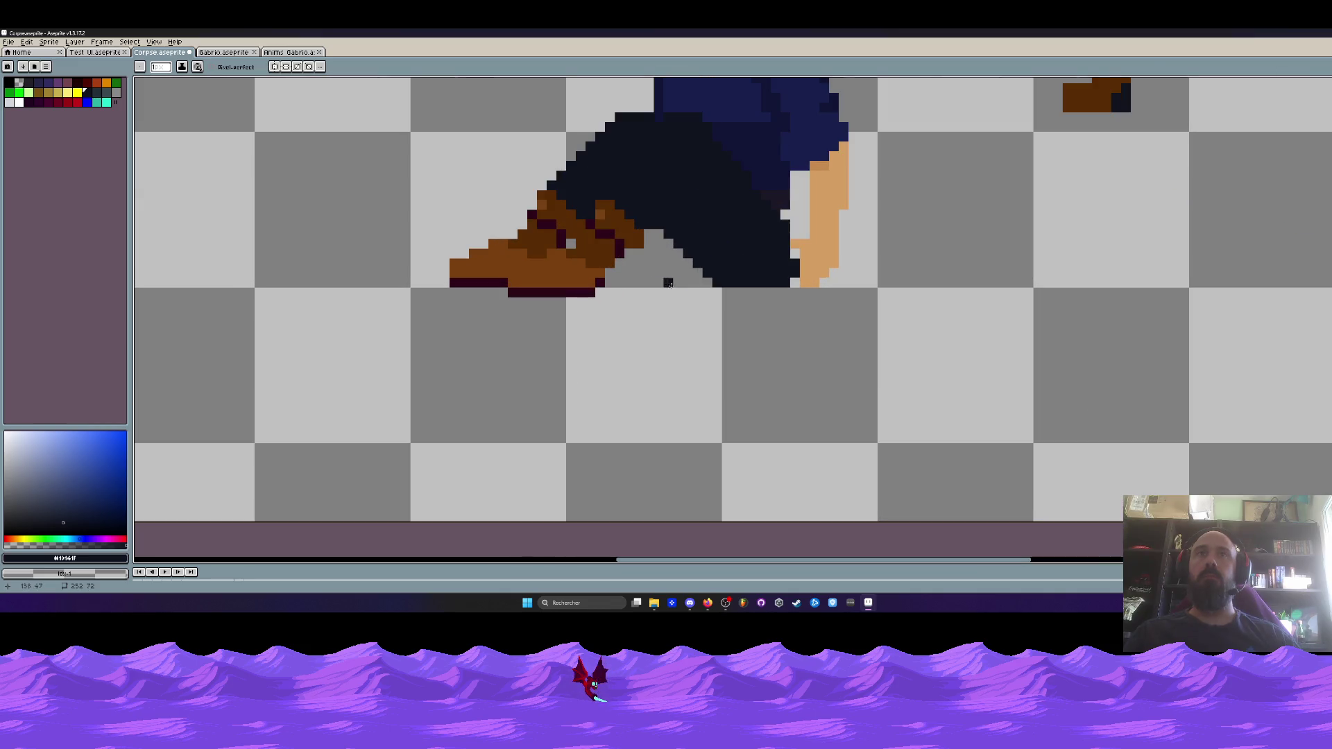
drag(700, 280, 645, 234)
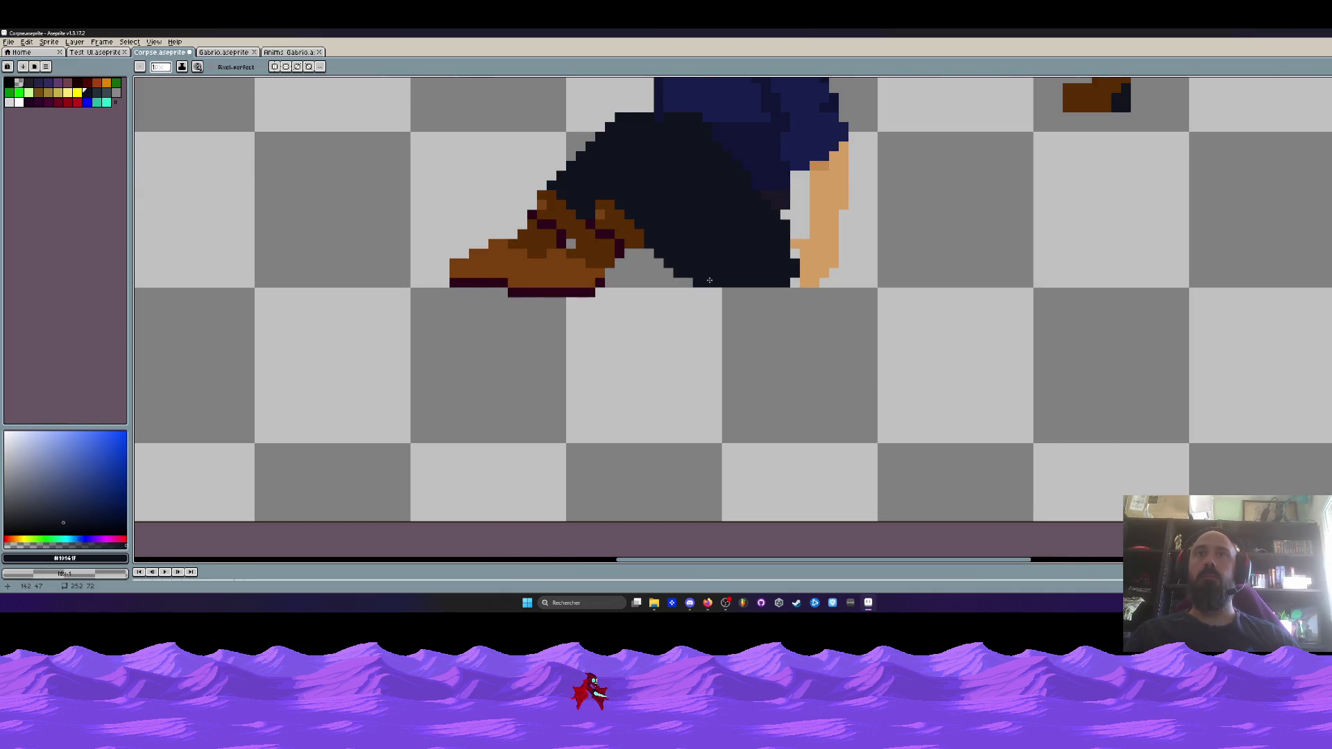
drag(792, 281, 786, 283)
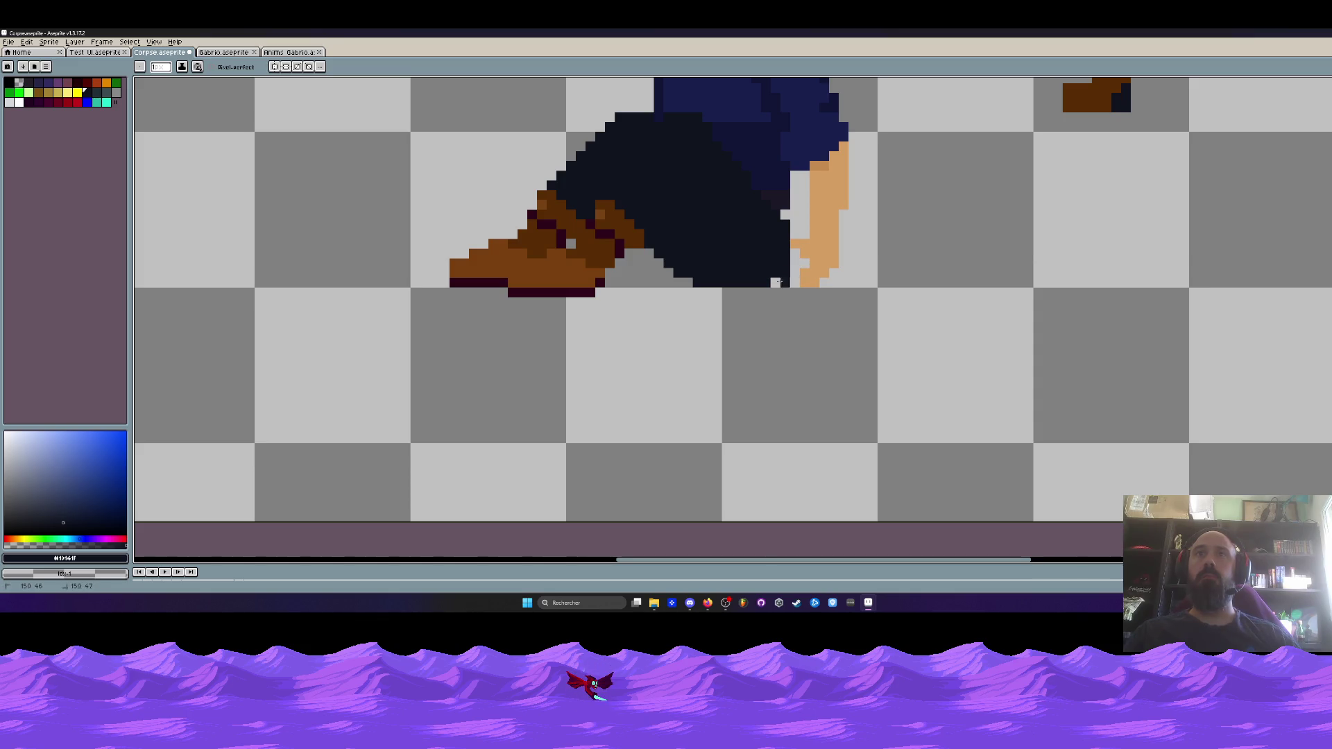
scroll(781, 279, down, 3)
scroll(743, 312, down, 1)
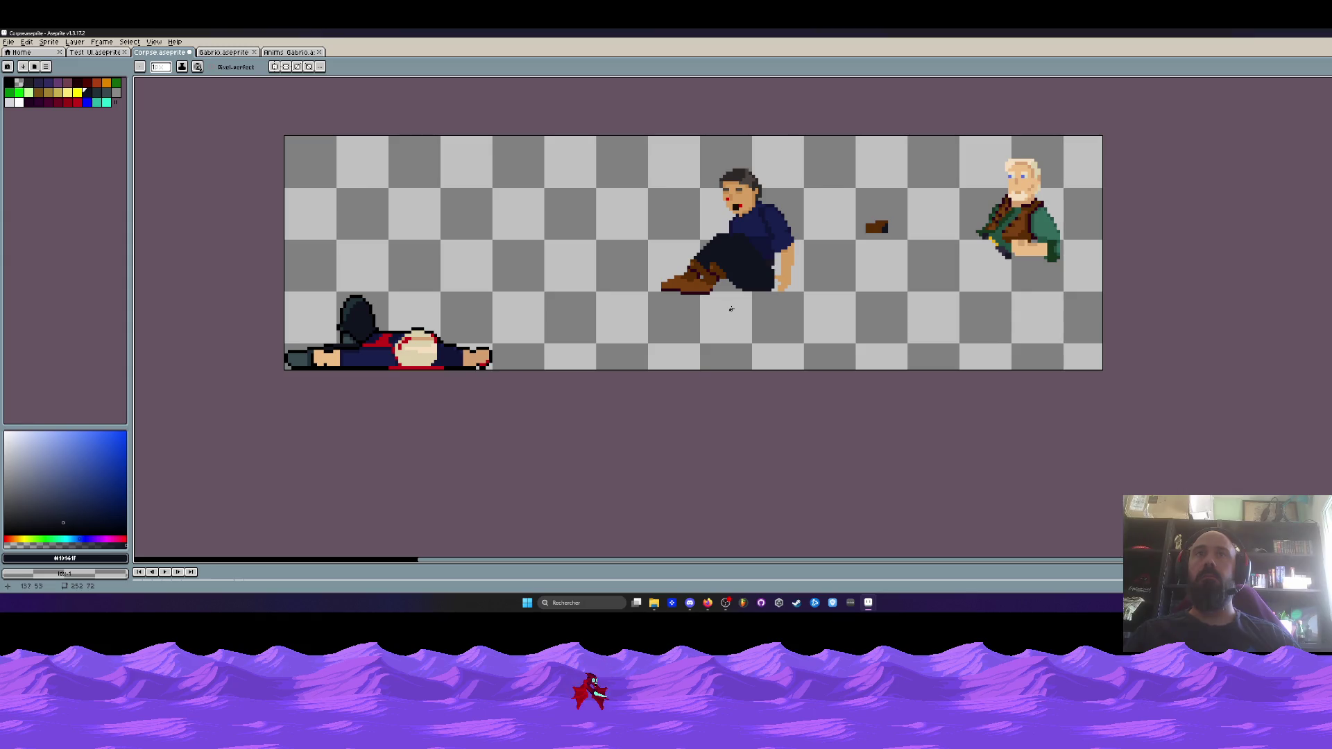
scroll(694, 229, up, 3)
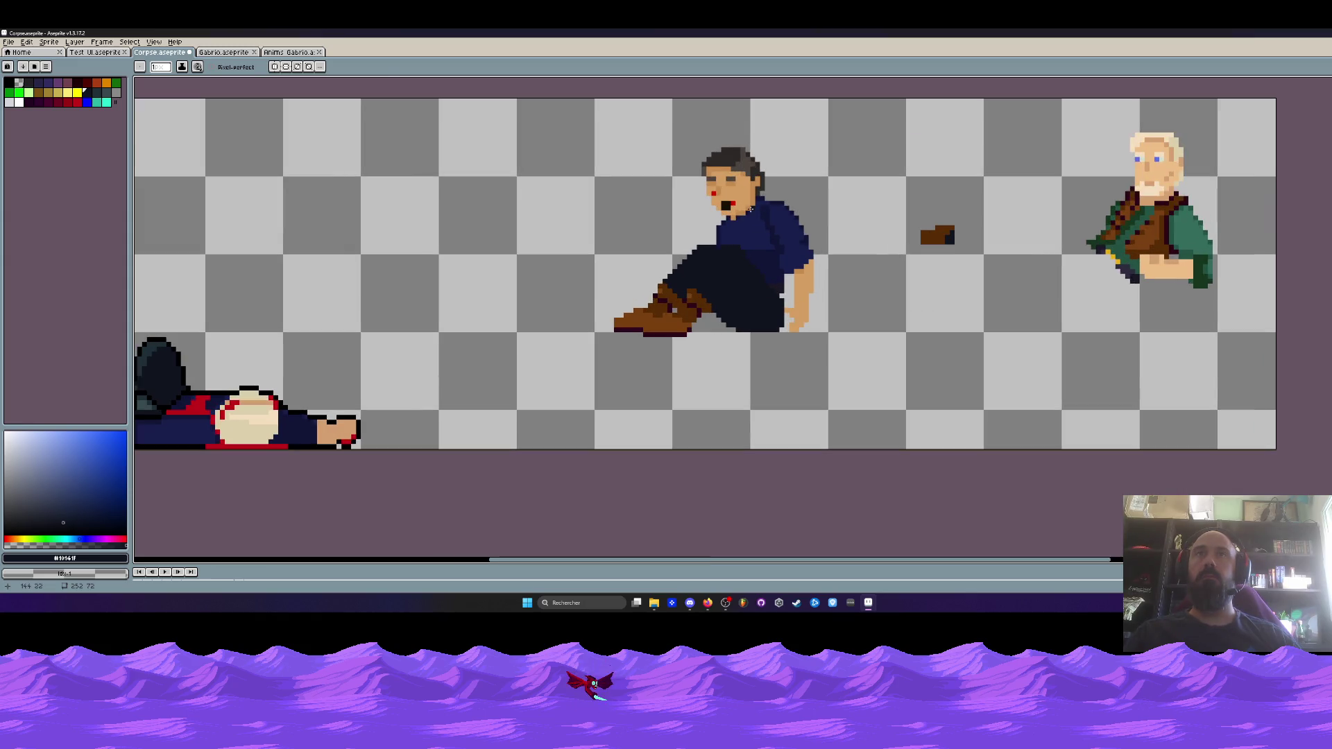
Lasso the man's head, rotate it about 24° forward, and nudge it slightly left and down
key(q)
mouse_move(748, 114)
mouse_down()
mouse_move(661, 158)
mouse_move(749, 246)
mouse_move(748, 114)
mouse_move(722, 106)
mouse_move(723, 264)
mouse_move(770, 118)
mouse_up()
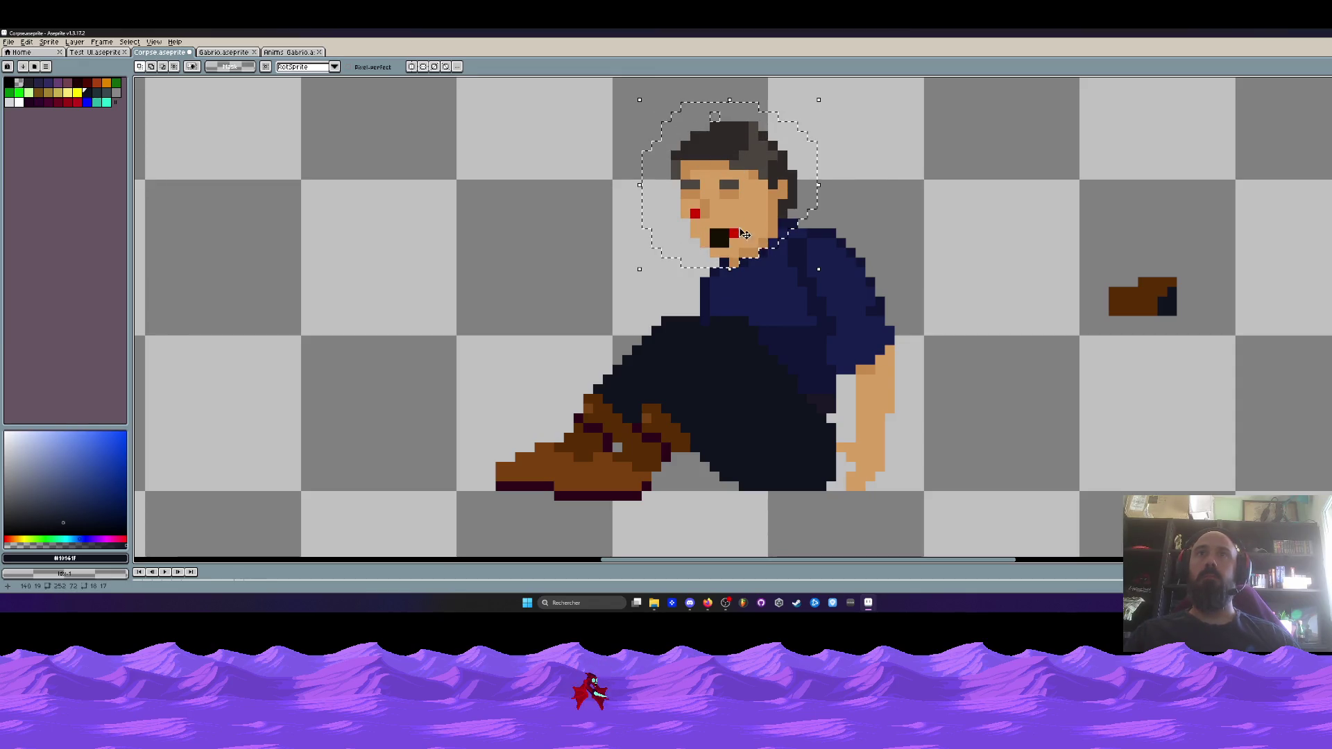
drag(829, 278, 846, 234)
drag(752, 227, 741, 233)
key(i)
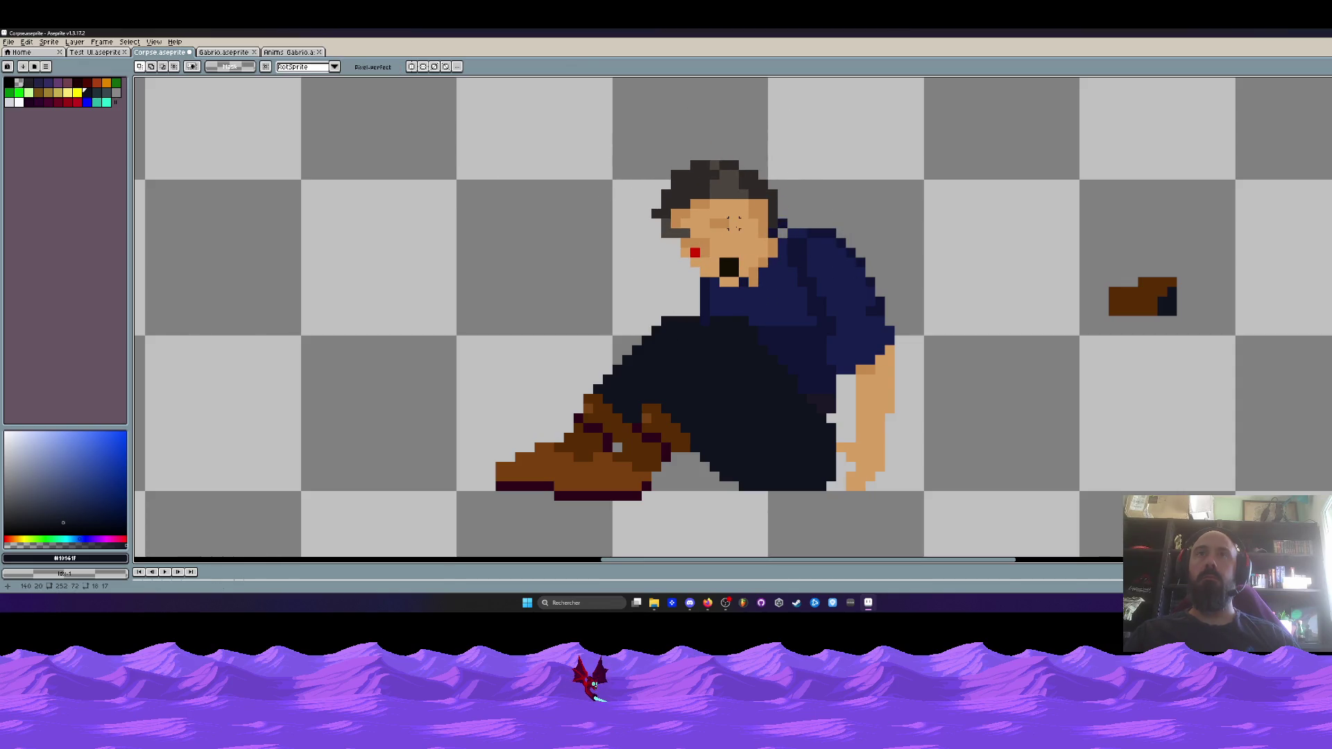
Pick the hair colour and paint hair down over the upper face
scroll(742, 233, up, 1)
click(695, 170)
key(b)
mouse_move(666, 229)
mouse_down()
mouse_move(735, 202)
mouse_move(666, 201)
mouse_move(699, 204)
mouse_move(702, 172)
mouse_move(645, 228)
mouse_move(630, 220)
mouse_move(641, 235)
mouse_up()
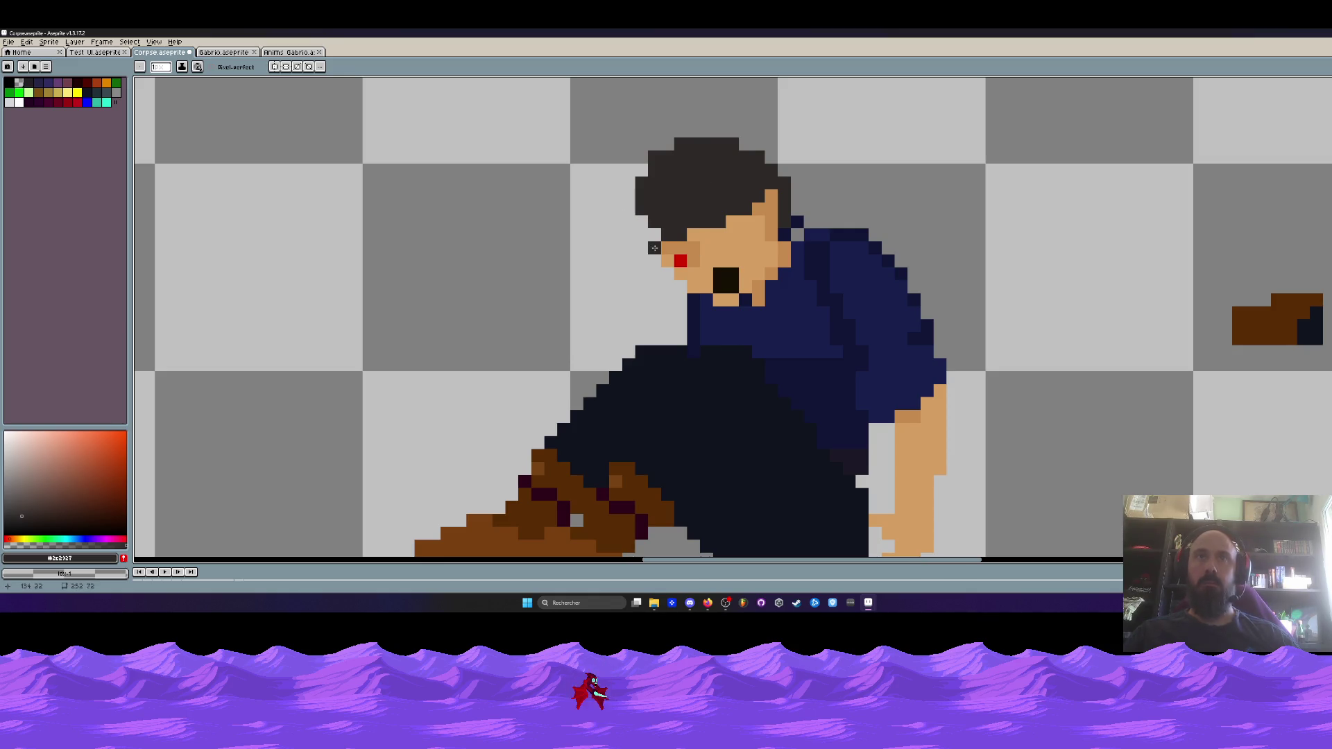
Pick the skin colour and paint over the black mouth and red eye mark
key(i)
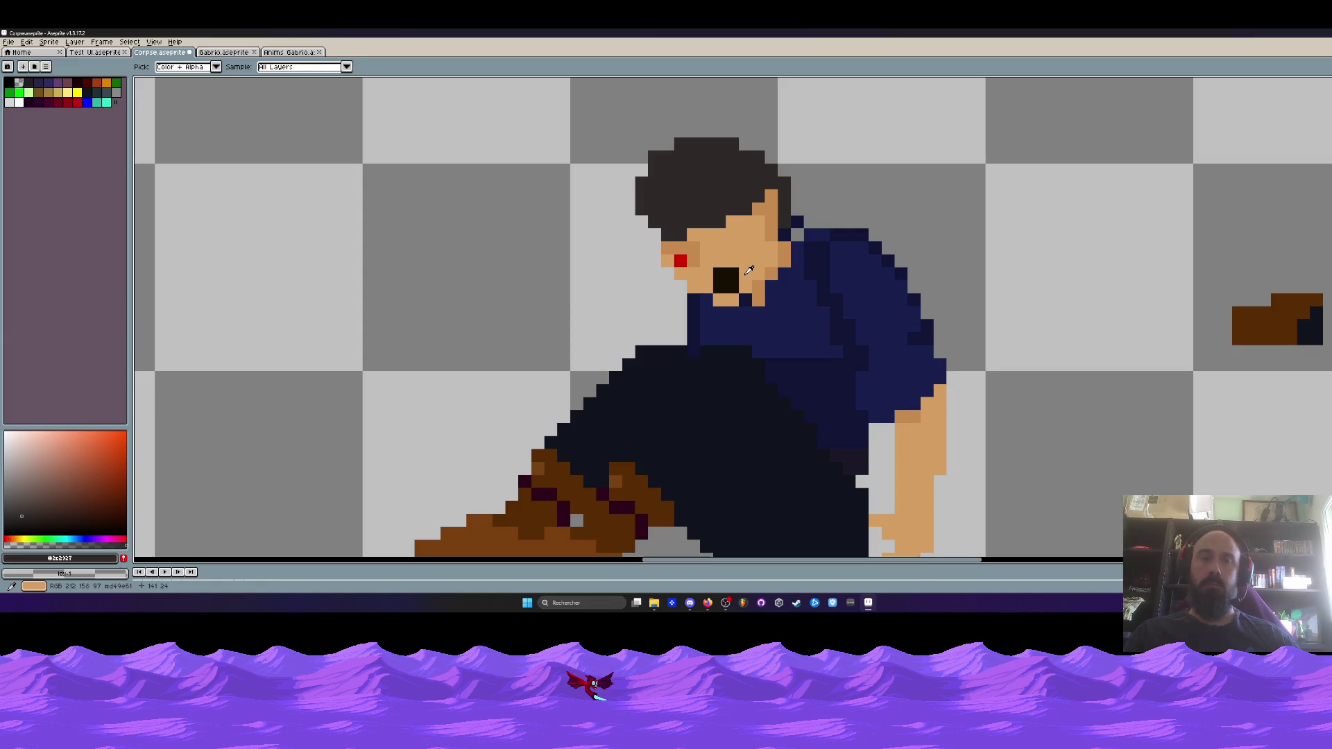
click(749, 270)
key(b)
click(715, 274)
drag(674, 251, 701, 245)
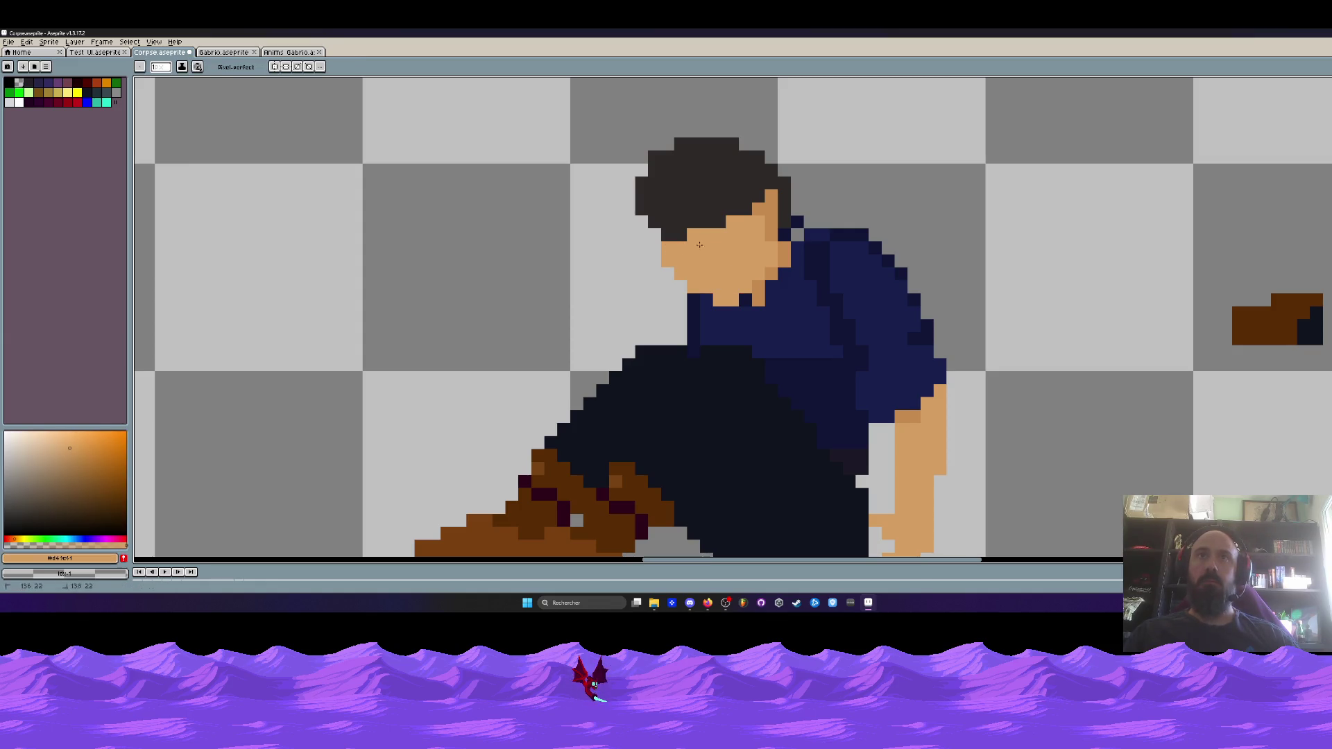
scroll(766, 229, down, 5)
scroll(909, 266, up, 5)
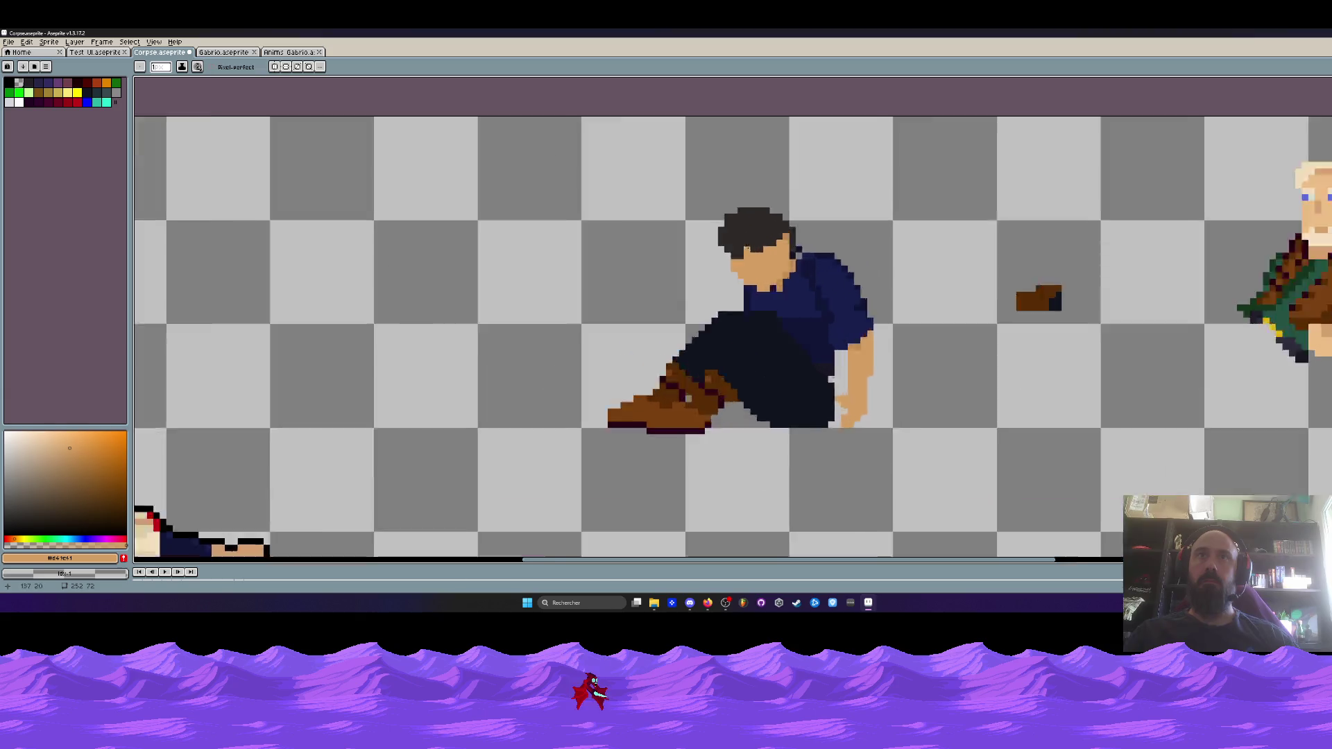
Add skin pixels to the left of the face, then erase the stray ones
click(938, 267)
click(939, 255)
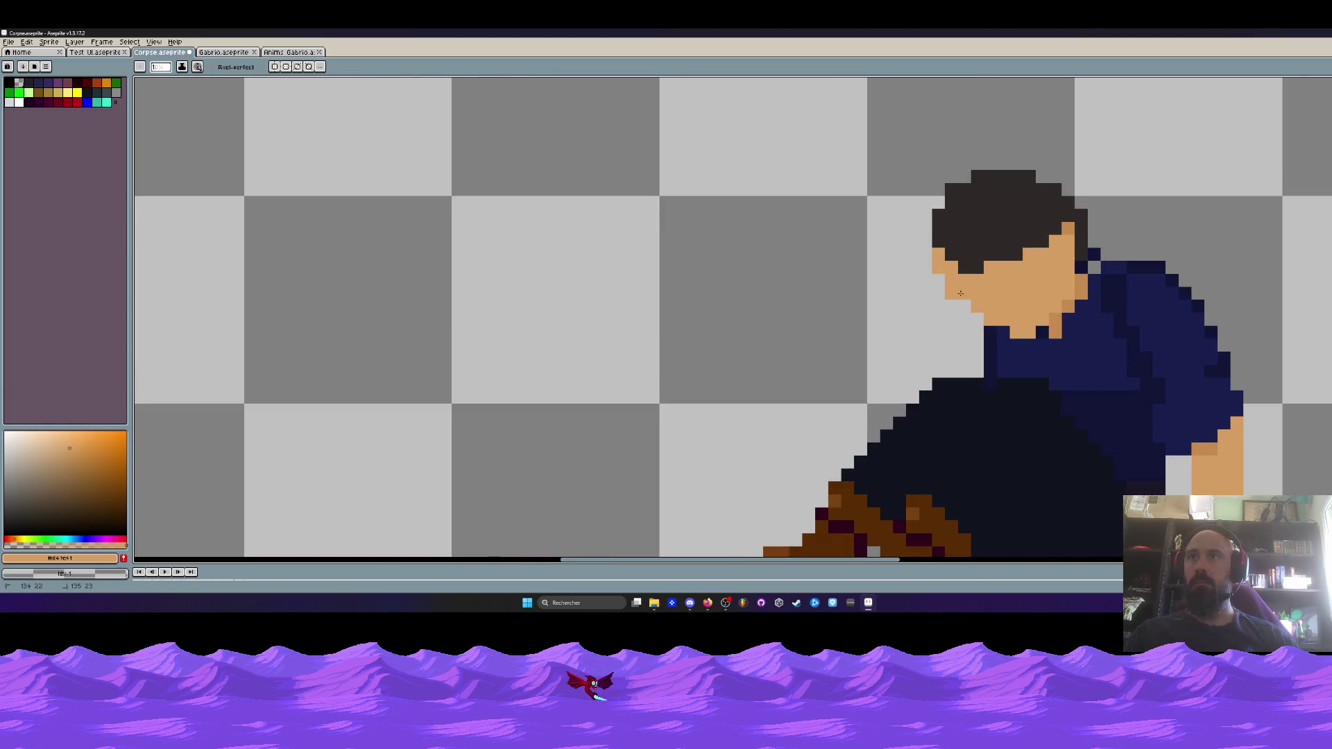
scroll(957, 290, down, 2)
scroll(833, 292, up, 2)
drag(829, 290, 856, 326)
scroll(832, 291, down, 3)
scroll(741, 290, up, 4)
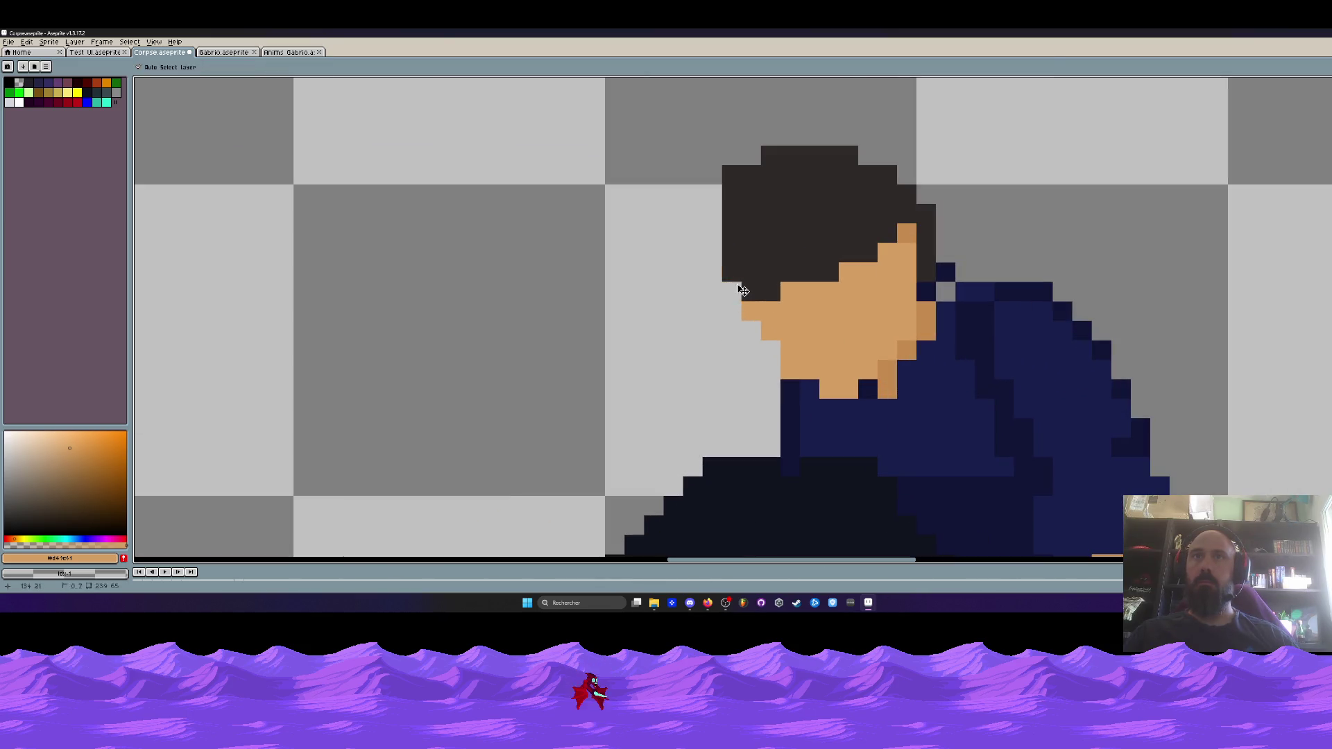
Extend the hair on the head's left side and add two skin pixels near the face
drag(712, 208, 712, 256)
click(731, 292)
click(751, 330)
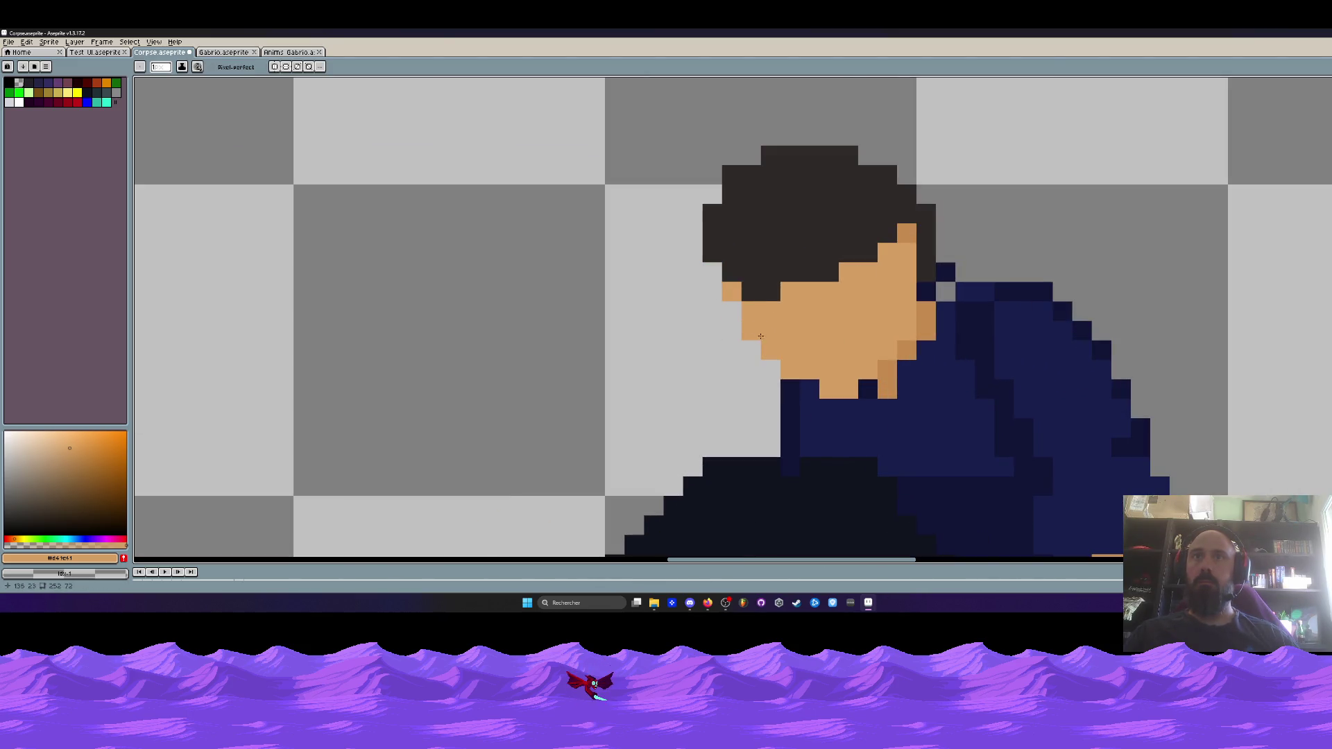
scroll(839, 388, down, 2)
scroll(860, 382, up, 2)
Shade a chin pixel with the darker skin tone, then sample the shirt's dark blue
alt+click(880, 375)
click(834, 387)
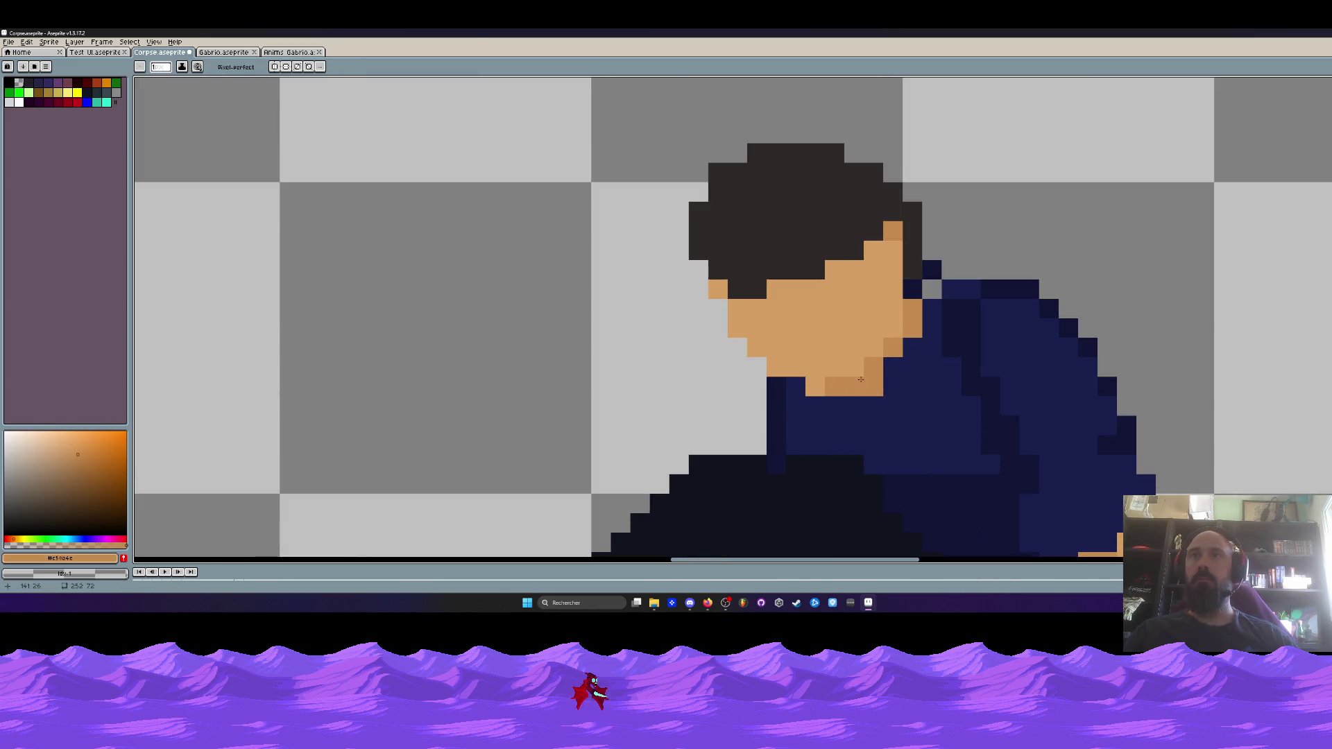
scroll(876, 367, down, 1)
scroll(856, 372, up, 1)
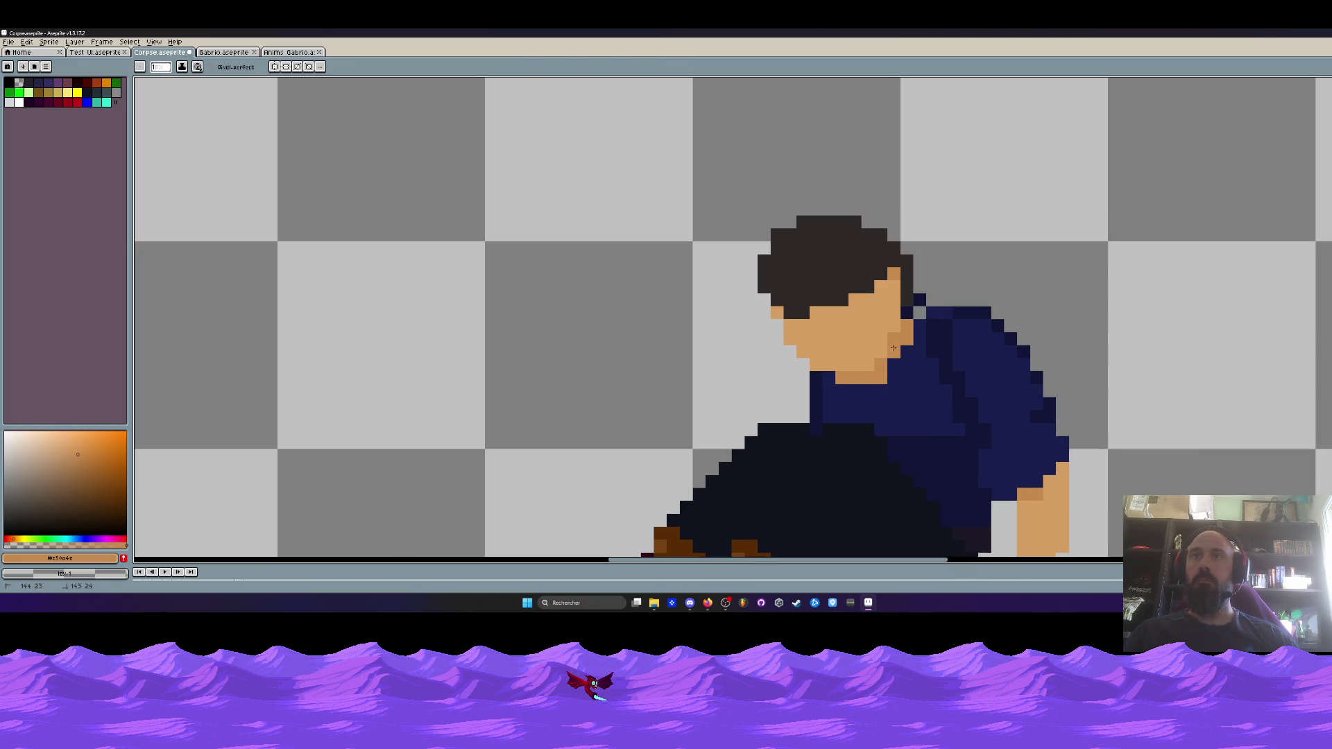
scroll(888, 354, down, 2)
scroll(883, 376, up, 2)
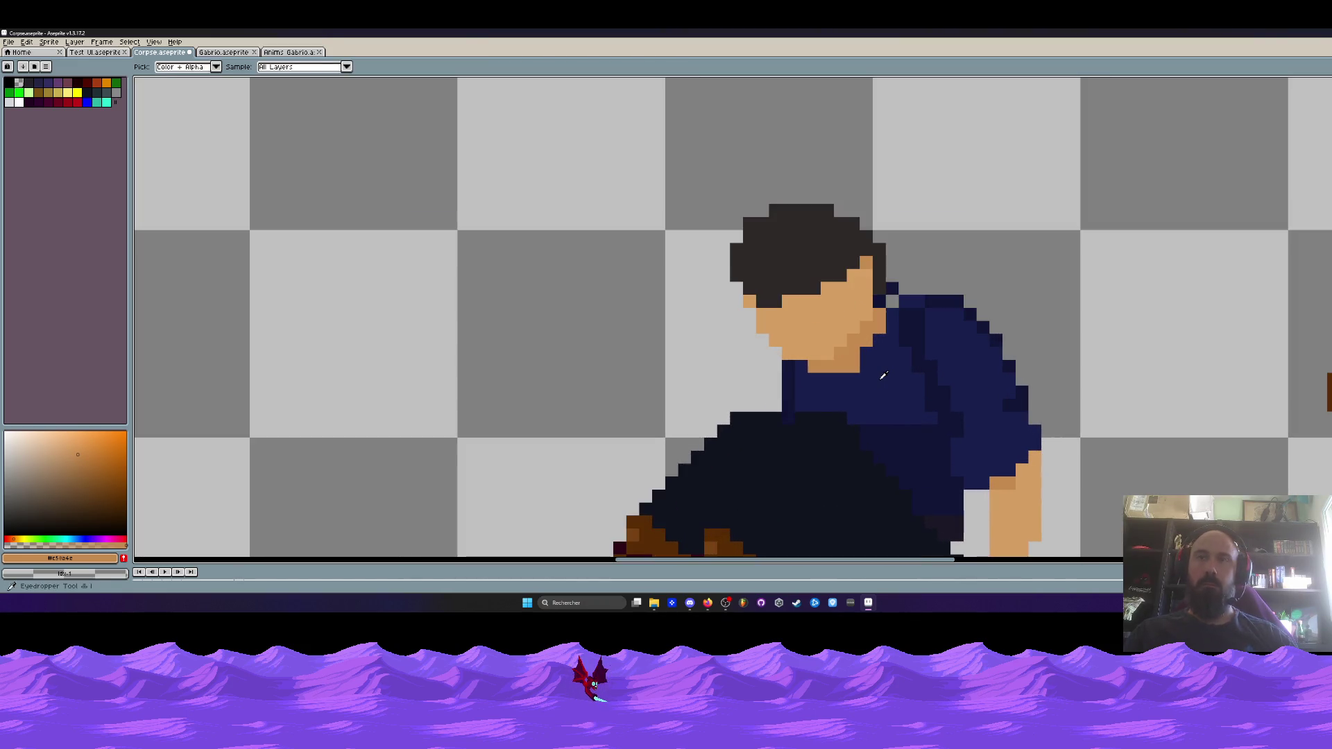
alt+click(883, 375)
Paint shirt blue over the chin edge, undoing a stray blue pixel by the ear
drag(854, 340, 856, 356)
scroll(867, 387, down, 4)
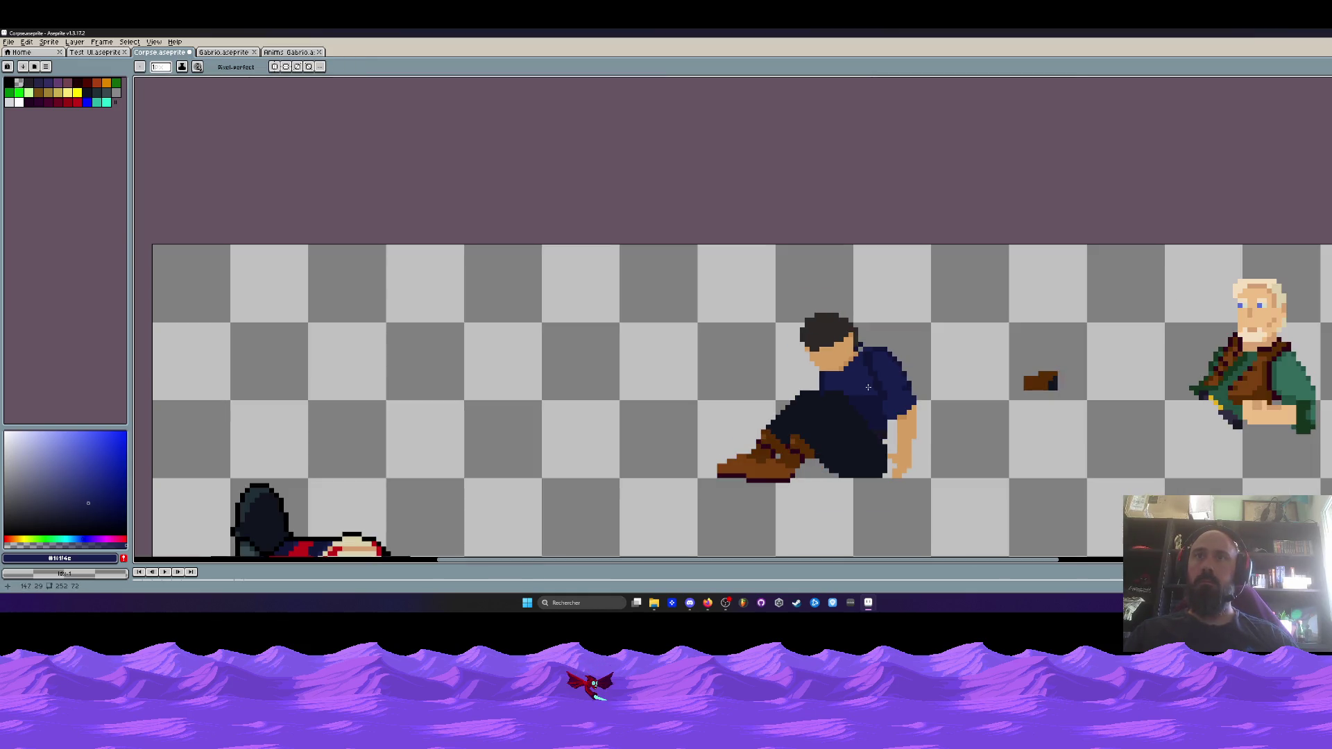
scroll(863, 385, up, 4)
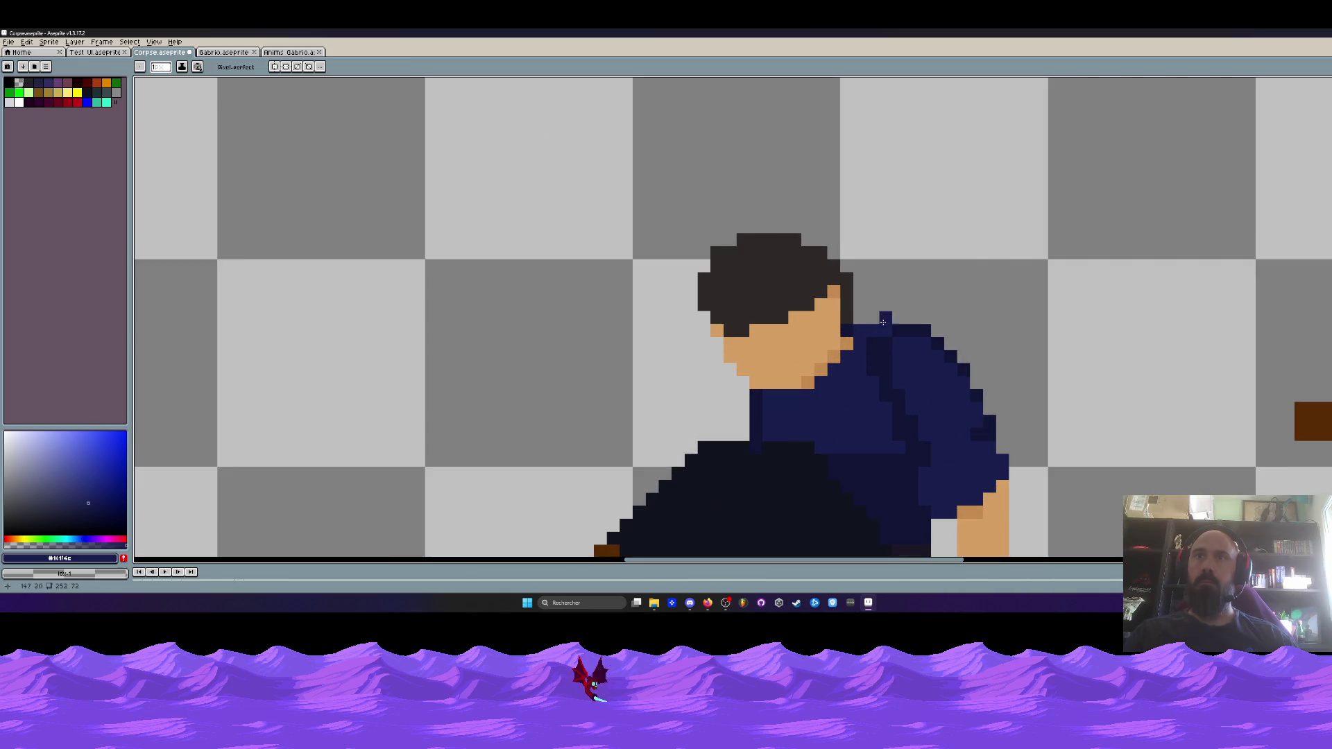
click(867, 318)
scroll(867, 319, down, 5)
scroll(870, 326, up, 5)
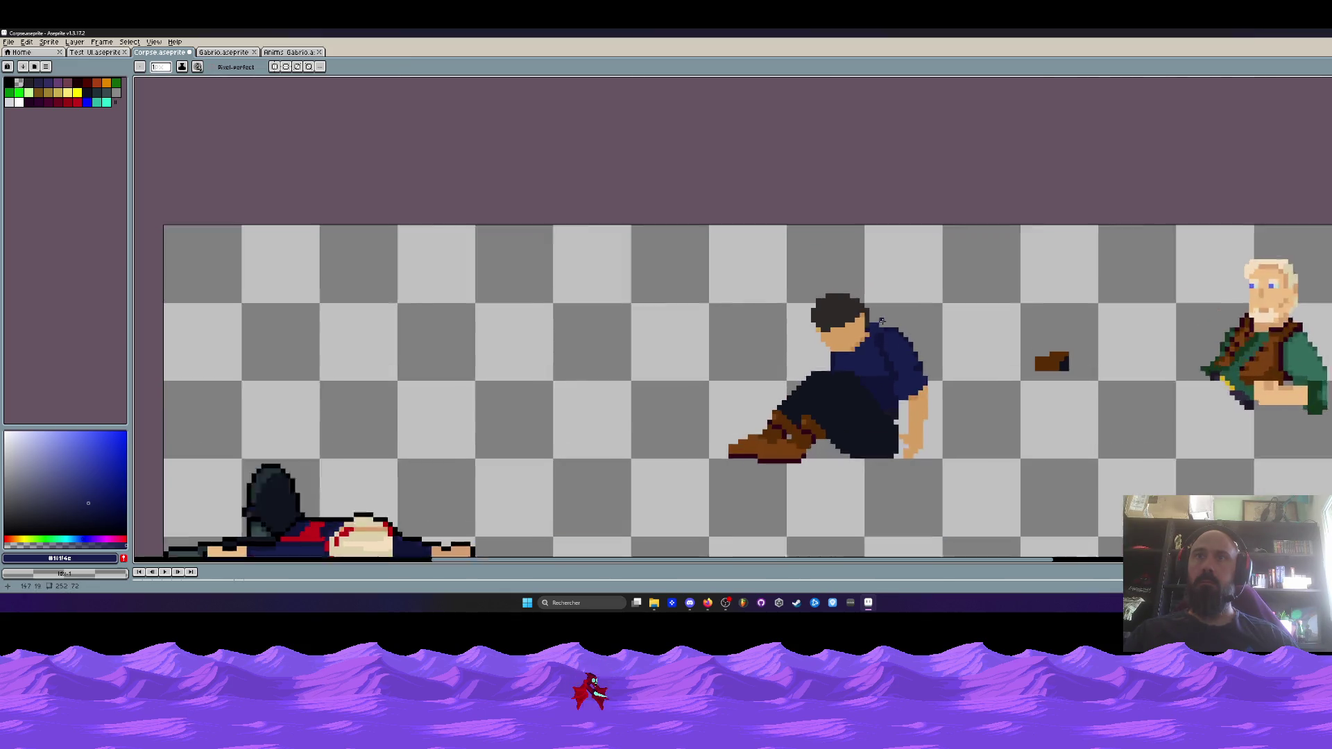
key(ctrl+z)
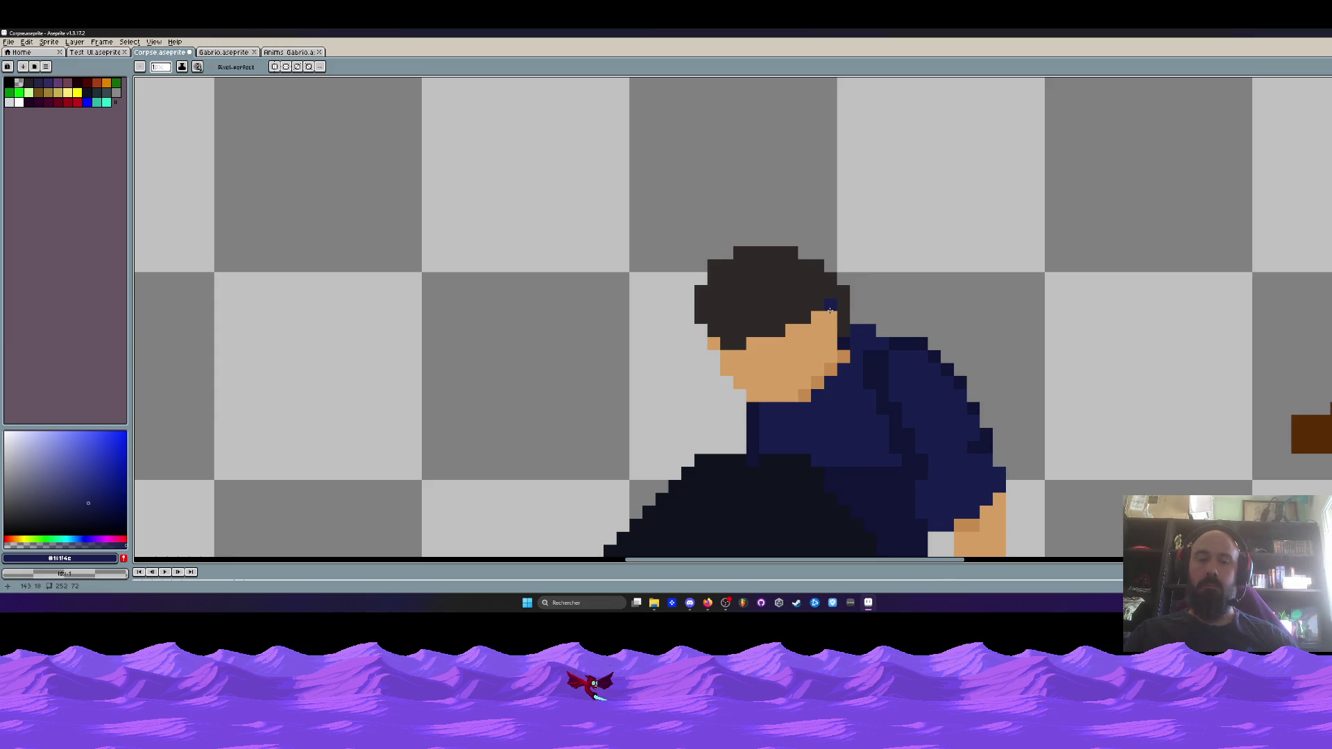
Sample hair colour #2c2927, darken the hair's lower-left edge, and add a dark eye pixel
alt+click(805, 305)
drag(816, 331, 814, 322)
scroll(814, 321, down, 5)
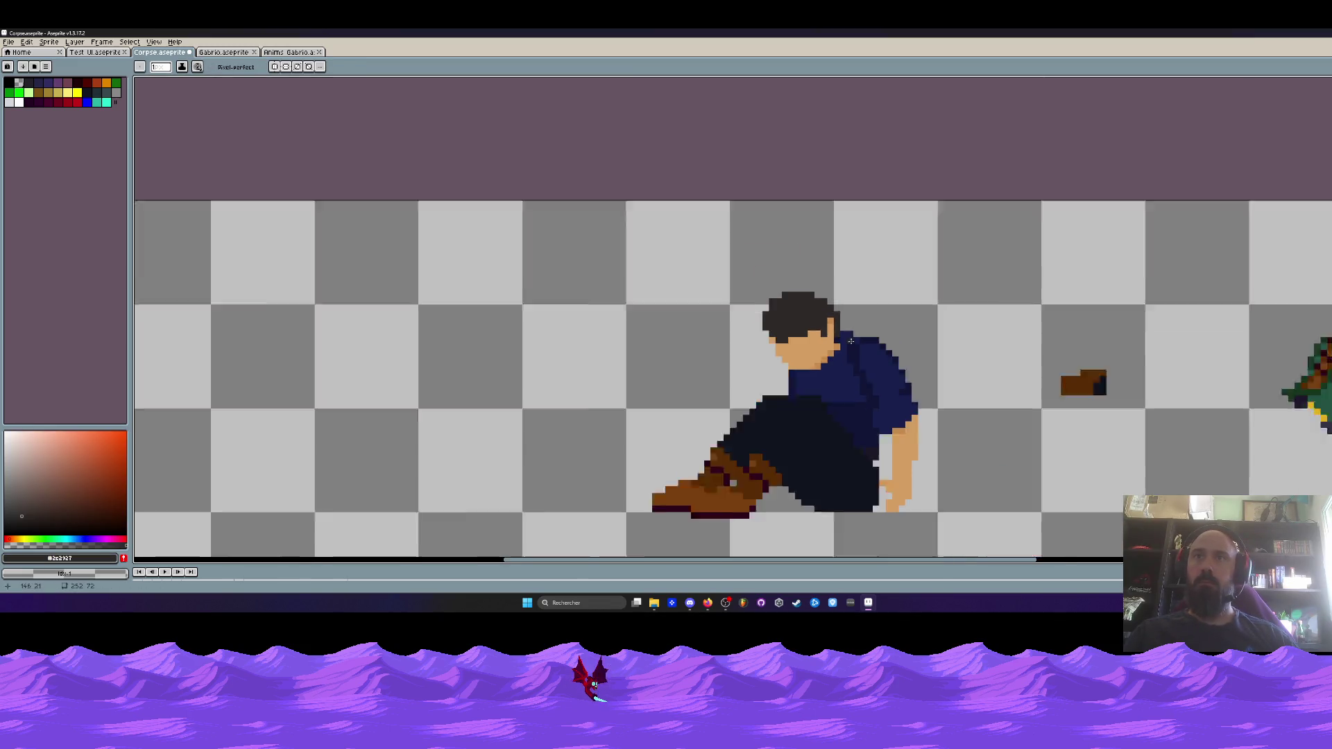
scroll(770, 337, up, 5)
click(768, 337)
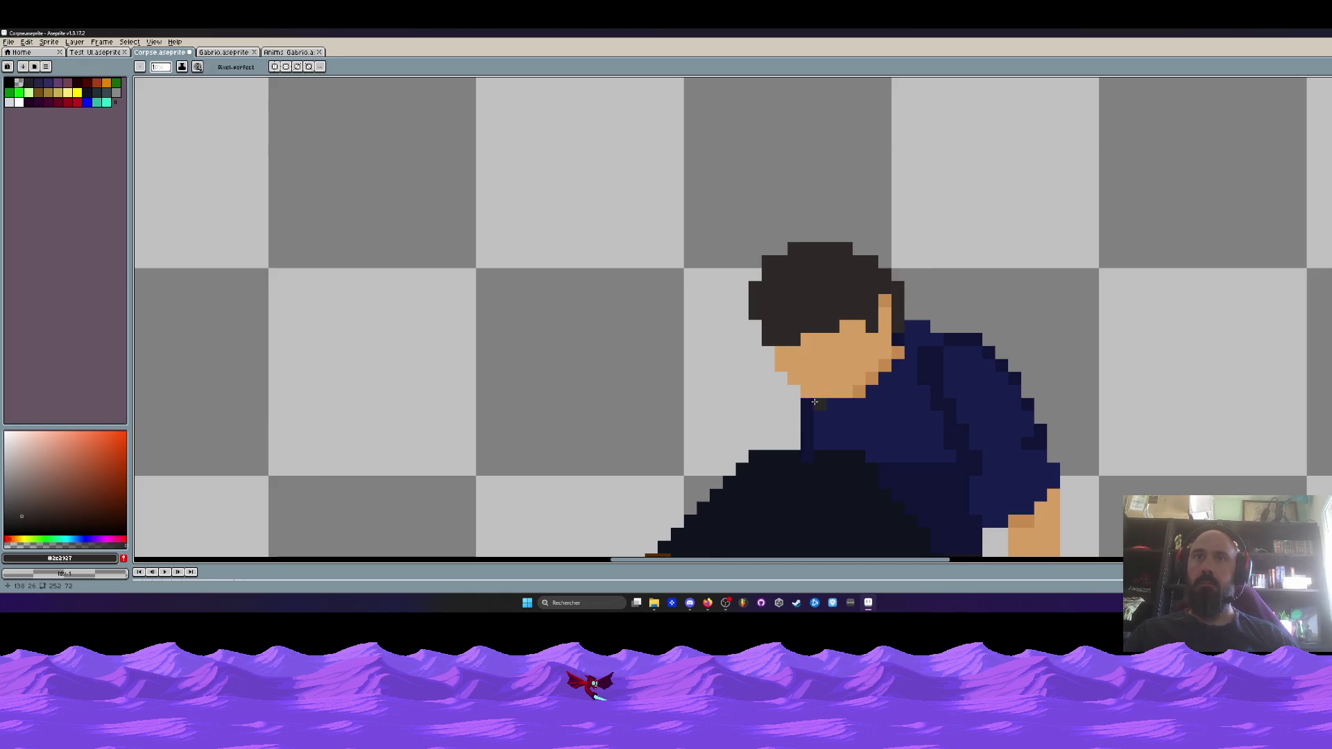
click(806, 353)
scroll(892, 376, down, 5)
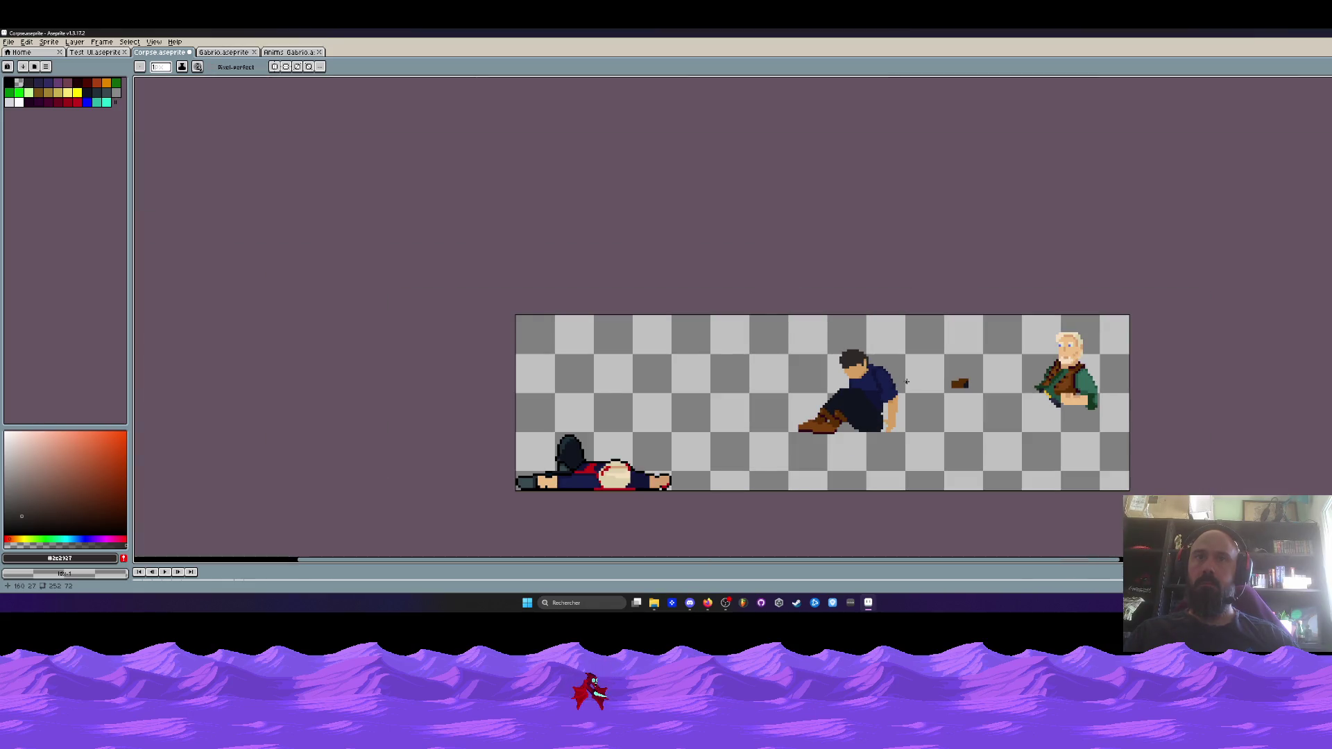
drag(905, 382, 892, 356)
scroll(879, 353, up, 2)
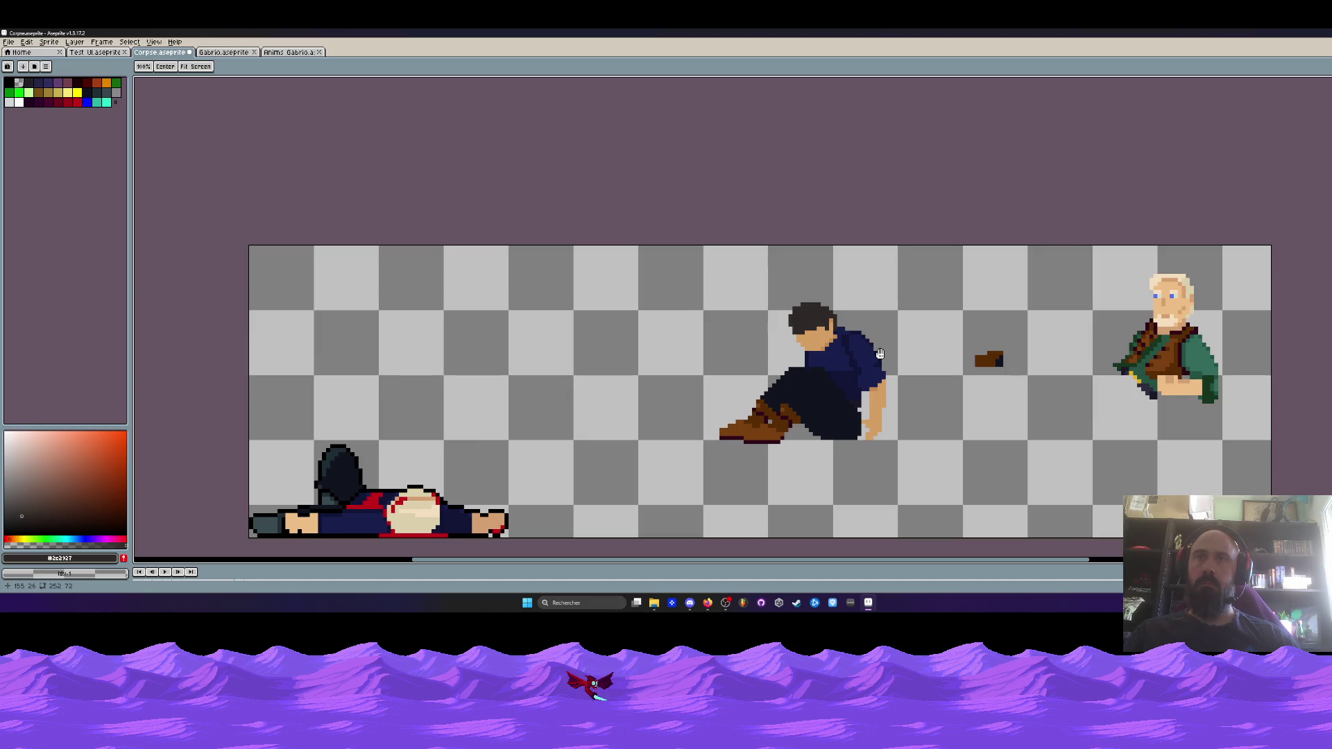
scroll(880, 354, up, 2)
Lasso the seated man's forearm and hand and nudge them slightly
key(q)
mouse_move(845, 305)
mouse_down()
mouse_move(895, 383)
mouse_move(847, 303)
mouse_move(864, 363)
mouse_up()
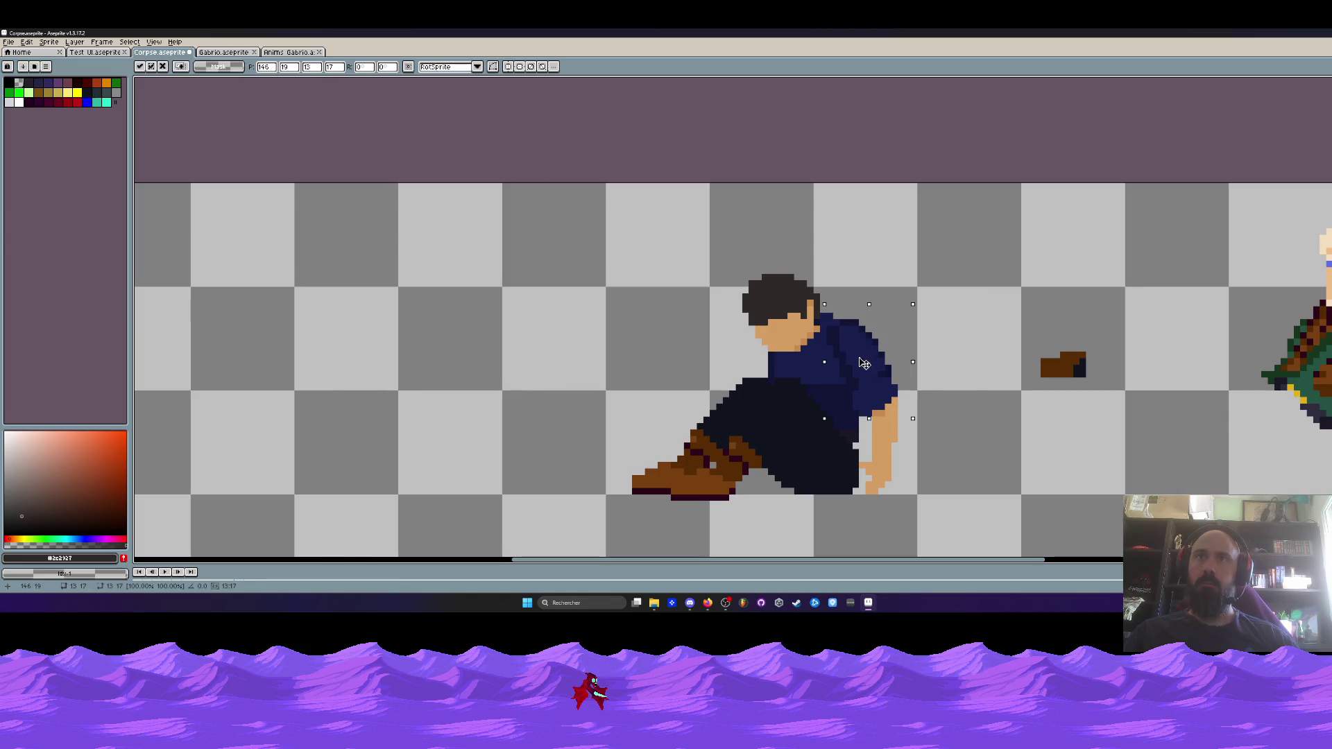
key(Escape)
mouse_move(895, 409)
mouse_down()
mouse_move(860, 472)
mouse_move(894, 404)
mouse_up()
drag(895, 443, 887, 441)
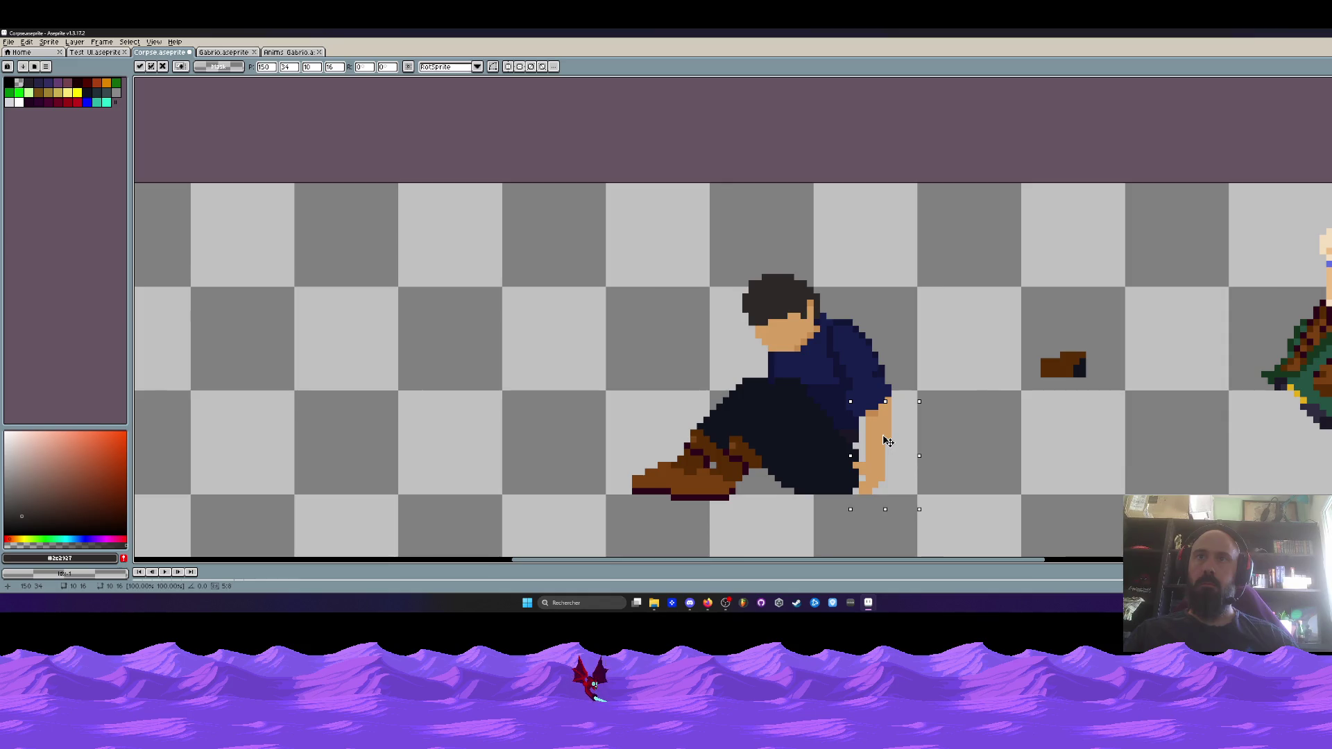
key(Return)
Lasso the seated man's head and torso and lower them by one pixel
scroll(888, 441, down, 2)
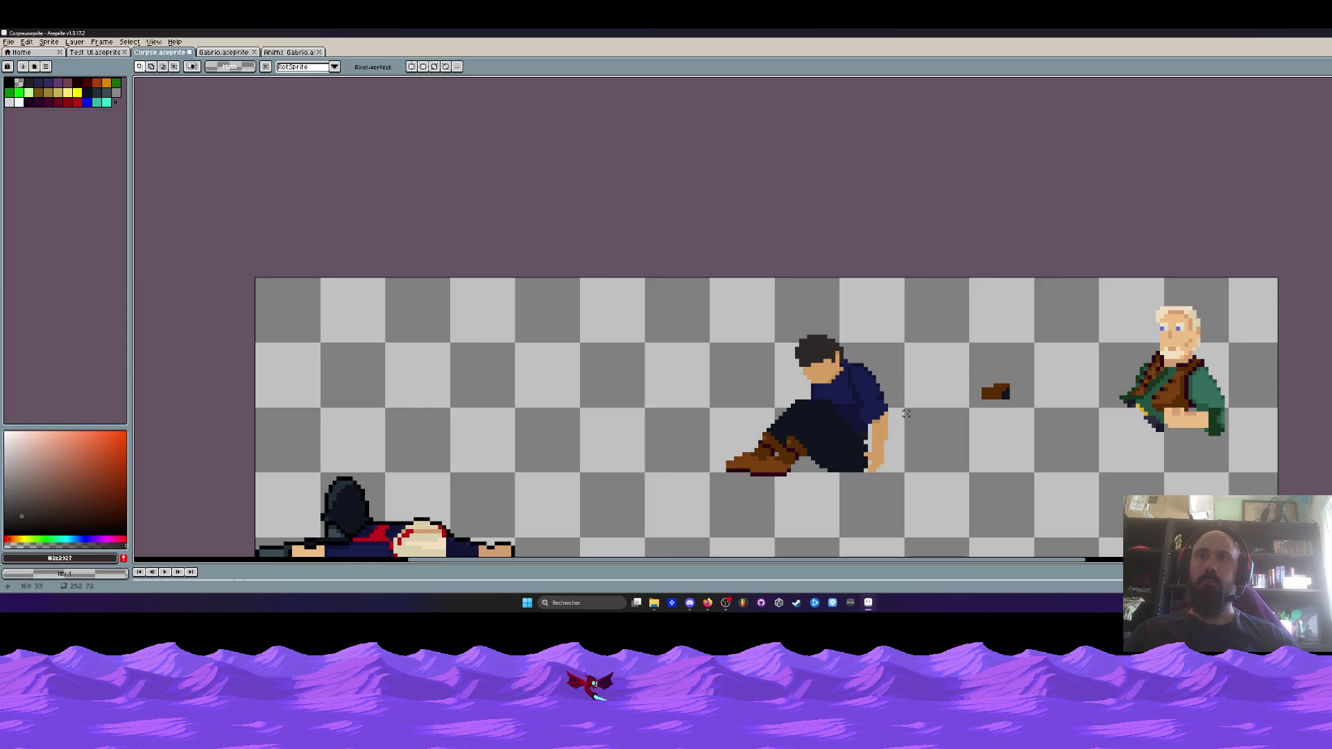
scroll(885, 433, up, 1)
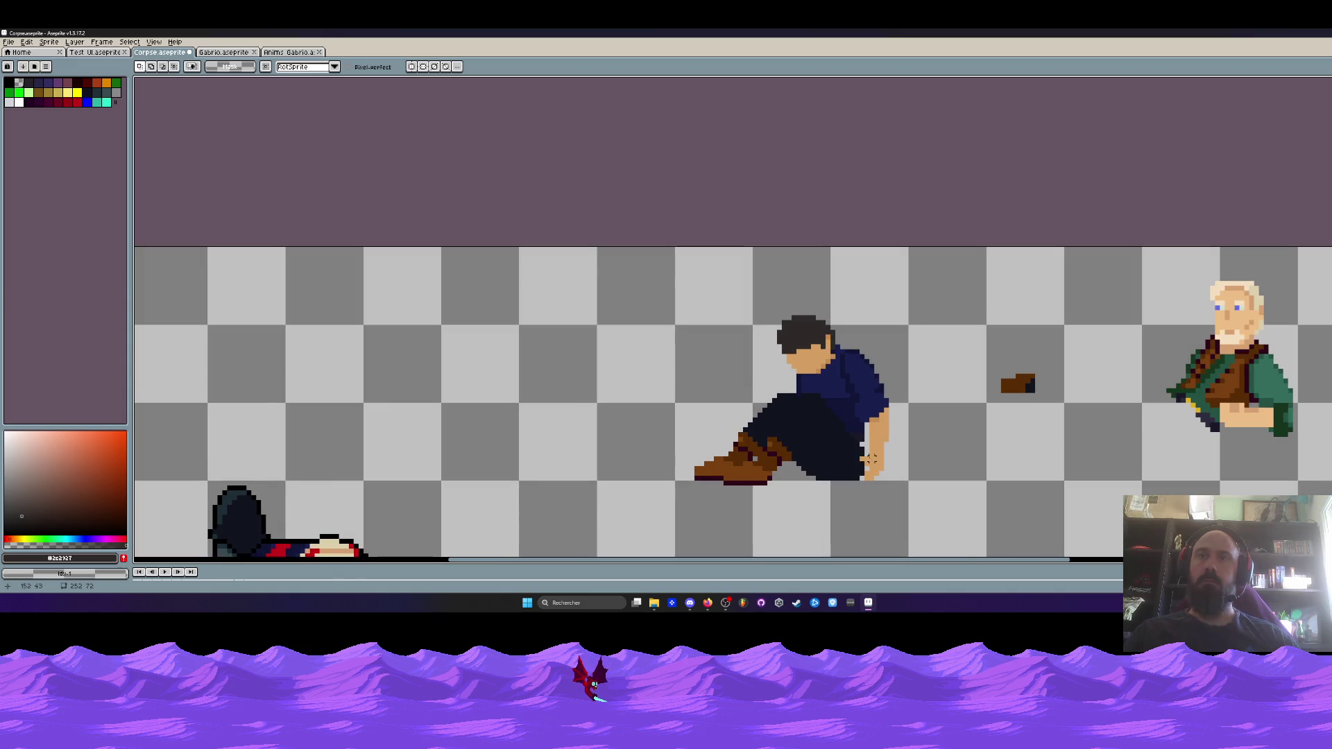
scroll(871, 459, up, 1)
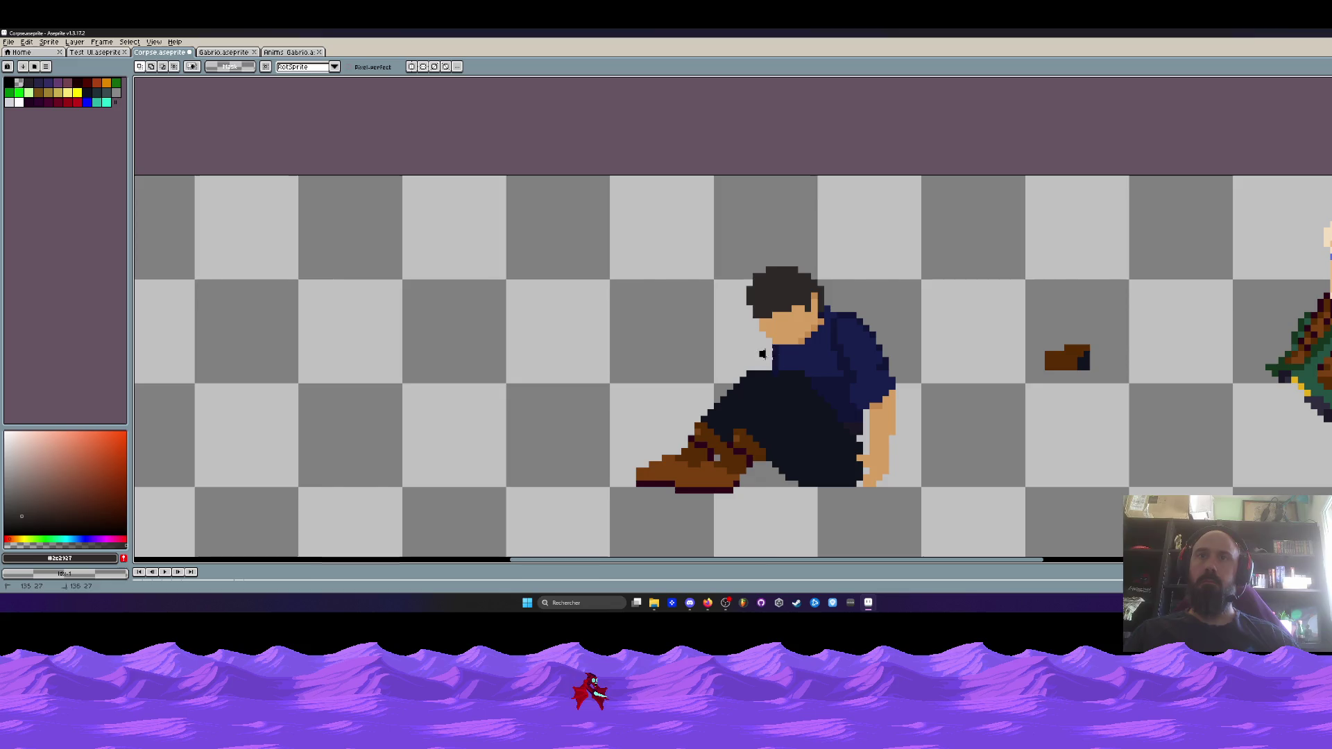
drag(760, 354, 839, 388)
mouse_move(863, 430)
mouse_down()
mouse_move(714, 292)
mouse_move(770, 371)
mouse_move(860, 427)
mouse_up()
drag(840, 354, 840, 357)
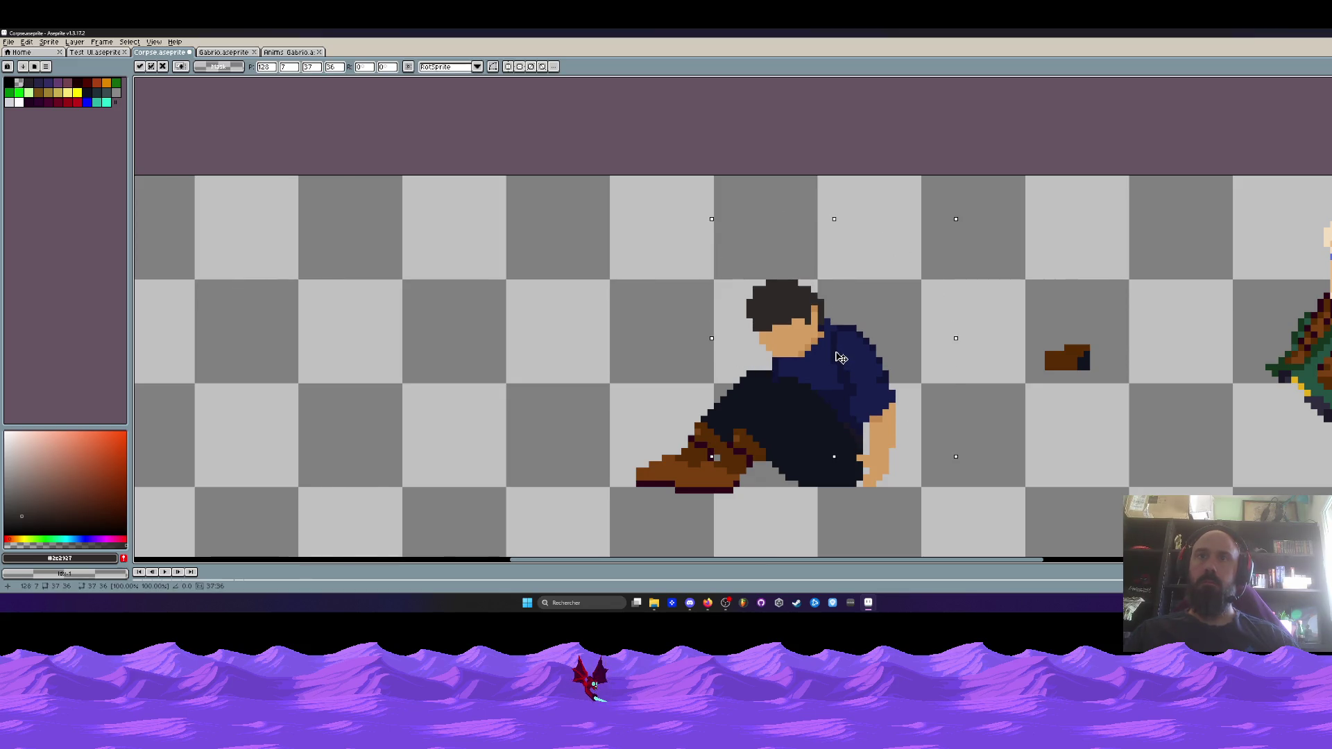
key(Return)
Go back to the Pencil and pick up the skin colour from the hand
scroll(846, 358, down, 2)
scroll(858, 388, up, 3)
key(b)
alt+click(842, 399)
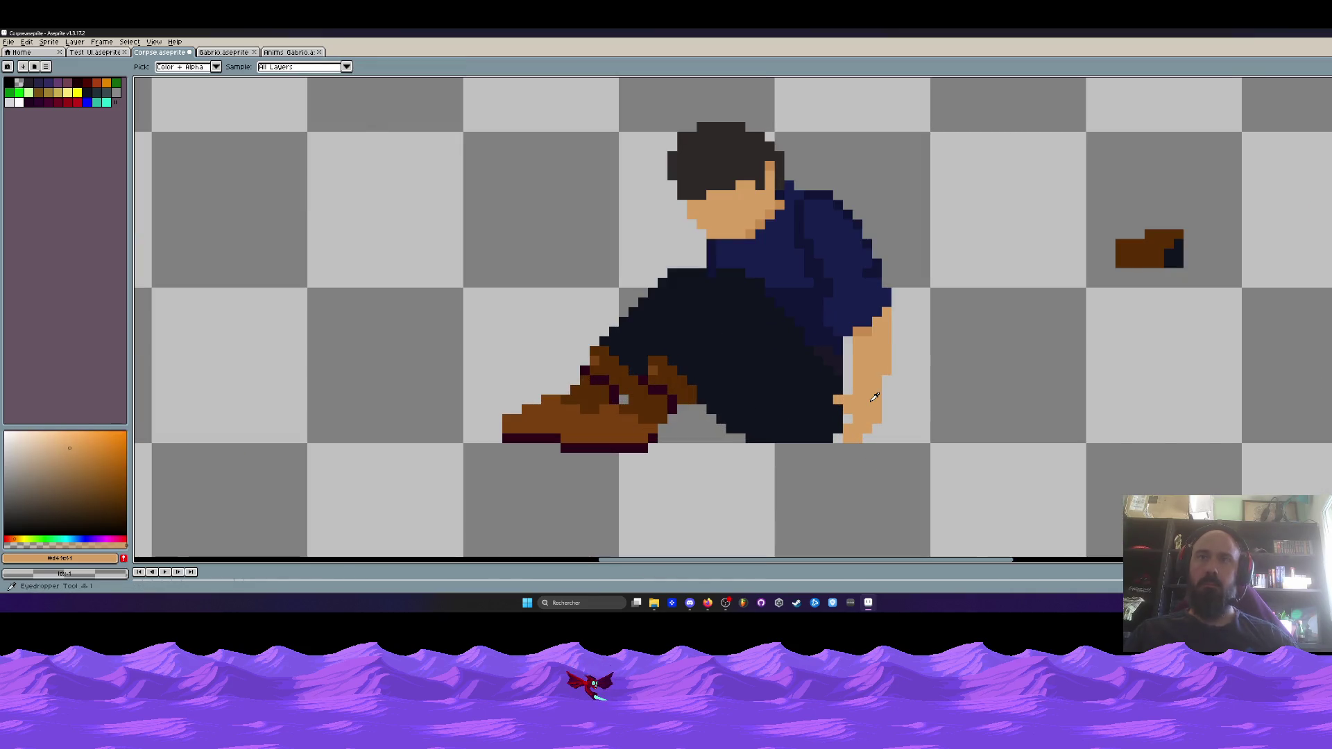
Erase the hand's lower part and extend it downward with fingers, trimming stray skin pixels
mouse_move(842, 398)
mouse_down()
mouse_move(863, 430)
mouse_move(882, 385)
mouse_up()
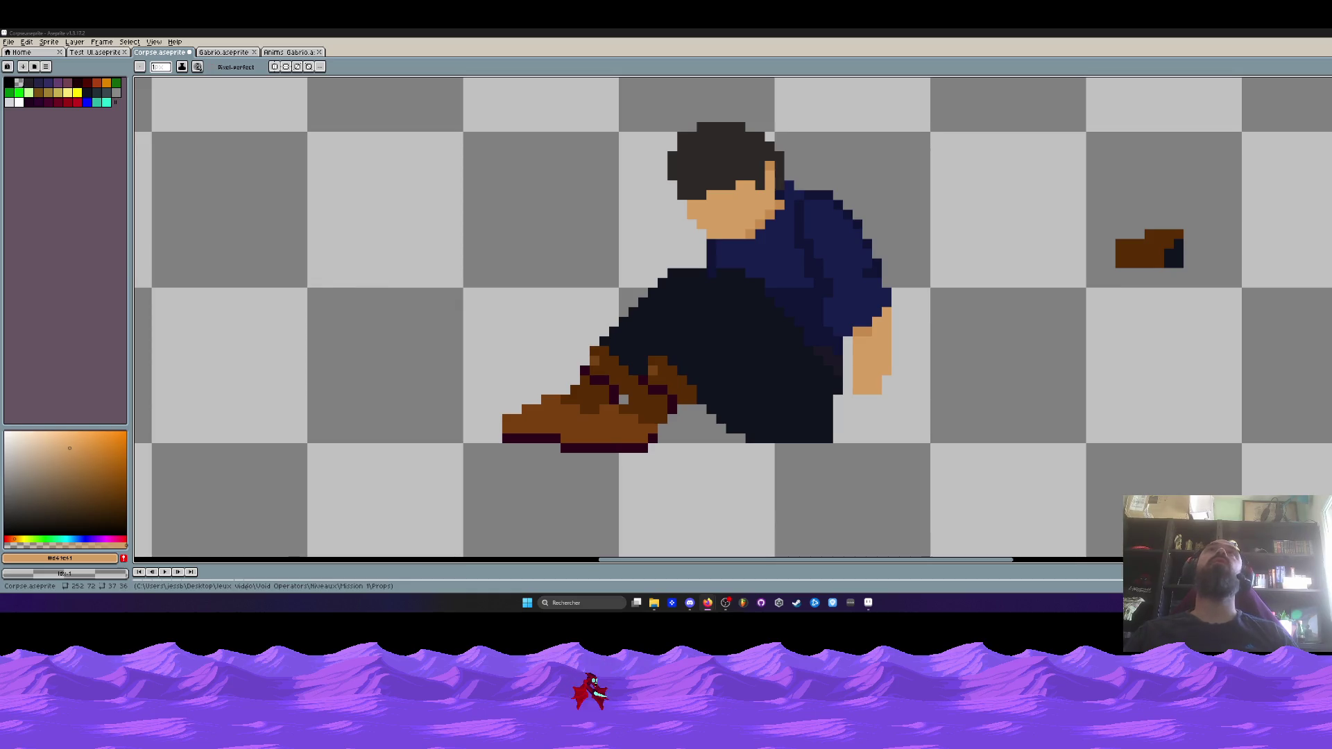
scroll(866, 395, up, 1)
mouse_move(866, 395)
mouse_down()
mouse_move(851, 409)
mouse_move(860, 447)
mouse_move(828, 429)
mouse_move(878, 435)
mouse_move(816, 441)
mouse_up()
right_click(889, 389)
right_click(863, 458)
scroll(881, 422, down, 3)
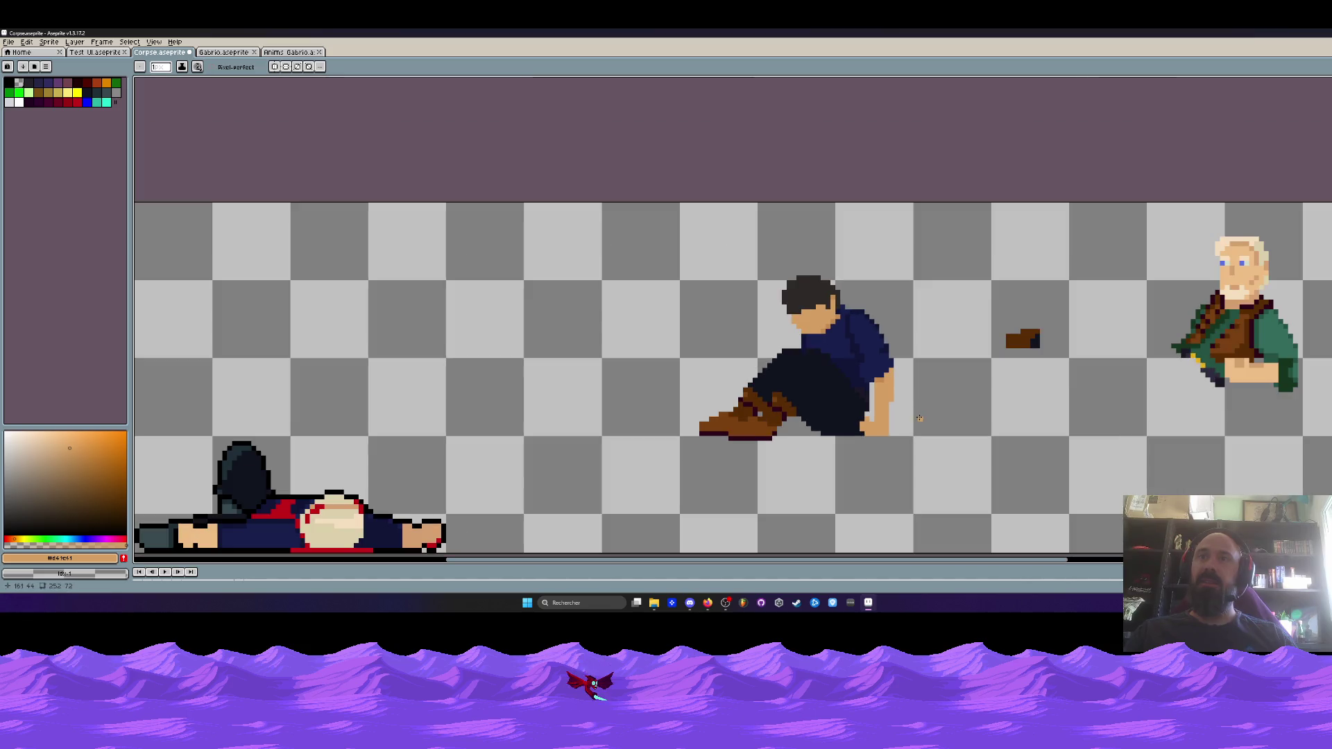
scroll(905, 419, up, 3)
Rework the hand's lower skin pixels, removing leftovers and adding skin at its bottom
mouse_move(853, 437)
mouse_down()
mouse_move(808, 451)
mouse_move(791, 432)
mouse_move(826, 411)
mouse_move(808, 447)
mouse_move(855, 397)
mouse_up()
click(803, 428)
drag(849, 444, 842, 434)
scroll(847, 423, down, 3)
scroll(866, 456, up, 2)
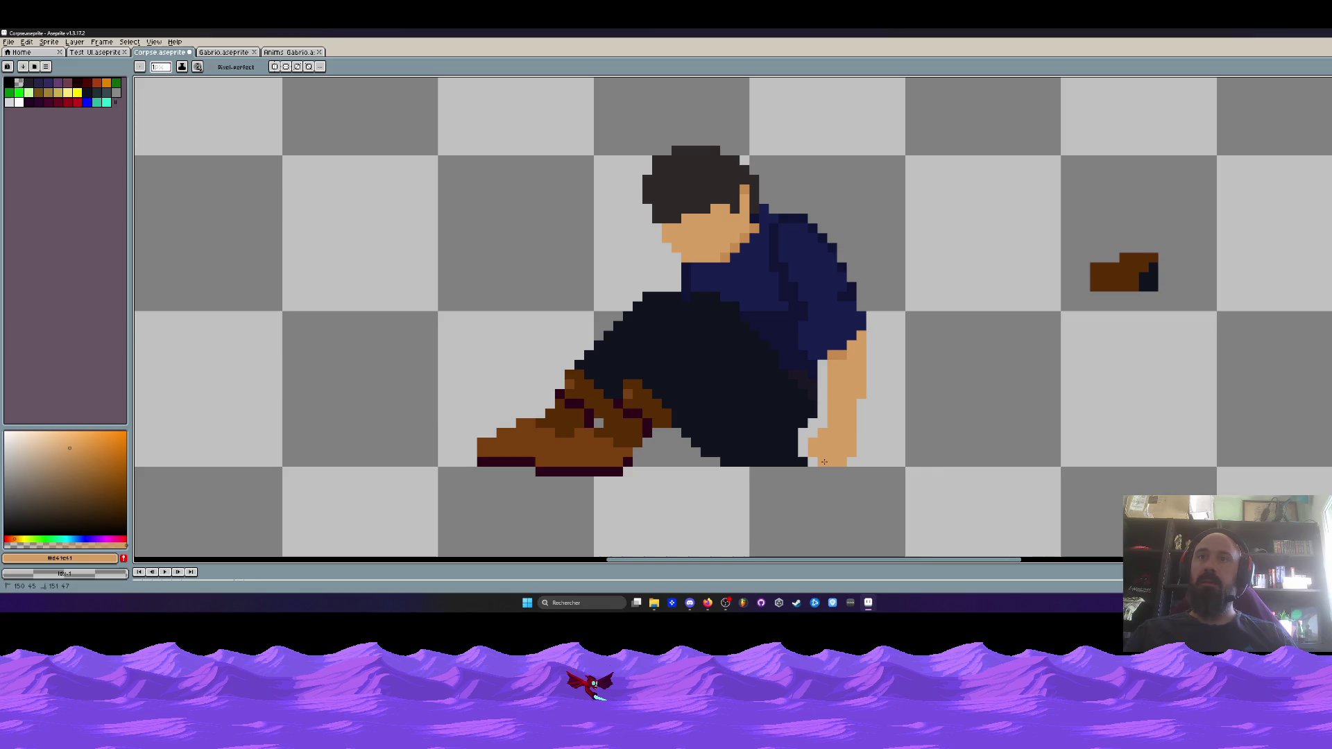
scroll(916, 424, down, 2)
scroll(892, 427, up, 3)
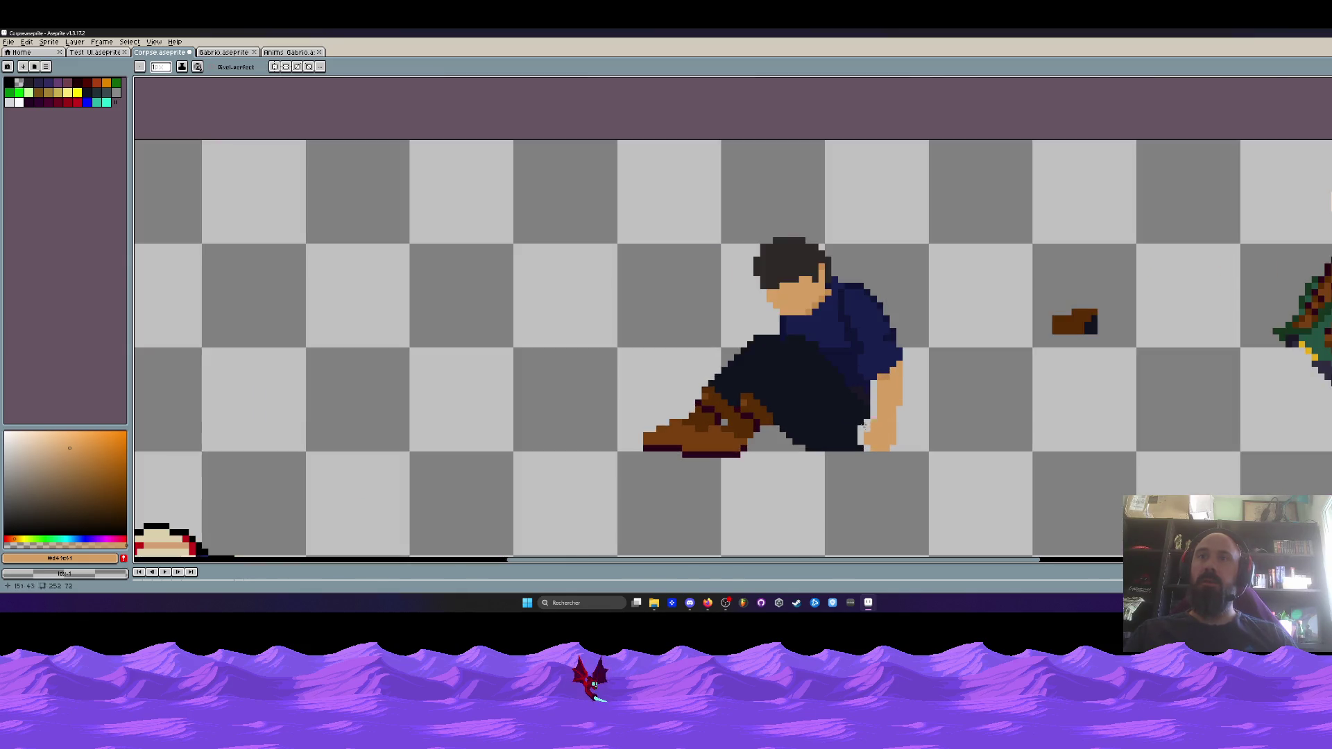
Fill the gap between the pants and hand with dark navy, then sample the shirt's darker navy
alt+click(871, 374)
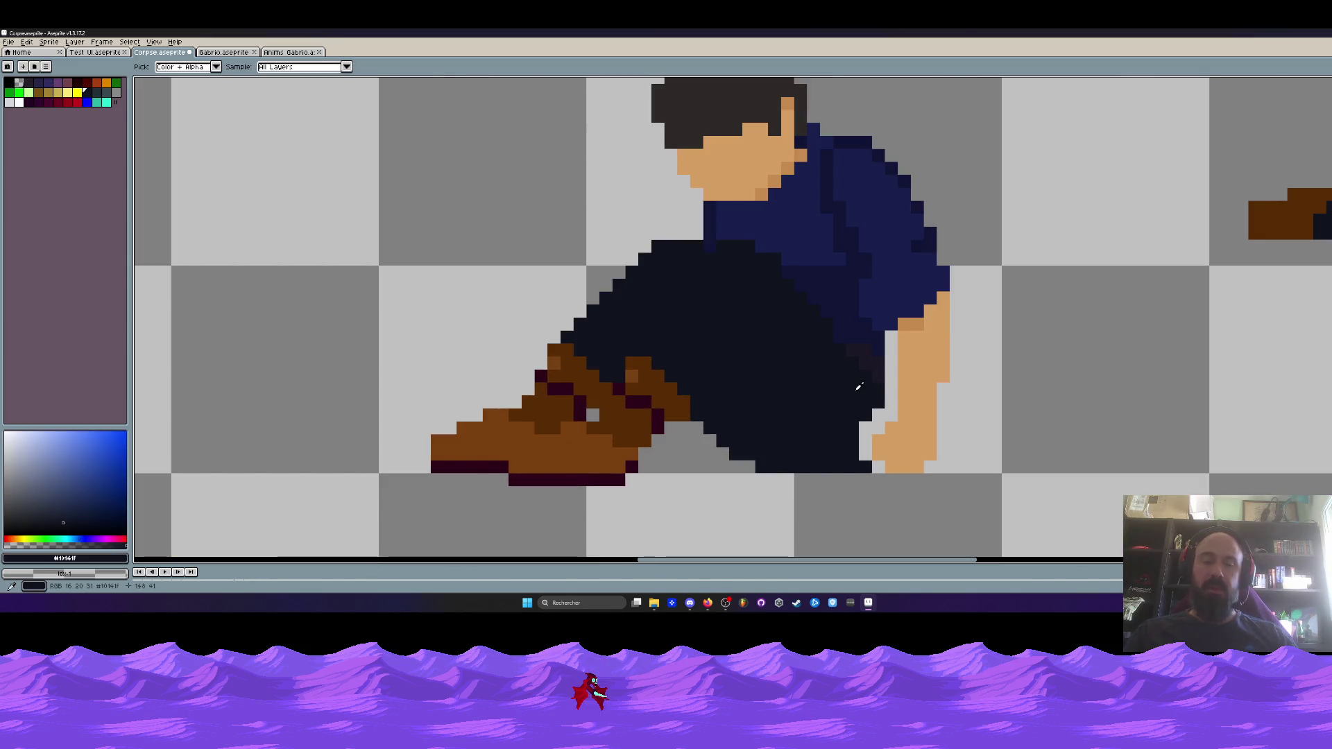
click(890, 404)
drag(874, 425, 879, 472)
key(ctrl+z)
key(ctrl+z)
scroll(878, 472, down, 4)
scroll(892, 401, up, 3)
drag(892, 402, 892, 429)
alt+click(890, 383)
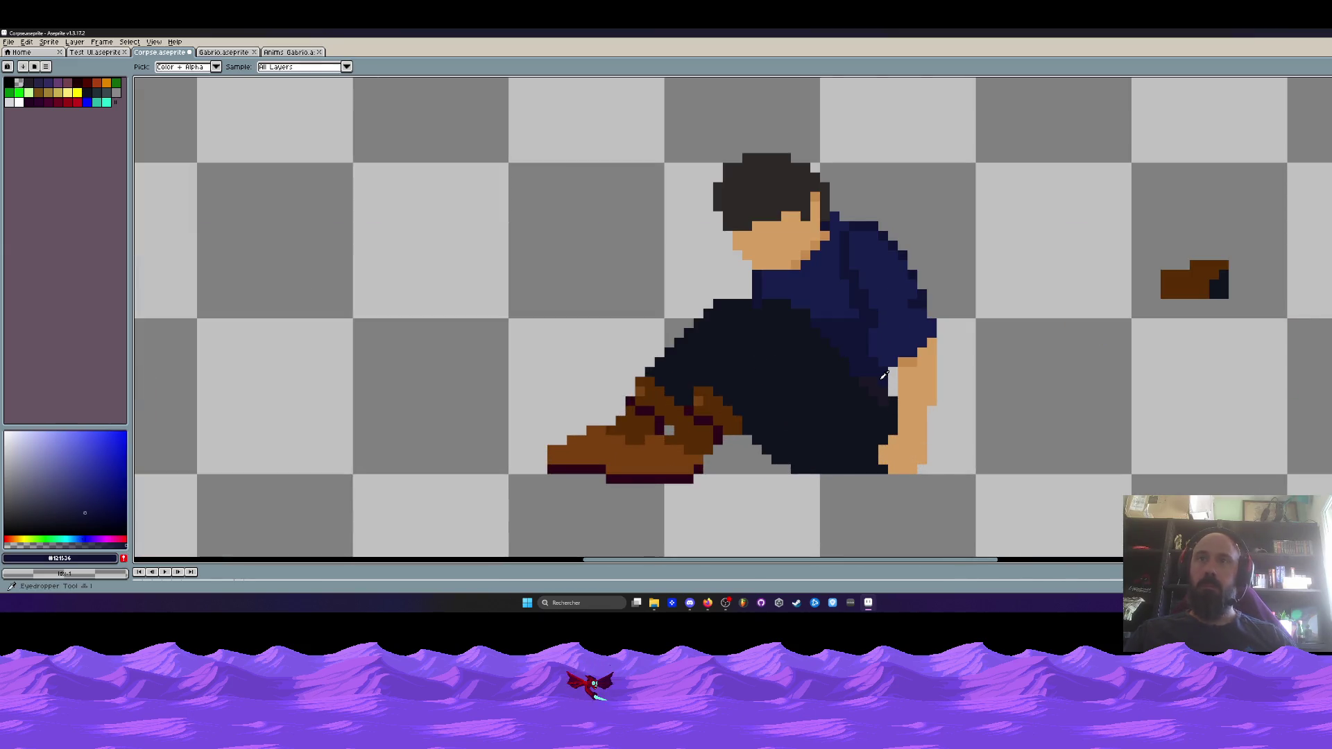
scroll(891, 380, up, 1)
scroll(915, 402, up, 2)
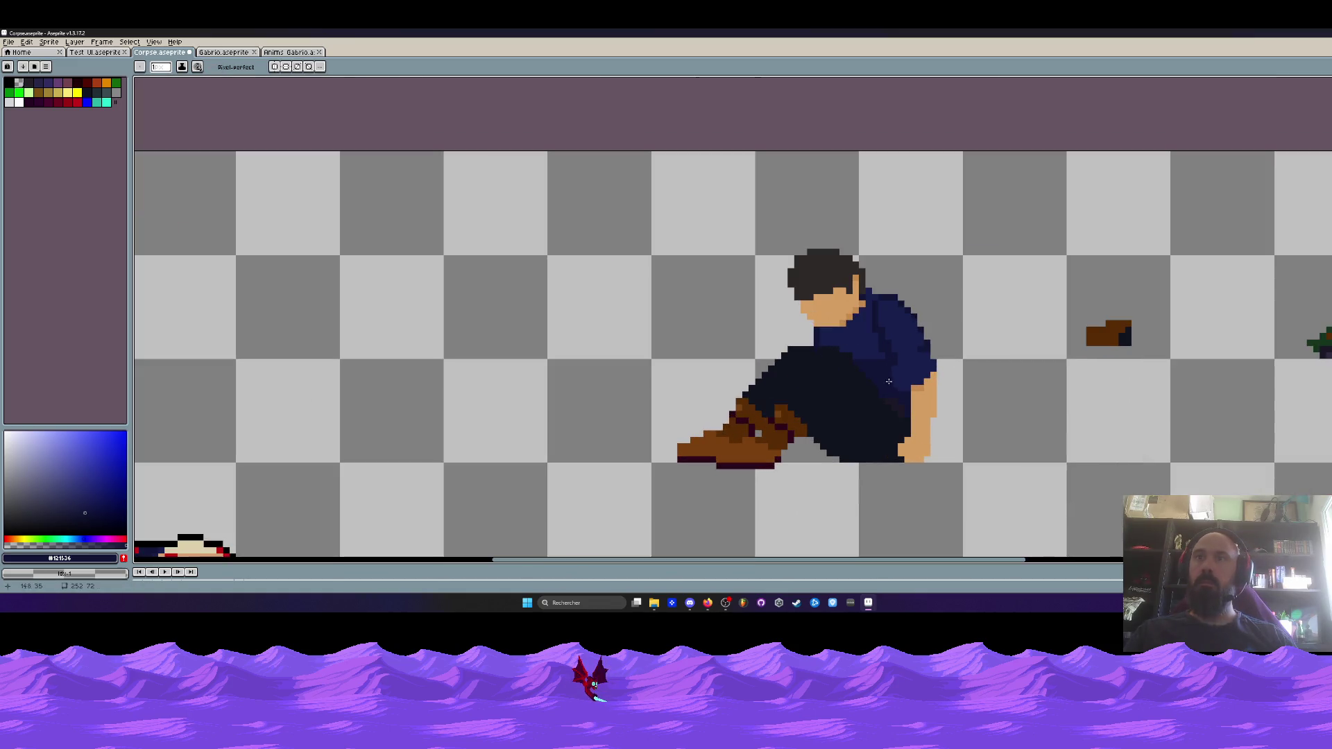
scroll(902, 394, down, 3)
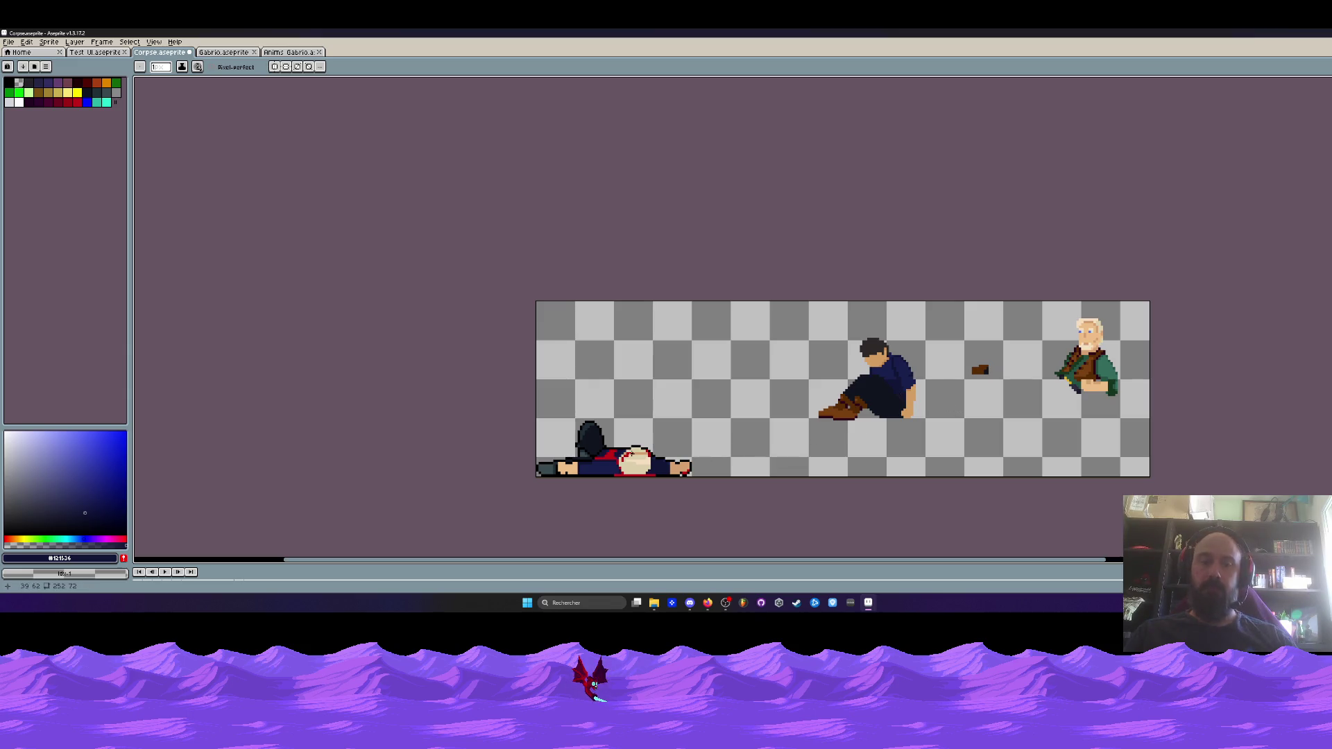
scroll(813, 414, up, 1)
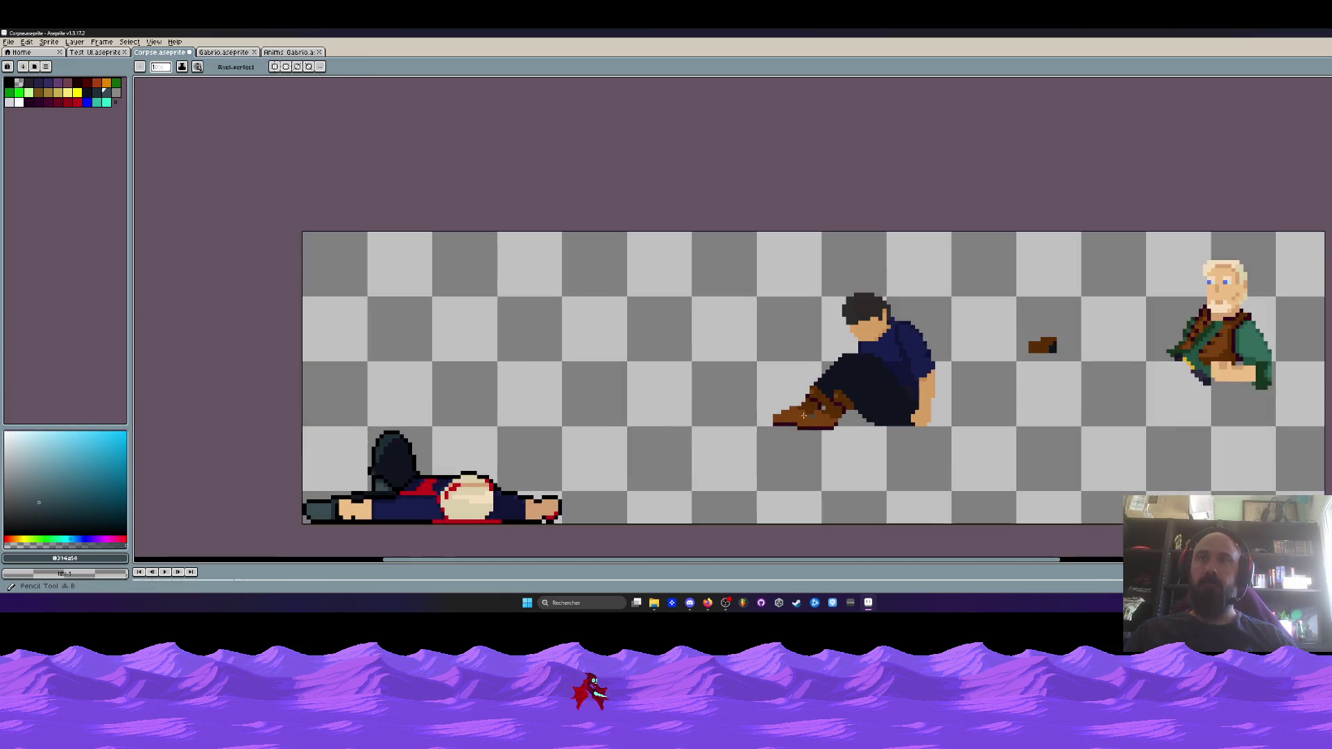
scroll(812, 414, up, 3)
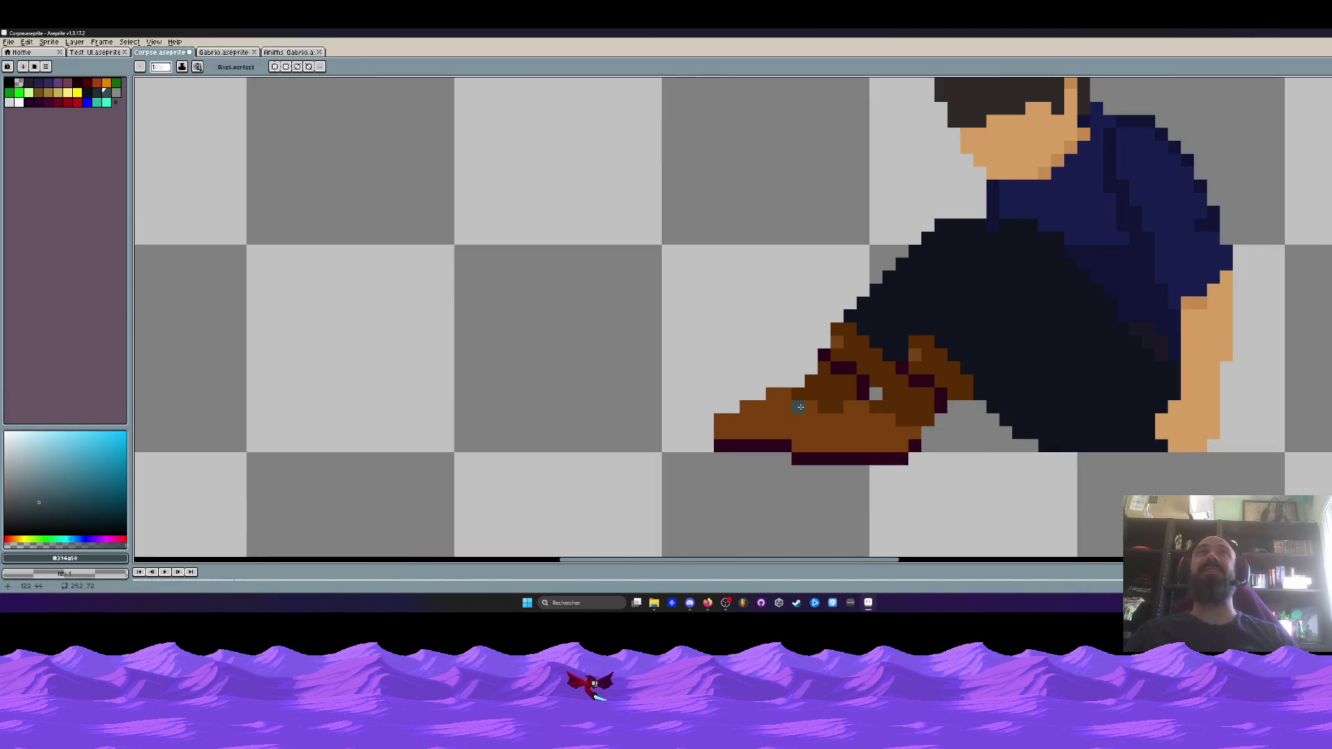
Paint dark teal over the boot's orange pixels
scroll(830, 431, up, 1)
mouse_move(854, 401)
mouse_down()
mouse_move(811, 423)
mouse_move(934, 431)
mouse_up()
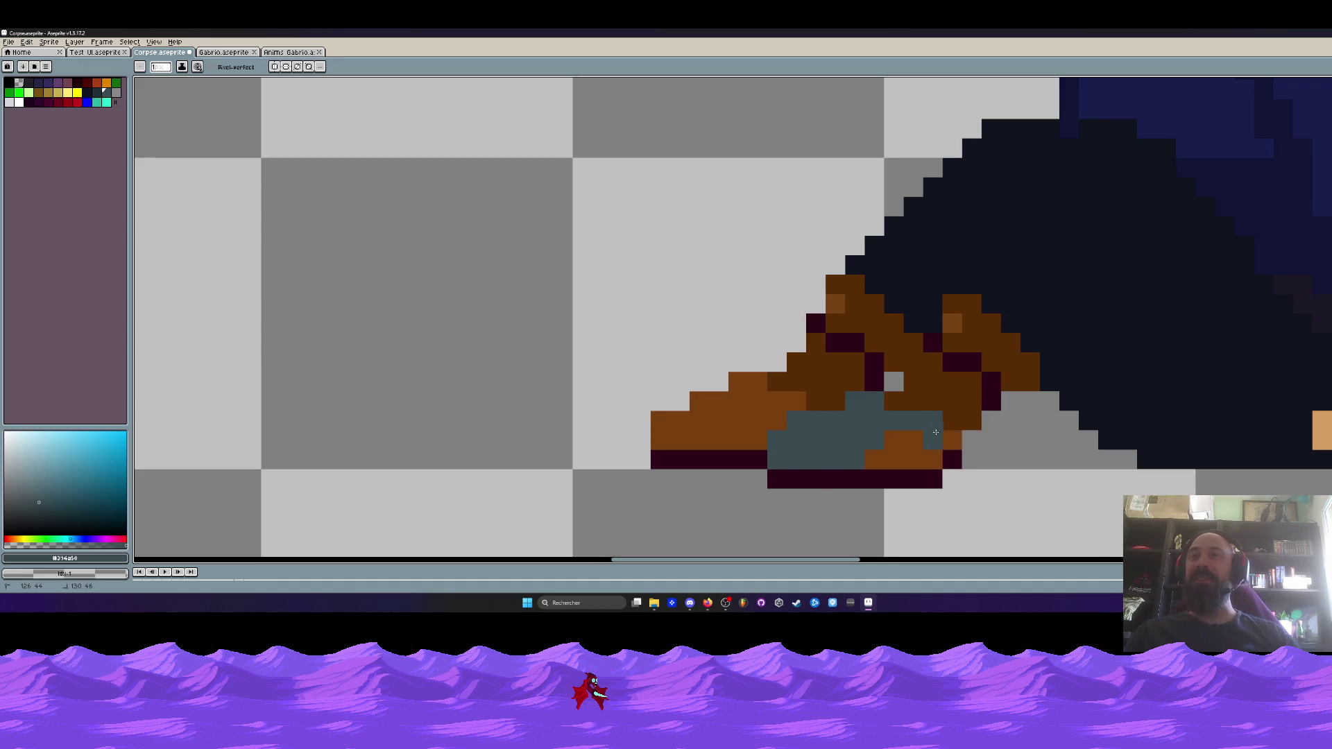
scroll(929, 453, down, 3)
scroll(804, 388, up, 3)
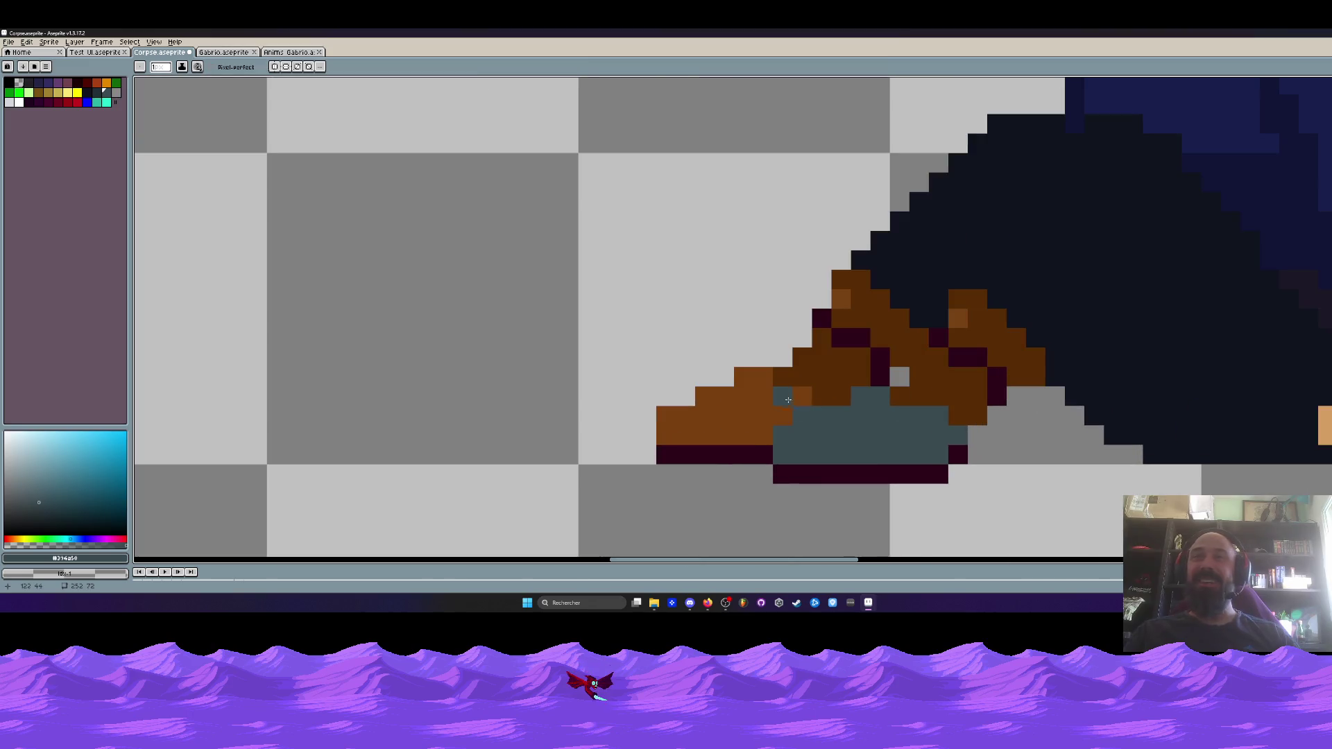
scroll(864, 378, down, 3)
drag(867, 402, 904, 380)
scroll(905, 379, up, 3)
scroll(767, 356, down, 3)
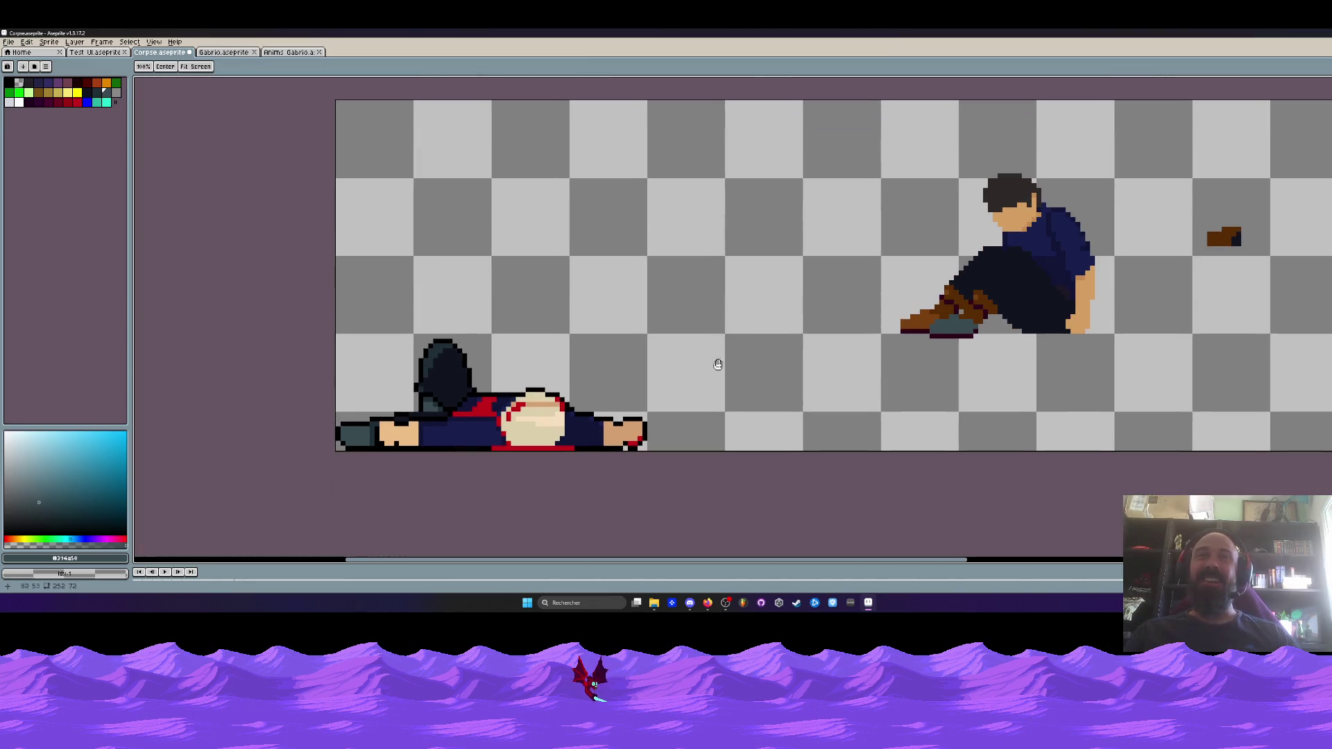
scroll(405, 446, up, 1)
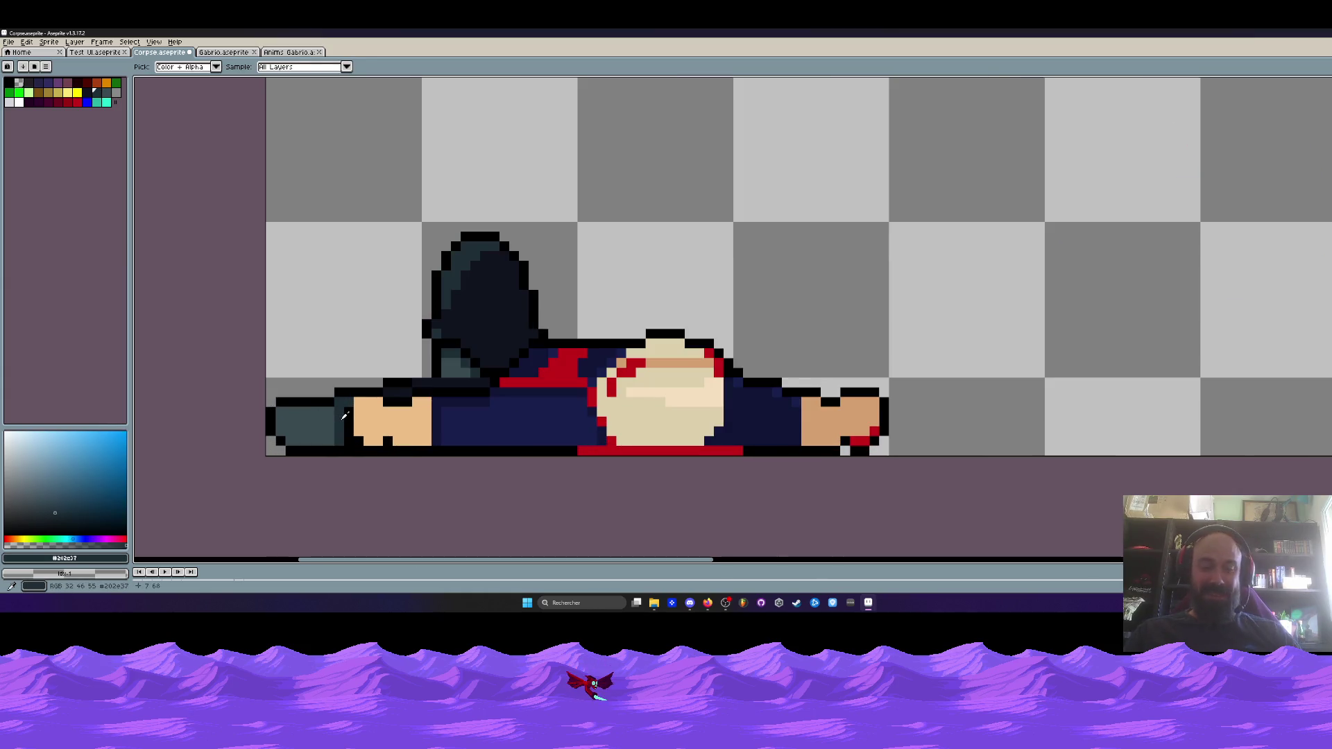
scroll(956, 273, down, 1)
mouse_move(956, 273)
mouse_down()
mouse_move(790, 318)
mouse_move(725, 304)
mouse_move(781, 340)
mouse_move(683, 322)
mouse_move(730, 326)
mouse_up()
scroll(798, 305, up, 3)
click(789, 303)
scroll(730, 327, down, 1)
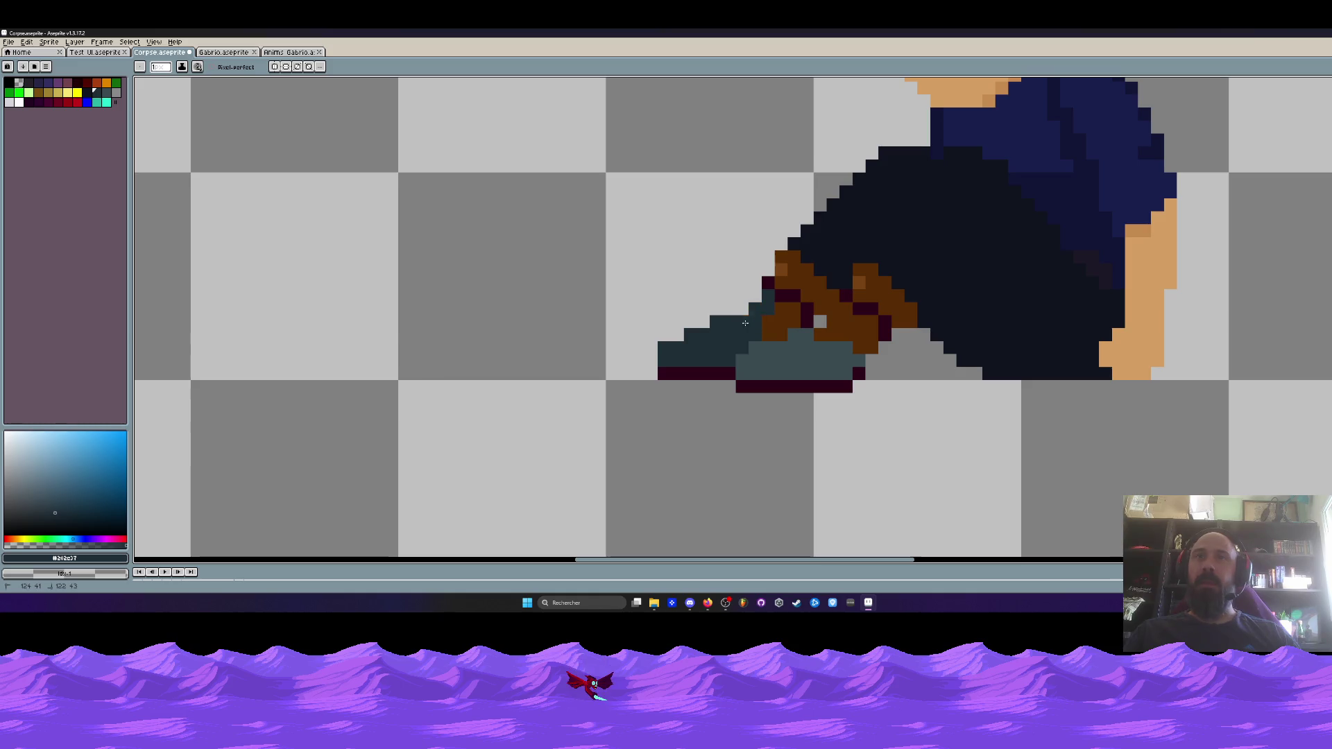
click(776, 332)
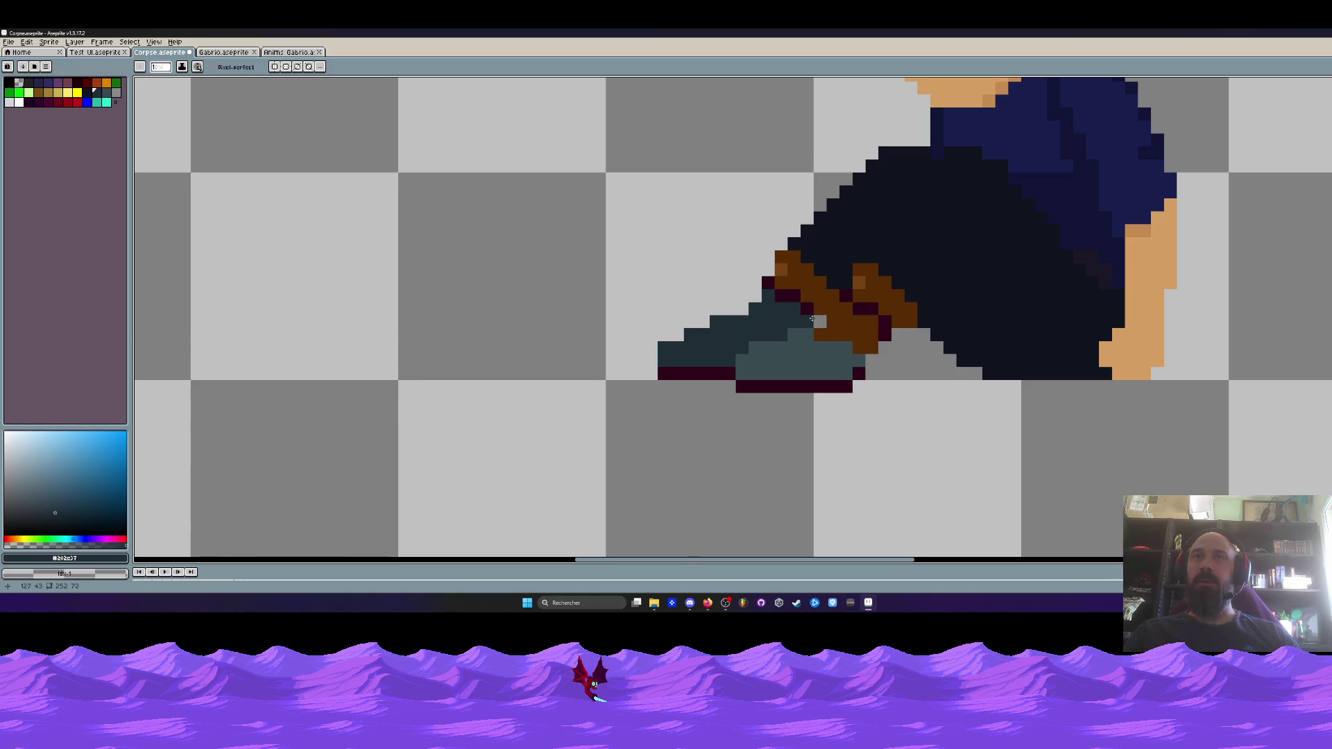
scroll(815, 330, down, 1)
scroll(814, 331, up, 1)
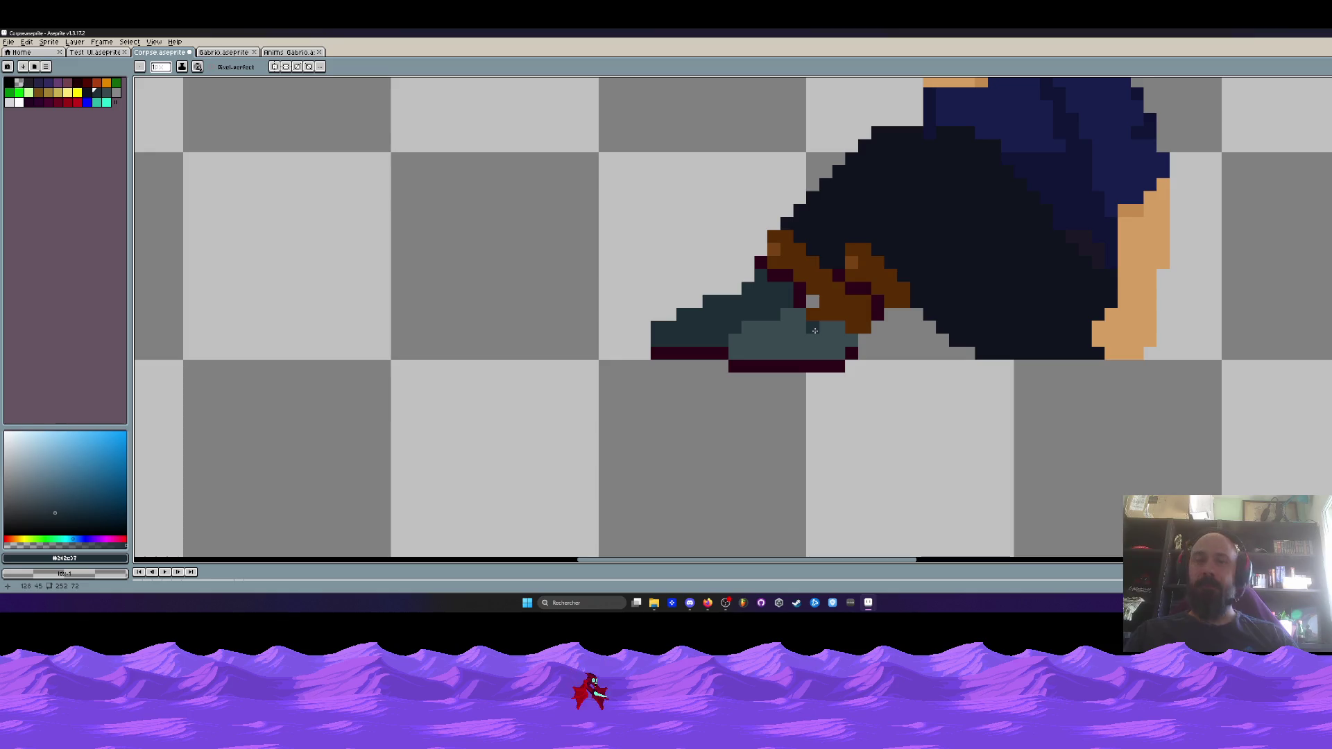
Sample the boot's teal and repaint all the brown lace rows in it
alt+click(814, 331)
scroll(804, 340, up, 1)
mouse_move(819, 279)
mouse_down()
mouse_move(921, 278)
mouse_move(874, 229)
mouse_move(848, 254)
mouse_up()
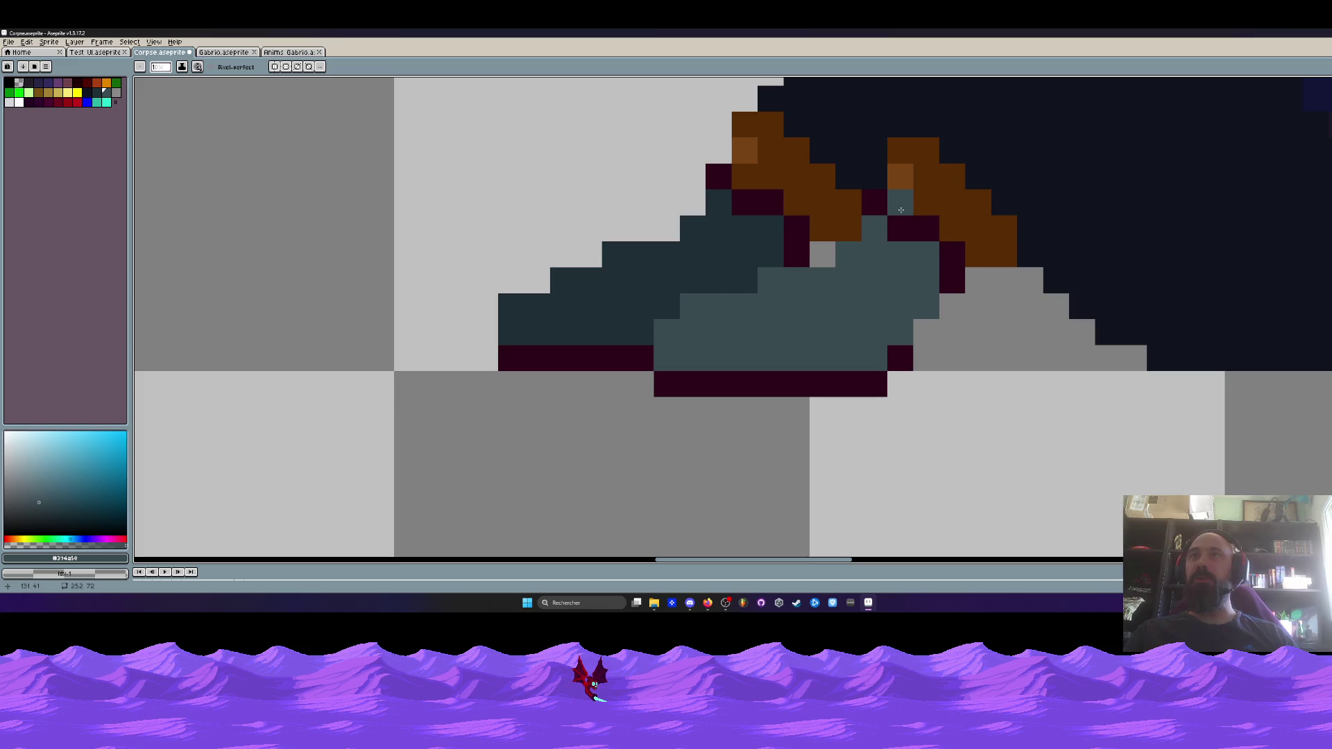
mouse_move(905, 151)
mouse_down()
mouse_move(965, 236)
mouse_move(1004, 229)
mouse_move(1004, 253)
mouse_up()
scroll(984, 244, down, 4)
scroll(985, 244, up, 3)
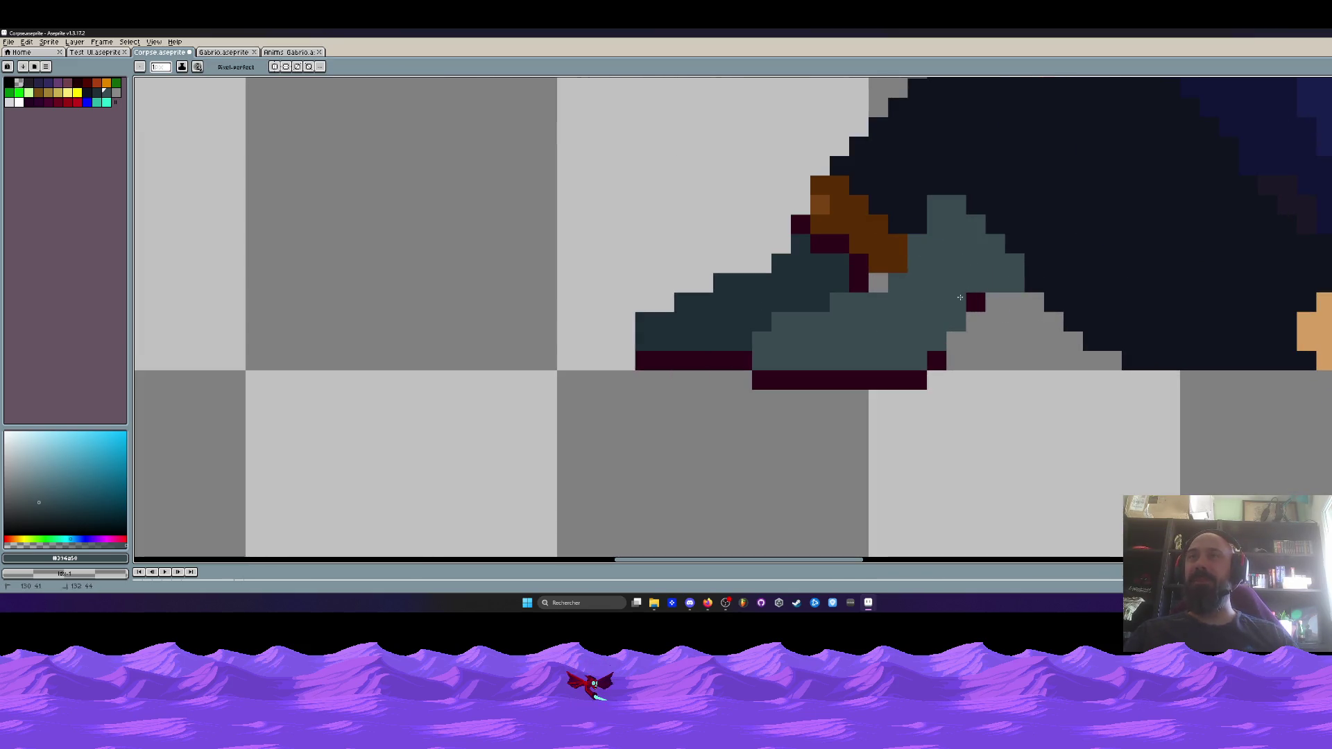
scroll(925, 277, down, 1)
scroll(901, 283, down, 3)
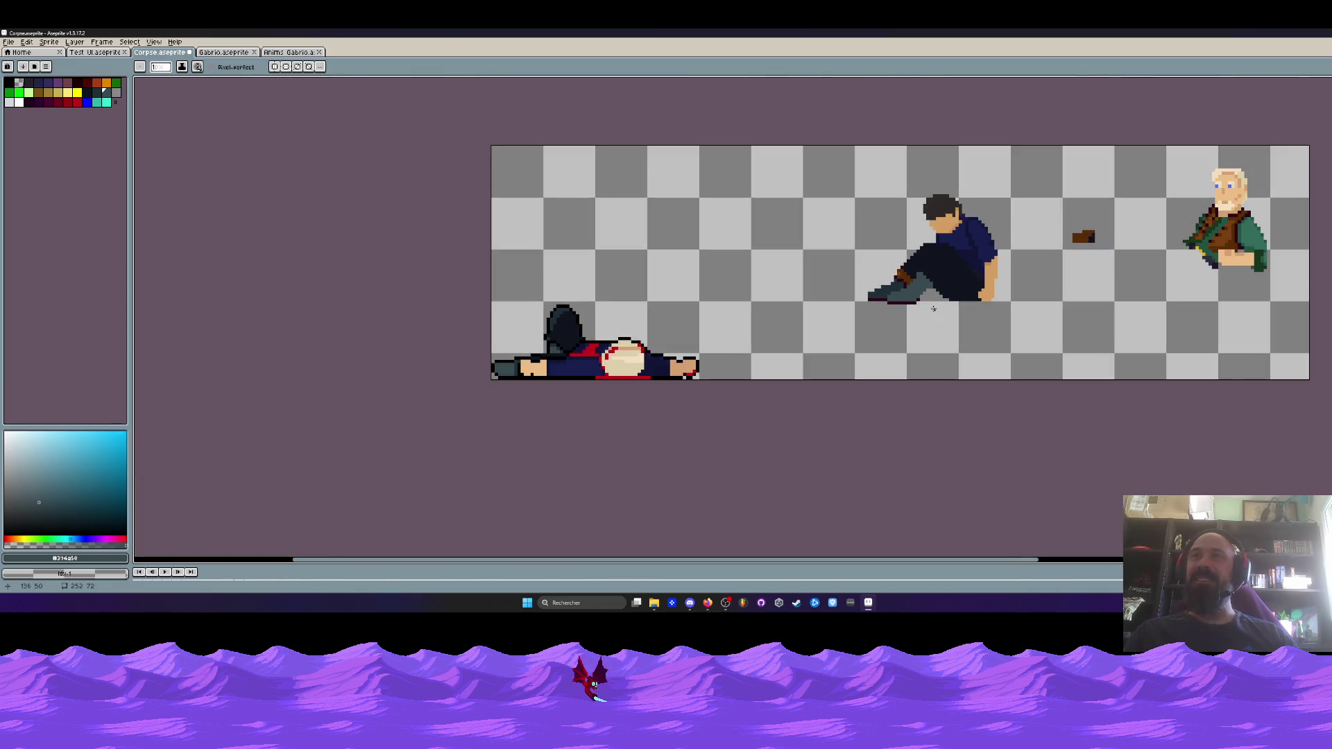
scroll(897, 280, up, 3)
Sample the boot's dark teal and cover the remaining orange and maroon pixels
alt+click(912, 240)
scroll(912, 240, up, 2)
drag(898, 213, 957, 271)
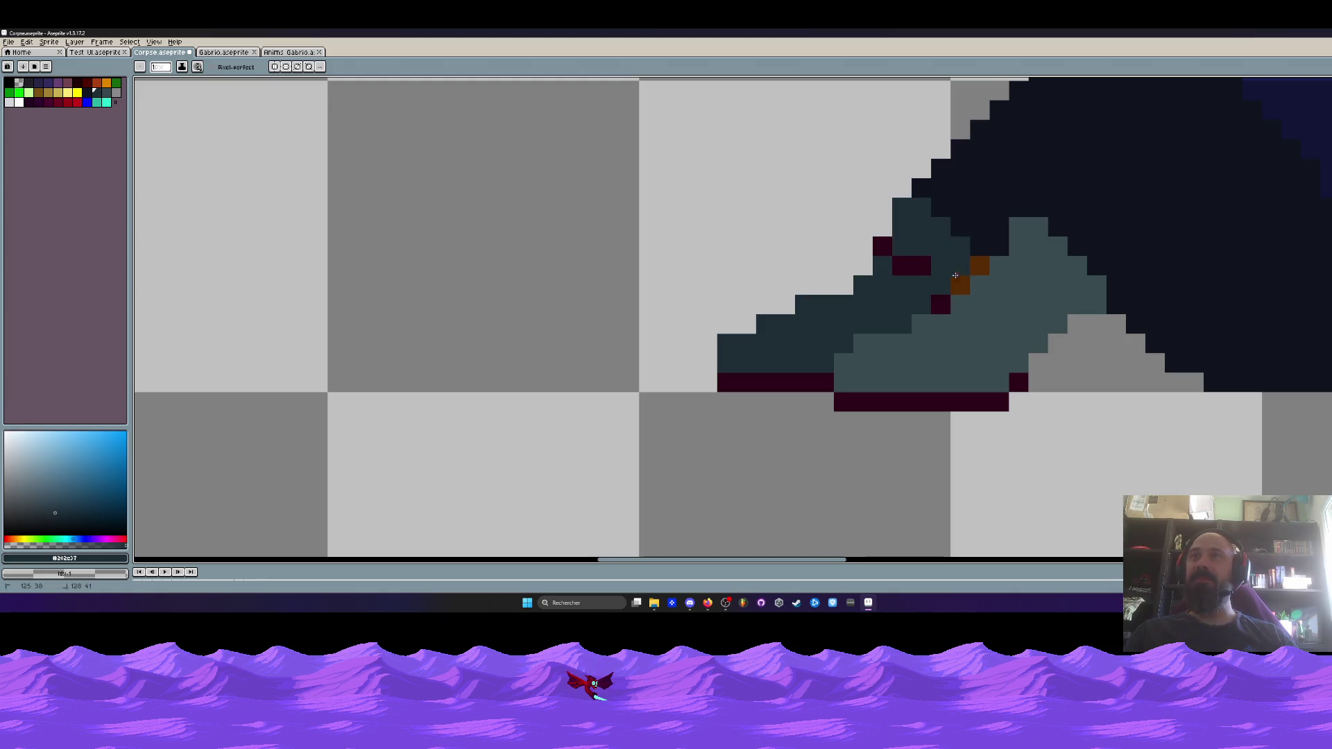
click(911, 267)
click(883, 245)
click(940, 304)
scroll(985, 297, down, 4)
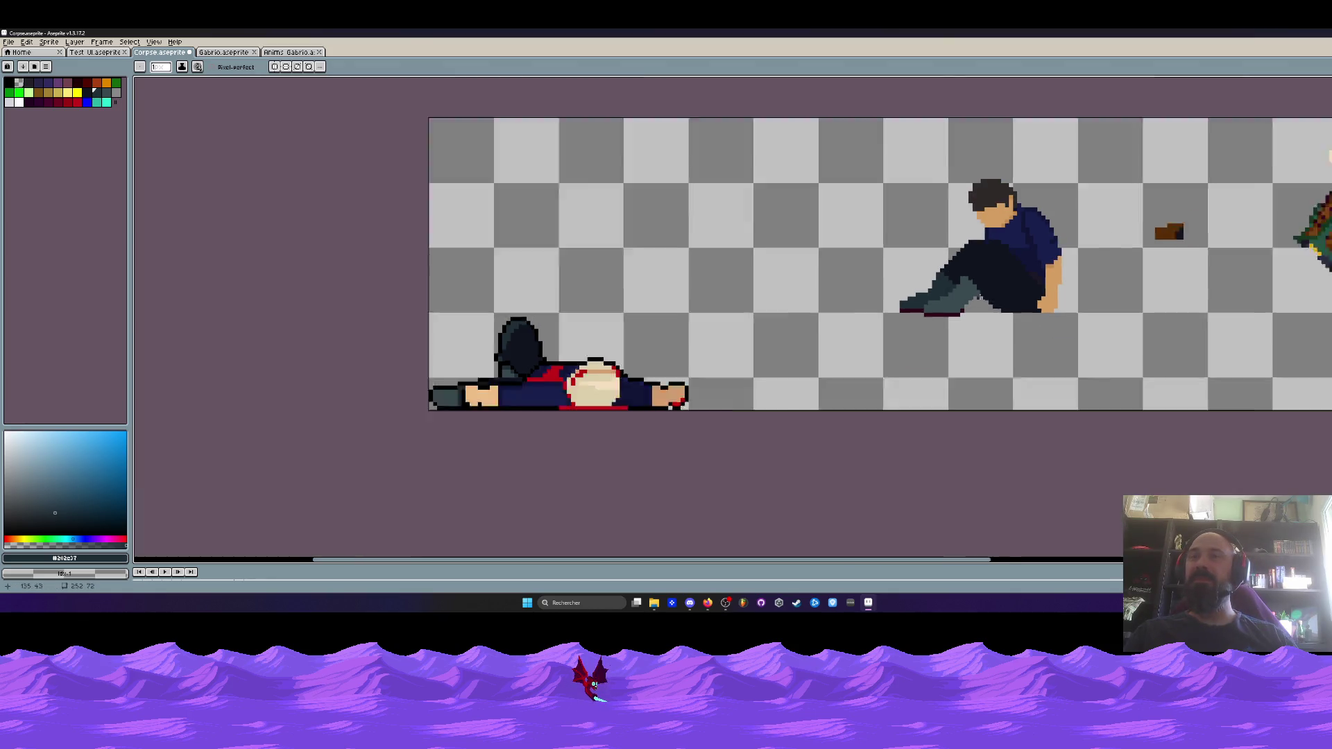
scroll(985, 298, up, 1)
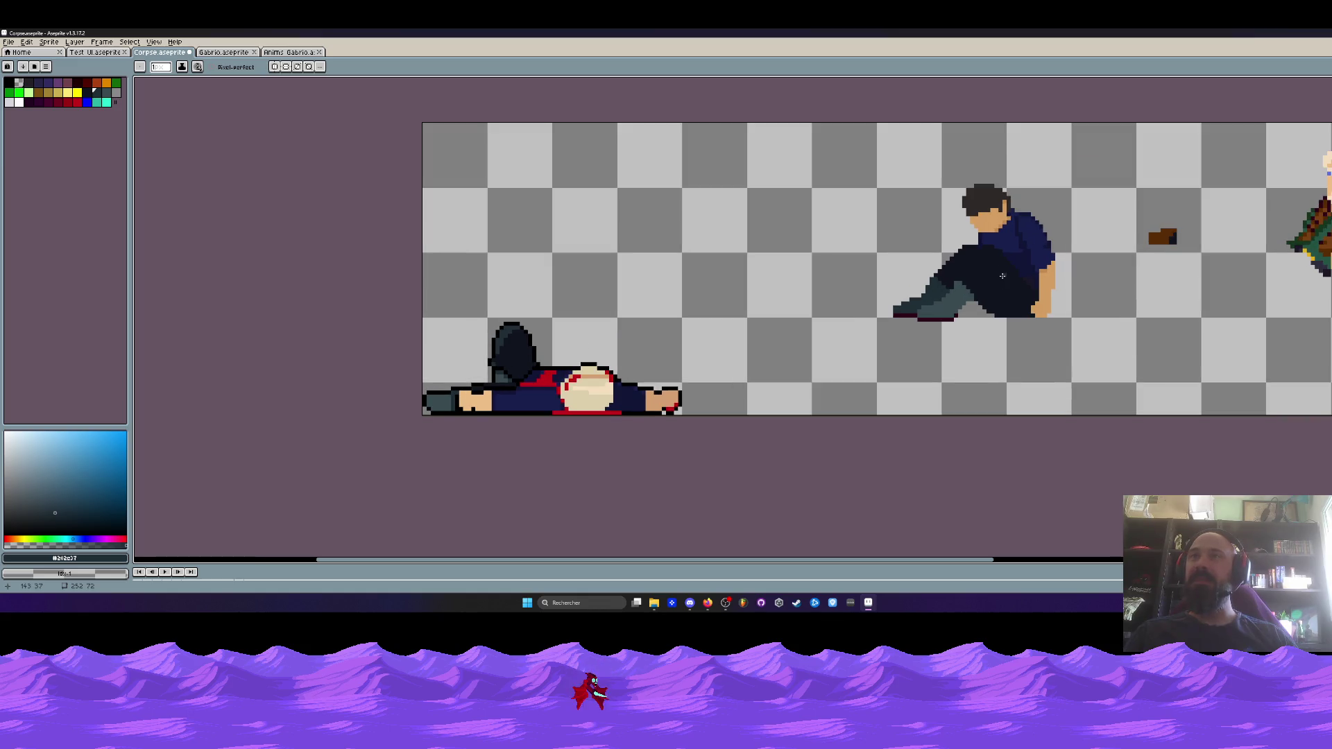
scroll(1026, 285, right, 2)
Delete the stray boot piece and the old-man sprite with a rectangular selection
key(m)
drag(1009, 161, 1327, 349)
key(Delete)
Move the seated man left so he sits above the lying body
drag(757, 190, 1105, 386)
mouse_move(950, 291)
mouse_down()
mouse_move(656, 290)
mouse_move(678, 290)
mouse_up()
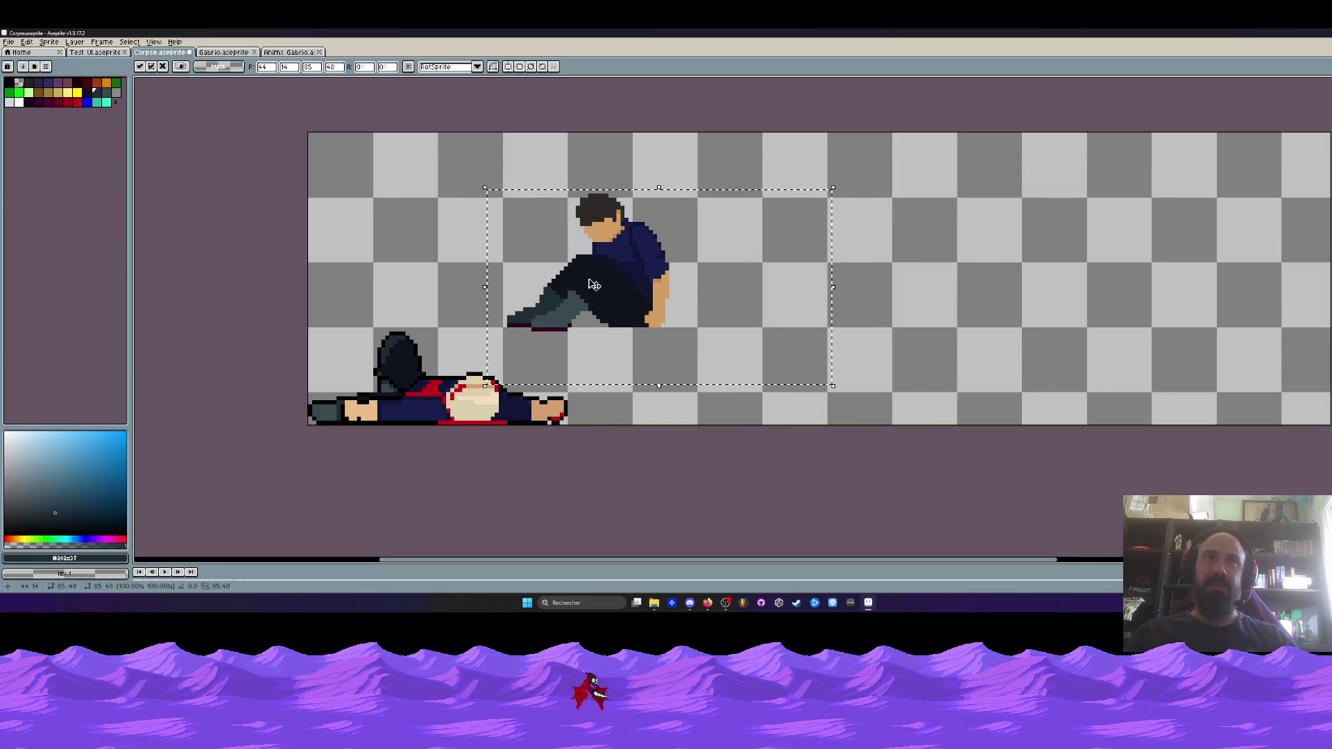
key(Return)
scroll(588, 271, down, 1)
scroll(588, 269, up, 2)
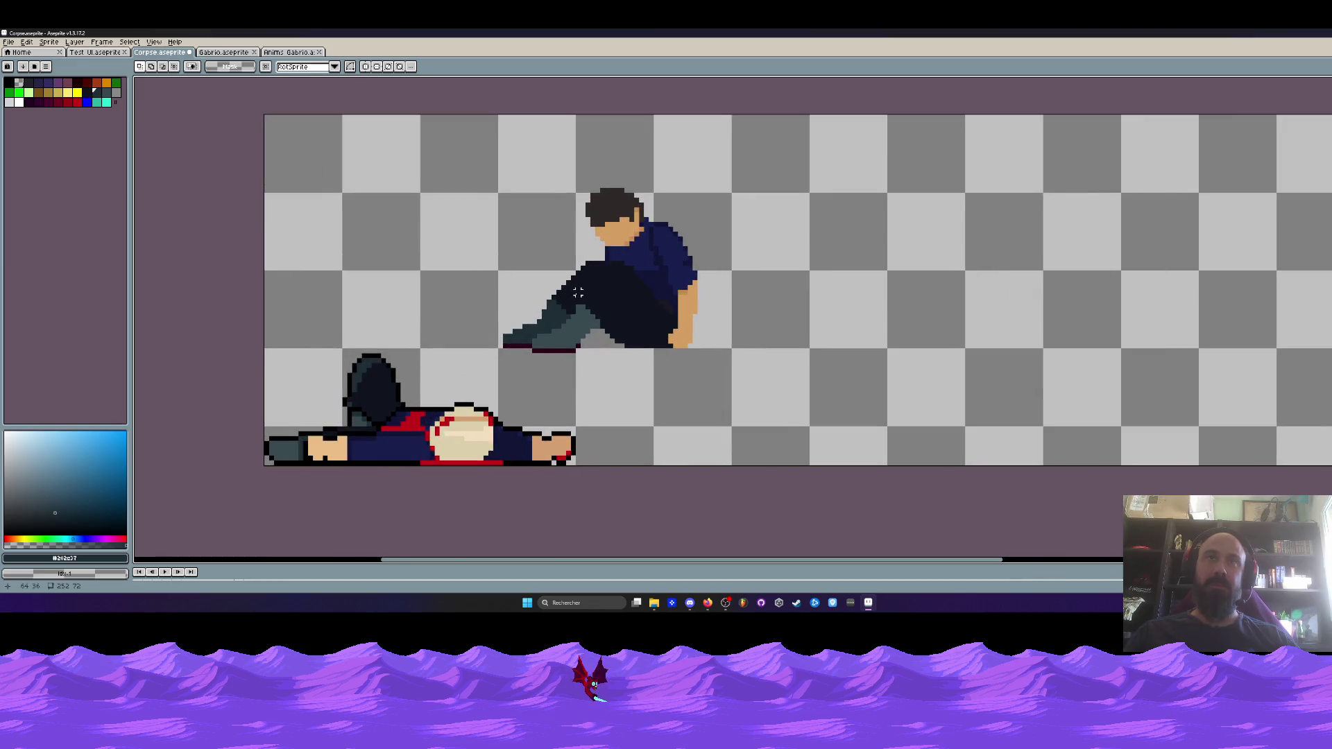
scroll(609, 254, down, 3)
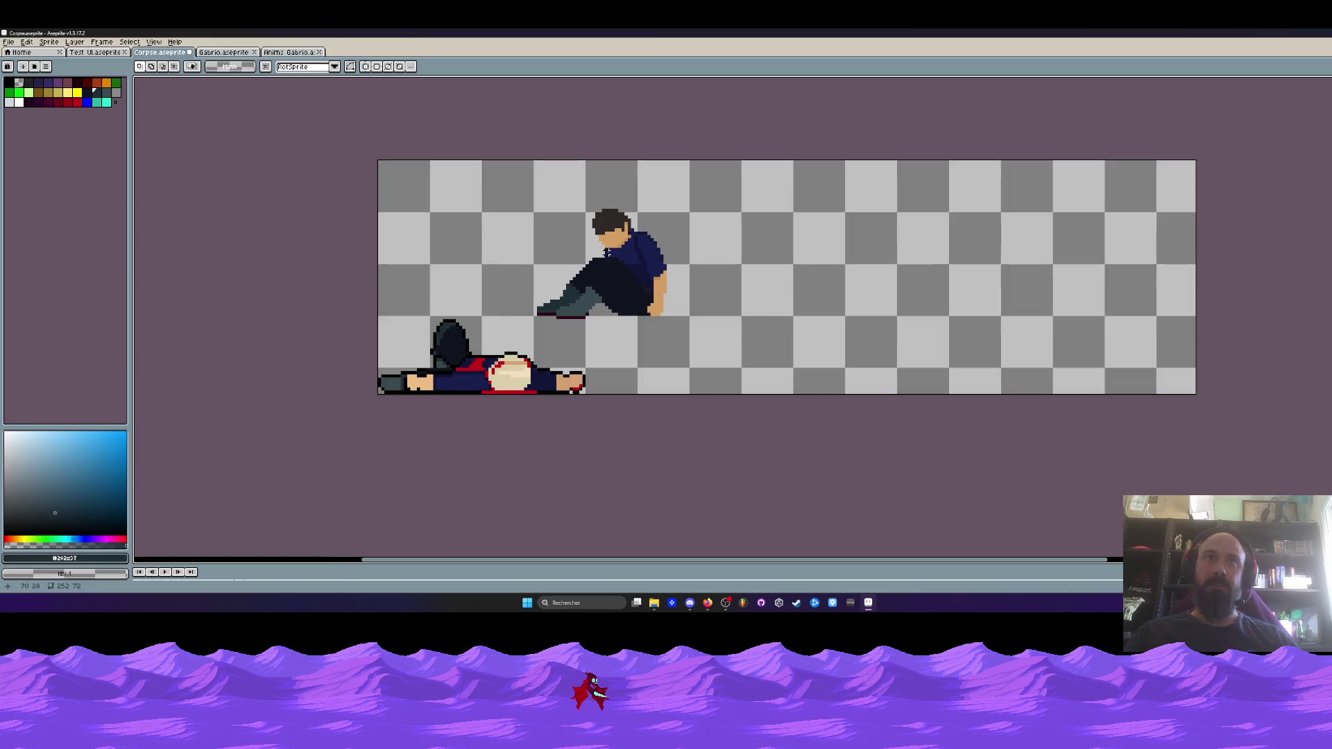
scroll(604, 251, up, 3)
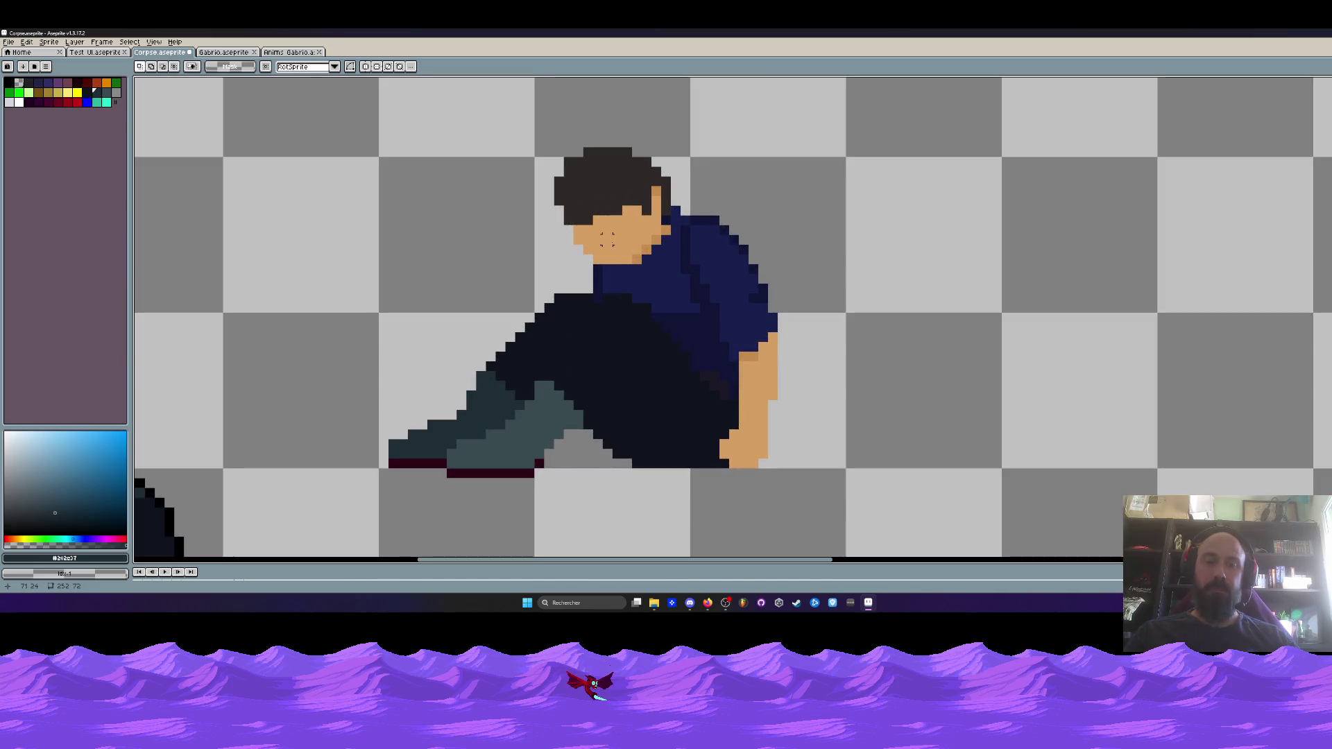
Sample the skin tone from the seated man's face, then return to the Pencil
key(i)
scroll(606, 239, up, 1)
click(607, 239)
key(b)
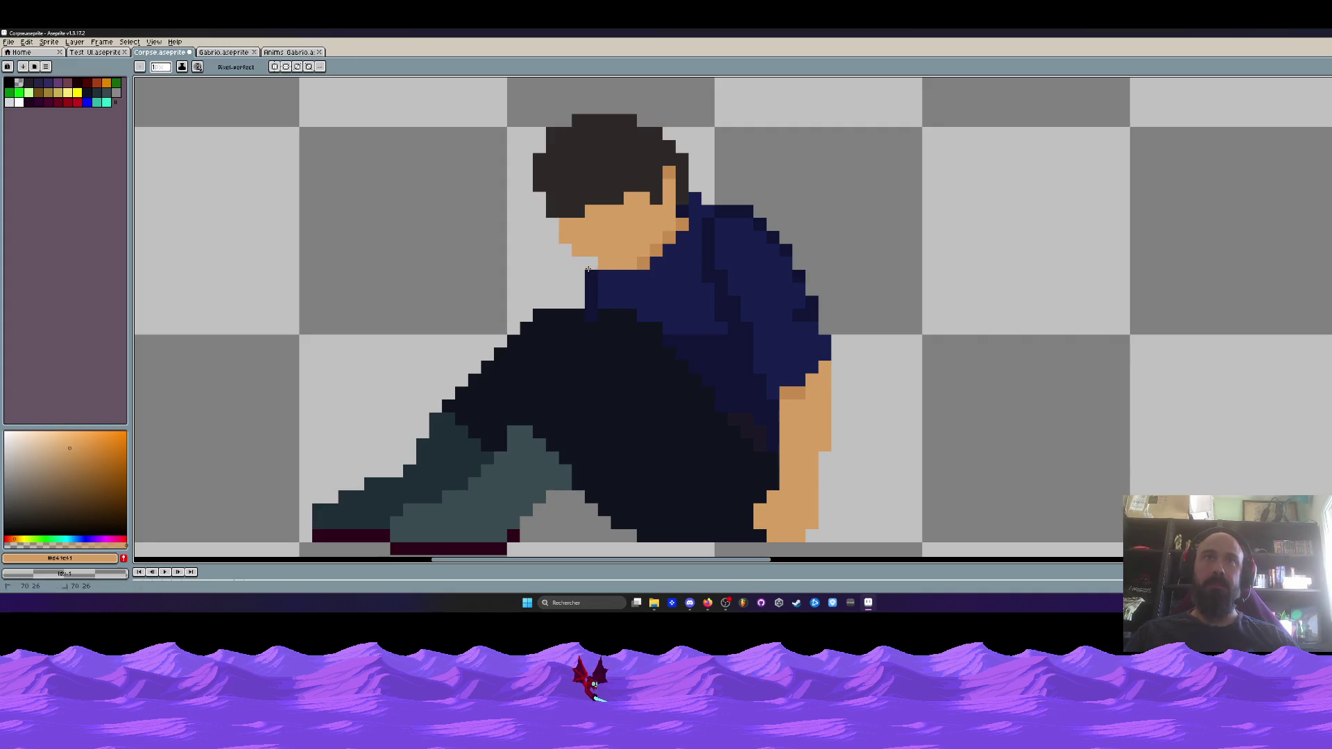
scroll(476, 297, down, 2)
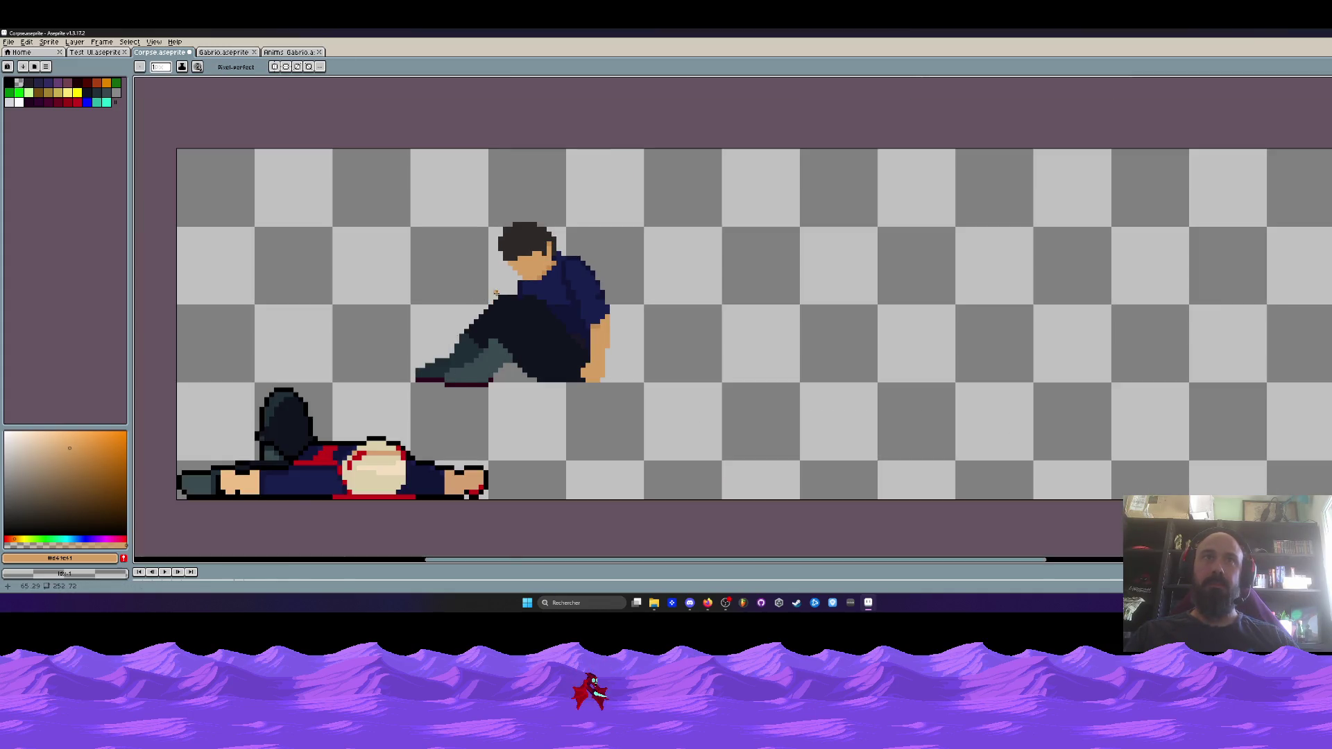
scroll(495, 296, up, 2)
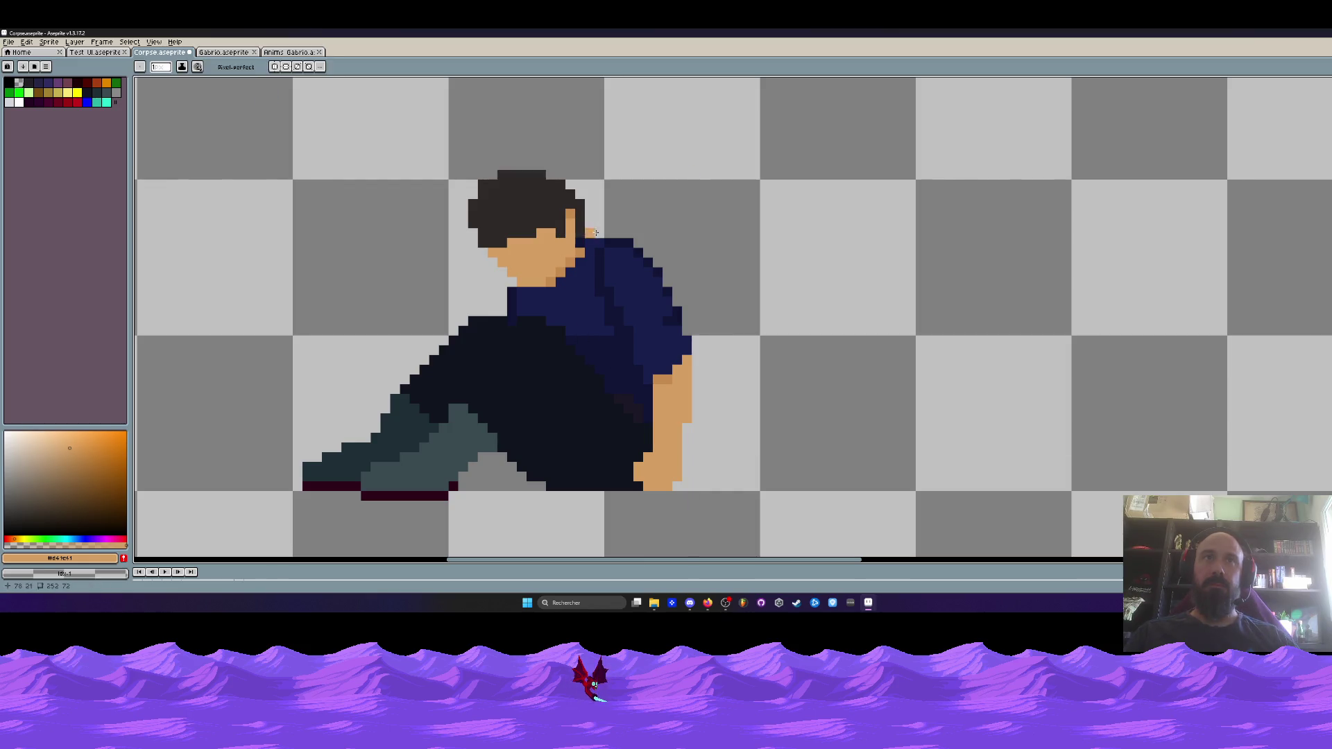
scroll(596, 245, down, 2)
scroll(596, 244, down, 1)
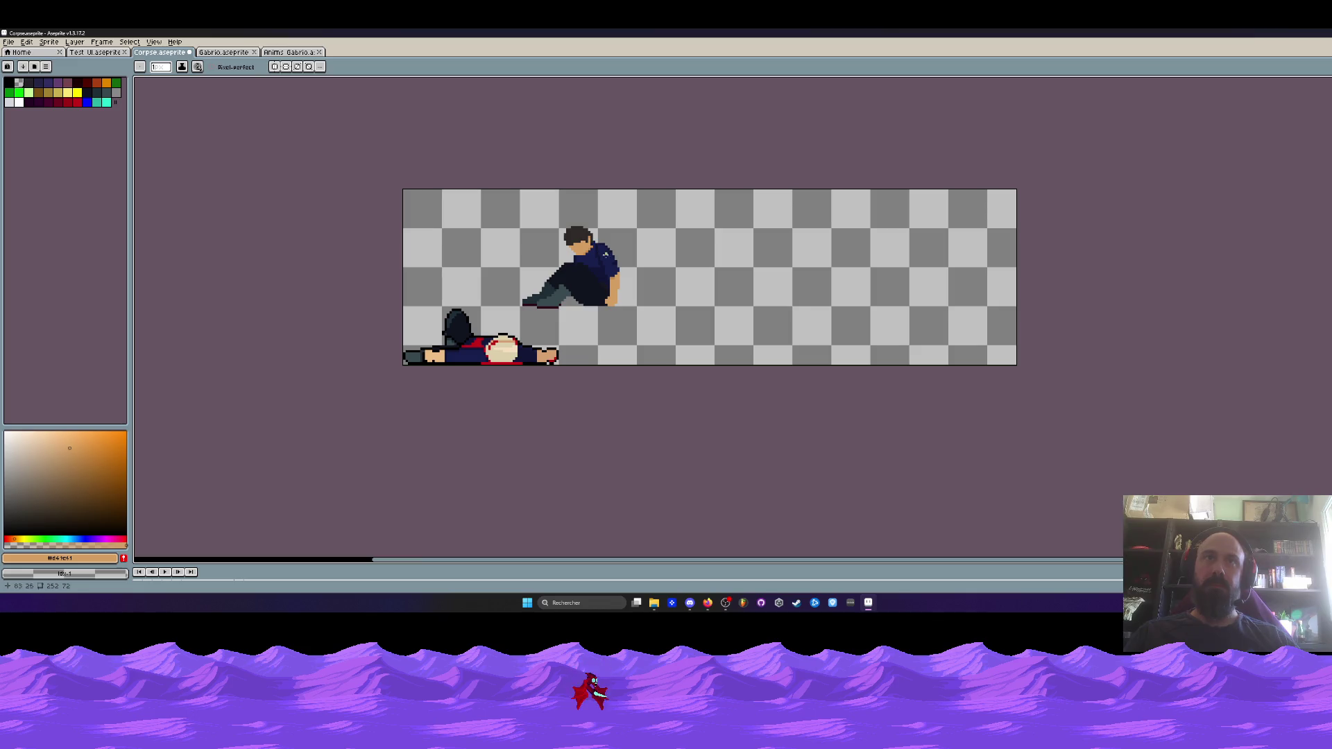
scroll(604, 254, up, 5)
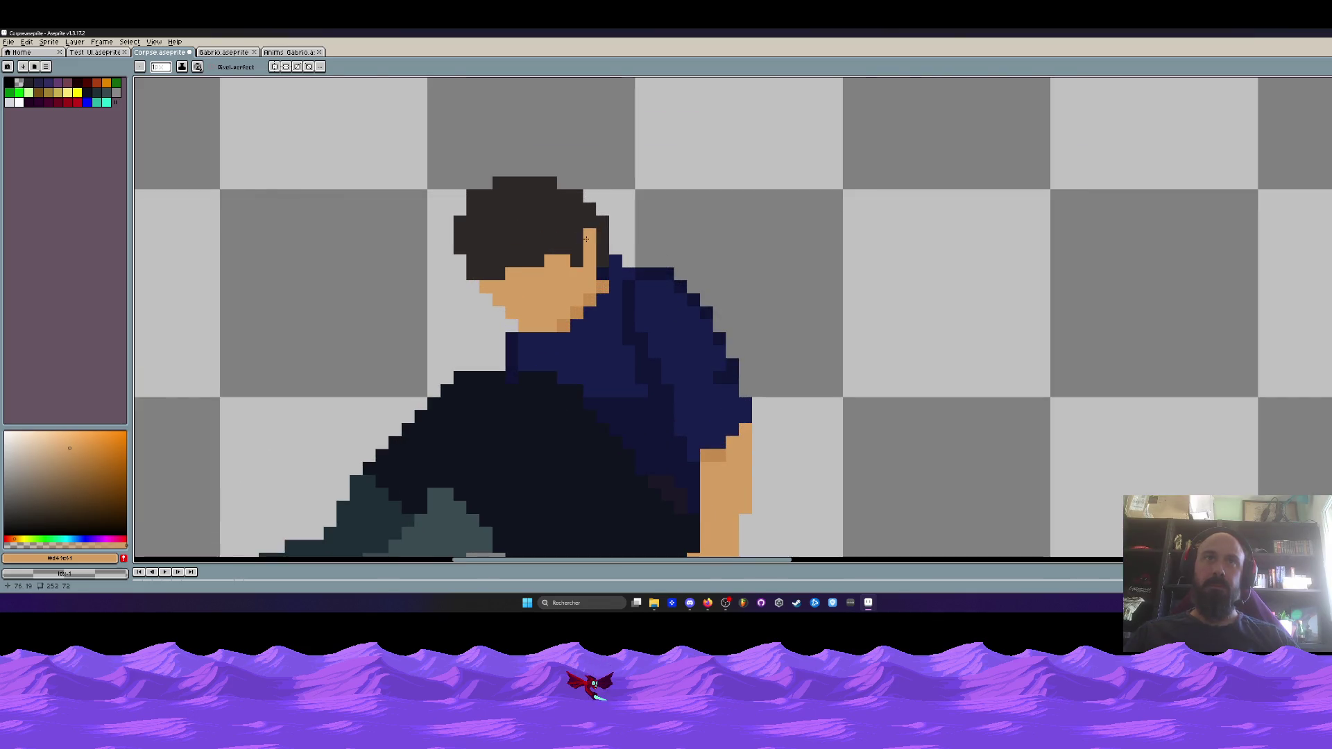
Paint the dark hair colour down over the face, undoing the last stroke
alt+click(563, 231)
mouse_move(564, 232)
mouse_down()
mouse_move(596, 265)
mouse_move(562, 263)
mouse_move(521, 298)
mouse_move(551, 278)
mouse_move(581, 305)
mouse_move(587, 365)
mouse_move(555, 309)
mouse_move(546, 347)
mouse_move(567, 346)
mouse_move(527, 347)
mouse_move(517, 312)
mouse_move(540, 366)
mouse_up()
scroll(548, 263, down, 4)
scroll(522, 263, up, 4)
scroll(613, 330, down, 3)
scroll(613, 331, down, 1)
scroll(613, 330, up, 4)
scroll(664, 355, down, 3)
key(ctrl+z)
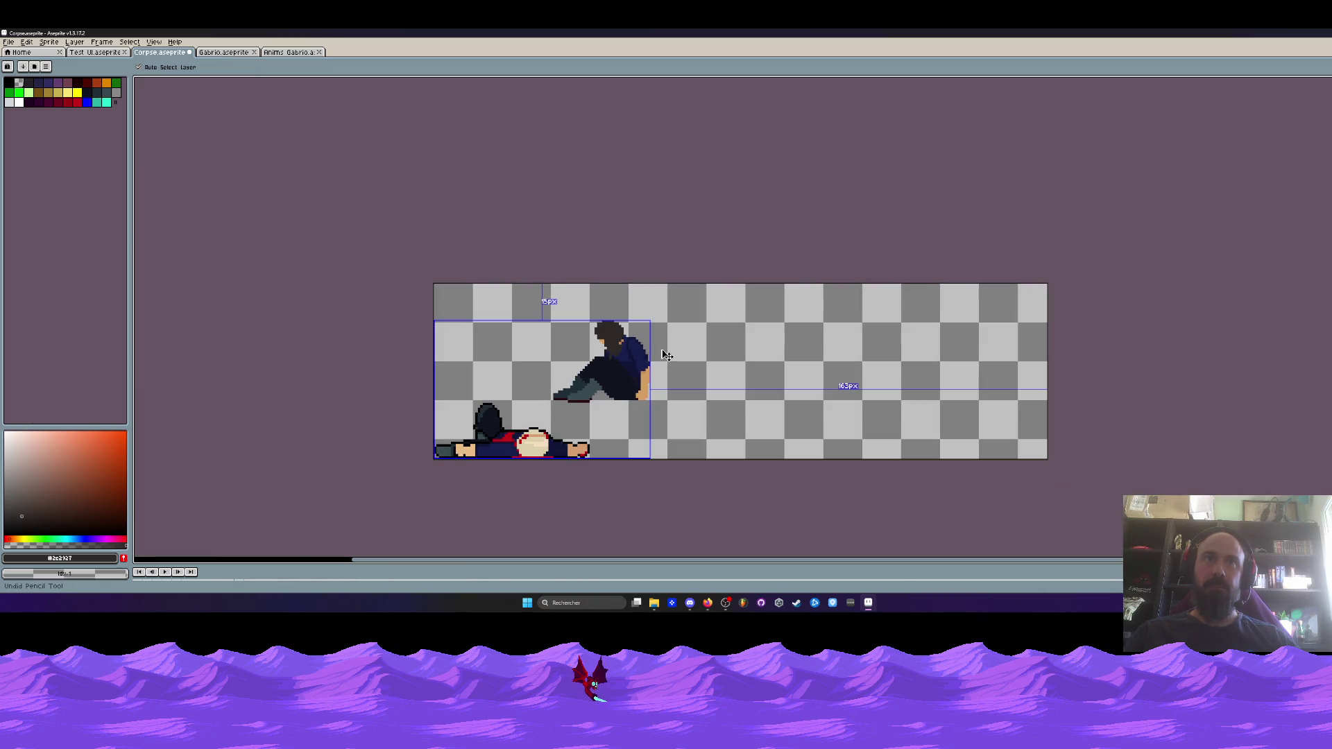
Undo more of the darkened face strokes to reveal skin again
key(ctrl+z)
scroll(590, 333, up, 4)
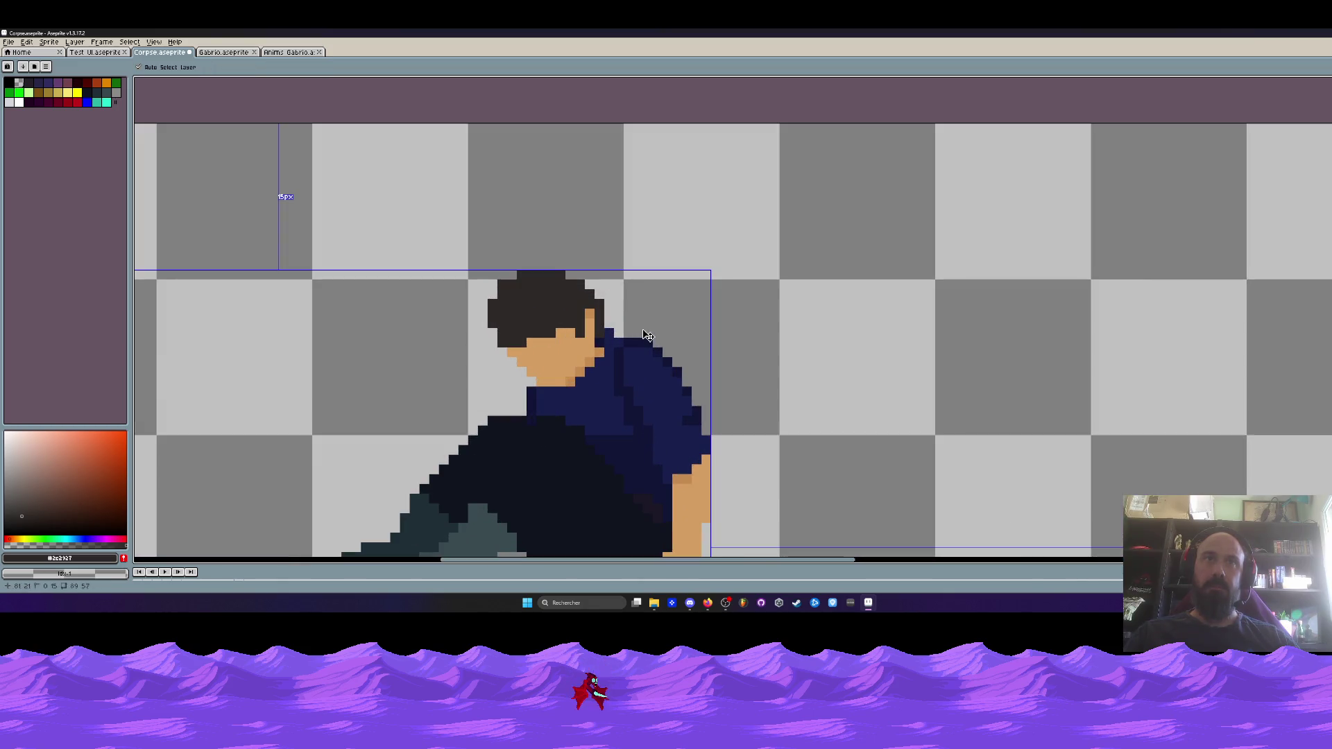
scroll(589, 333, down, 1)
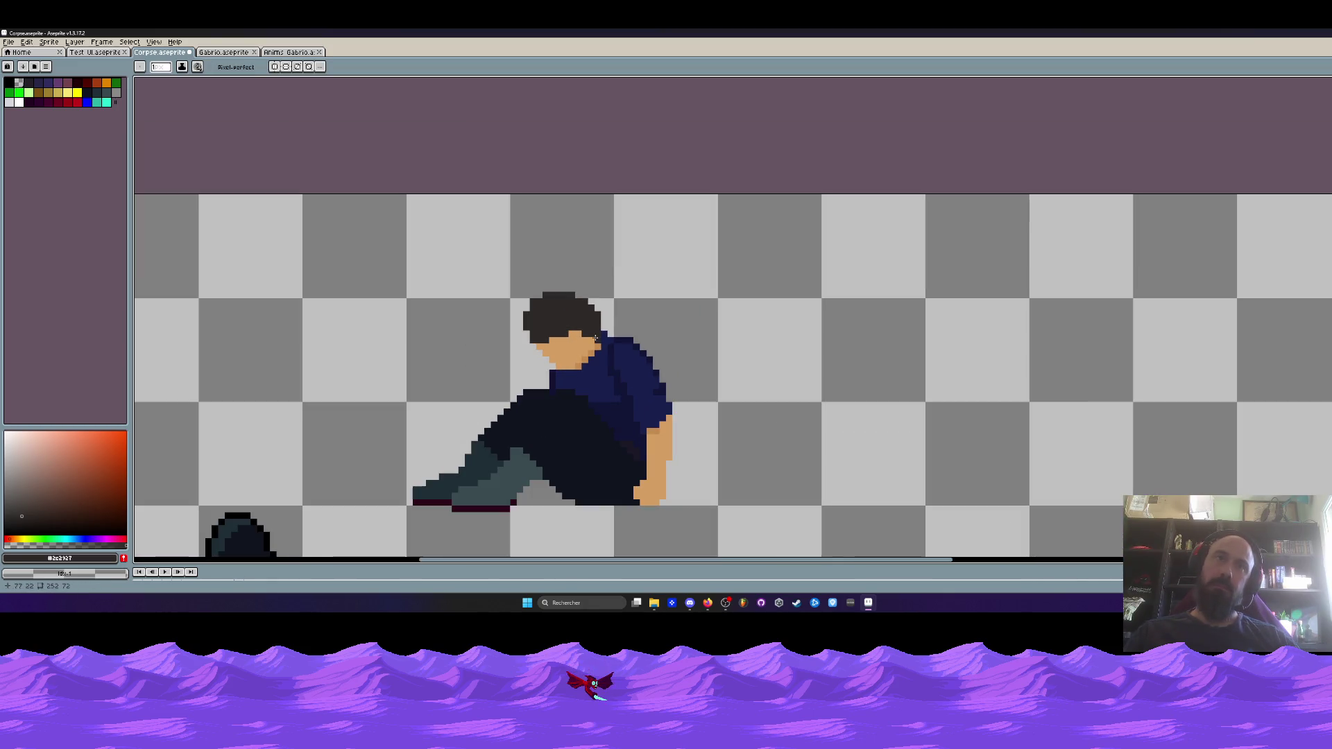
scroll(643, 321, down, 2)
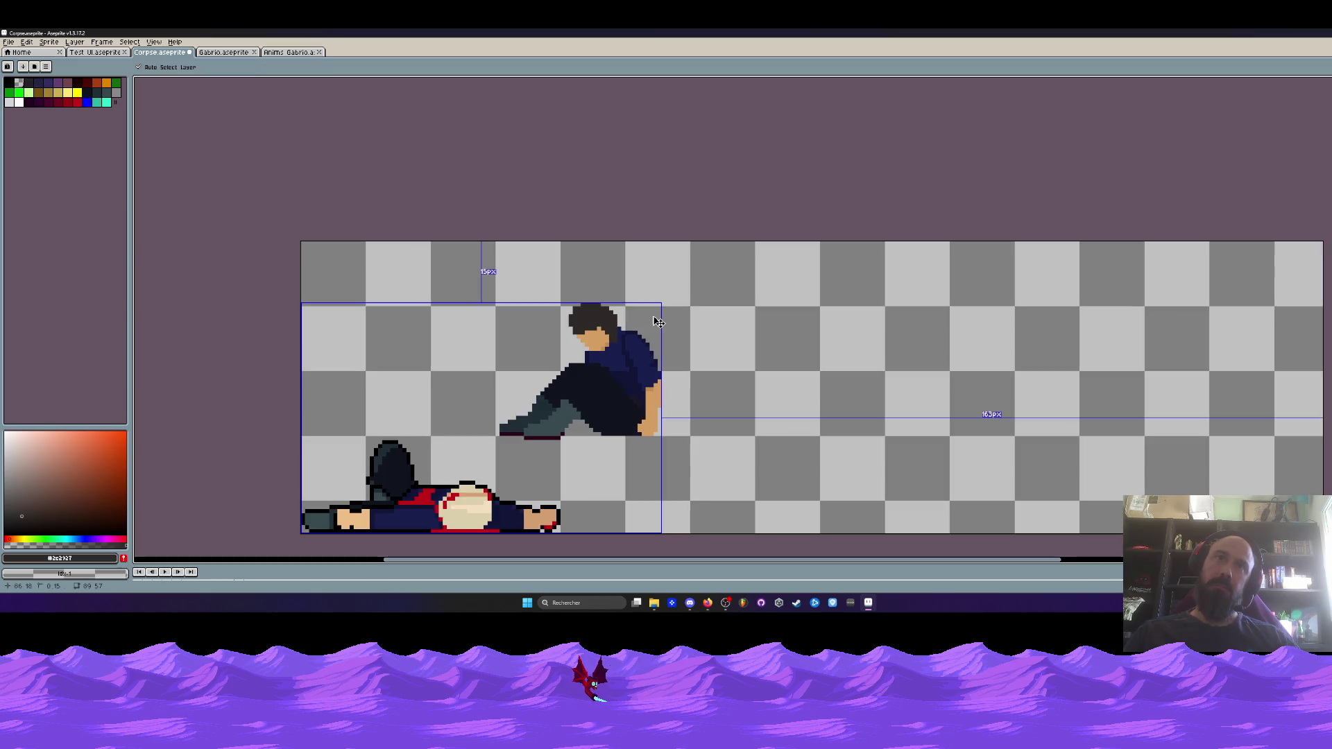
scroll(651, 317, down, 2)
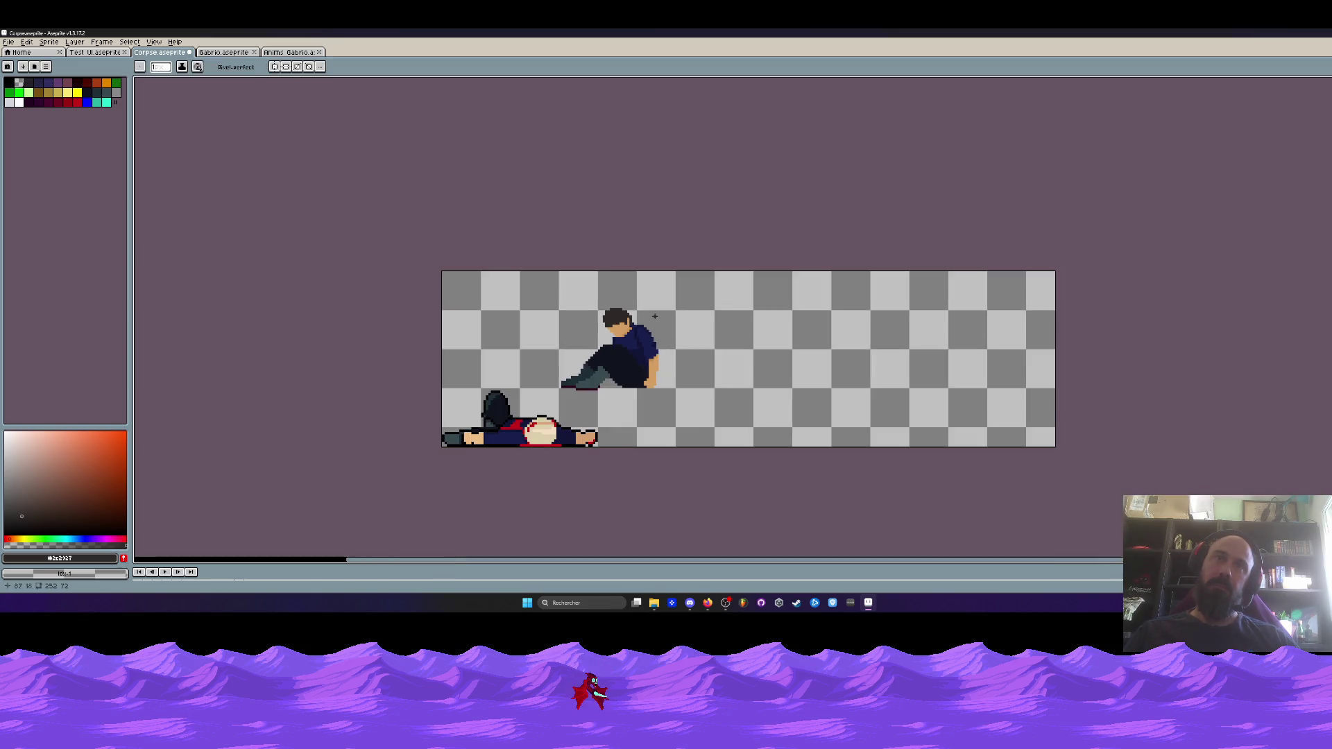
scroll(652, 317, up, 1)
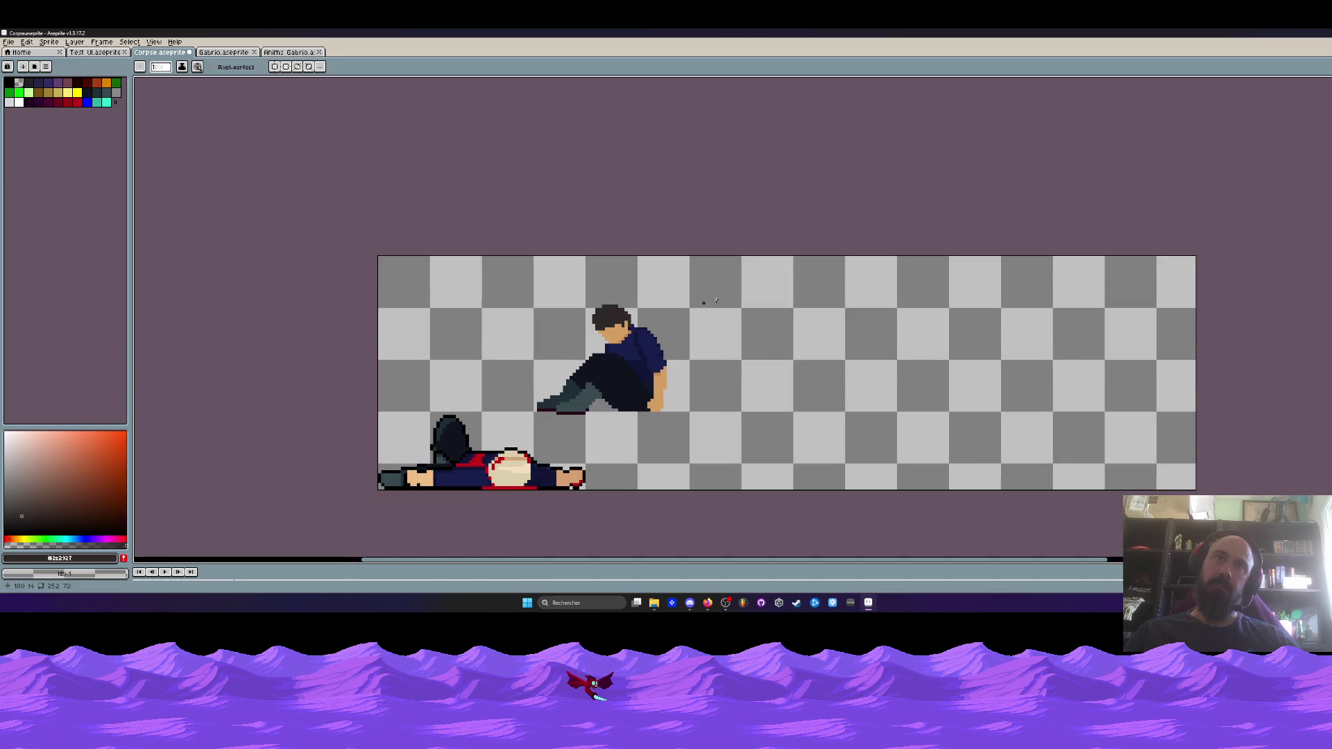
scroll(620, 321, up, 2)
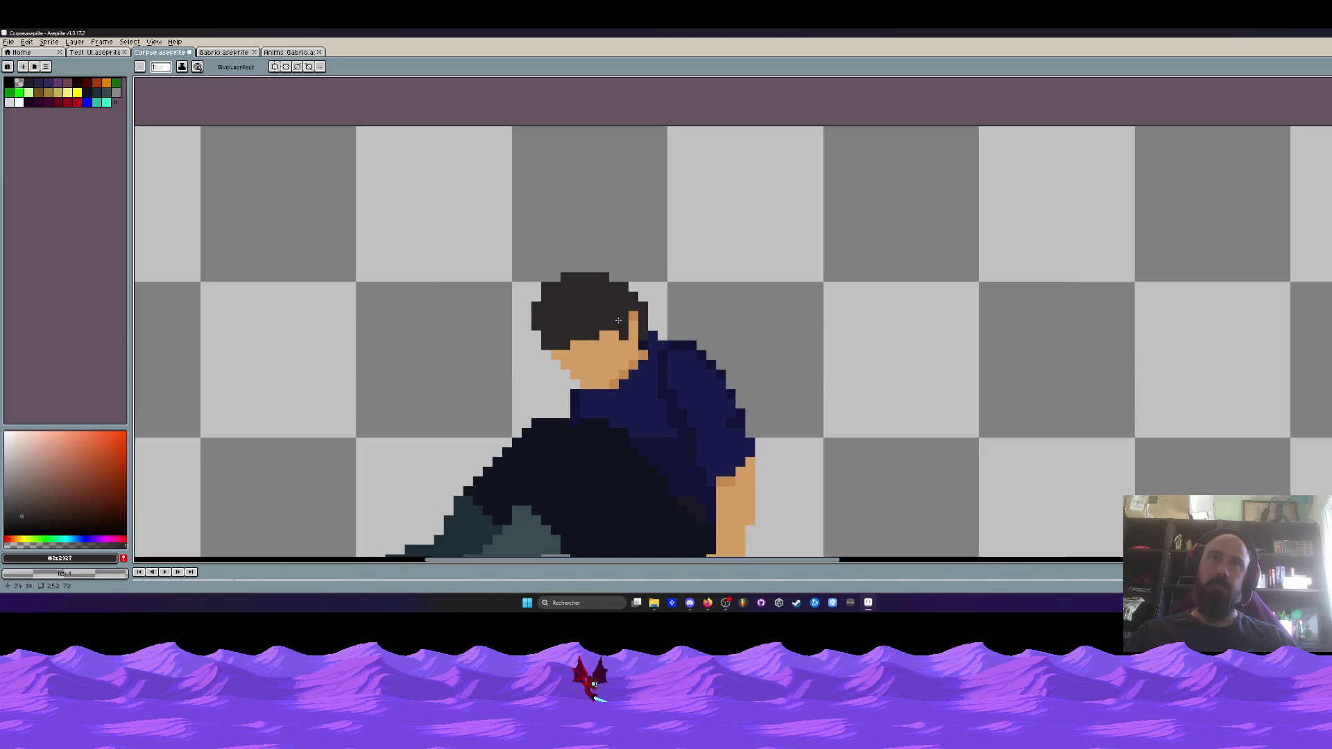
Sample the darker skin tone and add three shadow pixels beneath the hair
key(i)
click(640, 311)
key(b)
click(526, 366)
click(553, 354)
click(589, 340)
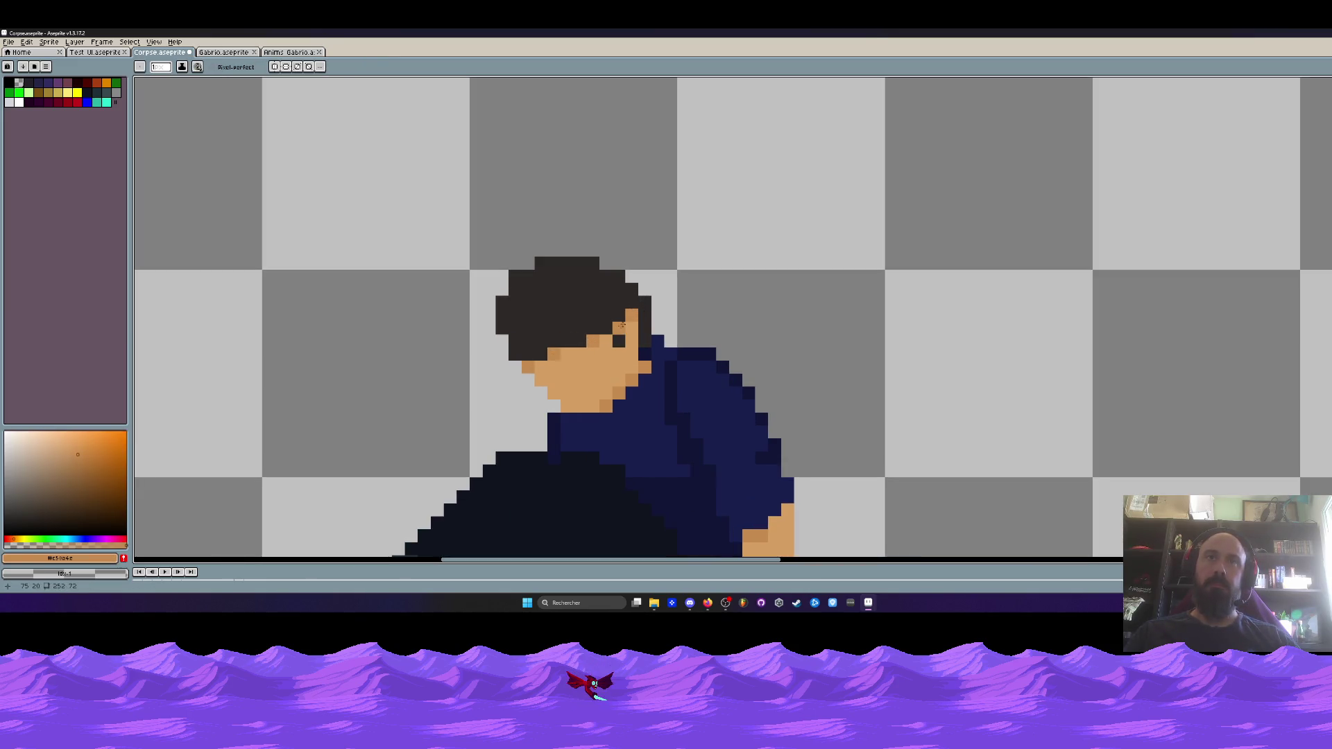
scroll(600, 353, down, 3)
scroll(604, 360, up, 2)
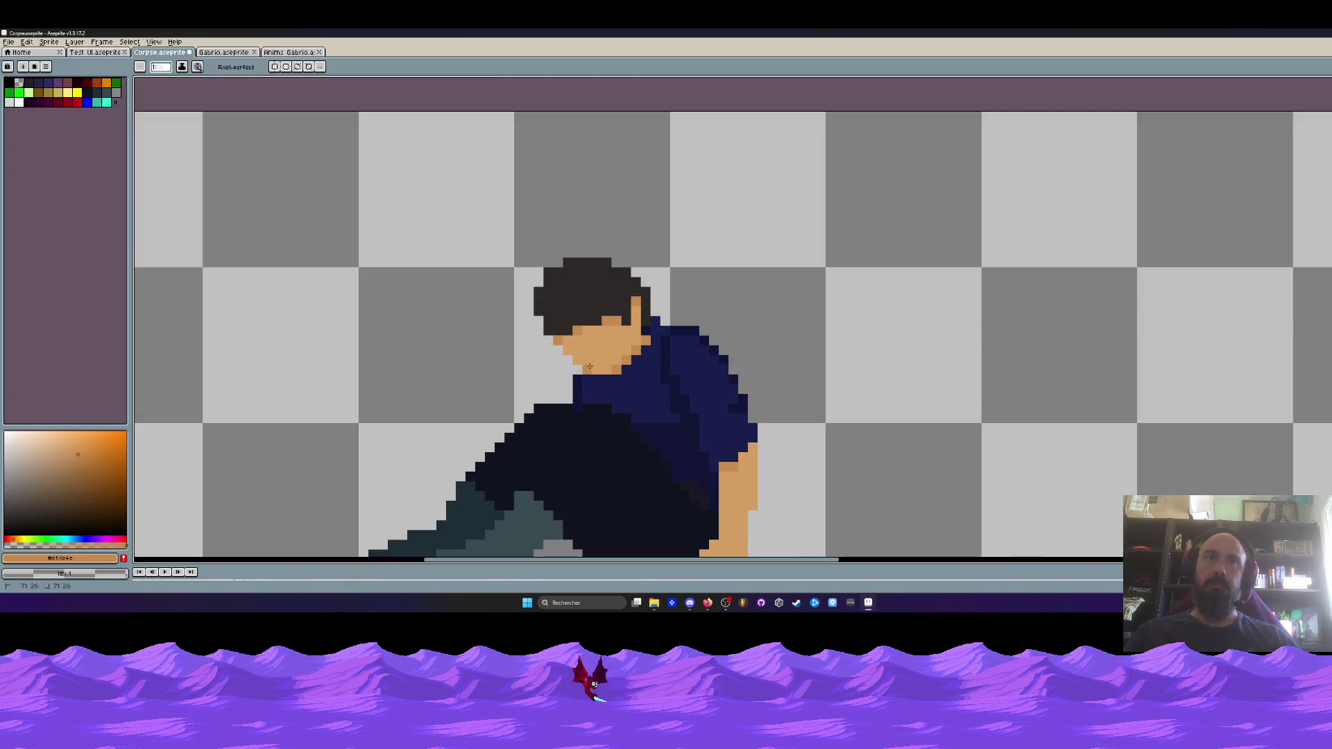
scroll(602, 375, down, 3)
With the Pencil active, sample the shirt's dark blue colour
key(v)
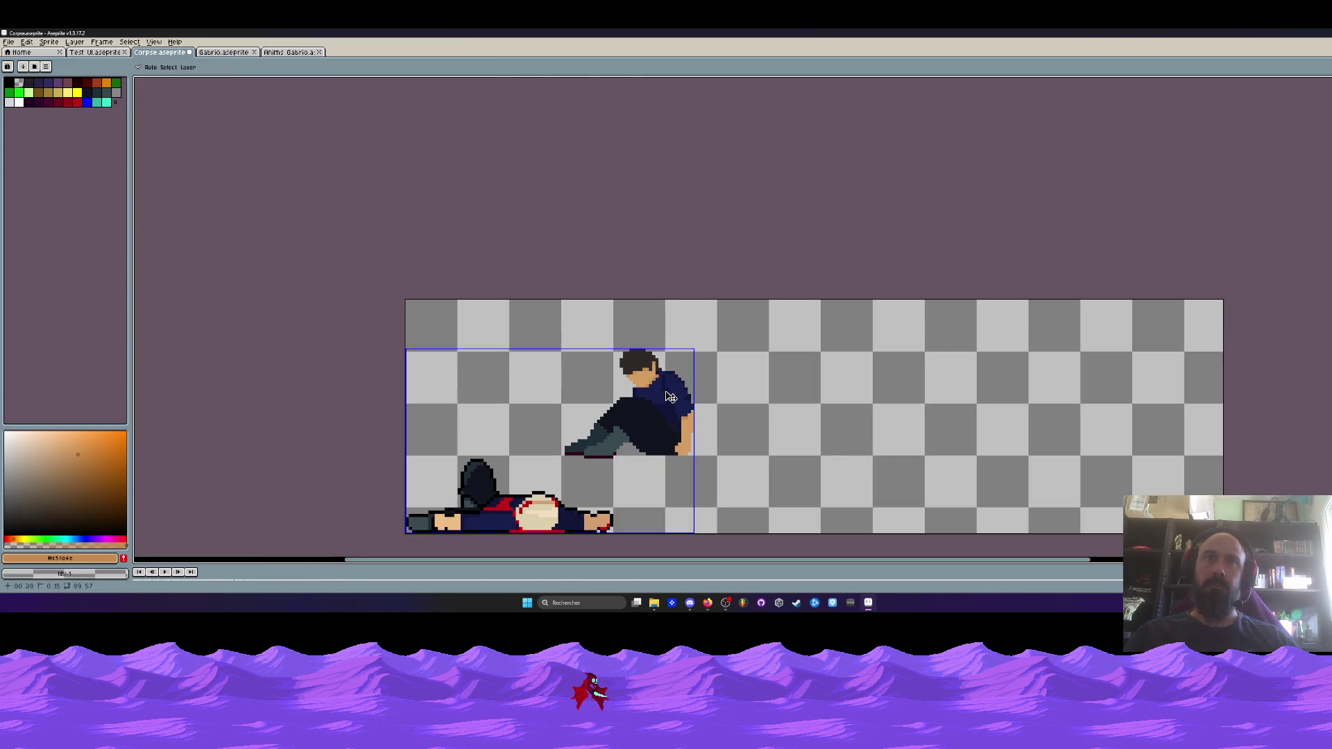
scroll(666, 389, up, 1)
scroll(752, 412, down, 1)
key(b)
scroll(753, 416, down, 1)
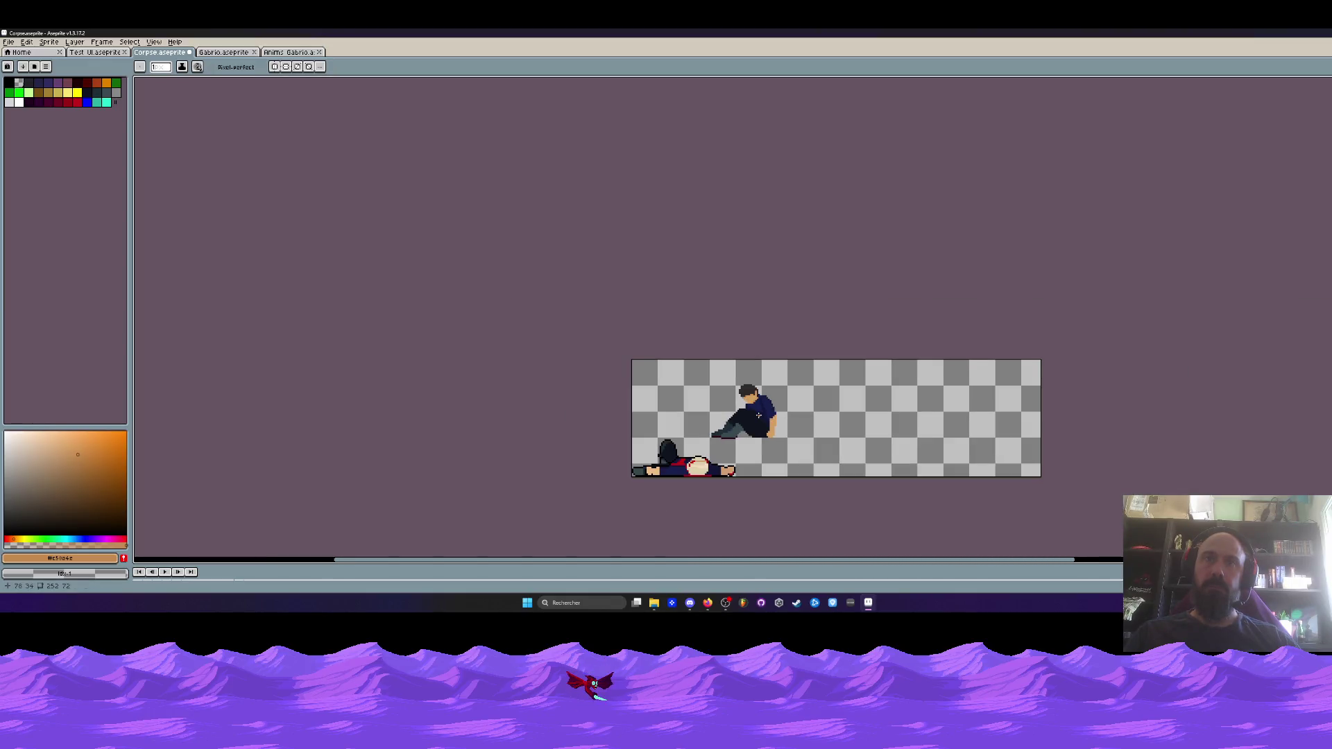
scroll(738, 364, up, 5)
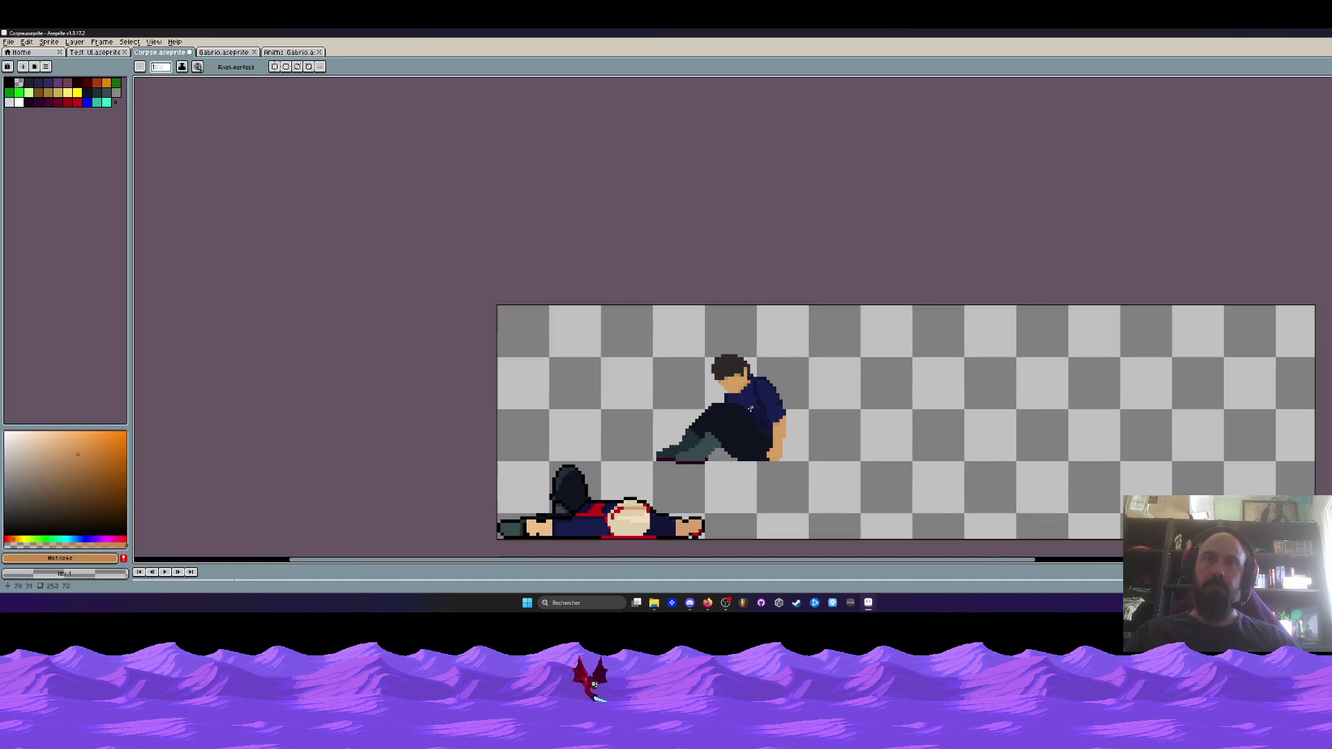
scroll(829, 350, down, 3)
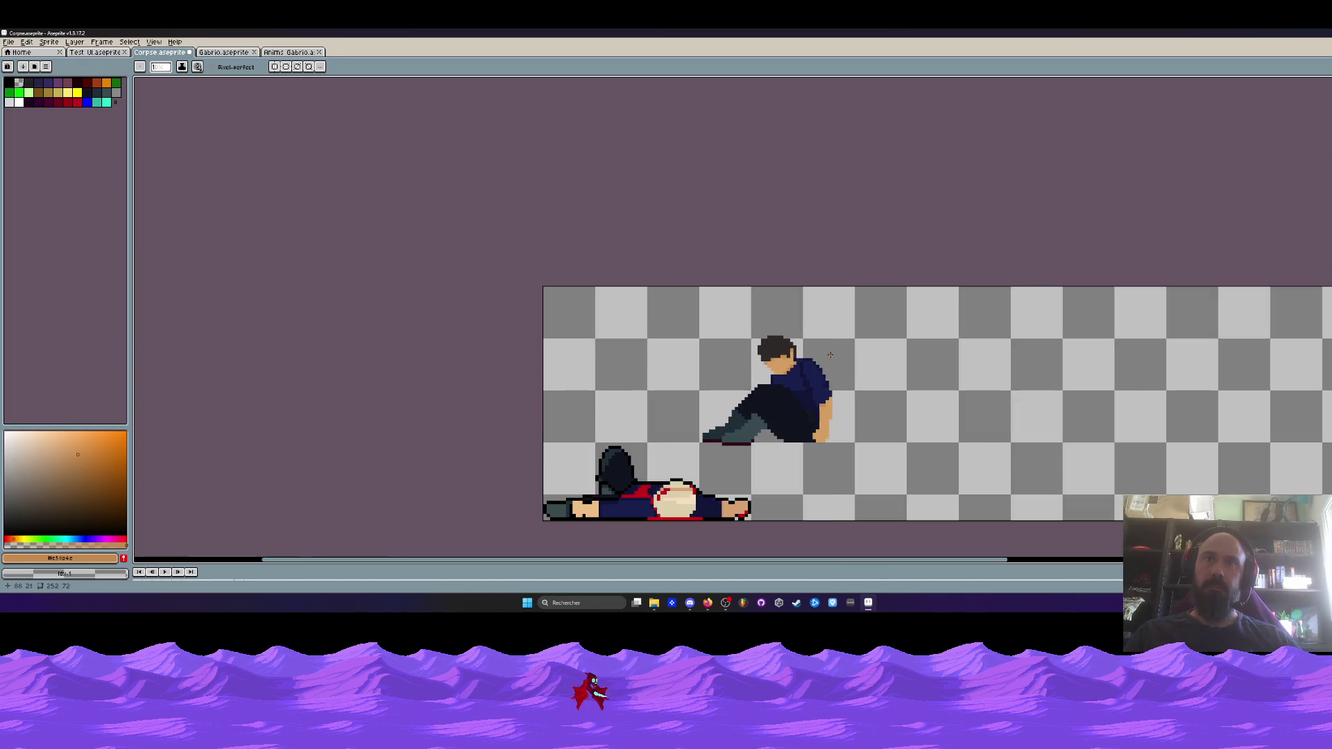
scroll(830, 353, down, 1)
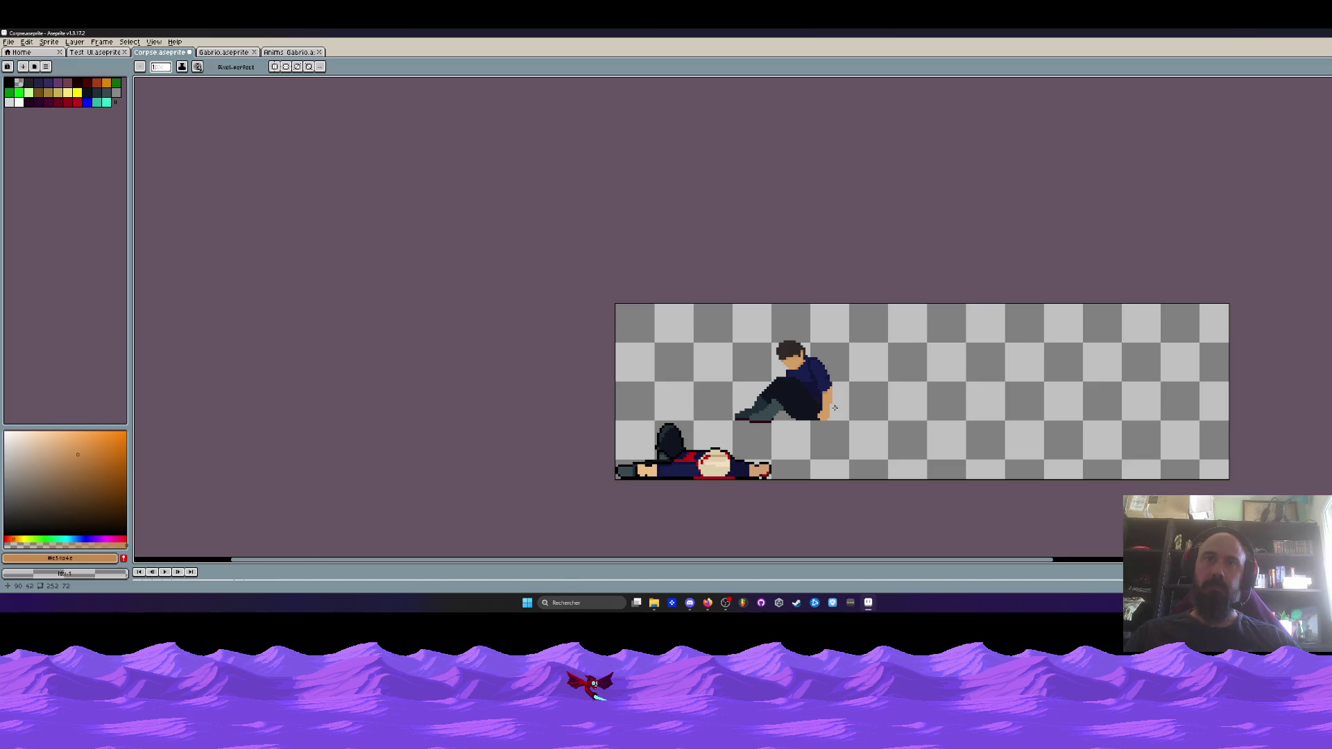
scroll(834, 406, up, 3)
alt+click(808, 340)
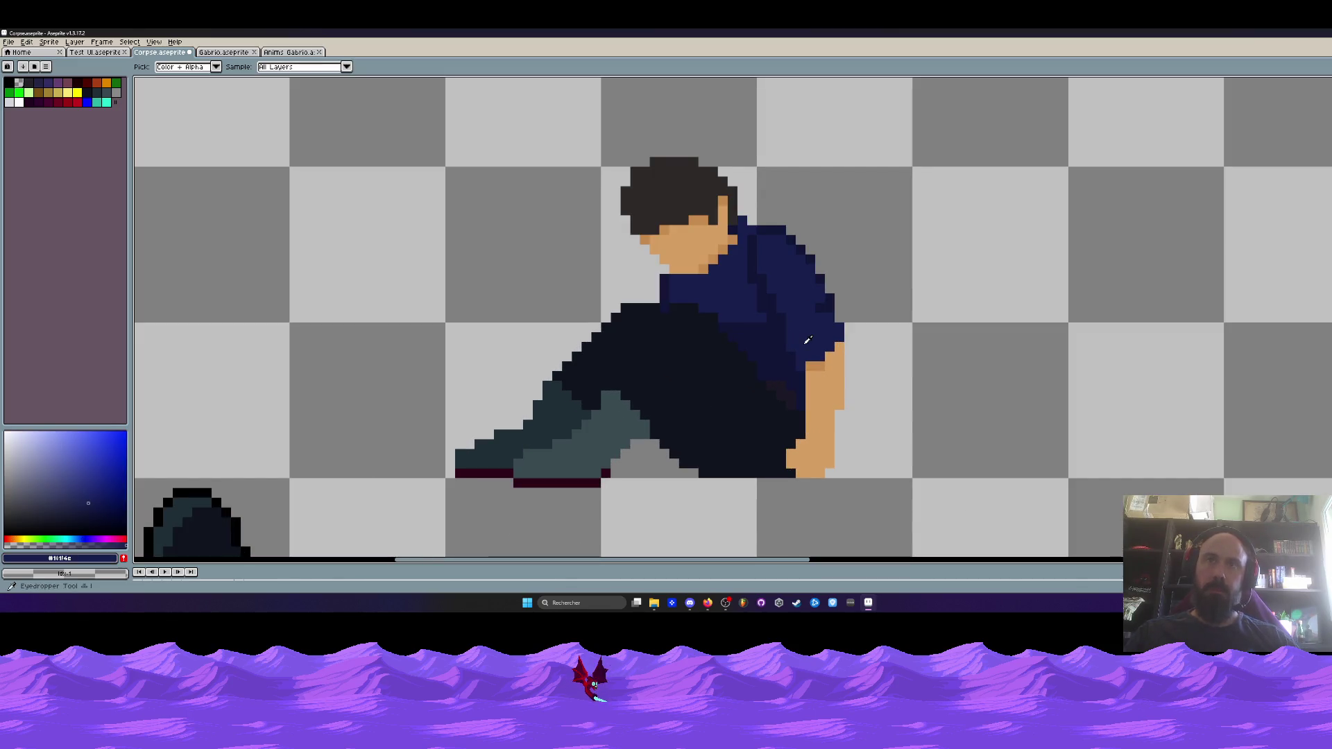
Extend the blue shirt down over the top of the seated man's arm
mouse_move(819, 362)
mouse_down()
mouse_move(822, 373)
mouse_move(837, 347)
mouse_move(818, 388)
mouse_up()
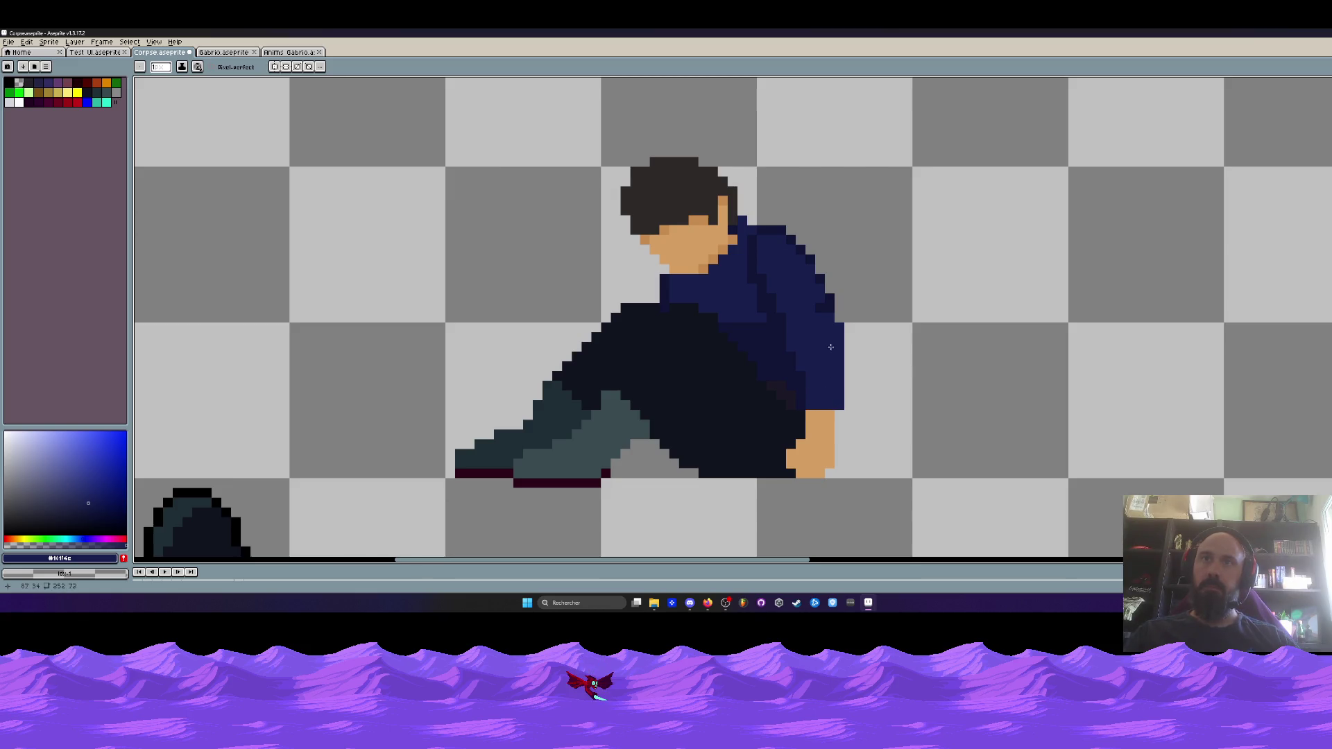
scroll(815, 325, down, 2)
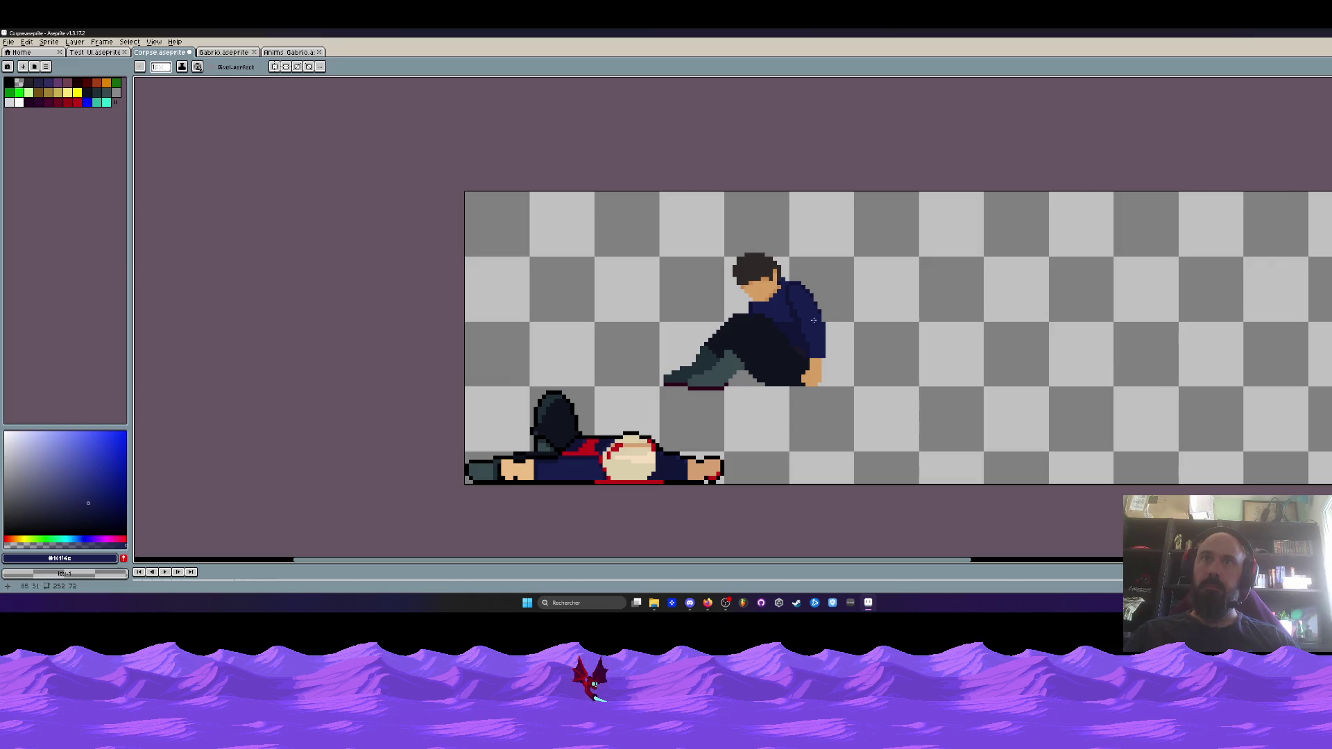
scroll(811, 319, up, 2)
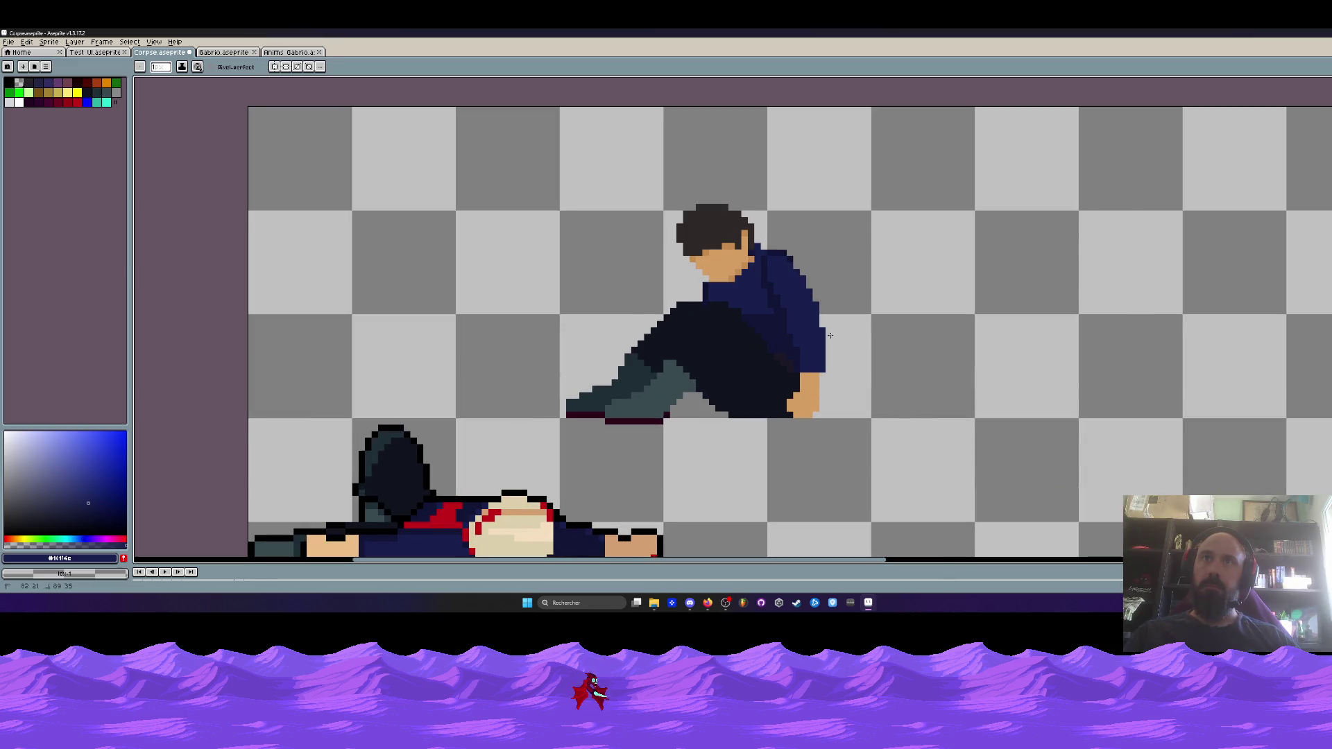
scroll(829, 335, down, 2)
scroll(859, 348, up, 3)
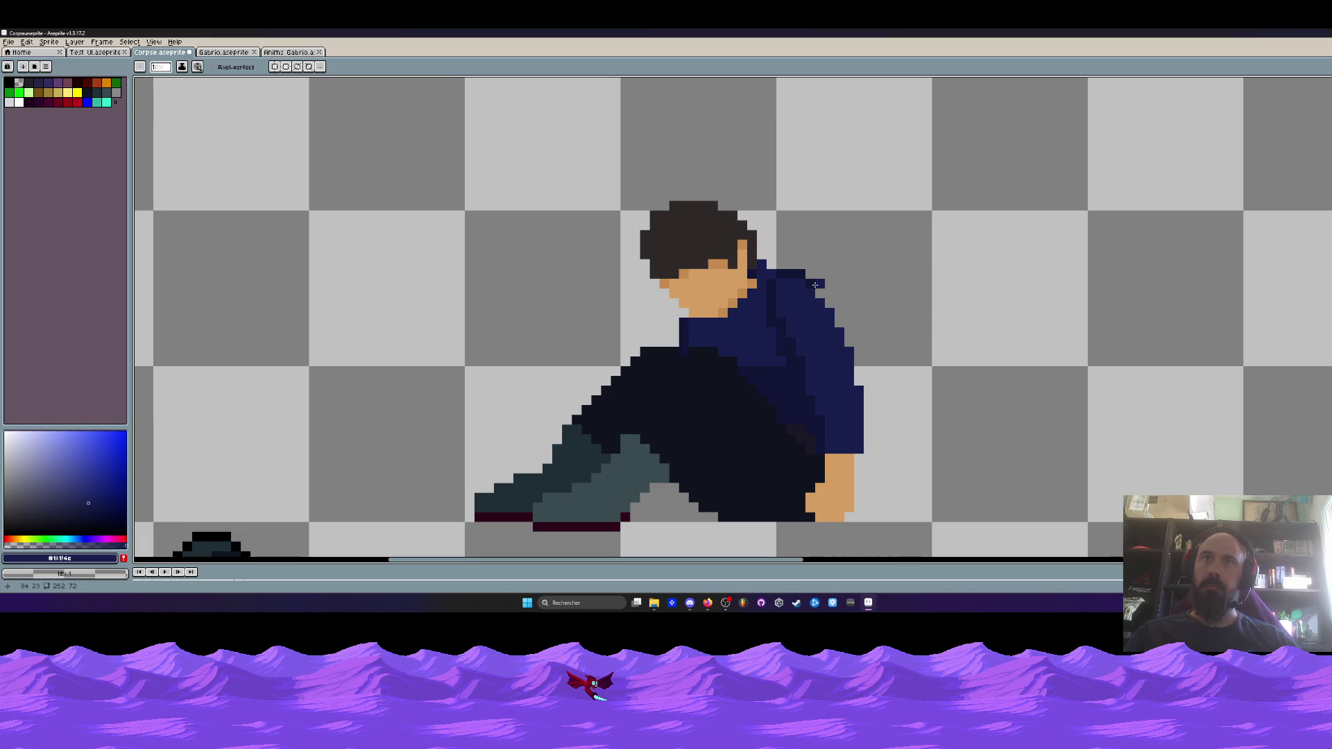
Pick the dark navy #121536 from the shirt and fill the three shoulder-outline gaps
key(i)
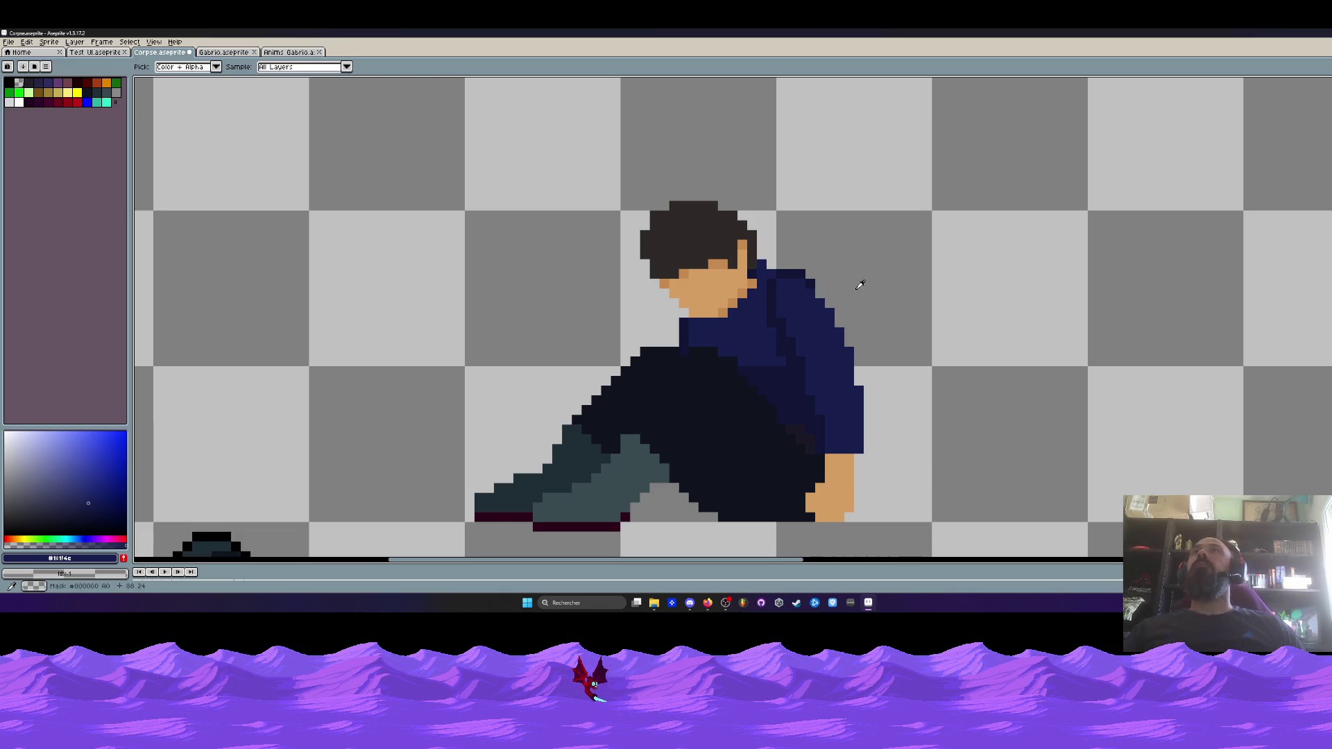
click(804, 269)
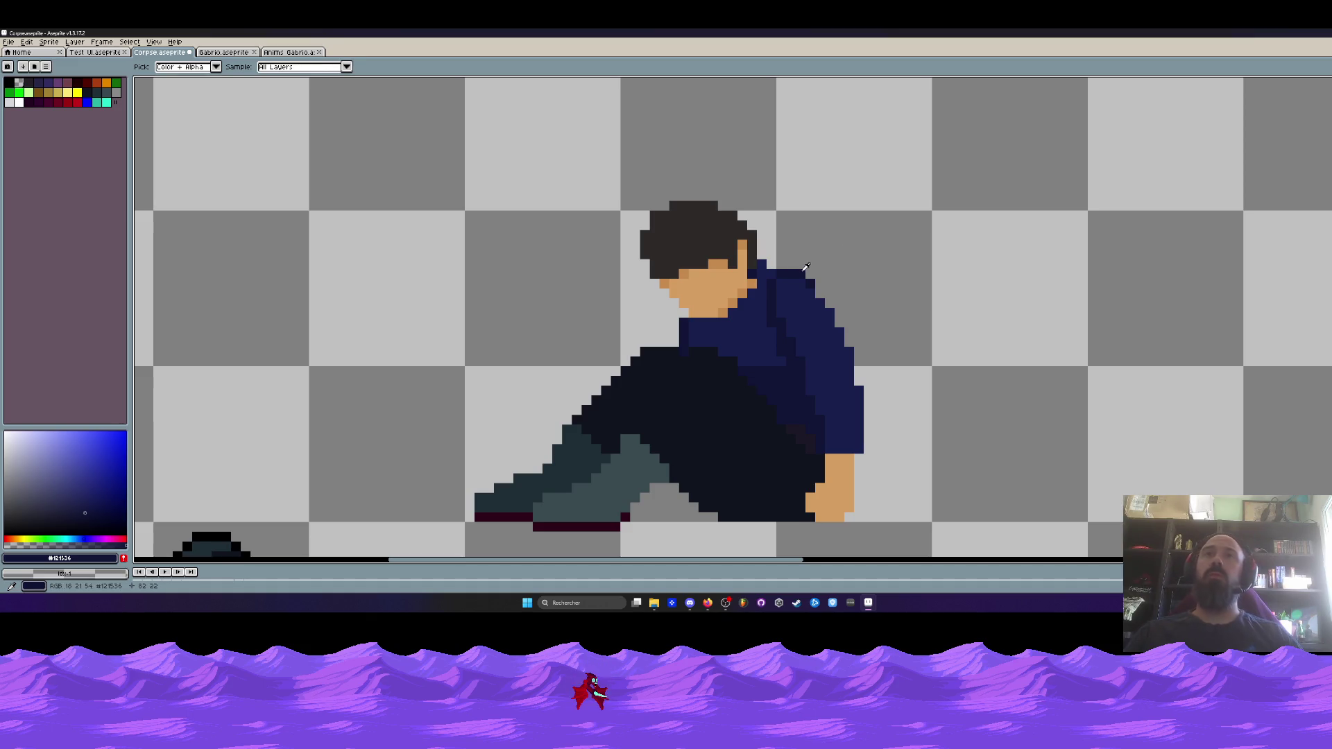
scroll(799, 260, up, 2)
click(864, 342)
click(884, 381)
click(903, 419)
scroll(917, 326, down, 2)
key(b)
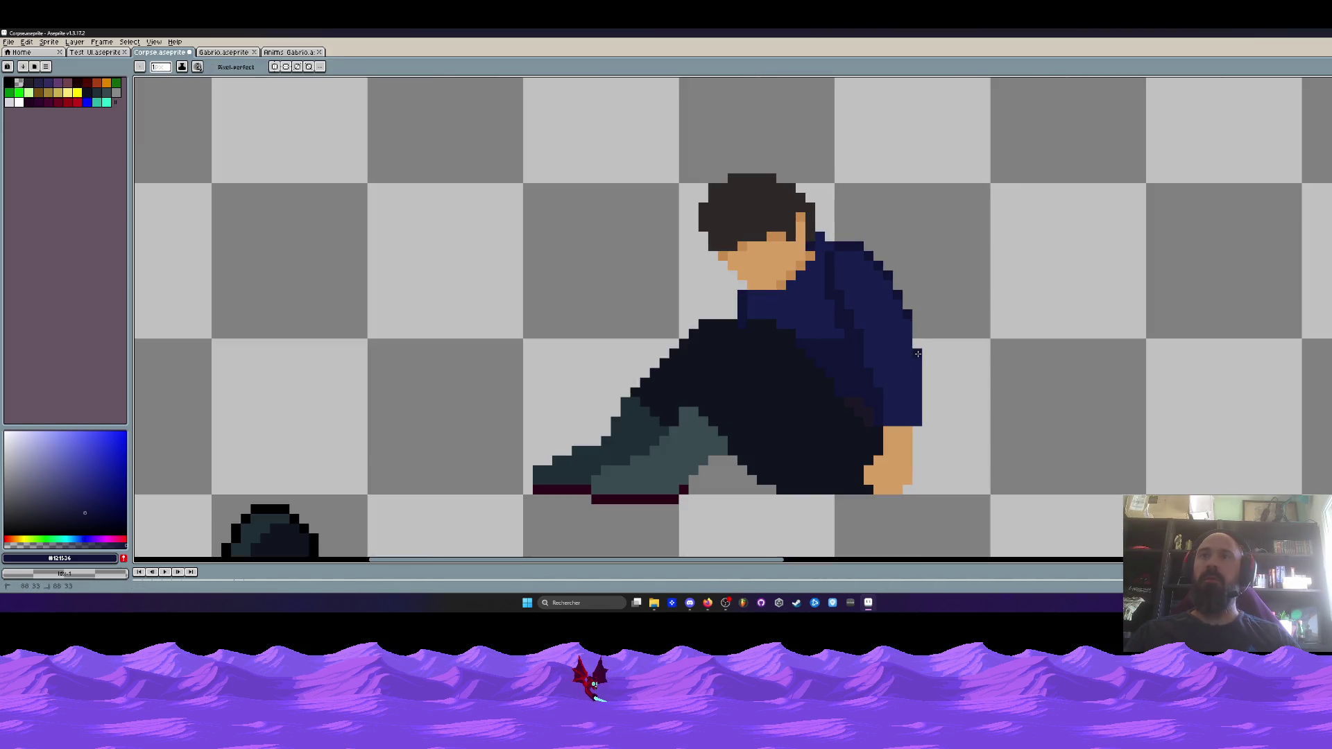
Sample the hand's skin orange as the Pencil colour
scroll(915, 343, down, 2)
scroll(920, 362, up, 2)
scroll(923, 357, up, 1)
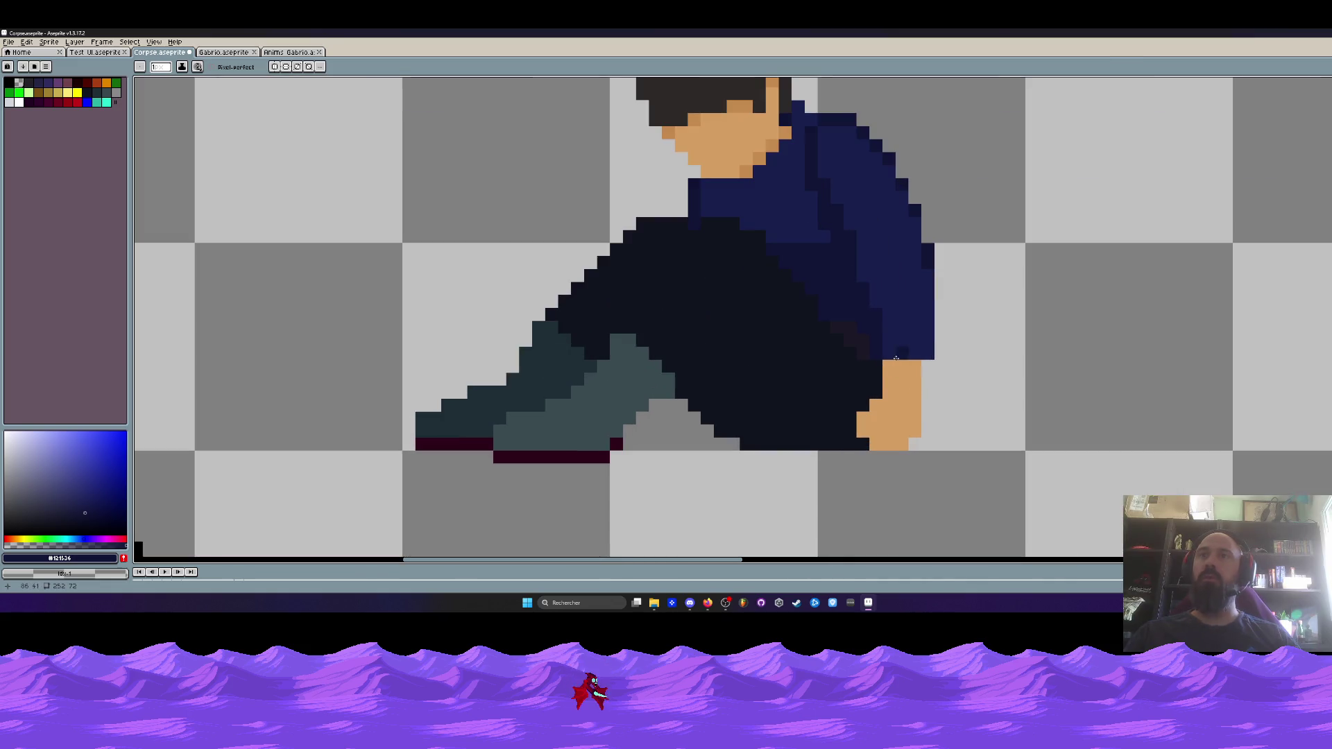
scroll(930, 351, down, 4)
scroll(919, 352, up, 1)
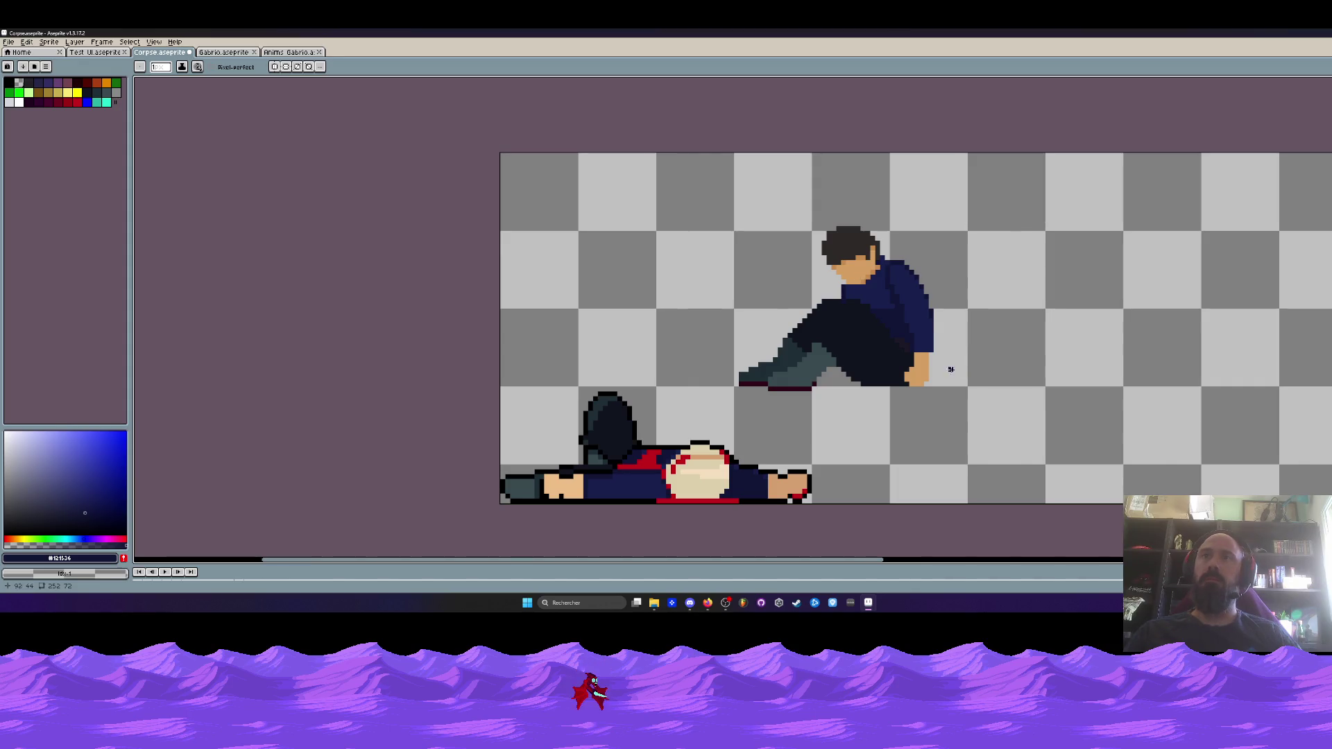
scroll(951, 369, up, 3)
key(i)
click(919, 378)
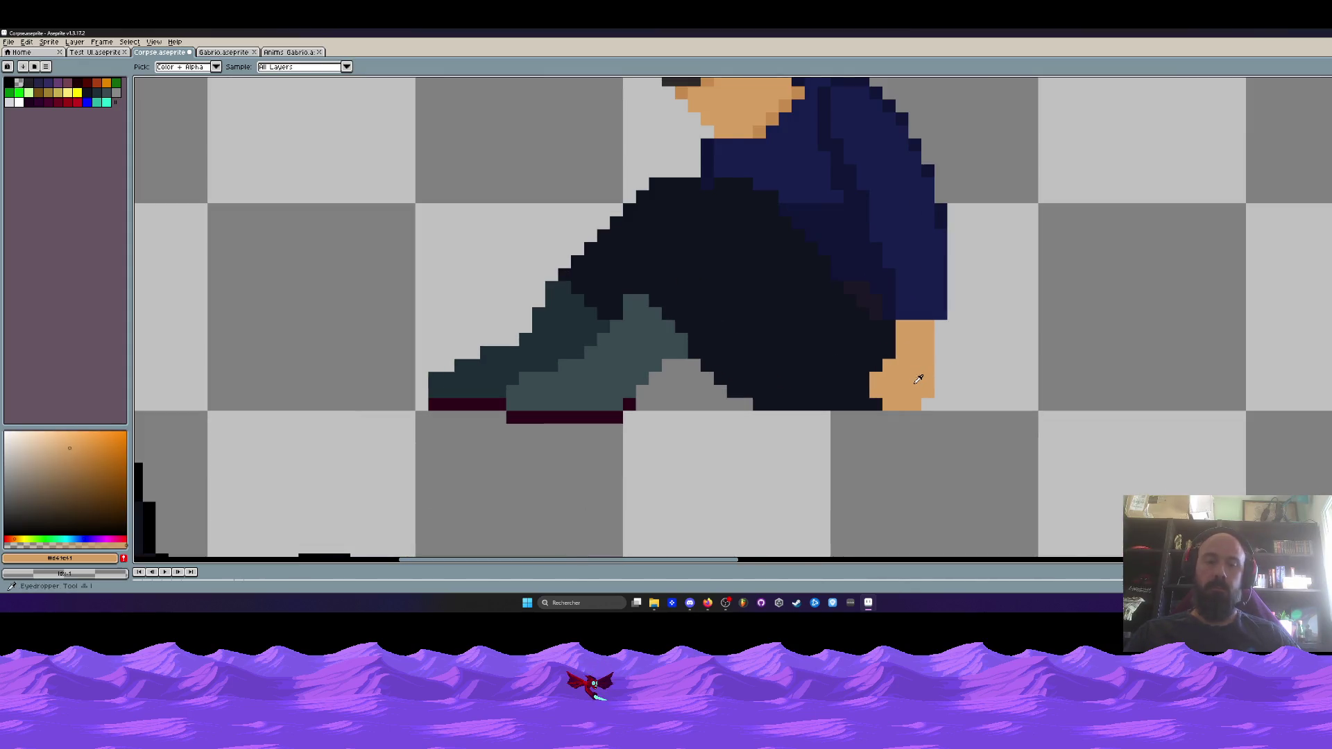
key(b)
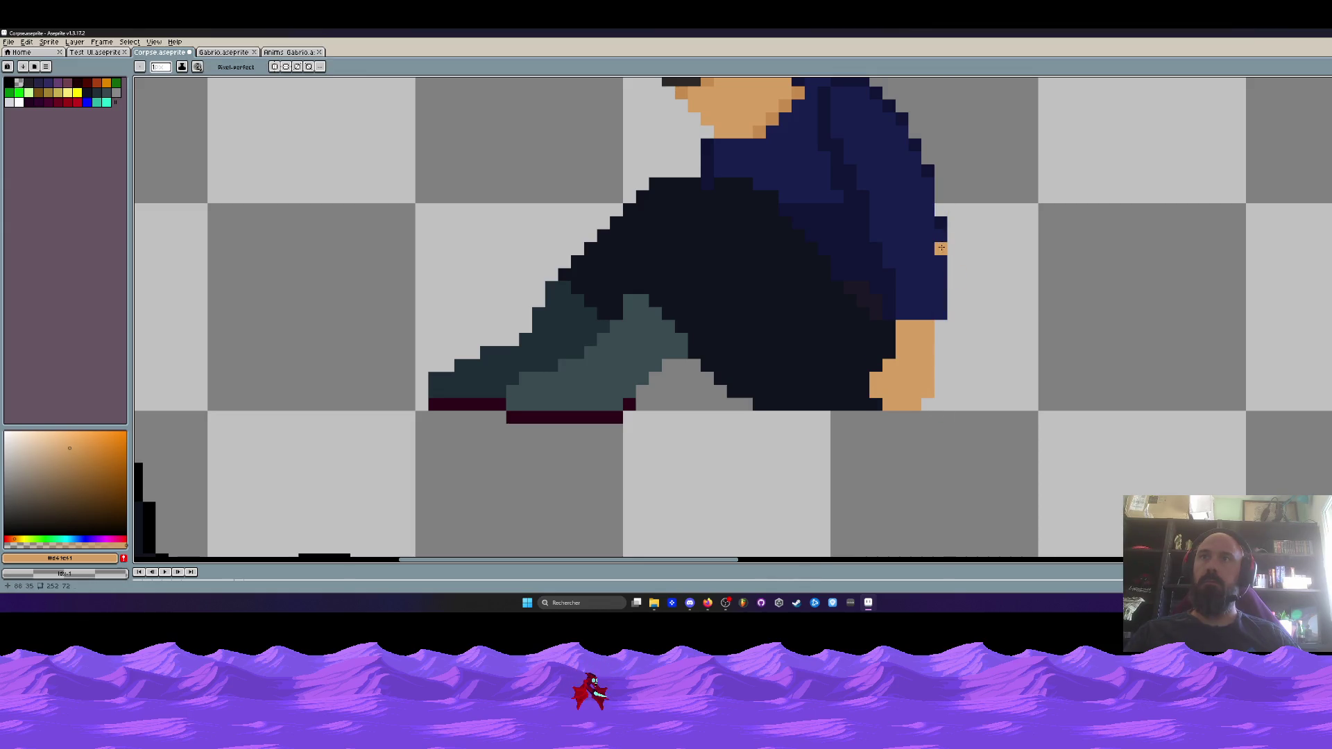
scroll(944, 236, down, 3)
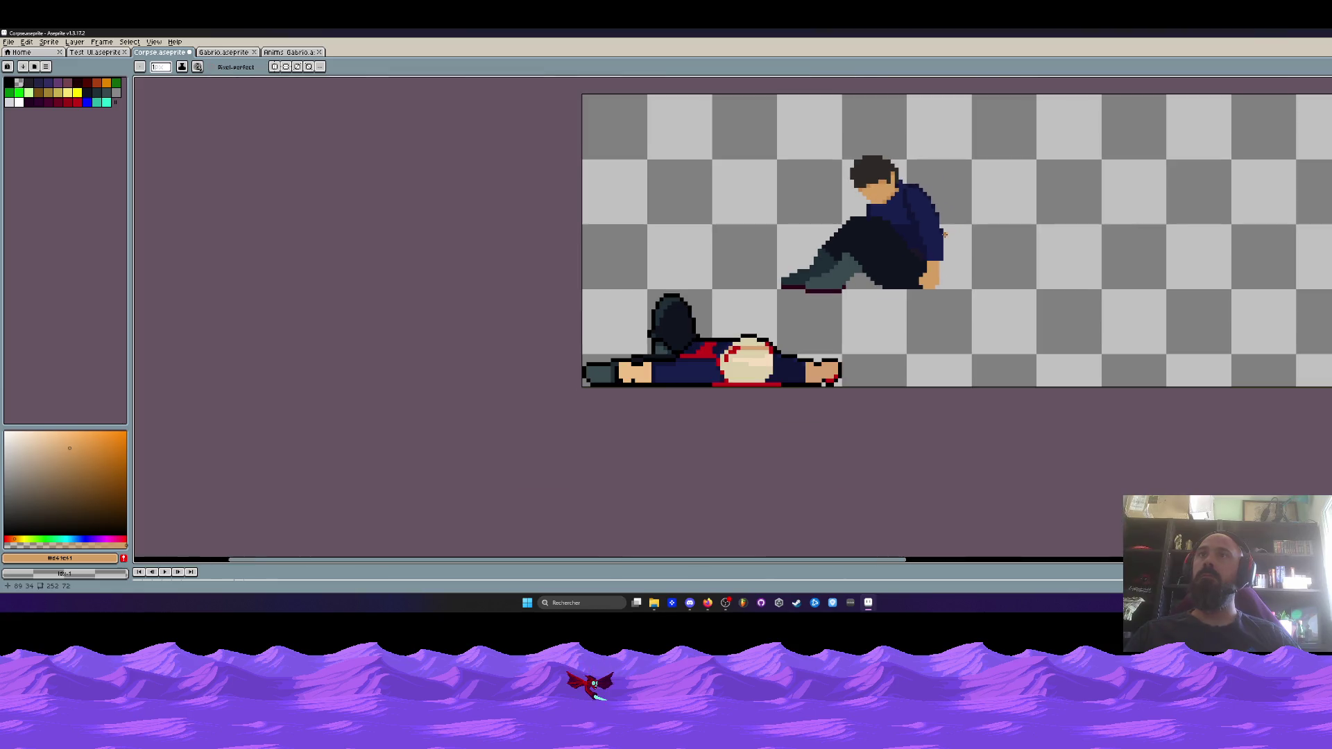
scroll(936, 228, up, 3)
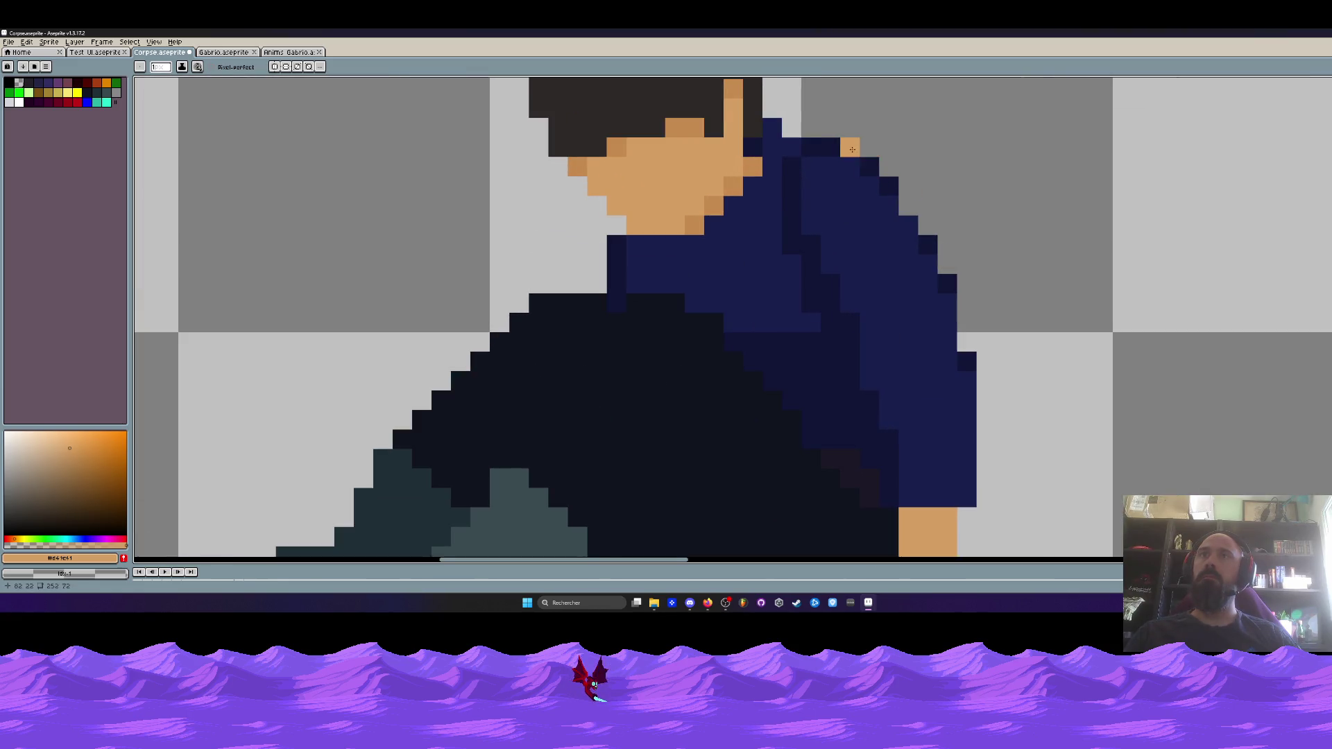
scroll(968, 169, down, 3)
scroll(976, 182, up, 2)
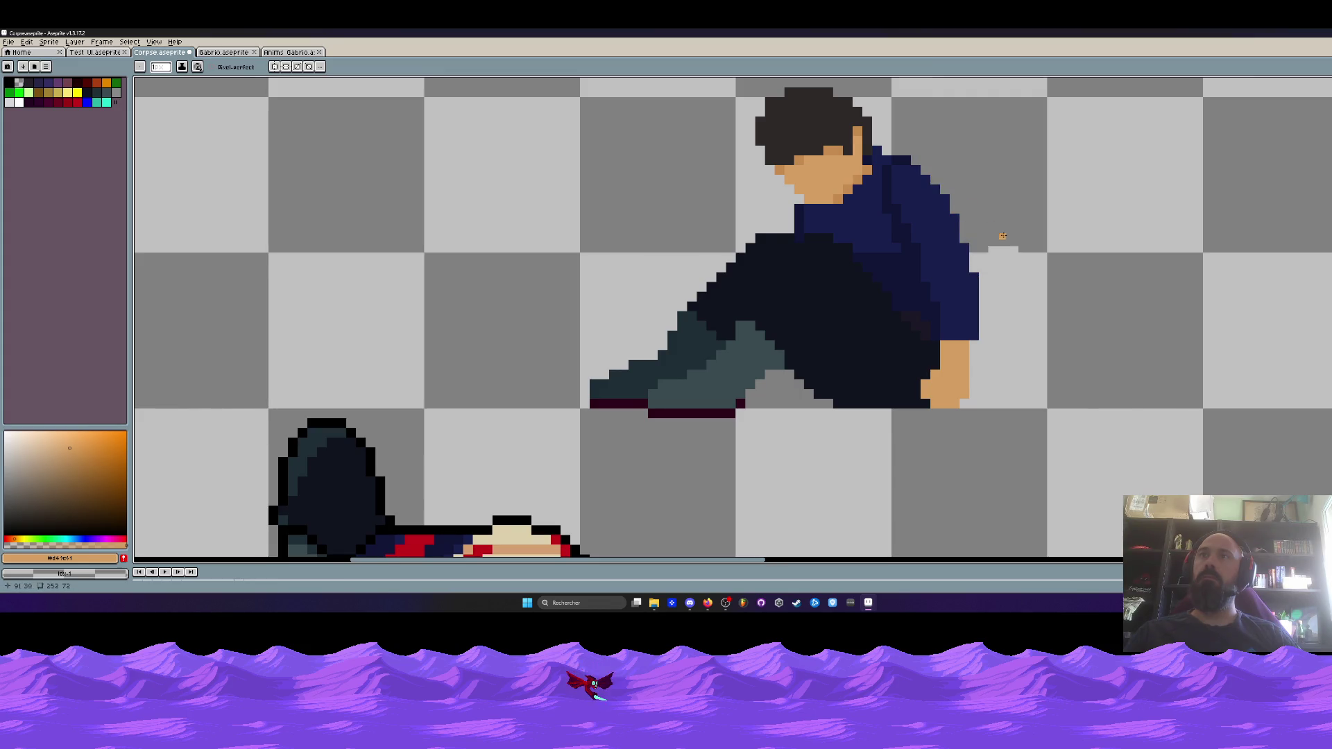
Lasso-select the hand and jacket edge, drag them left and nudge one pixel further
scroll(1002, 238, down, 3)
scroll(974, 246, up, 2)
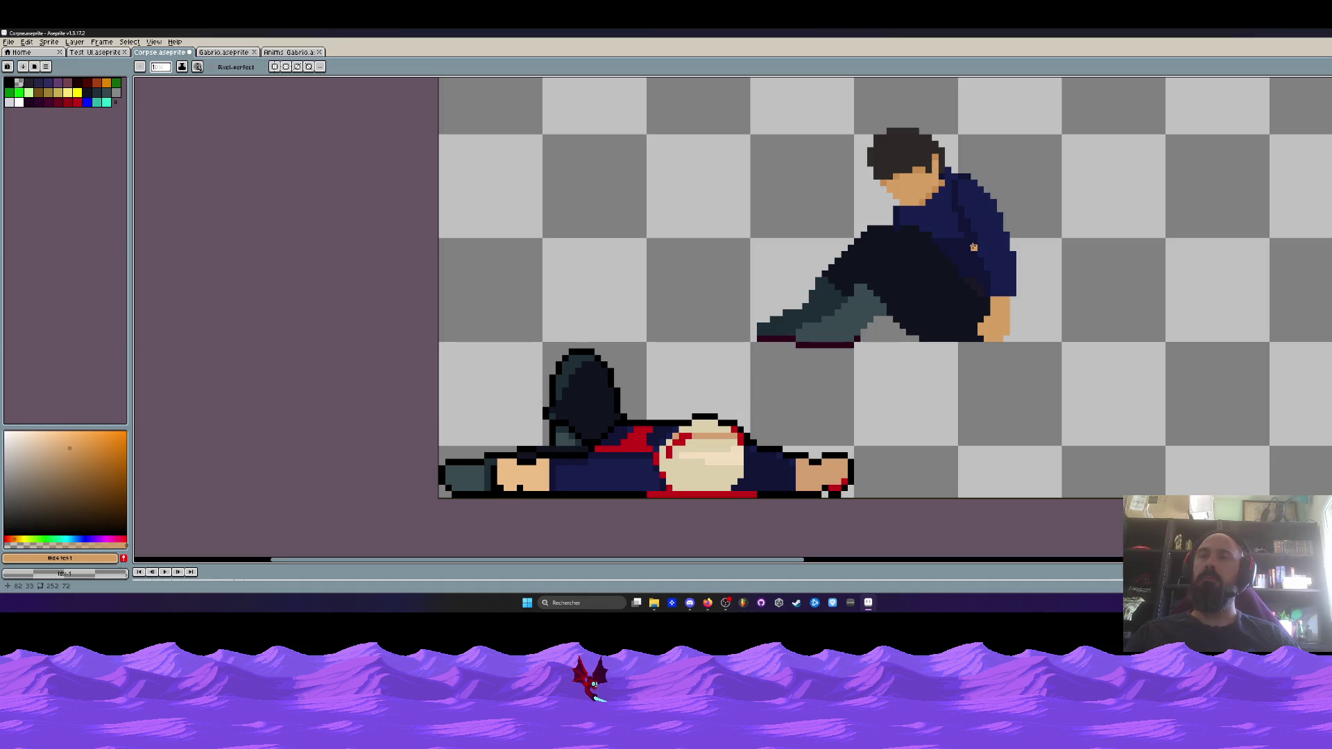
key(q)
scroll(987, 253, up, 2)
mouse_move(963, 199)
mouse_down()
mouse_move(995, 340)
mouse_move(957, 374)
mouse_move(1044, 298)
mouse_move(982, 194)
mouse_move(968, 198)
mouse_up()
drag(1016, 267, 991, 267)
key(Left)
Undo a stray white line and shift the hand and jacket one more pixel left
scroll(990, 267, down, 1)
scroll(990, 256, down, 2)
scroll(988, 247, up, 2)
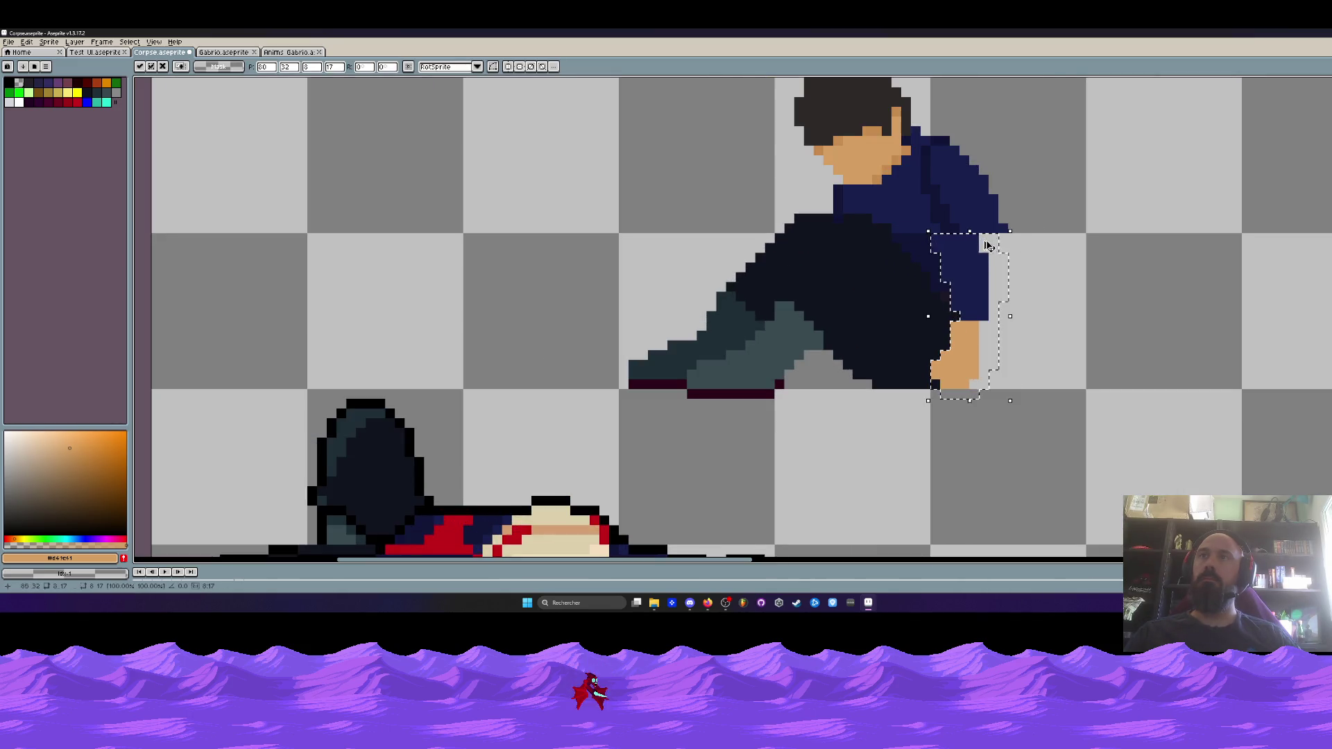
key(Escape)
mouse_move(974, 188)
mouse_down()
mouse_move(964, 253)
mouse_move(981, 344)
mouse_up()
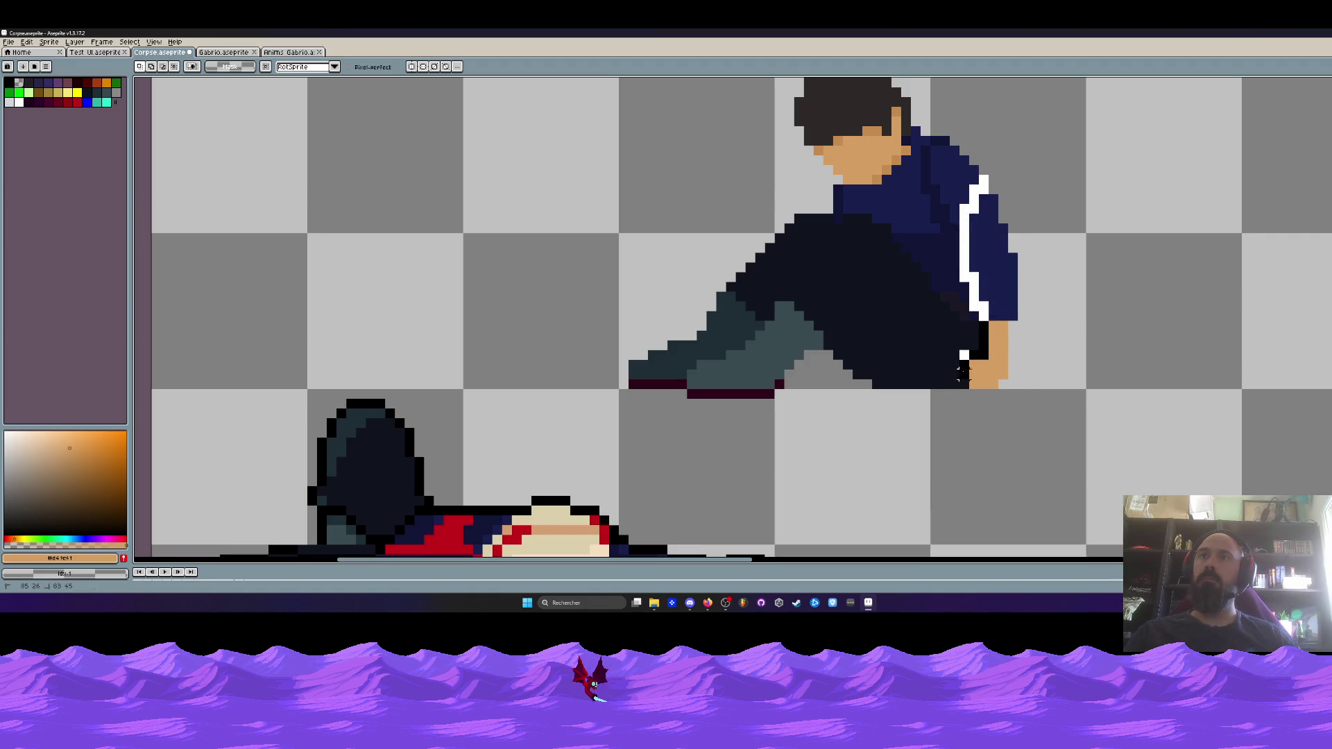
key(ctrl+z)
key(ctrl+z)
key(ctrl+z)
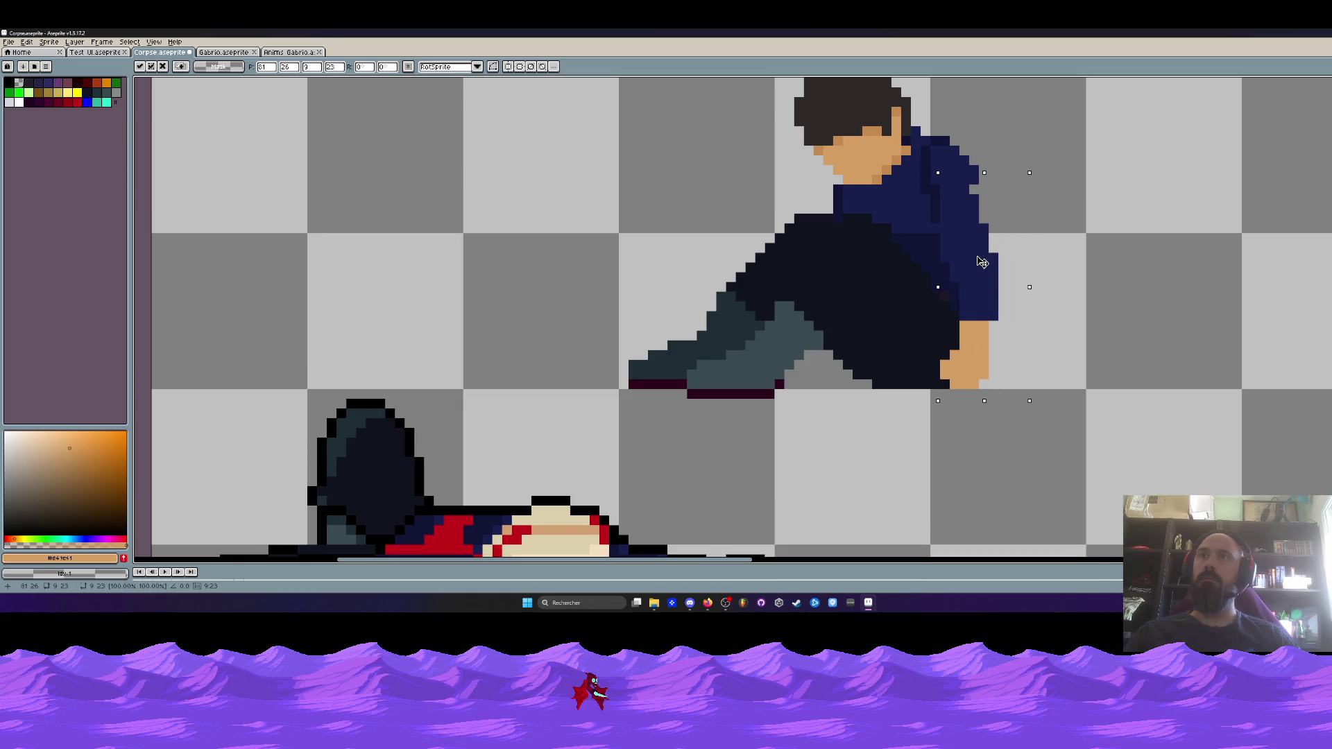
key(Left)
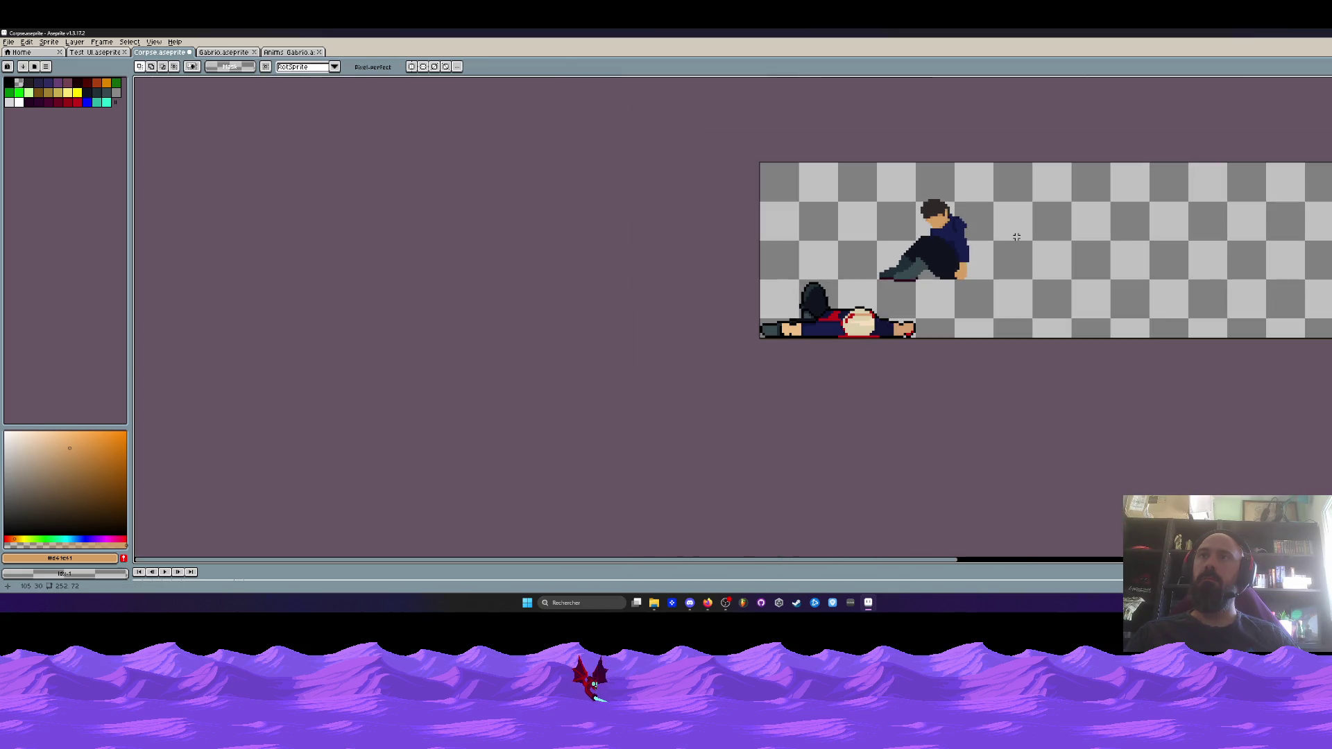
Sample the hoodie's dark blue and fill pixels along its right edge
scroll(1013, 237, up, 4)
key(i)
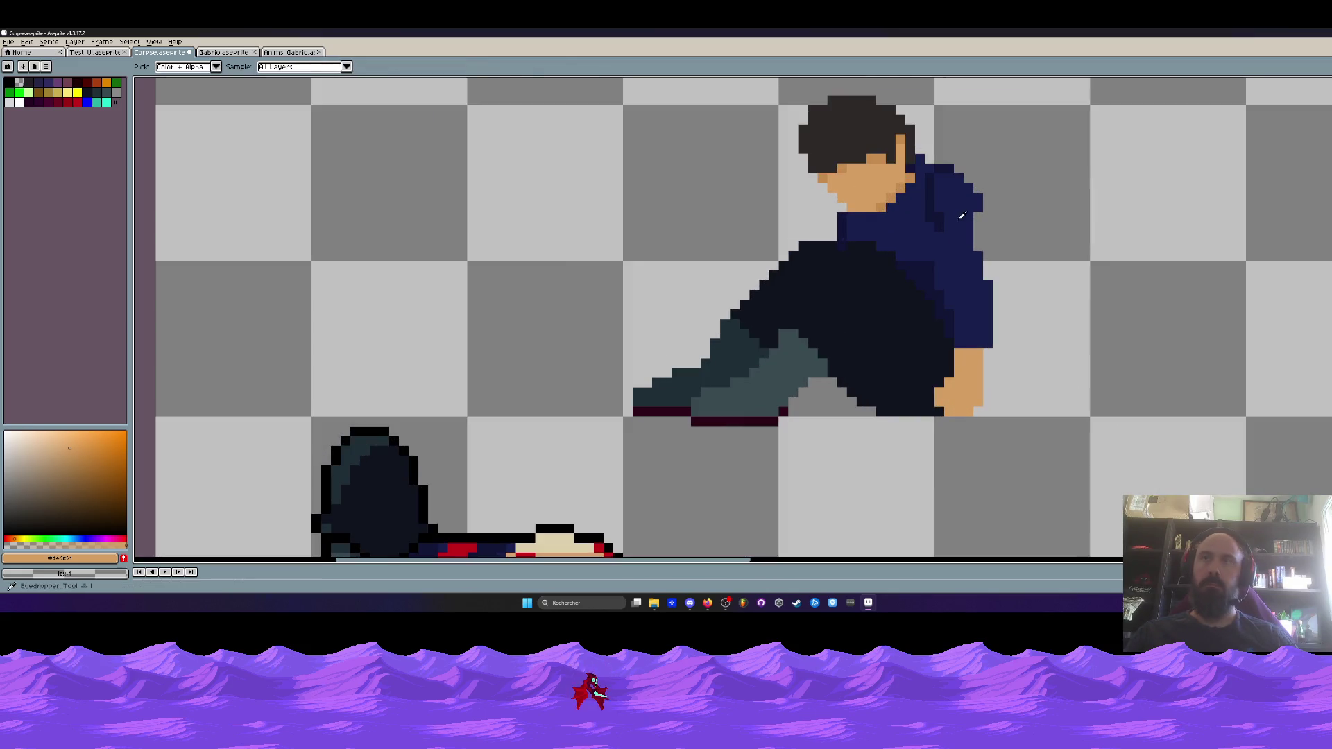
click(964, 201)
key(b)
drag(988, 236, 987, 267)
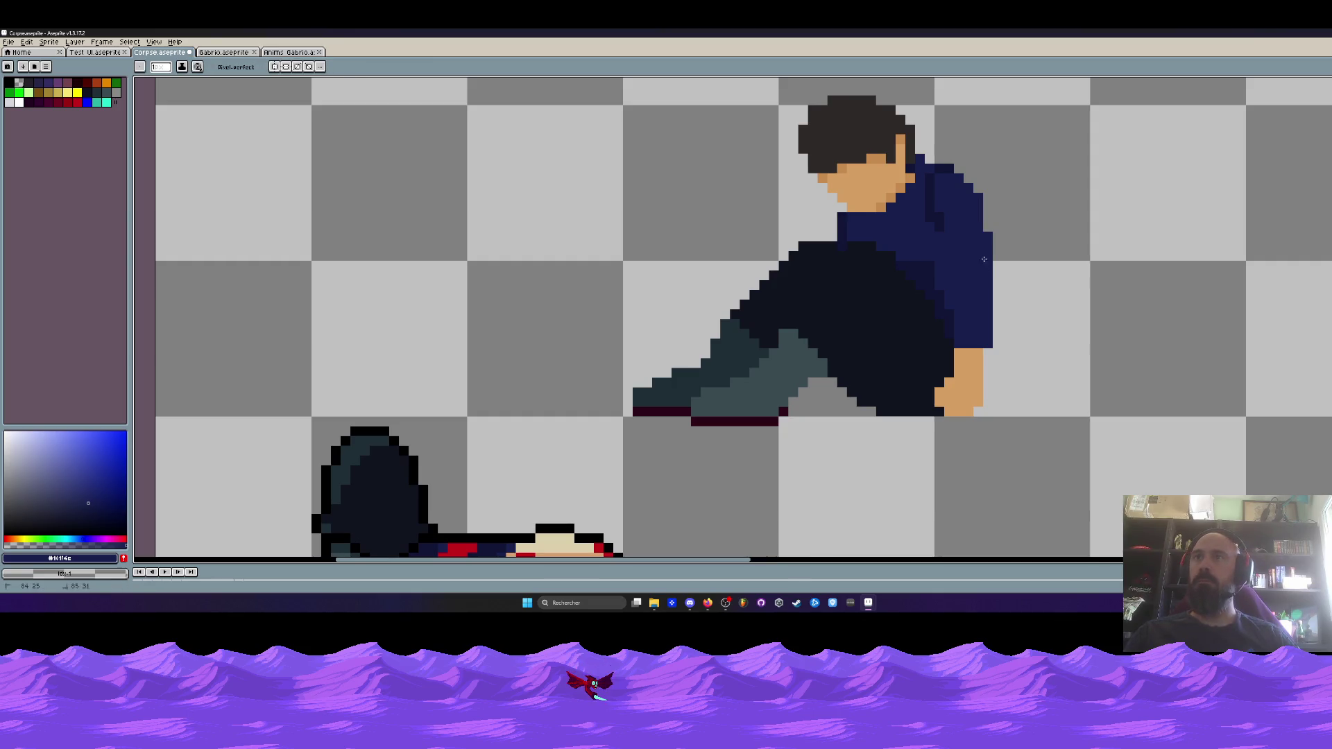
Sample the darker navy and paint it along the hoodie's right edge
alt+click(941, 226)
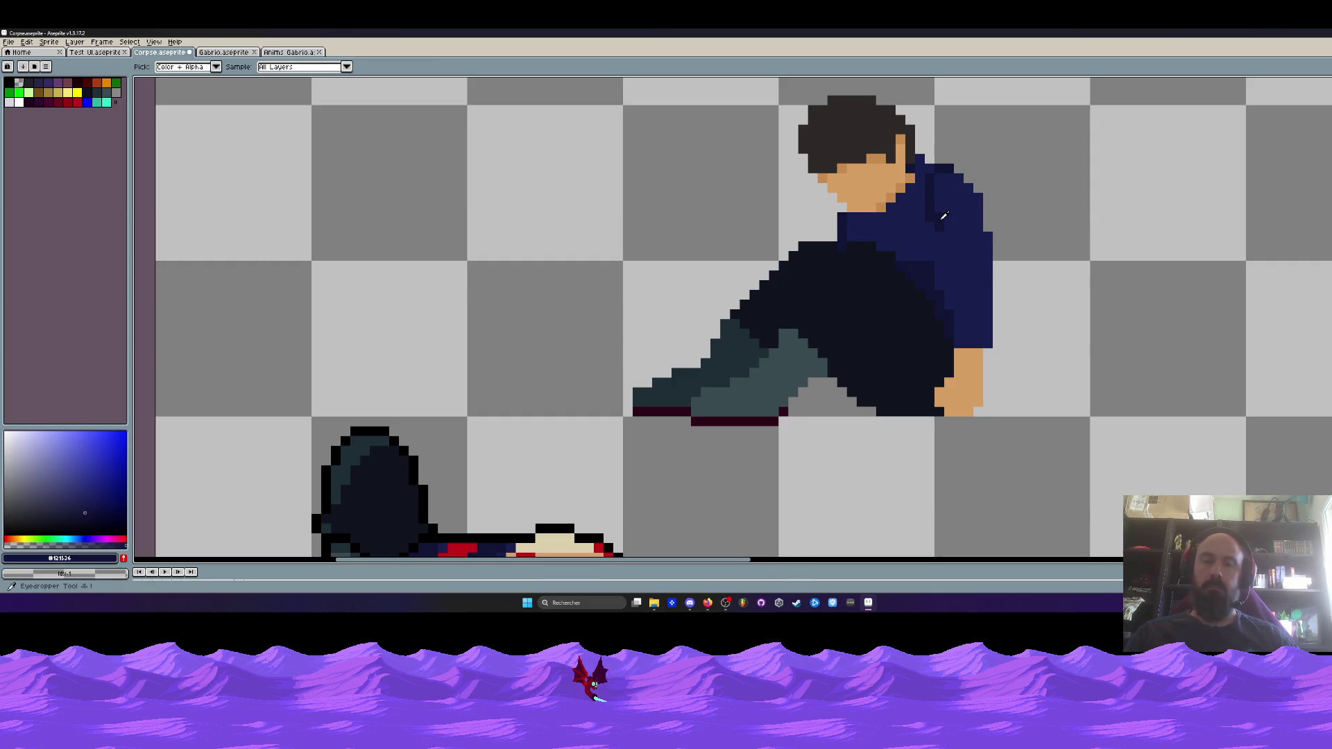
drag(947, 247, 948, 305)
scroll(985, 281, down, 3)
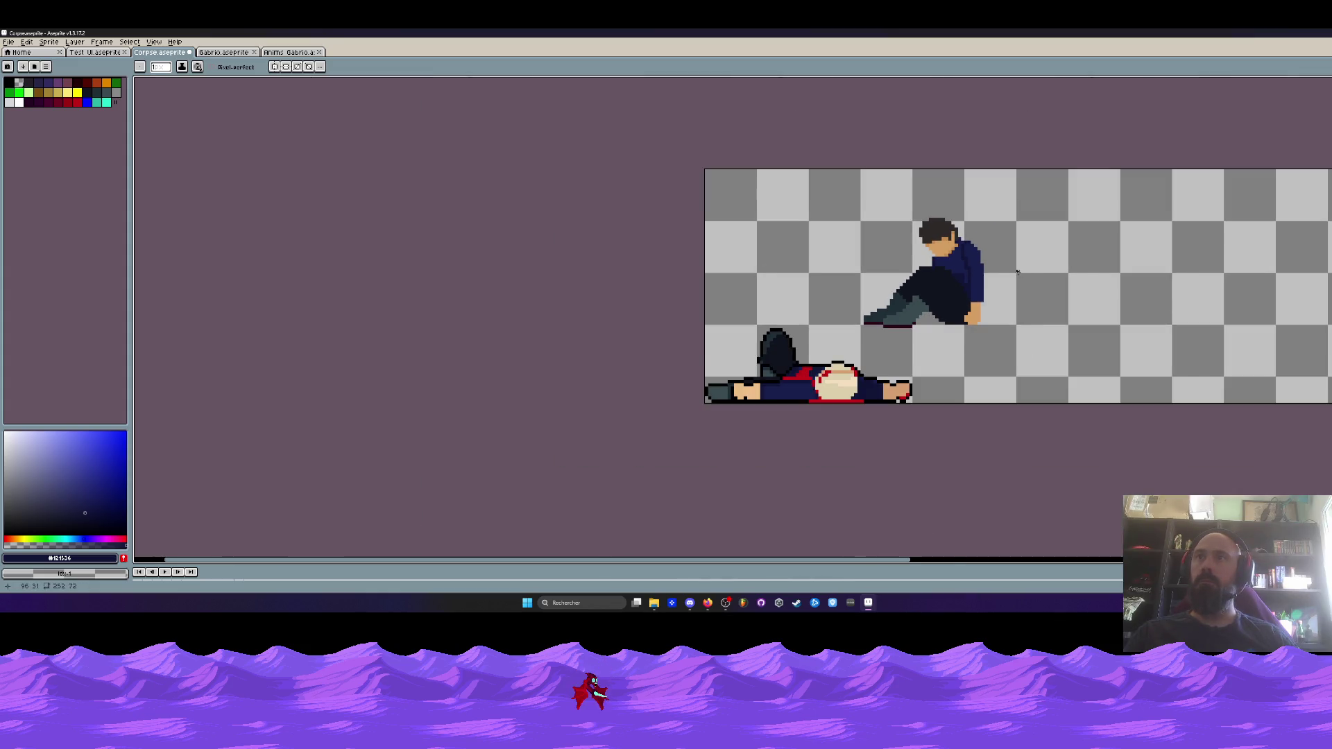
scroll(1017, 271, down, 1)
scroll(982, 272, up, 4)
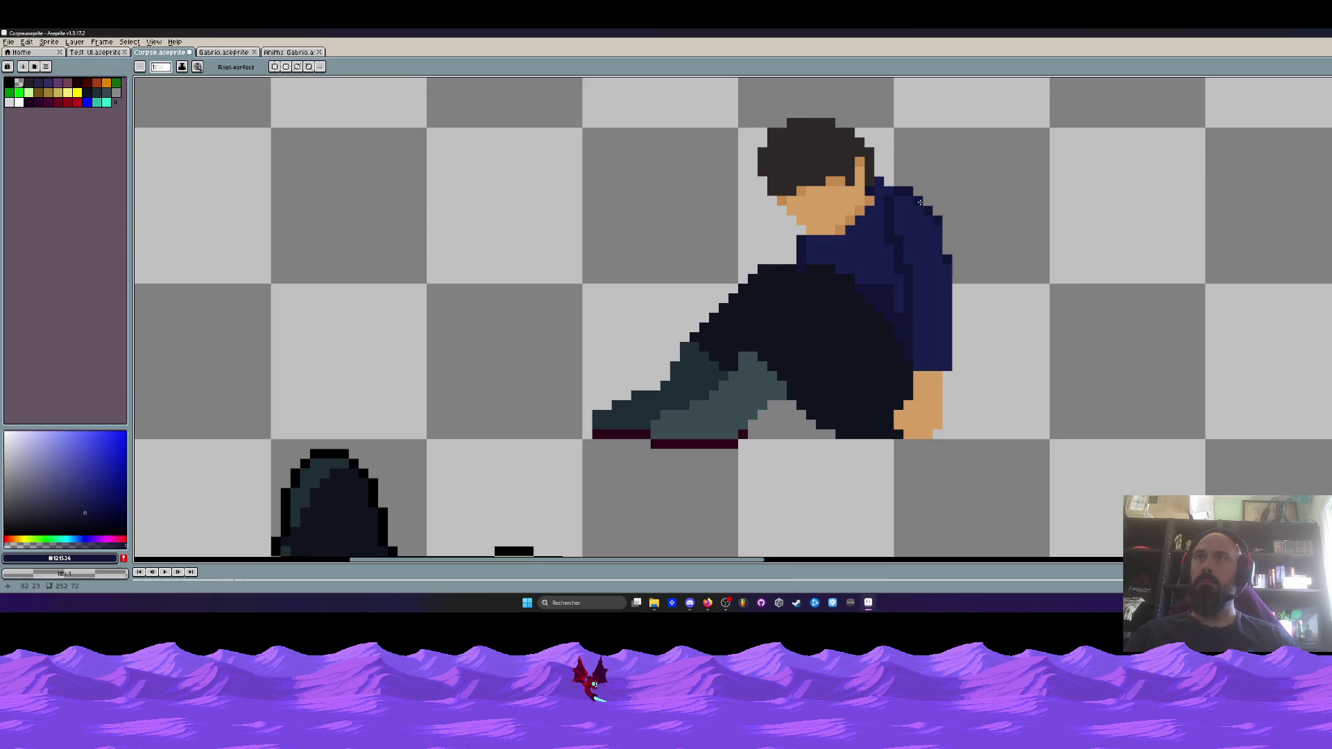
mouse_move(921, 202)
mouse_down()
mouse_move(947, 243)
mouse_move(950, 310)
mouse_up()
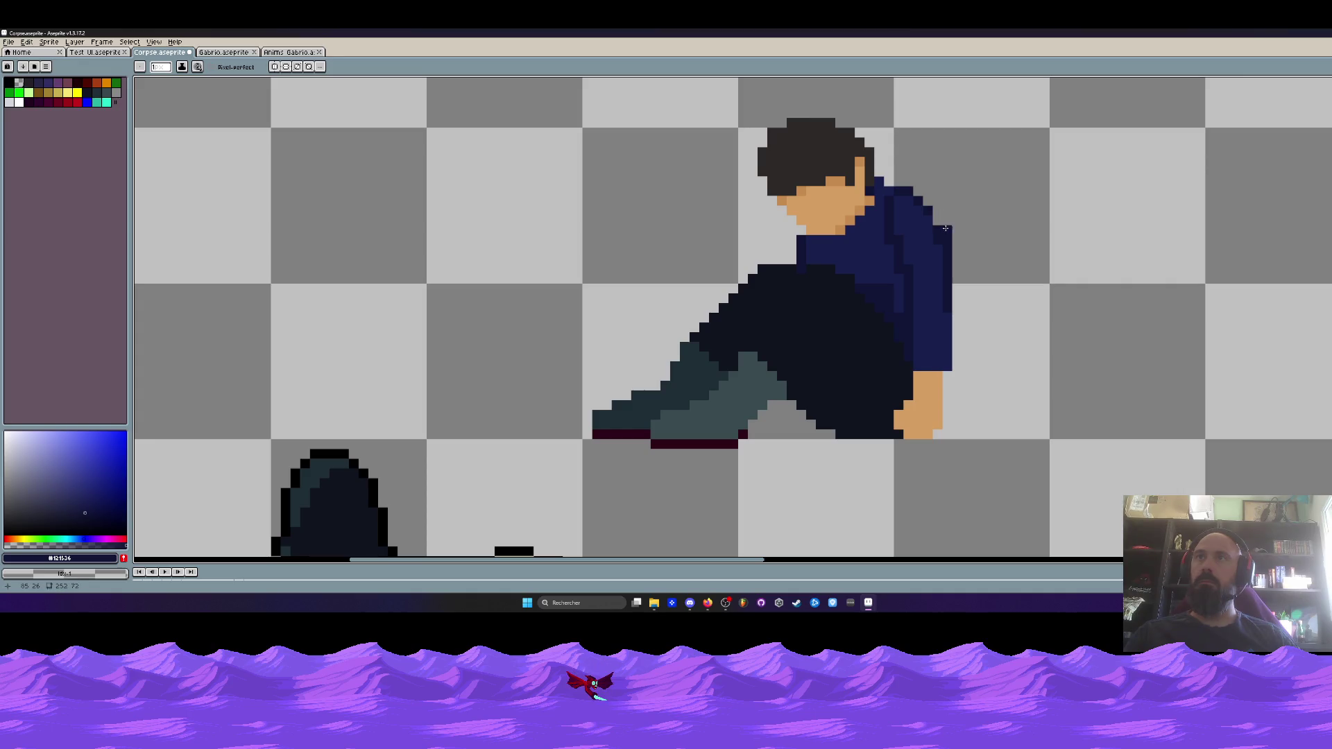
scroll(938, 240, down, 3)
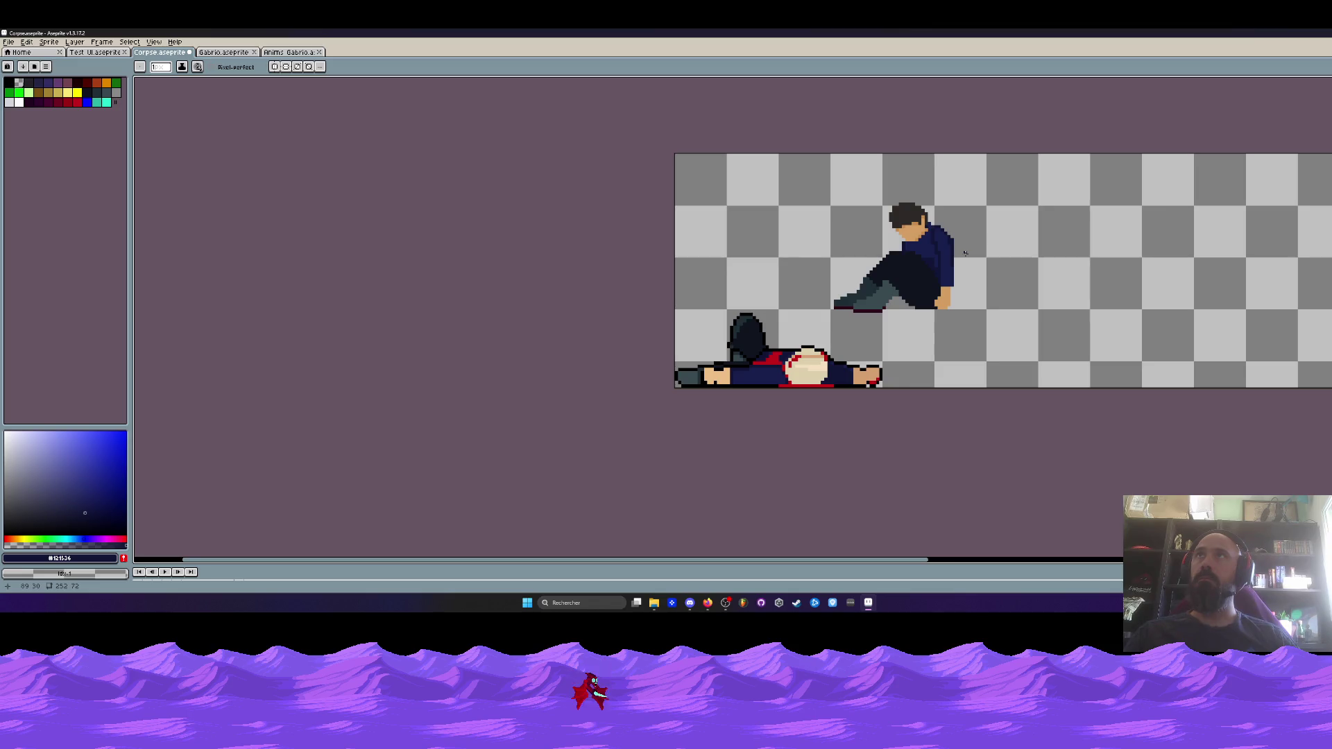
scroll(954, 251, up, 3)
Clear stray shirt-edge pixels to transparent and repaint the shirt's right edge in blue
alt+click(942, 248)
scroll(941, 248, down, 1)
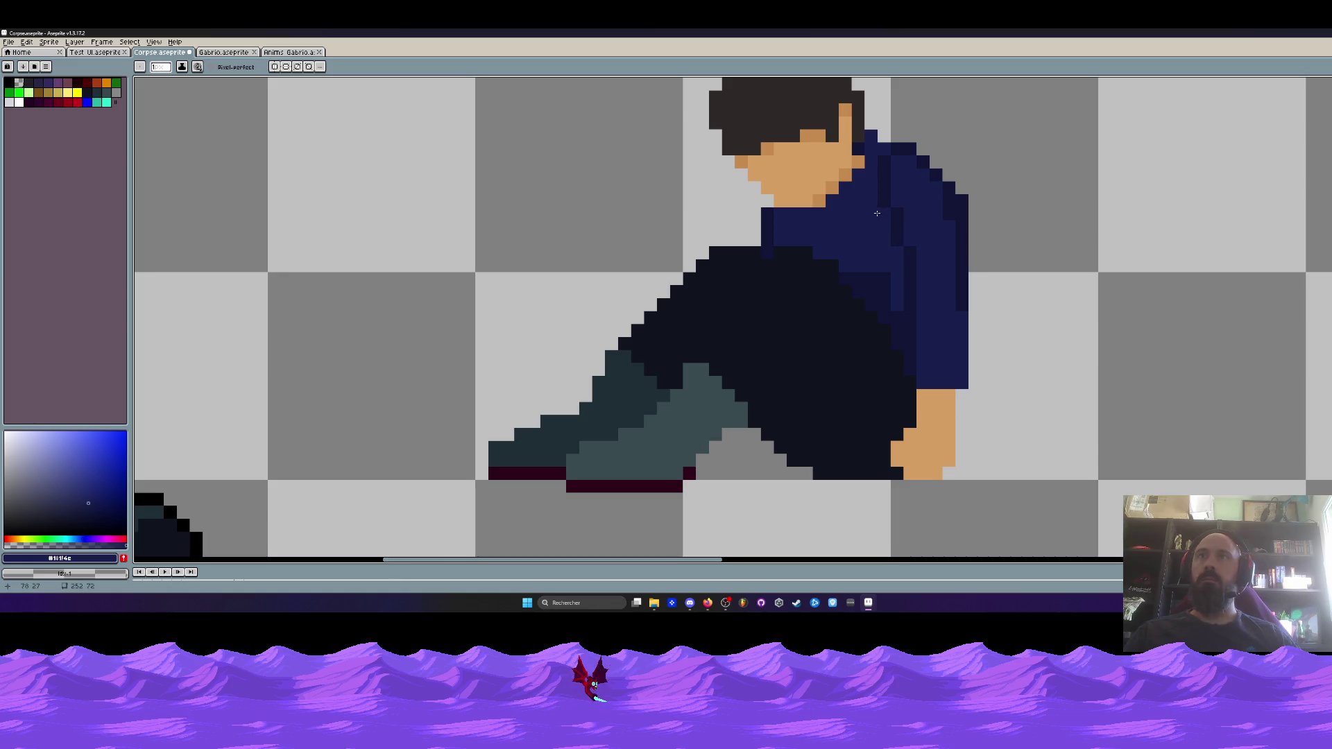
scroll(885, 215, down, 2)
scroll(888, 216, up, 1)
scroll(901, 232, down, 3)
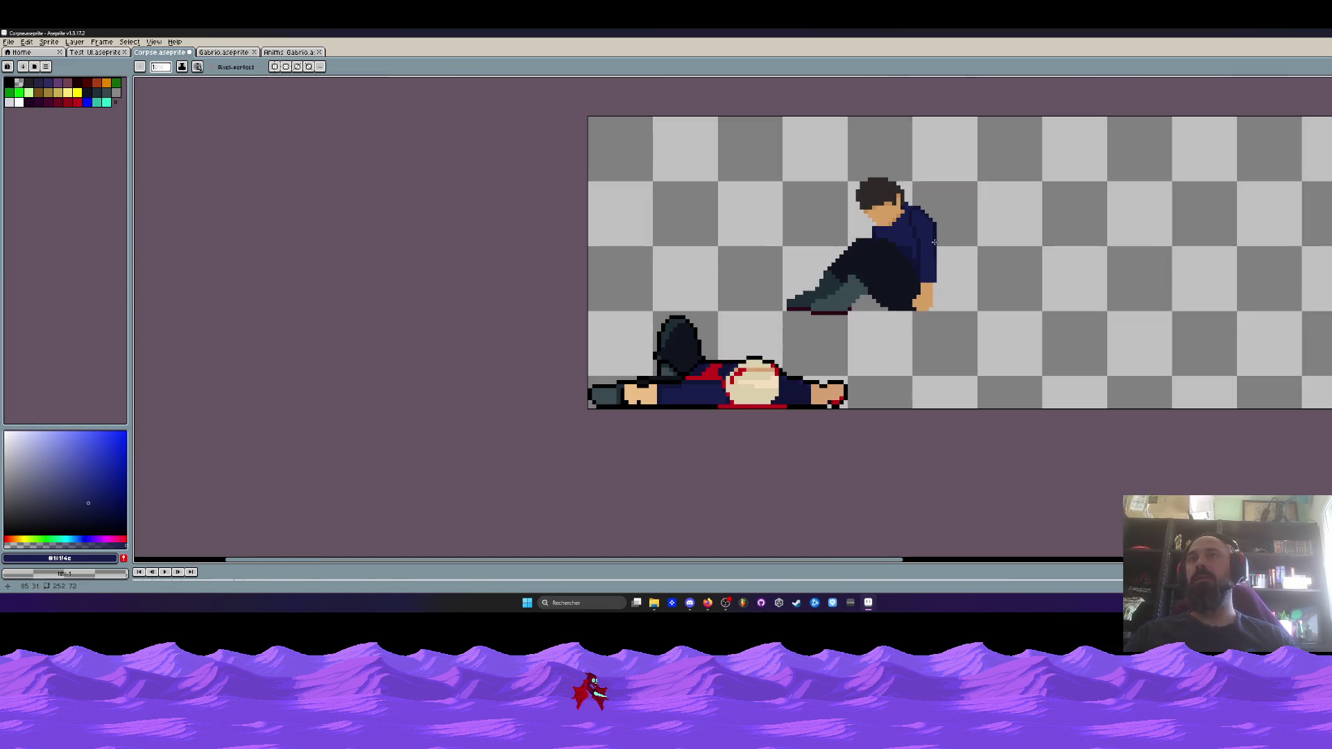
scroll(941, 240, up, 2)
scroll(932, 219, up, 2)
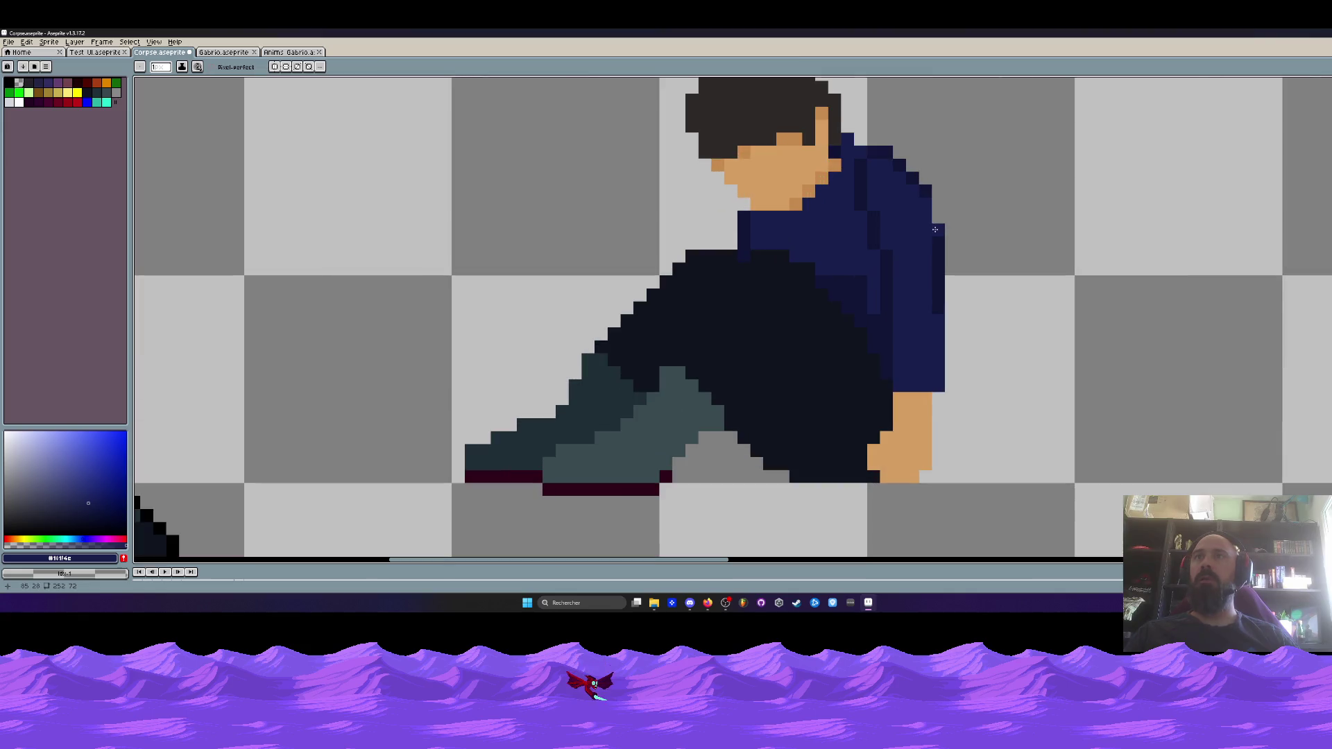
drag(935, 236, 935, 228)
click(937, 220)
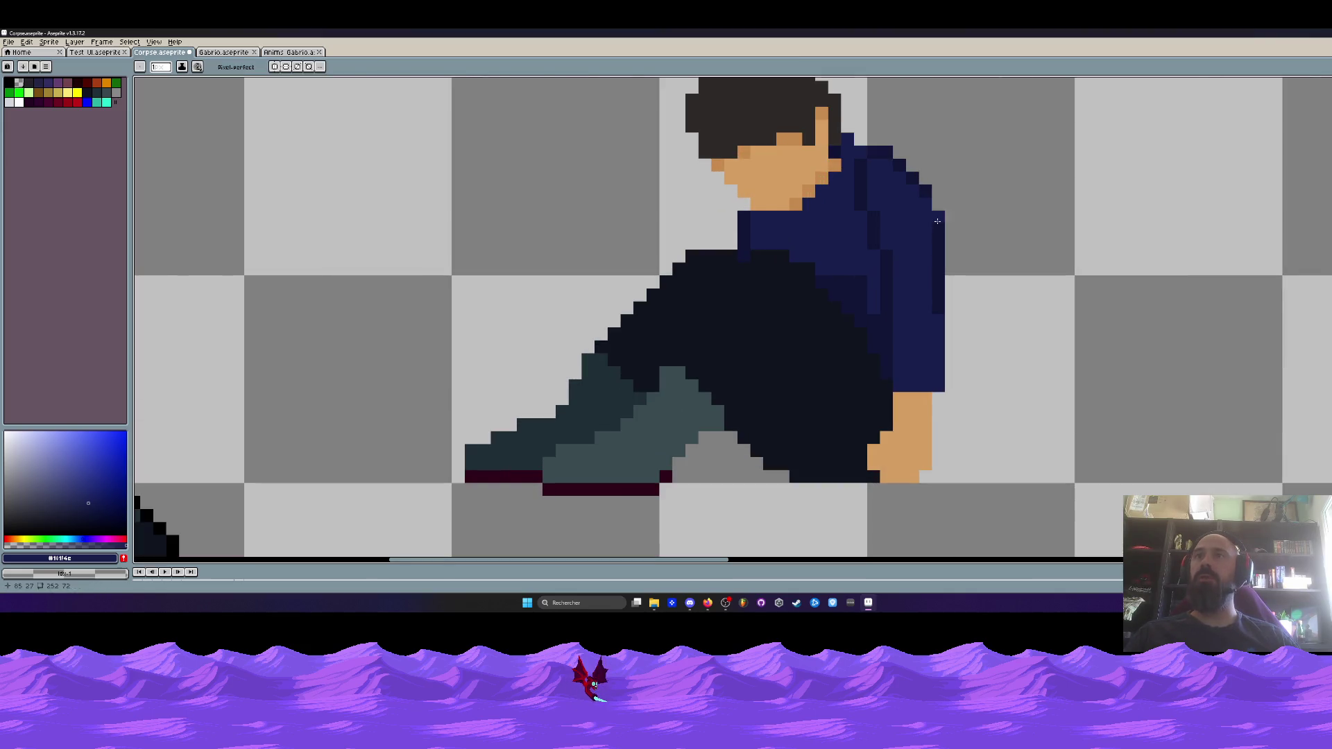
Pick the shirt's dark navy #121536 as the current colour and zoom around the sprite
scroll(950, 241, down, 3)
scroll(930, 191, up, 3)
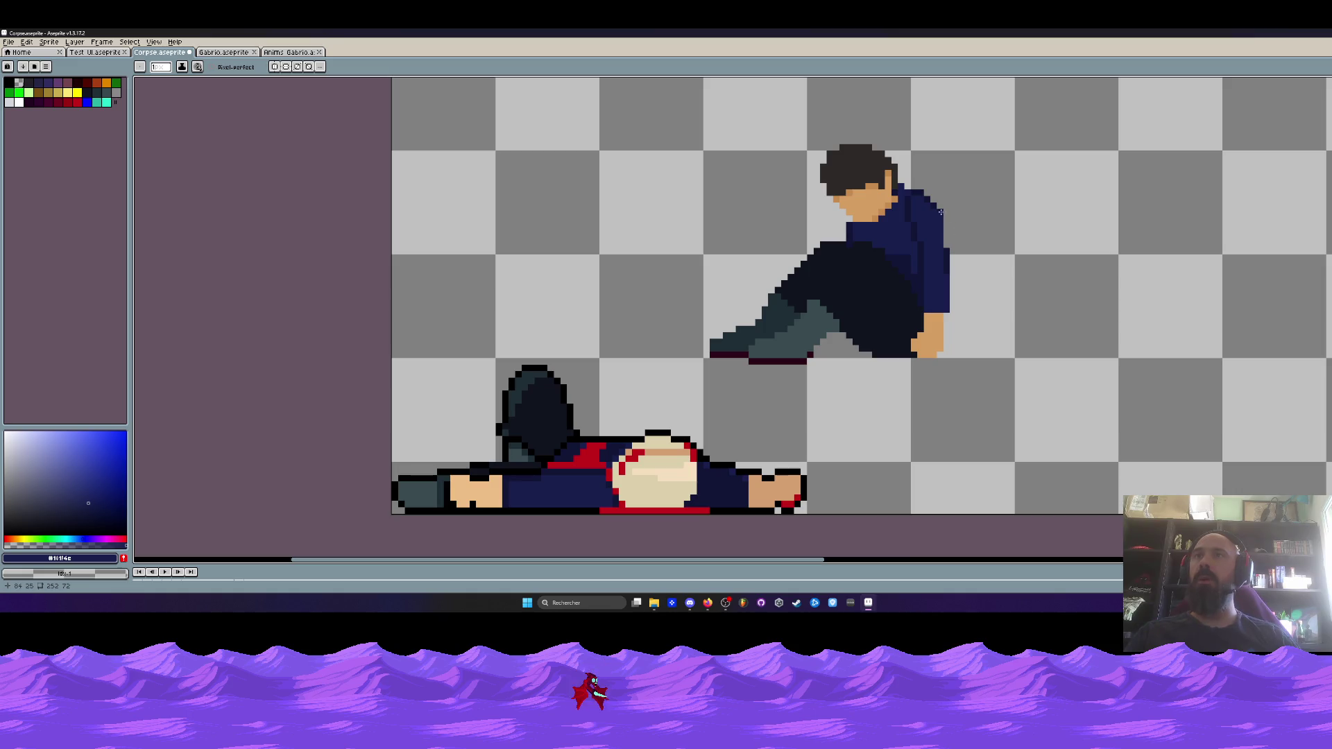
scroll(902, 267, down, 3)
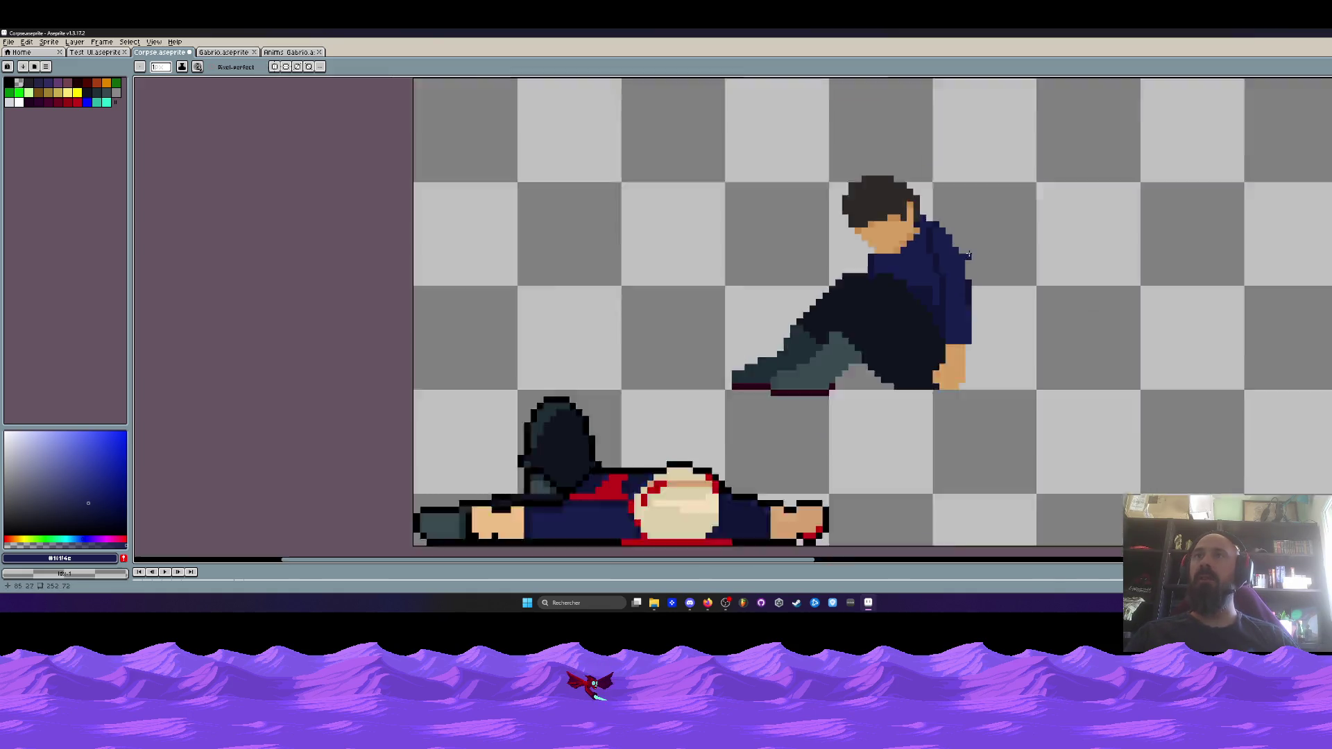
scroll(963, 257, up, 2)
alt+click(975, 290)
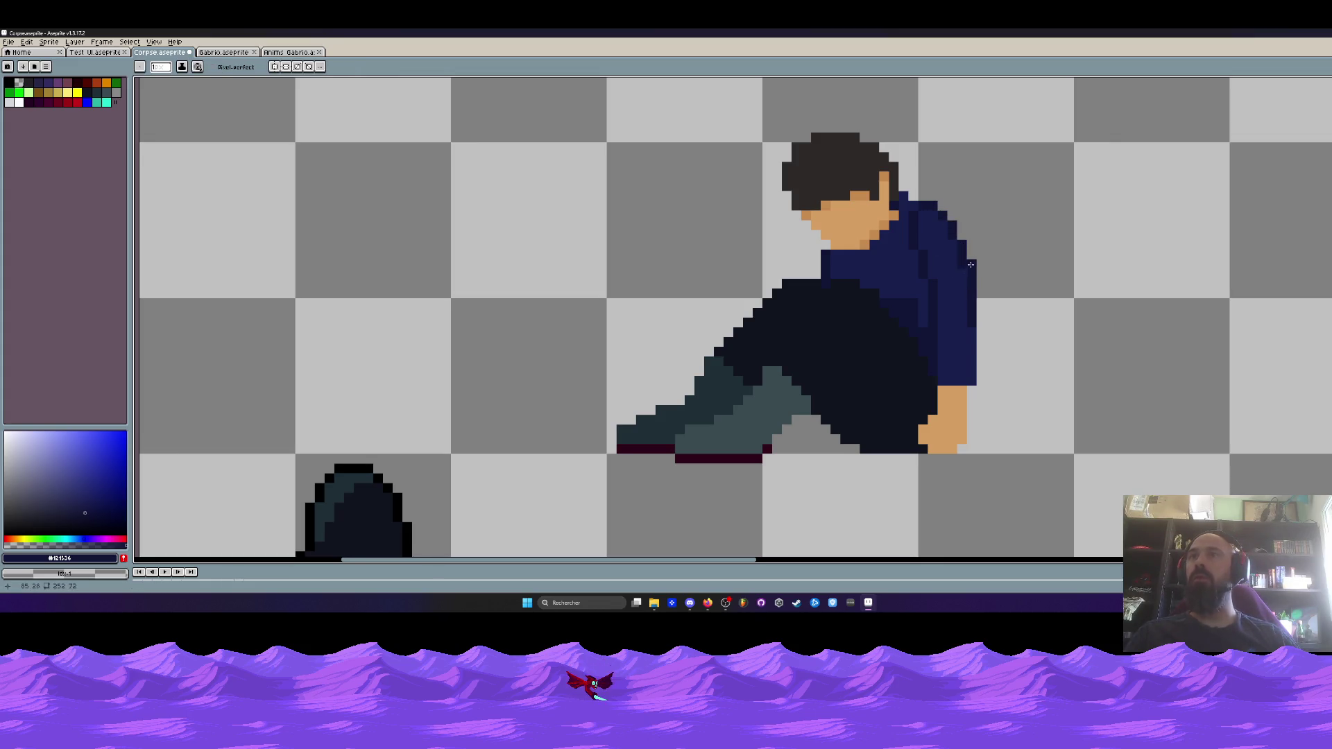
scroll(962, 249, down, 1)
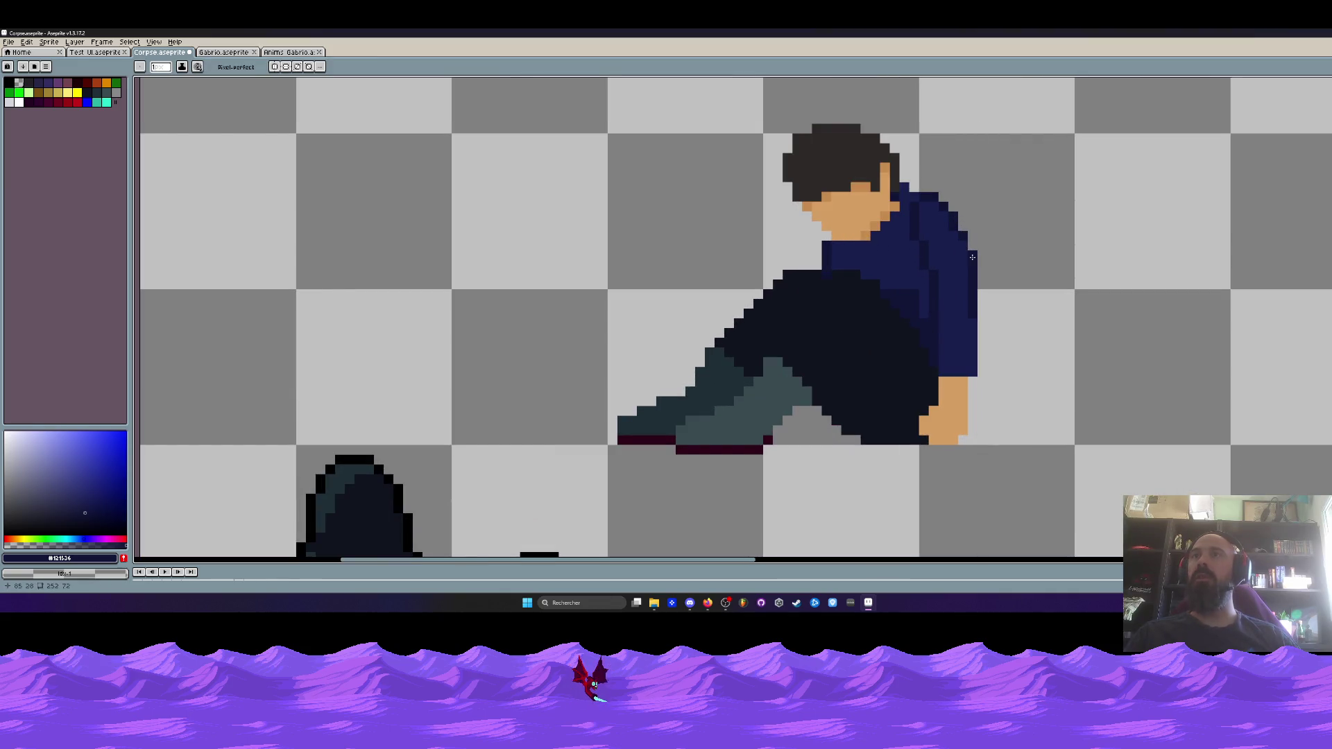
scroll(971, 248, down, 2)
scroll(964, 243, up, 3)
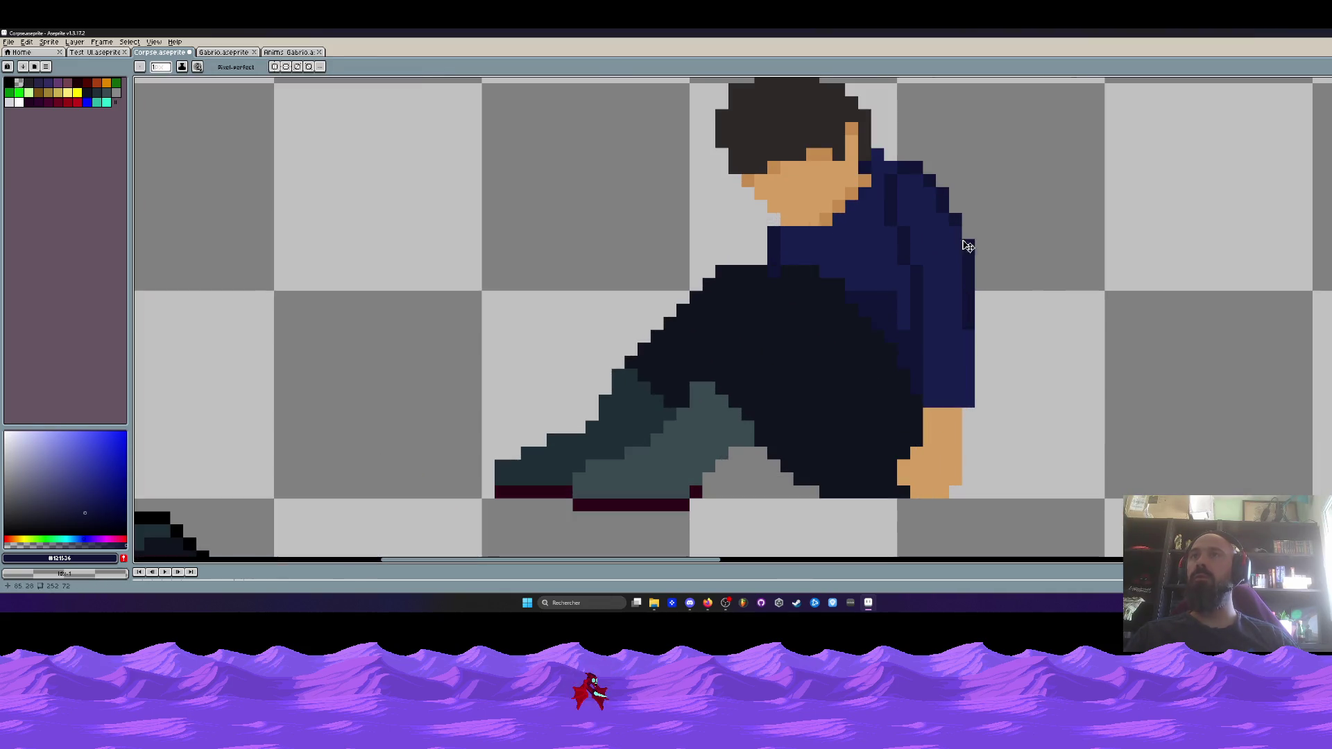
scroll(957, 238, down, 4)
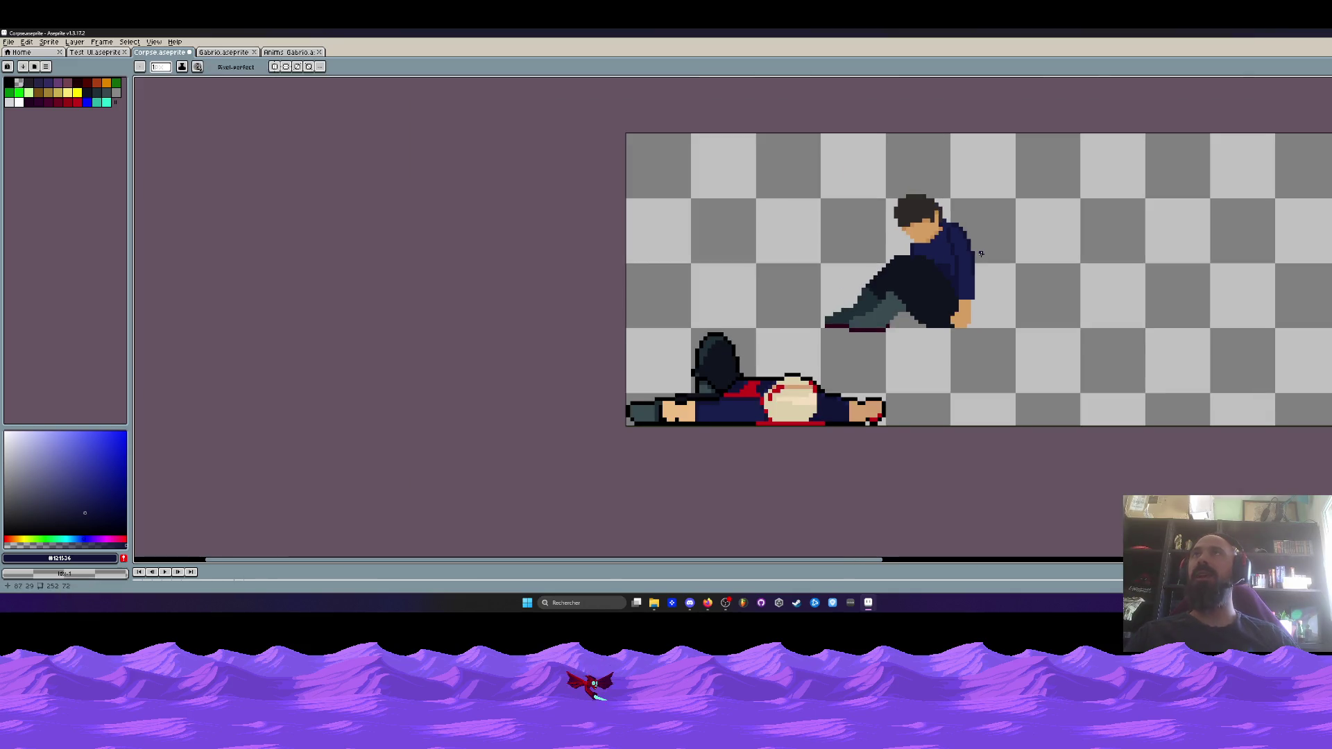
scroll(981, 254, up, 4)
Undo the last pencil stroke on the seated man's shirt
key(ctrl+z)
scroll(1010, 348, down, 4)
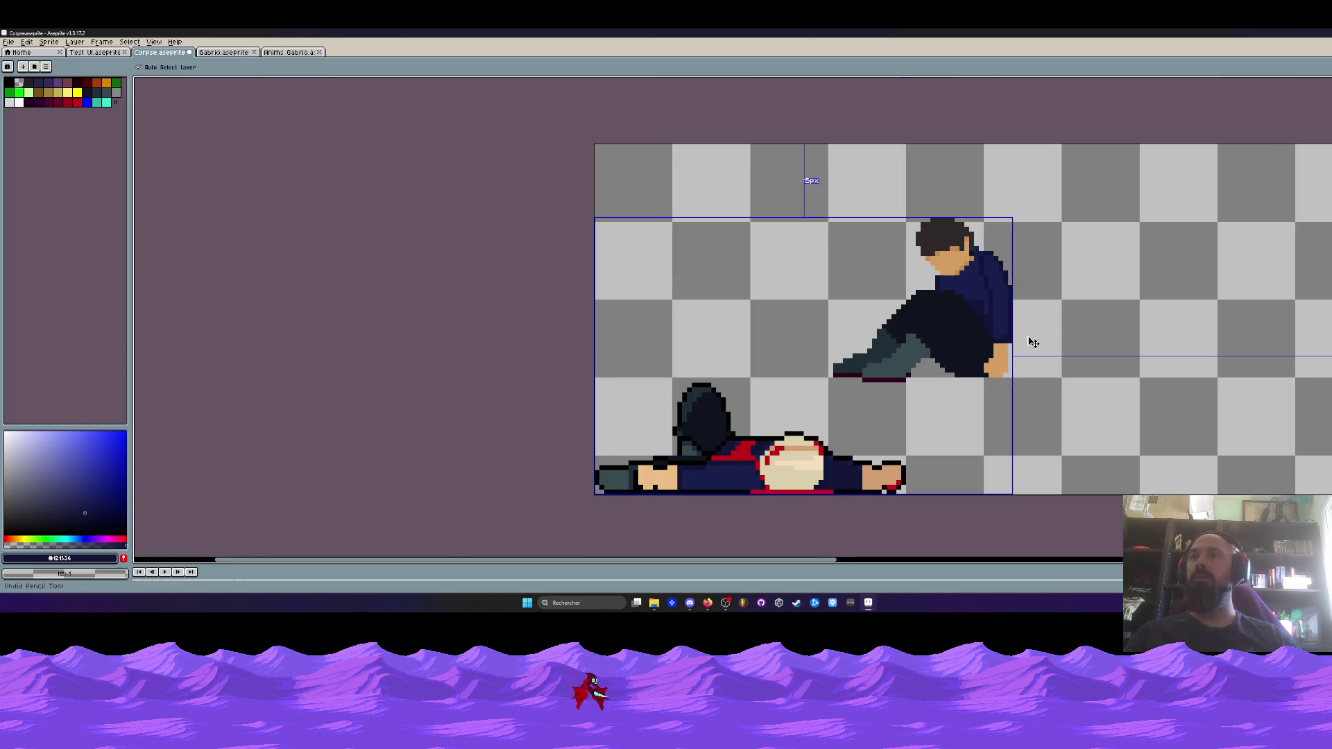
scroll(1032, 343, up, 3)
scroll(992, 282, down, 4)
scroll(993, 282, up, 3)
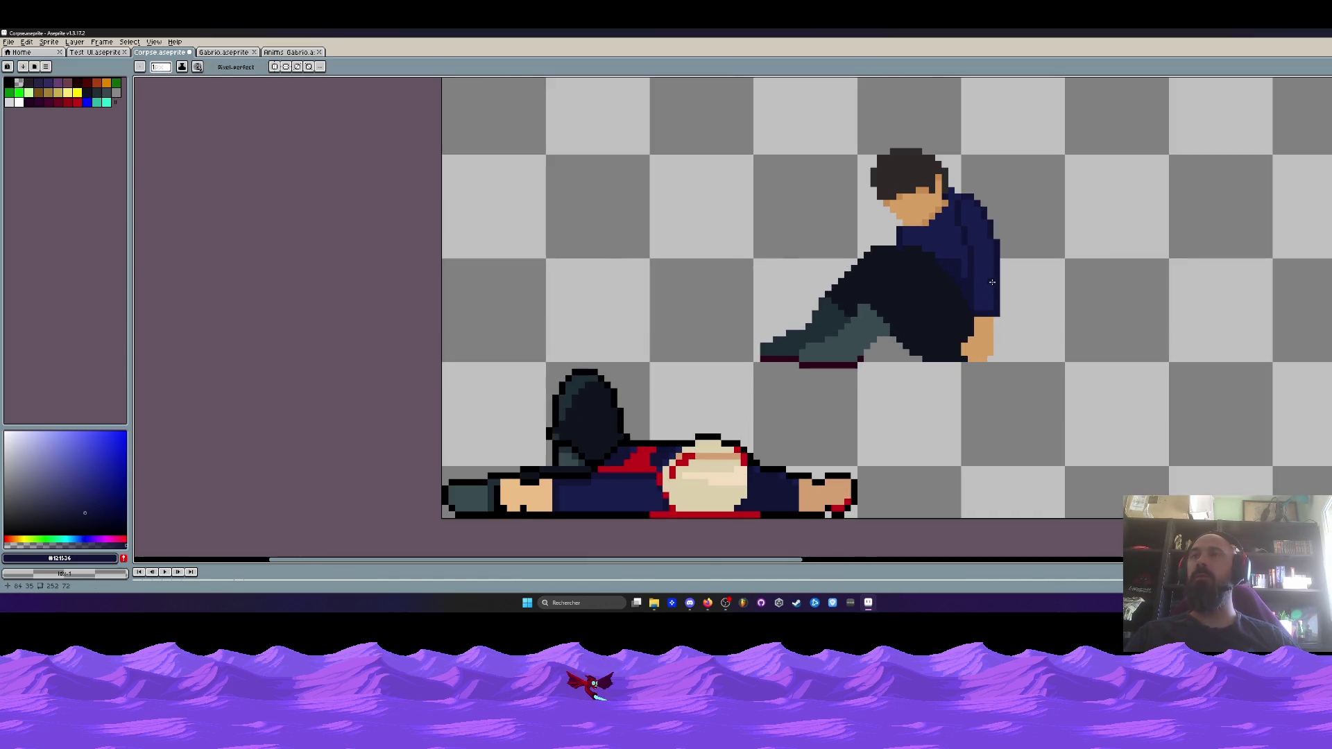
scroll(992, 283, up, 3)
scroll(1017, 193, down, 4)
scroll(935, 185, up, 3)
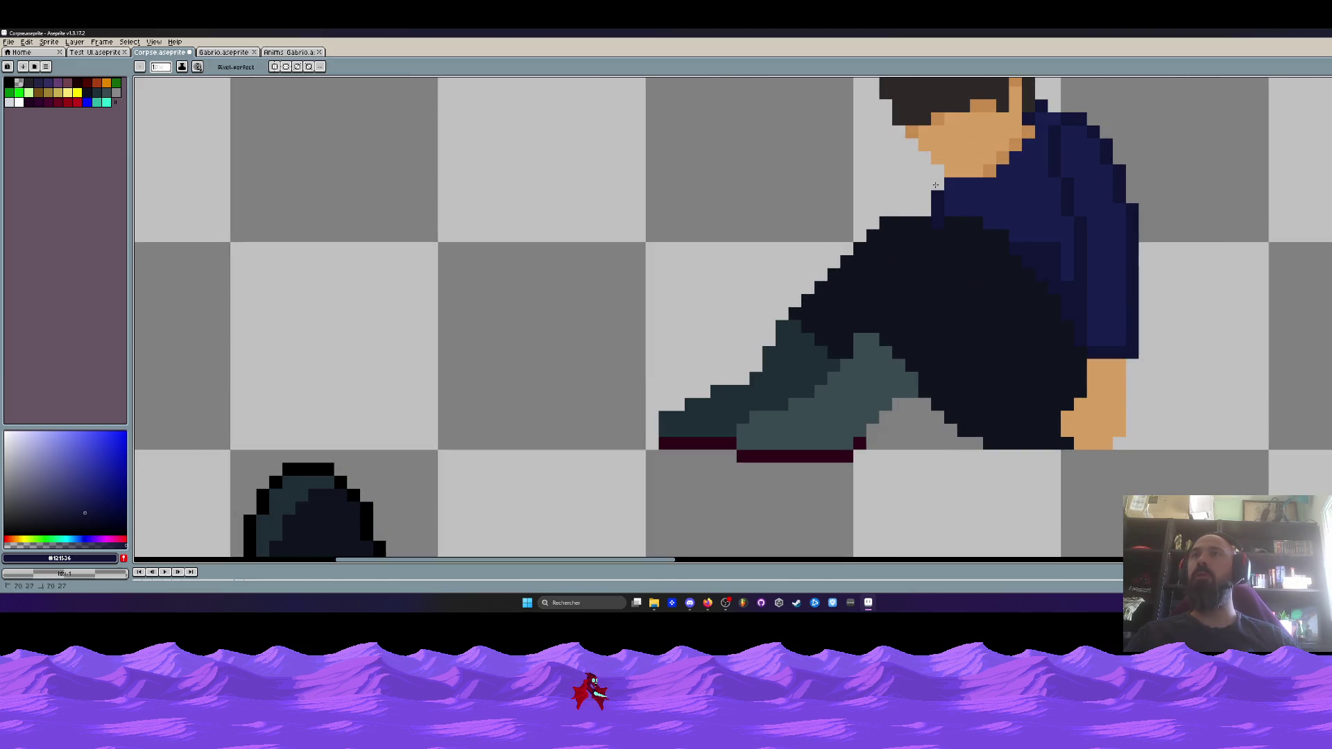
scroll(949, 183, down, 3)
scroll(930, 196, up, 3)
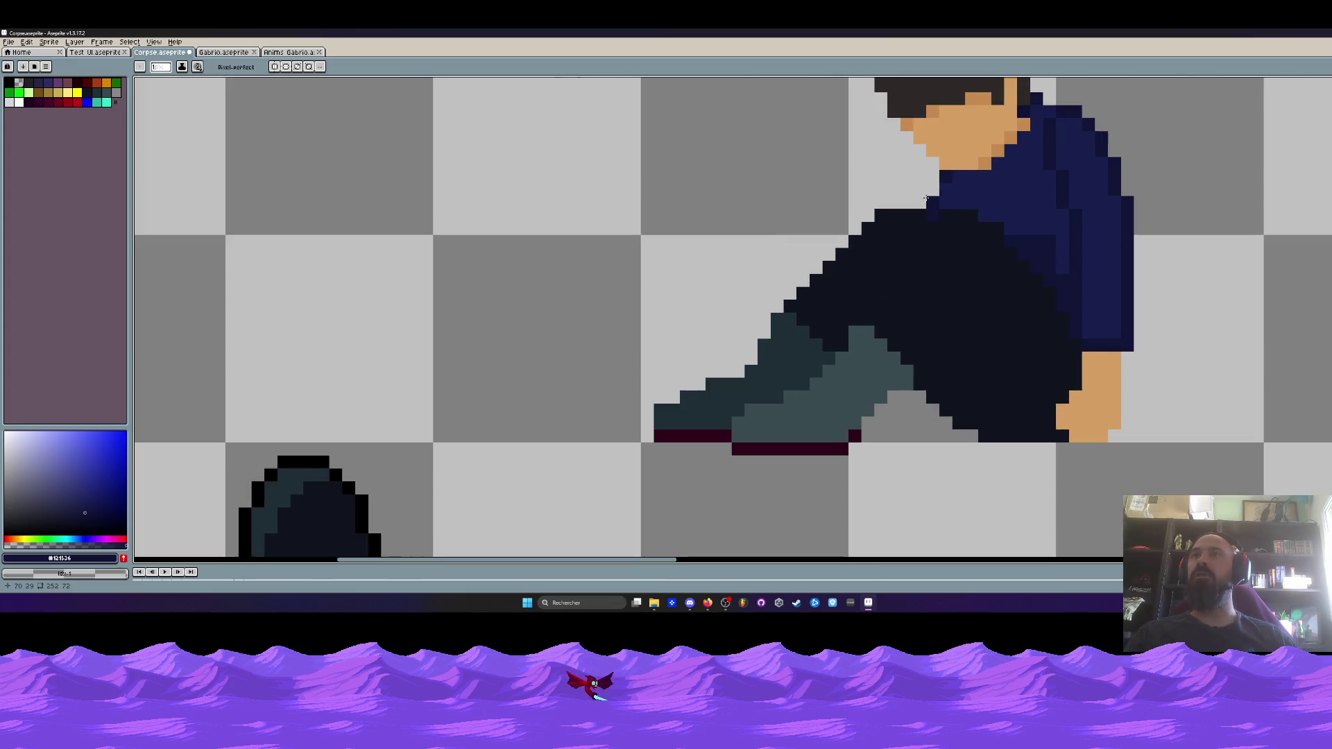
scroll(946, 189, down, 3)
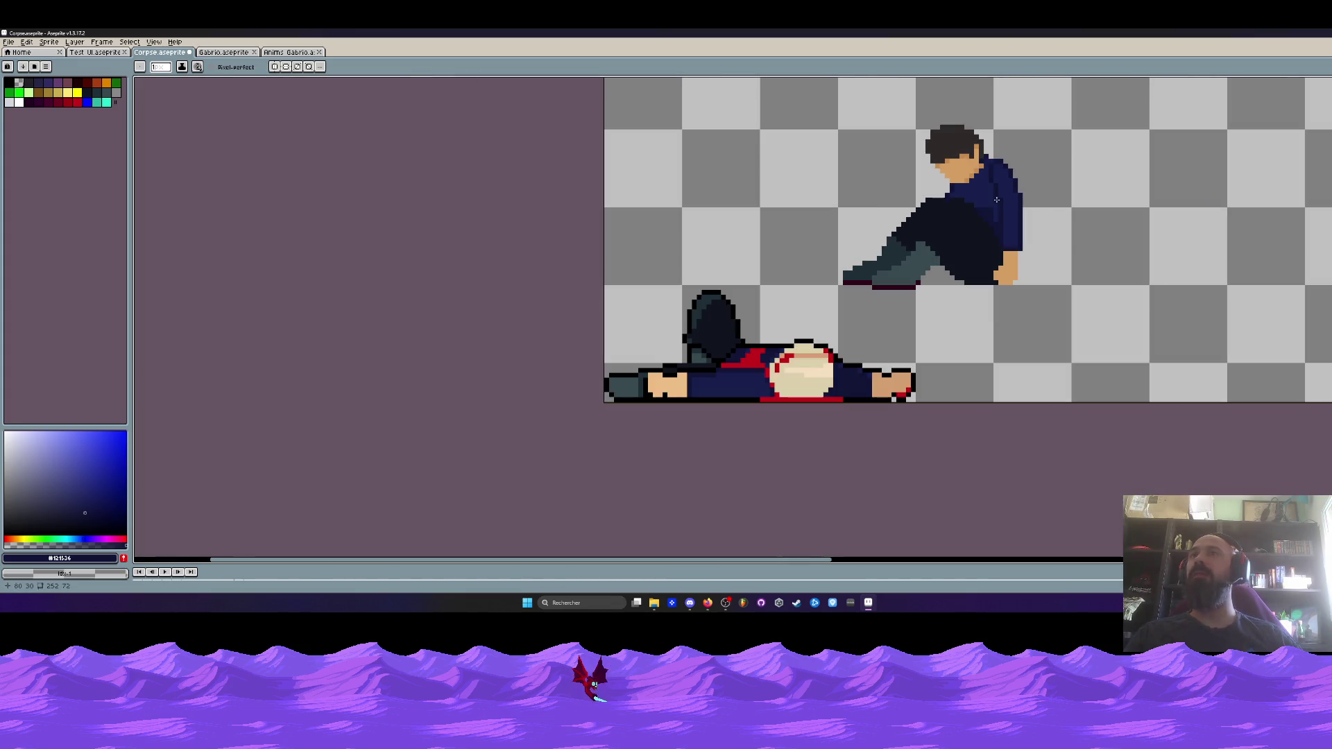
scroll(967, 205, up, 3)
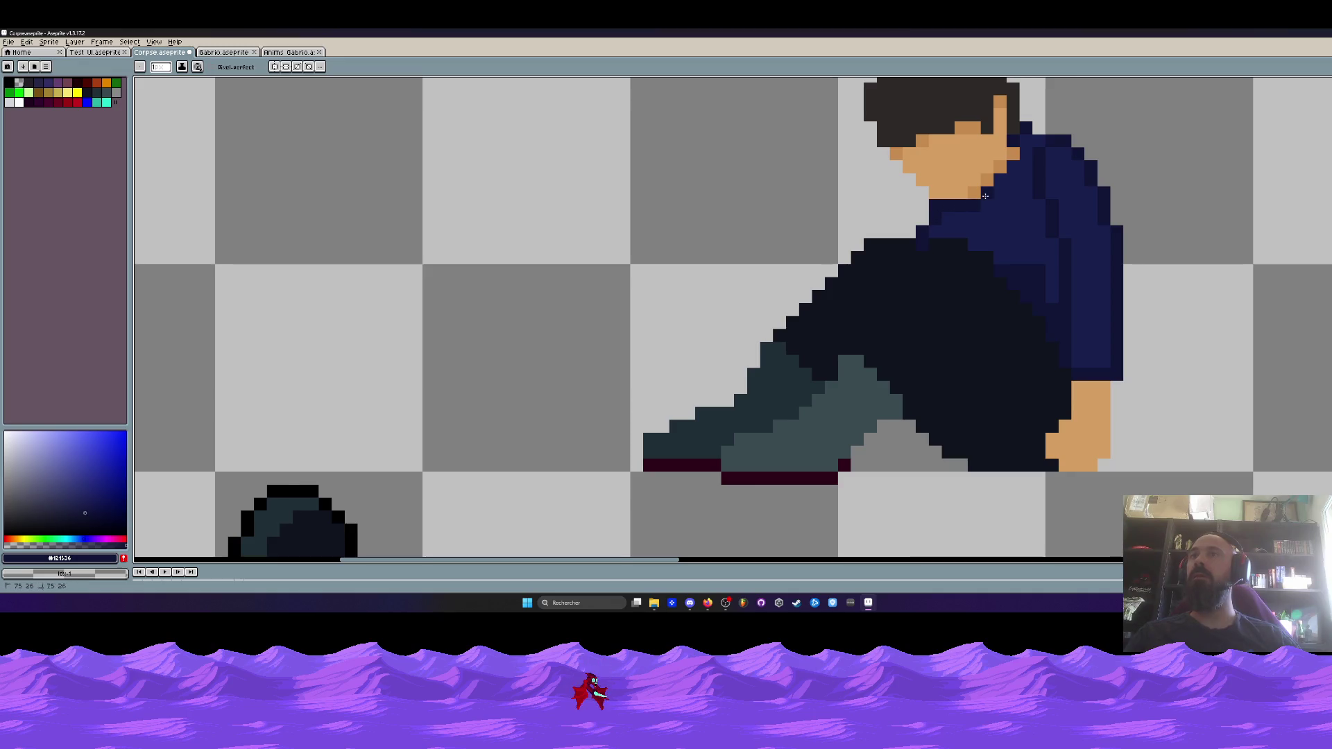
scroll(1027, 142, down, 3)
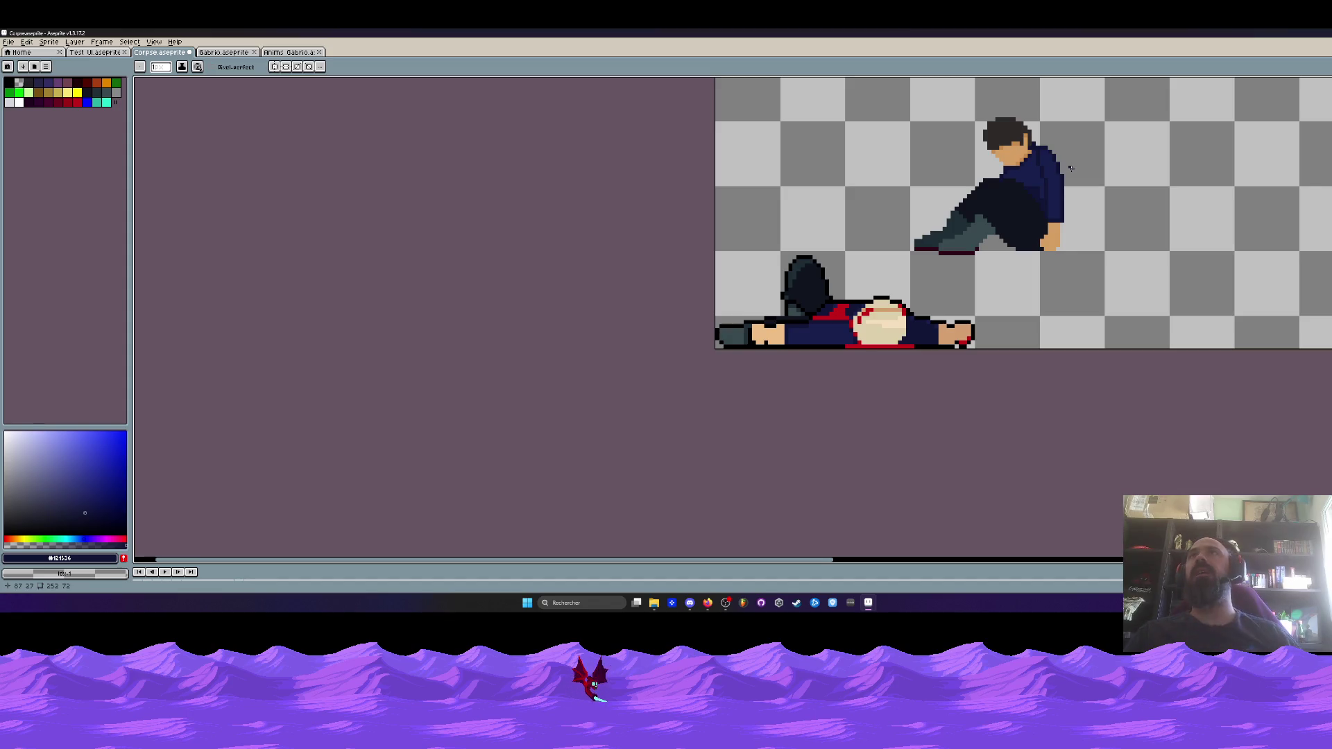
scroll(1070, 168, up, 3)
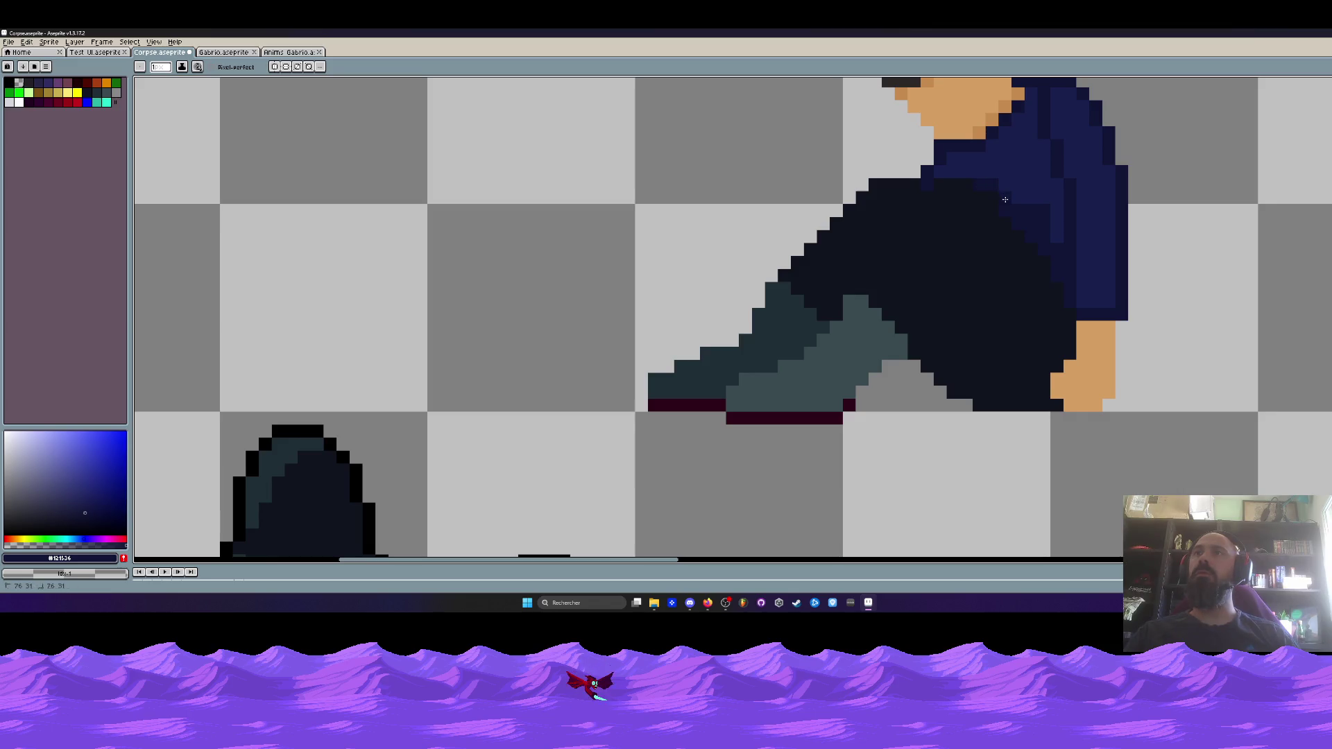
scroll(1015, 194, down, 3)
scroll(1022, 191, up, 3)
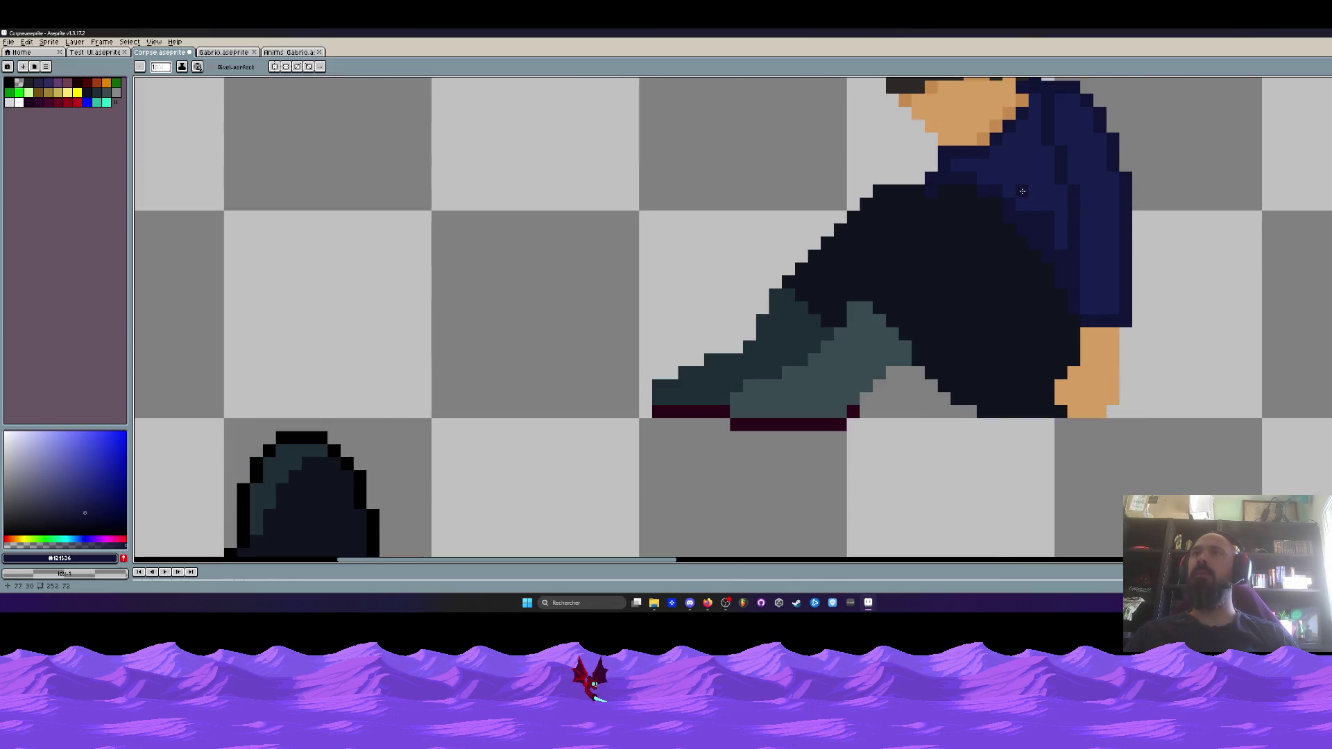
Sample the lighter navy #1b1f4e and paint a diagonal highlight along the shirt edge
alt+click(1024, 190)
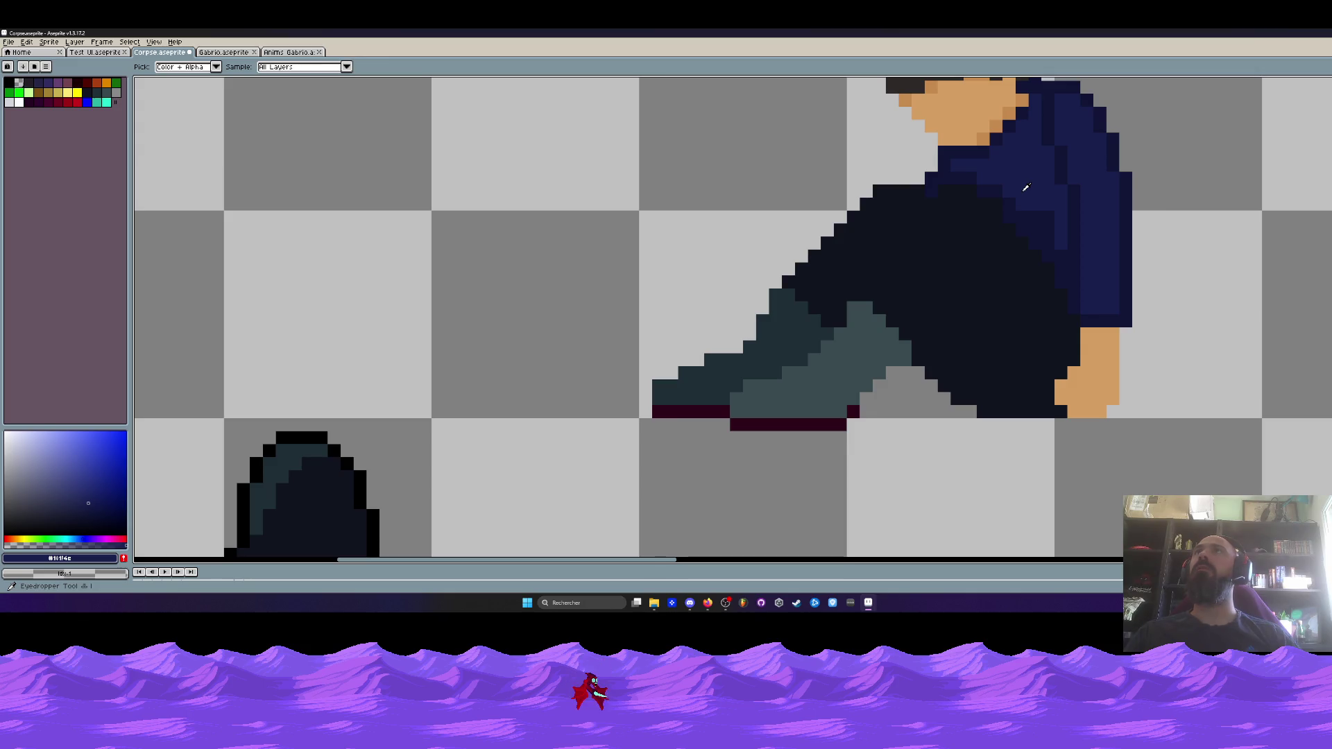
scroll(1037, 181, up, 2)
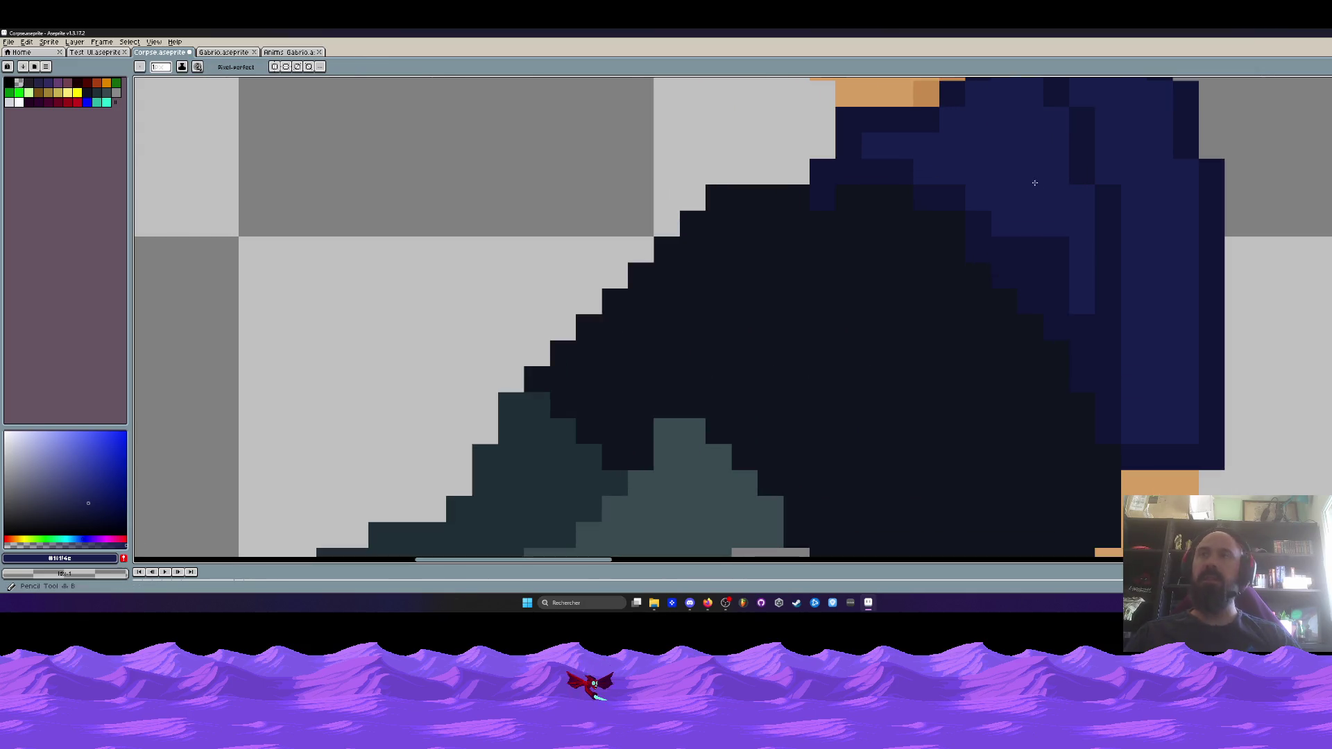
mouse_move(1054, 272)
mouse_down()
mouse_move(1002, 246)
mouse_move(966, 191)
mouse_up()
scroll(1016, 176, down, 4)
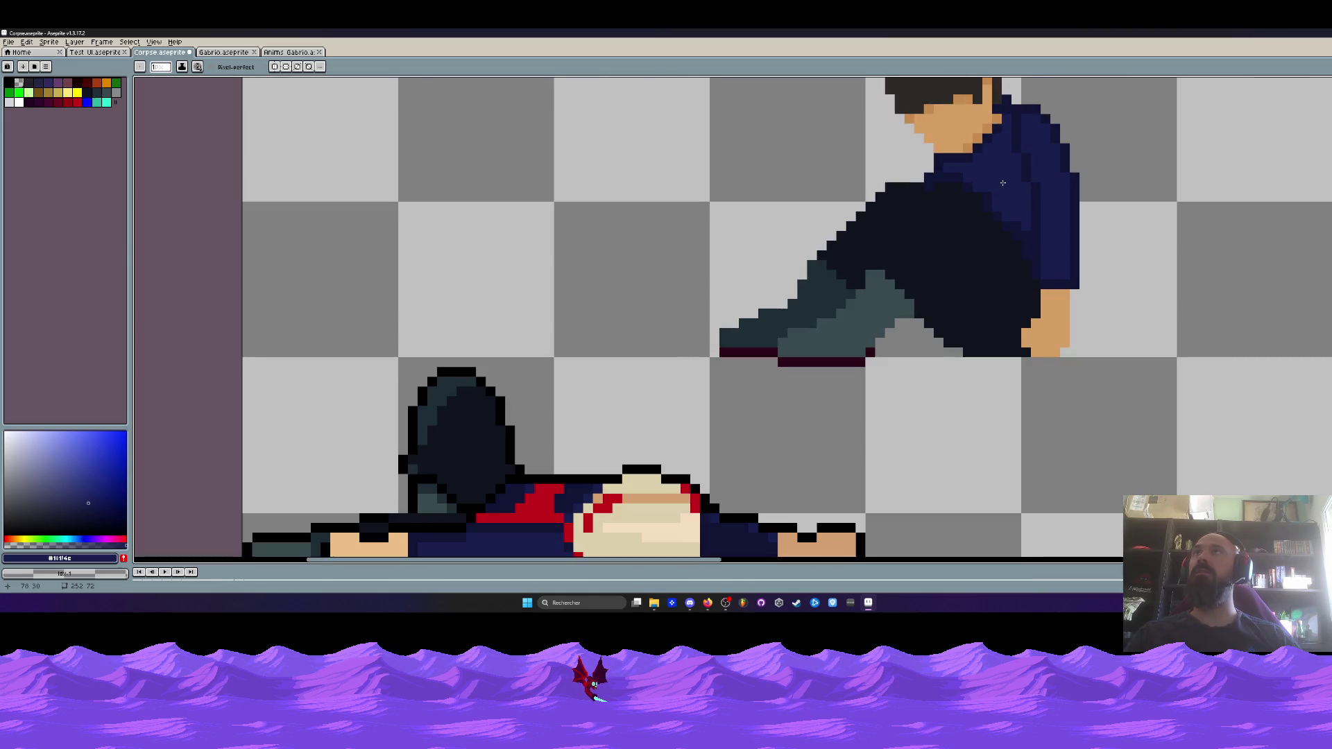
scroll(1016, 176, up, 1)
scroll(901, 191, down, 2)
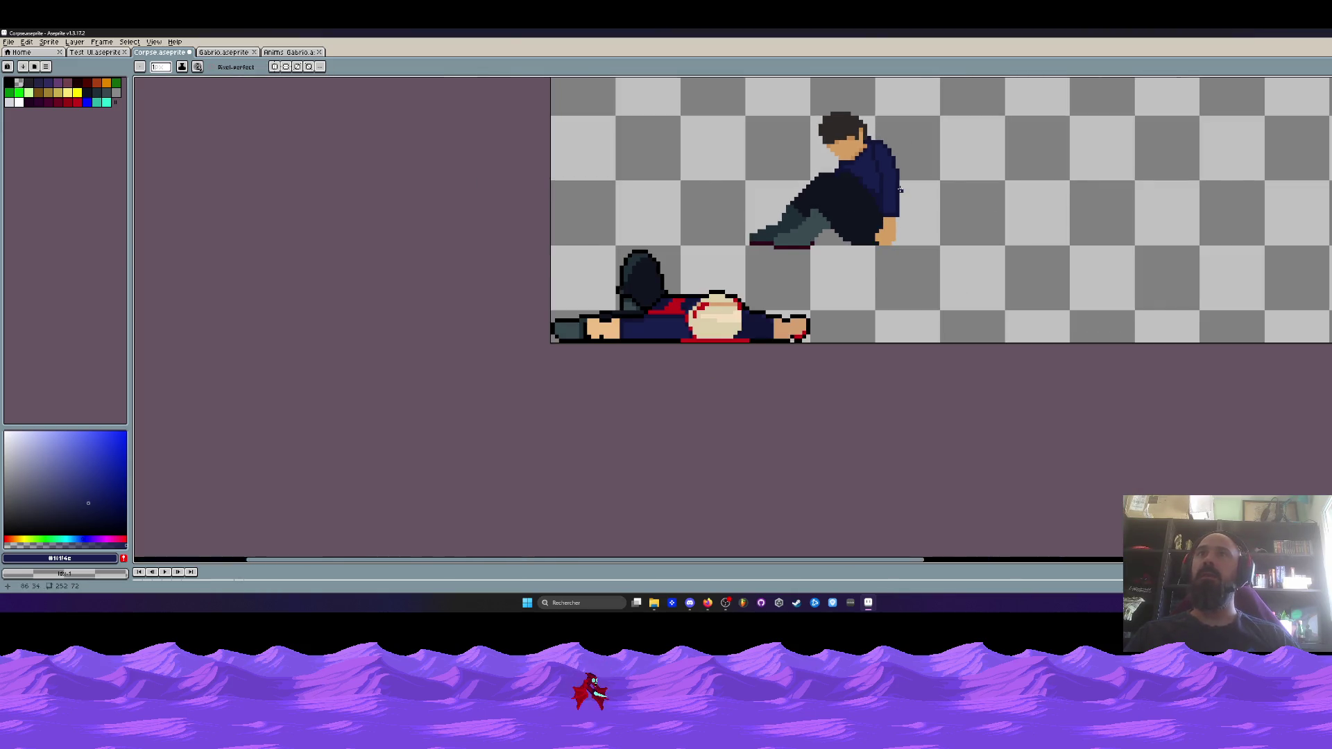
scroll(916, 184, left, 1)
scroll(933, 175, up, 1)
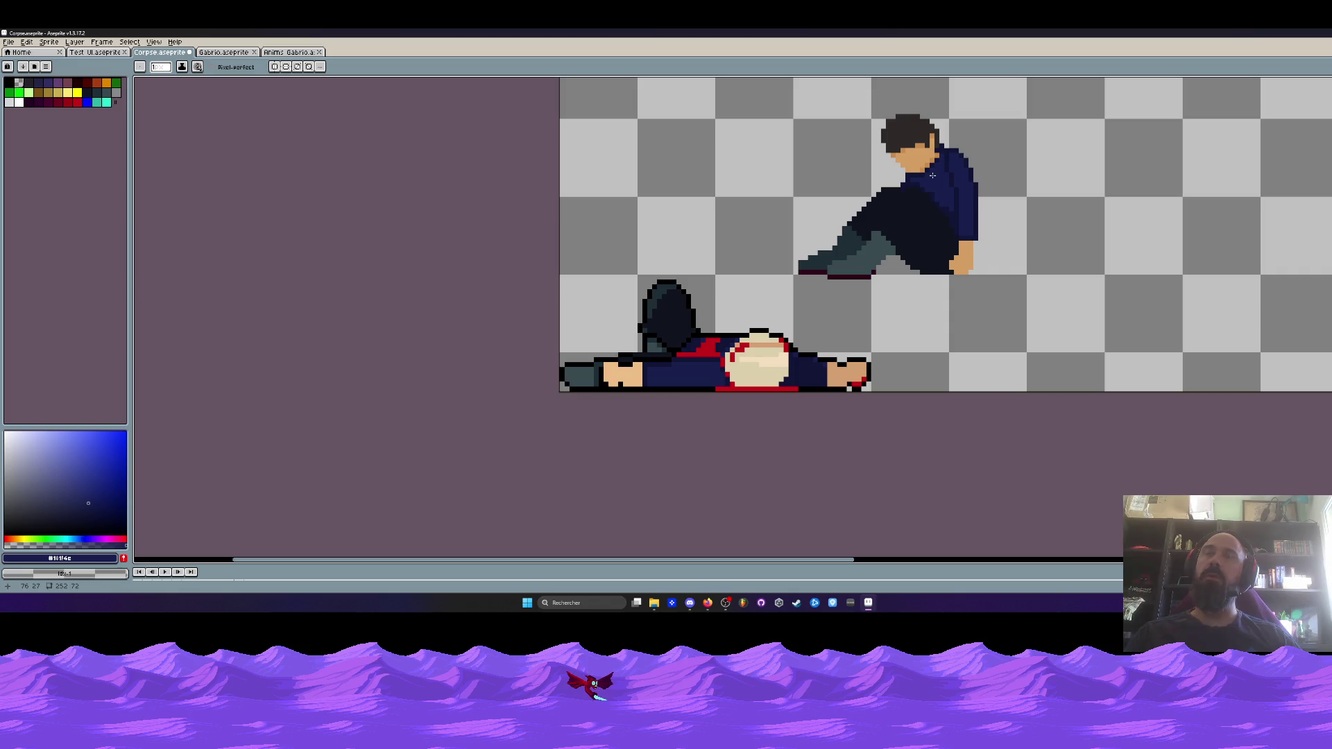
scroll(933, 176, up, 4)
scroll(782, 199, down, 5)
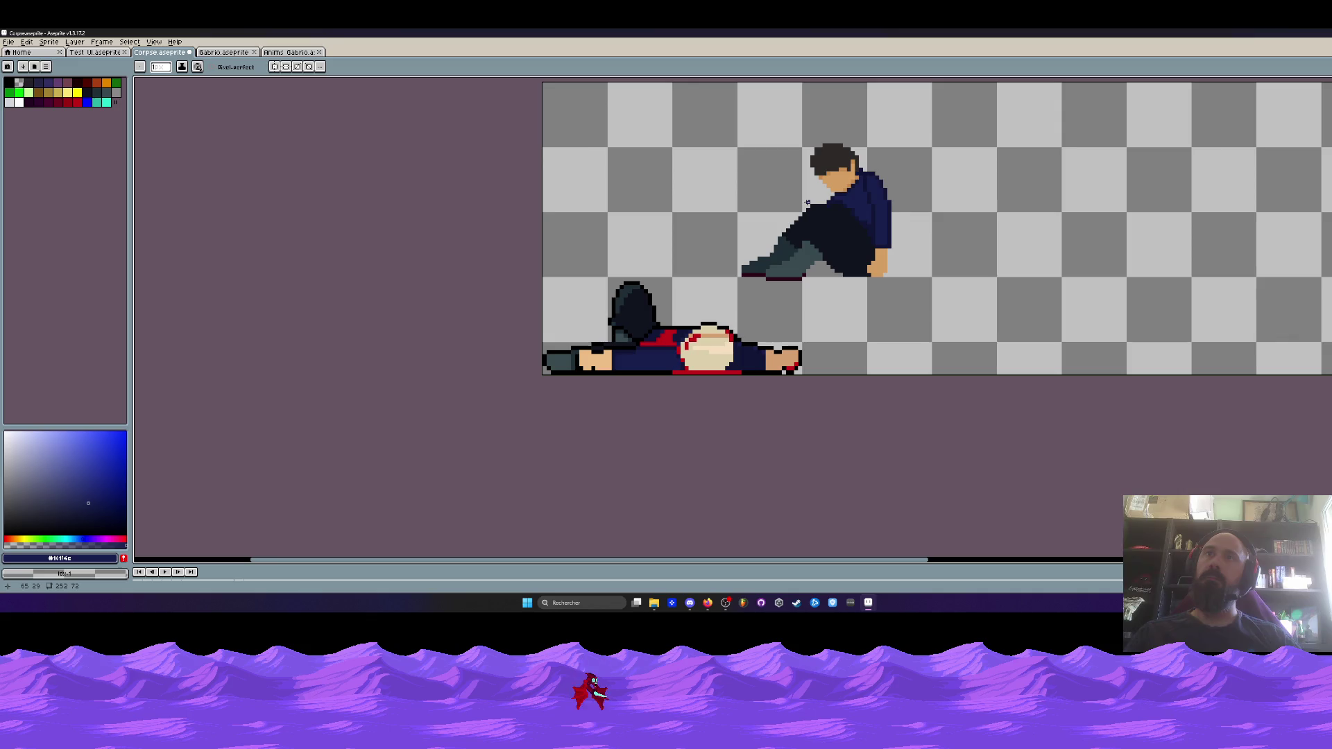
scroll(885, 173, up, 3)
Freehand-select the seated man's shoulder area, then drop the selection
key(m)
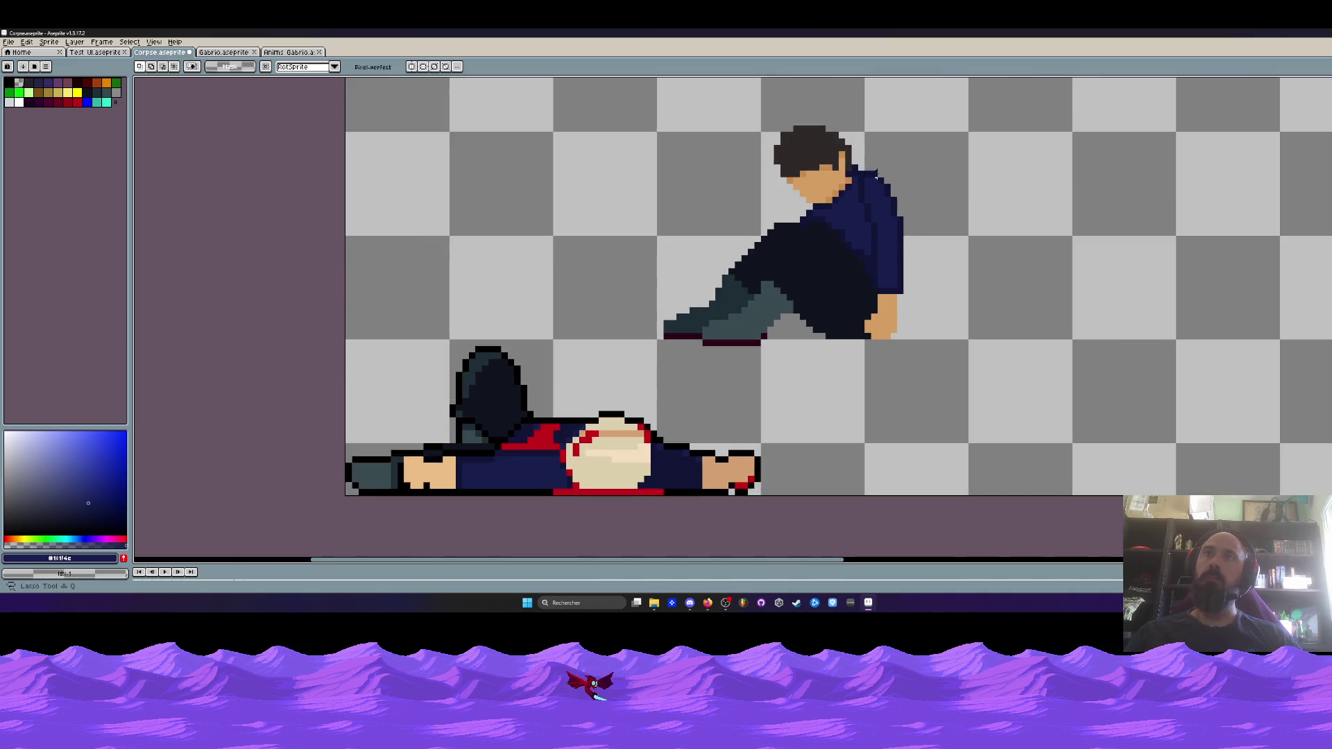
mouse_move(840, 208)
mouse_down()
mouse_move(894, 277)
mouse_move(853, 173)
mouse_up()
scroll(934, 229, down, 3)
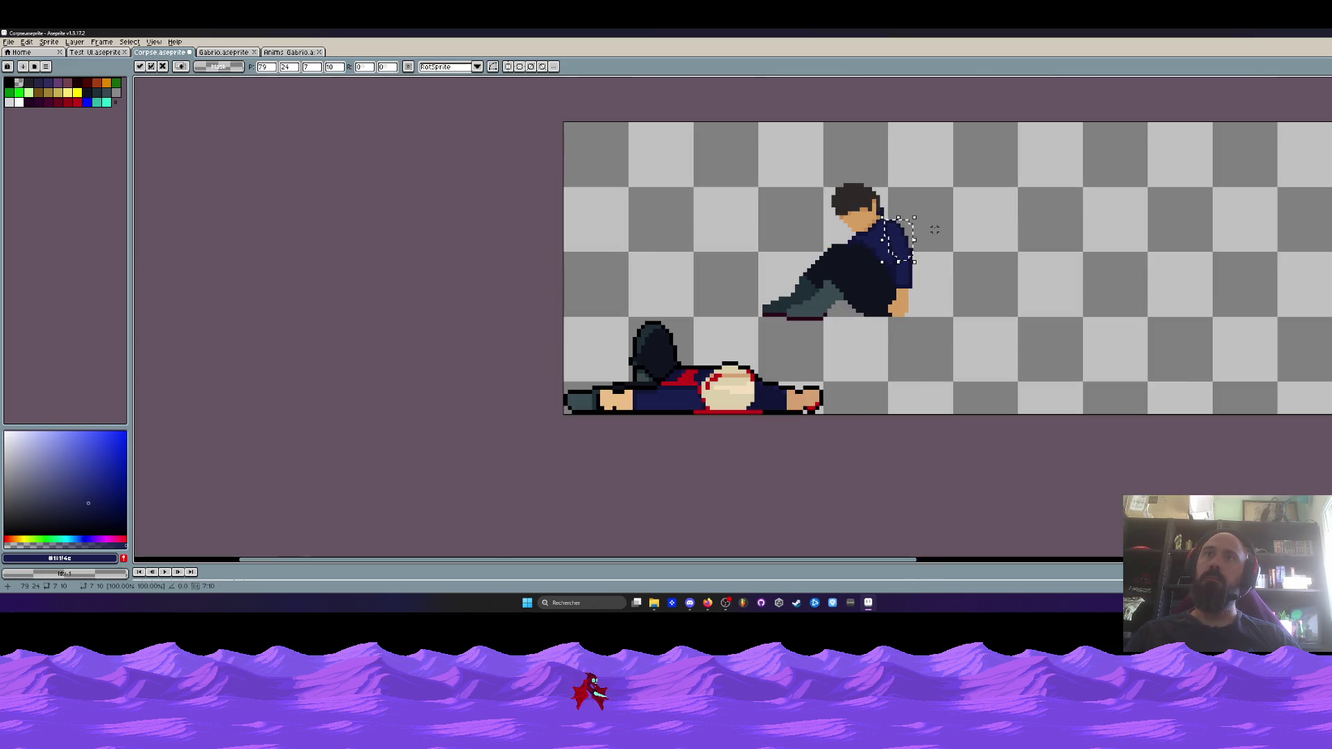
scroll(896, 239, up, 2)
key(g)
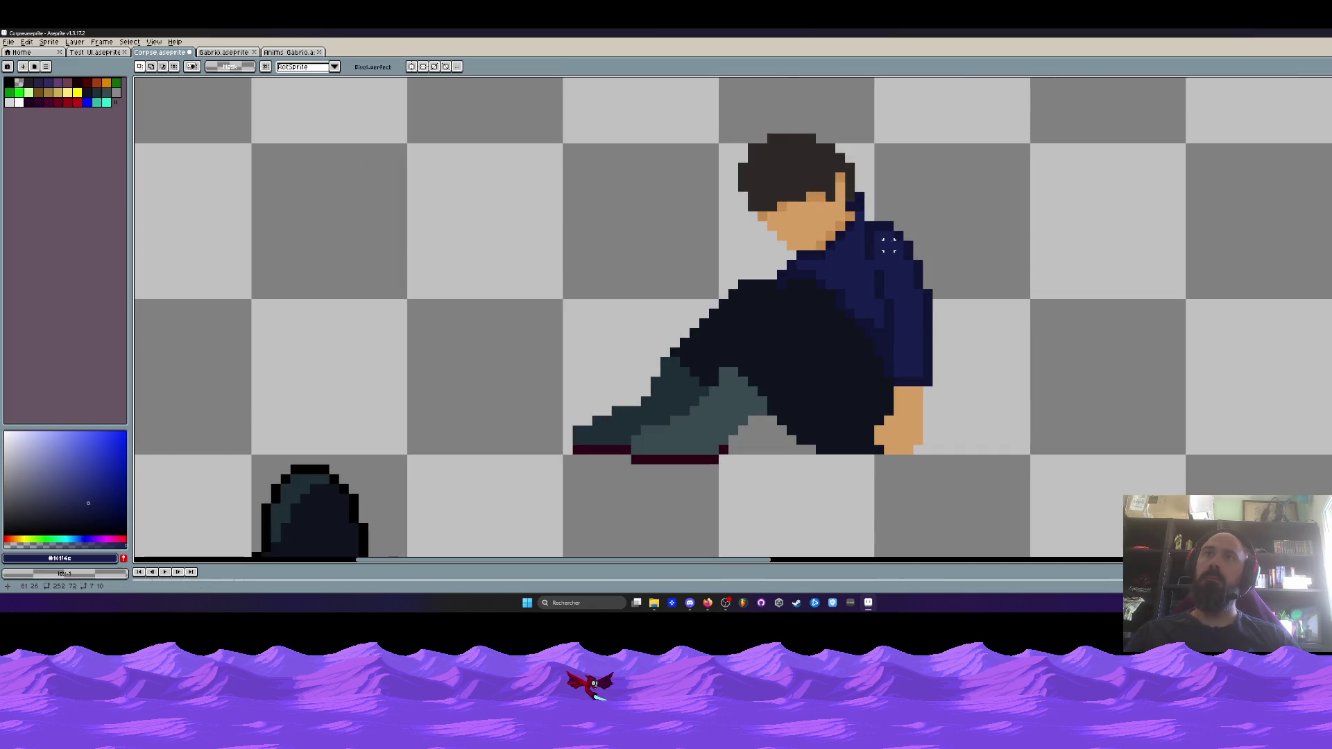
scroll(854, 202, up, 1)
Undo the stray navy collar pixels and sample the shirt's dark navy #121536
key(ctrl+z)
key(ctrl+z)
key(ctrl+z)
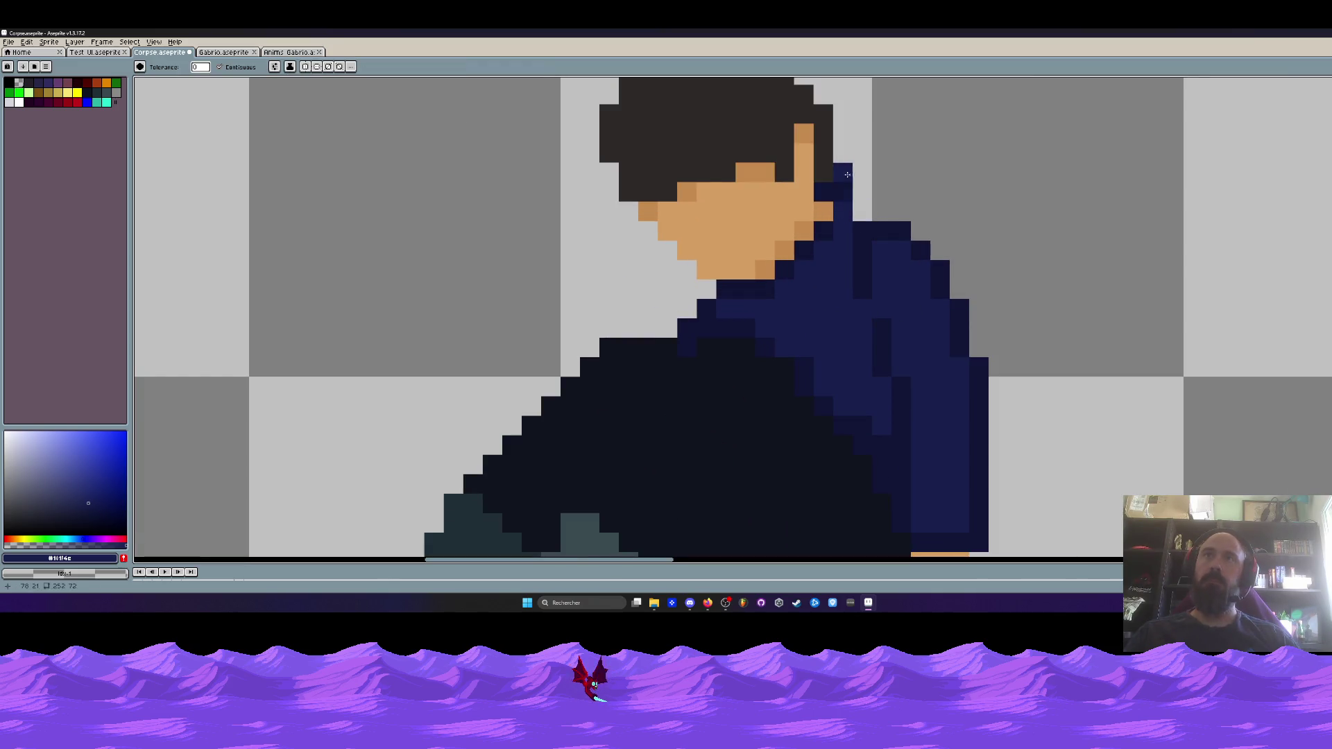
key(i)
click(877, 214)
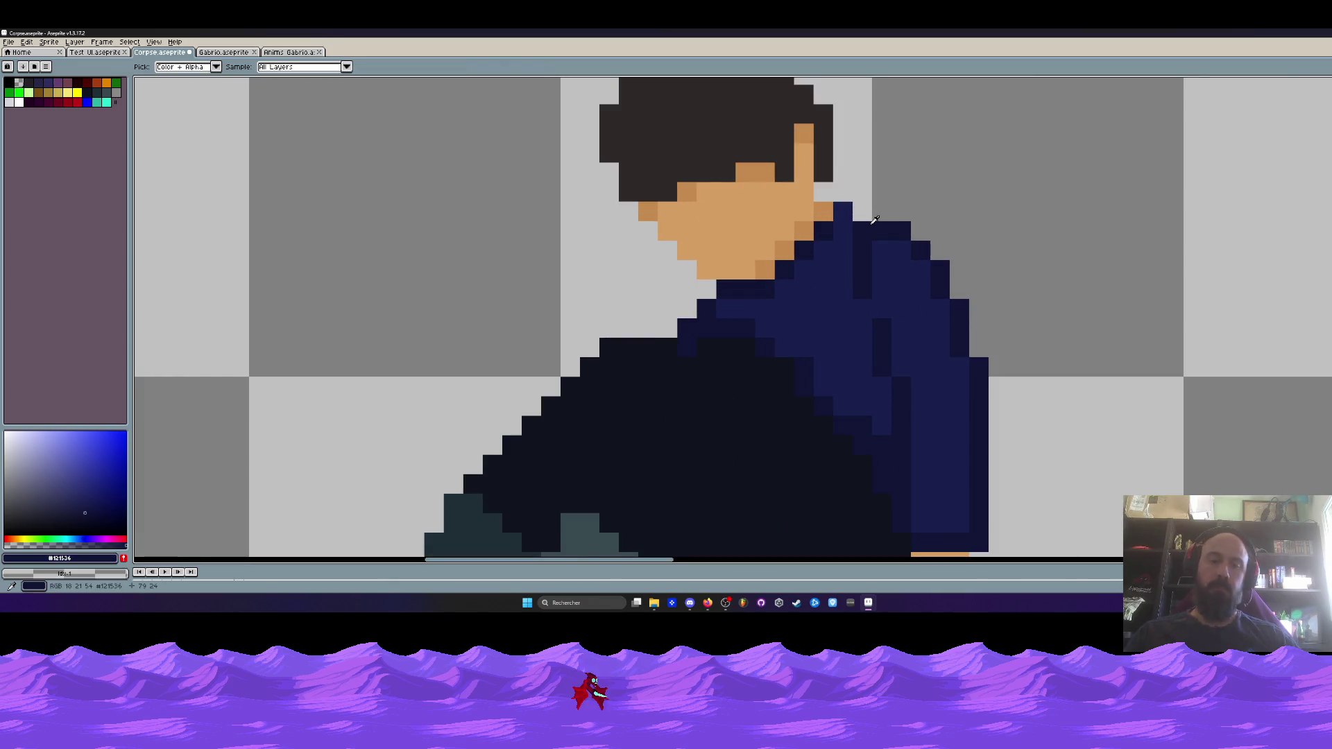
Repaint the dark navy pixels around the seated man's collar with the pencil
key(b)
click(843, 193)
click(823, 192)
click(842, 173)
click(862, 192)
click(877, 213)
scroll(877, 212, down, 5)
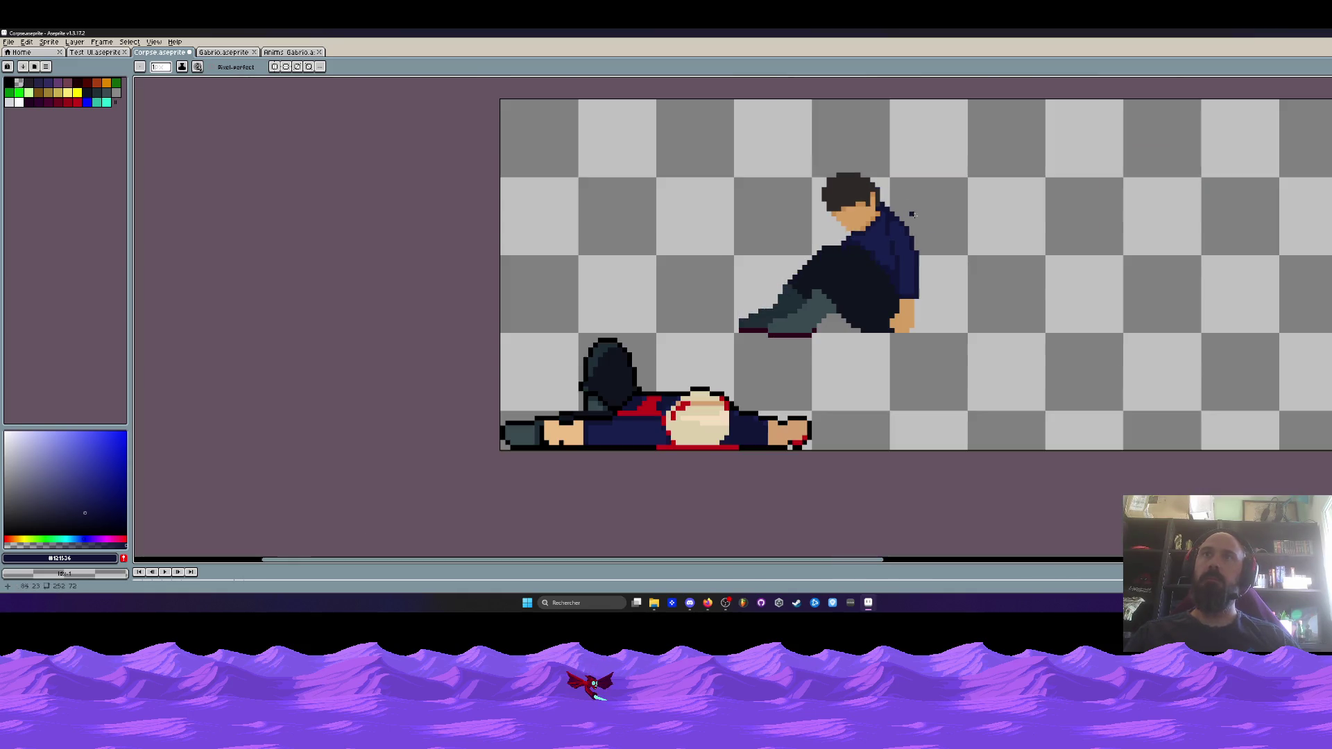
scroll(916, 213, up, 2)
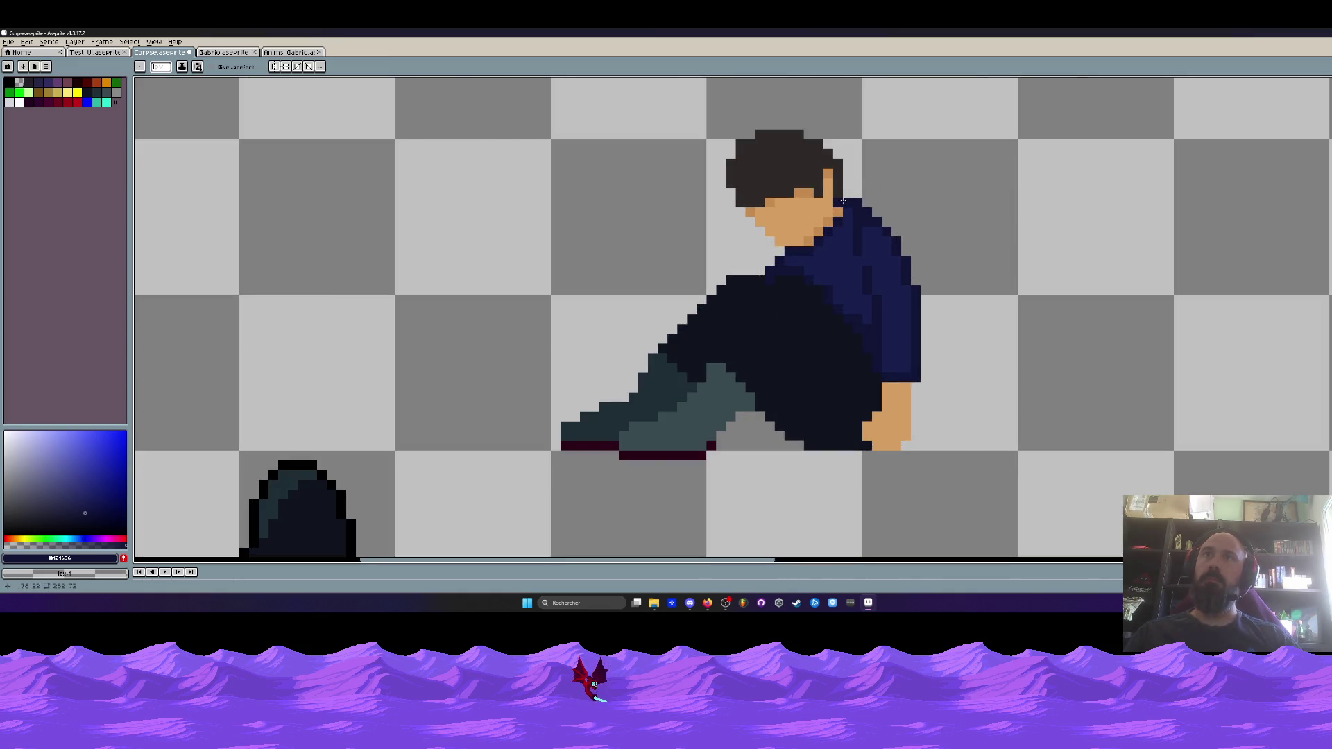
scroll(871, 215, down, 1)
scroll(871, 216, up, 1)
scroll(923, 188, down, 1)
scroll(931, 190, down, 1)
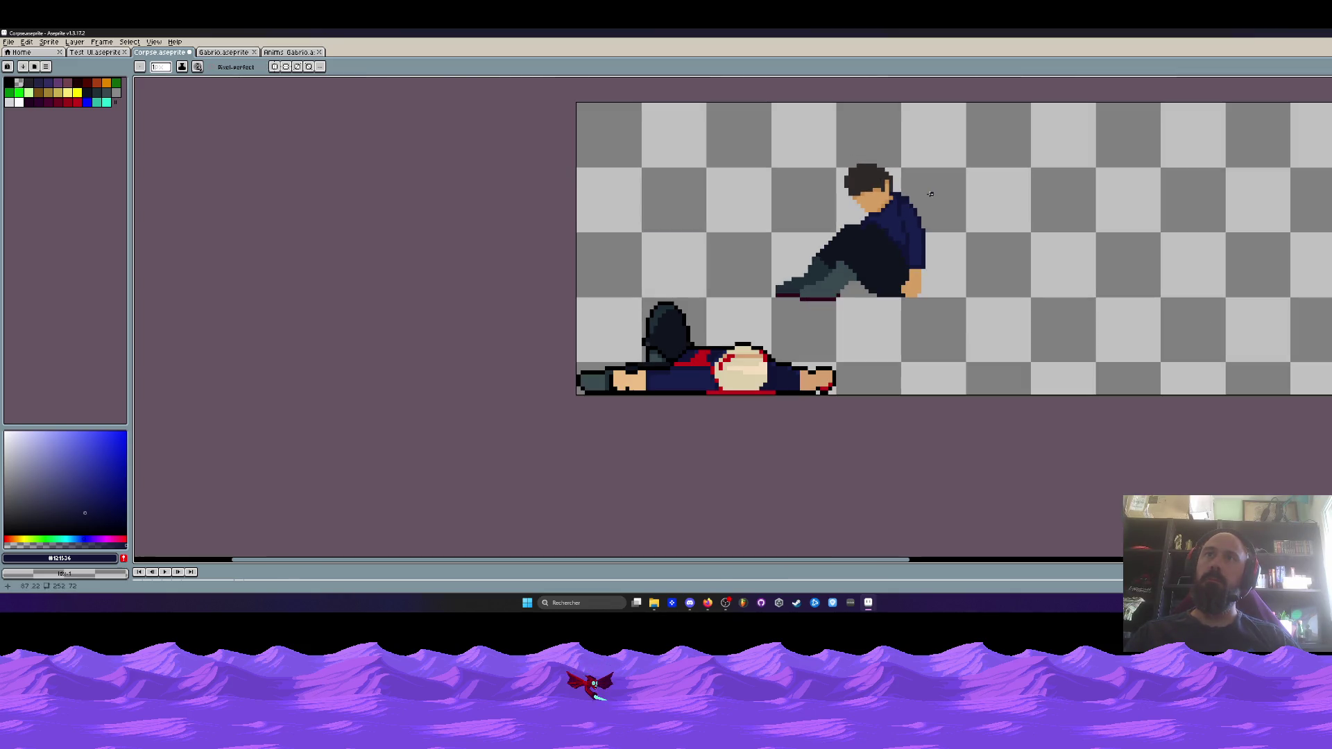
scroll(908, 188, up, 3)
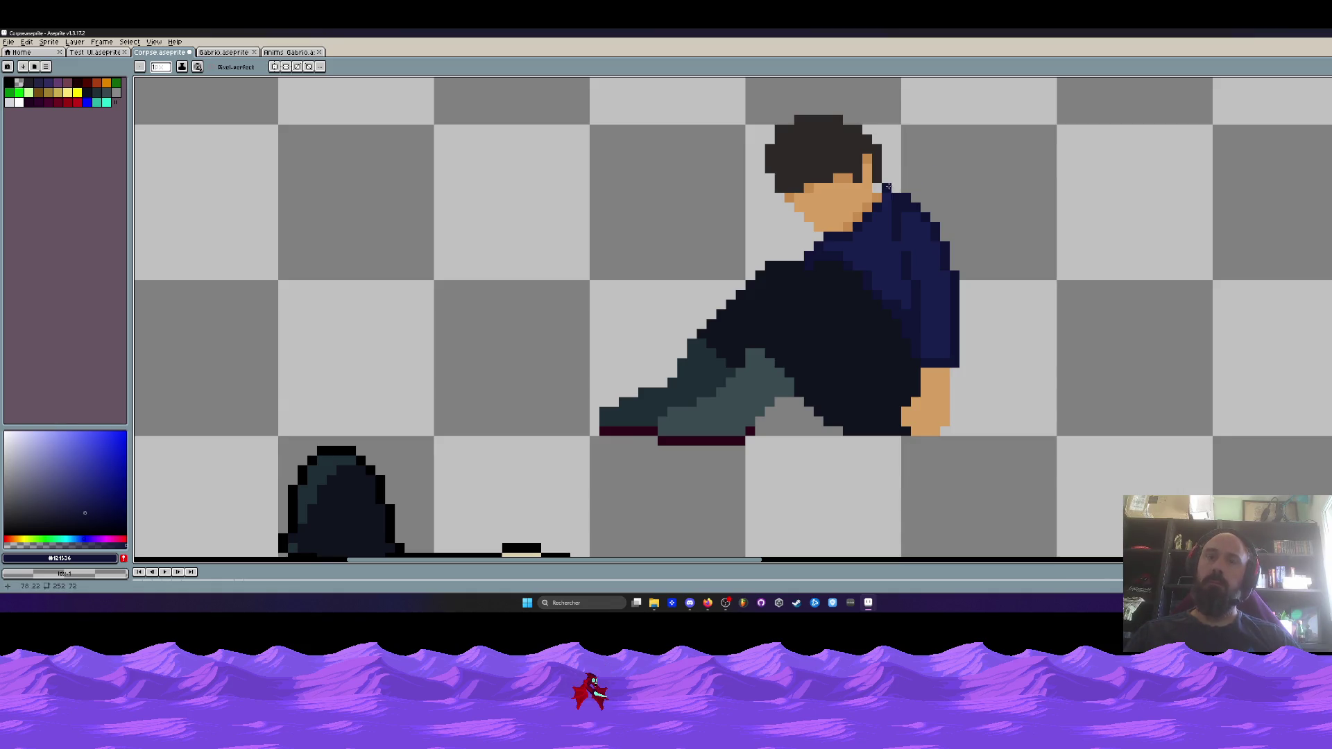
Sample the seated man's hair colour as the pencil colour
key(i)
scroll(883, 181, up, 1)
click(878, 171)
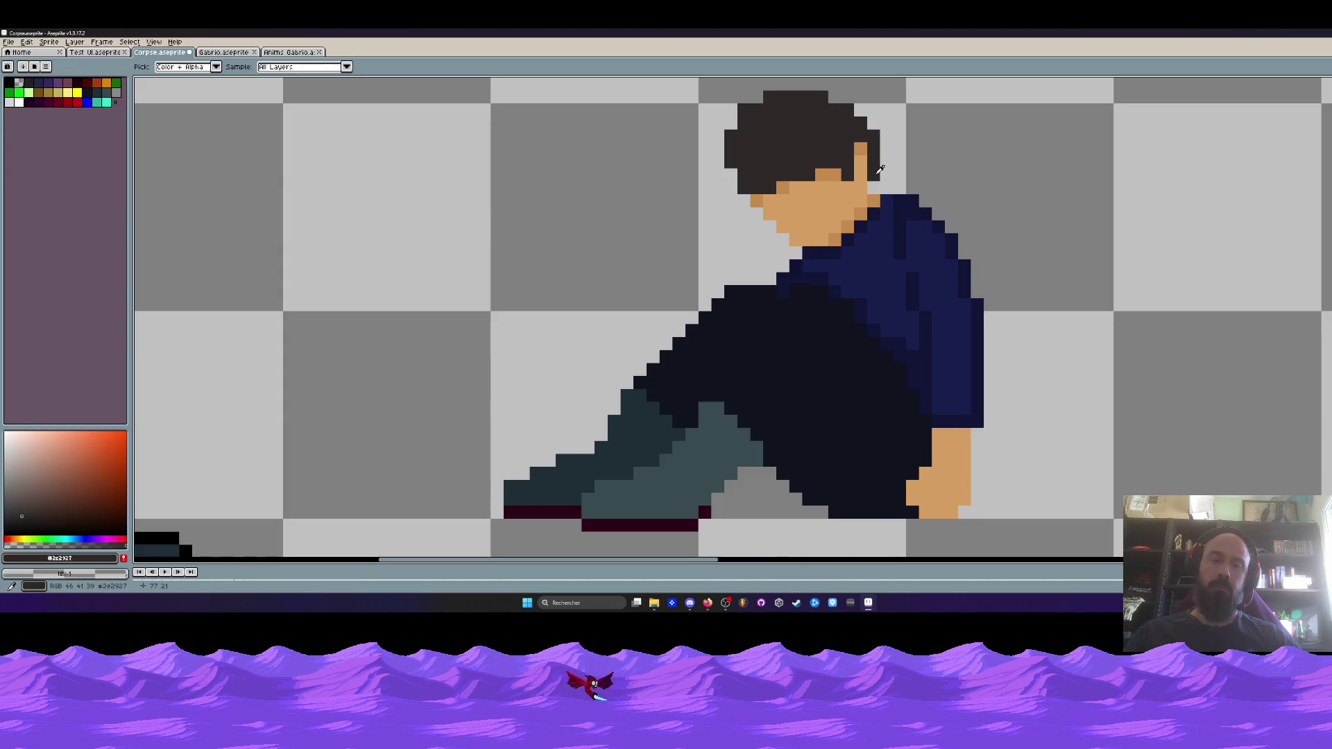
key(b)
scroll(902, 168, down, 6)
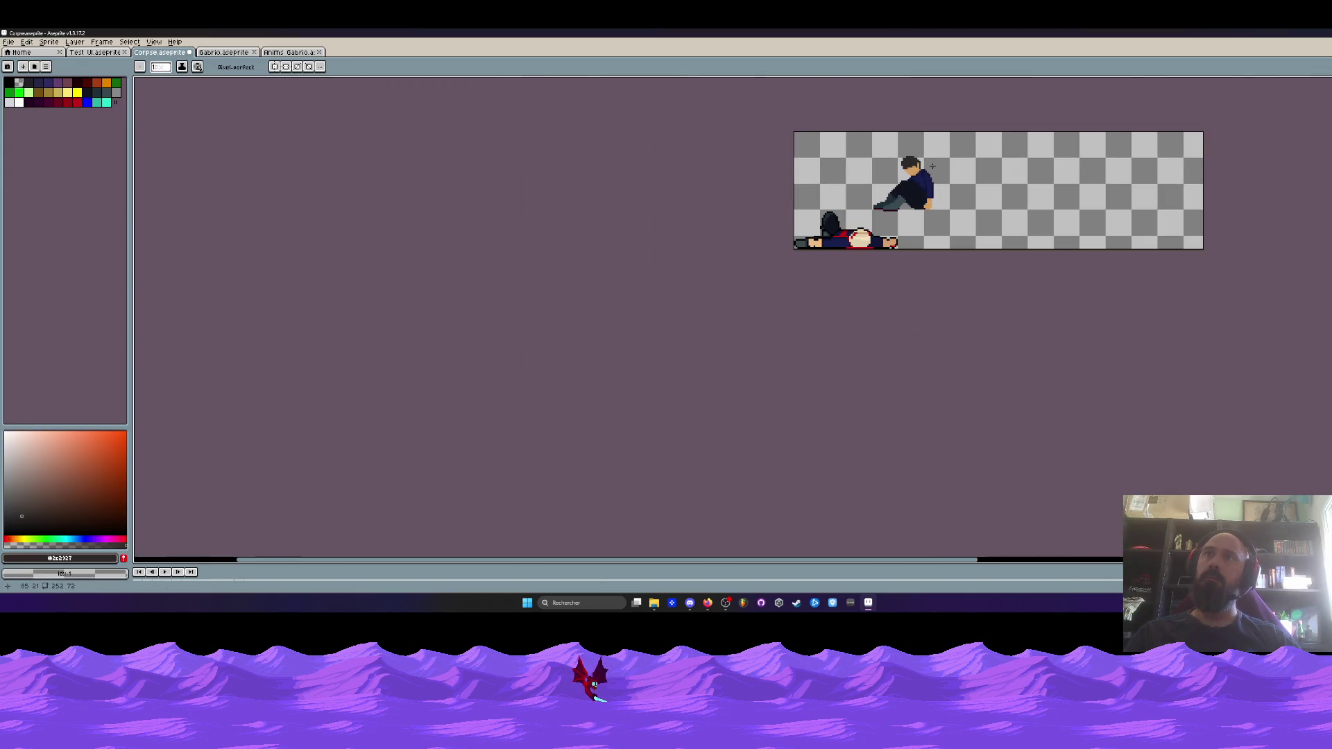
scroll(929, 201, up, 8)
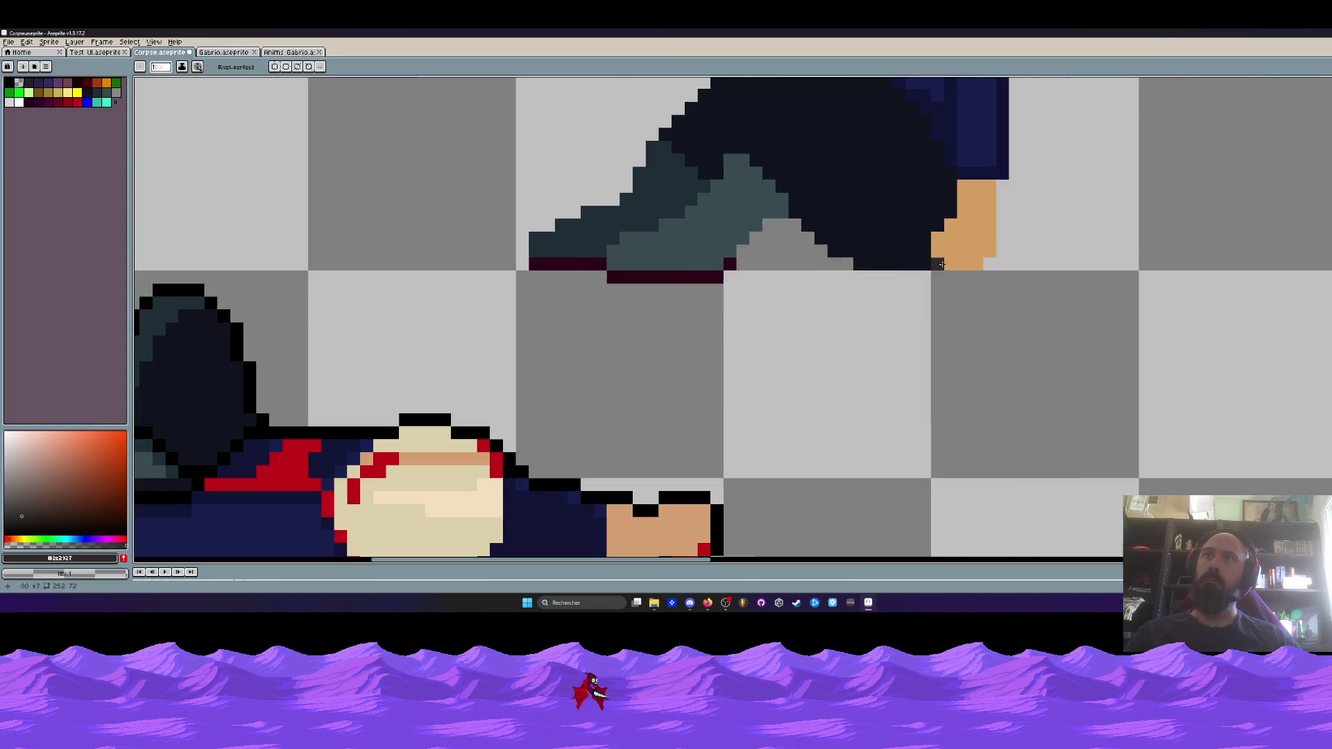
Pick the hand's orange skin colour, erase part of the hand, then undo those trial strokes
key(i)
click(966, 225)
key(e)
mouse_move(949, 226)
mouse_down()
mouse_move(944, 253)
mouse_move(967, 237)
mouse_move(984, 258)
mouse_move(975, 229)
mouse_move(962, 265)
mouse_move(911, 225)
mouse_move(912, 243)
mouse_move(935, 250)
mouse_up()
scroll(935, 251, down, 3)
scroll(959, 274, up, 2)
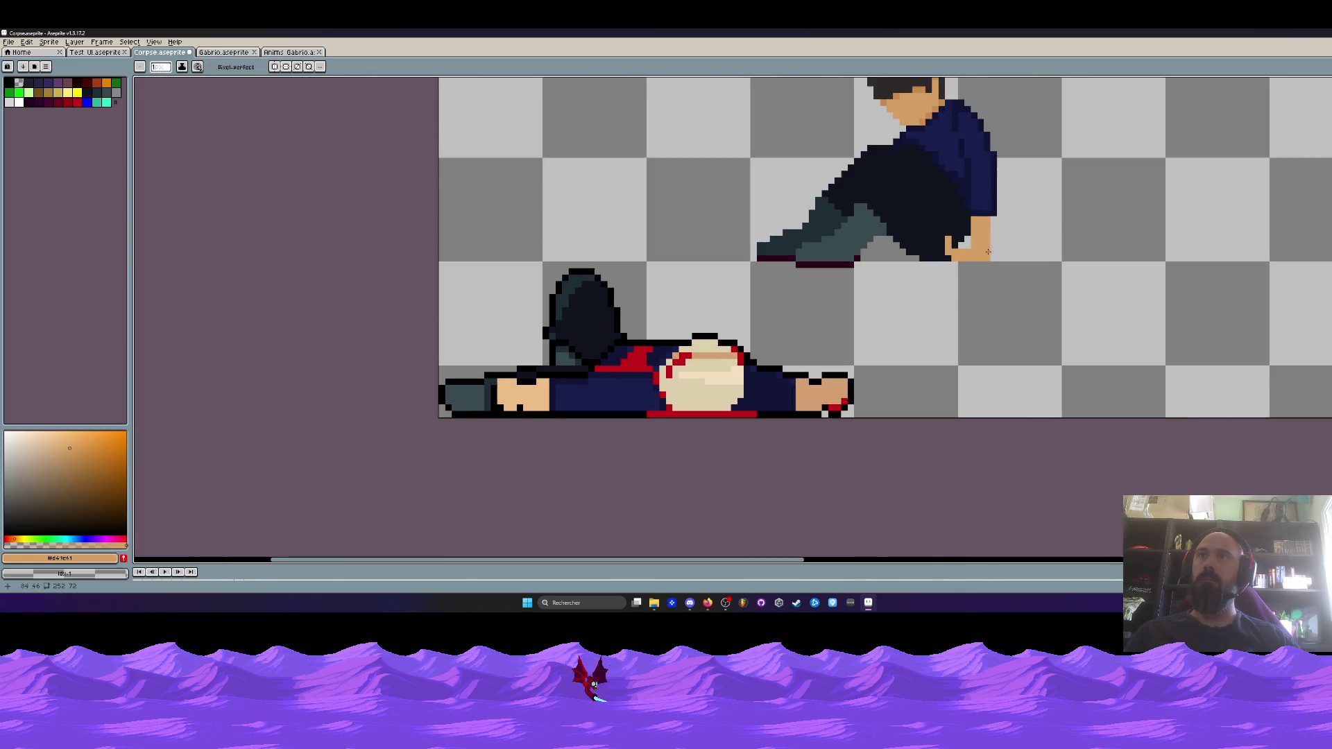
key(v)
key(ctrl+z)
key(ctrl+z)
key(ctrl+z)
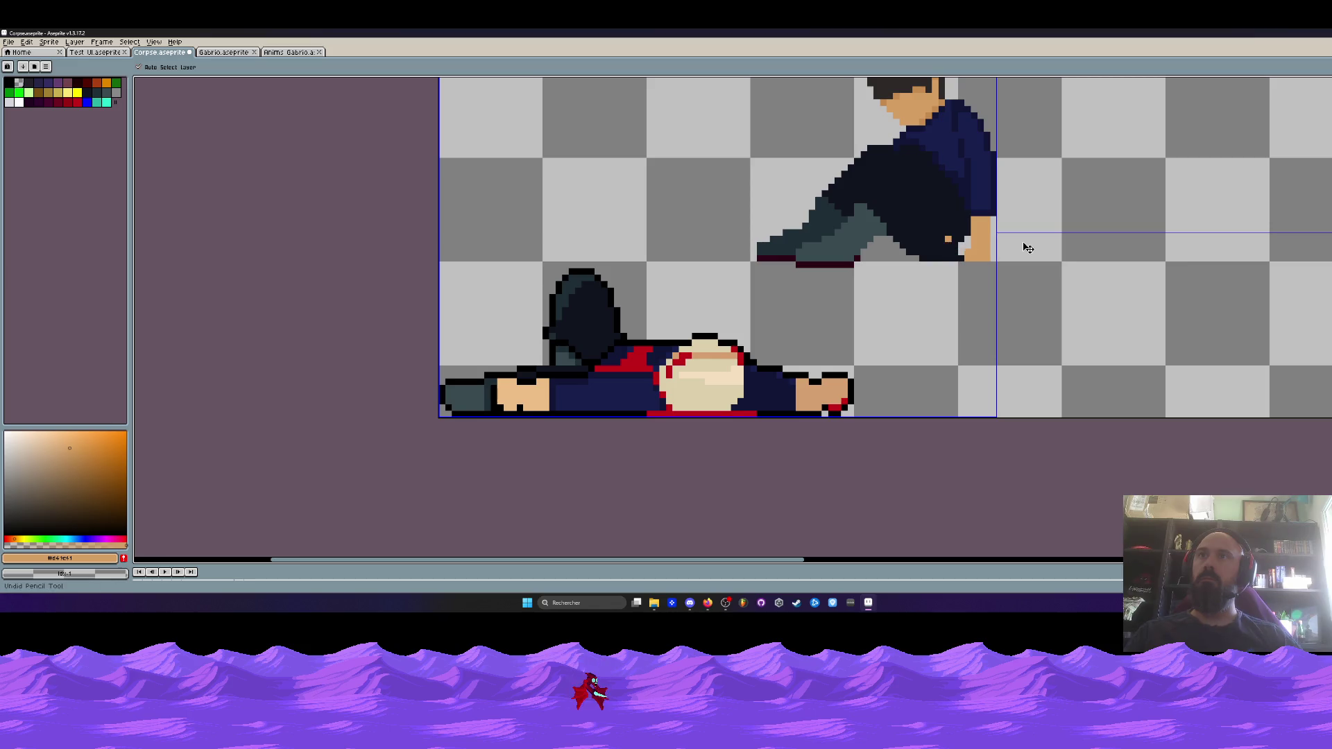
key(b)
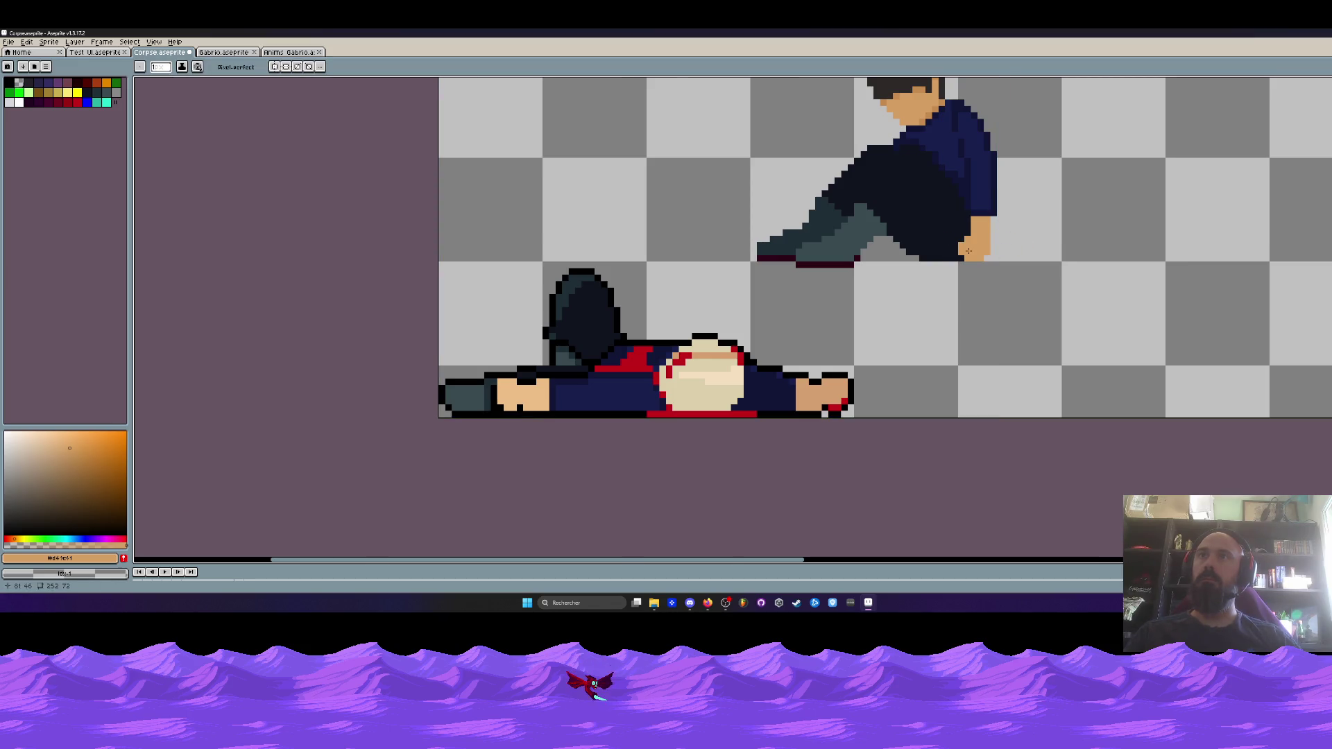
scroll(968, 248, up, 2)
Darken a hand-edge pixel, undo the hand pixel edits, and resample the hand's skin tone
right_click(954, 268)
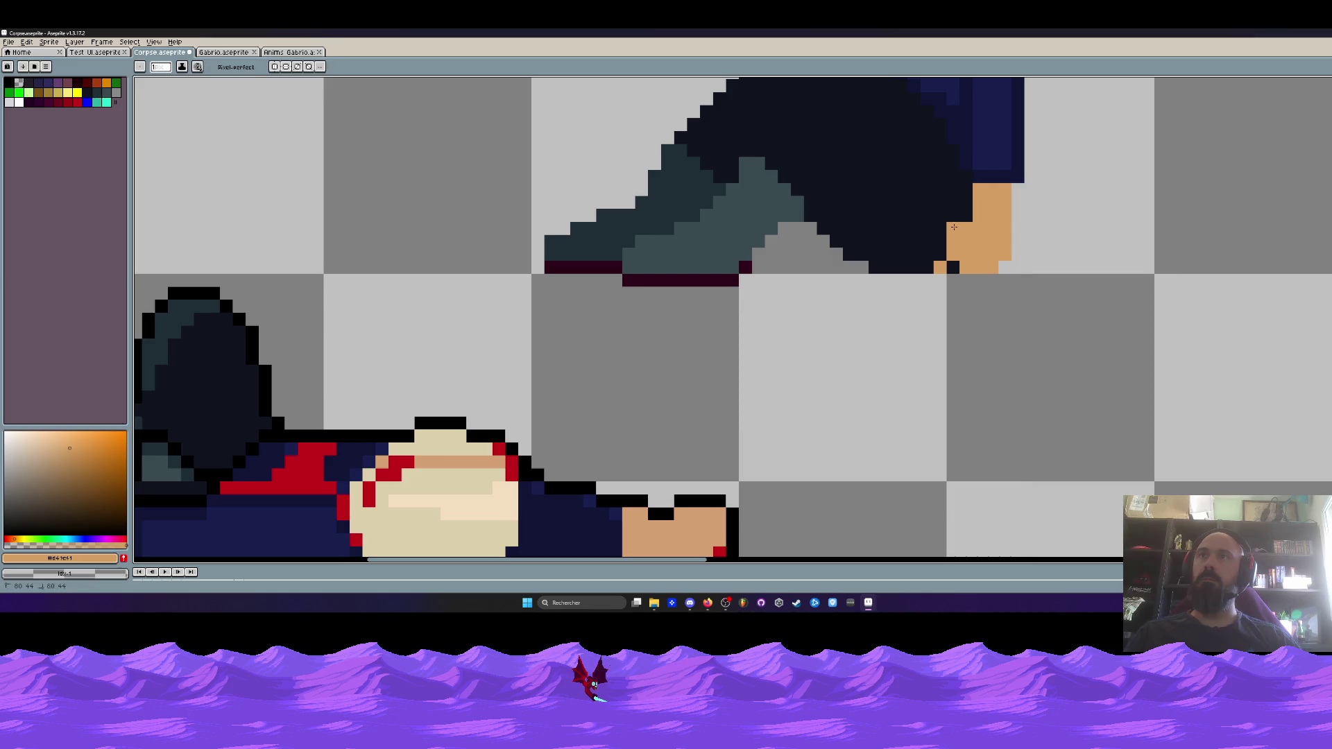
key(ctrl+z)
key(ctrl+z)
key(ctrl+z)
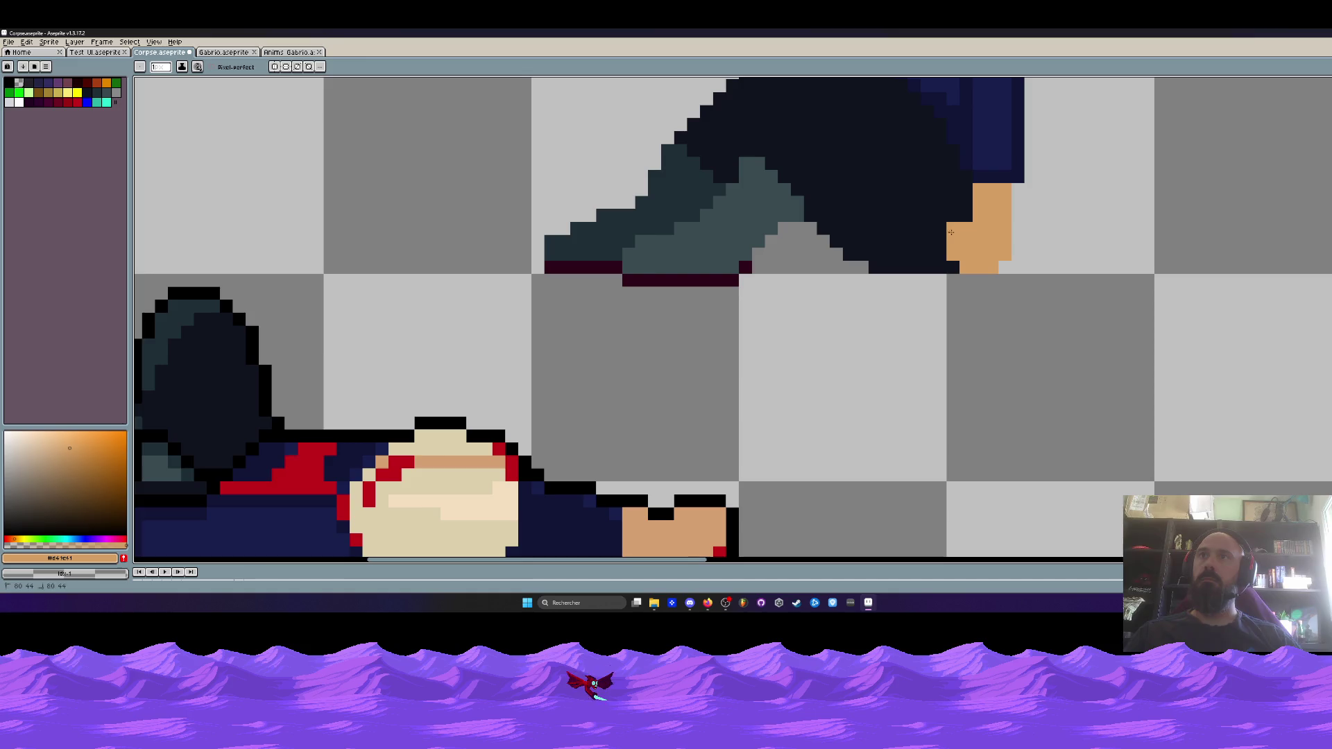
scroll(968, 250, down, 6)
scroll(985, 235, up, 4)
scroll(985, 234, up, 1)
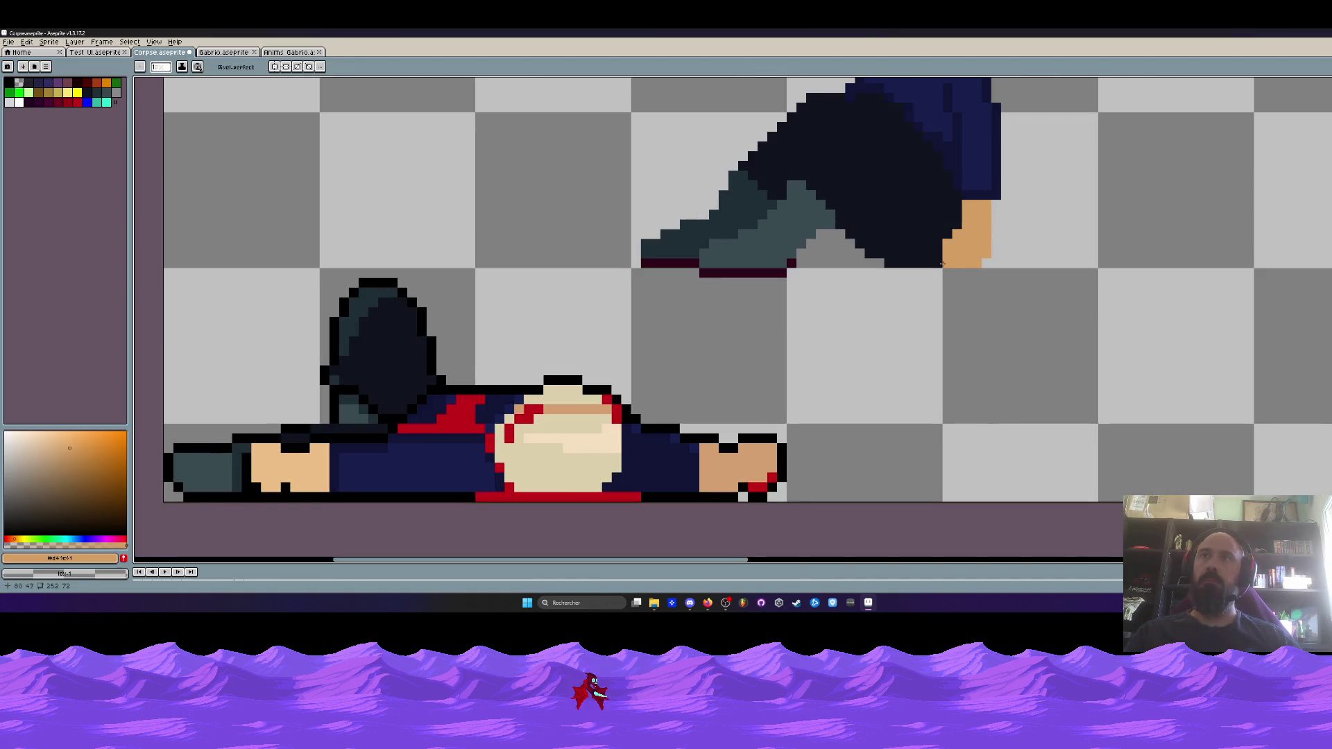
scroll(945, 265, down, 2)
scroll(1048, 271, down, 1)
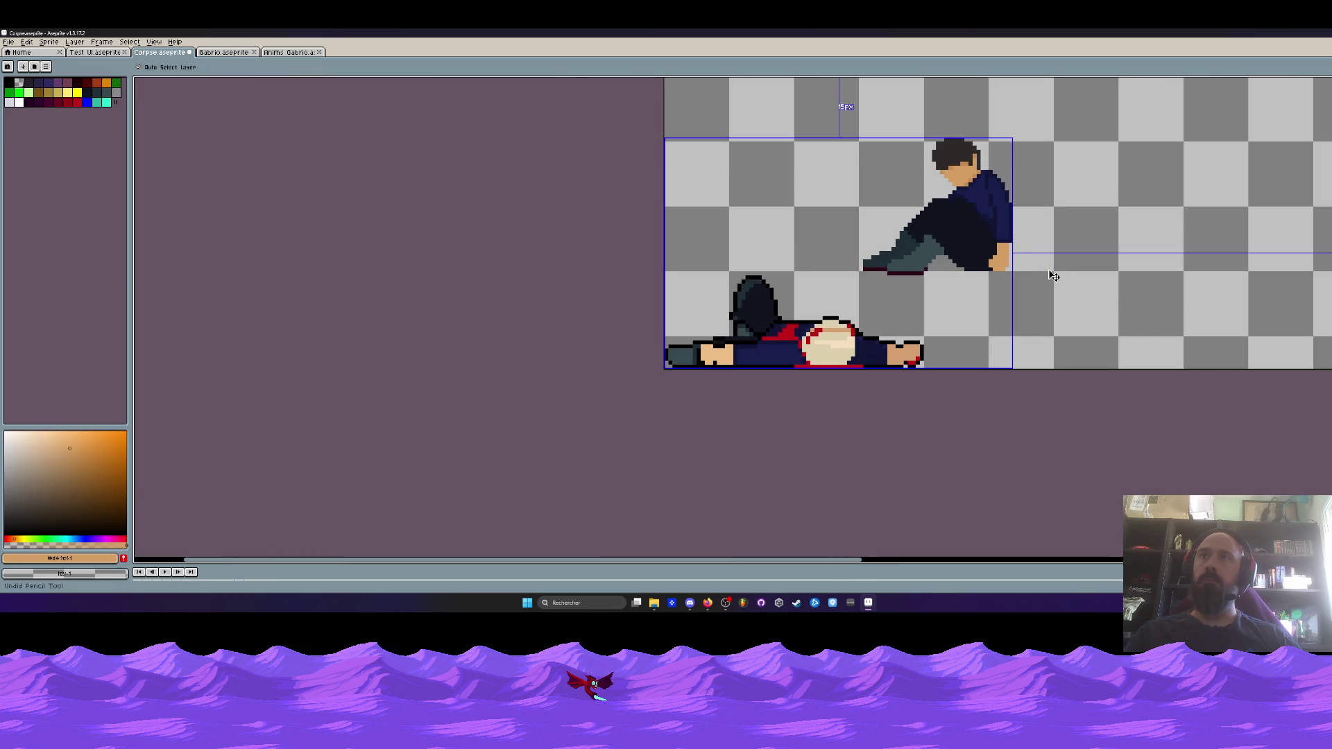
scroll(1010, 253, up, 2)
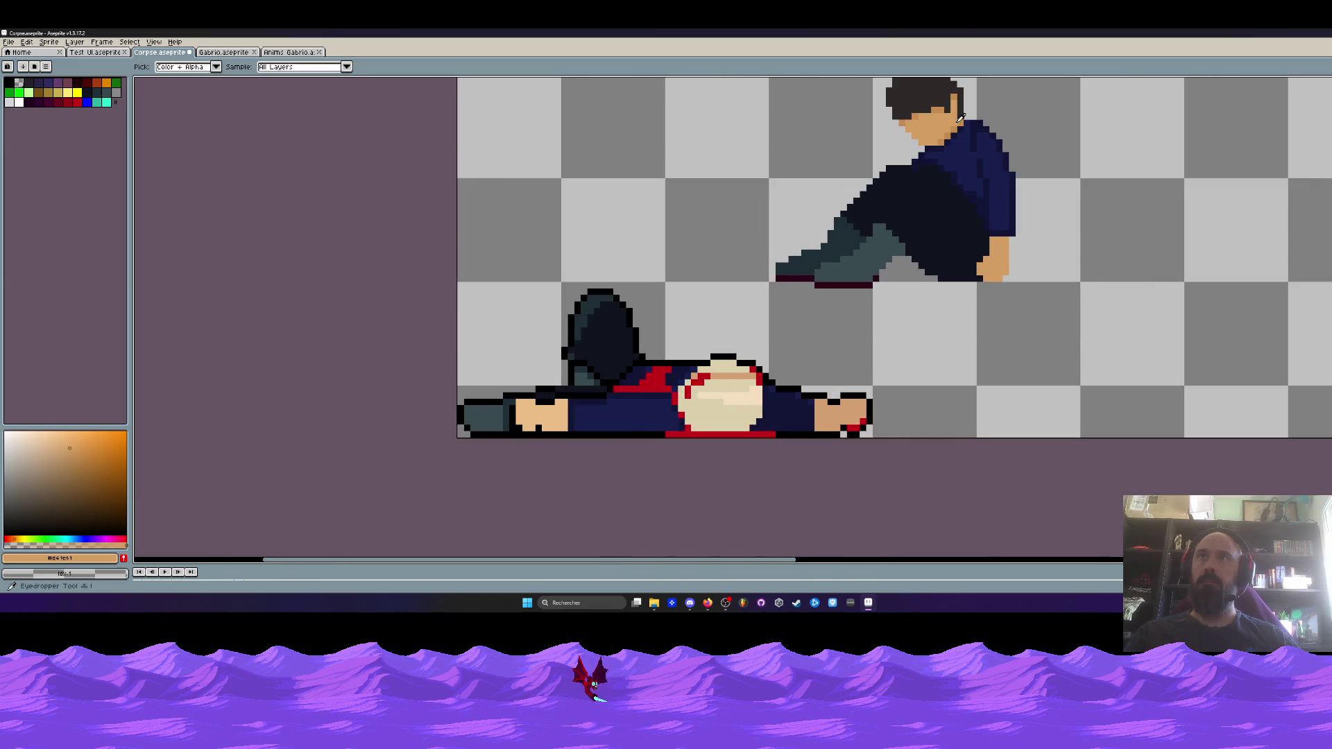
alt+click(1011, 255)
Take a lighter skin tone and paint fingers over the knee, undoing the last pixel
scroll(1016, 260, up, 1)
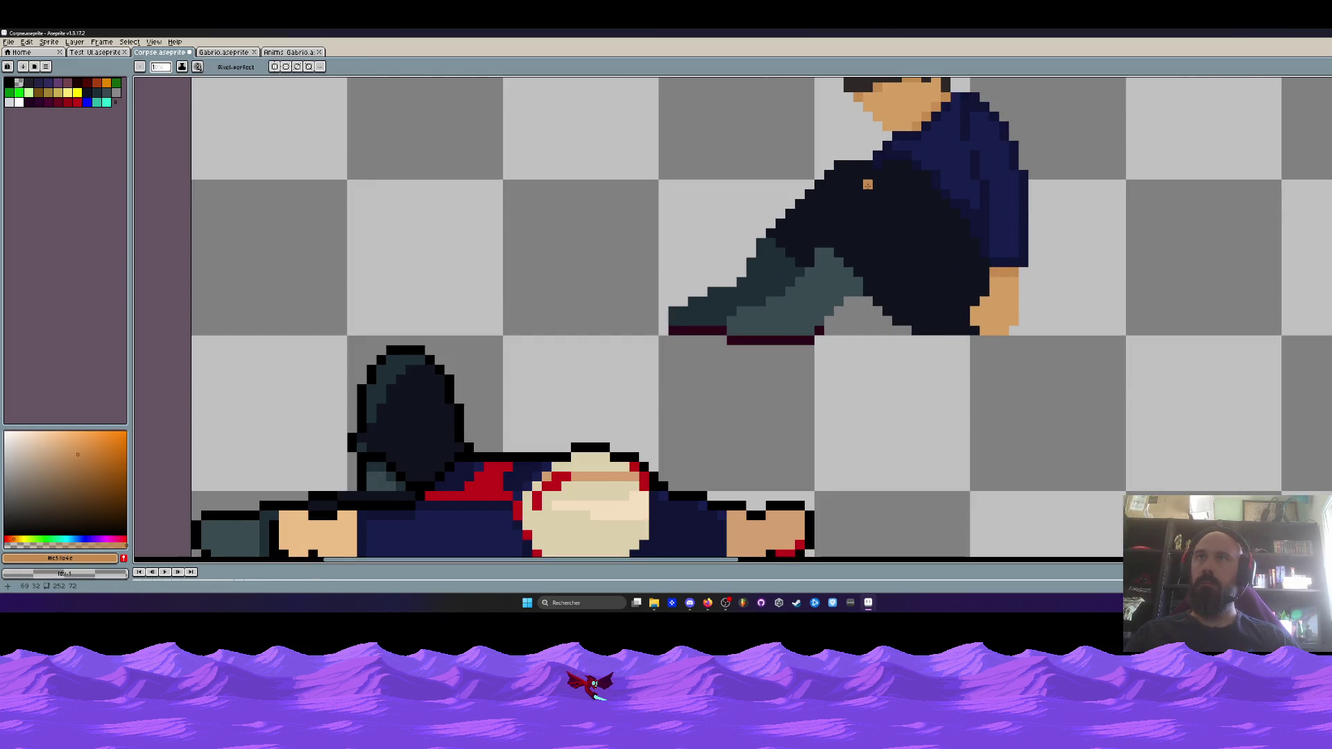
alt+click(1004, 290)
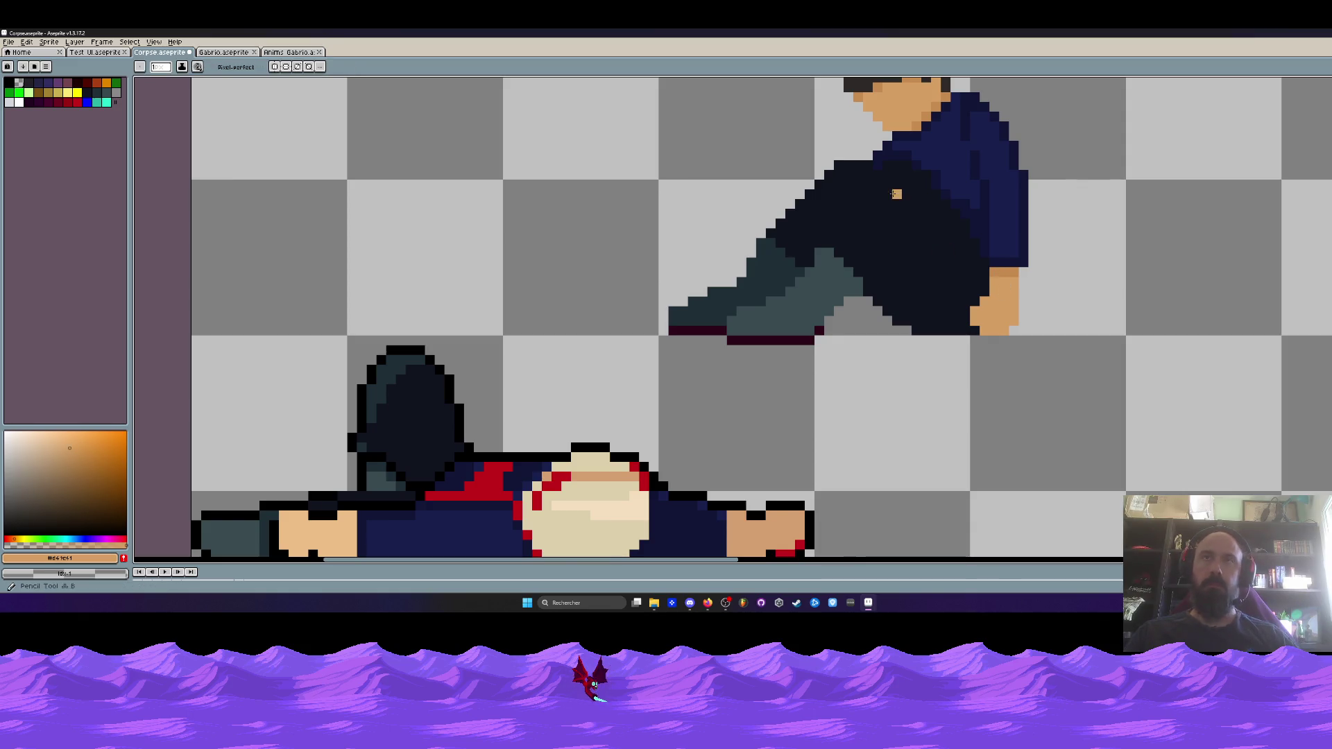
scroll(870, 167, up, 2)
click(858, 147)
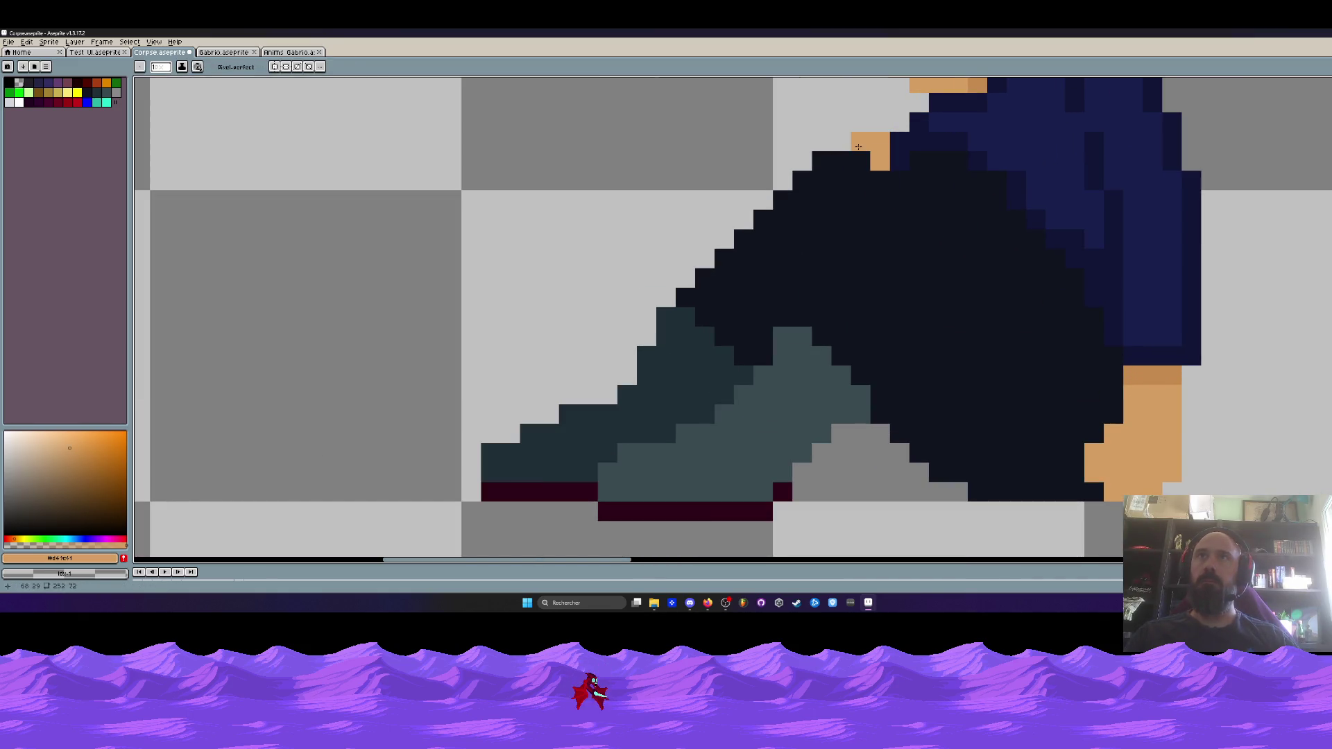
drag(858, 147, 819, 154)
scroll(874, 180, down, 4)
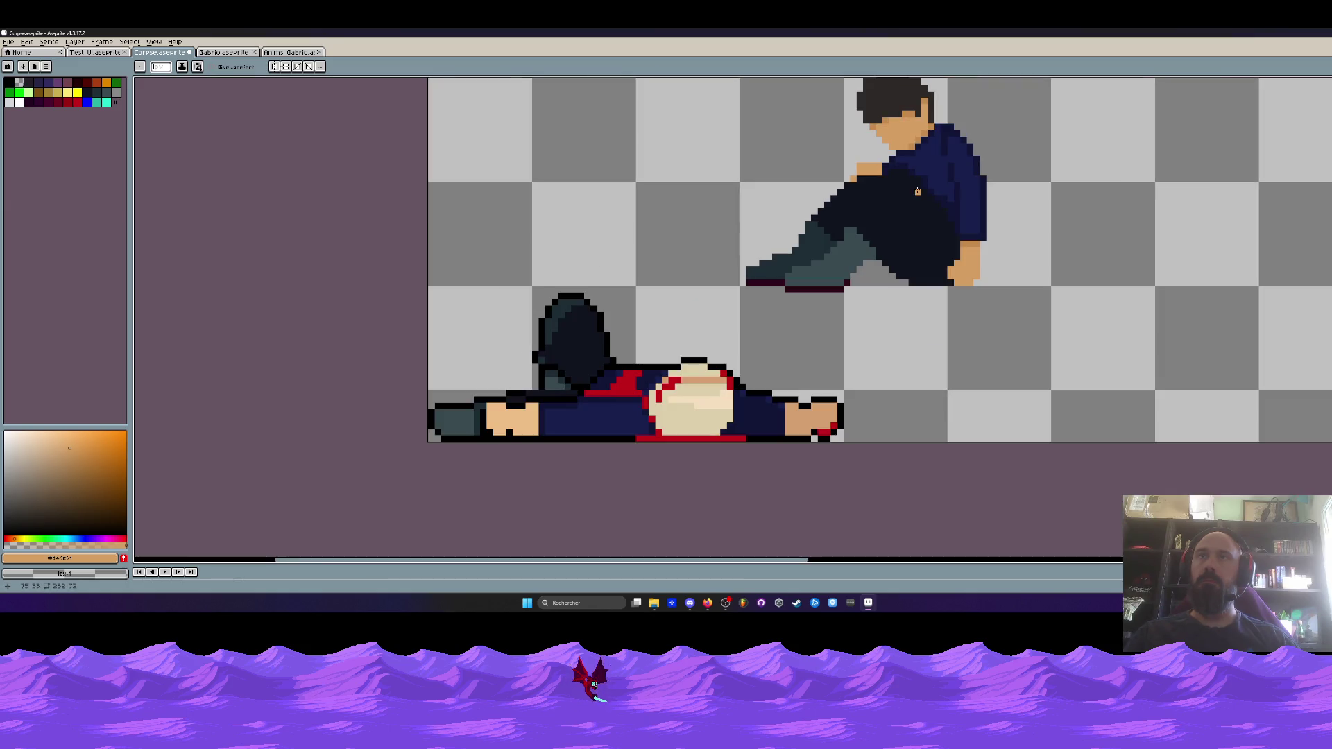
scroll(875, 176, up, 2)
scroll(896, 155, down, 2)
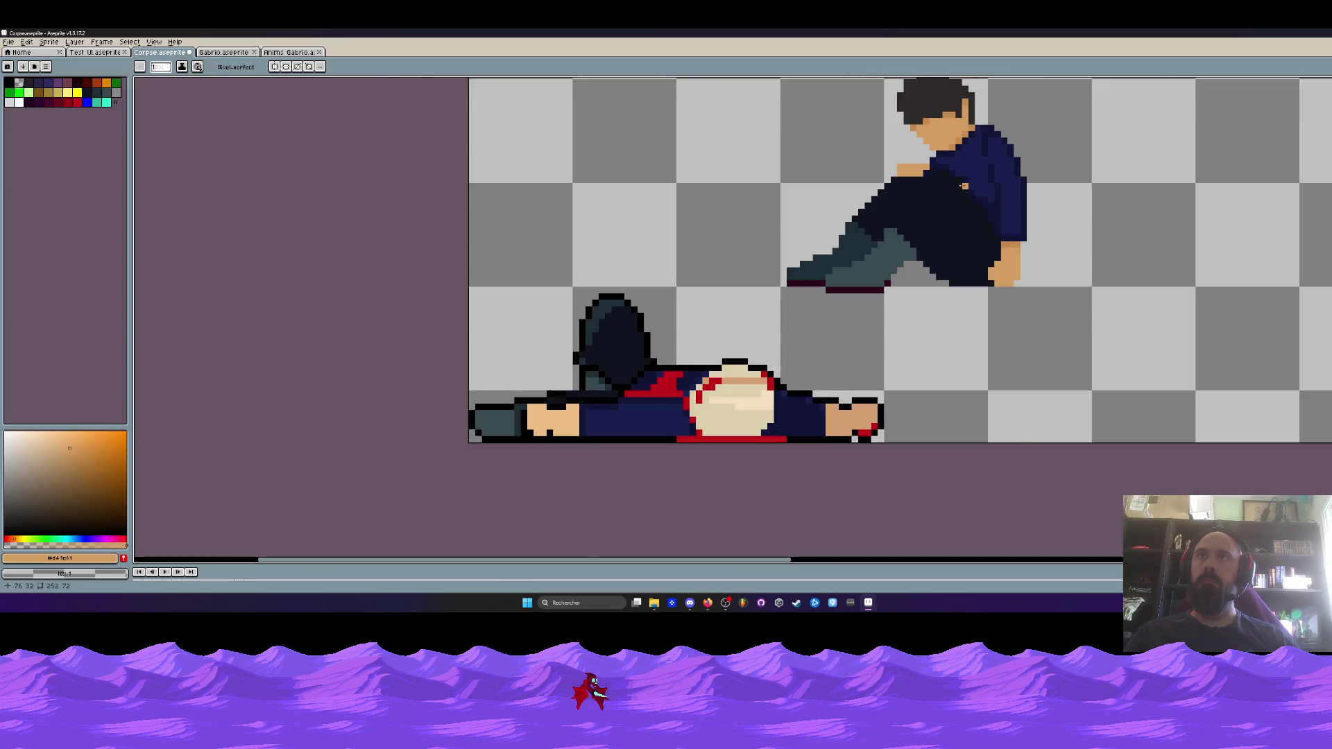
key(ctrl+z)
Add another hand pixel, undo it, and repaint the fingers resting on the knee
key(b)
scroll(908, 174, up, 2)
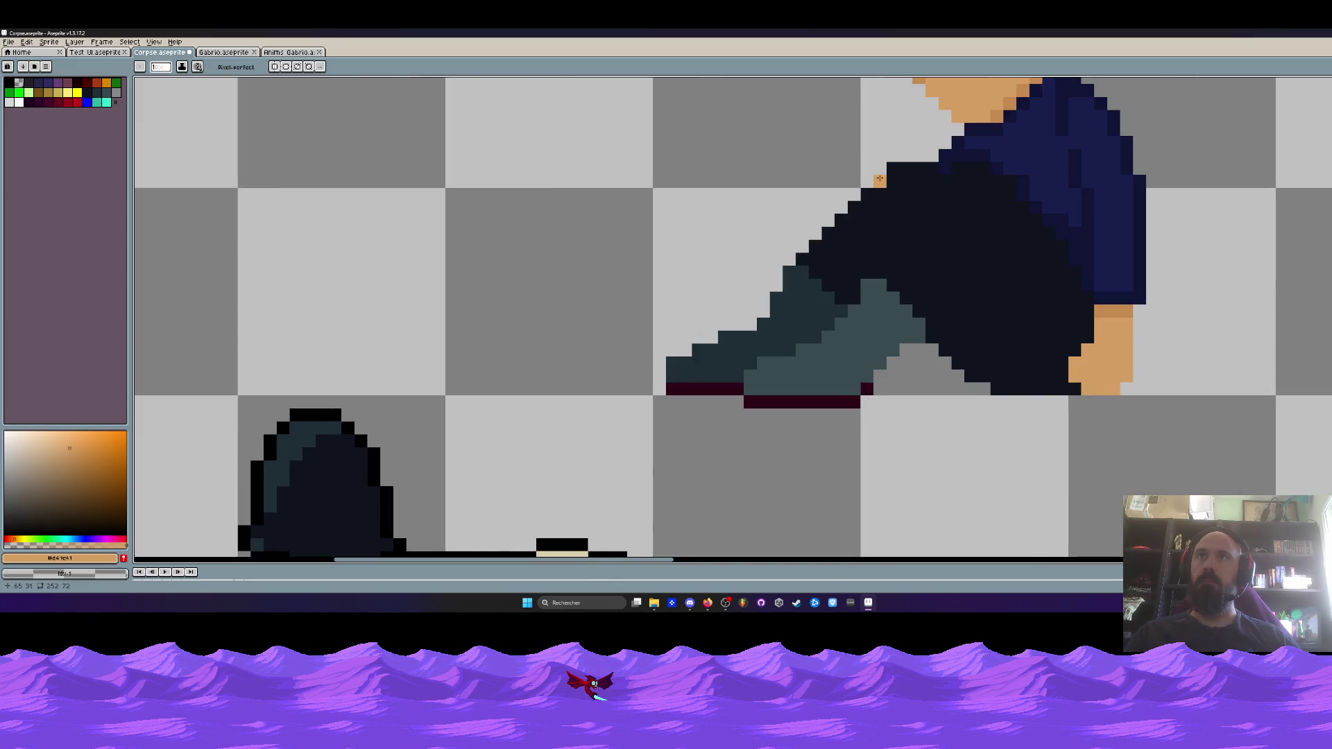
click(906, 168)
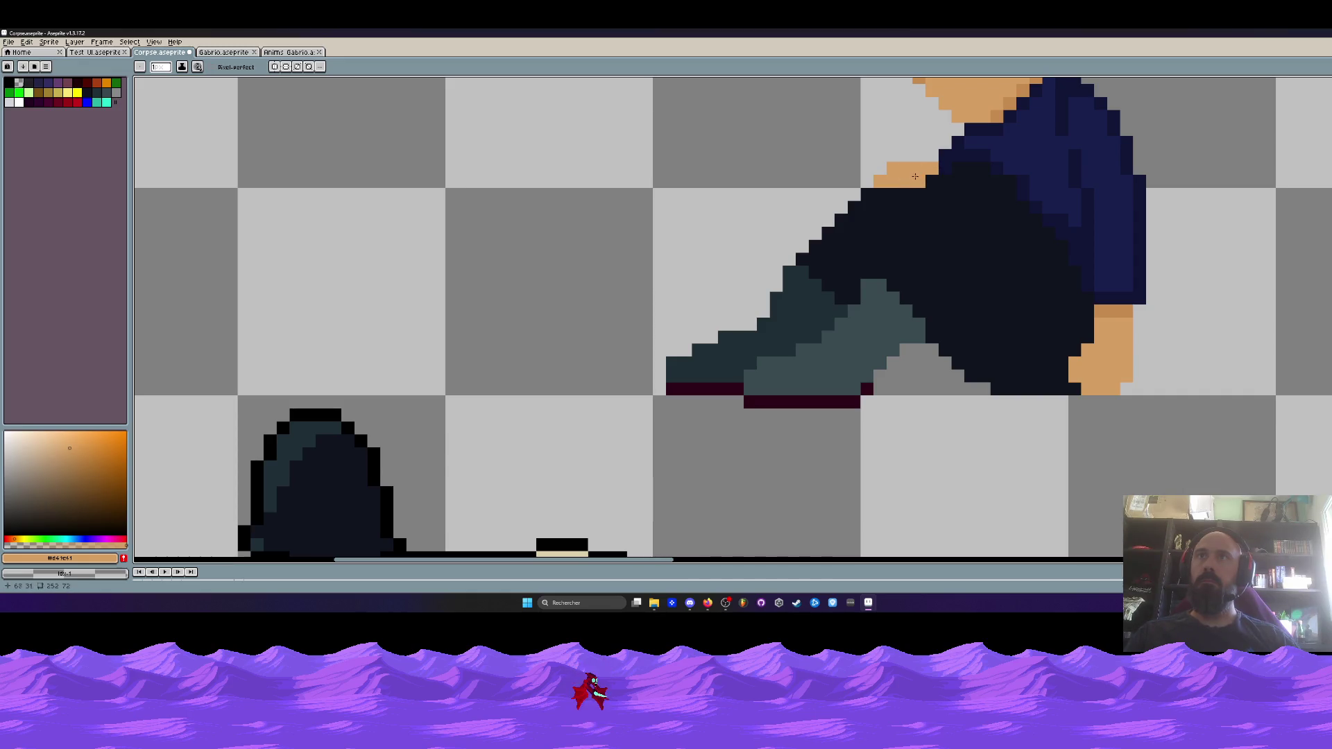
scroll(883, 186, down, 2)
scroll(881, 181, down, 1)
scroll(881, 179, up, 2)
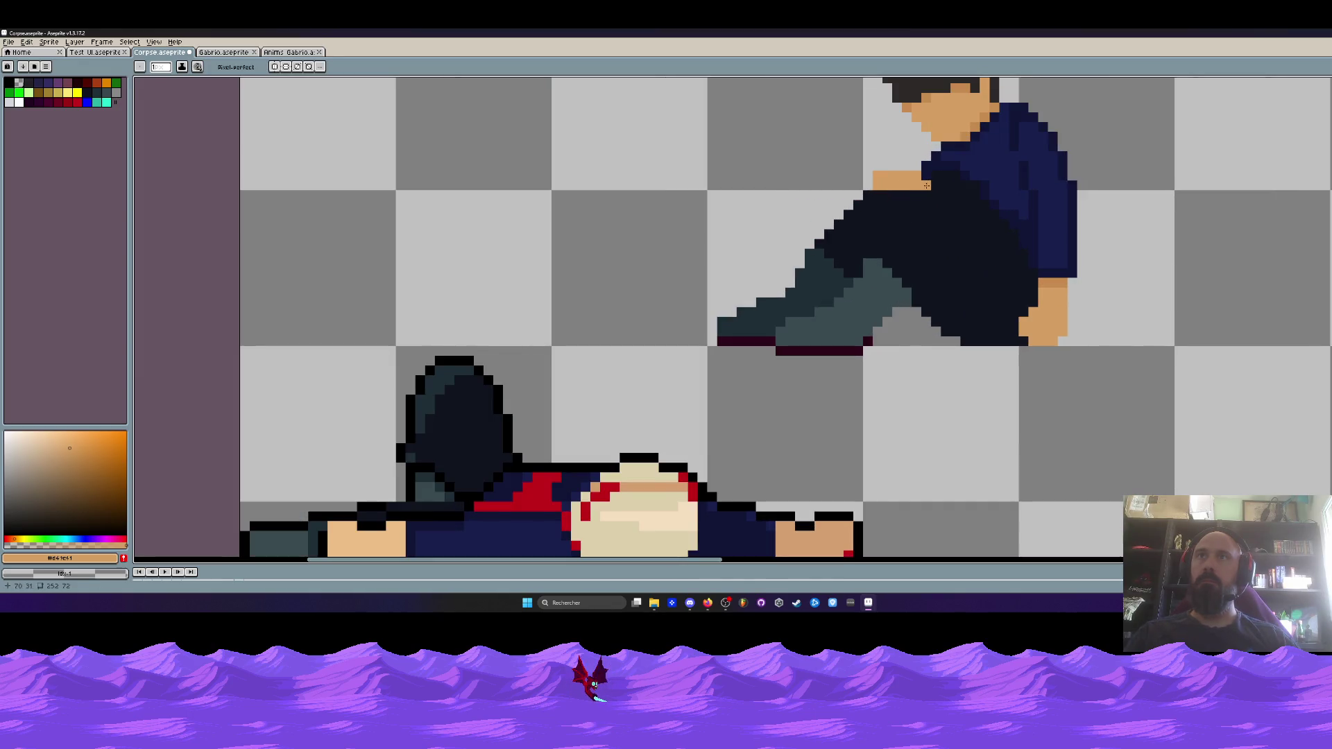
key(ctrl+z)
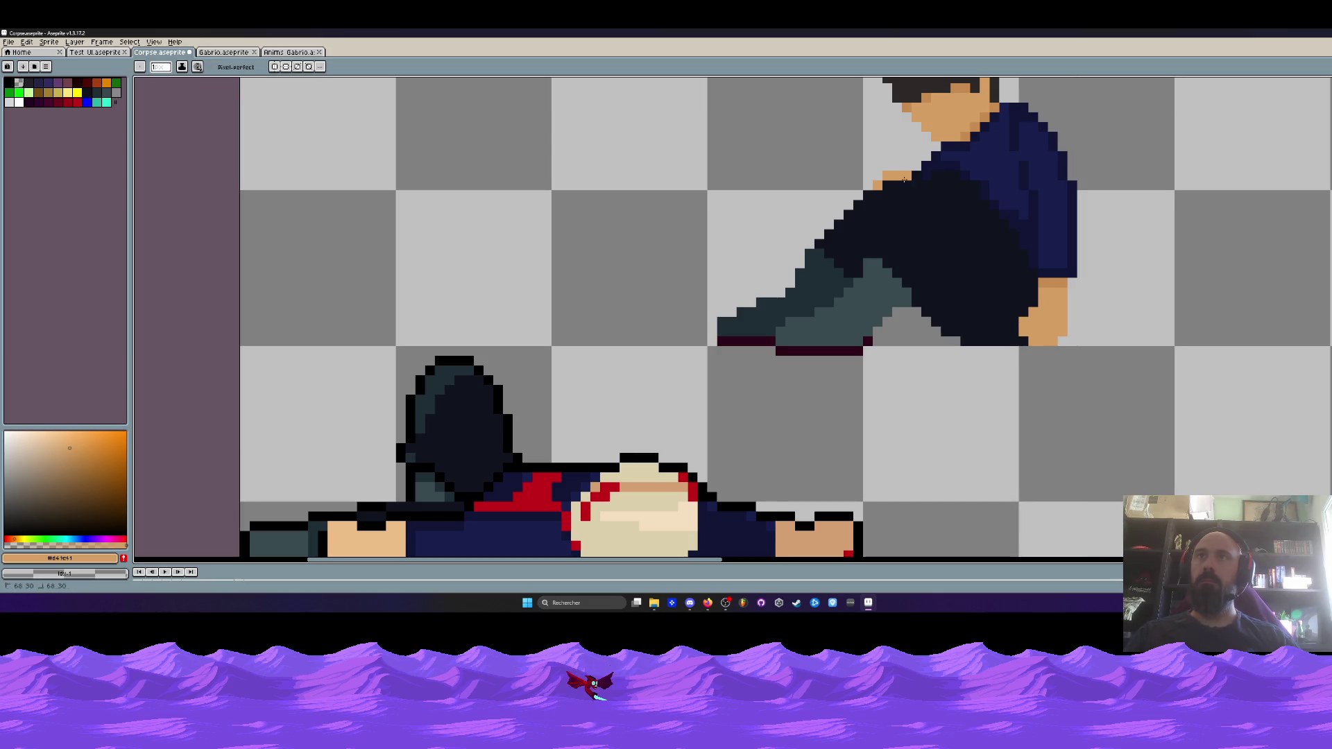
drag(894, 186, 899, 186)
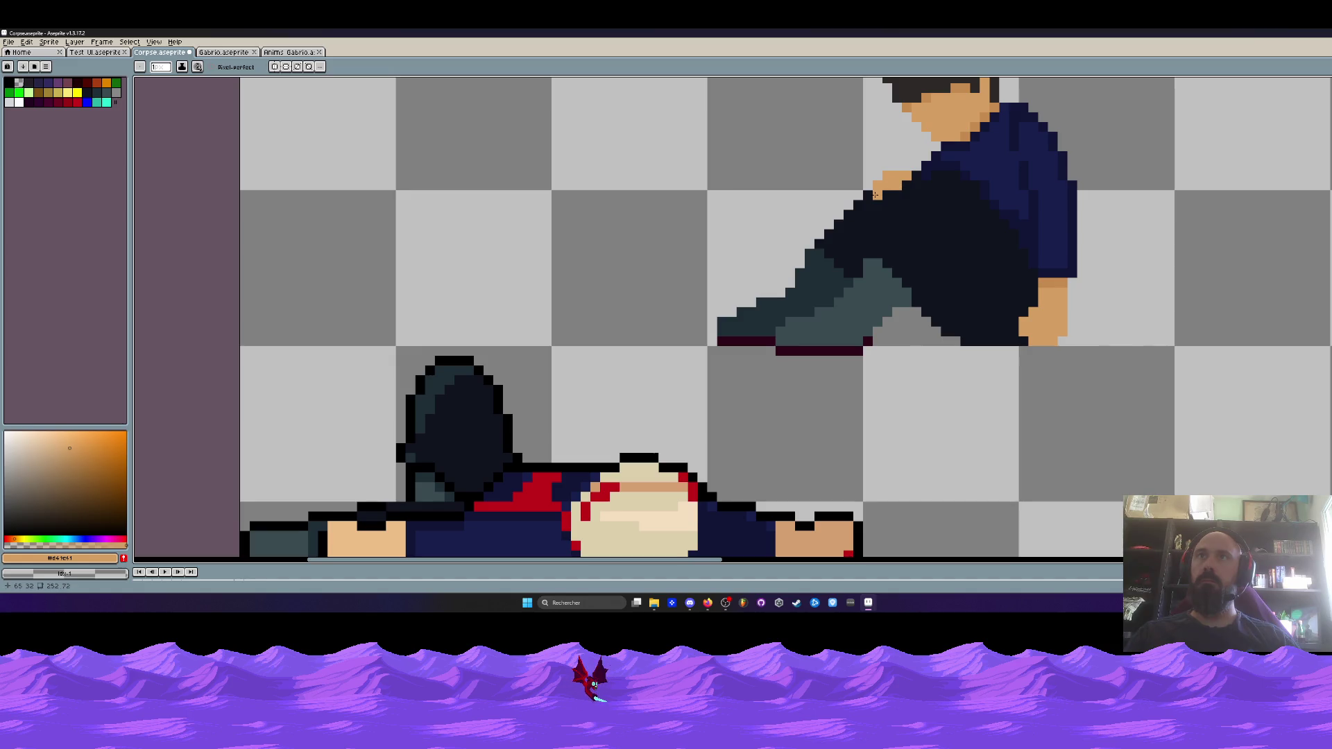
scroll(878, 190, down, 3)
scroll(903, 175, up, 2)
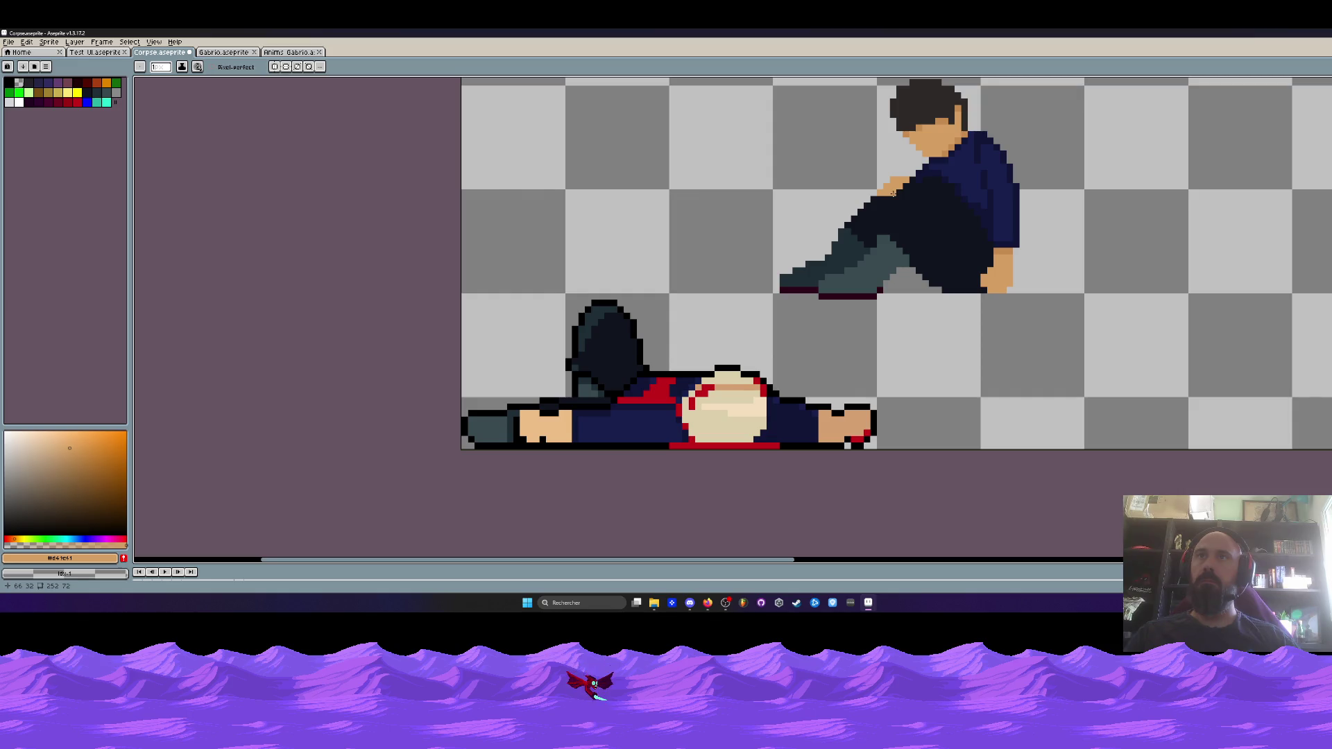
scroll(918, 206, down, 2)
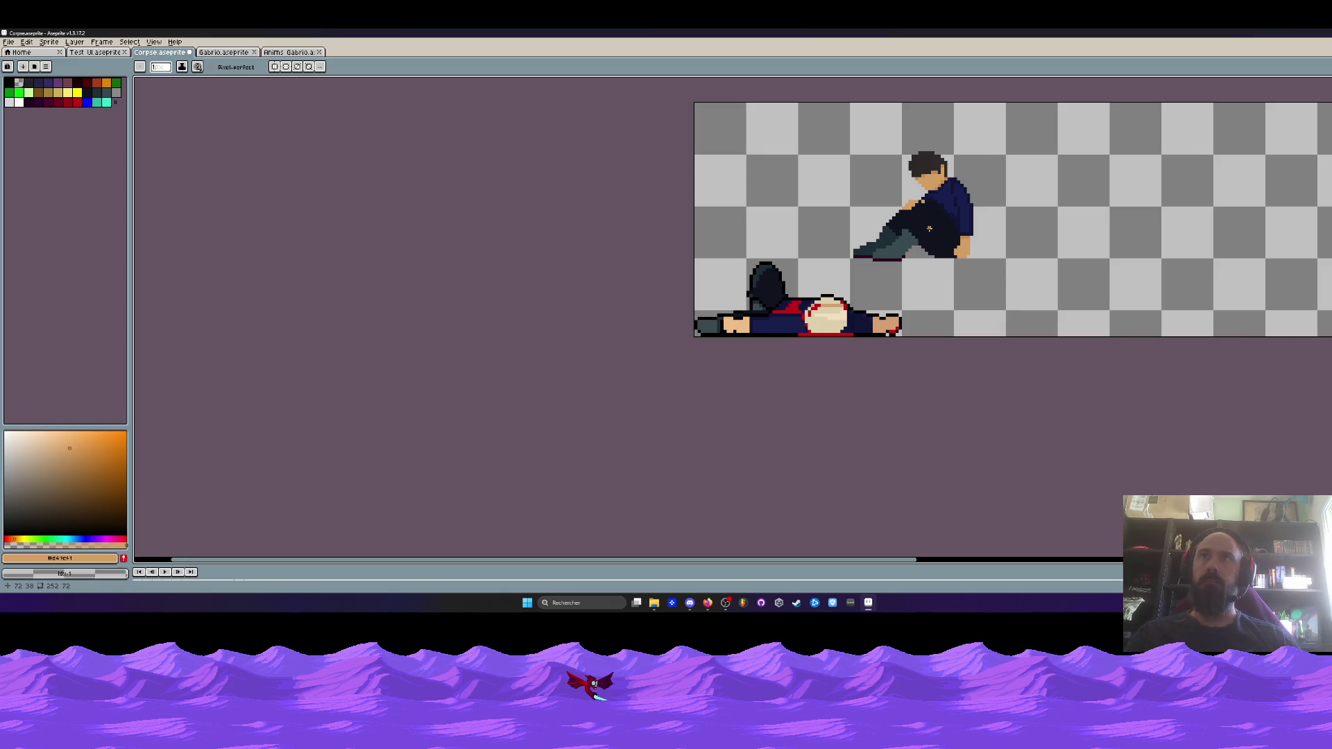
scroll(929, 228, up, 2)
scroll(919, 200, down, 3)
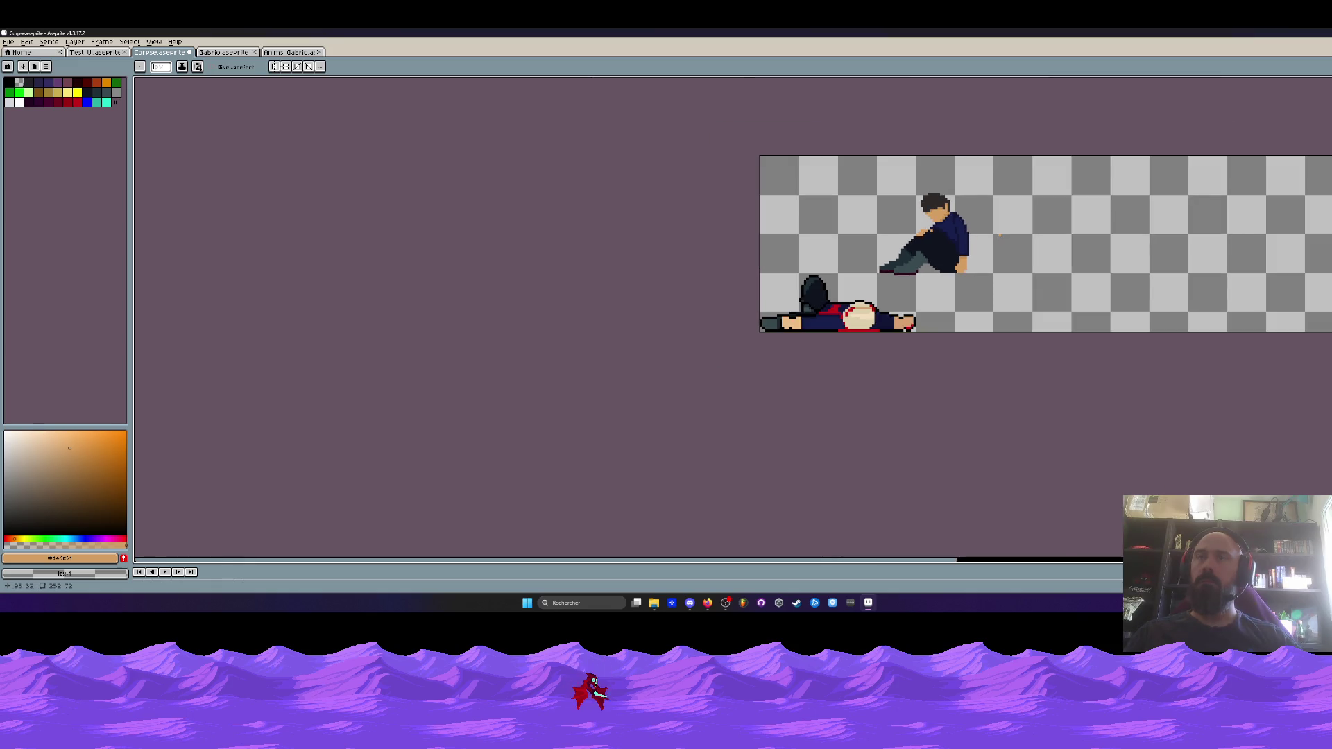
scroll(951, 267, up, 3)
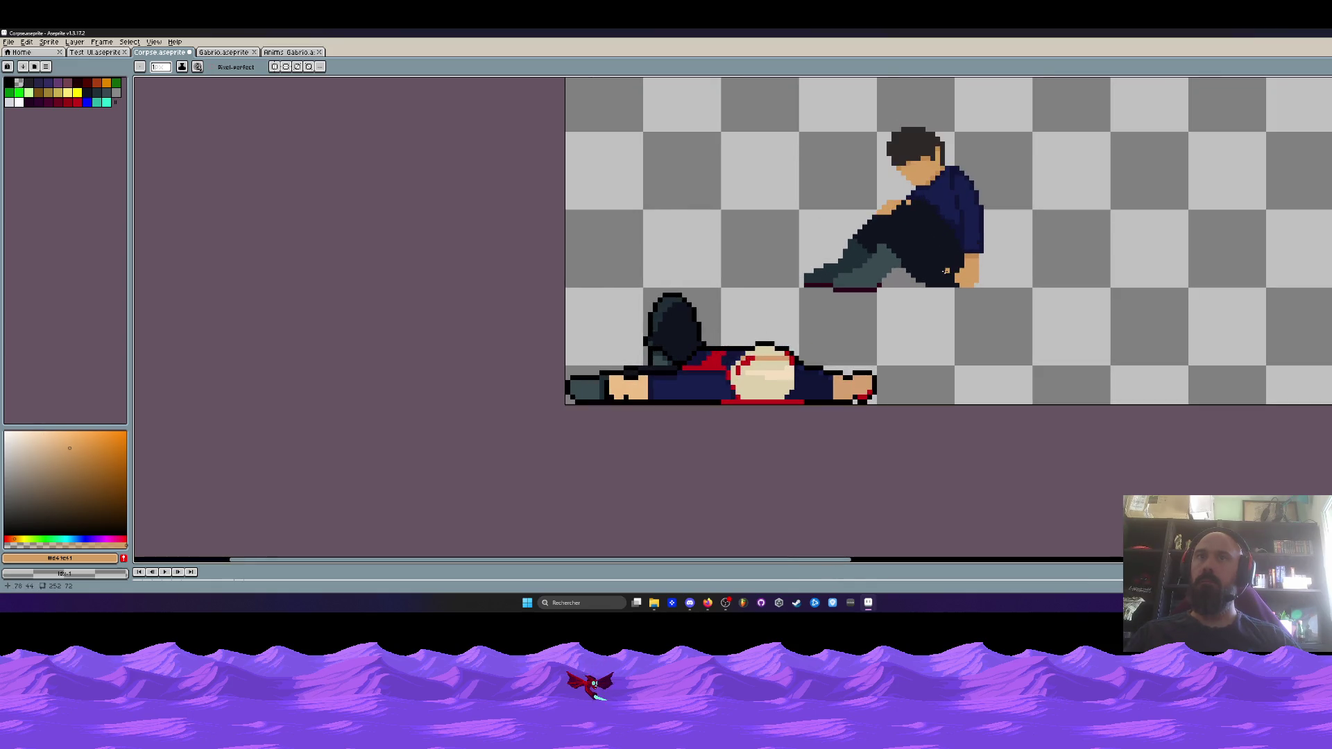
scroll(945, 271, up, 1)
Sample the corpse head's dark #202e37, then its lighter teal, for pencil shading
key(i)
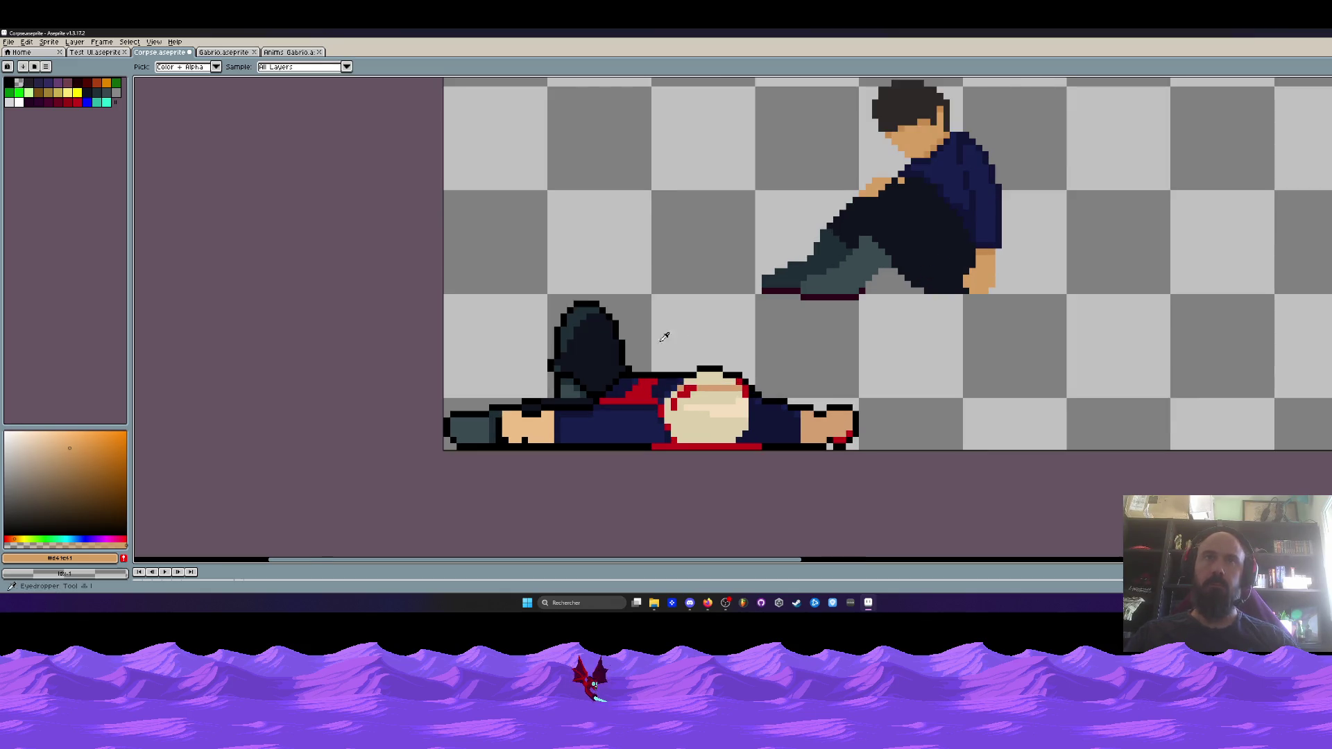
click(601, 359)
key(g)
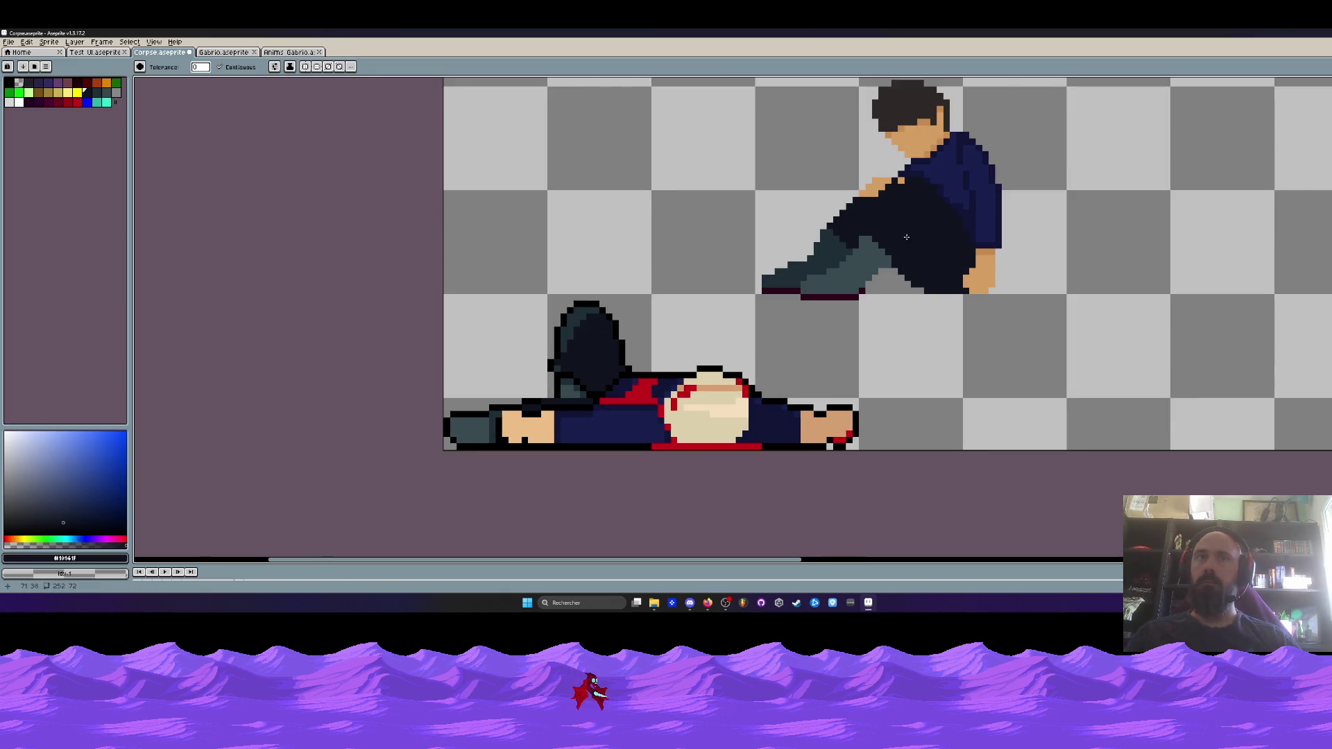
key(i)
click(582, 310)
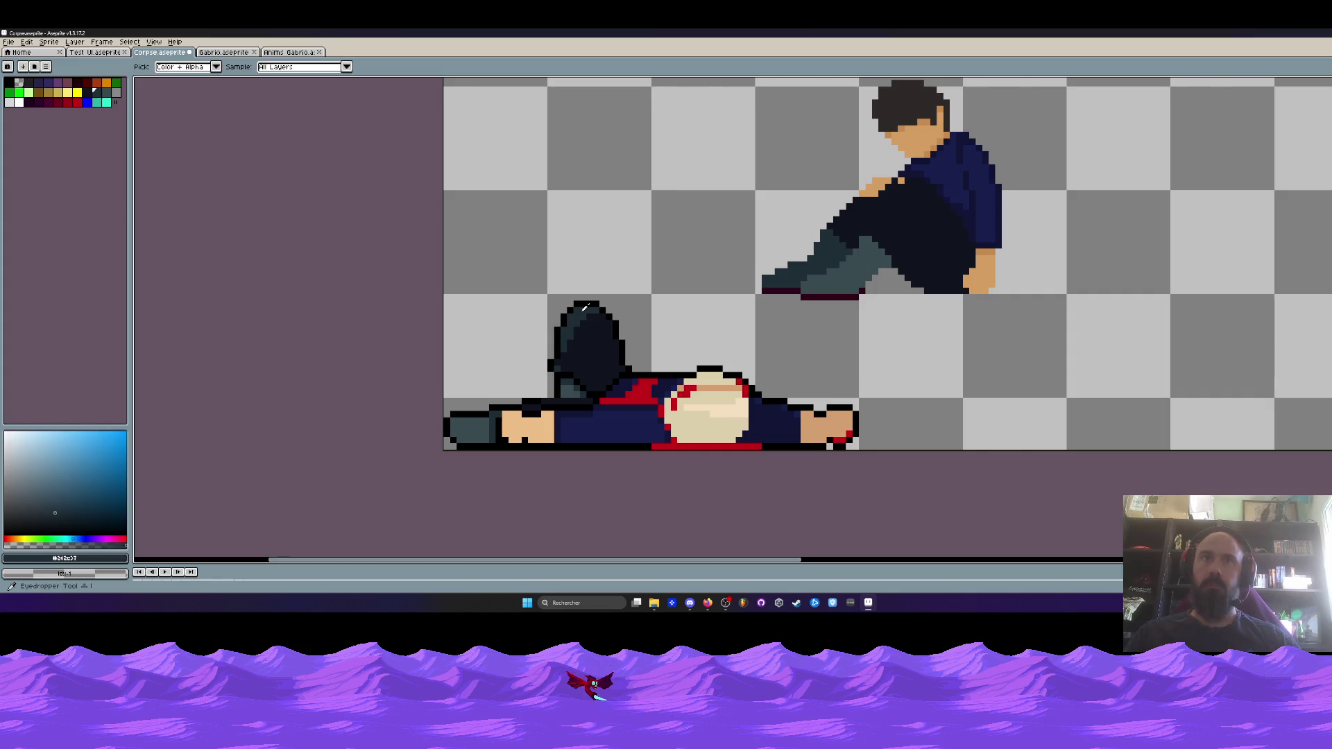
key(b)
Draw lighter teal shading strokes along the seated man's pant leg toward his hip
scroll(847, 234, up, 1)
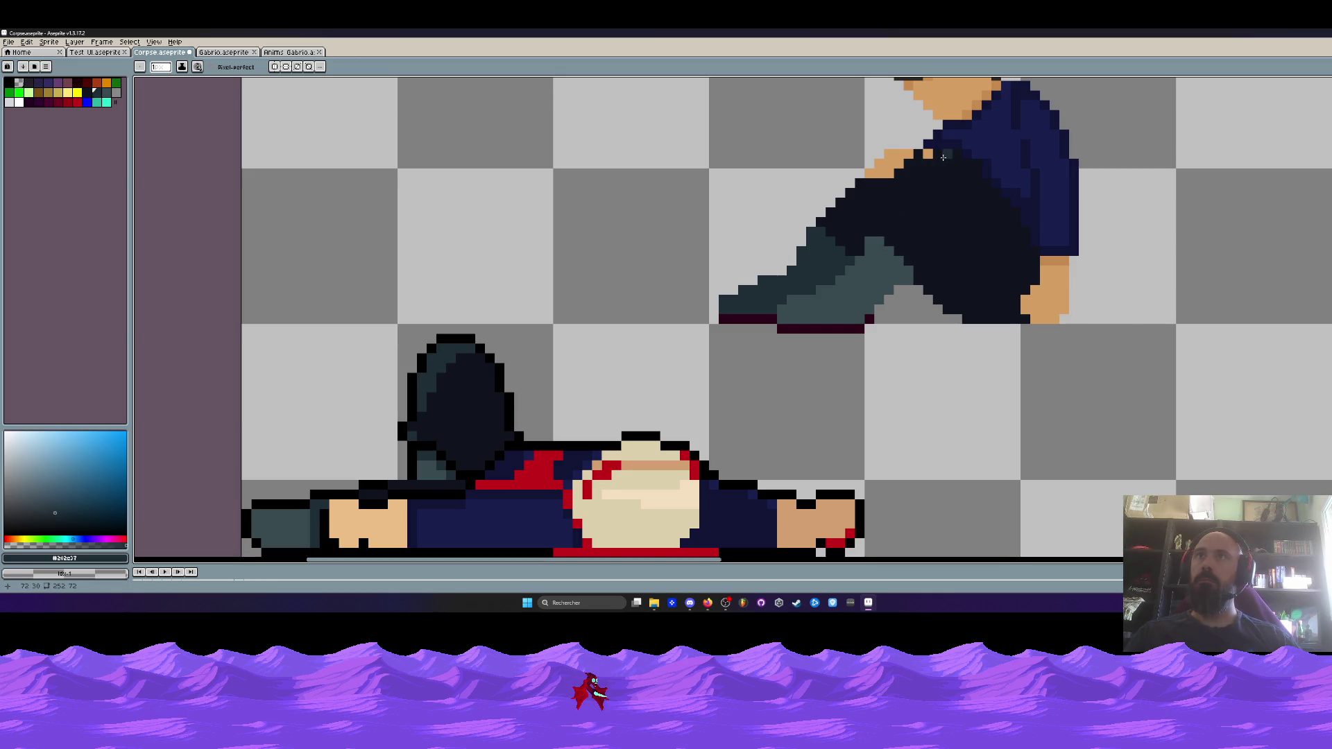
drag(942, 158, 885, 222)
drag(945, 154, 955, 153)
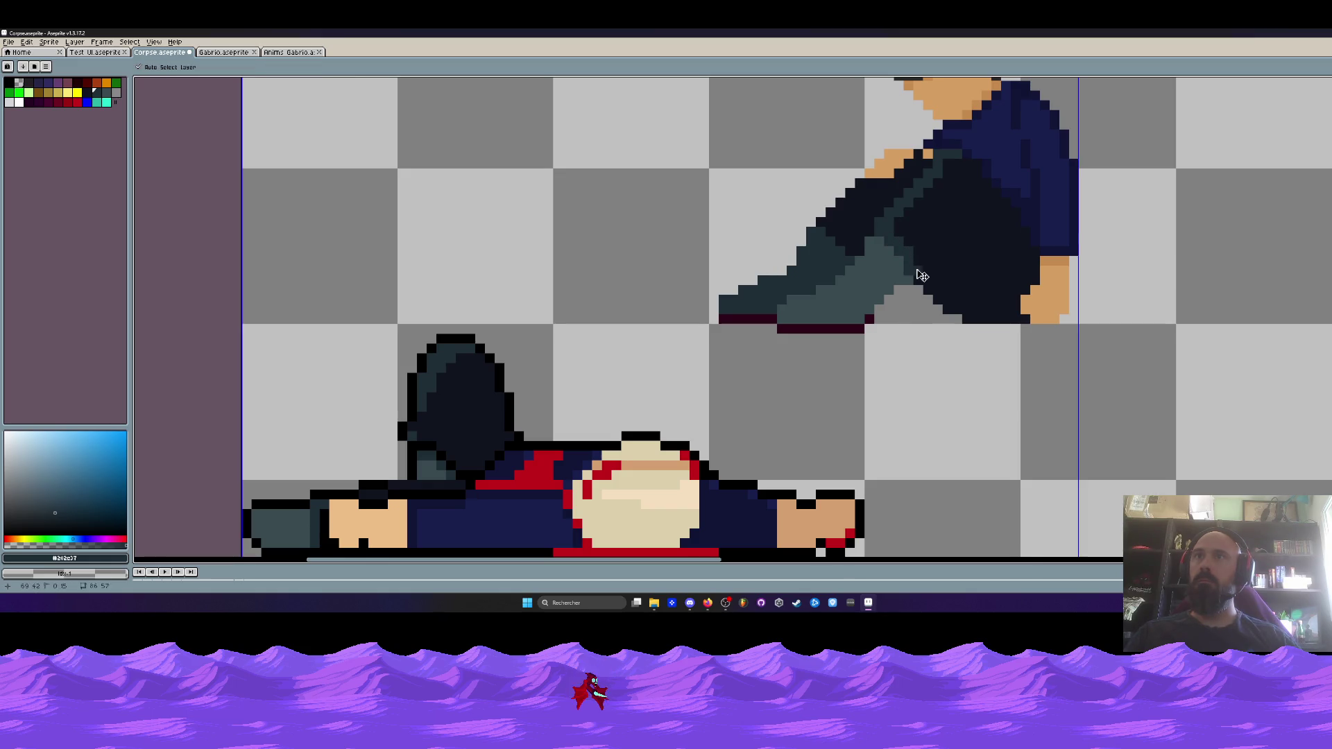
mouse_move(914, 269)
mouse_down()
mouse_move(901, 241)
mouse_move(930, 249)
mouse_move(945, 235)
mouse_up()
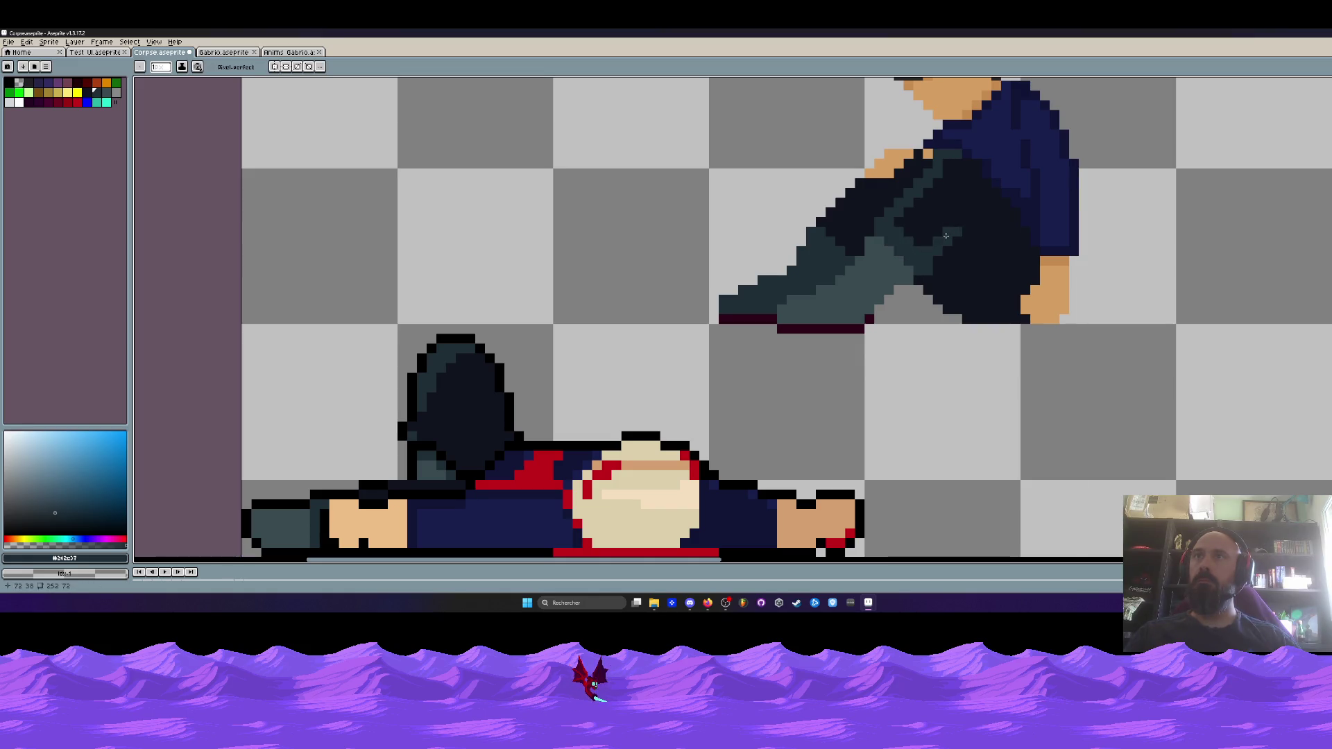
scroll(1009, 302, down, 2)
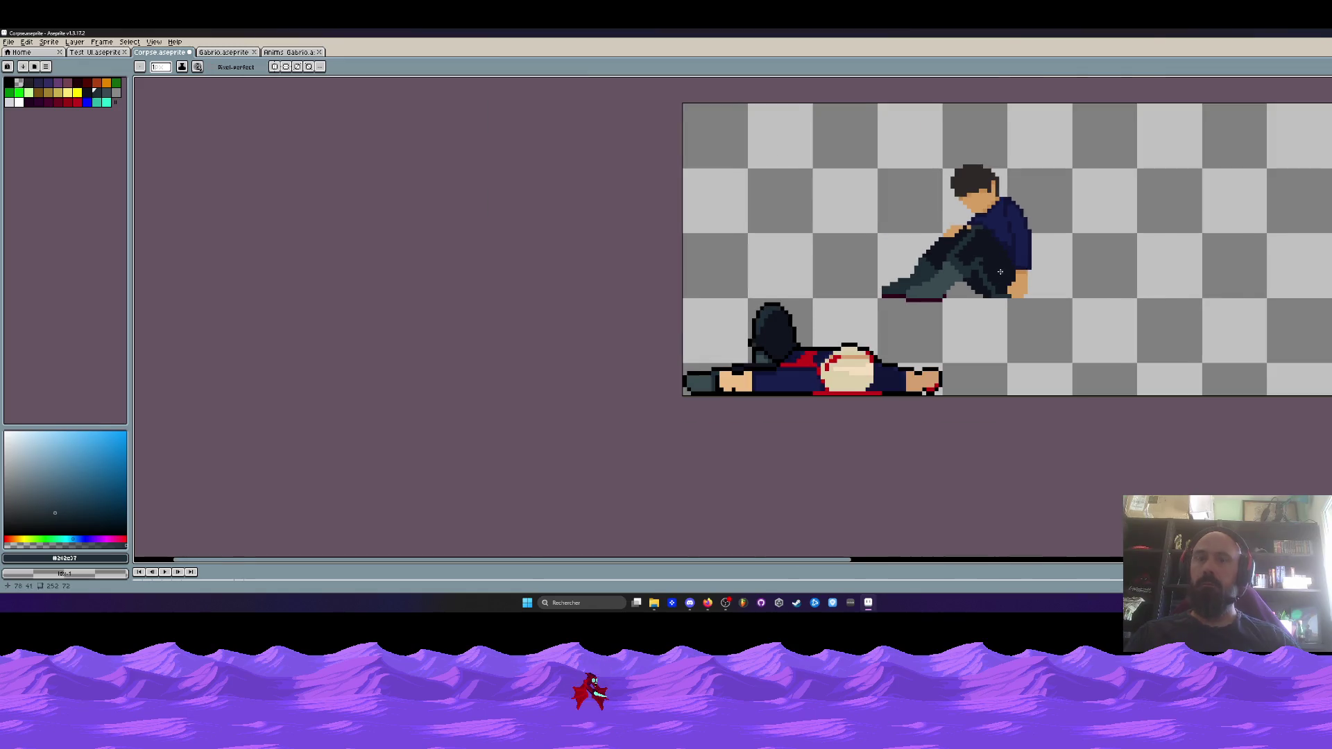
scroll(1000, 272, up, 1)
key(g)
scroll(1006, 270, down, 2)
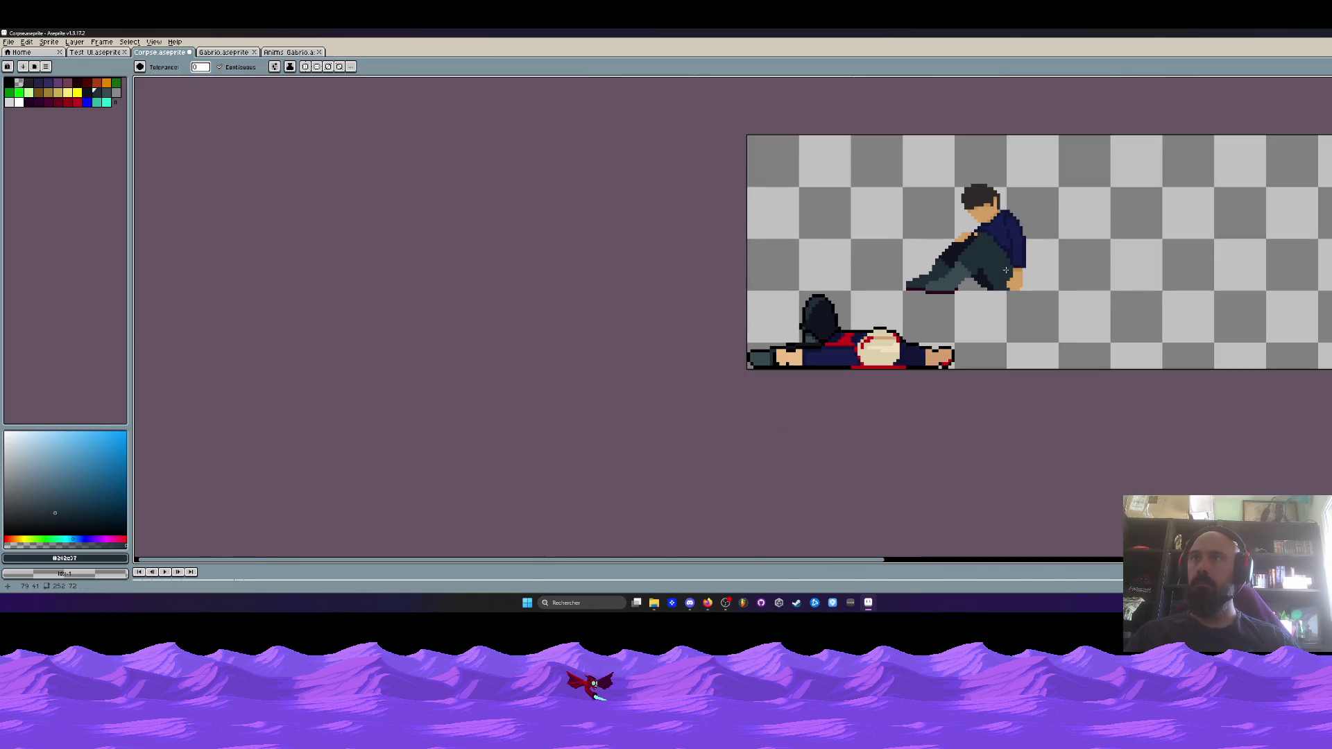
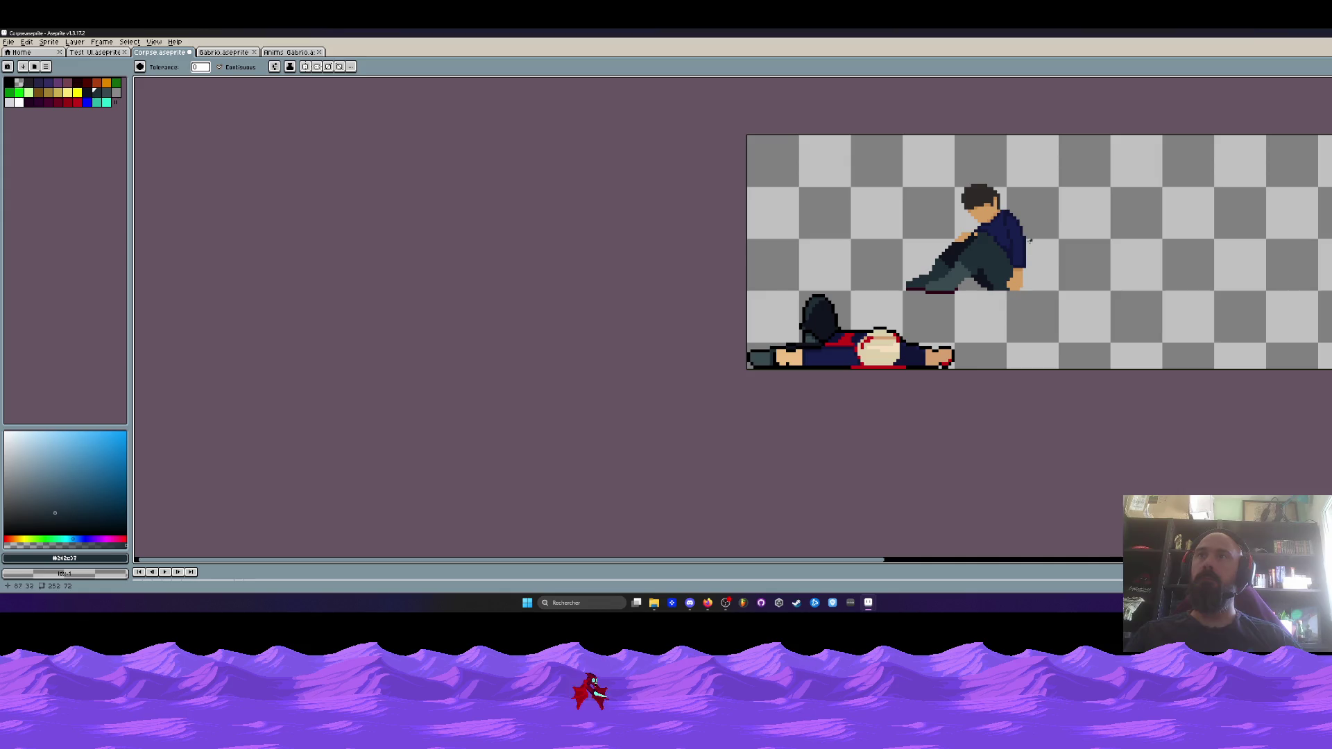
Erase the dark pixels along the seated figure's inner leg edge
scroll(1027, 242, up, 4)
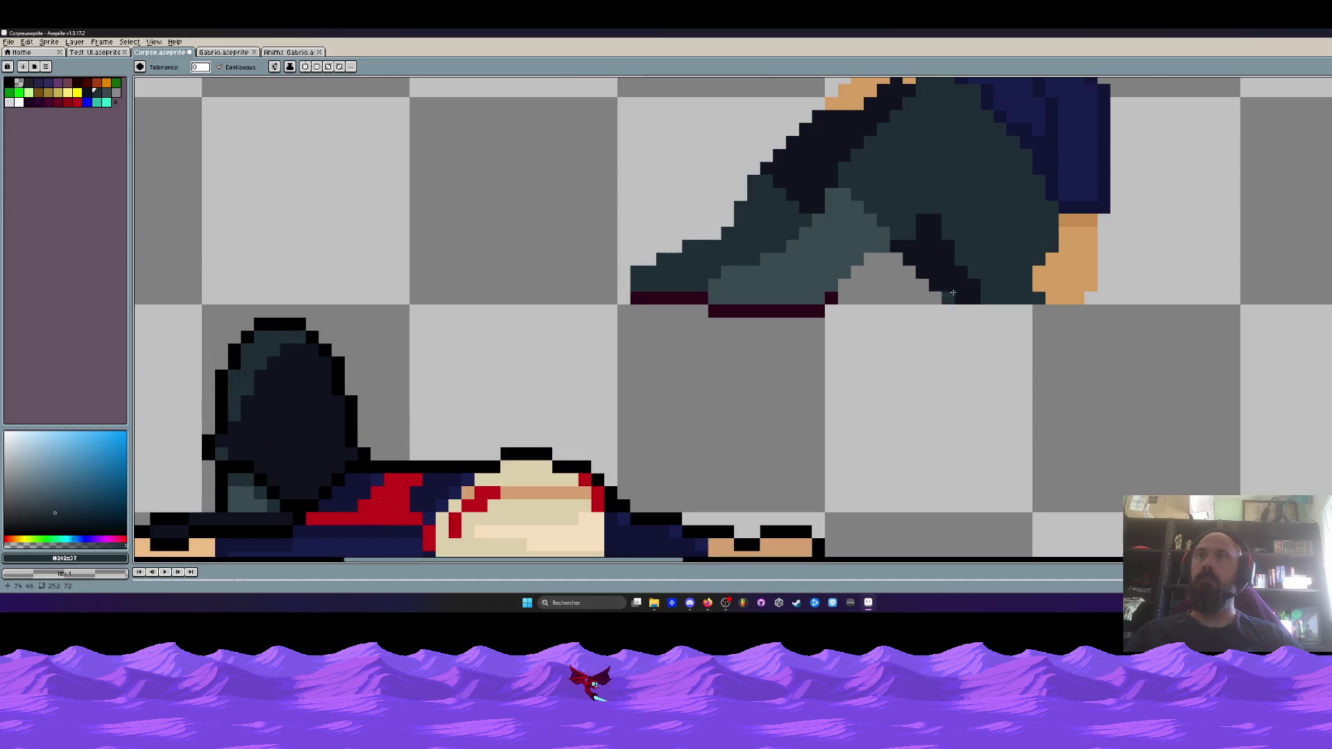
click(922, 285)
key(ctrl+z)
key(e)
click(902, 252)
drag(907, 258, 935, 286)
scroll(954, 305, down, 2)
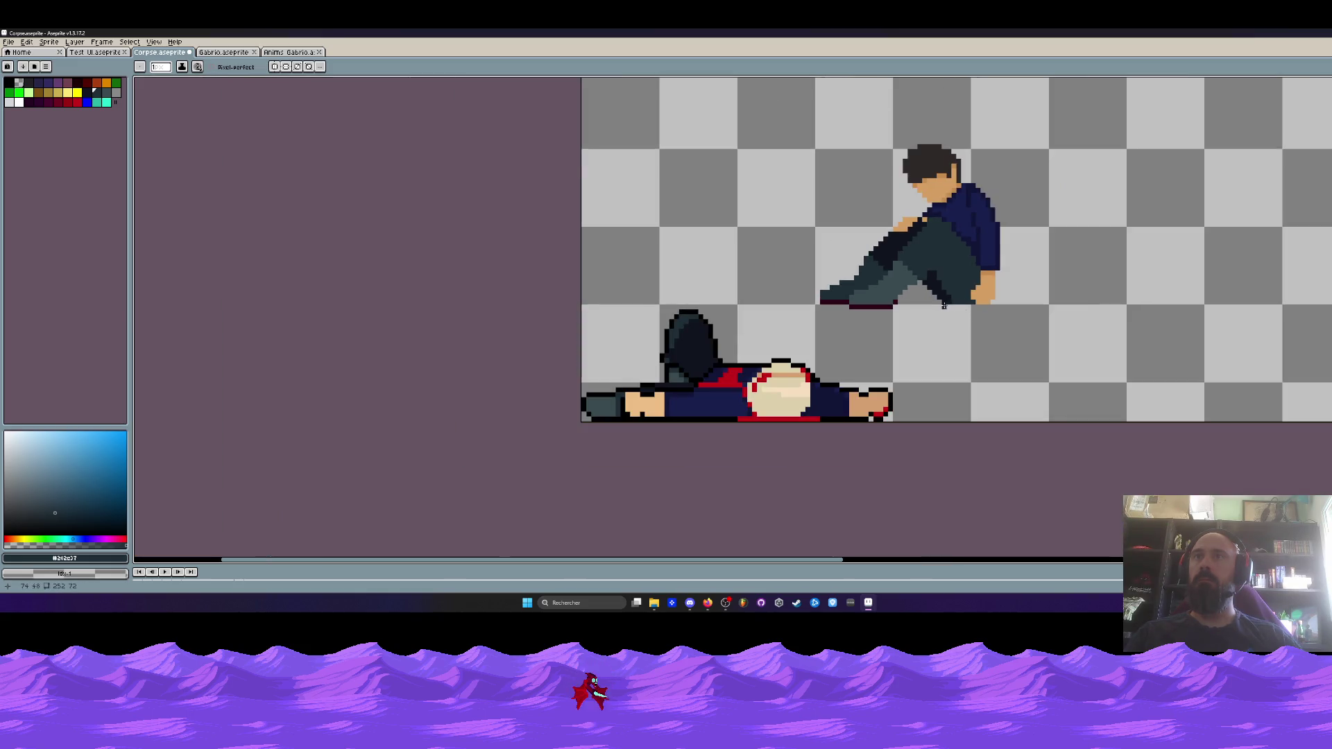
scroll(927, 292, up, 2)
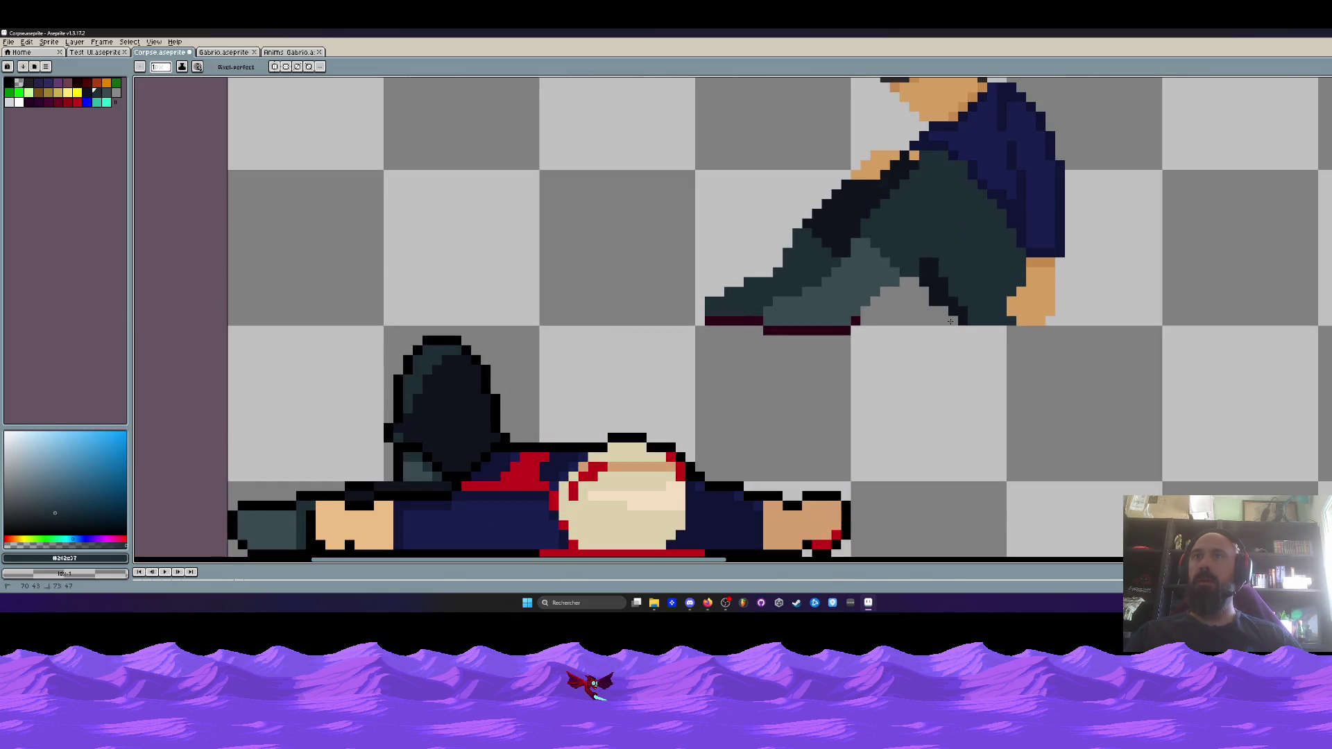
scroll(949, 317, down, 3)
scroll(951, 315, up, 1)
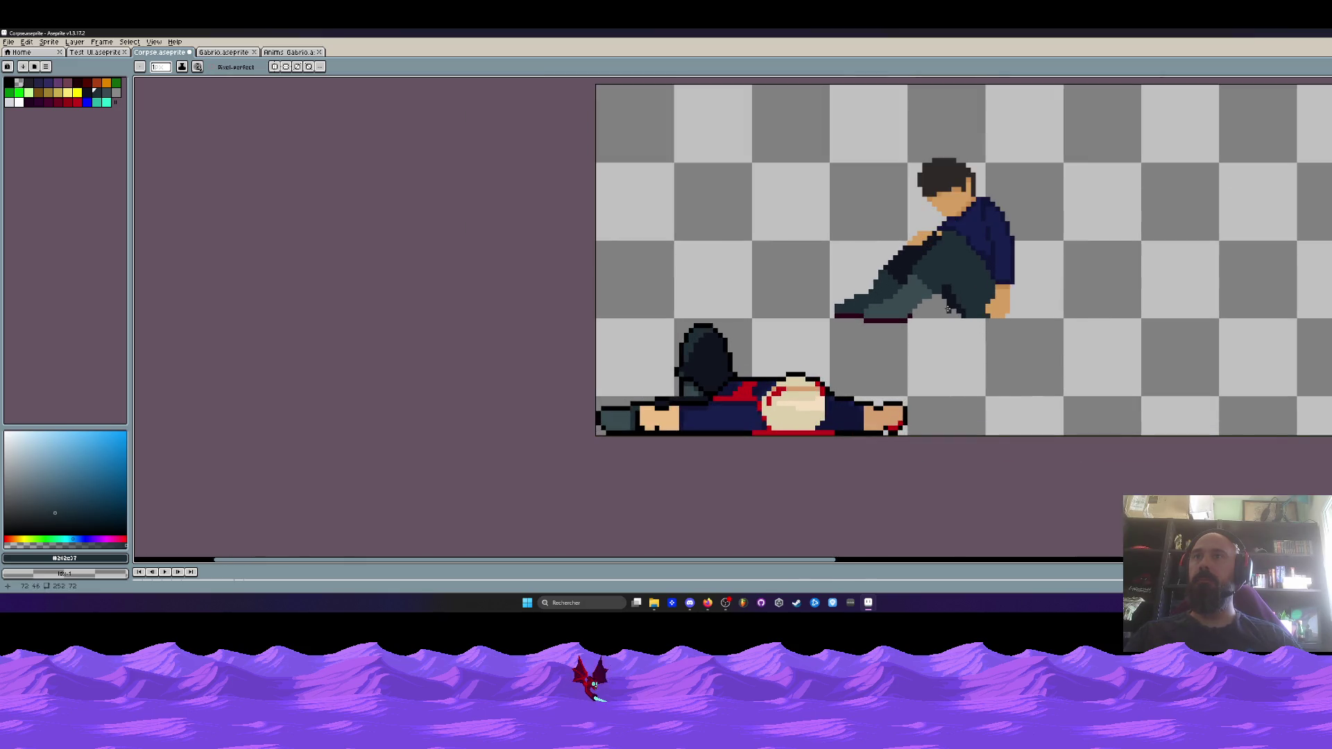
scroll(948, 308, down, 2)
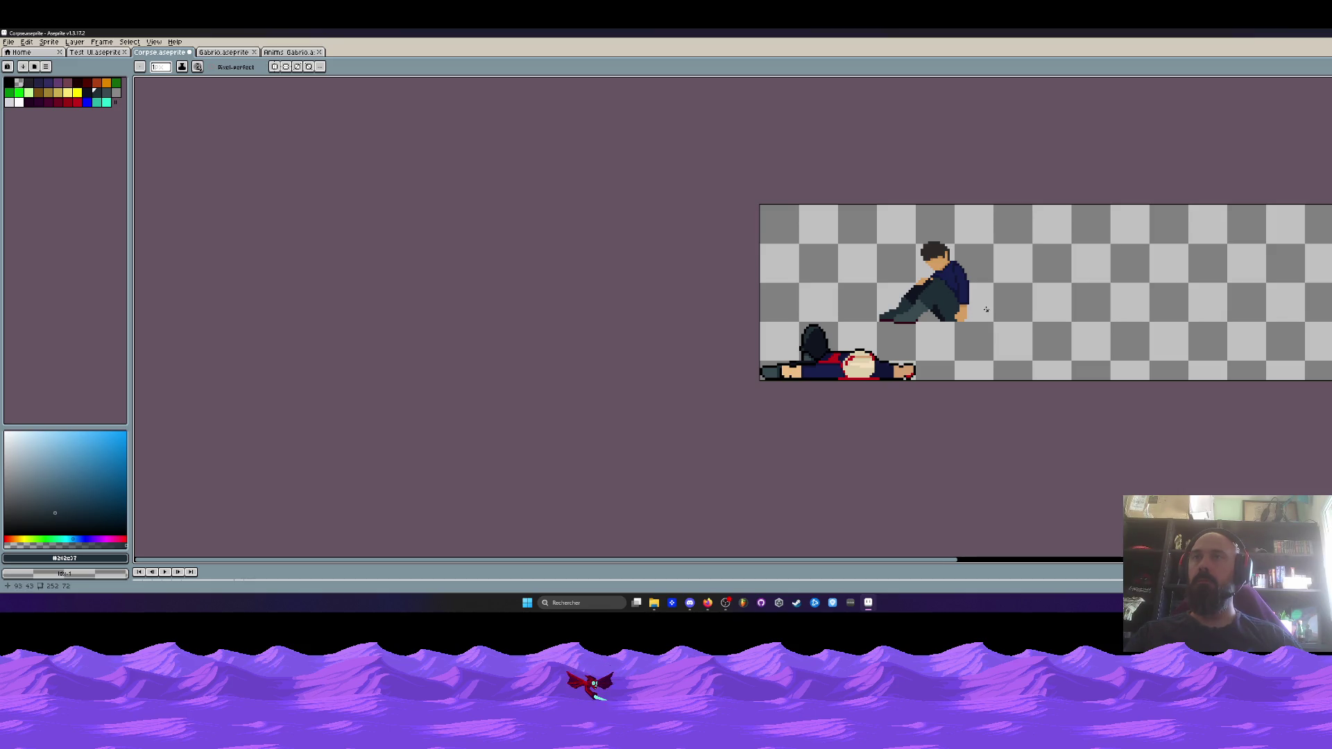
scroll(986, 309, up, 3)
Erase stray hand pixels and redraw the hand's left edge in the orange skin colour
drag(925, 319, 927, 313)
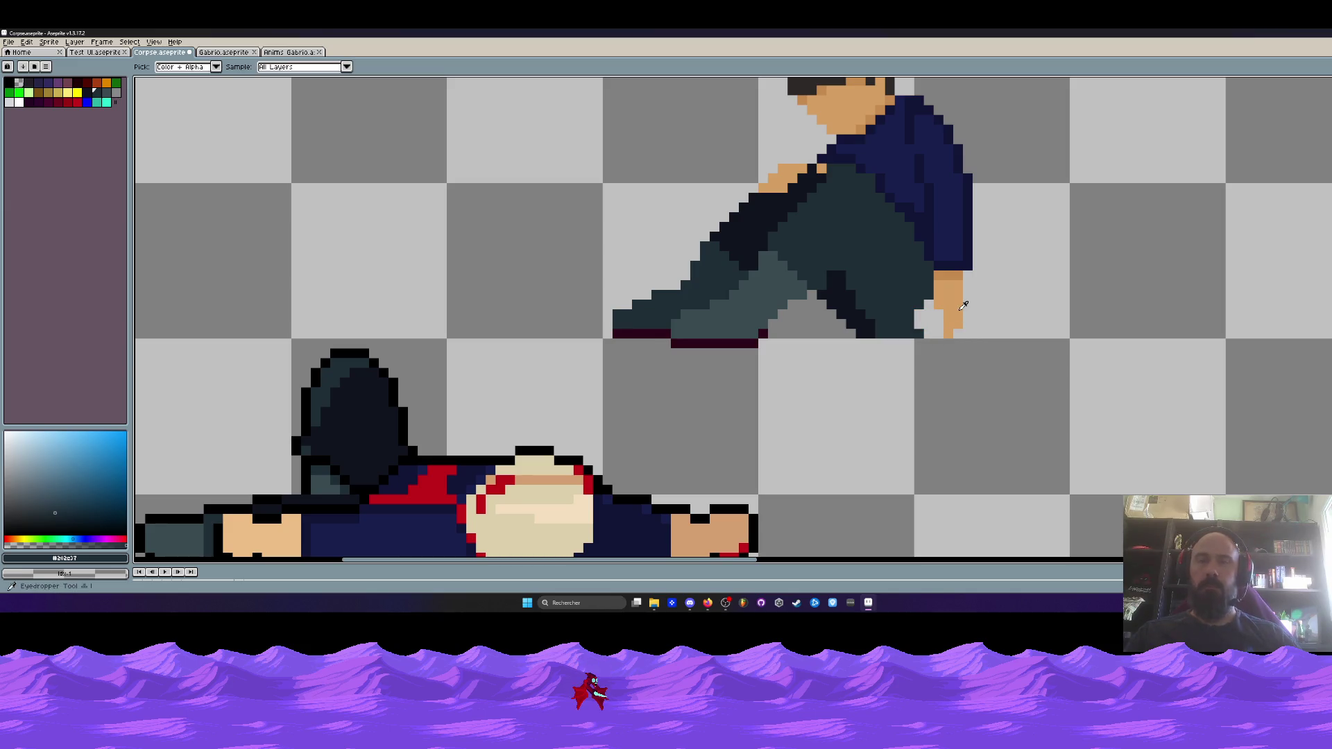
alt+click(945, 316)
key(b)
drag(931, 309, 929, 320)
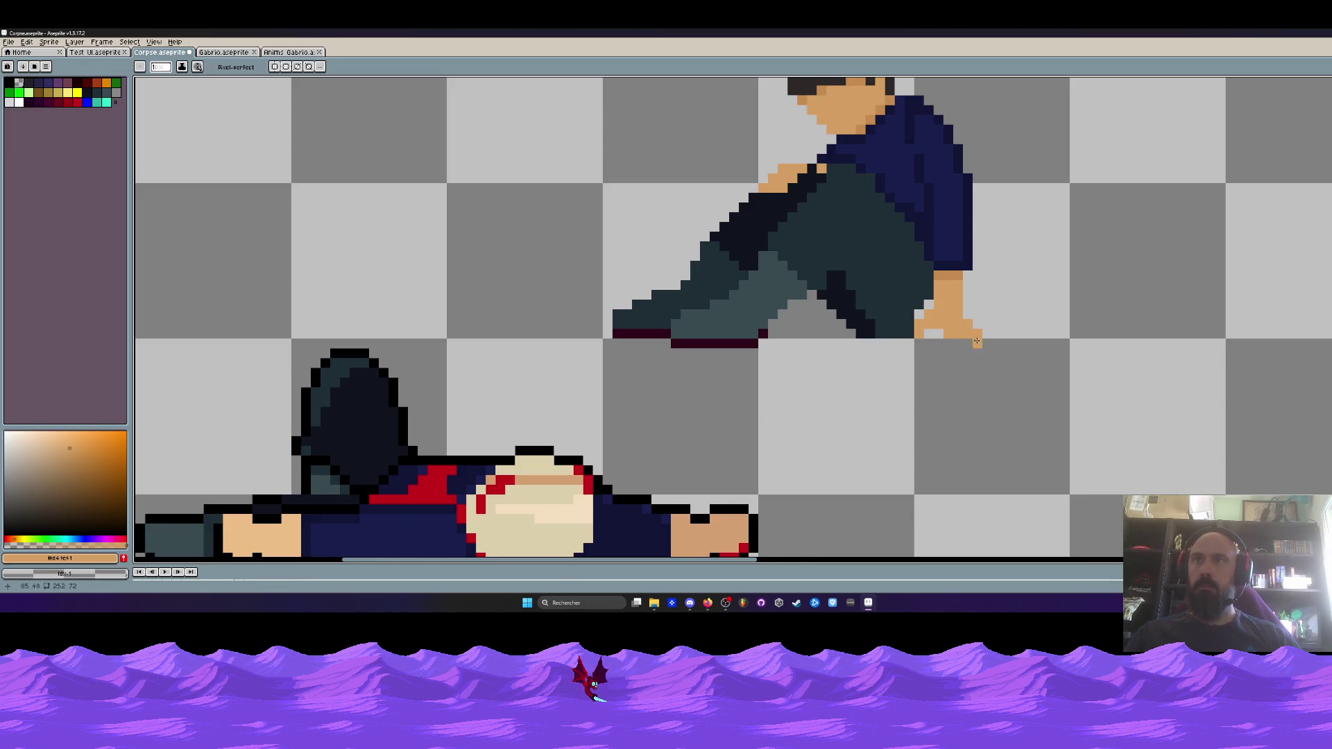
scroll(971, 343, down, 2)
scroll(985, 347, up, 1)
scroll(996, 350, down, 3)
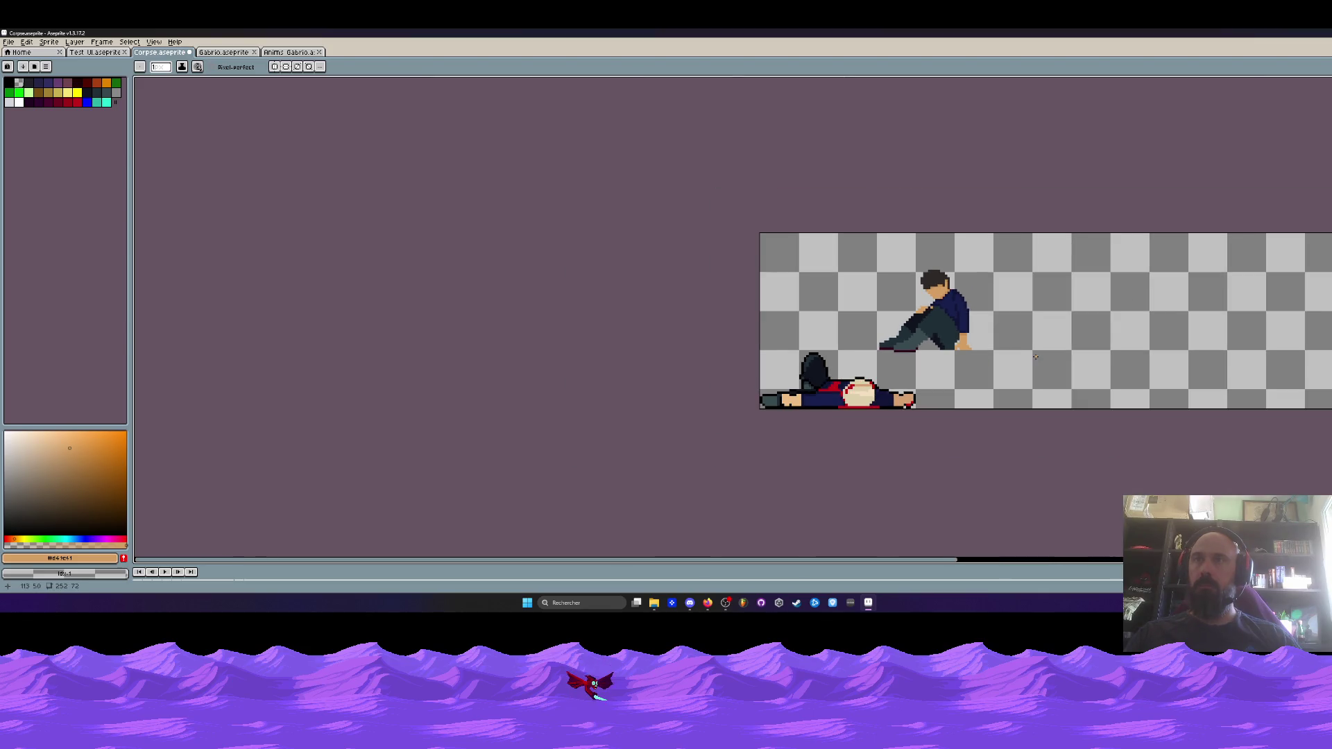
scroll(982, 350, up, 4)
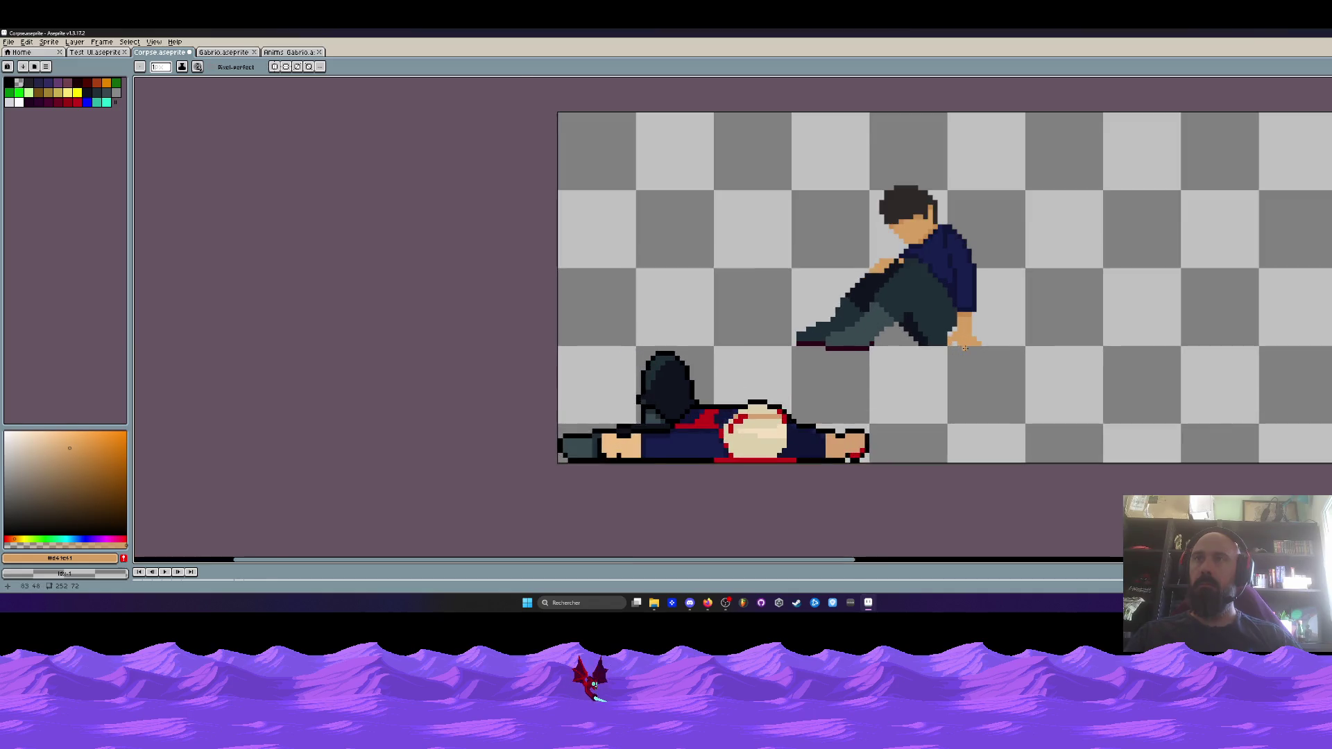
Inspect the area around the seated figure's foot and sample its darker orange
key(m)
scroll(954, 334, up, 1)
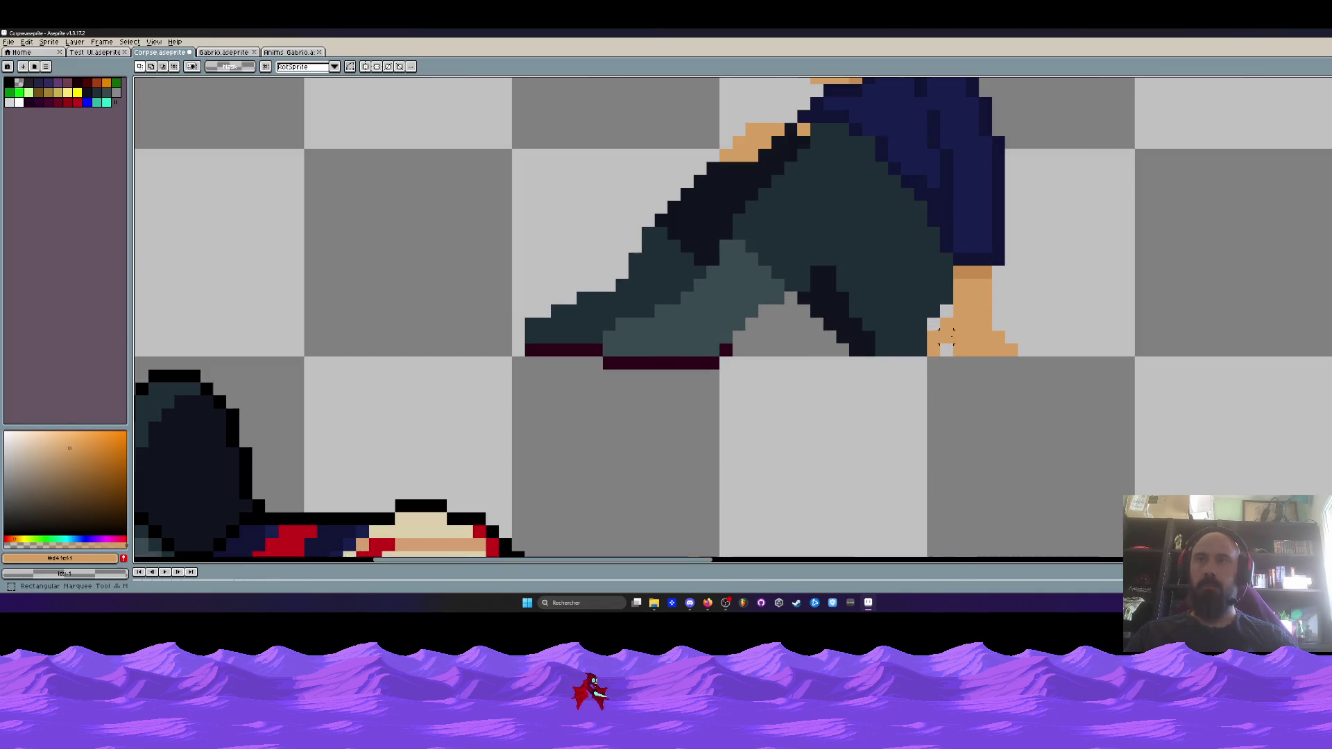
drag(927, 318, 1031, 370)
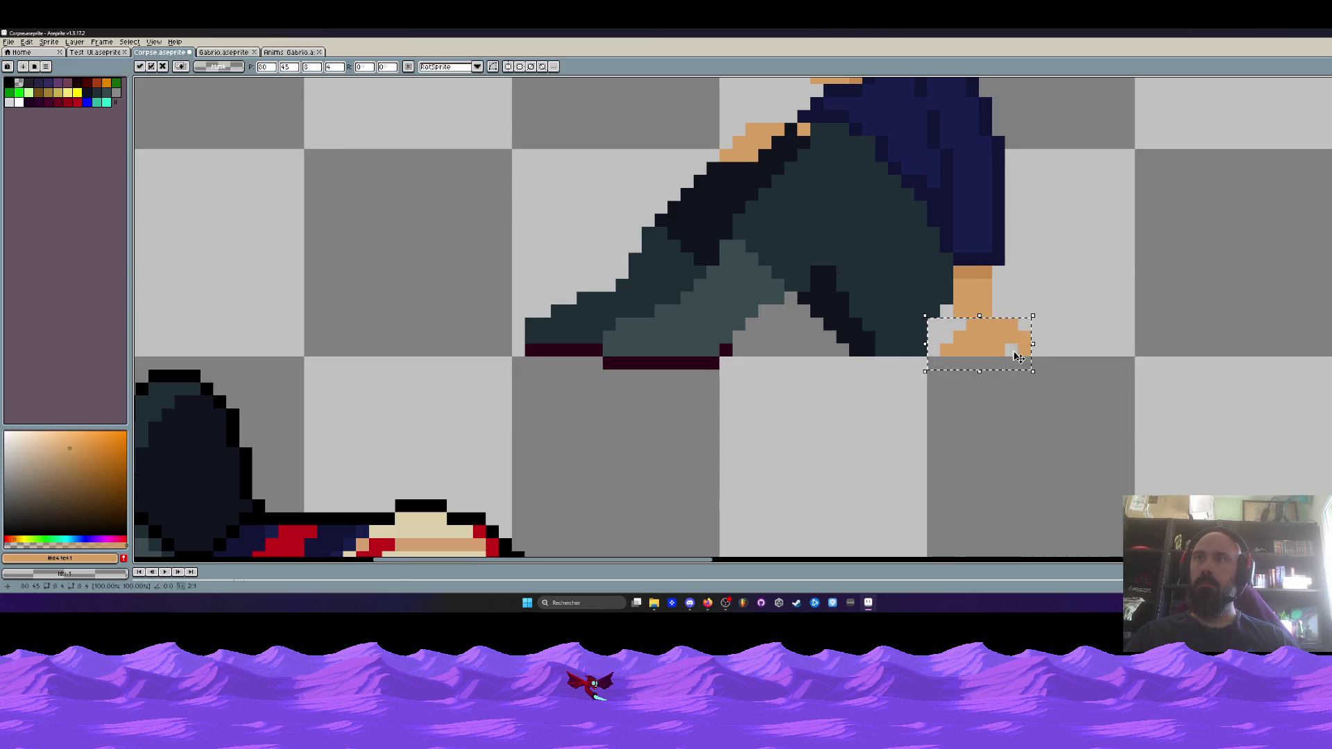
scroll(1023, 347, down, 3)
scroll(1064, 338, down, 2)
key(ctrl+d)
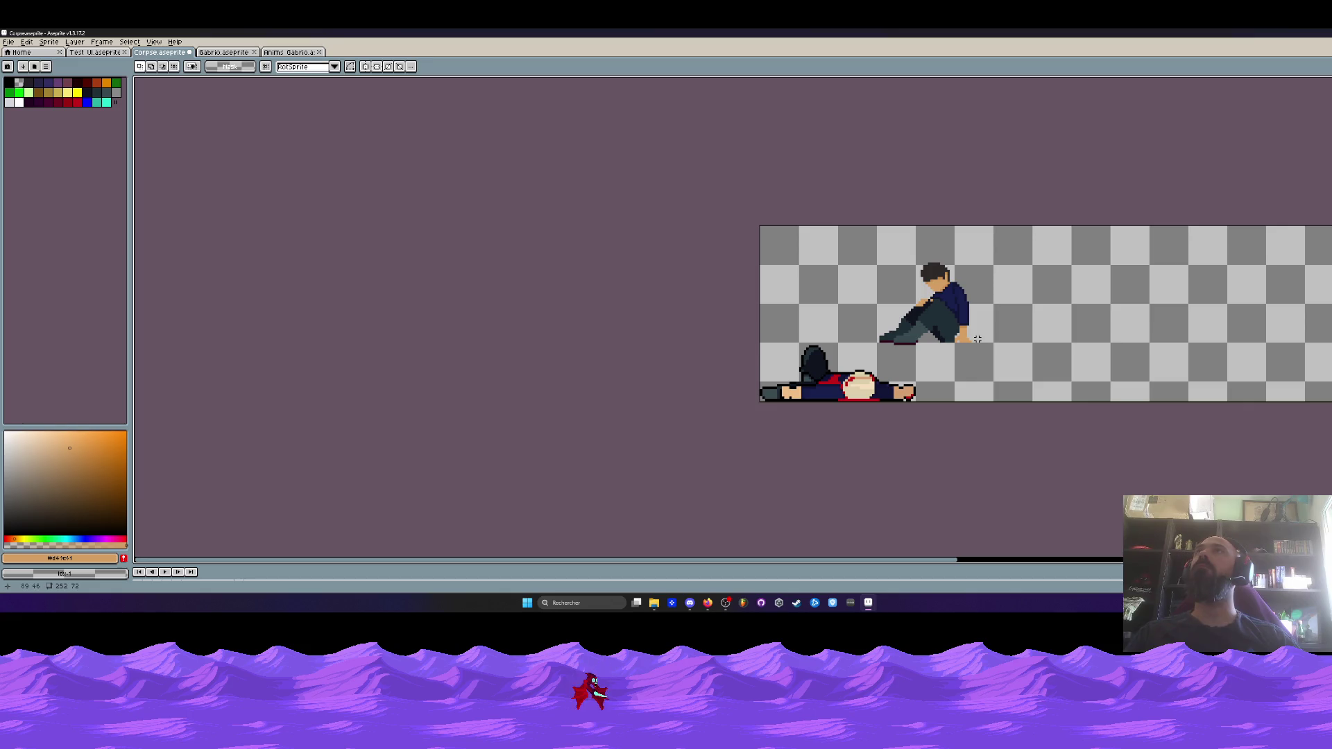
scroll(976, 339, up, 5)
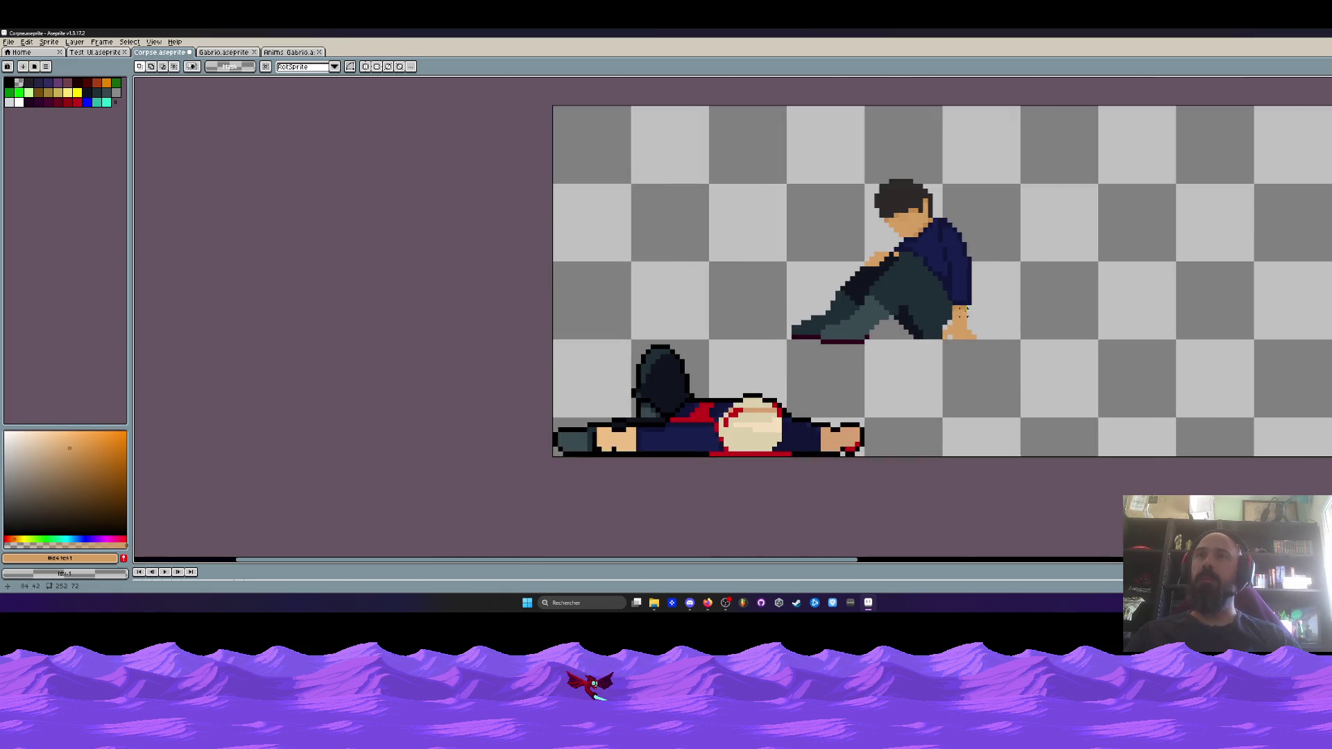
key(i)
click(959, 301)
Repaint two foot pixels in the darker orange
scroll(956, 299, up, 1)
key(b)
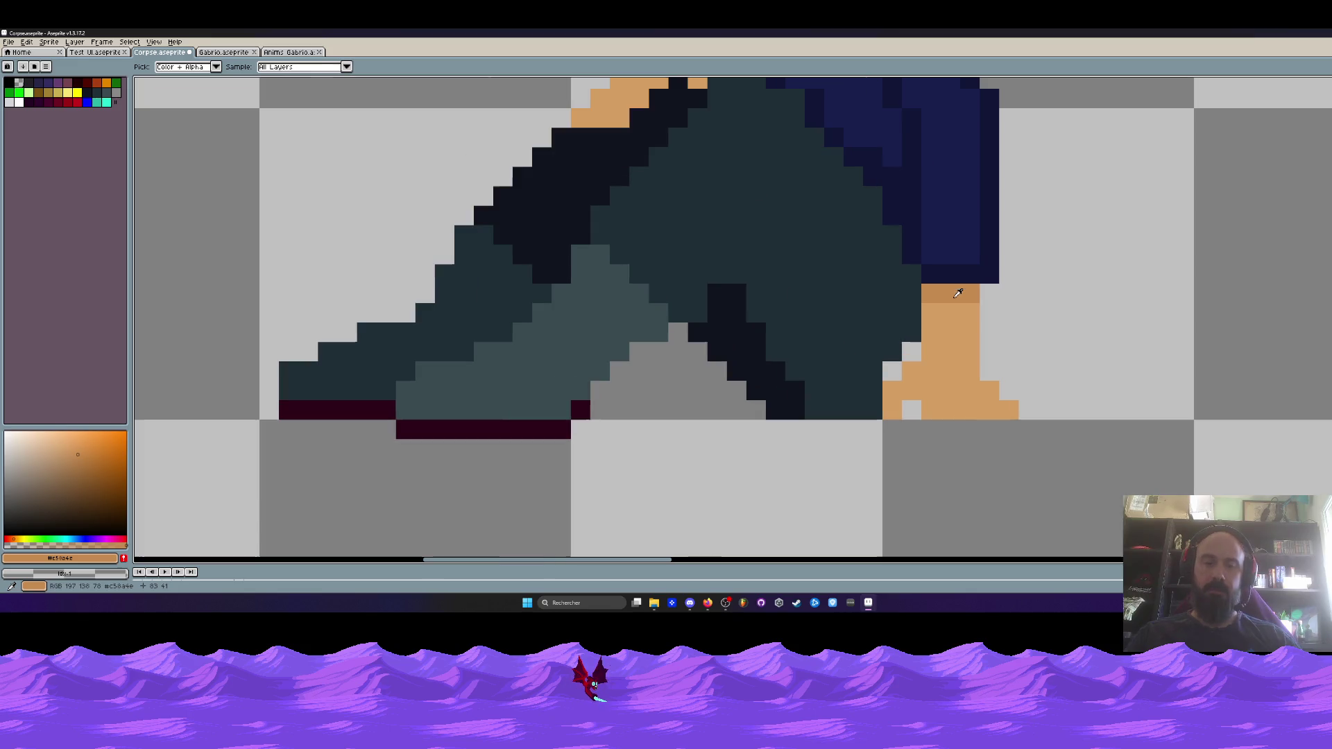
drag(930, 410, 951, 389)
scroll(983, 387, down, 5)
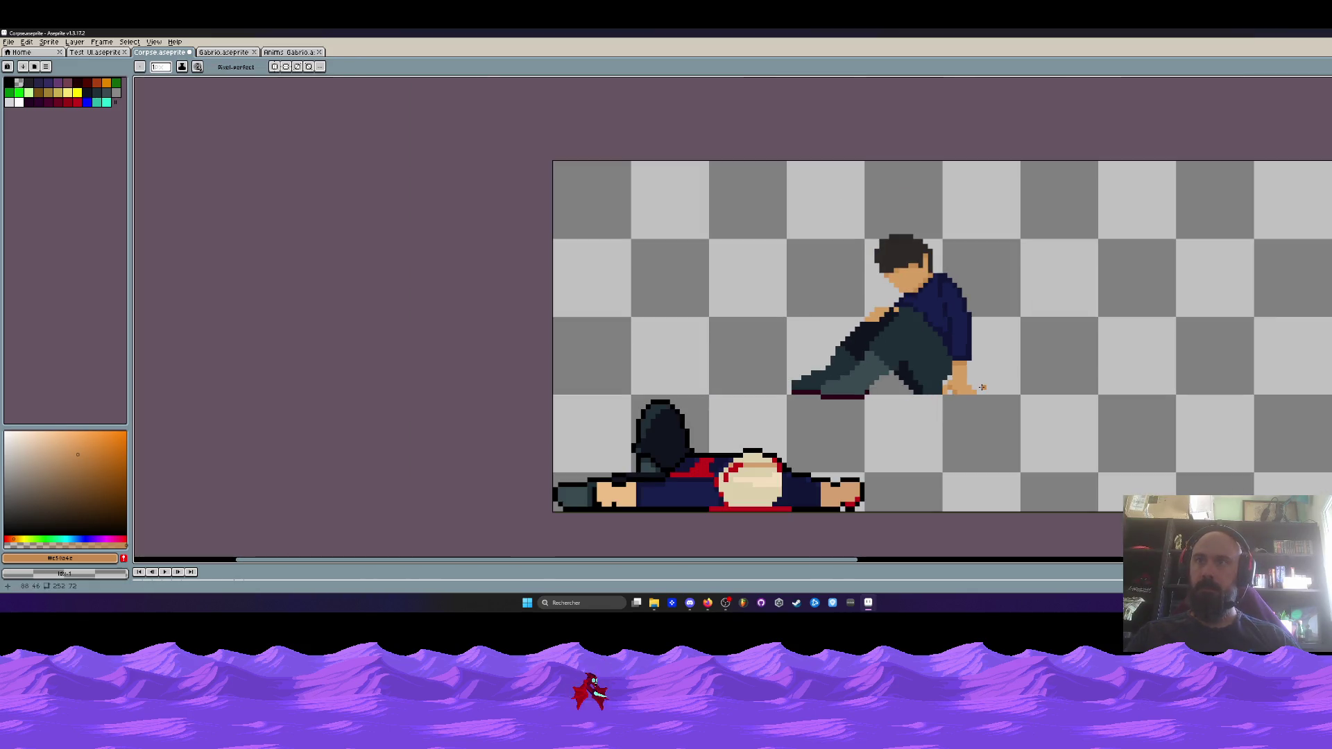
scroll(980, 387, down, 2)
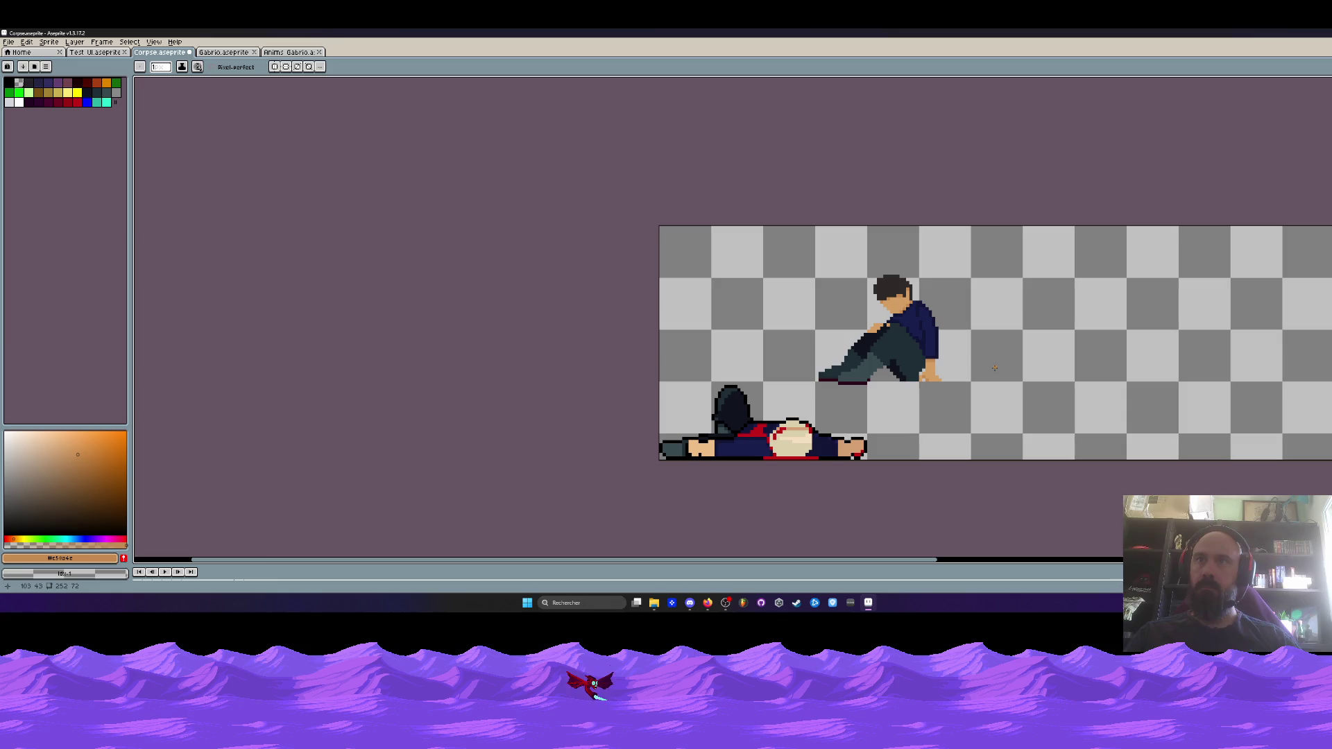
scroll(921, 366, up, 3)
Sample the dark leg colour and a darker shadow tone from the seated figure's legs
key(i)
click(871, 327)
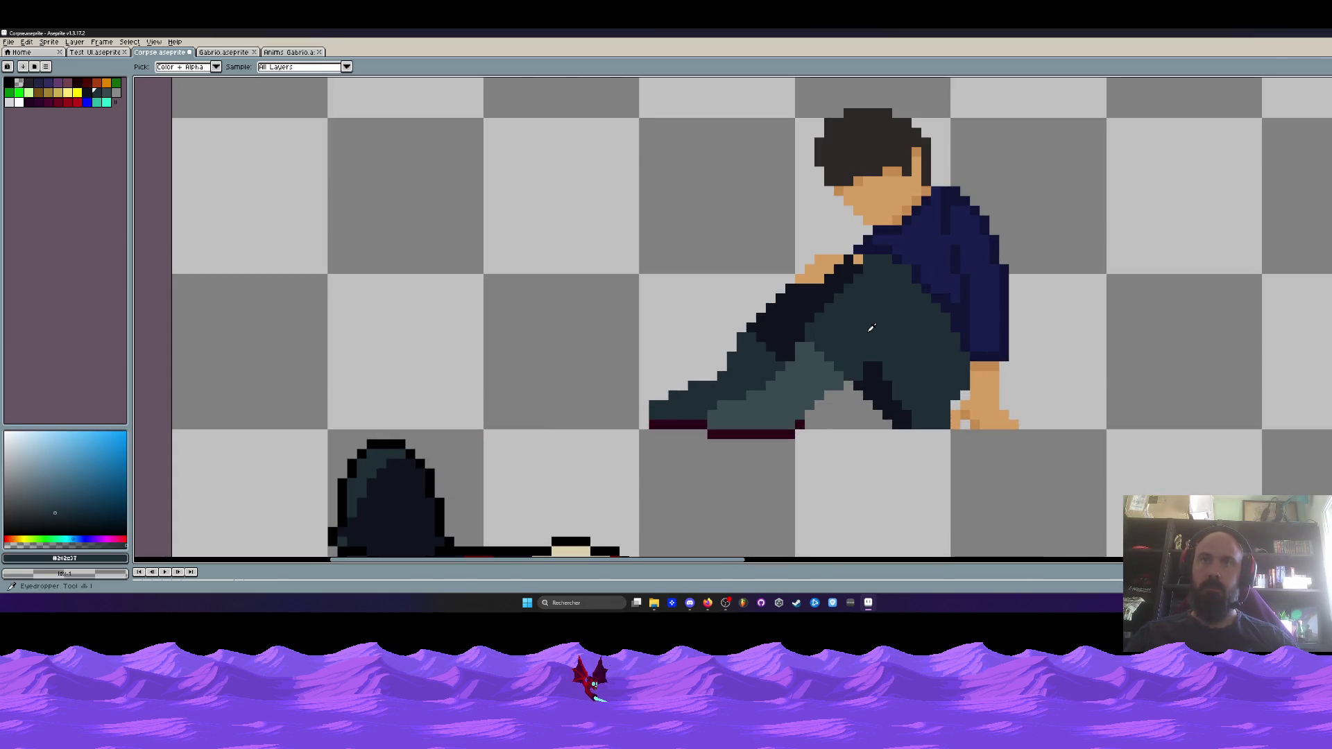
key(b)
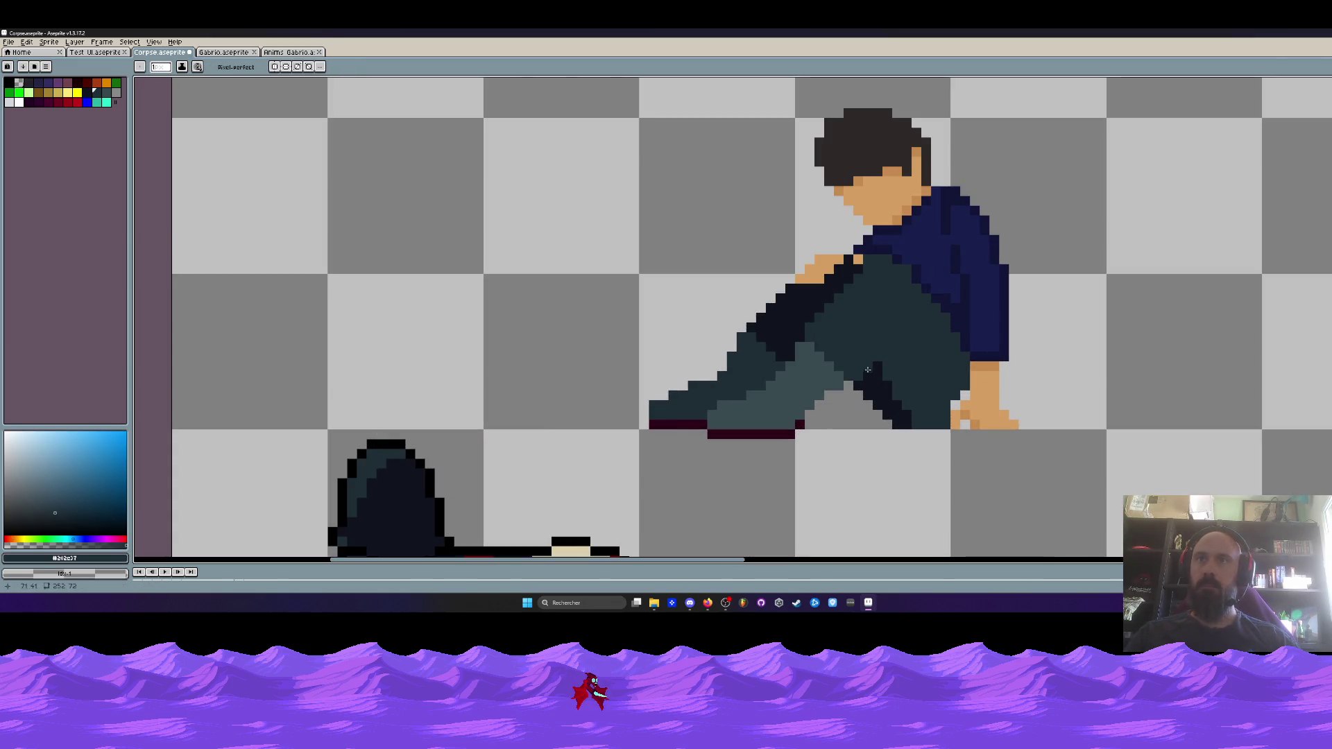
alt+click(859, 377)
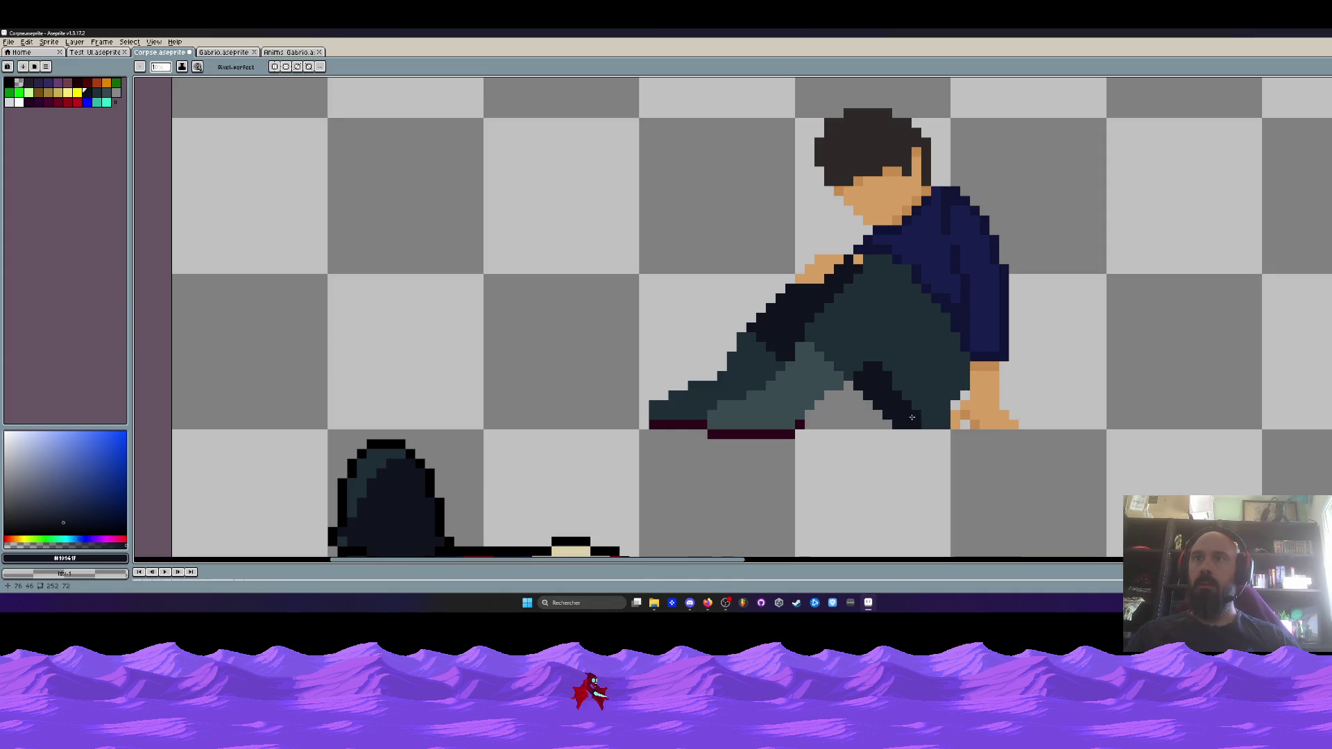
scroll(913, 417, down, 3)
scroll(899, 411, up, 2)
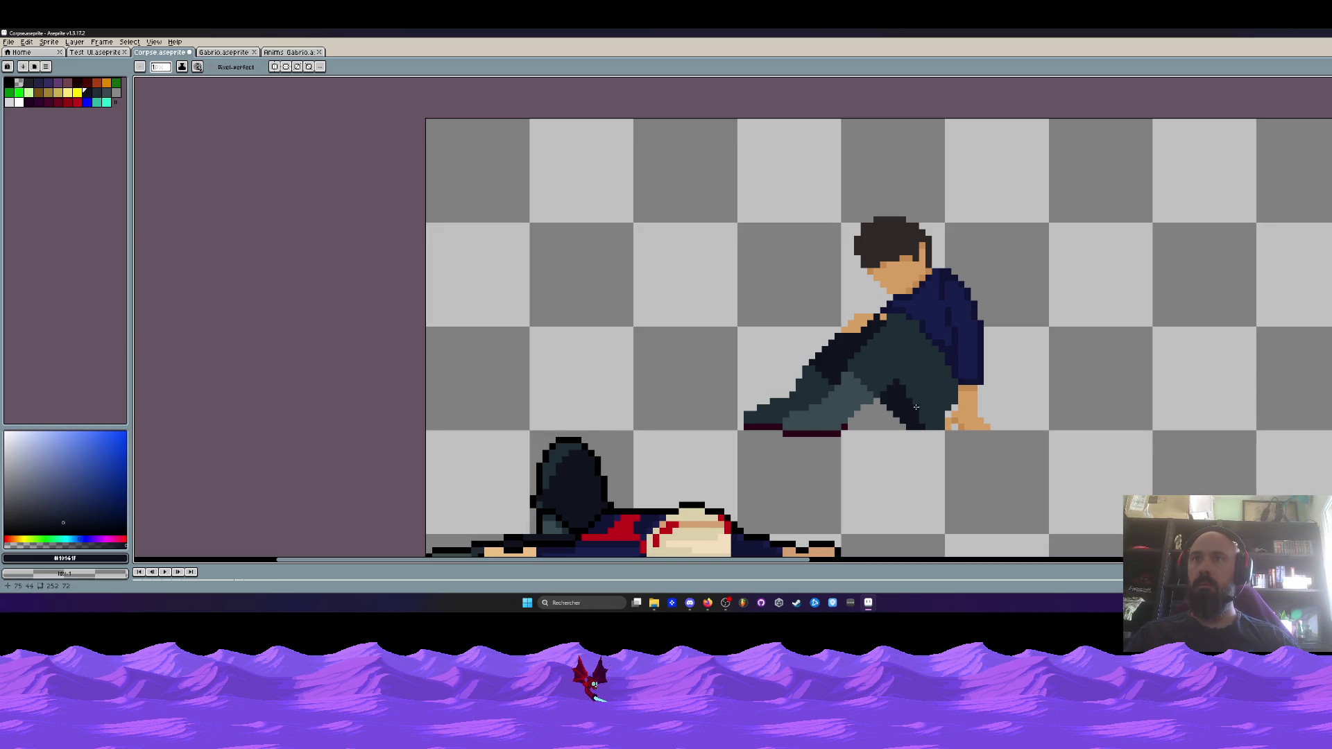
scroll(881, 437, down, 2)
scroll(875, 432, up, 4)
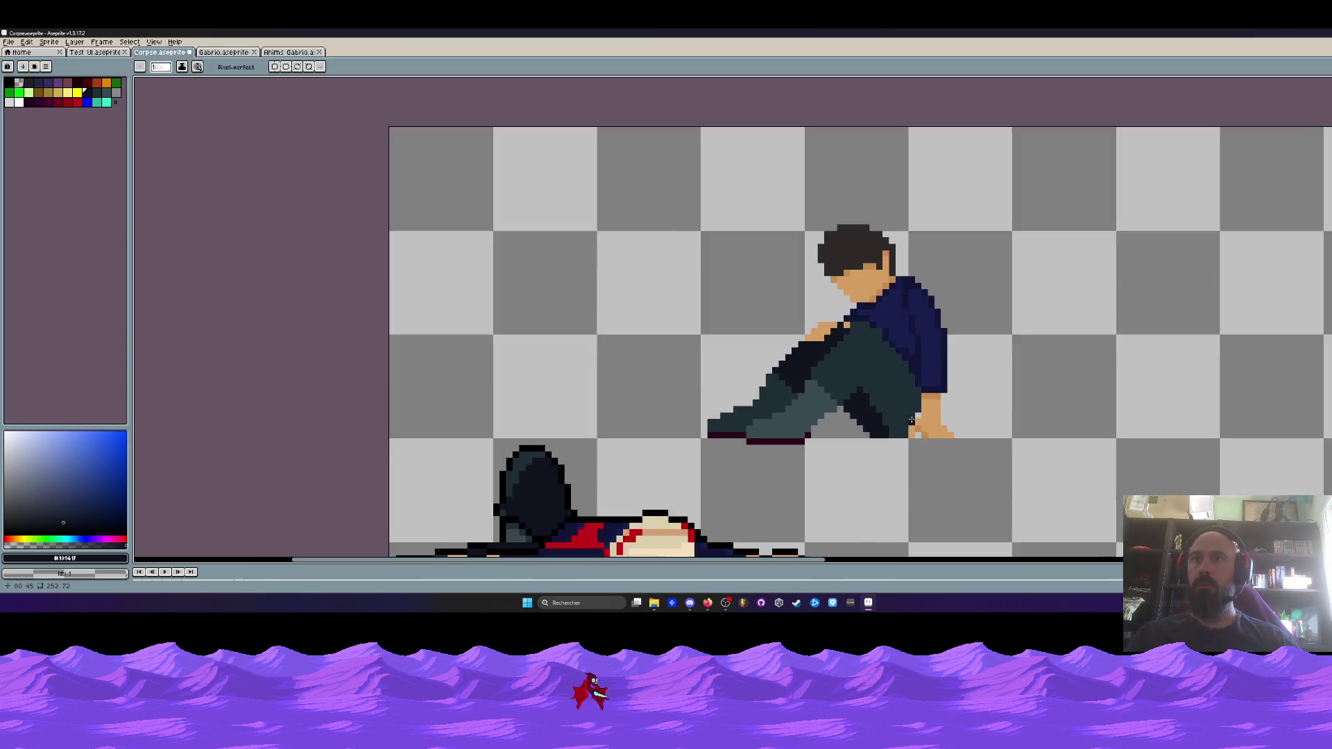
Paint the darkest shadow colour over the teal at the knee's lower right
alt+click(905, 410)
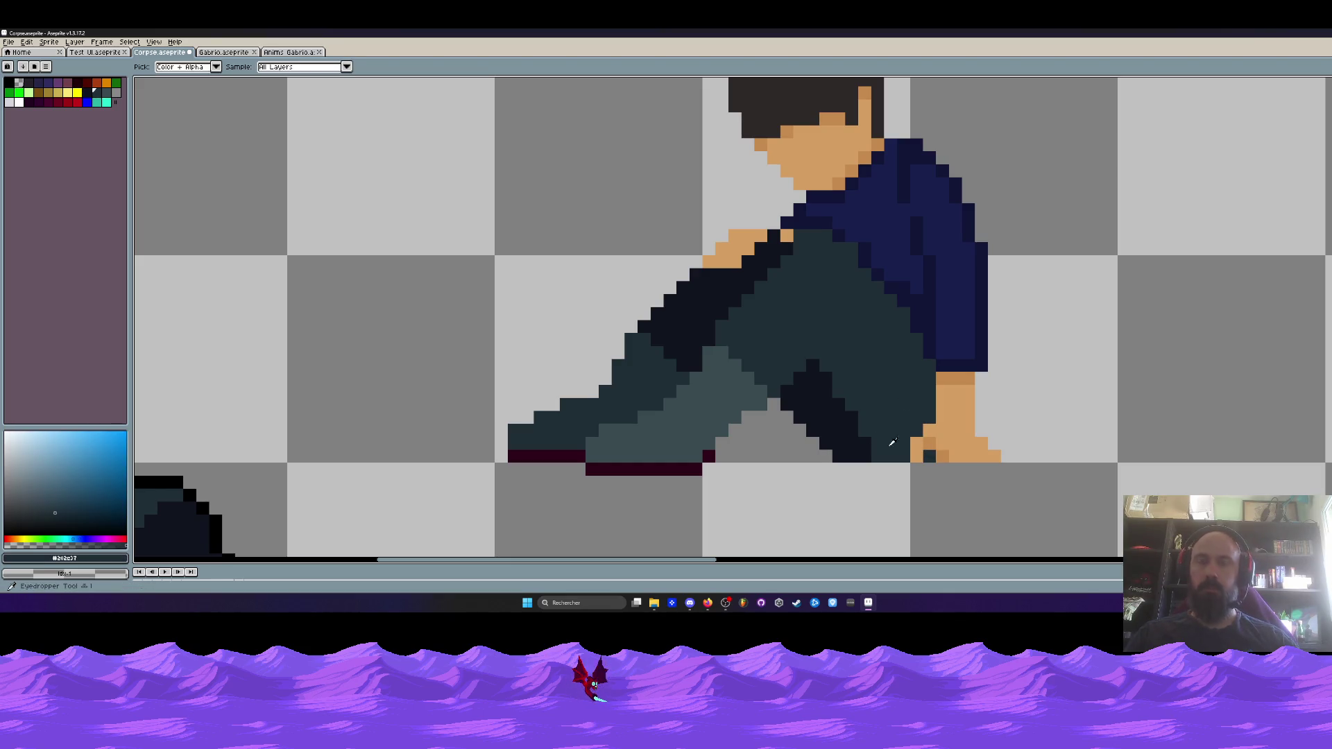
alt+click(928, 454)
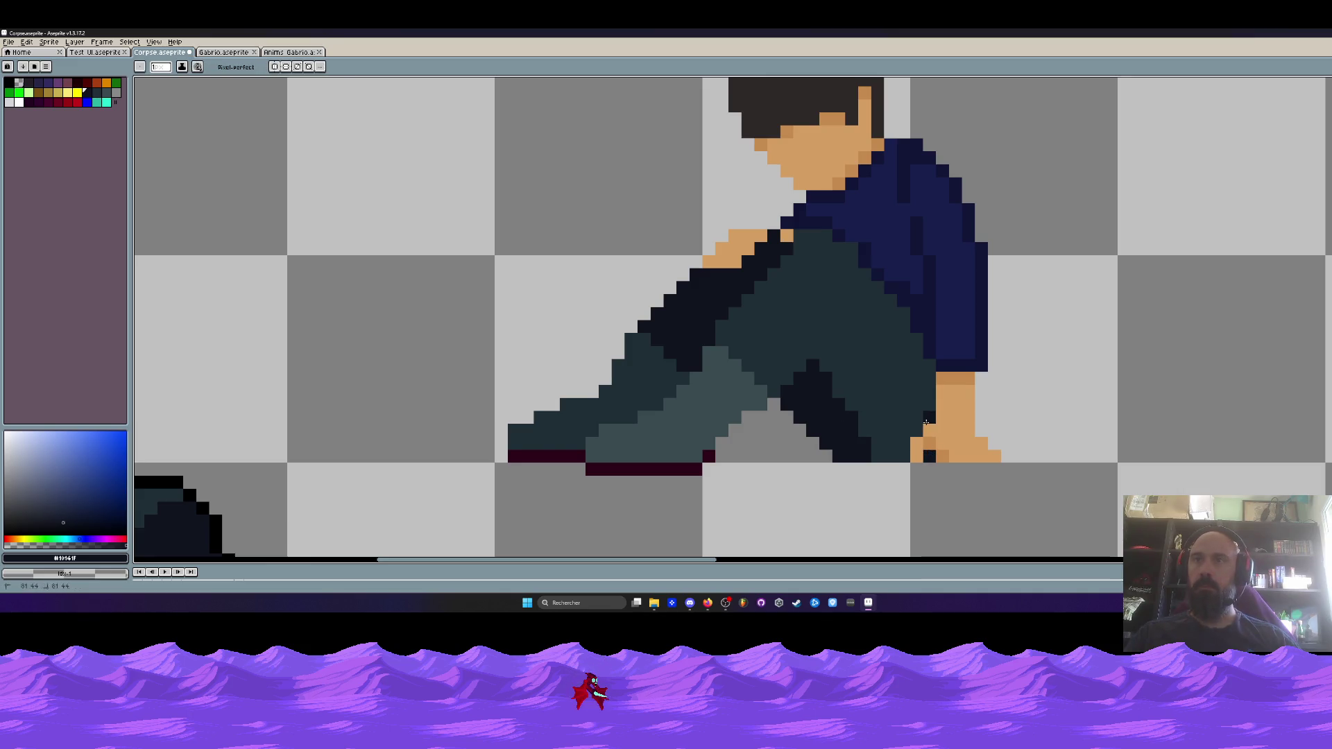
drag(903, 445, 875, 454)
scroll(901, 437, down, 3)
scroll(915, 424, up, 2)
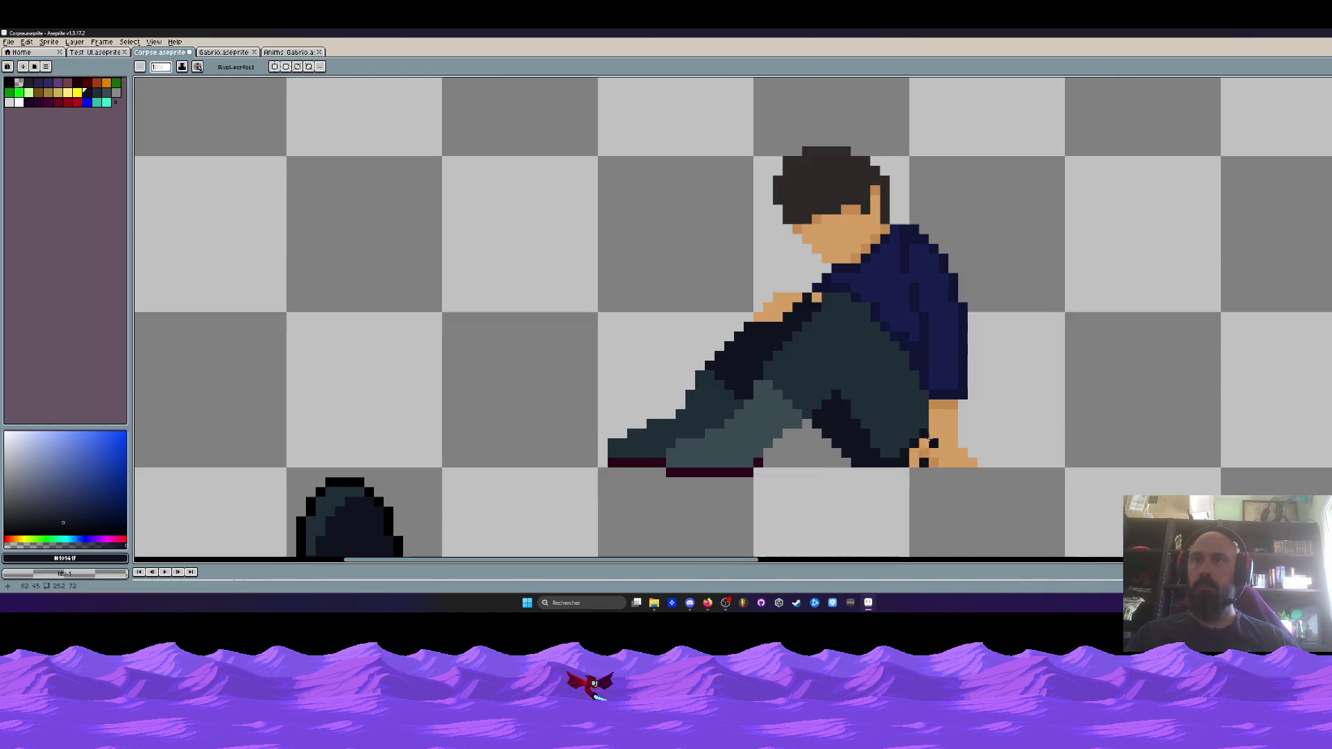
scroll(924, 413, down, 4)
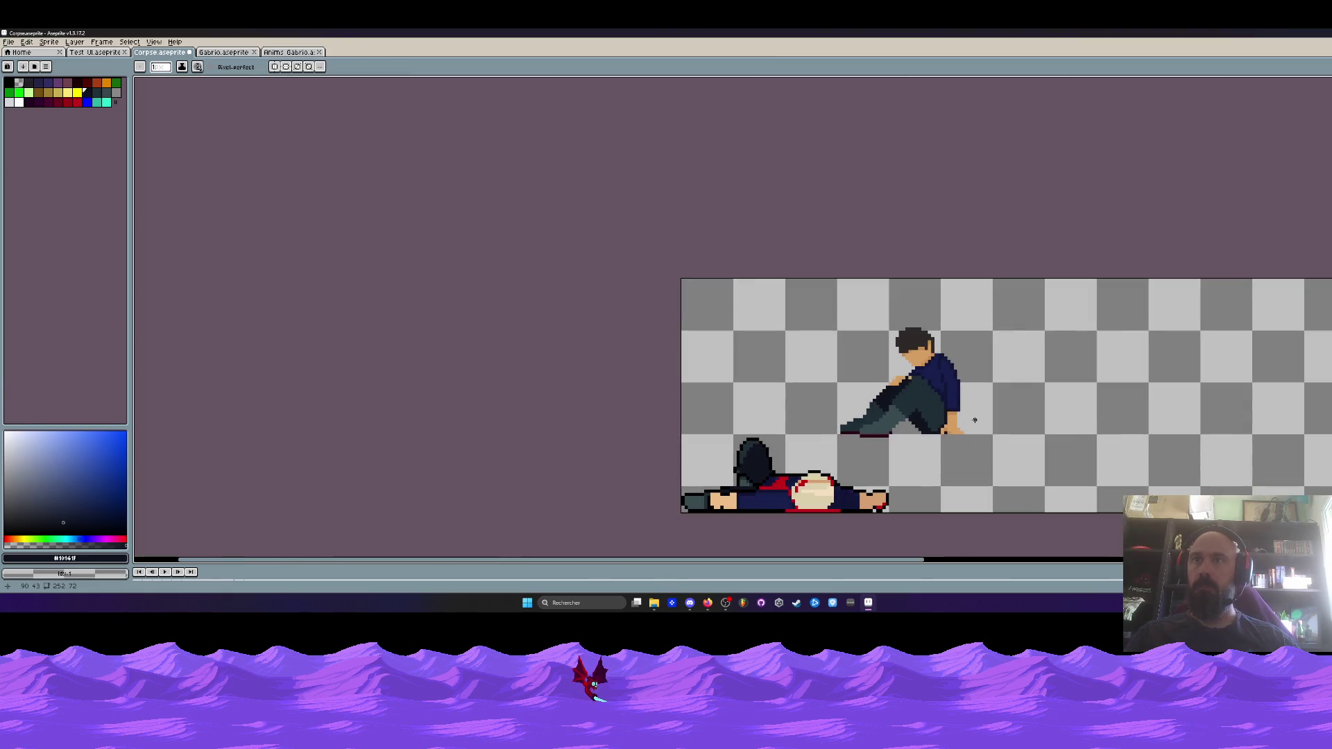
scroll(963, 415, up, 2)
scroll(914, 367, up, 2)
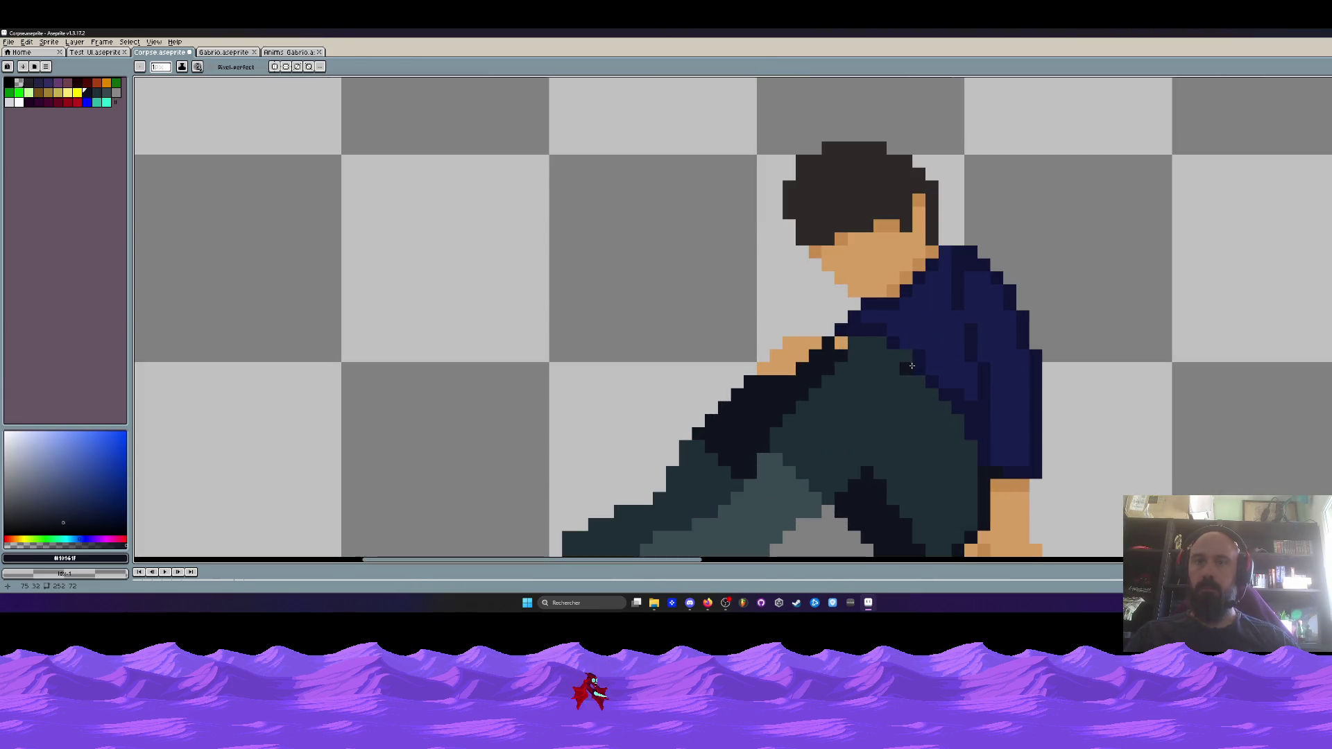
Sample the navy shirt and teal leg colours, then pull back to view both figures
key(i)
click(925, 365)
key(b)
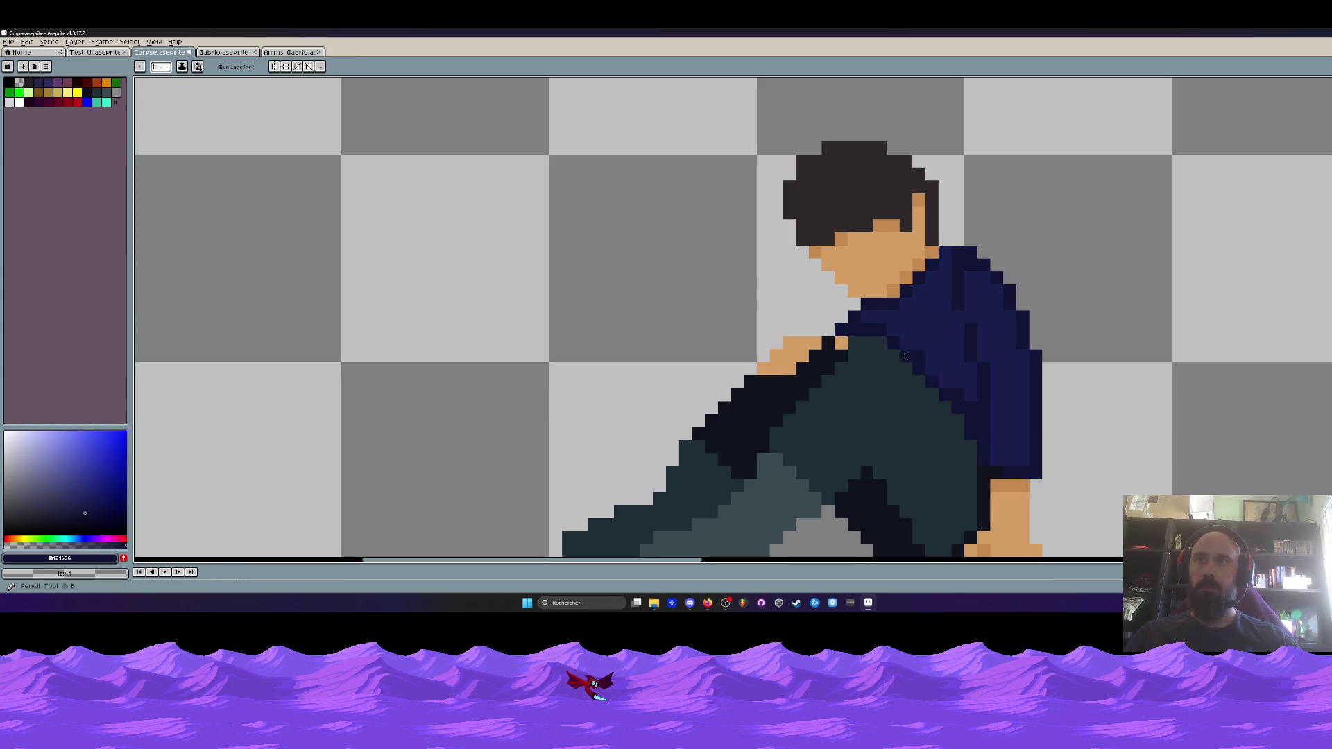
scroll(936, 374, down, 3)
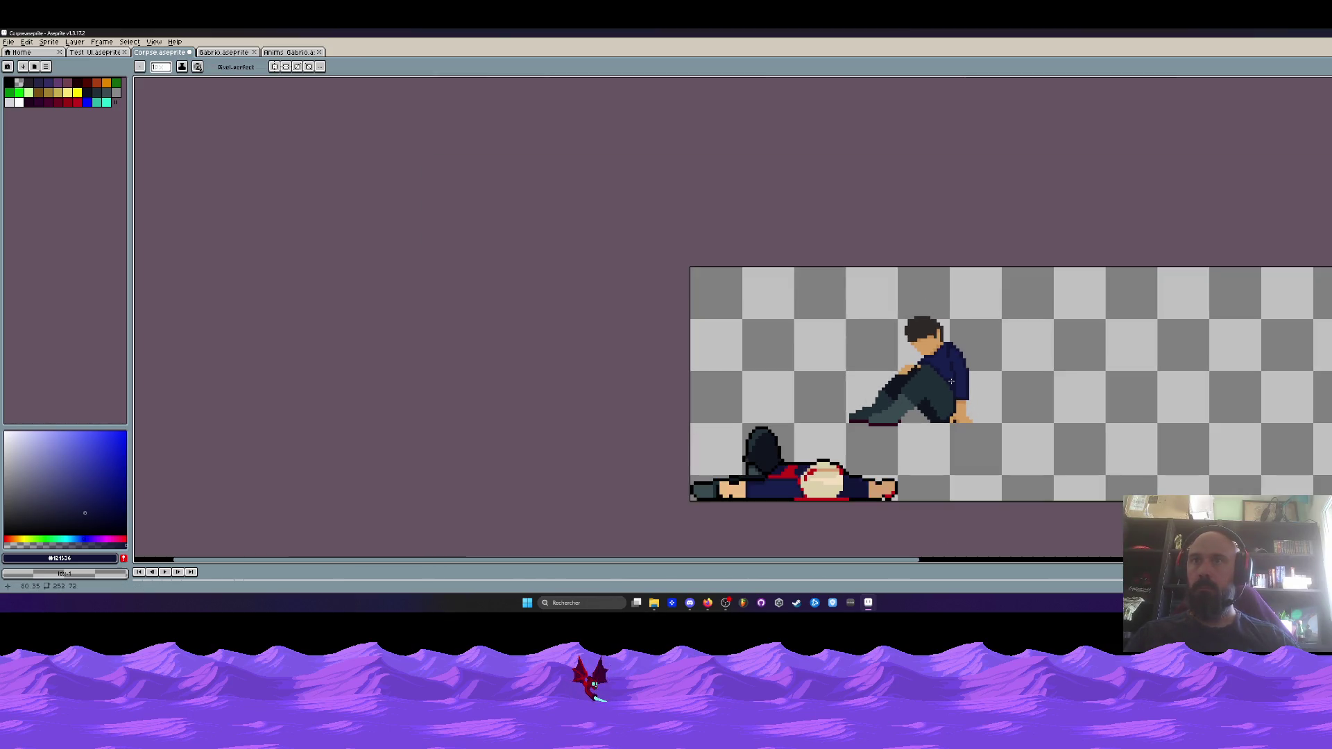
scroll(923, 381, up, 1)
scroll(923, 381, up, 1)
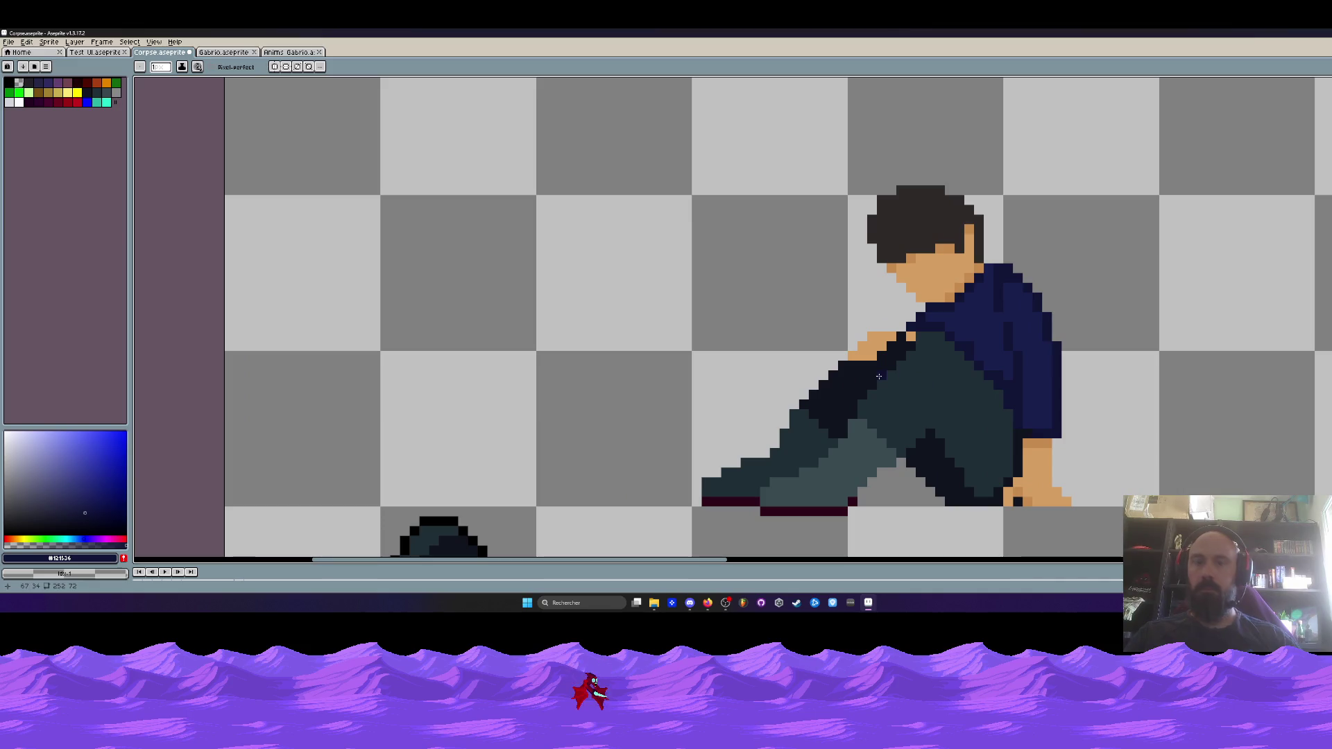
key(i)
click(803, 433)
key(b)
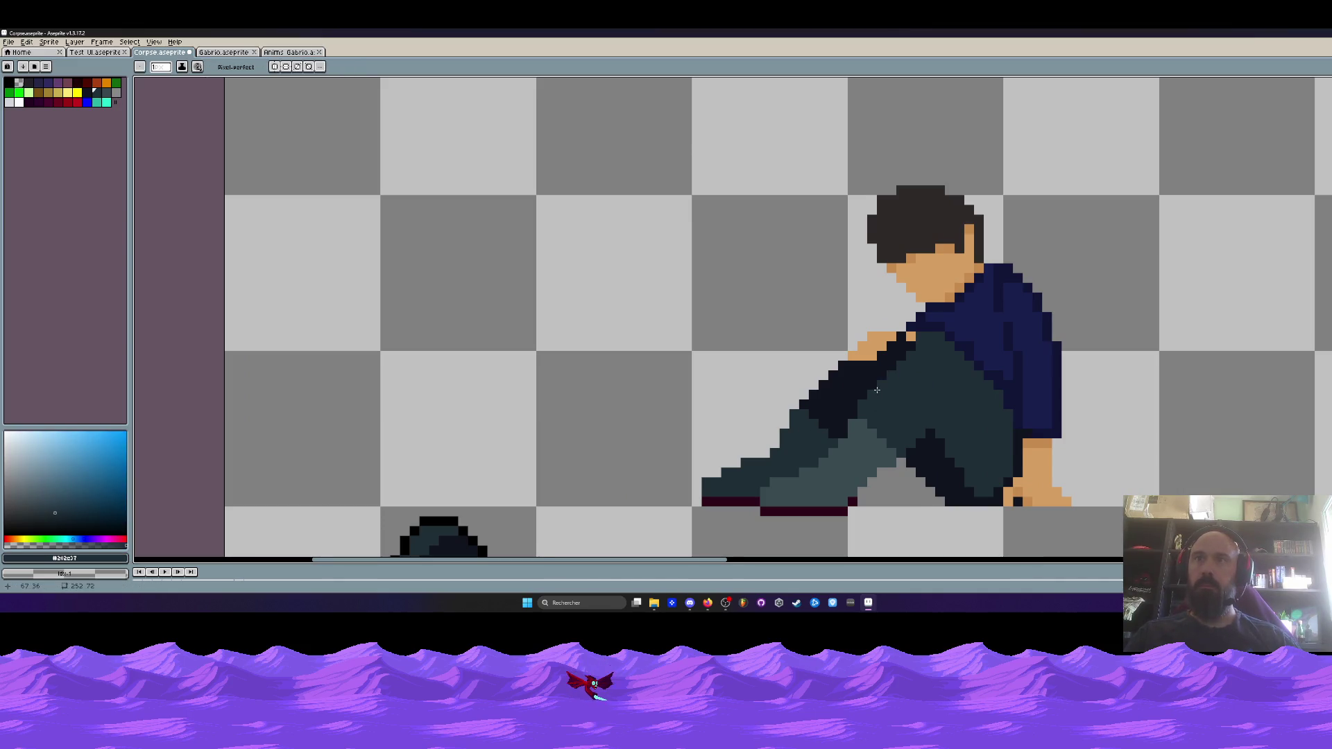
scroll(856, 433, down, 2)
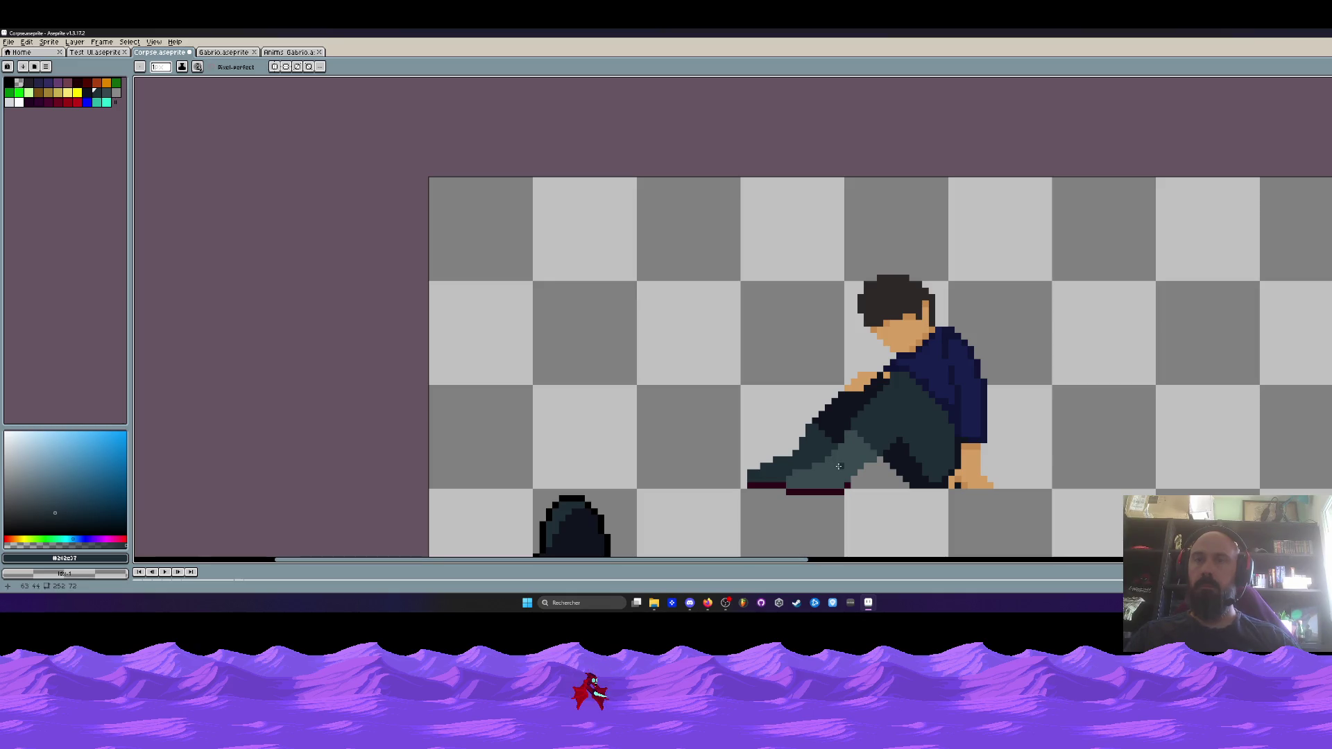
scroll(833, 465, down, 2)
mouse_move(863, 440)
mouse_down()
mouse_move(893, 363)
mouse_move(909, 358)
mouse_up()
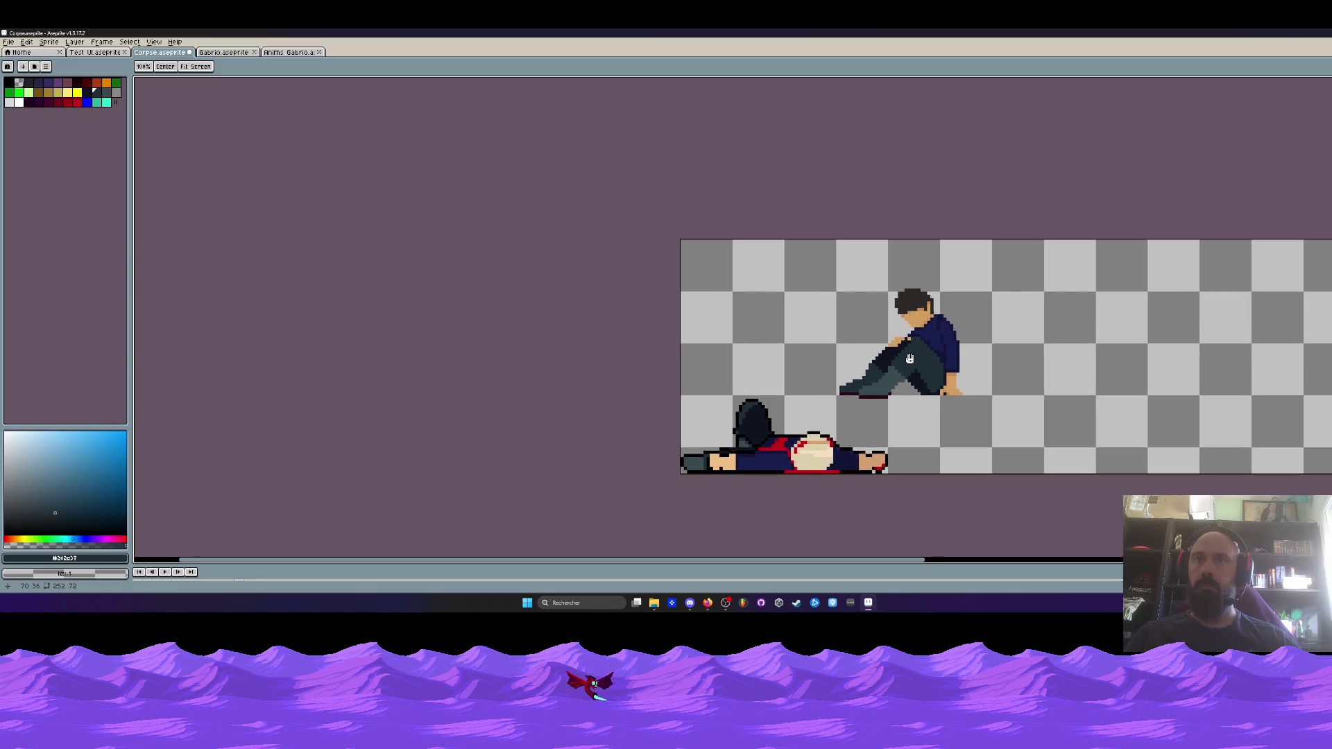
key(b)
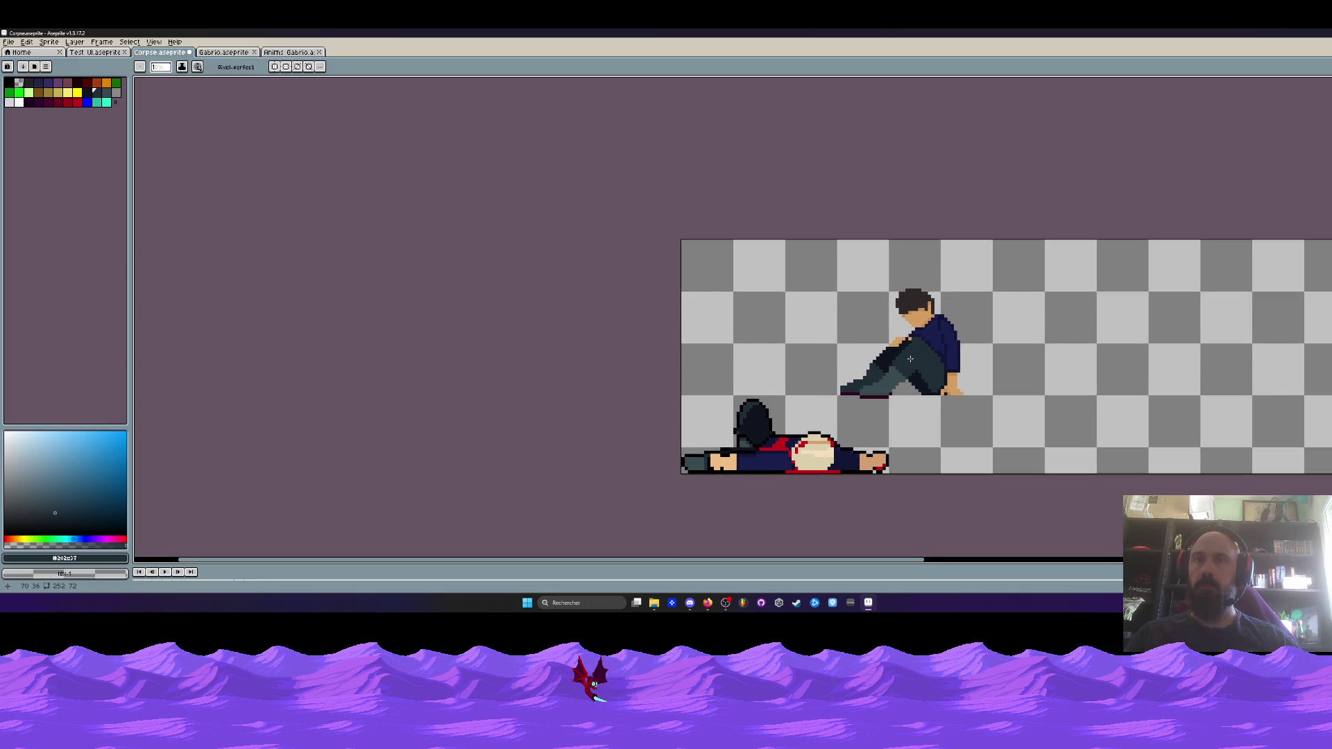
Marquee the seated figure and apply the Outline effect in palette black (index 0)
key(m)
drag(832, 277, 996, 412)
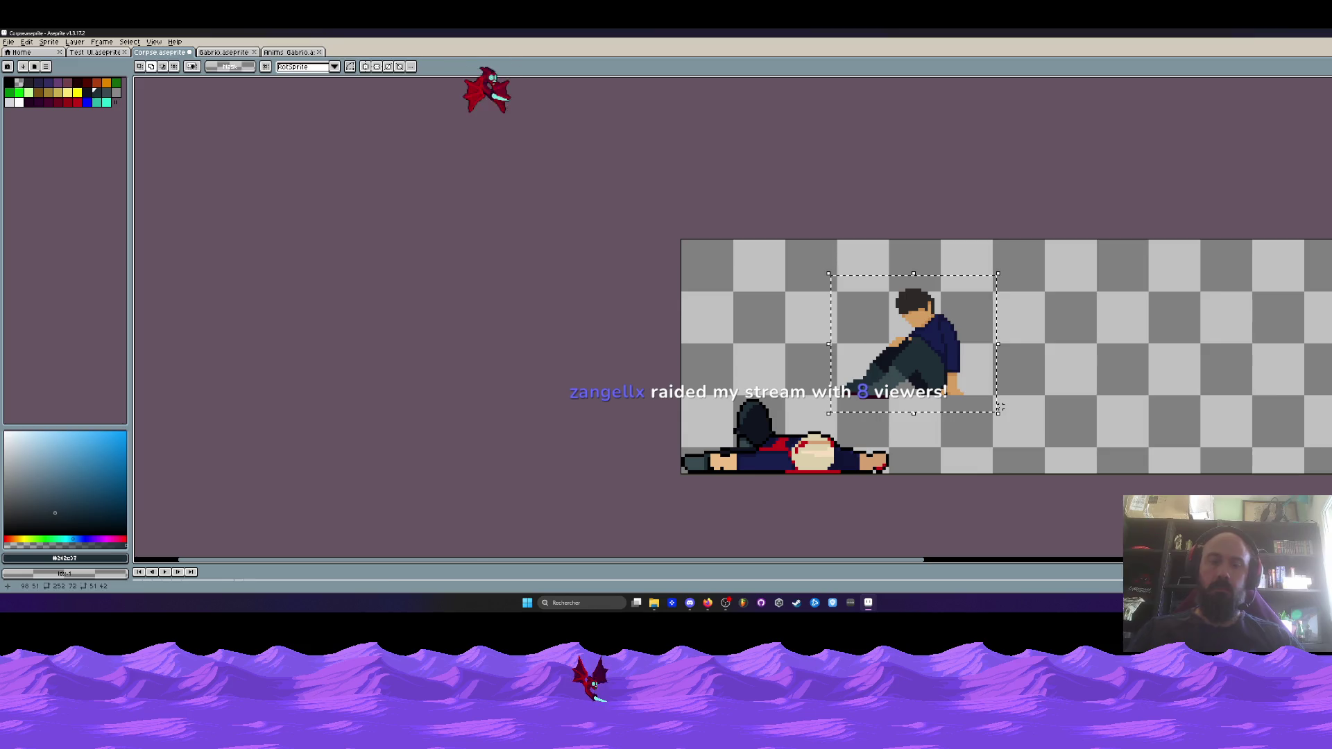
key(shift+o)
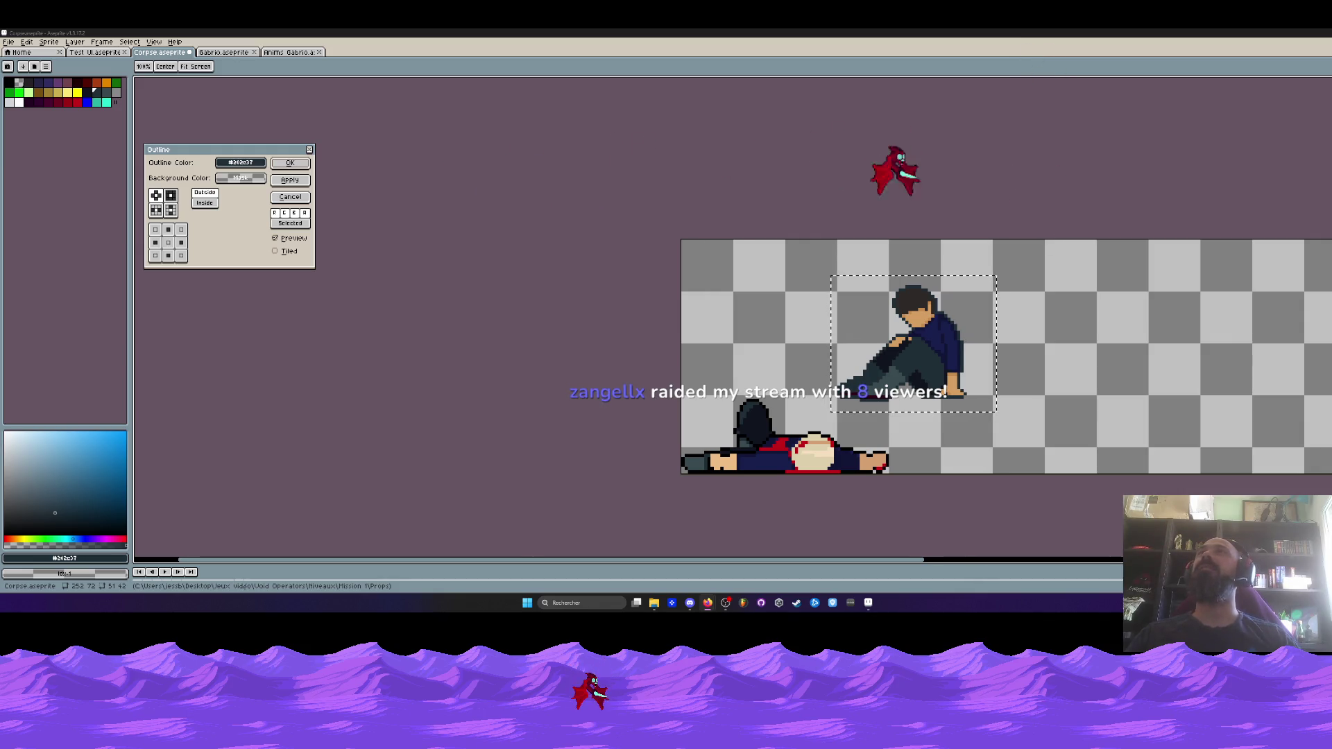
click(240, 162)
click(226, 178)
click(222, 196)
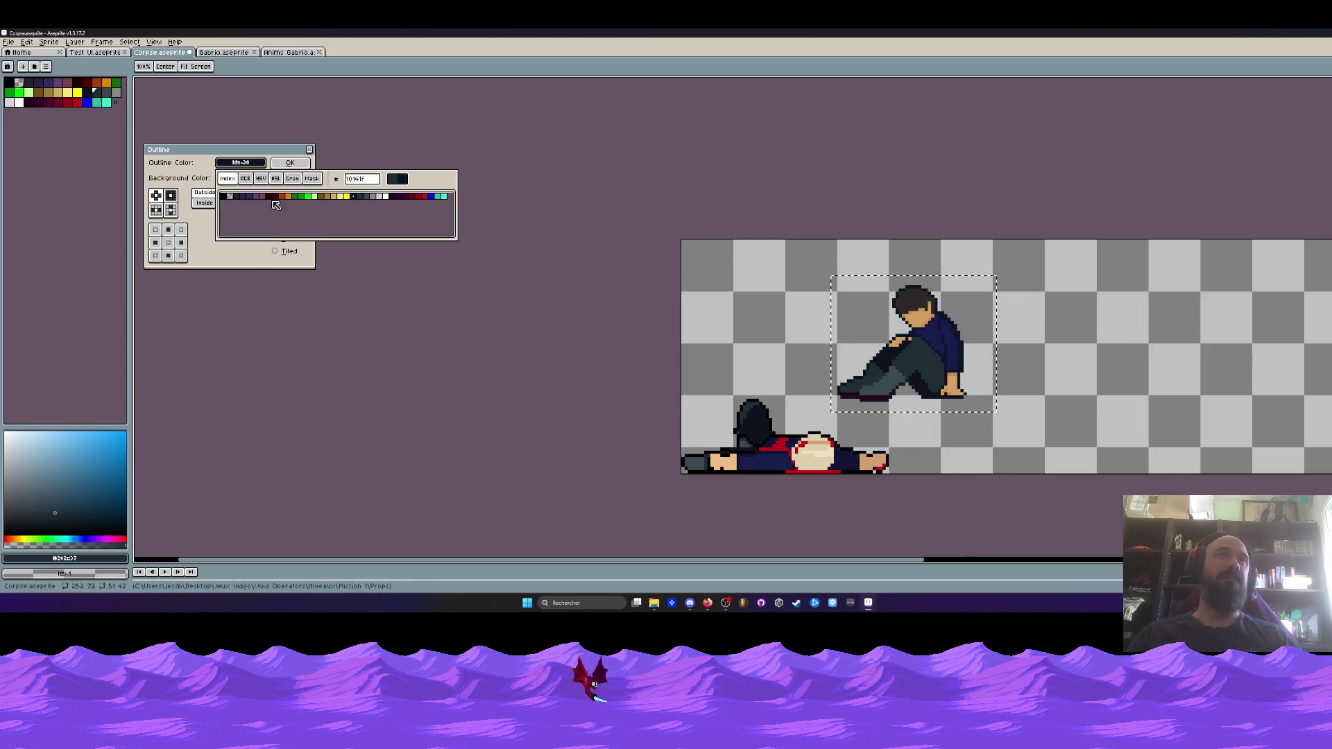
click(240, 162)
key(Return)
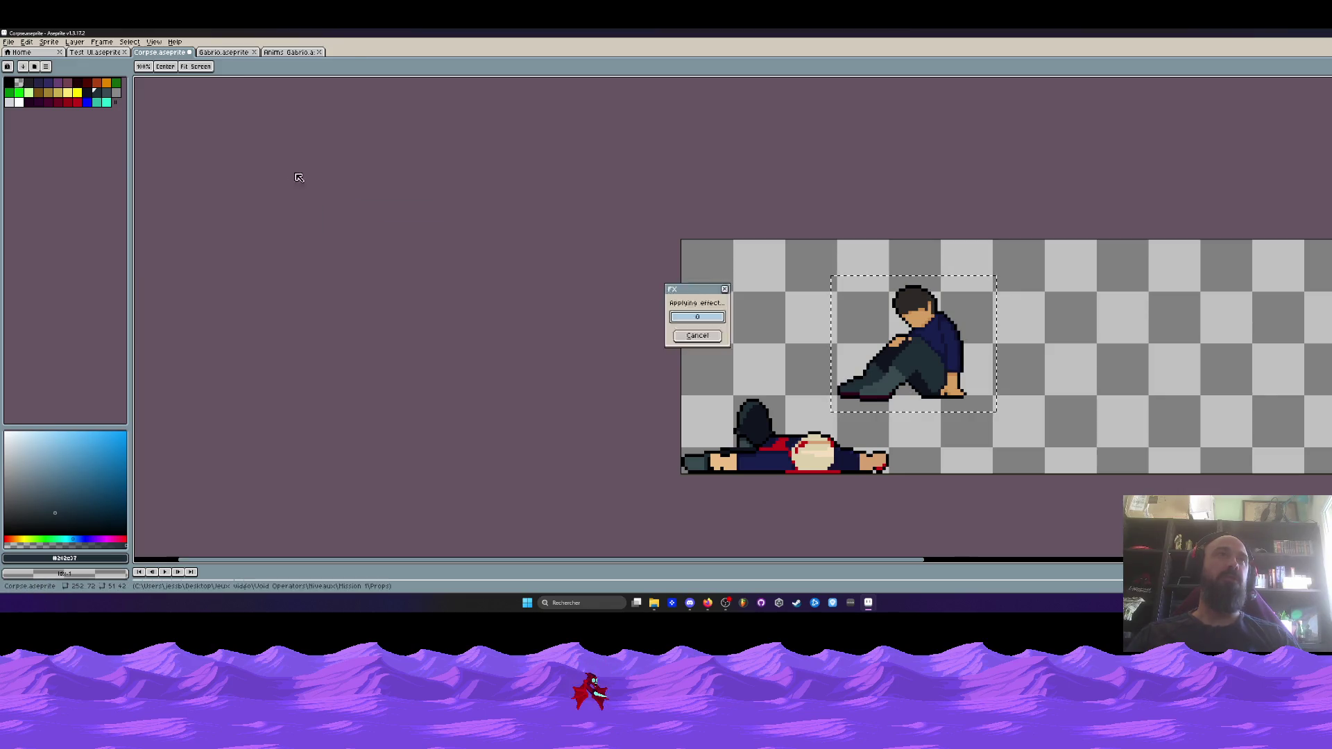
scroll(790, 350, up, 4)
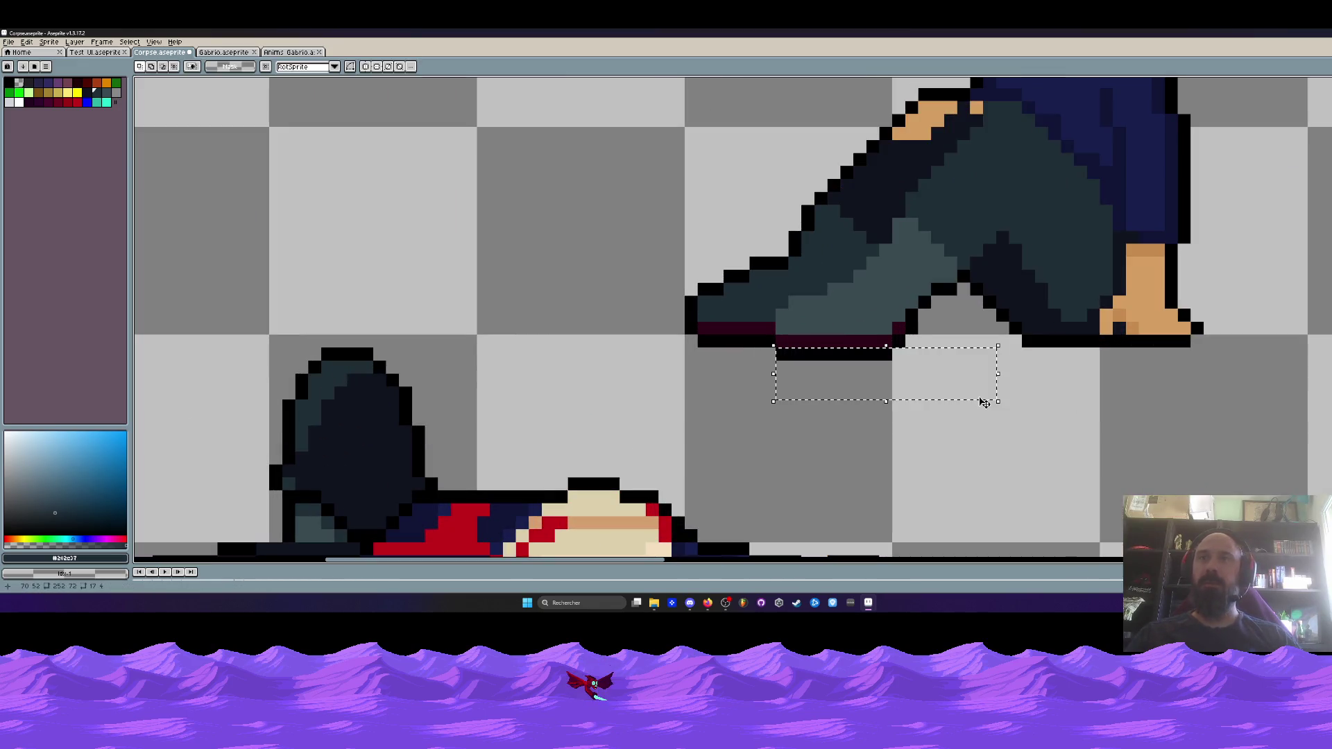
Clear the black outline under the seated figure's shoes, undoing the extra clears
drag(757, 340, 700, 361)
mouse_move(1026, 340)
mouse_down()
mouse_move(1281, 381)
mouse_move(1014, 335)
mouse_up()
scroll(1282, 382, down, 5)
scroll(1018, 336, down, 1)
key(m)
key(ctrl+z)
key(ctrl+z)
key(ctrl+z)
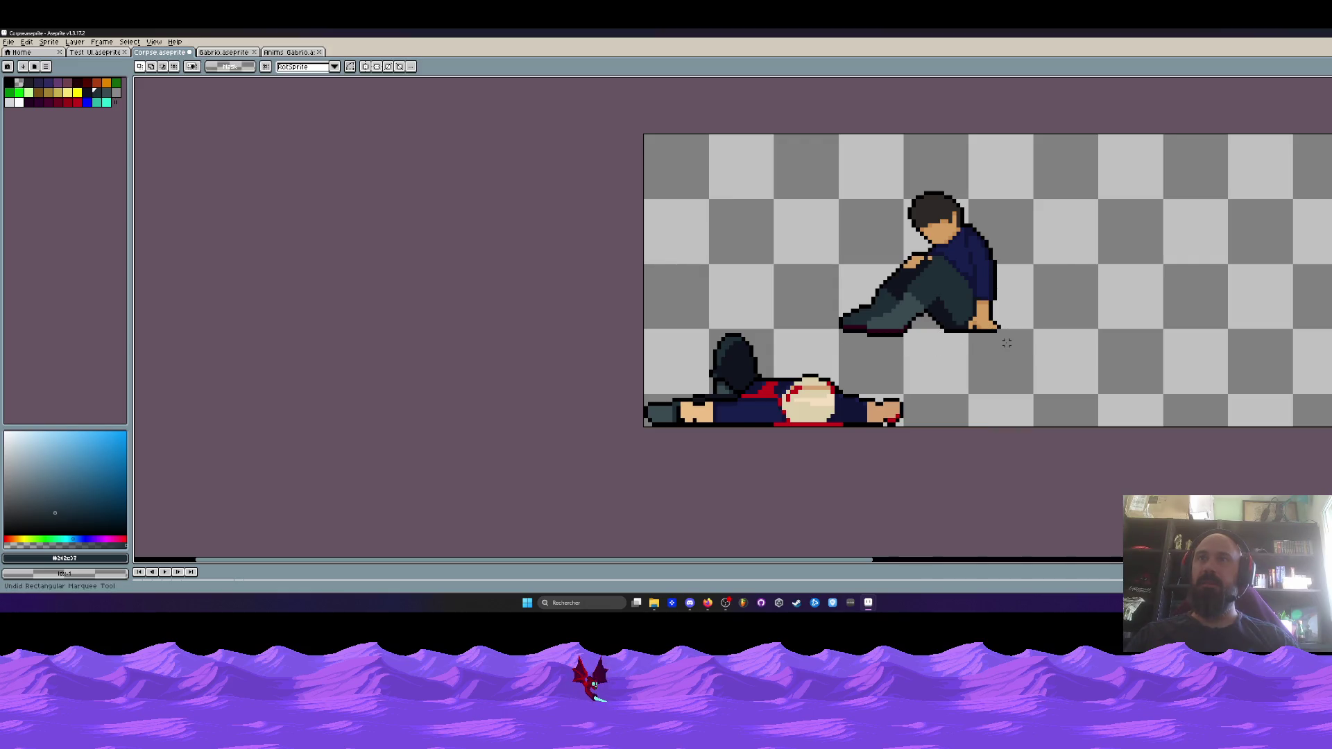
drag(797, 154, 1115, 379)
key(ctrl+z)
scroll(1025, 346, up, 1)
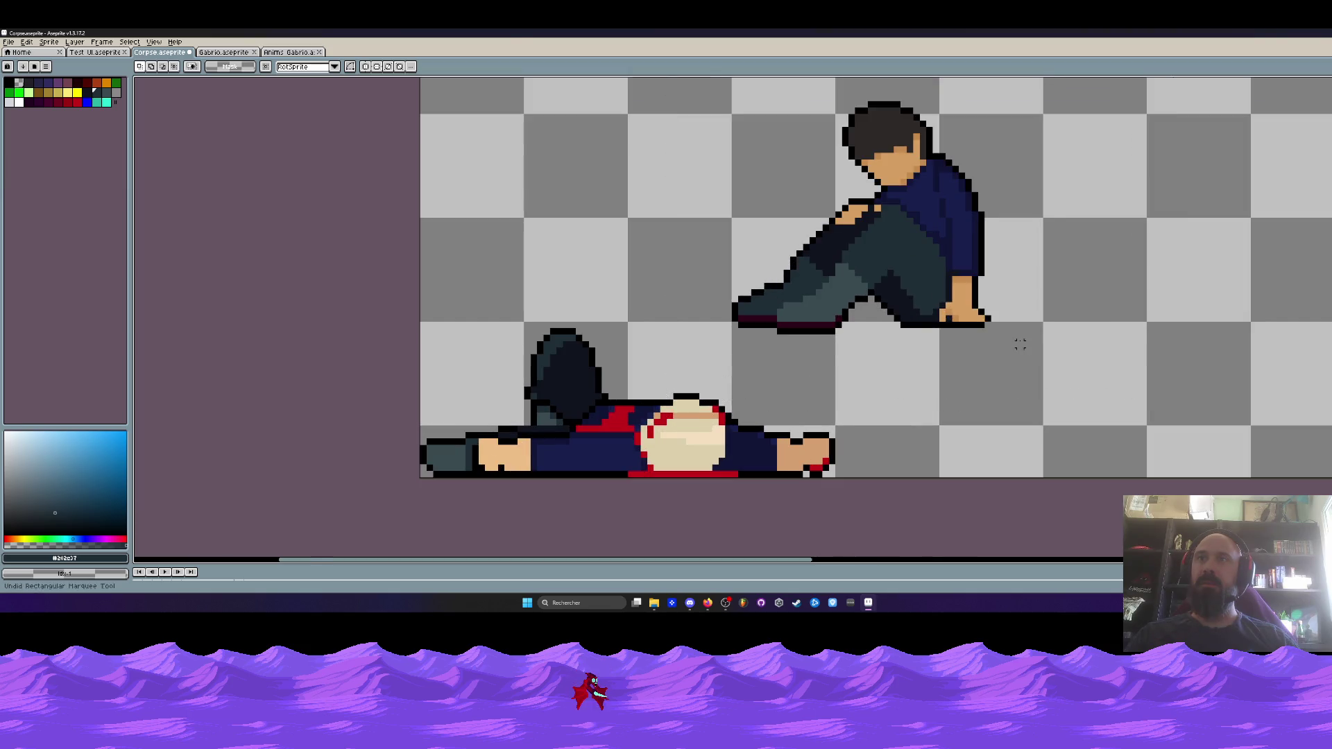
scroll(1019, 345, up, 1)
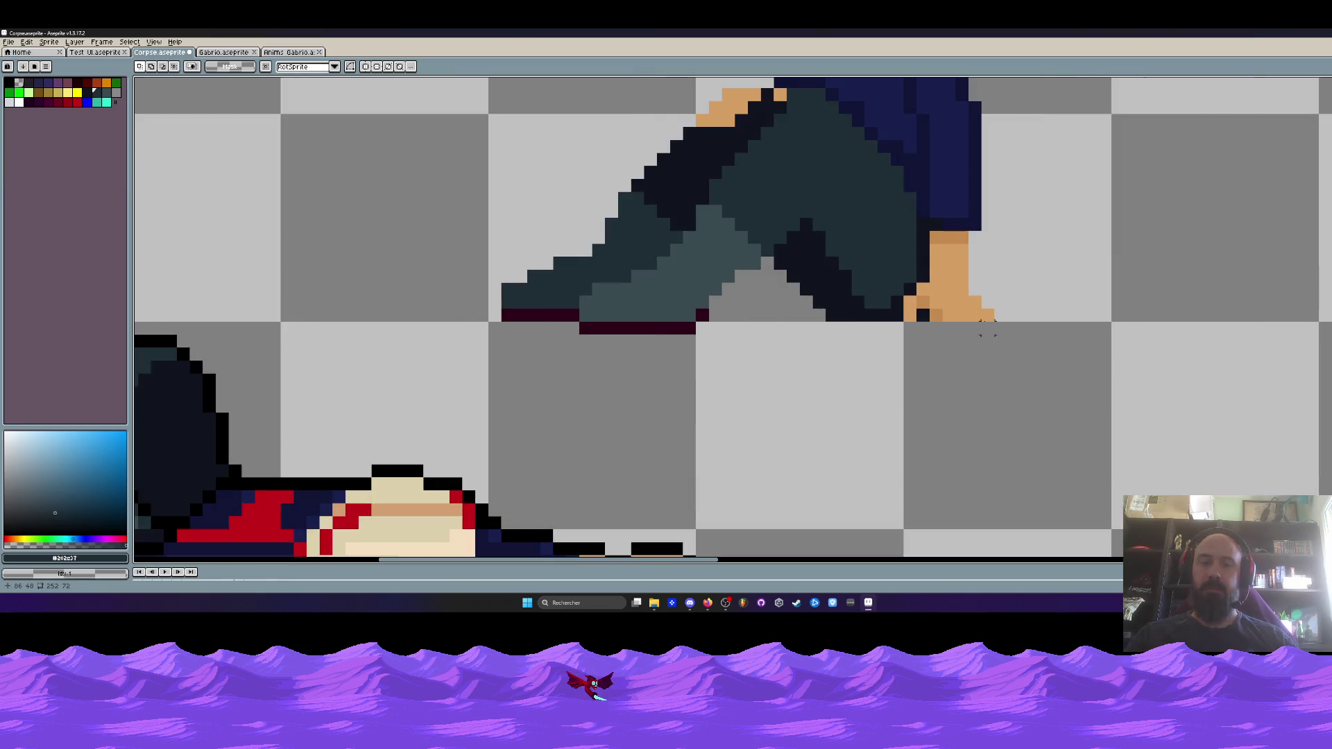
Sample the hand's skin tone and paint two skin pixels onto the hand
key(i)
click(985, 320)
scroll(991, 333, up, 1)
key(b)
click(971, 338)
click(919, 338)
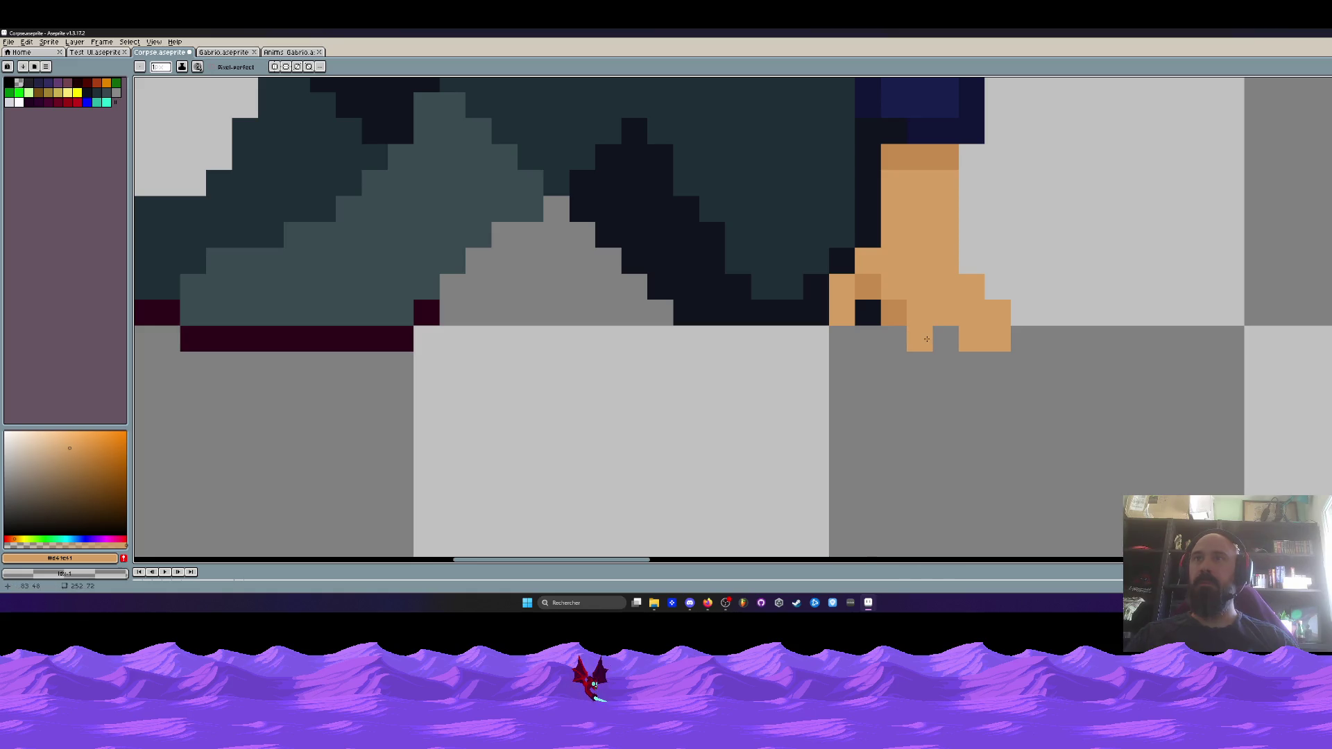
scroll(1053, 337, down, 5)
scroll(1053, 338, down, 1)
scroll(1017, 335, up, 2)
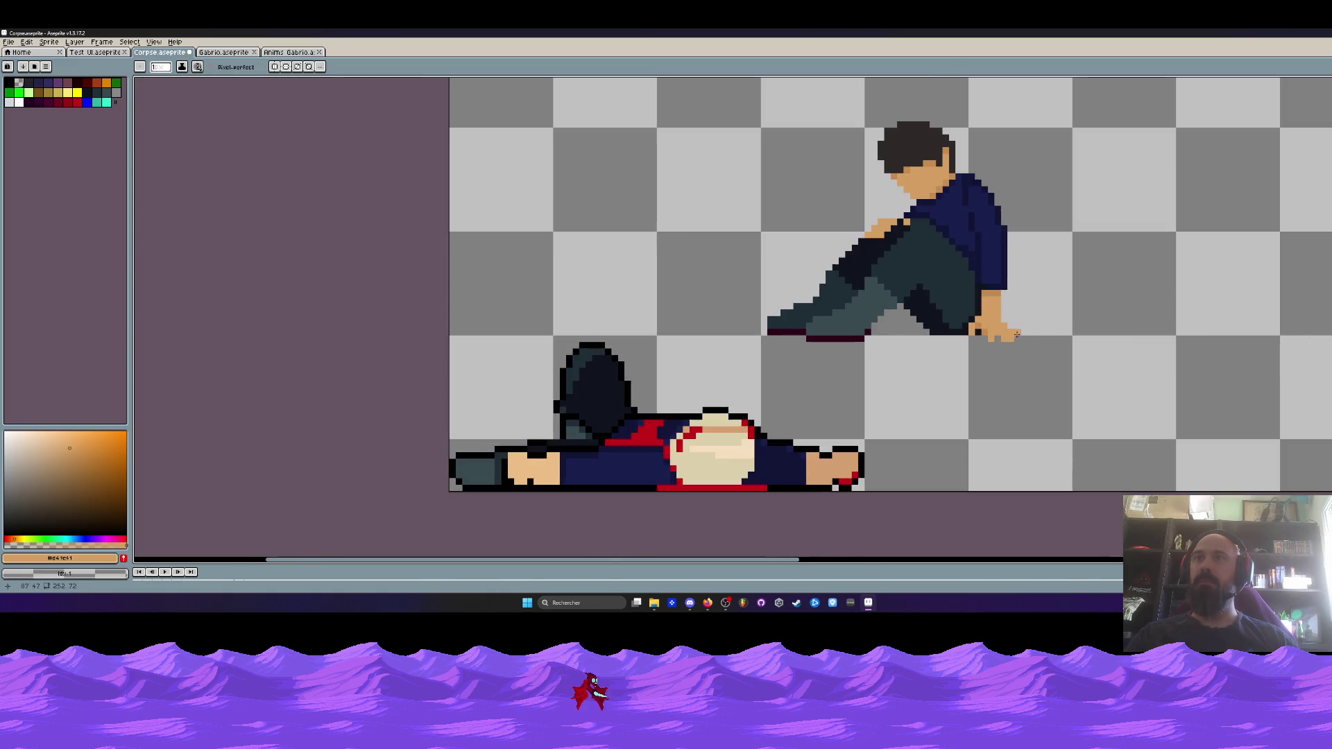
Review the edited sprite, then save the Corpse file with File > Save
scroll(1043, 332, down, 1)
scroll(1016, 335, up, 2)
scroll(1008, 335, down, 1)
scroll(1012, 340, up, 1)
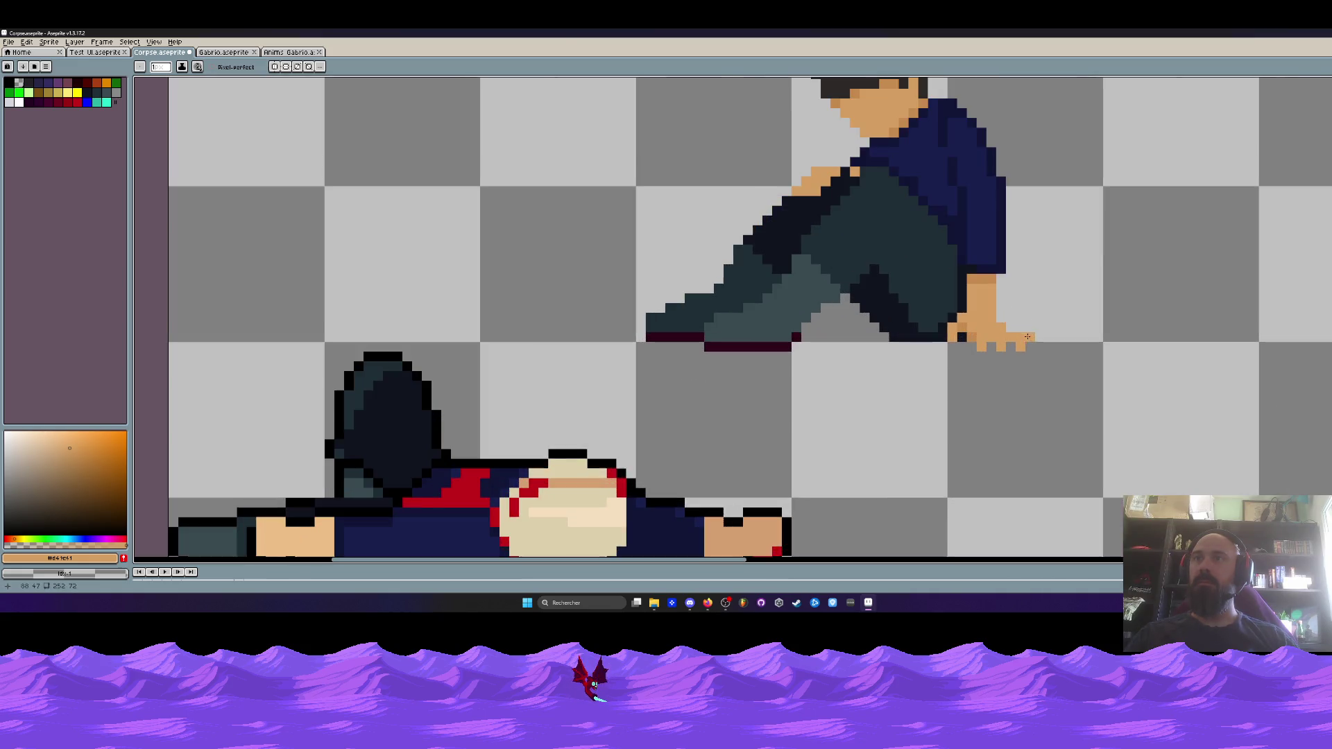
scroll(1010, 345, down, 3)
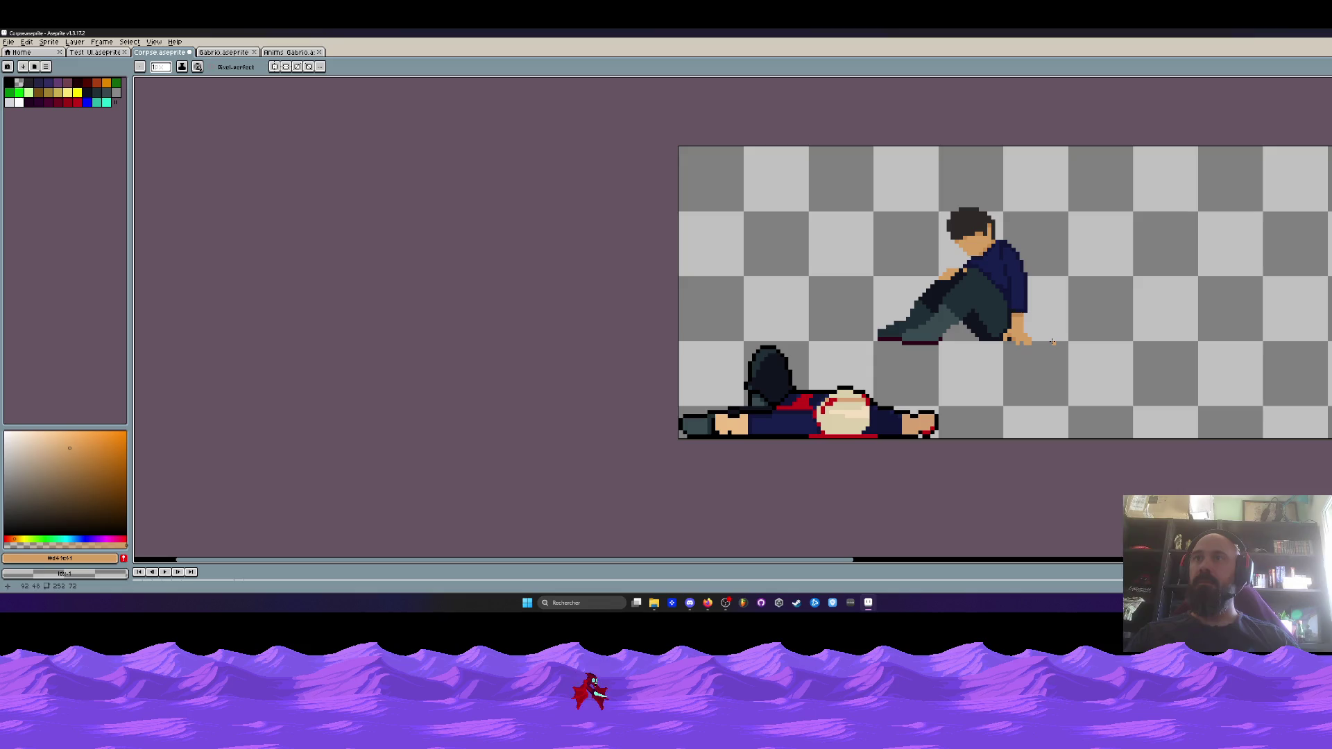
scroll(1050, 342, down, 2)
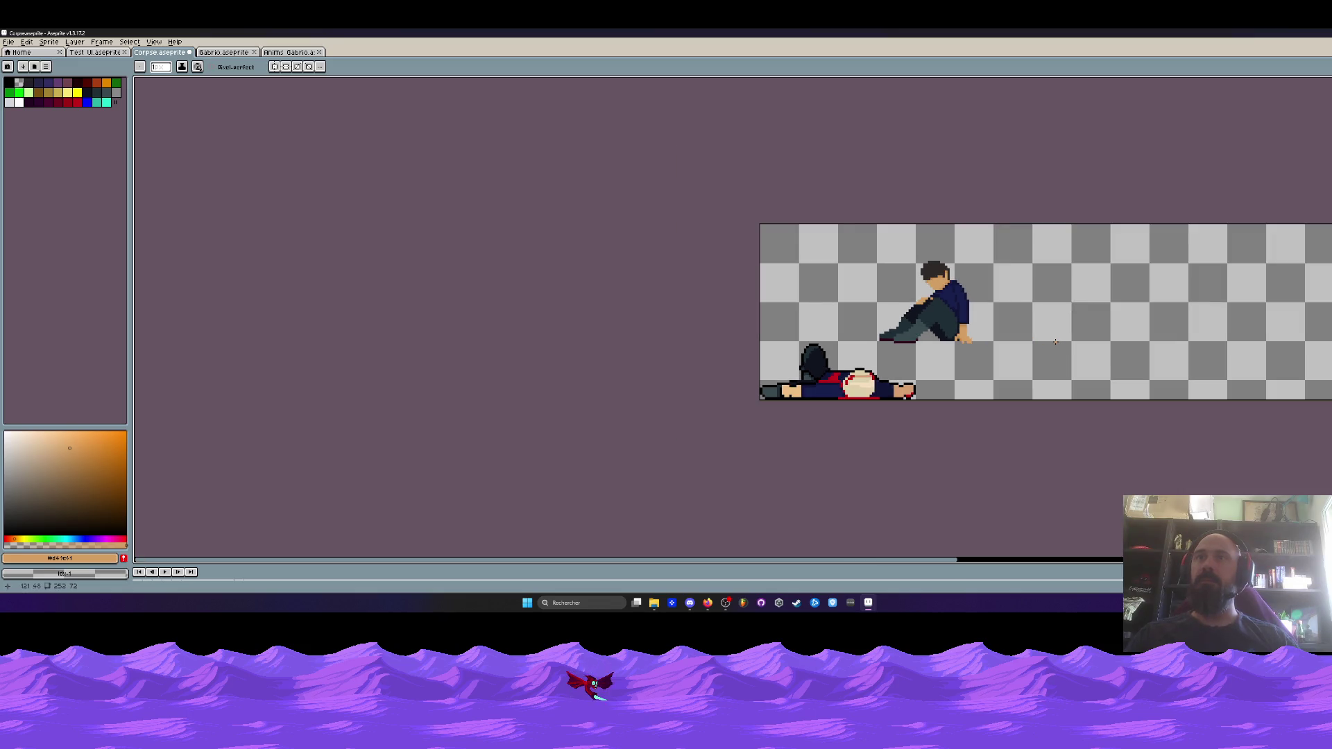
scroll(930, 326, up, 1)
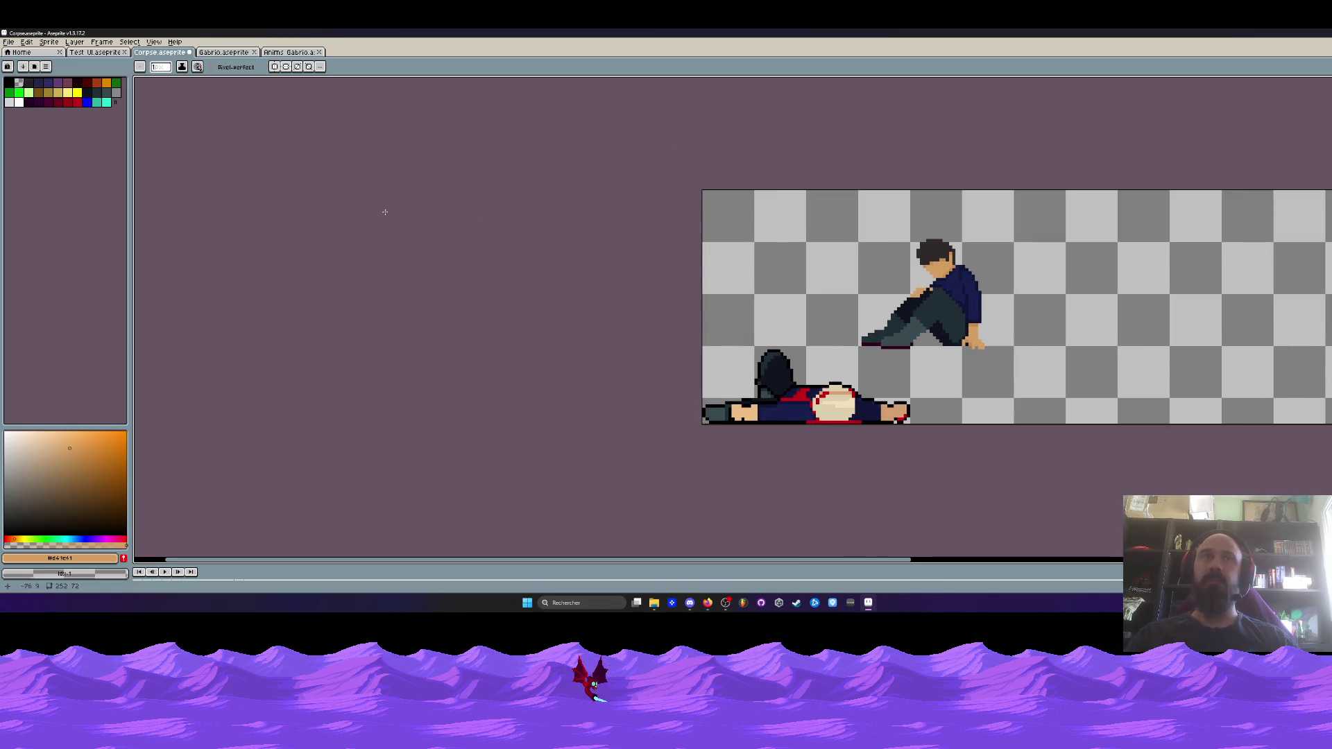
click(8, 41)
mouse_move(20, 123)
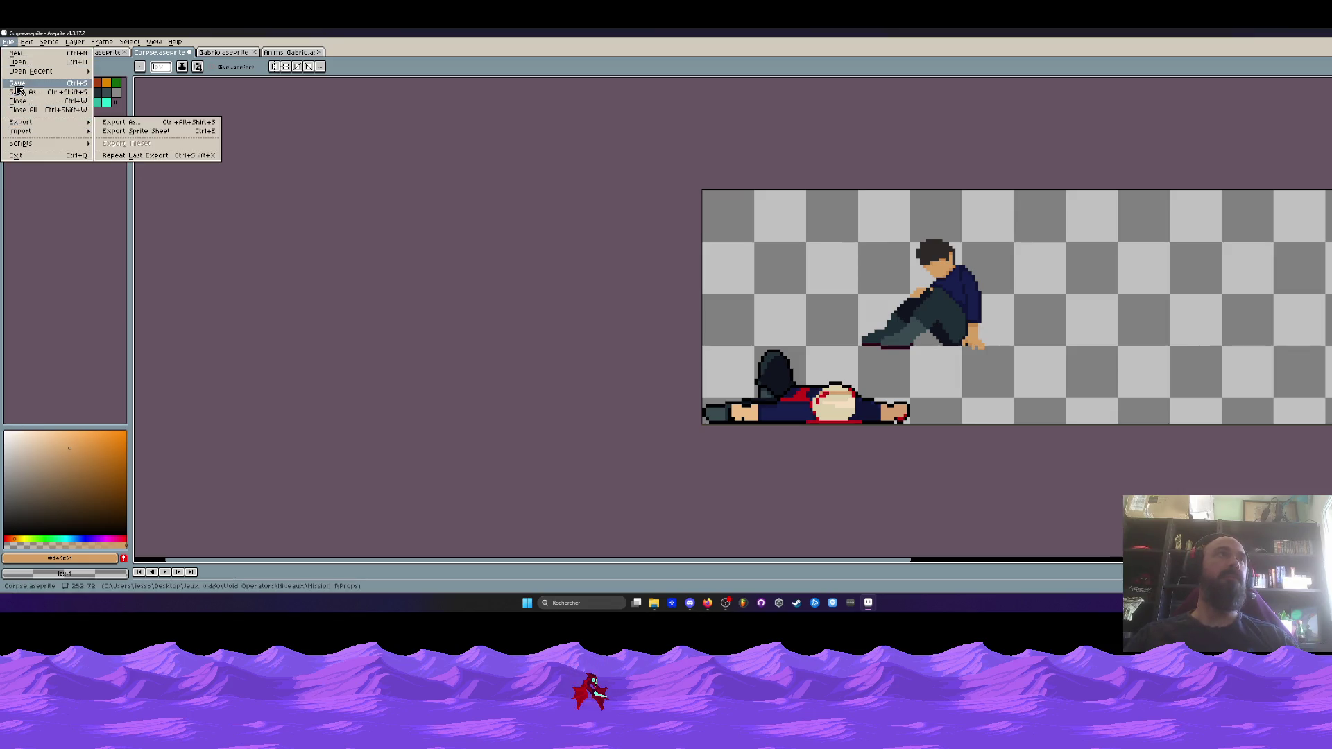
click(17, 84)
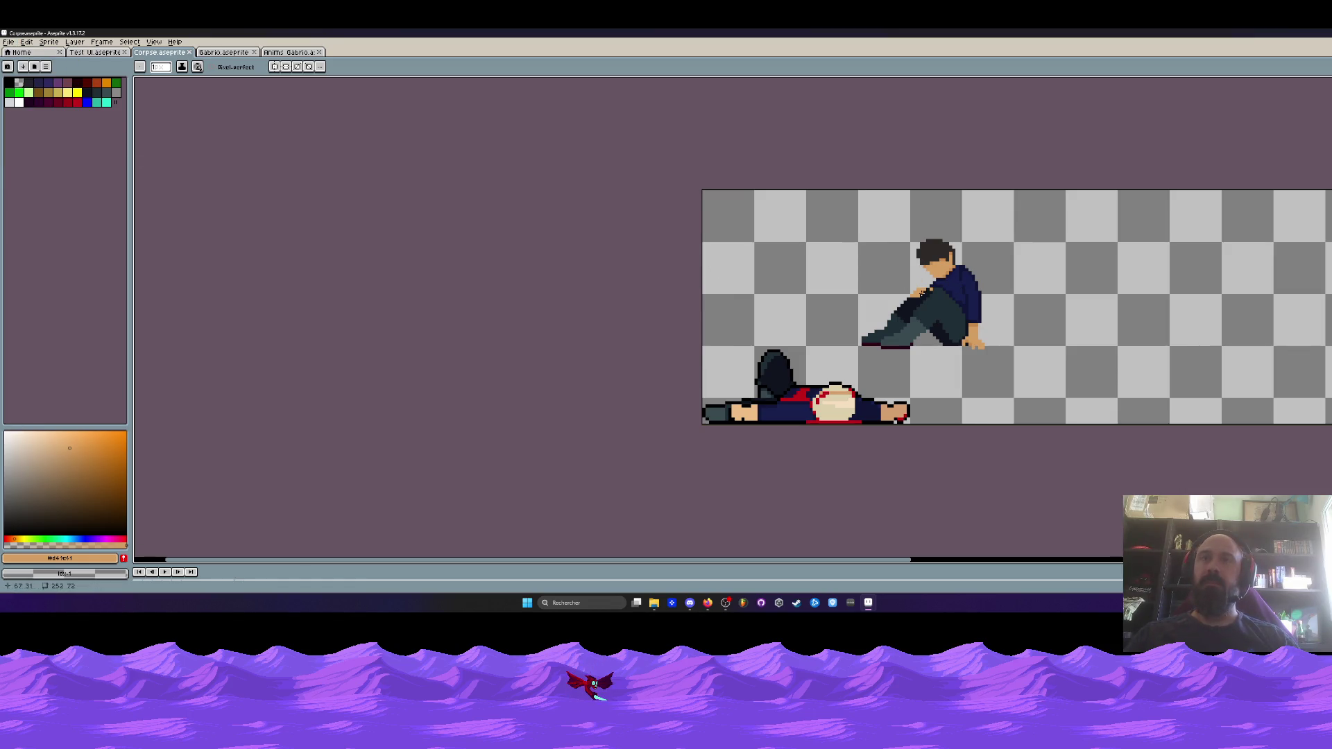
scroll(922, 293, up, 1)
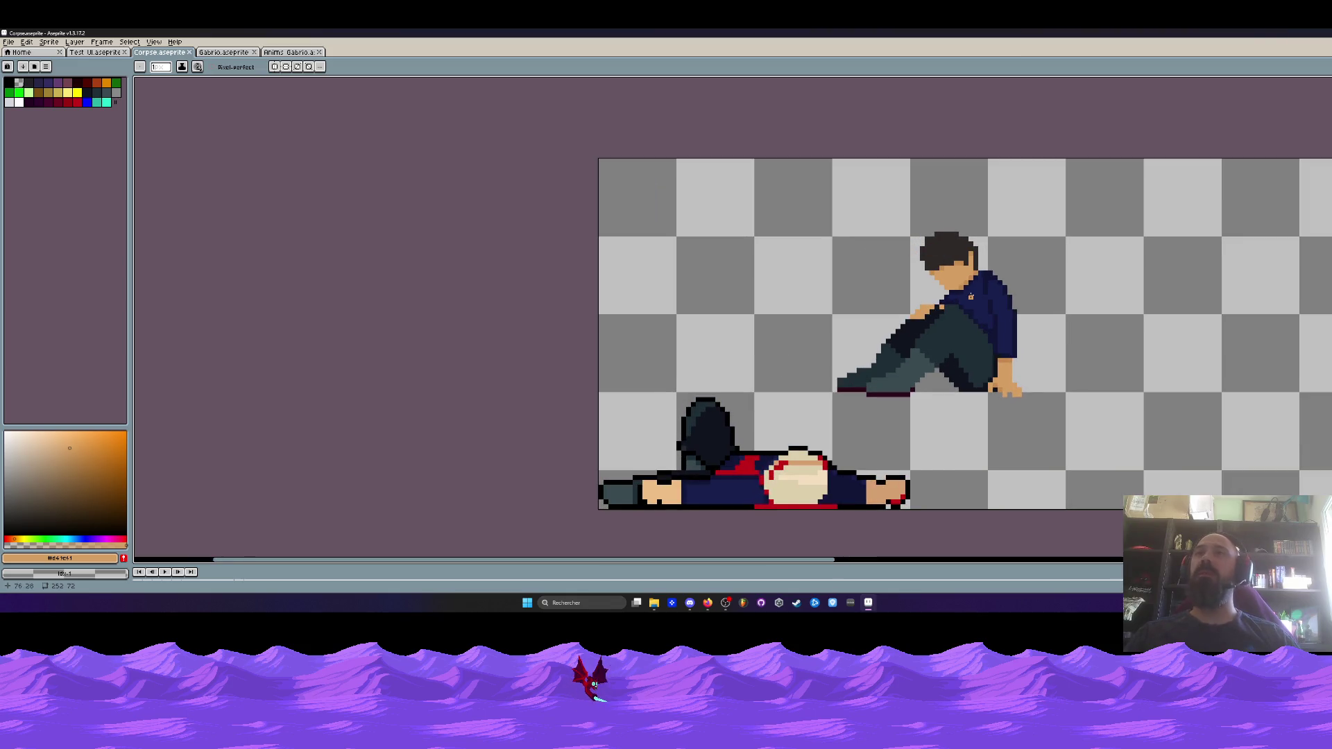
key(i)
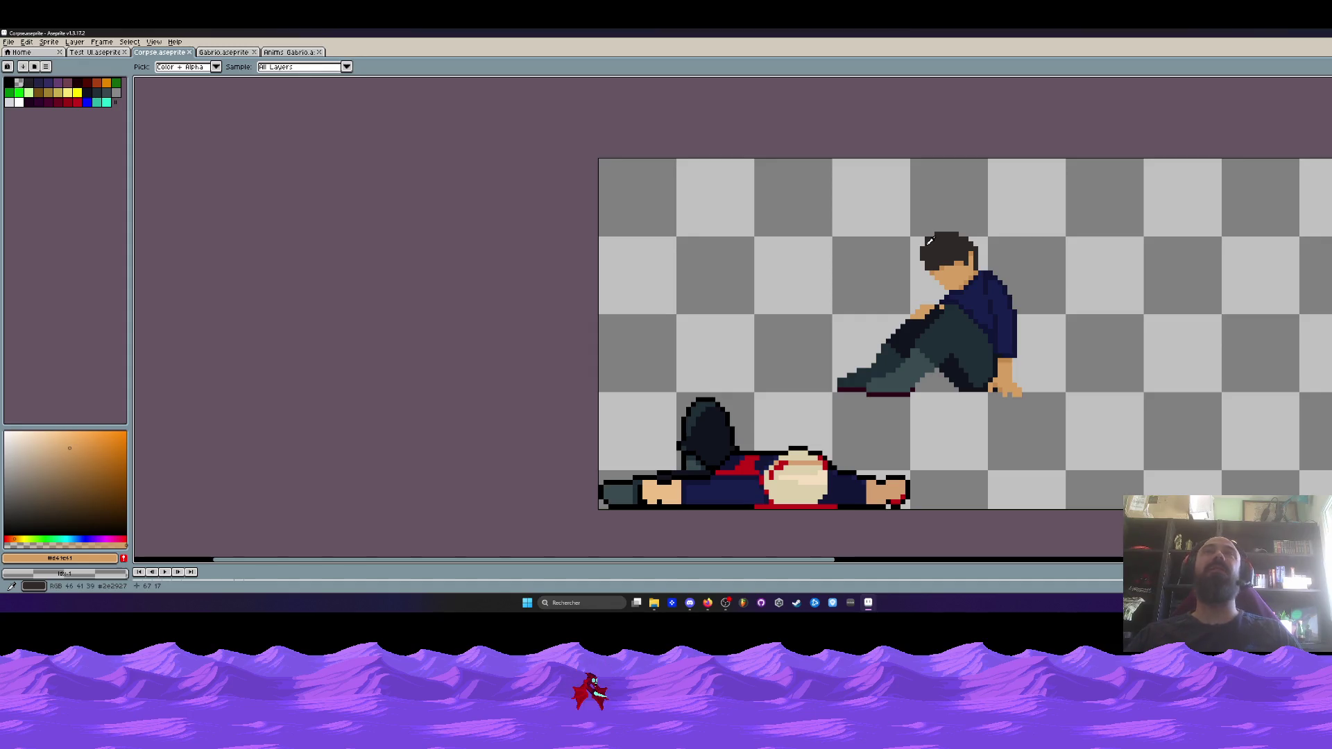
scroll(929, 240, down, 2)
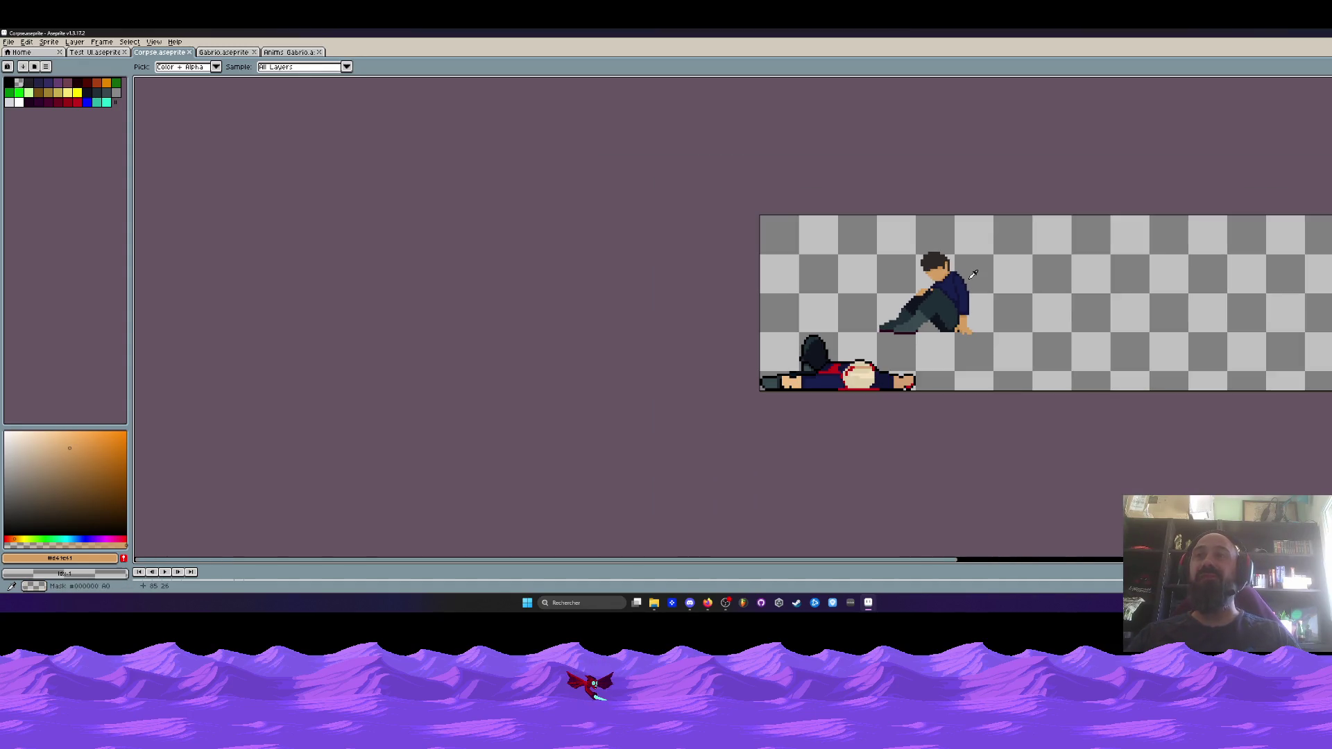
Select the seated figure and preview a black outline, then cancel without applying it
scroll(973, 275, up, 2)
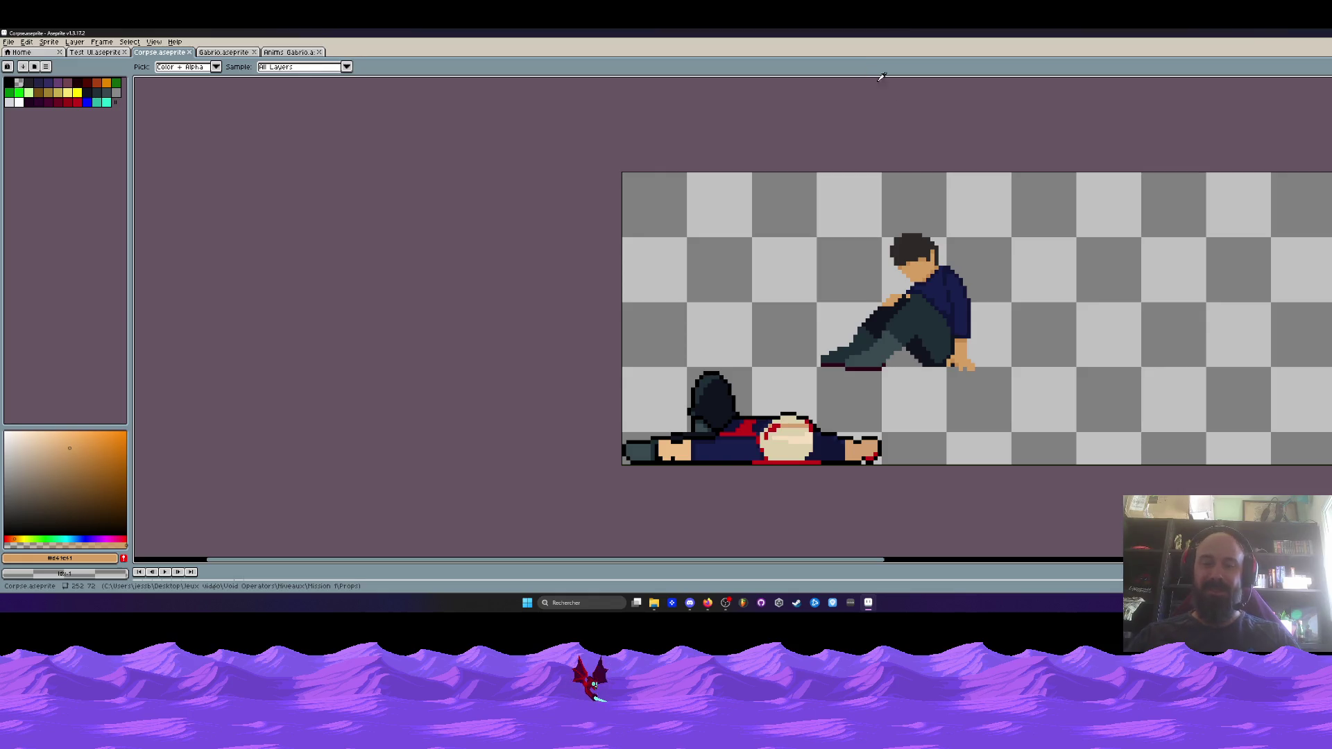
key(m)
scroll(888, 207, up, 1)
mouse_move(780, 229)
mouse_down()
mouse_move(1052, 410)
mouse_move(1060, 439)
mouse_up()
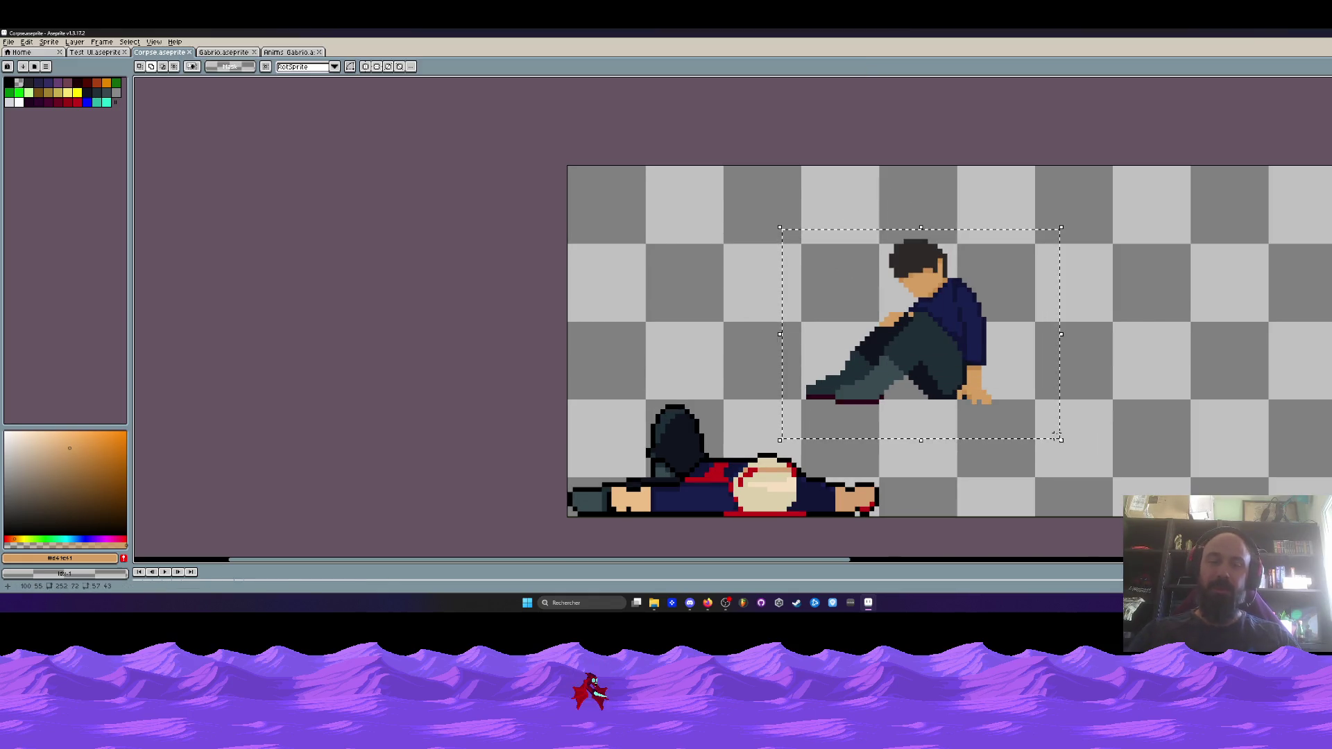
key(shift+o)
click(235, 163)
click(228, 181)
click(224, 195)
scroll(942, 305, down, 2)
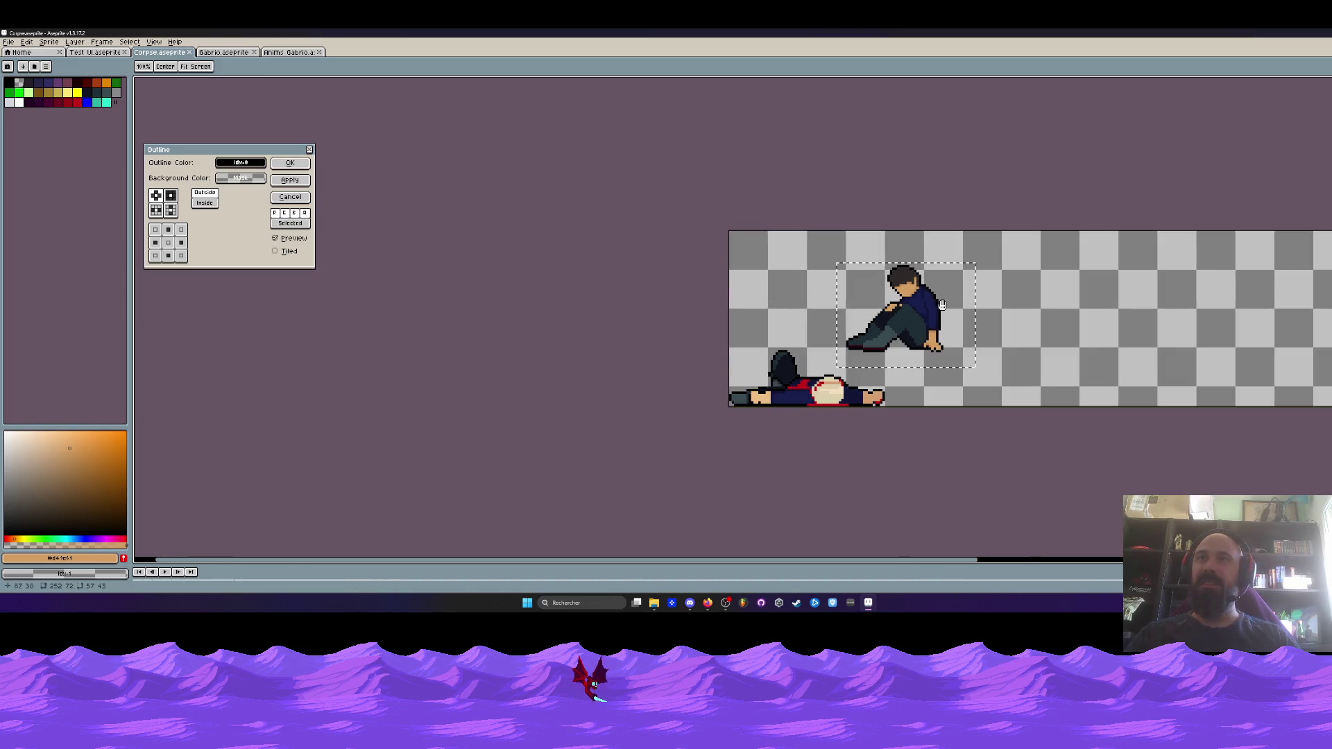
key(Escape)
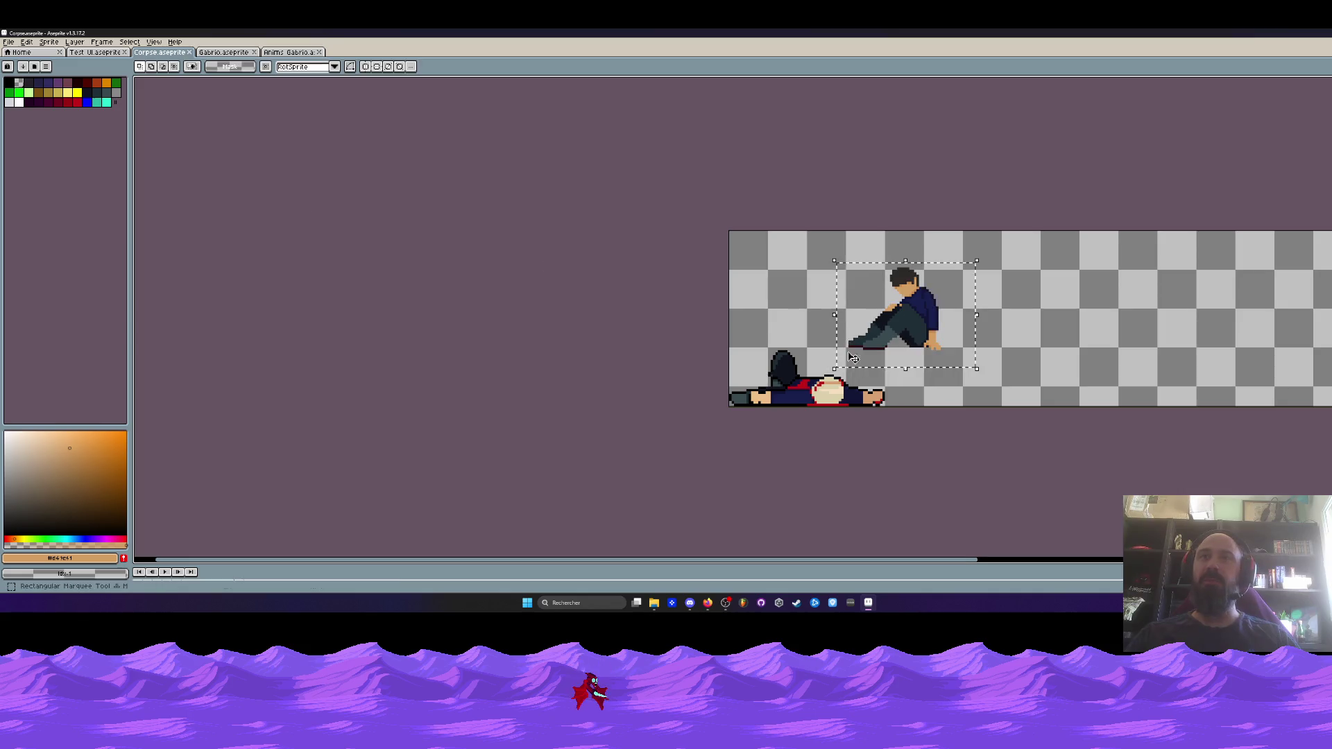
Sample the blood red from the lying body and bring the seated figure's chest into view
scroll(852, 354, up, 2)
alt+click(767, 413)
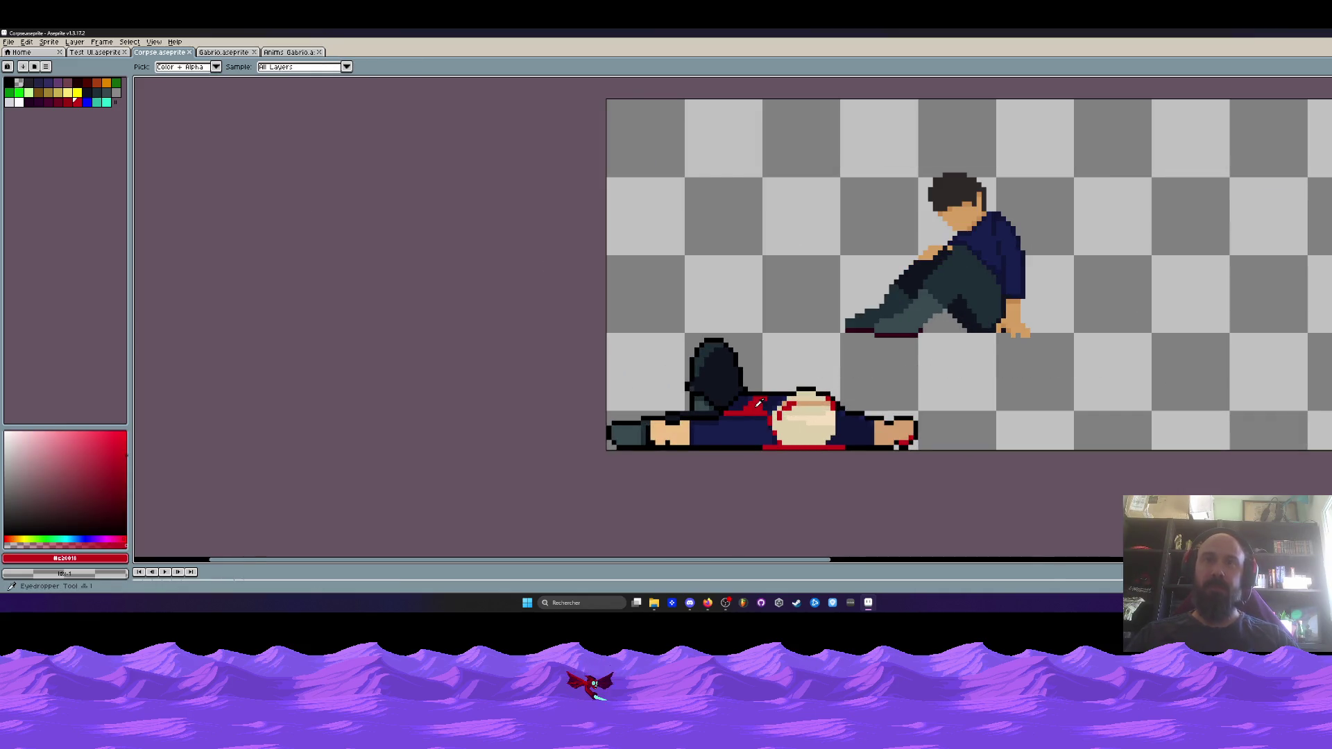
scroll(949, 345, up, 3)
drag(950, 345, 950, 349)
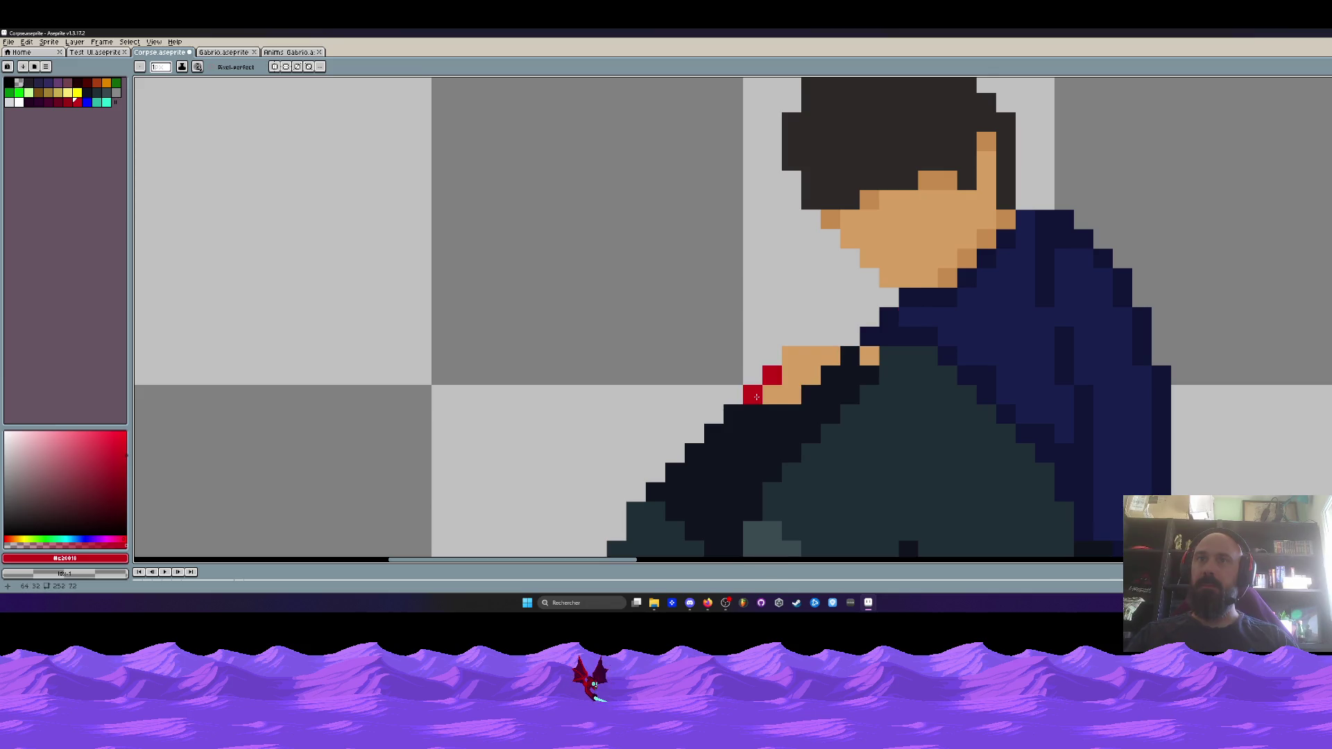
Try red pixels on the seated figure's neck and shirt collar, undoing both strokes
scroll(902, 354, down, 5)
key(v)
key(b)
scroll(894, 344, up, 3)
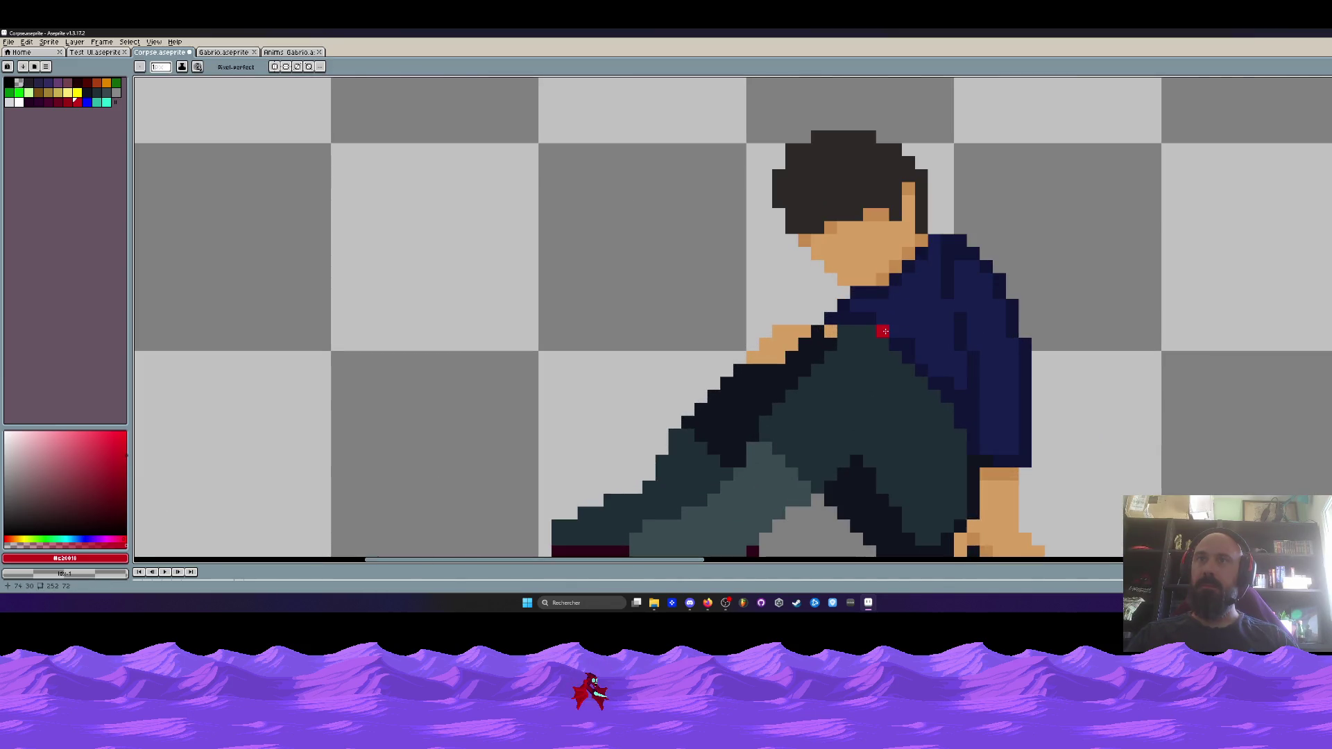
click(882, 279)
key(ctrl+z)
drag(896, 307, 908, 331)
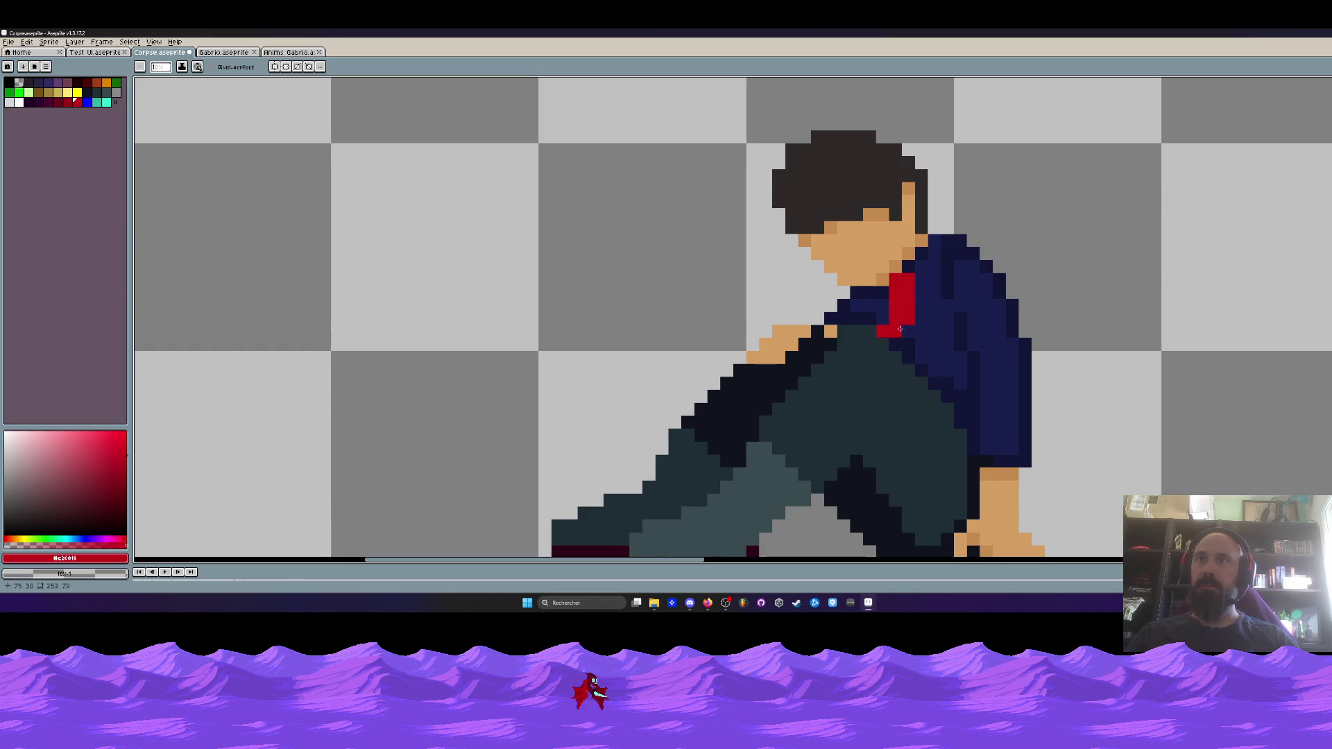
scroll(916, 347, down, 5)
key(ctrl+z)
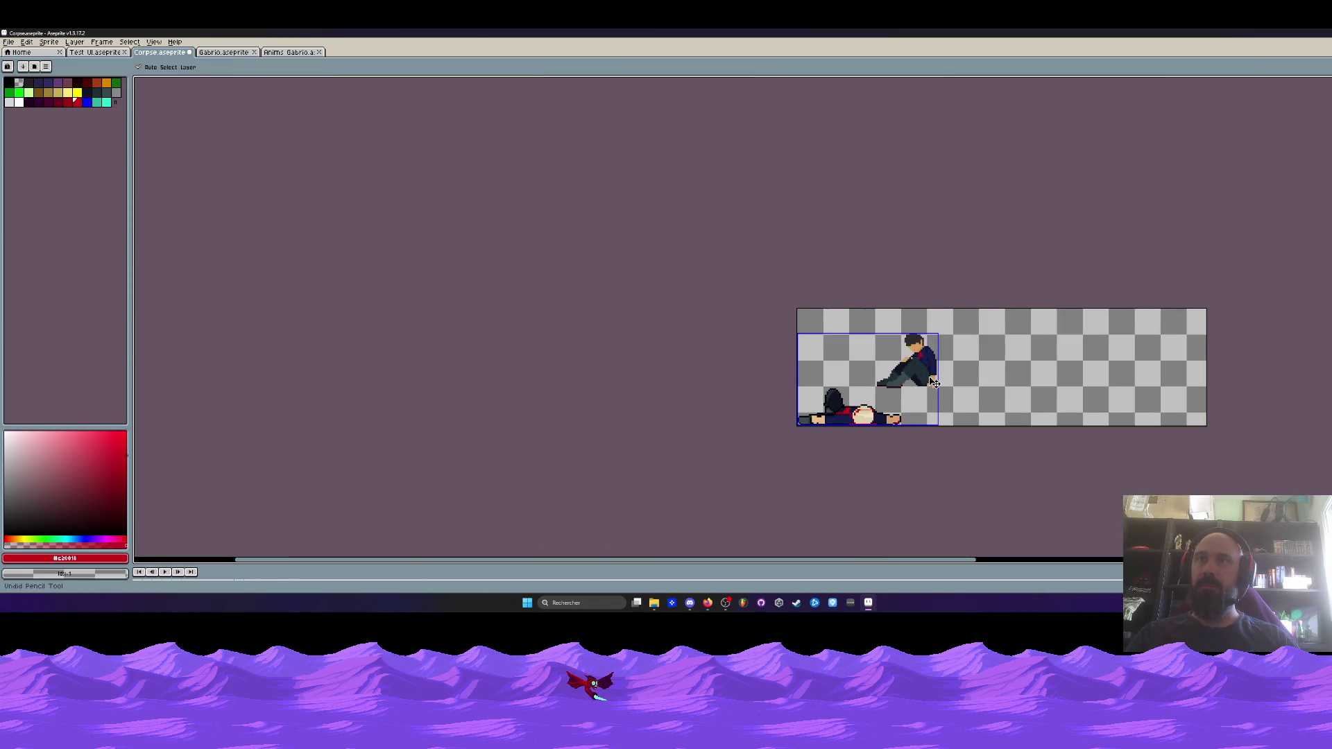
scroll(935, 383, up, 2)
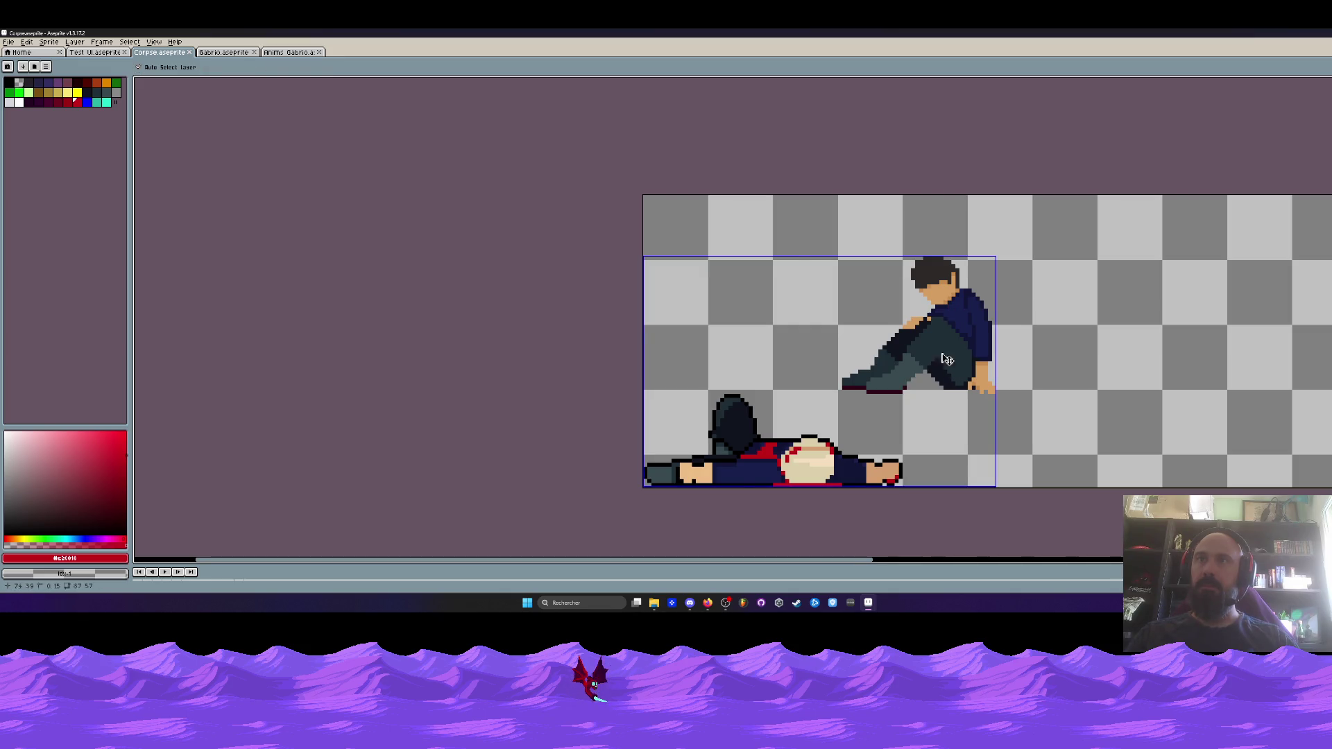
Remove stray red pixels above the shoe and extend the blood pool under the seated figure
scroll(933, 315, up, 1)
key(b)
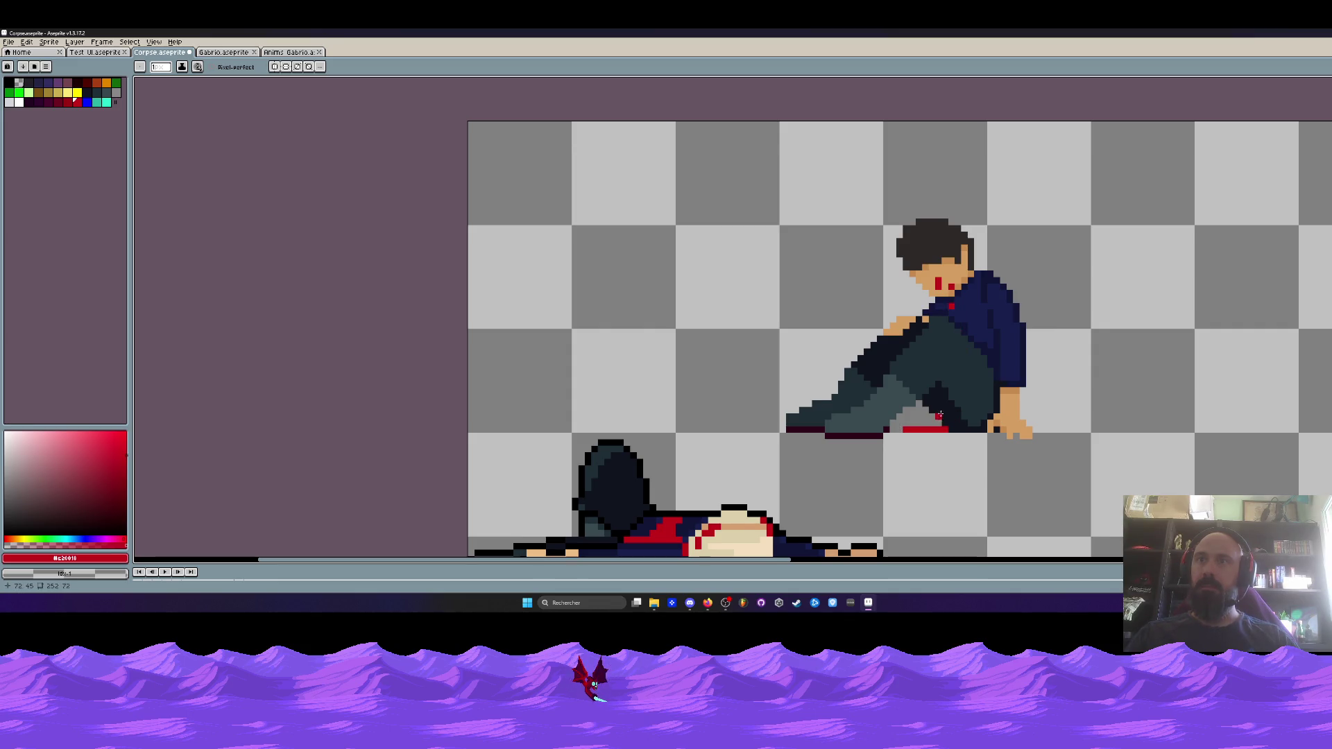
key(ctrl+z)
drag(943, 435, 947, 445)
scroll(936, 447, down, 3)
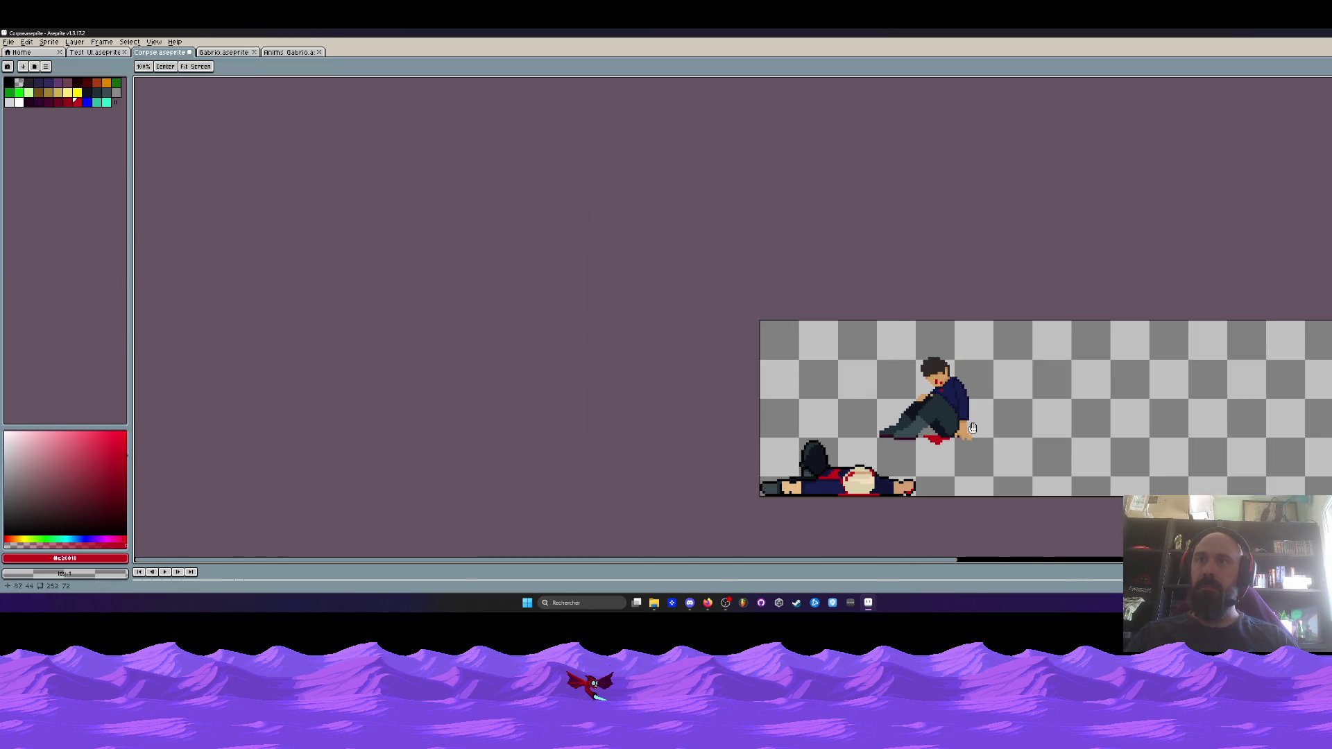
Paint the jacket opening from the neck downward in the figure's sampled skin colour
scroll(900, 419, up, 1)
scroll(901, 418, up, 1)
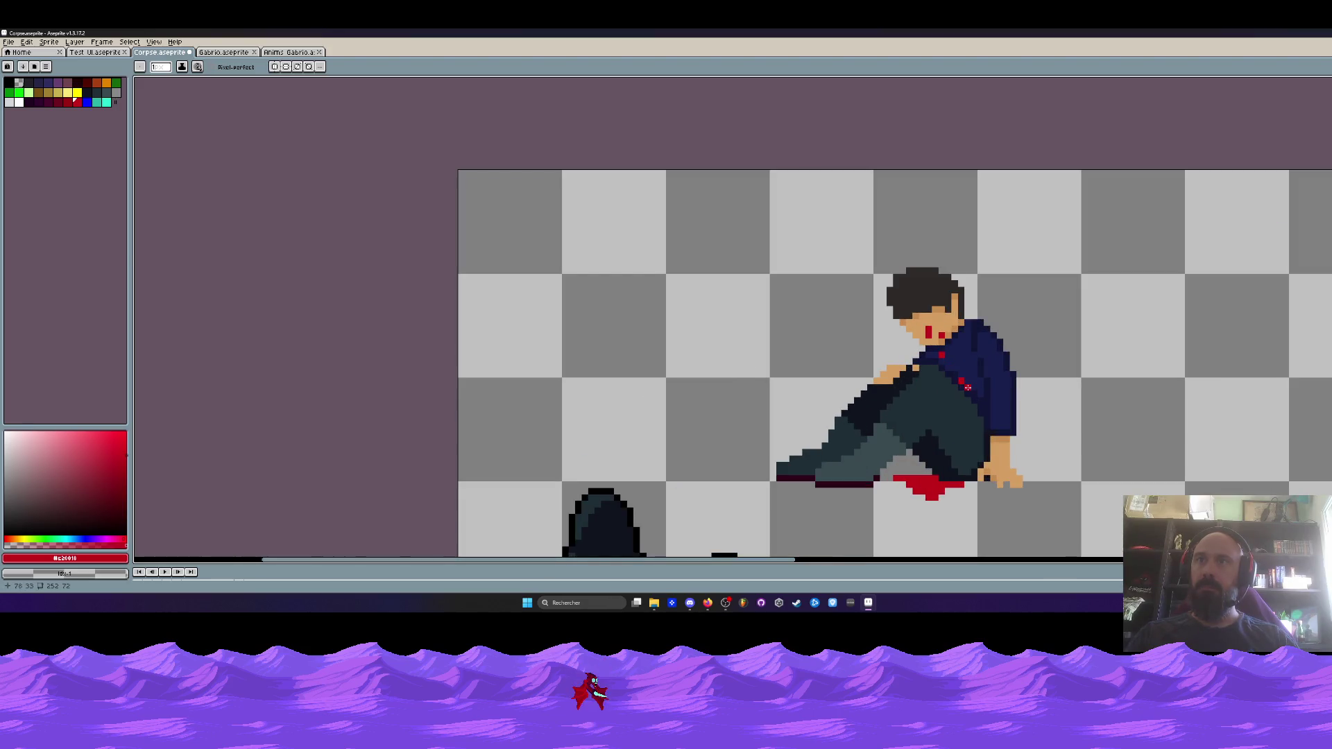
scroll(968, 387, down, 2)
scroll(971, 402, up, 1)
scroll(991, 444, up, 2)
key(i)
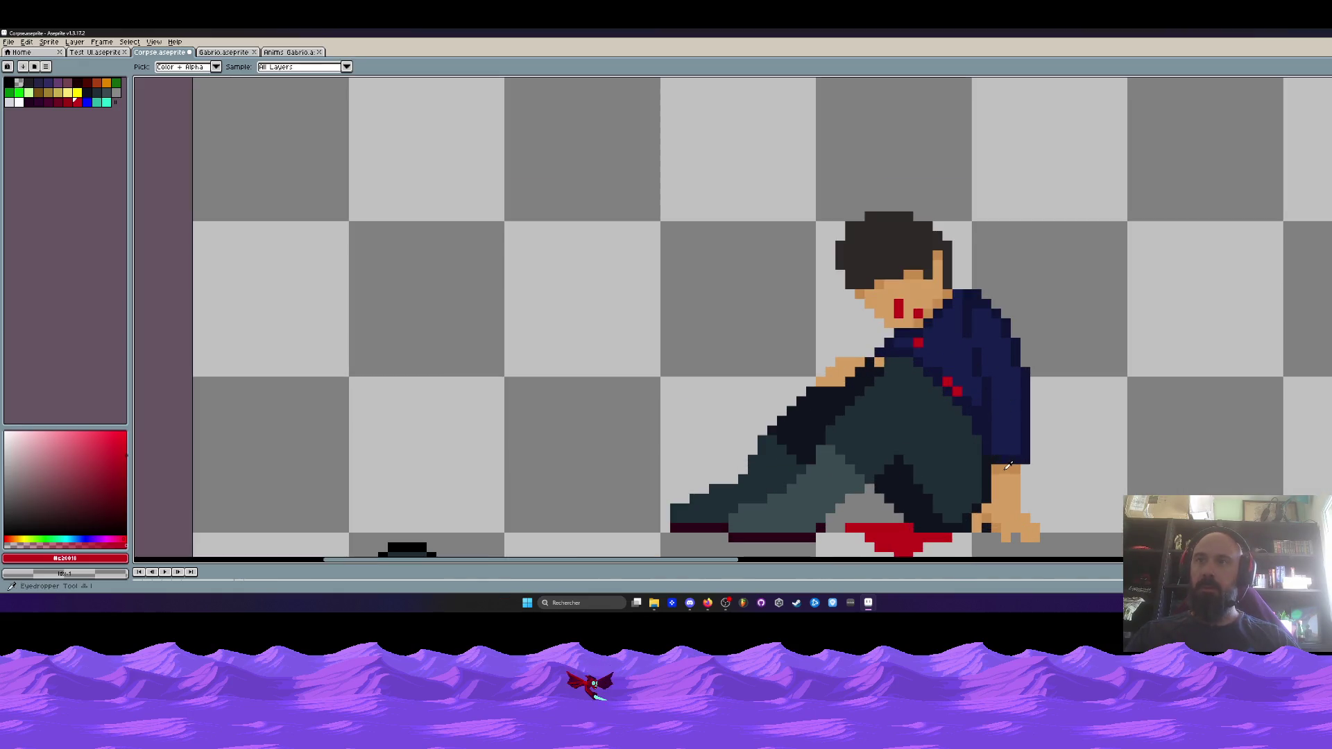
click(1007, 465)
key(b)
scroll(947, 364, up, 1)
click(946, 301)
mouse_move(946, 320)
mouse_down()
mouse_move(919, 347)
mouse_move(930, 361)
mouse_move(946, 346)
mouse_move(965, 399)
mouse_move(984, 383)
mouse_move(1006, 441)
mouse_up()
scroll(1003, 416, down, 3)
scroll(978, 399, up, 1)
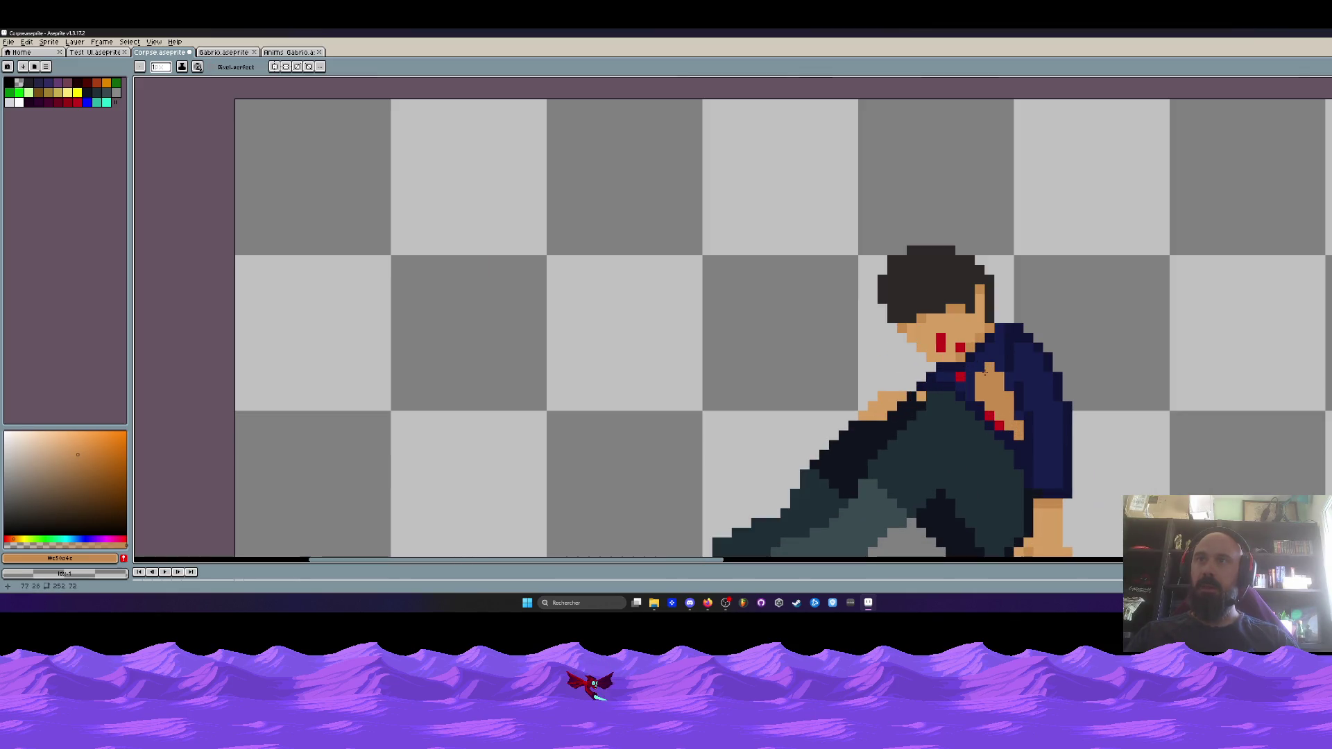
Streak red blood pixels down the seated figure's chest
key(i)
click(1012, 354)
scroll(1012, 354, up, 1)
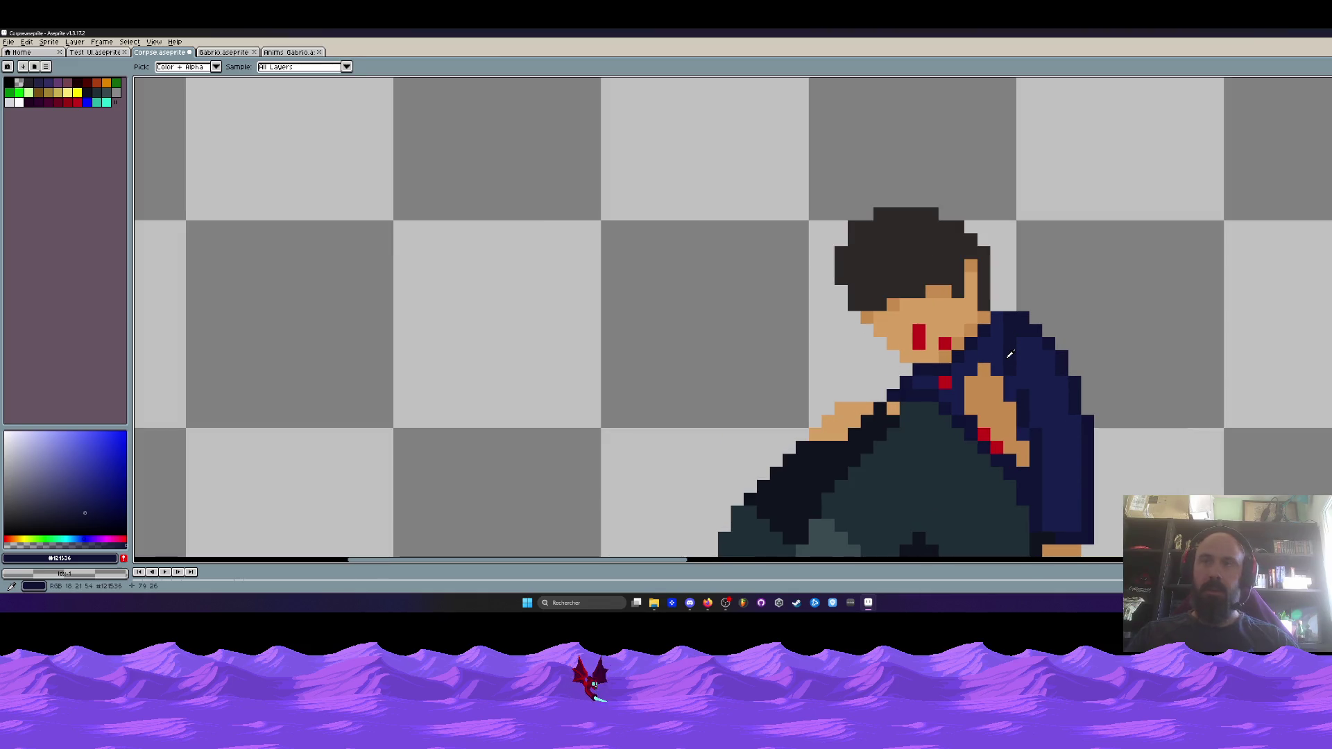
key(b)
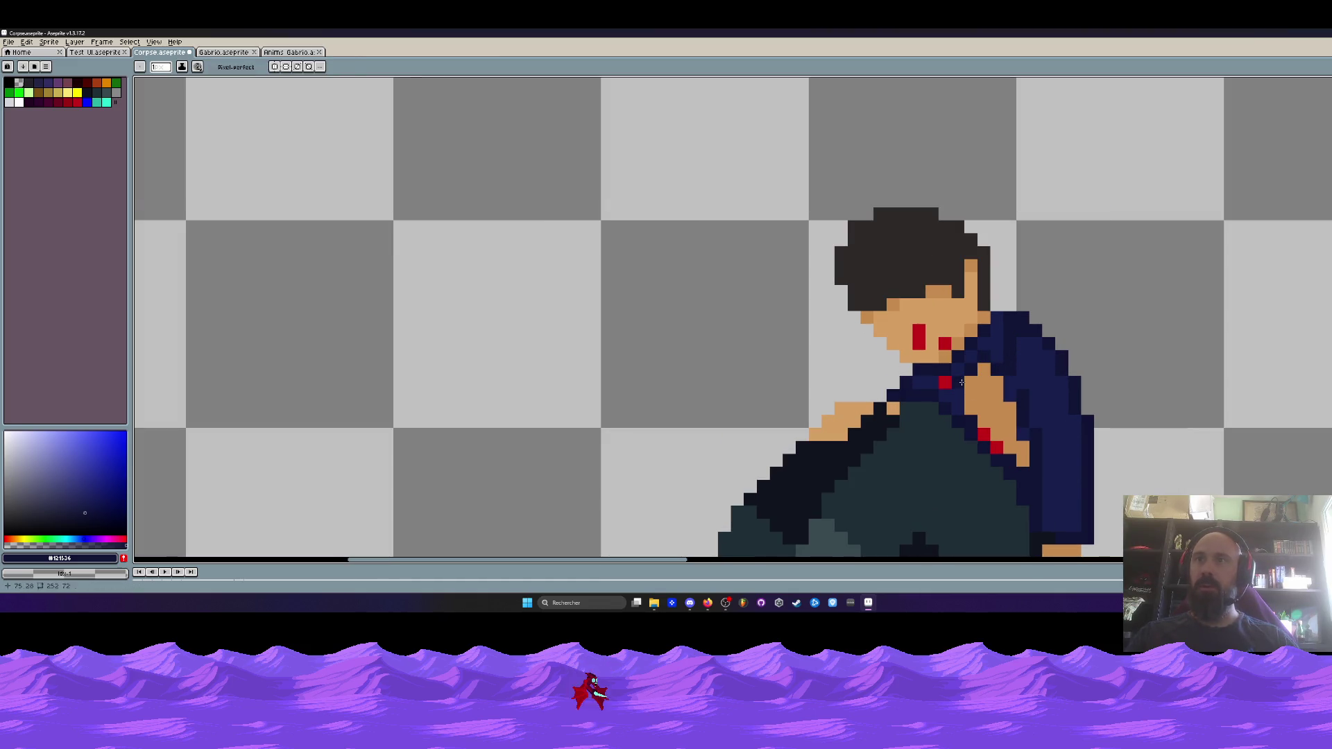
scroll(958, 409, down, 4)
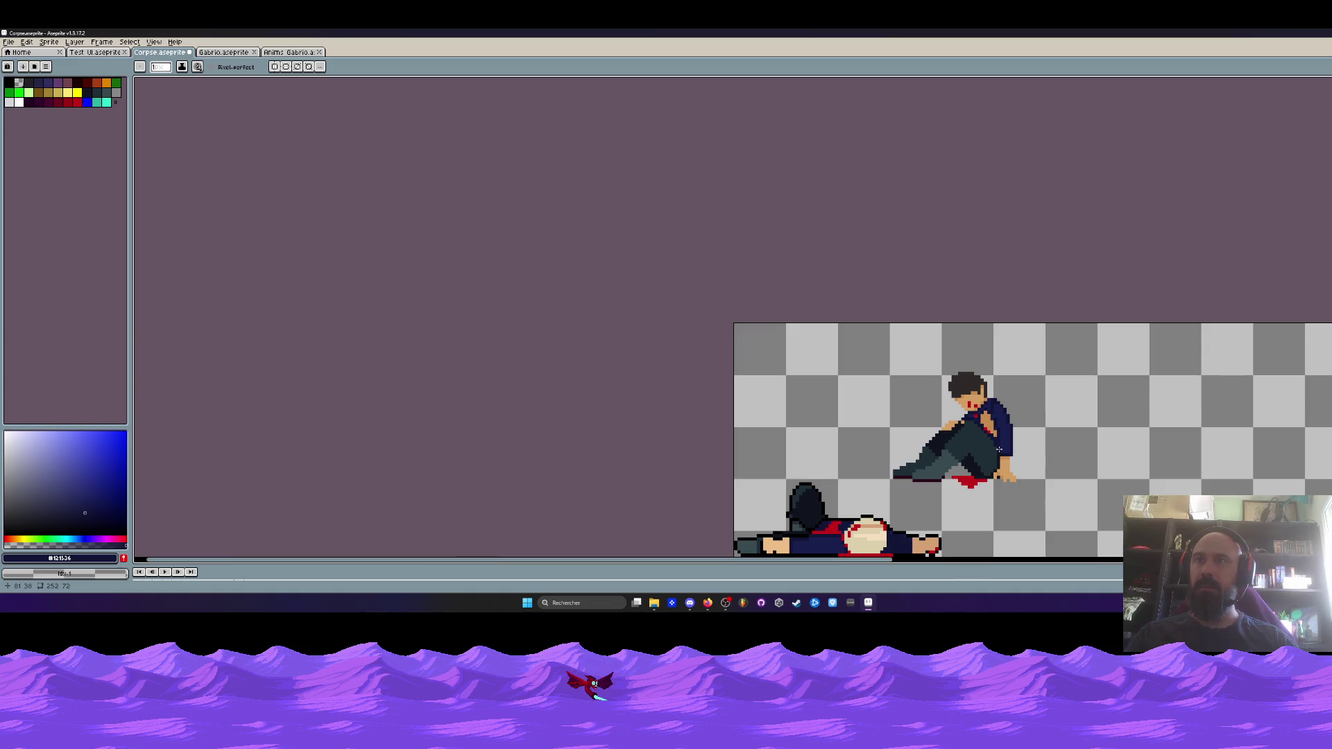
scroll(988, 442, up, 5)
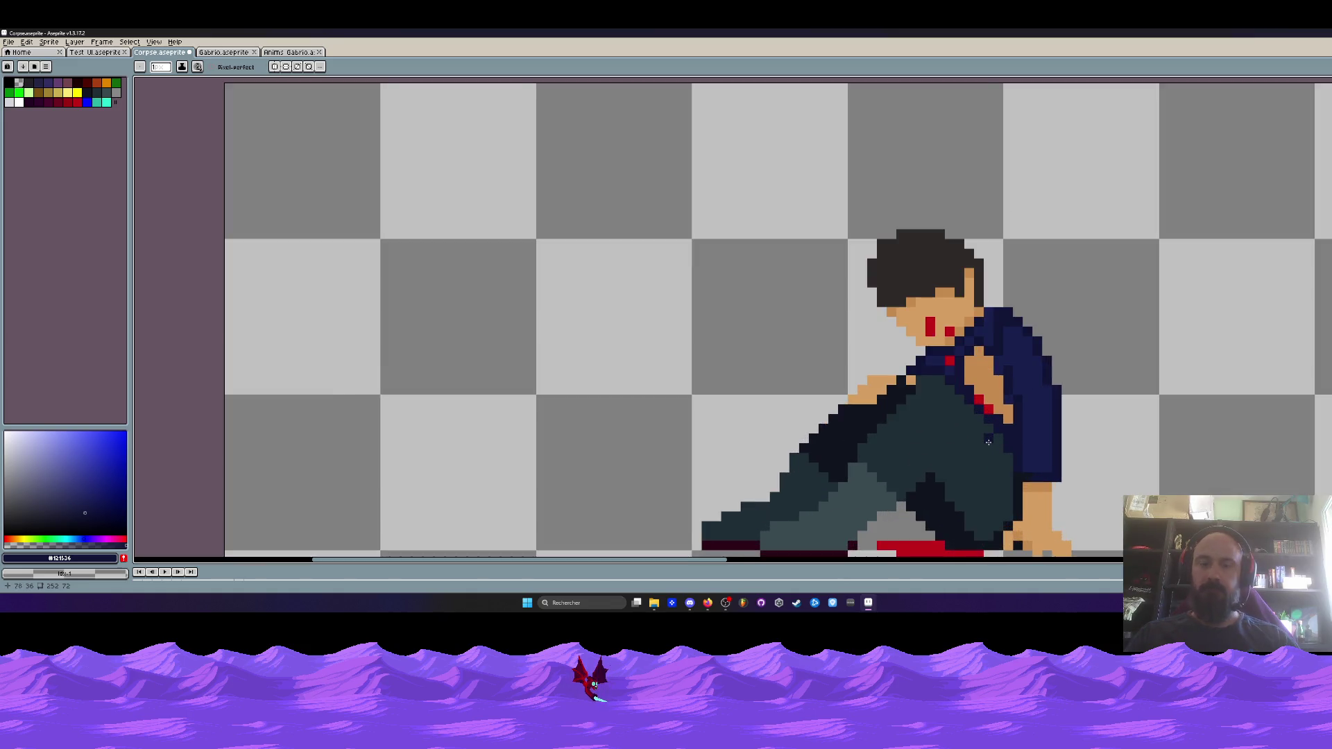
alt+click(986, 334)
click(968, 278)
click(969, 298)
click(989, 278)
click(988, 337)
click(1007, 355)
click(989, 298)
click(1007, 375)
click(1027, 394)
Add red blood pixels and a blood line on the figure's hand
scroll(1023, 394, down, 5)
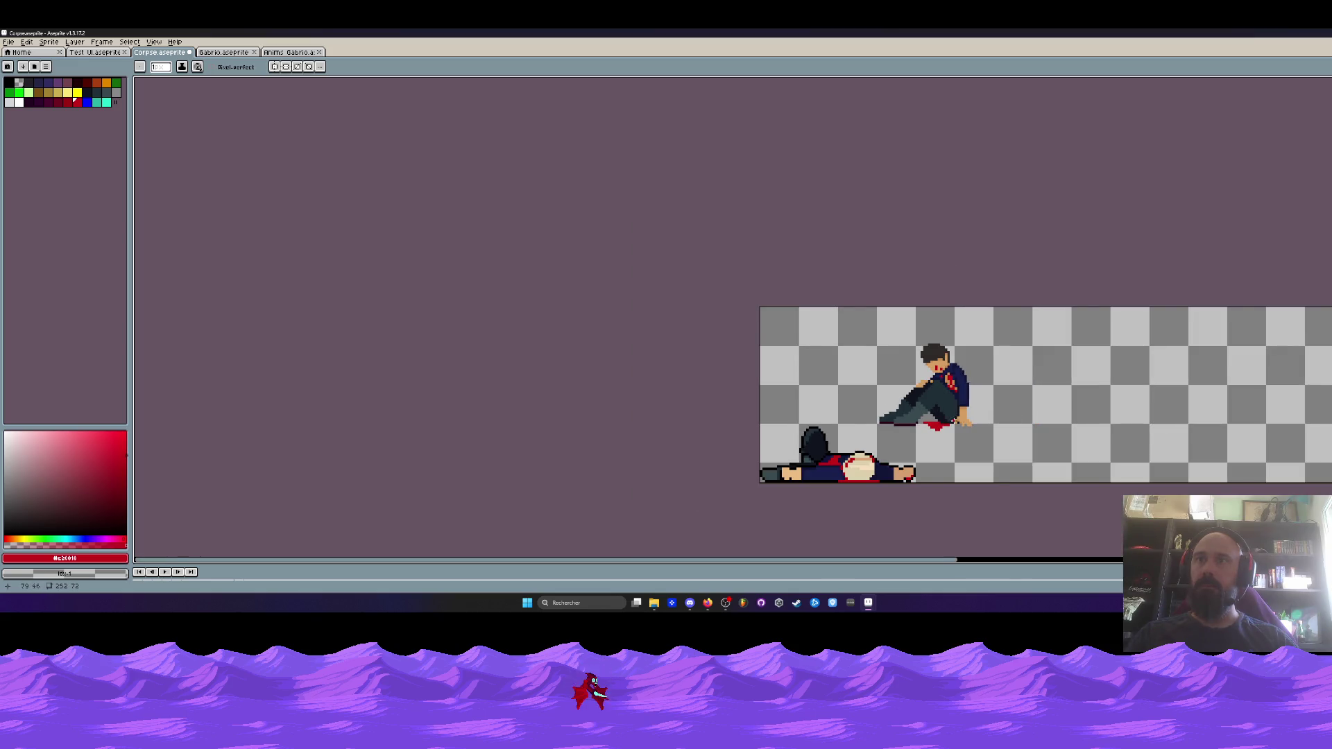
scroll(951, 420, up, 6)
click(960, 380)
click(974, 393)
mouse_move(974, 406)
mouse_down()
mouse_move(973, 382)
mouse_move(1013, 431)
mouse_up()
scroll(1030, 427, down, 4)
scroll(1017, 431, up, 4)
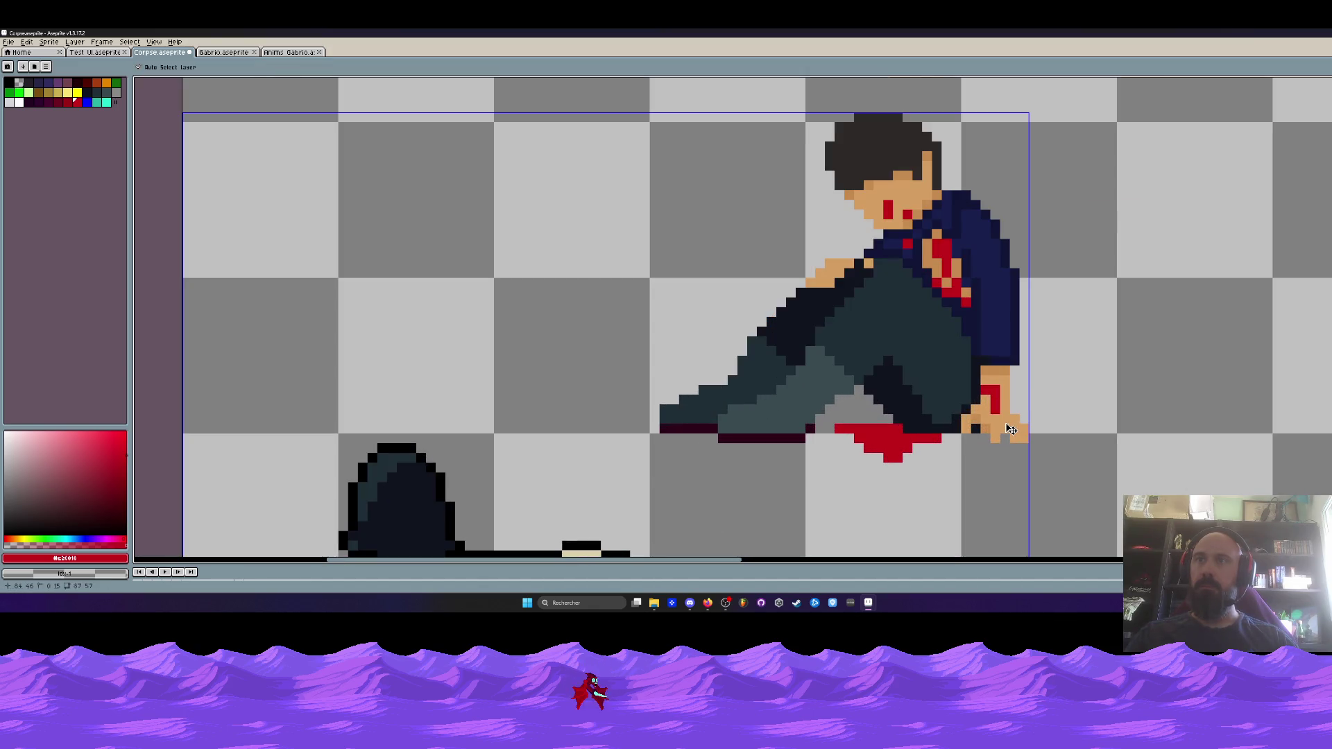
click(986, 396)
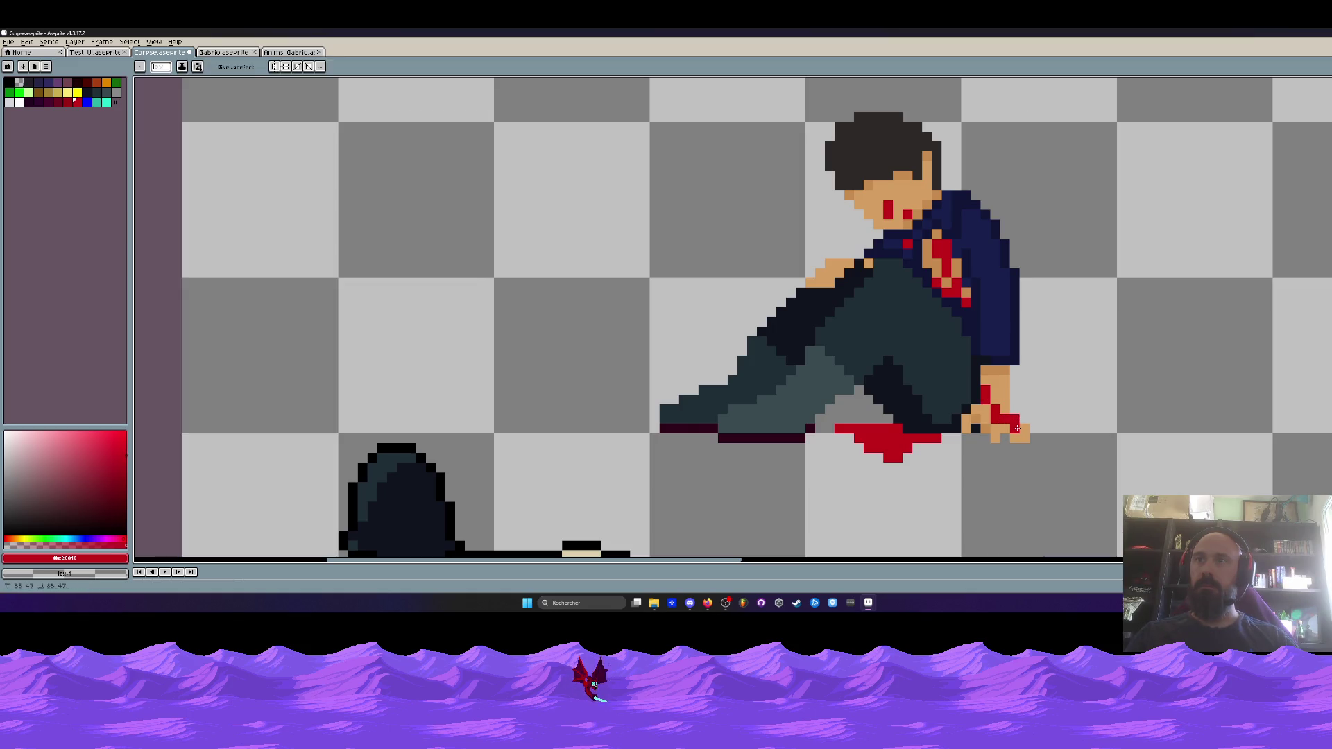
scroll(1016, 429, down, 4)
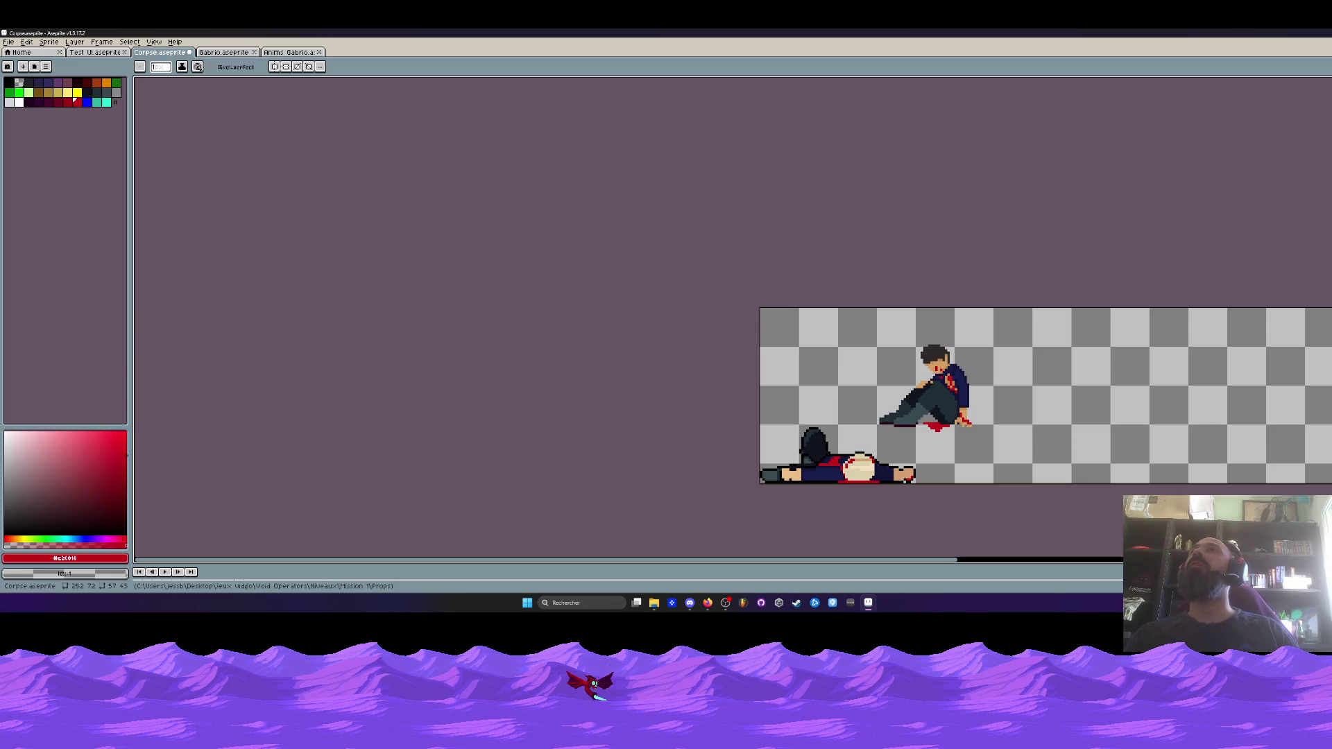
scroll(964, 347, down, 3)
scroll(950, 357, up, 3)
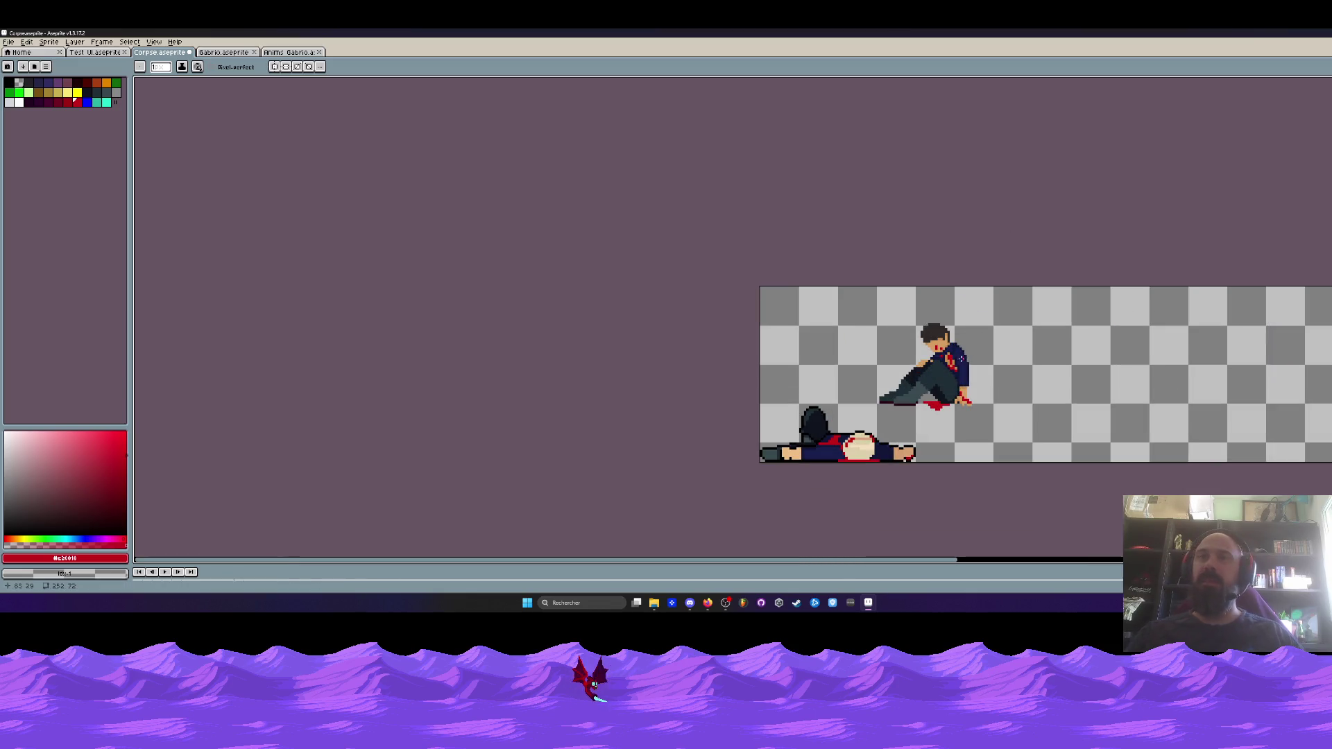
Marquee-select the seated figure and preview an outline effect, then cancel it
scroll(942, 367, up, 1)
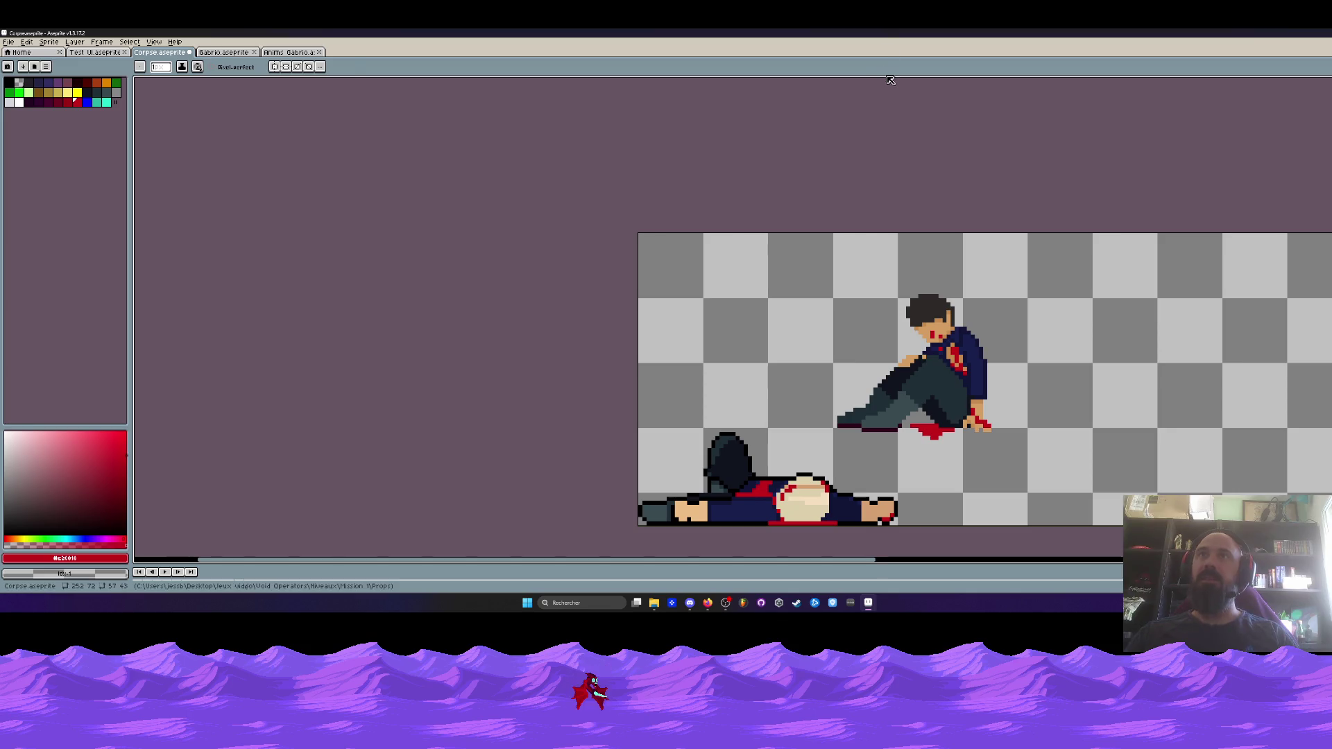
key(m)
drag(821, 278, 1063, 456)
key(shift+o)
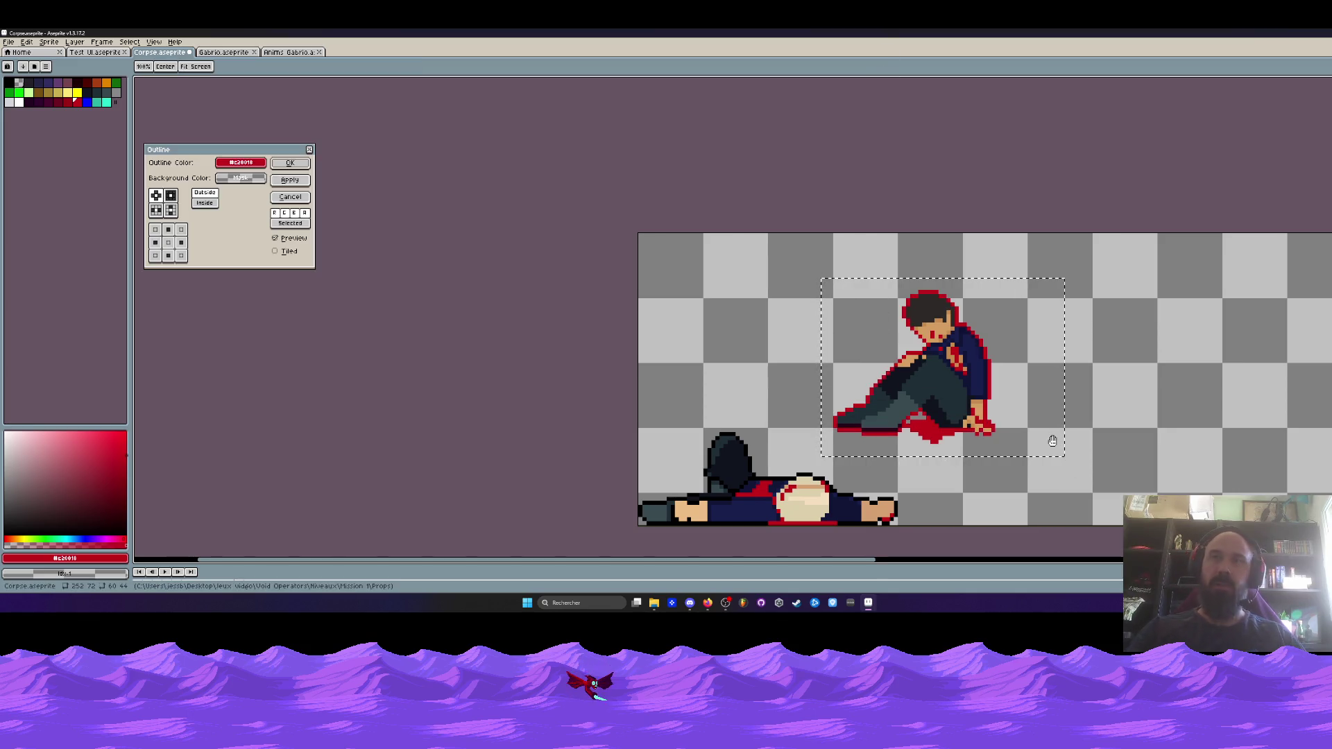
click(235, 163)
click(227, 177)
click(229, 191)
Drag the seated figure to the right of the lying body and deselect
click(290, 162)
scroll(834, 324, down, 1)
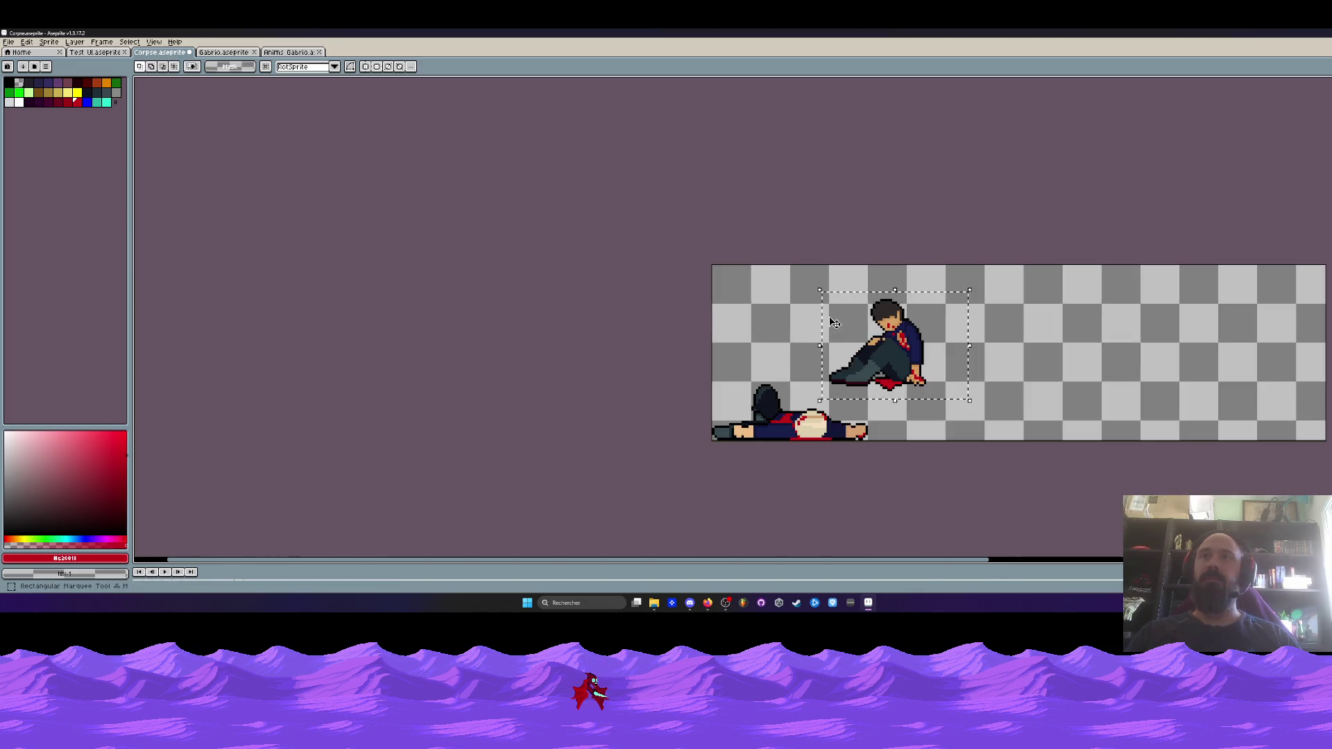
drag(783, 231, 970, 368)
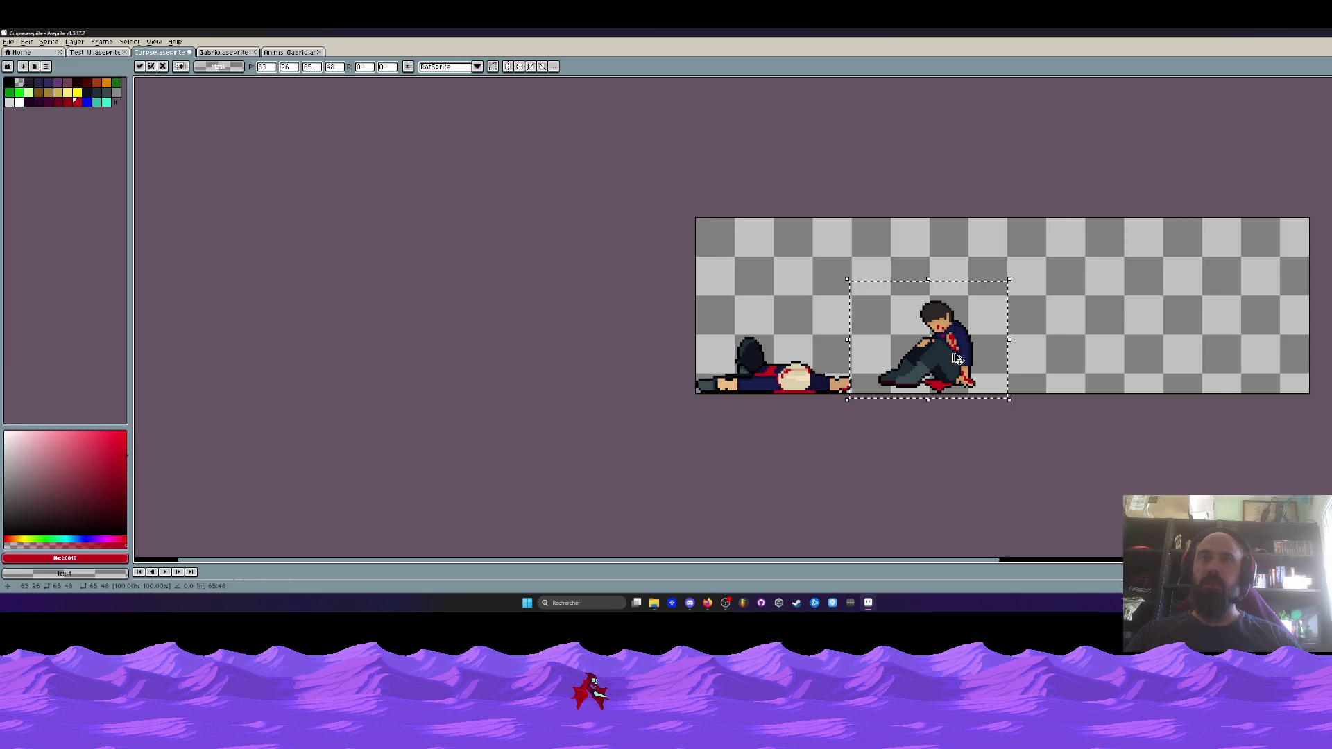
click(297, 131)
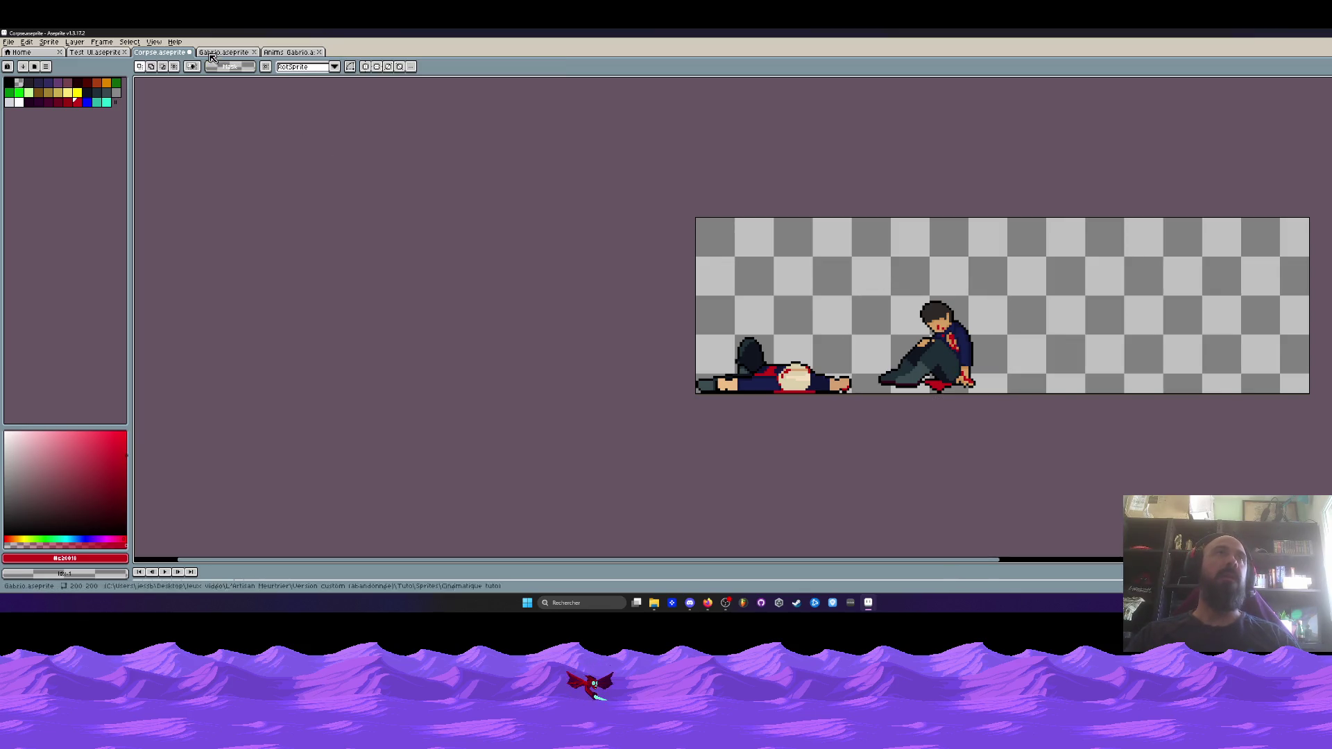
Bring up the Test UI mockup and enlarge the timeline to show layer and frame rows
click(97, 52)
scroll(525, 234, up, 3)
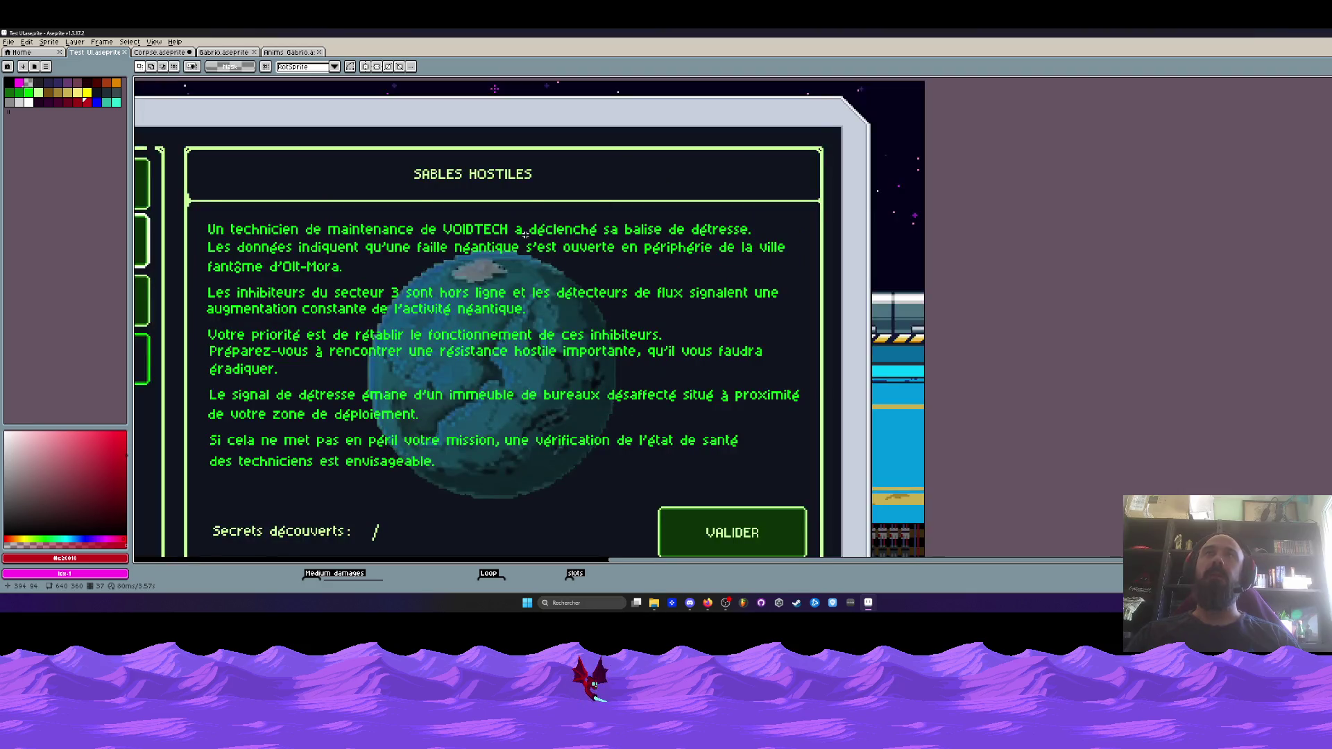
scroll(525, 235, down, 4)
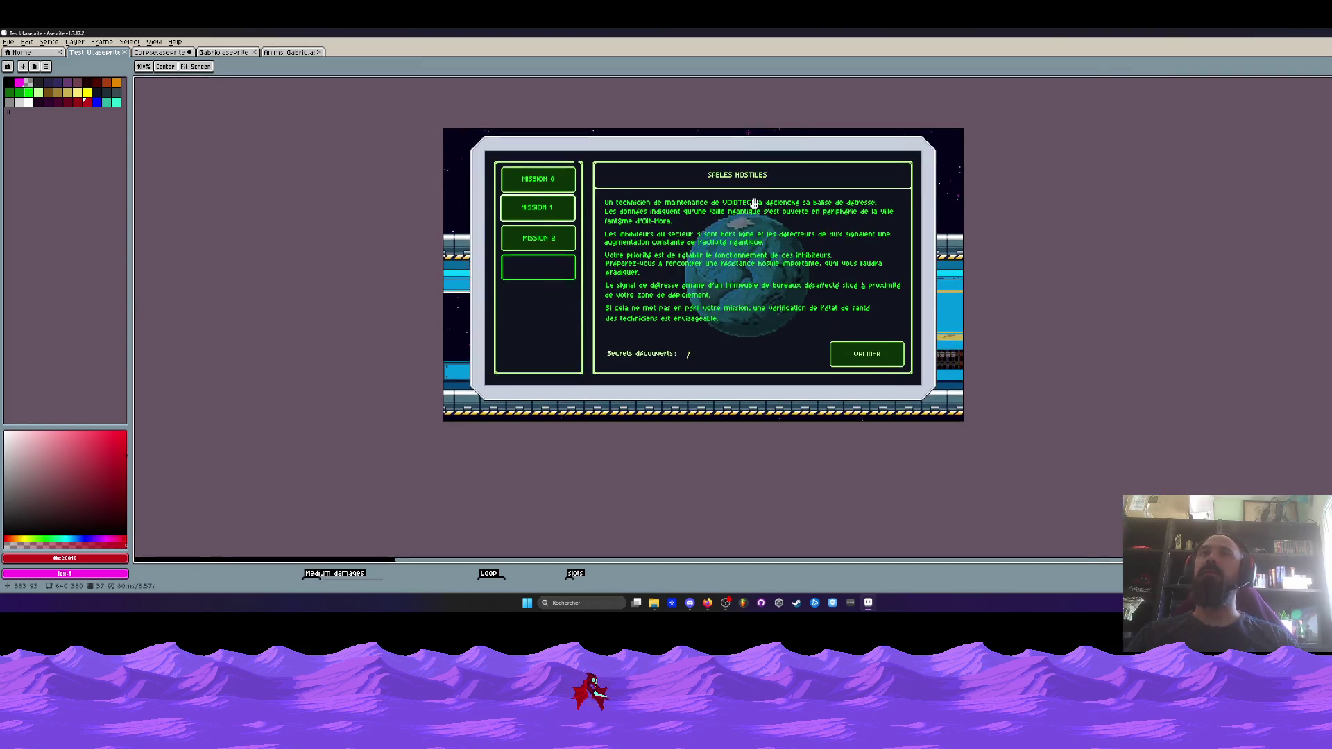
scroll(753, 203, up, 2)
scroll(680, 382, down, 2)
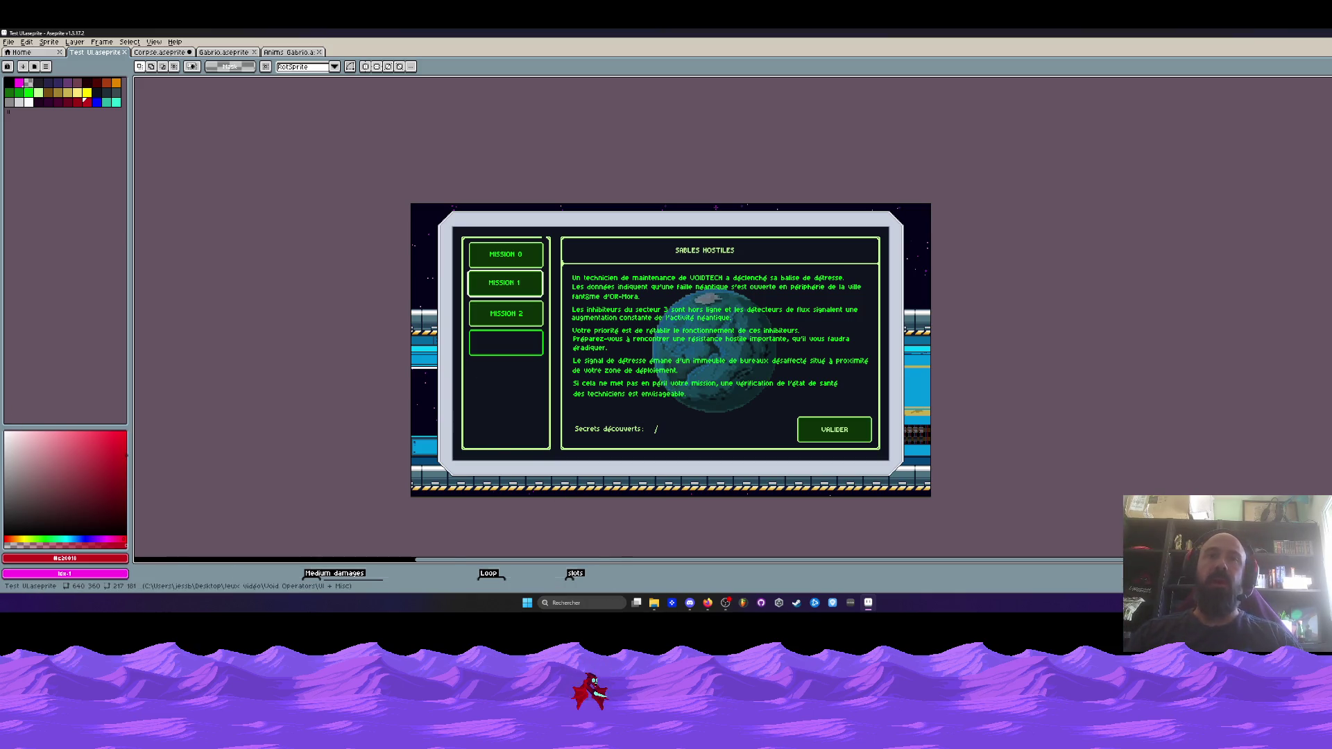
scroll(673, 271, down, 1)
mouse_move(679, 560)
mouse_down()
mouse_move(684, 490)
mouse_move(637, 415)
mouse_move(637, 470)
mouse_up()
scroll(637, 399, up, 2)
scroll(637, 399, down, 1)
scroll(490, 528, up, 2)
Browse the armour-upgrade, briefing and battle frames, settling on frame 35's empty HUD
click(483, 520)
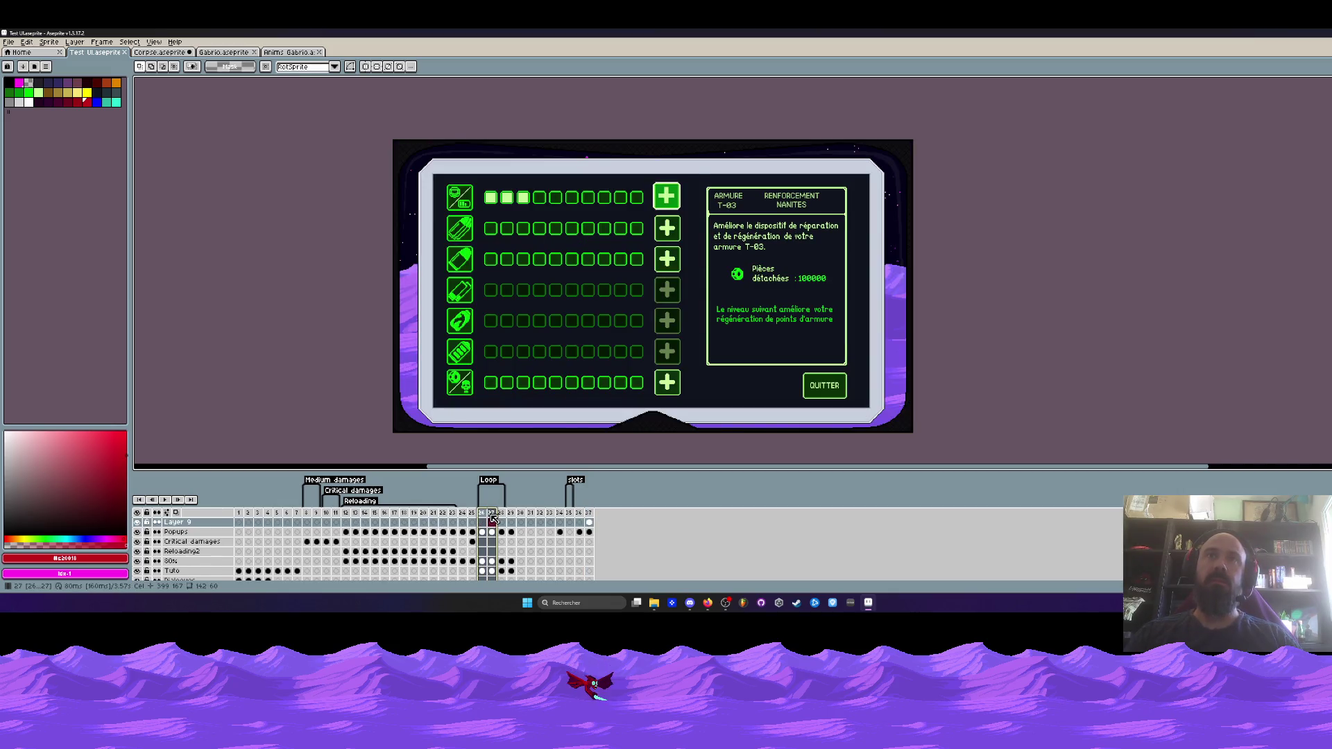
scroll(545, 242, up, 2)
scroll(544, 242, down, 2)
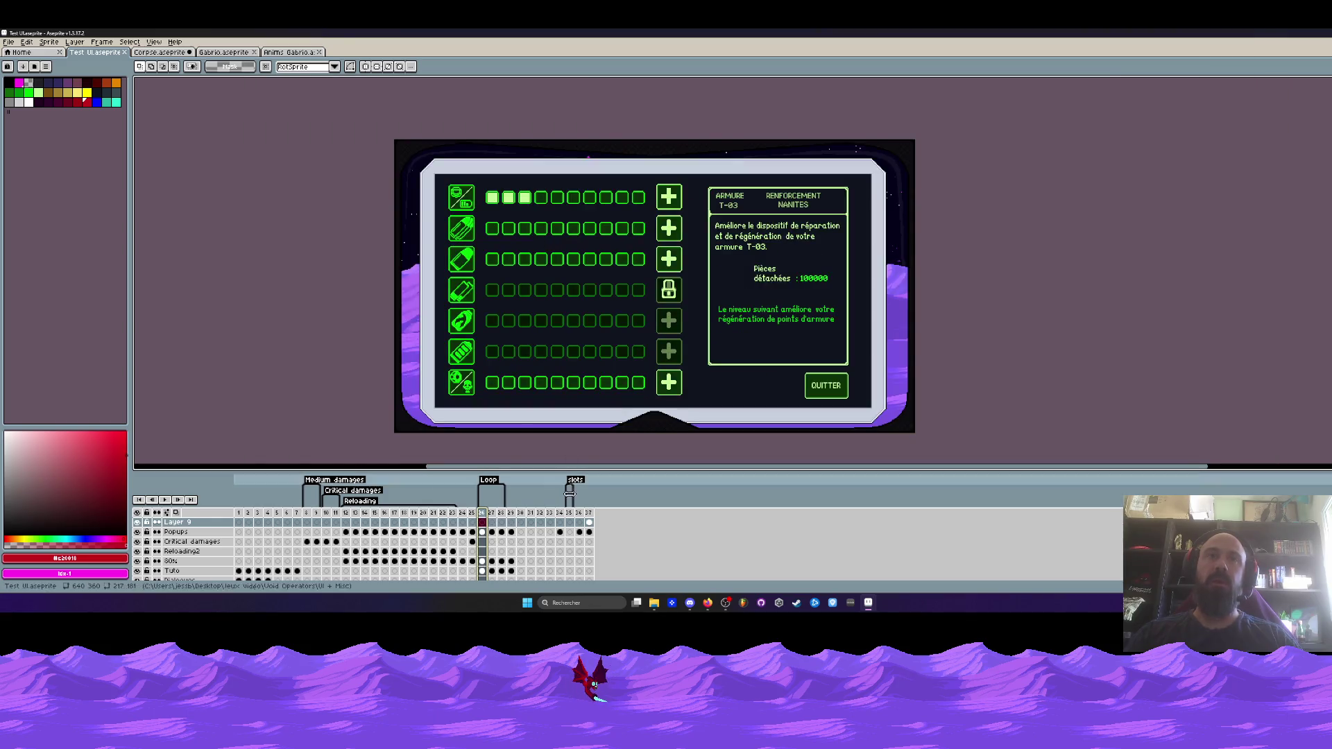
click(590, 514)
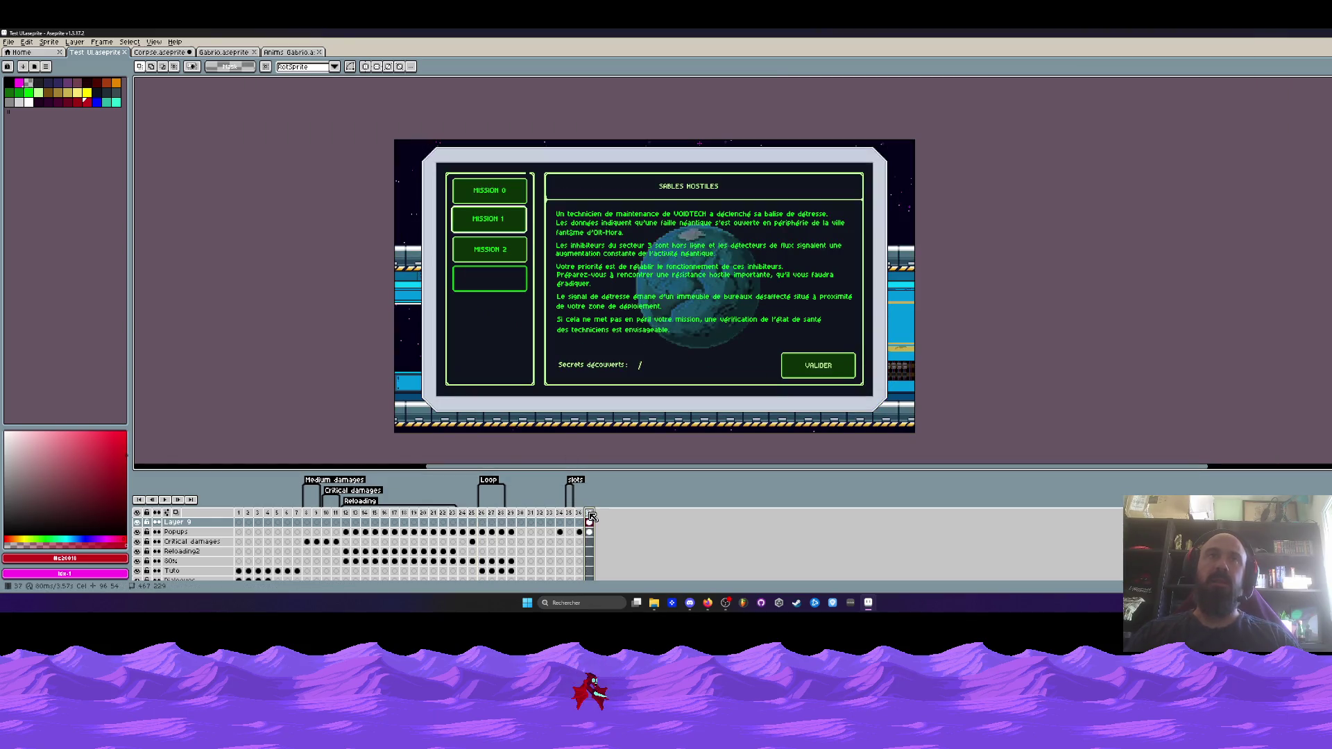
drag(346, 515, 434, 521)
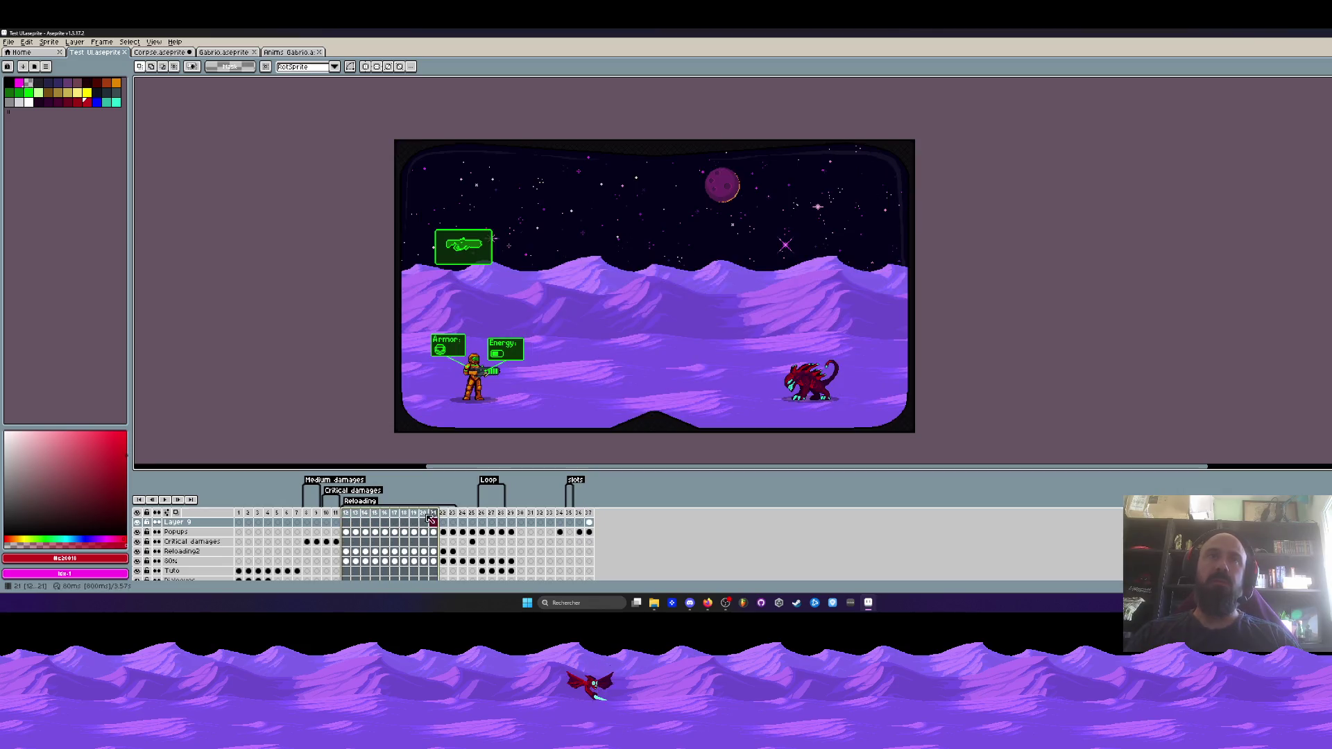
drag(326, 520, 336, 520)
mouse_move(482, 520)
mouse_down()
mouse_move(563, 521)
mouse_move(534, 520)
mouse_move(548, 521)
mouse_up()
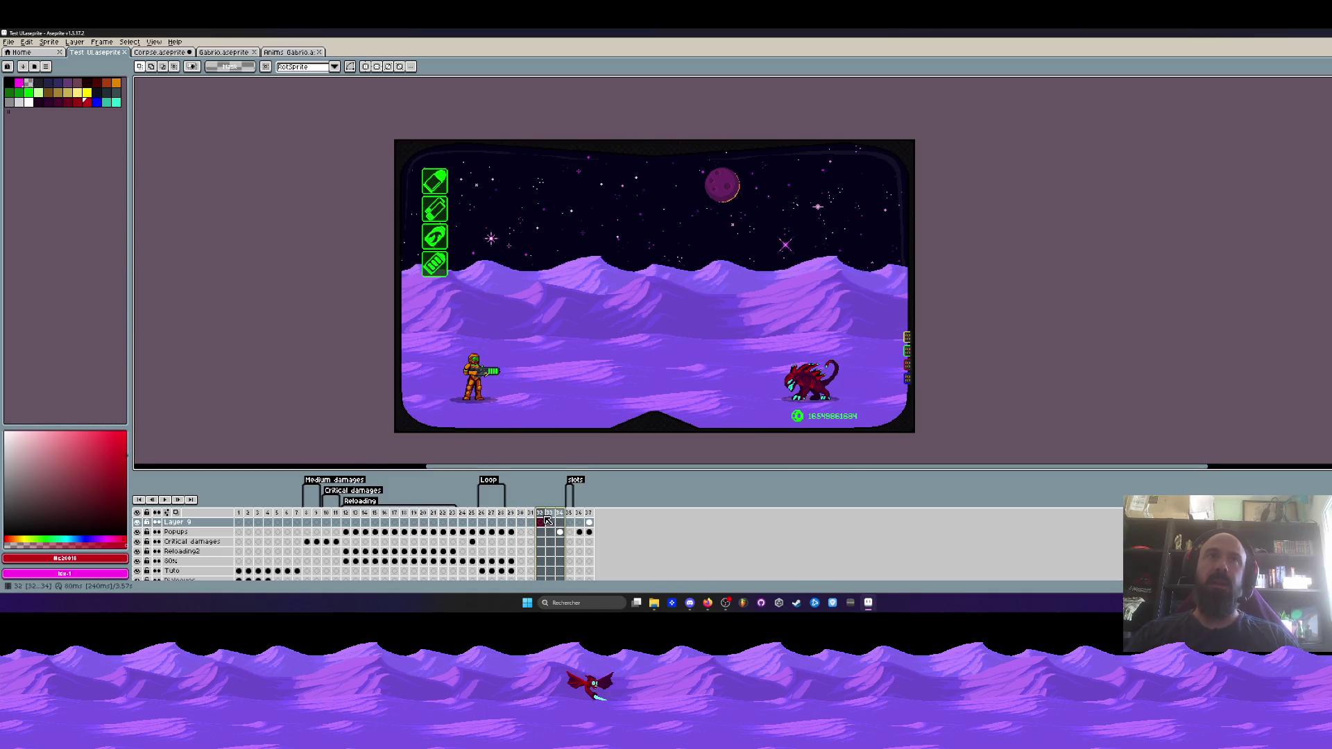
click(569, 520)
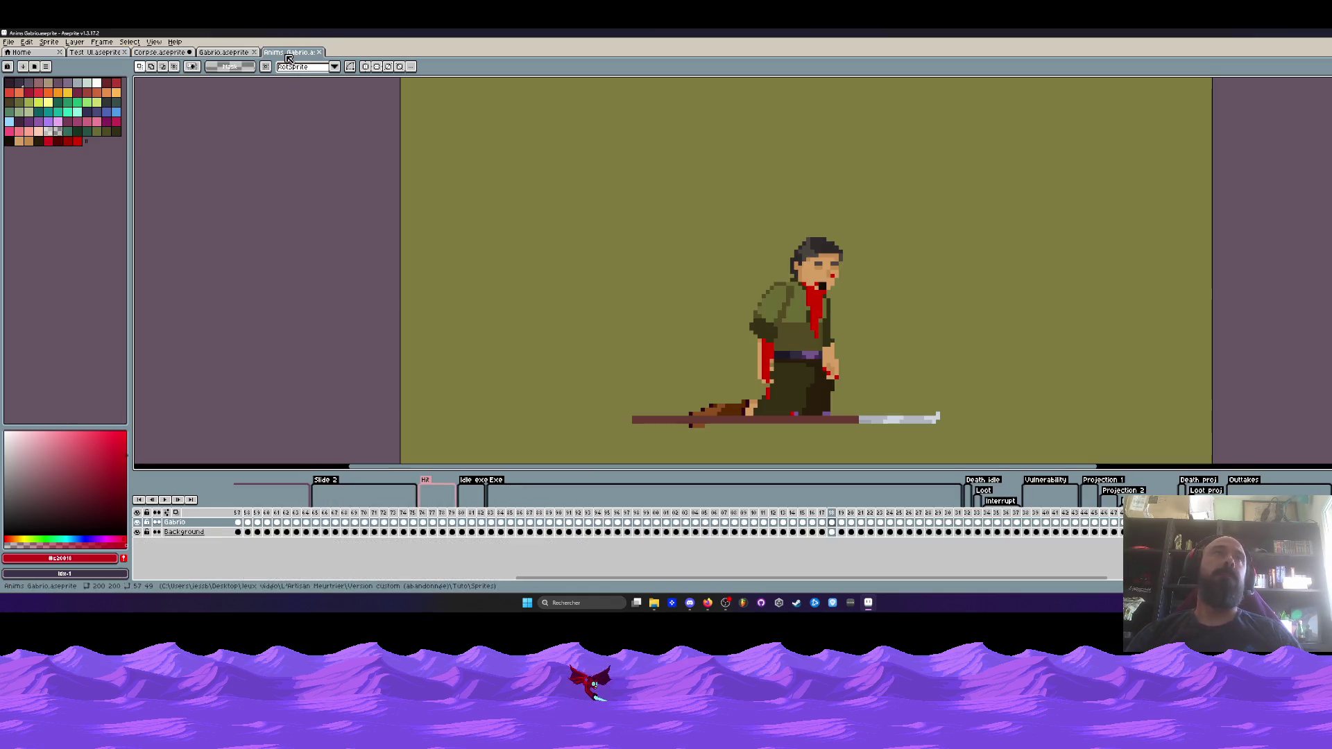
click(288, 52)
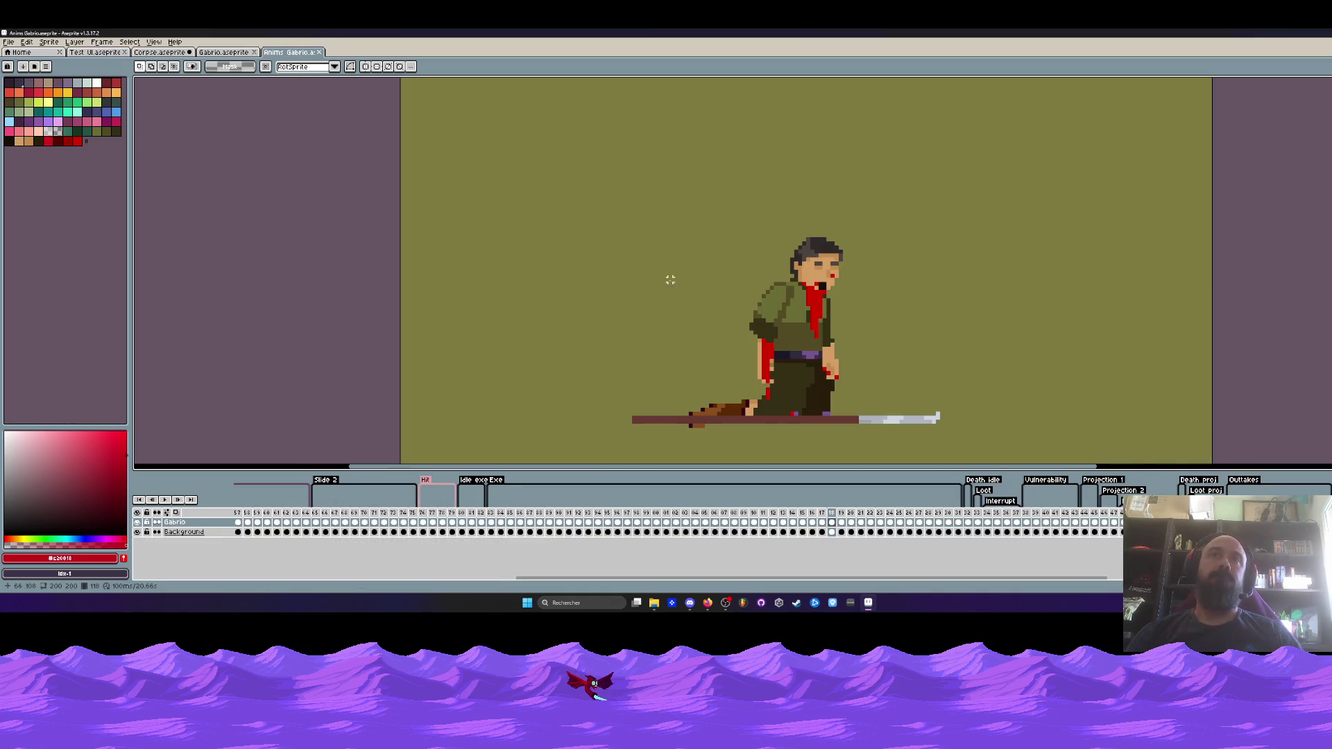
Close the Anims Gabrio and Gabrio.aseprite files
click(319, 52)
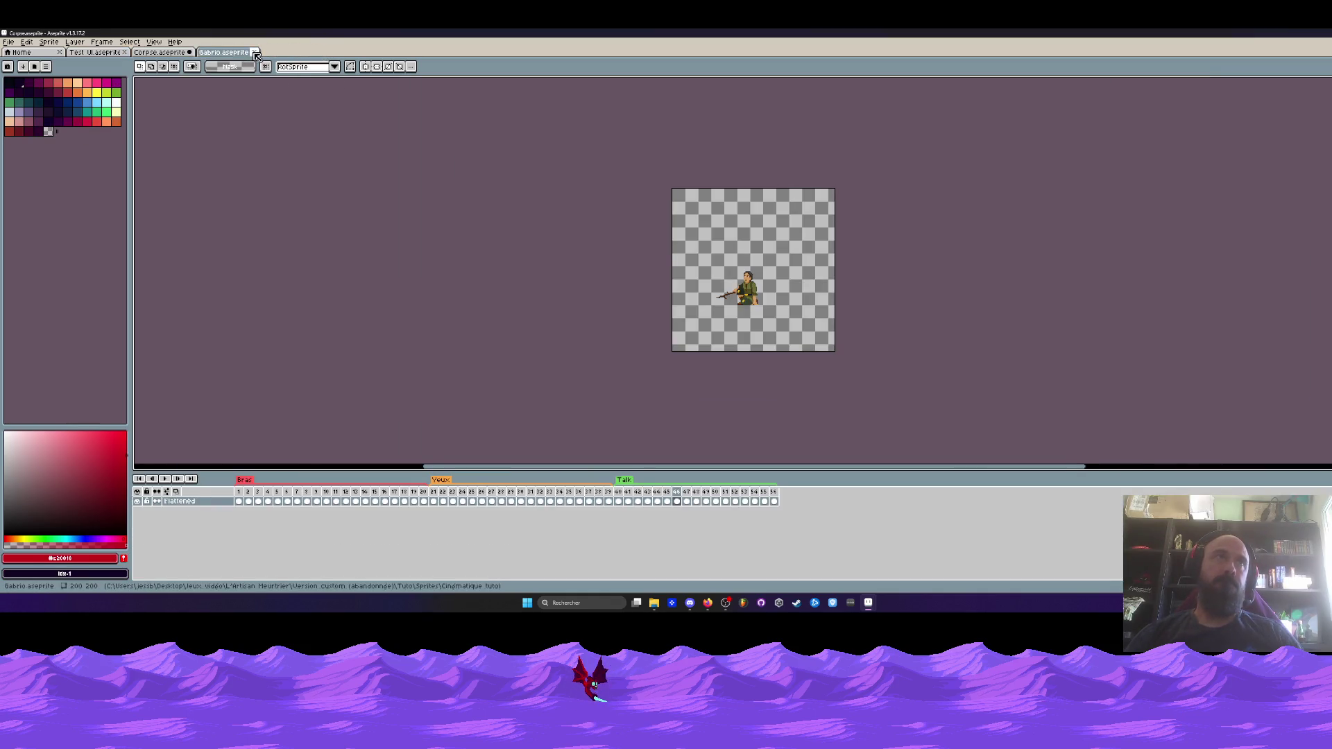
click(255, 53)
scroll(894, 359, up, 2)
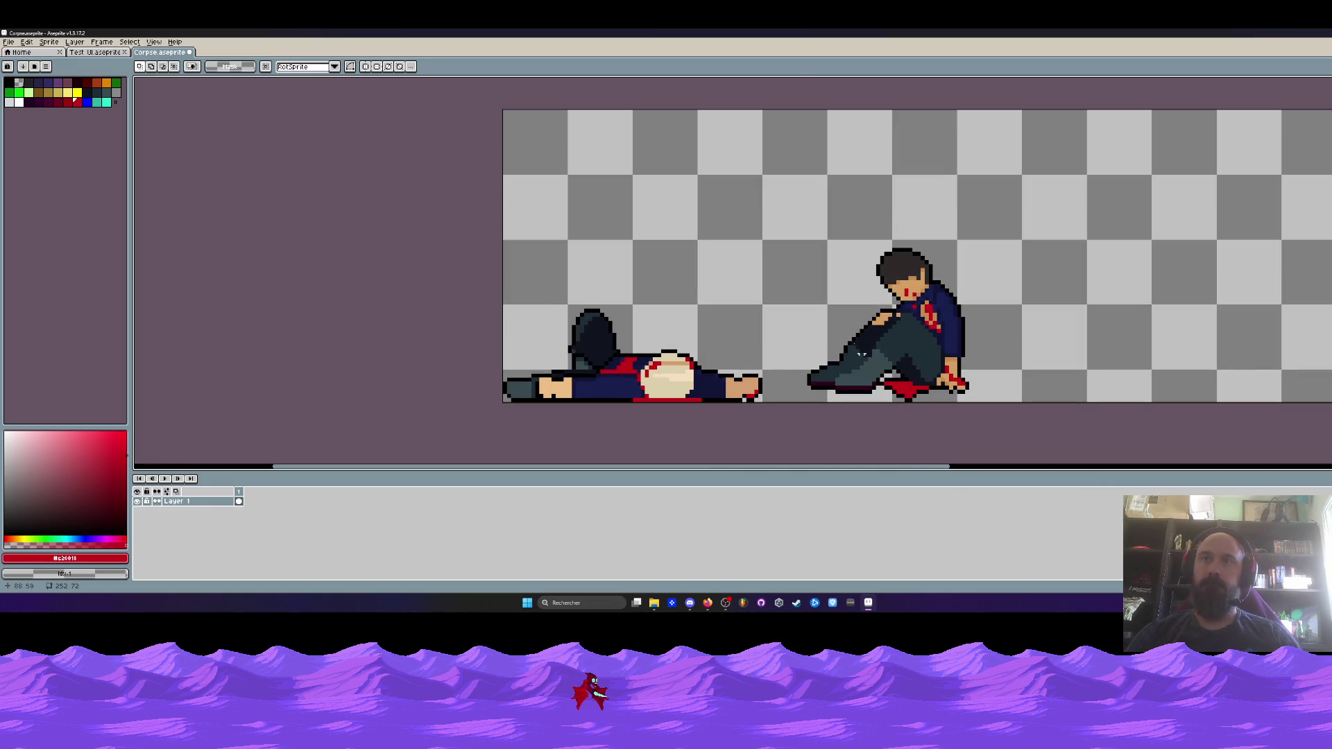
scroll(885, 278, up, 1)
Marquee-select the sitting figure in the Corpse sprite, then close the V0.28 folder window
drag(788, 219, 1061, 427)
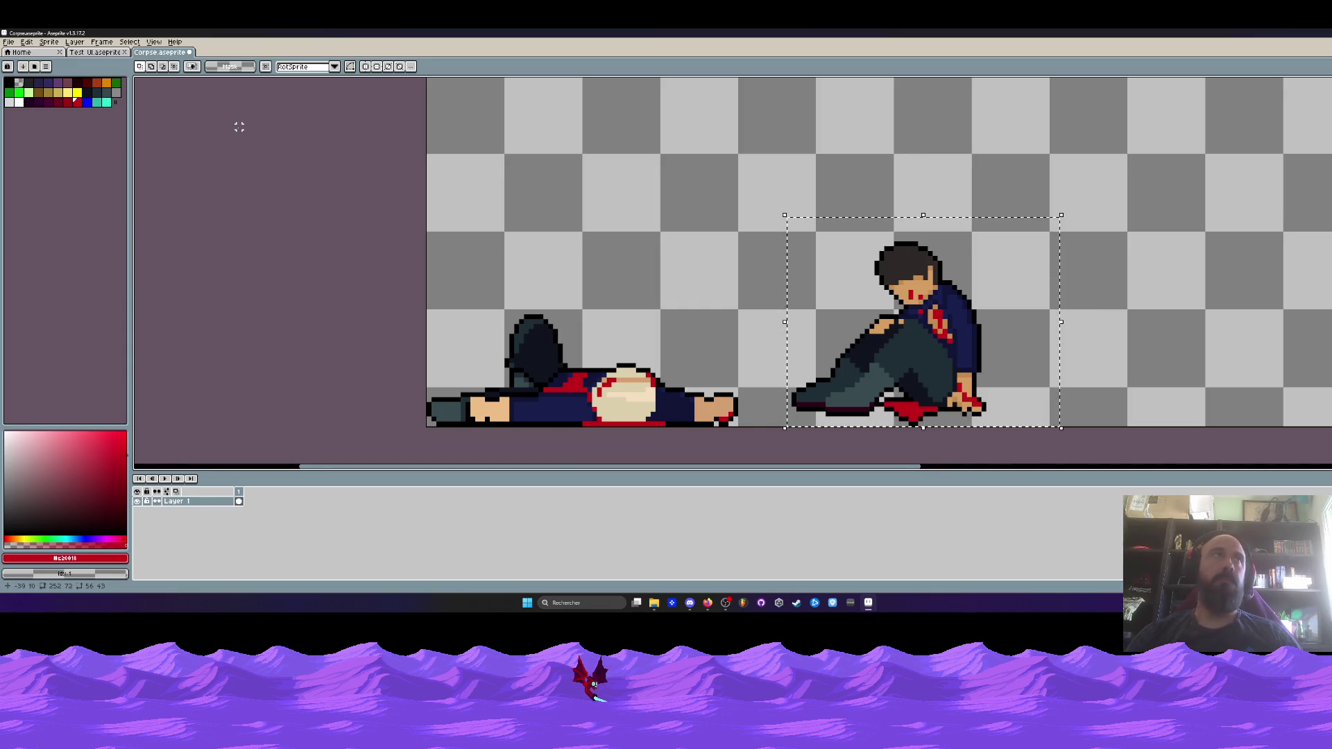
mouse_move(708, 608)
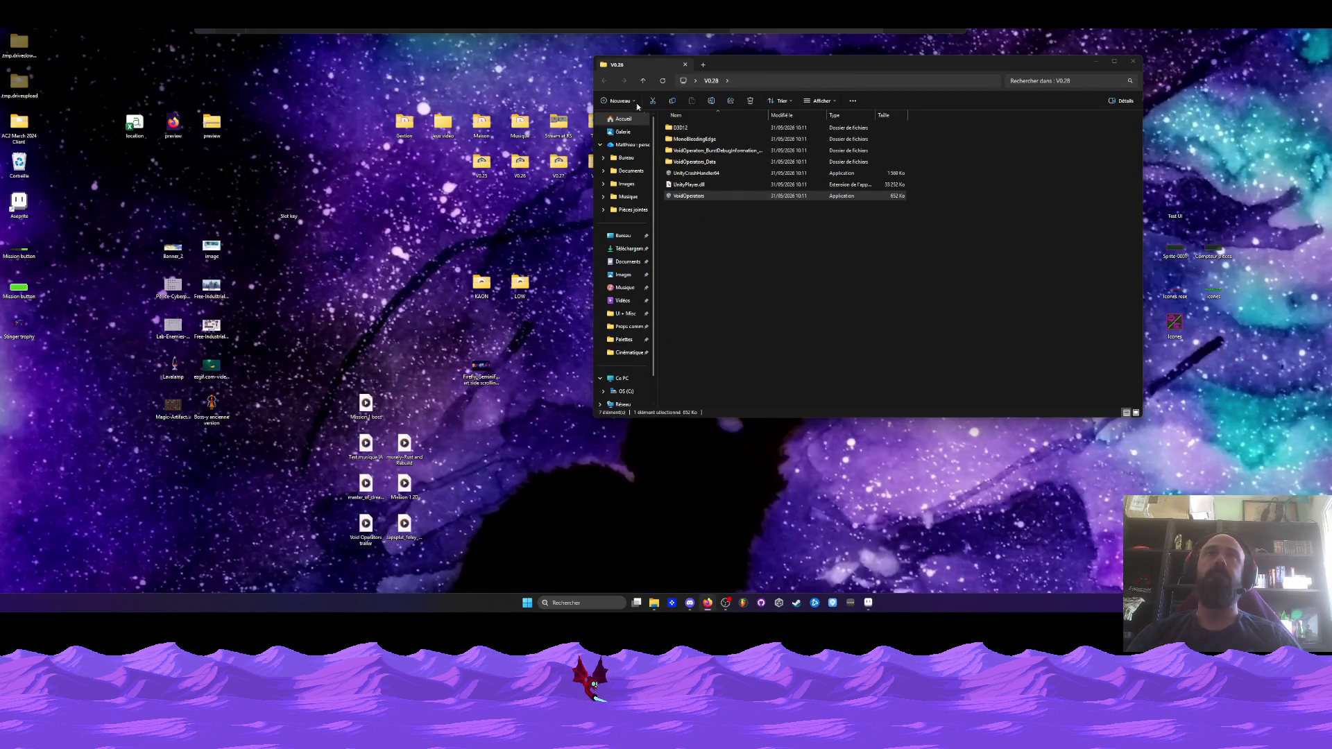
click(1133, 61)
Go into Jeux vidéo > Void Operators and reposition the folder window
double_click(442, 125)
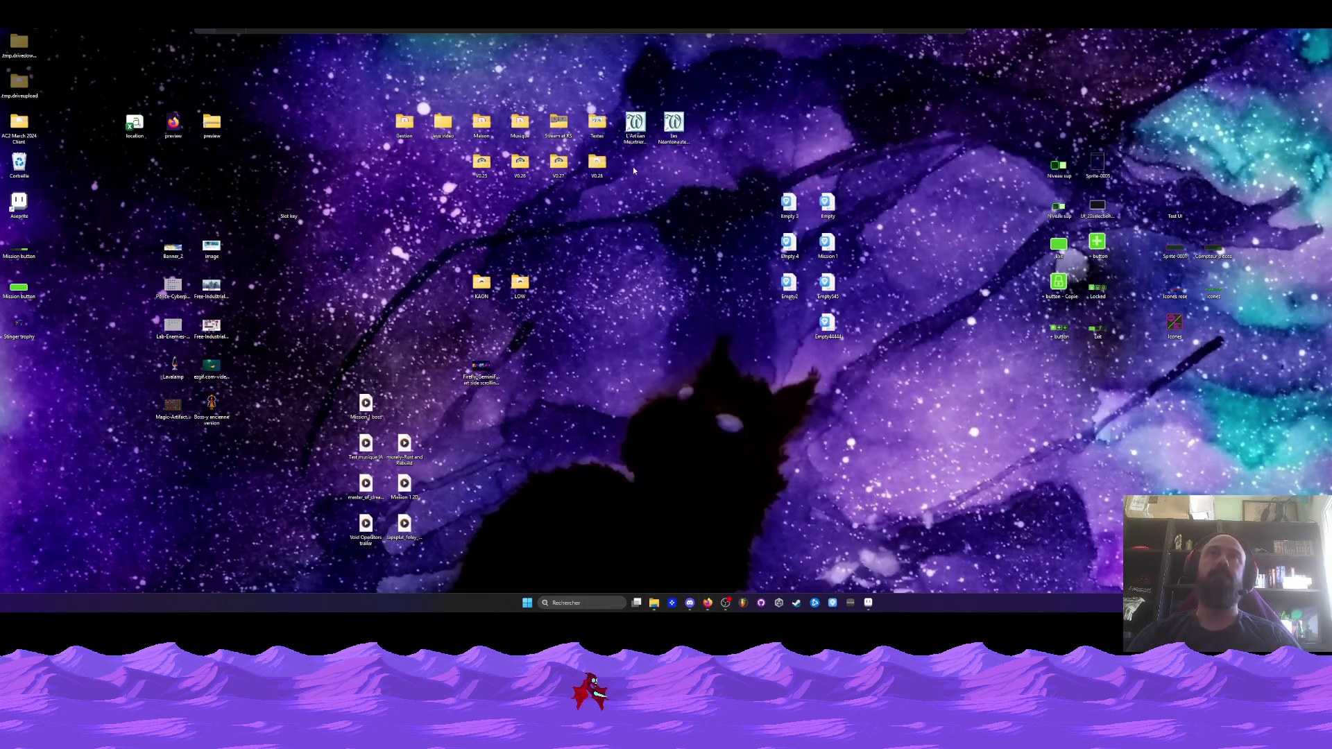
double_click(687, 206)
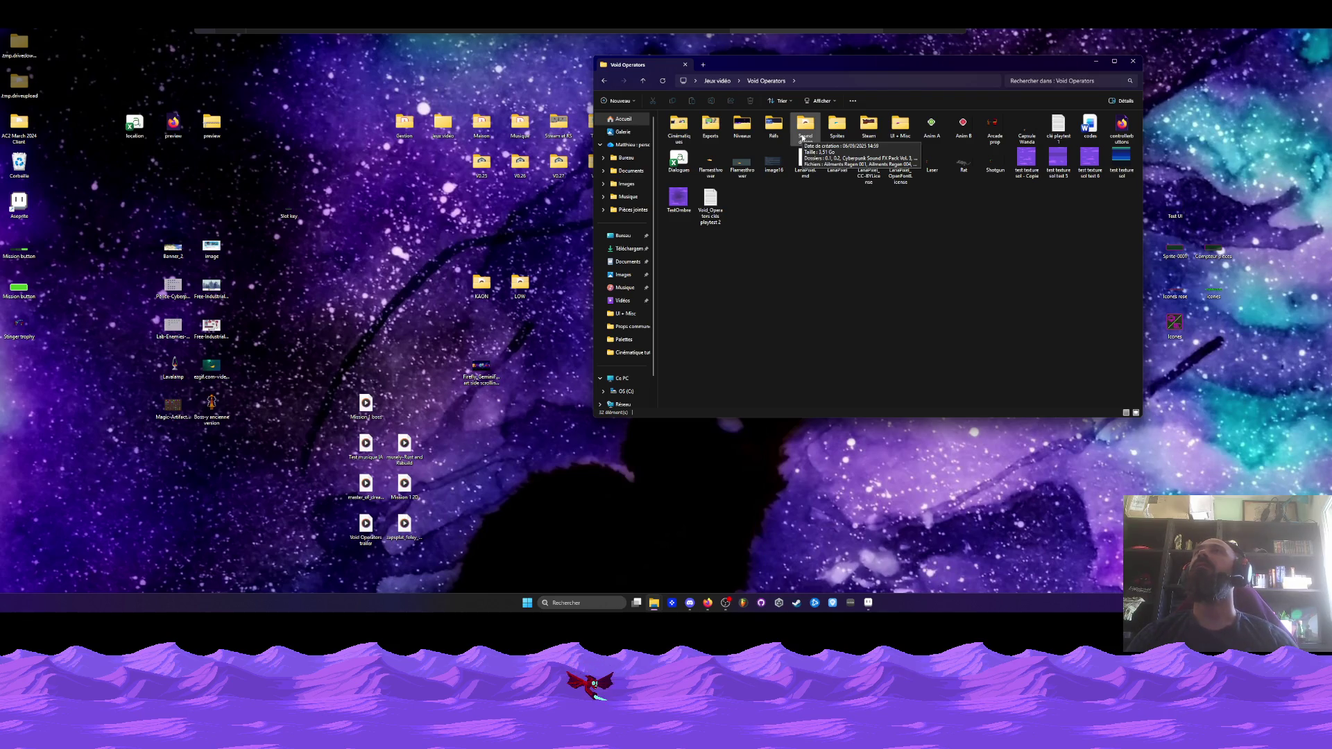
click(746, 132)
mouse_move(820, 71)
mouse_down()
mouse_move(799, 117)
mouse_move(876, 101)
mouse_up()
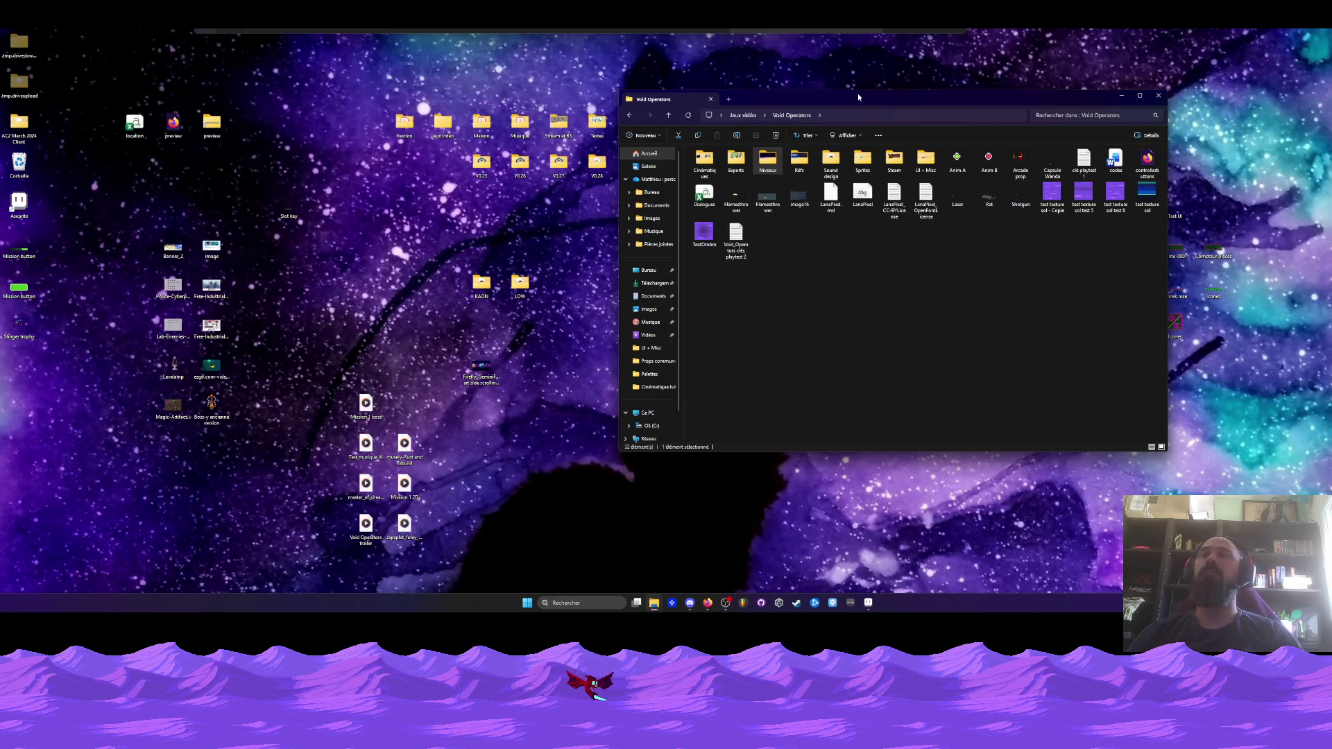
mouse_move(813, 108)
mouse_down()
mouse_move(861, 99)
mouse_move(846, 92)
mouse_move(849, 104)
mouse_move(845, 78)
mouse_up()
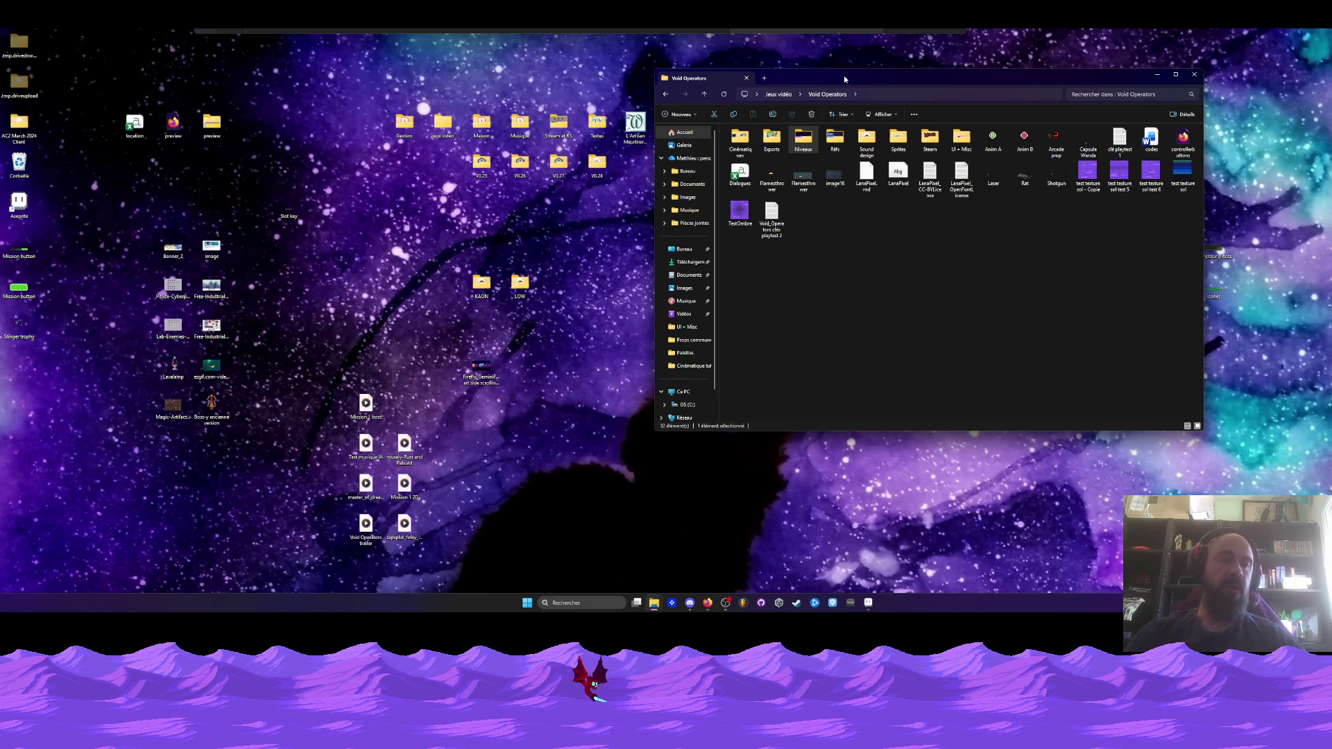
drag(845, 78, 838, 90)
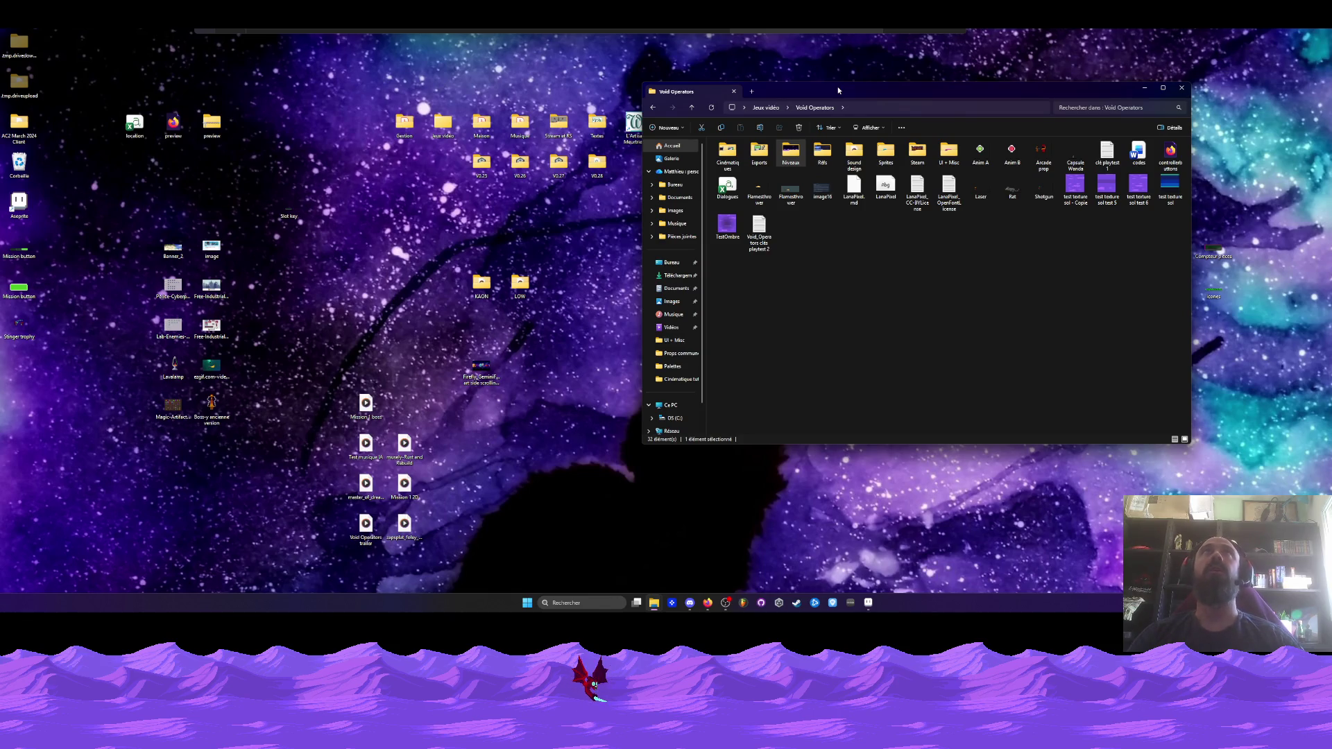
mouse_move(825, 98)
mouse_down()
mouse_move(826, 112)
mouse_move(771, 133)
mouse_up()
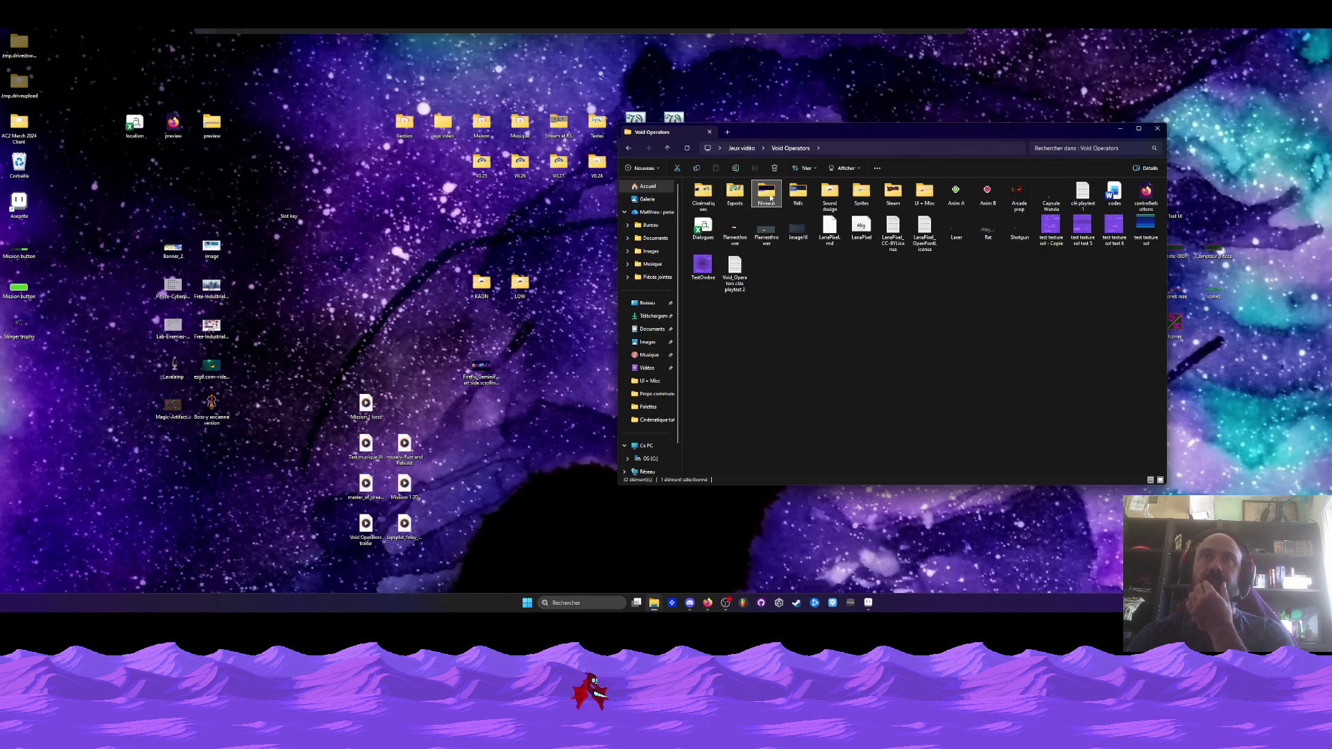
Open Niveaux > Mission 1 and launch the Lvl design file in Aseprite
double_click(768, 197)
double_click(714, 207)
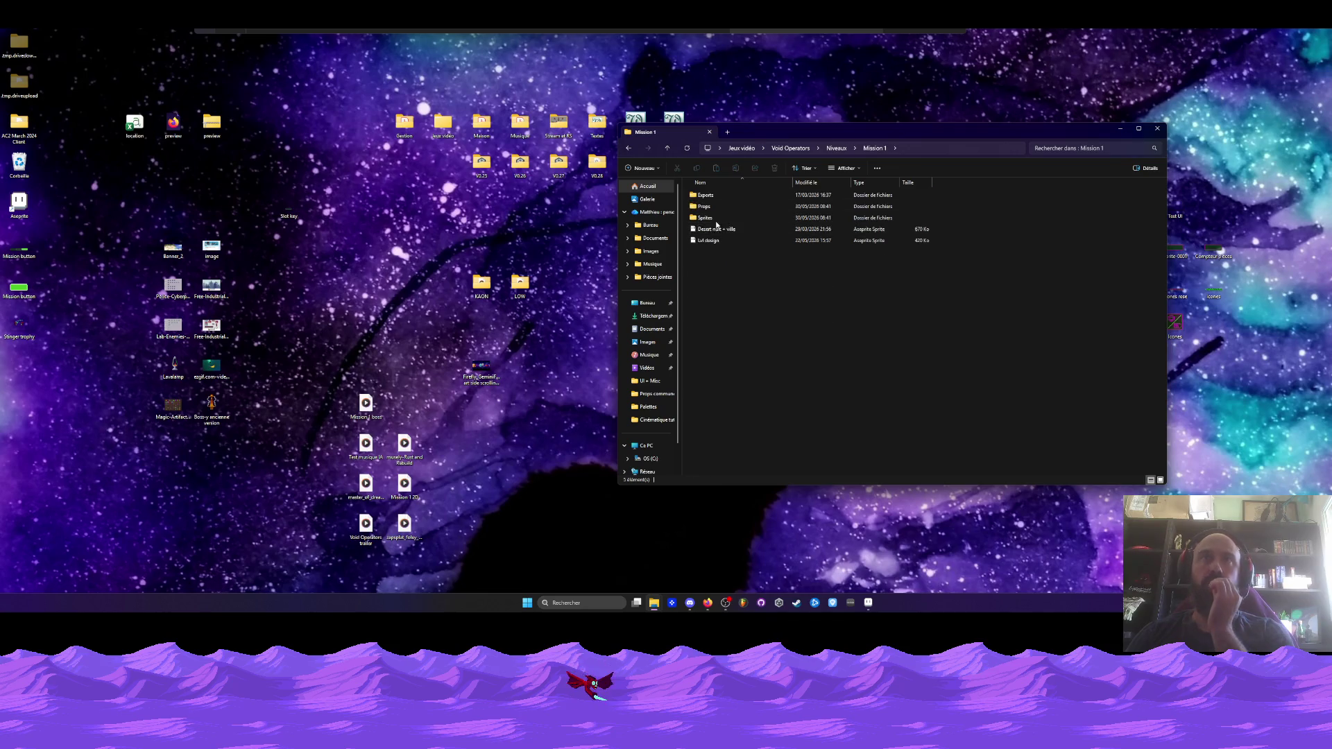
double_click(709, 240)
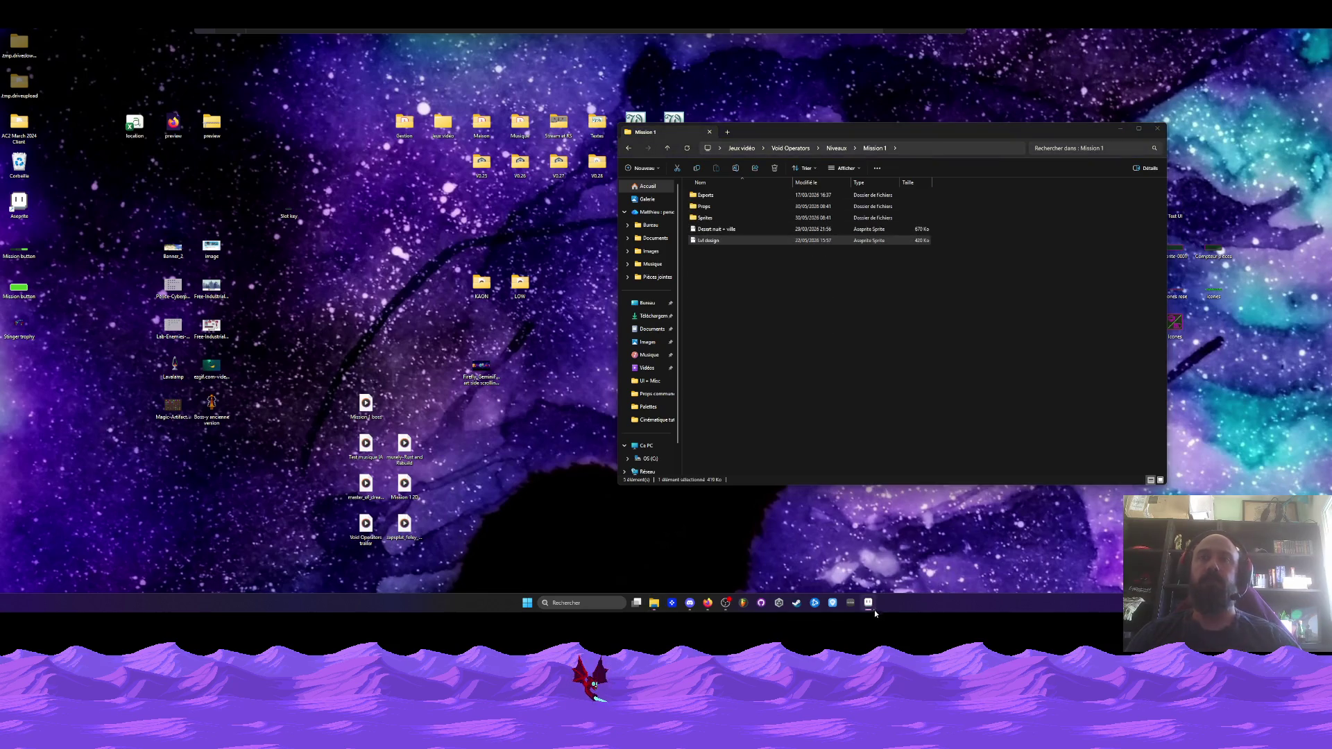
scroll(887, 292, down, 3)
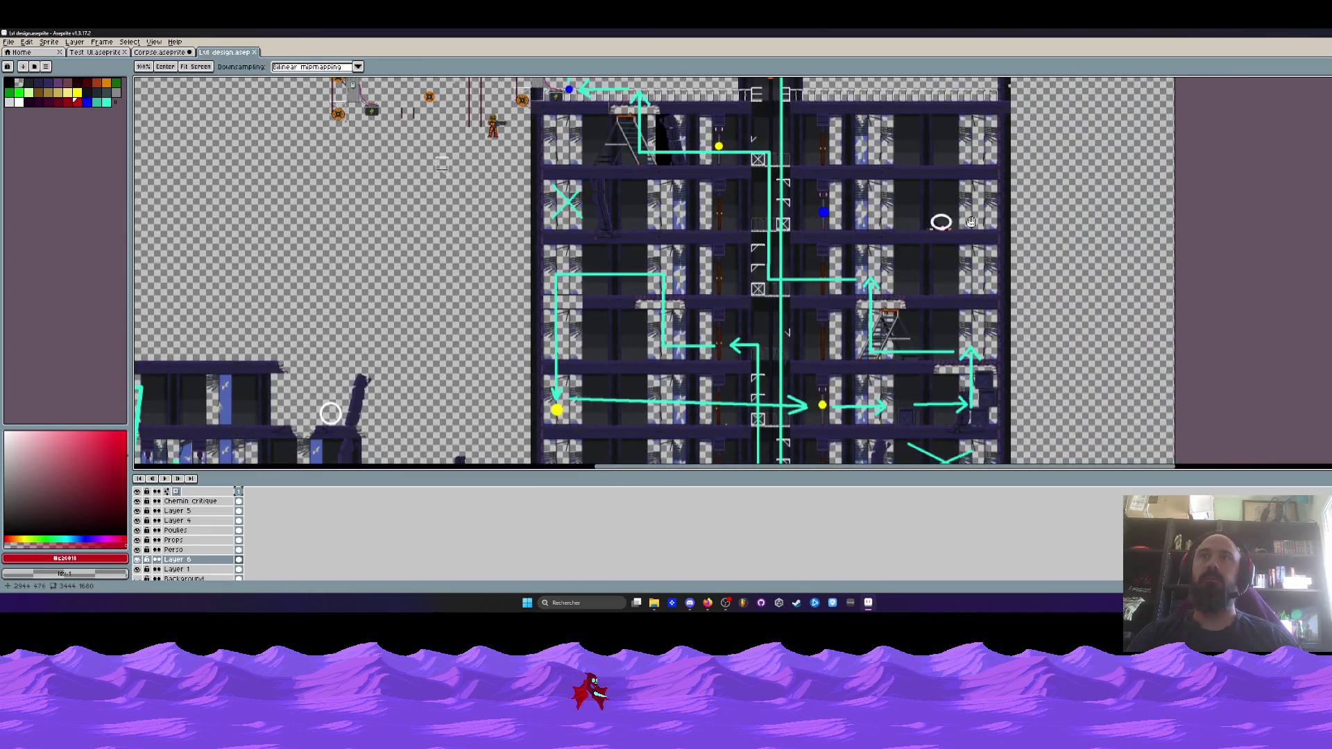
Paste the seated figure into Lvl design and place it against the right wall, one pixel lower
scroll(911, 270, up, 5)
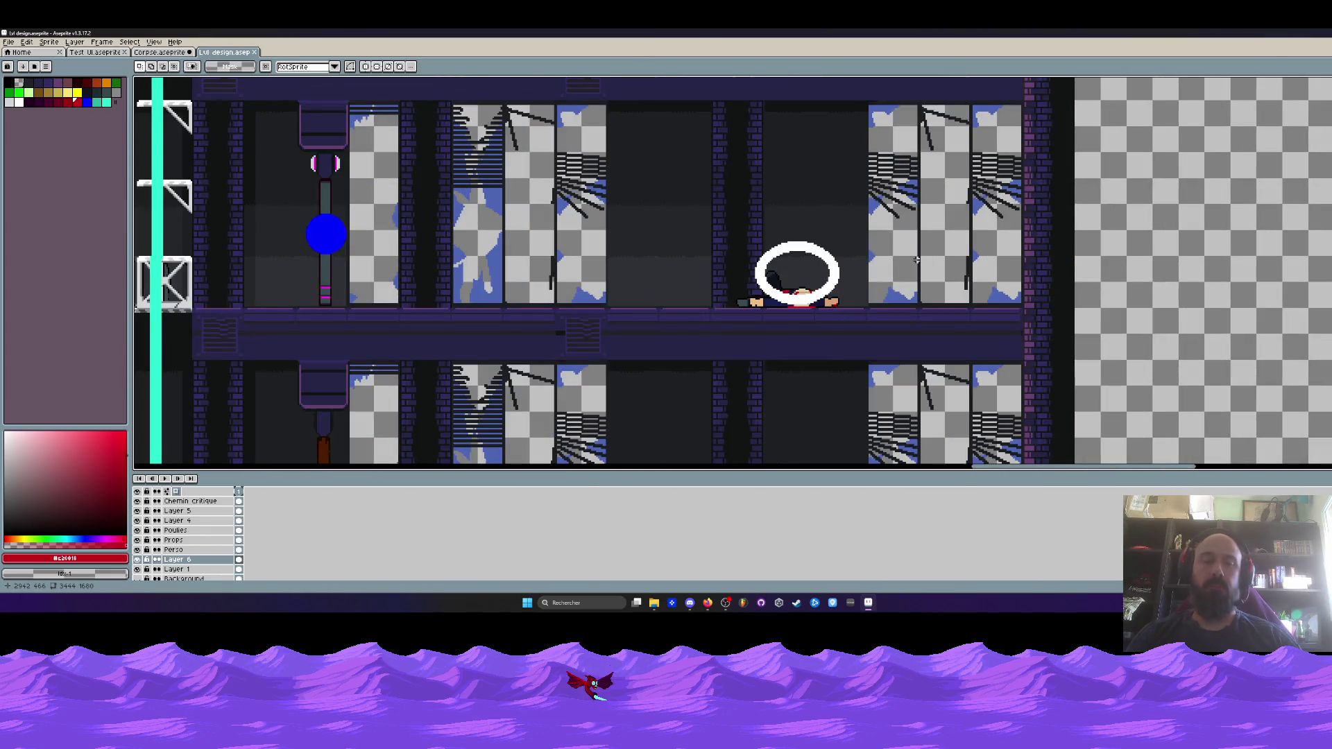
key(ctrl+v)
drag(754, 287, 1015, 298)
scroll(993, 293, up, 2)
scroll(1009, 292, down, 1)
scroll(1009, 292, up, 1)
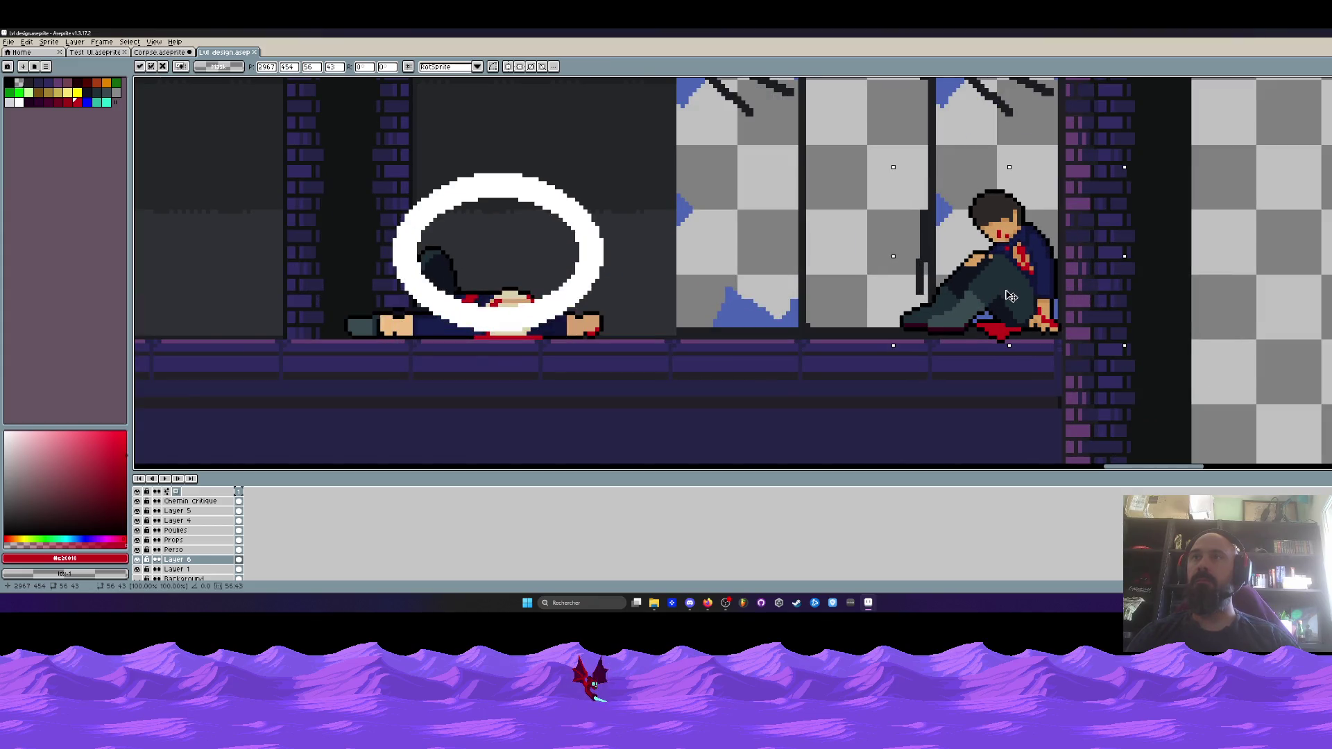
scroll(1009, 297, down, 2)
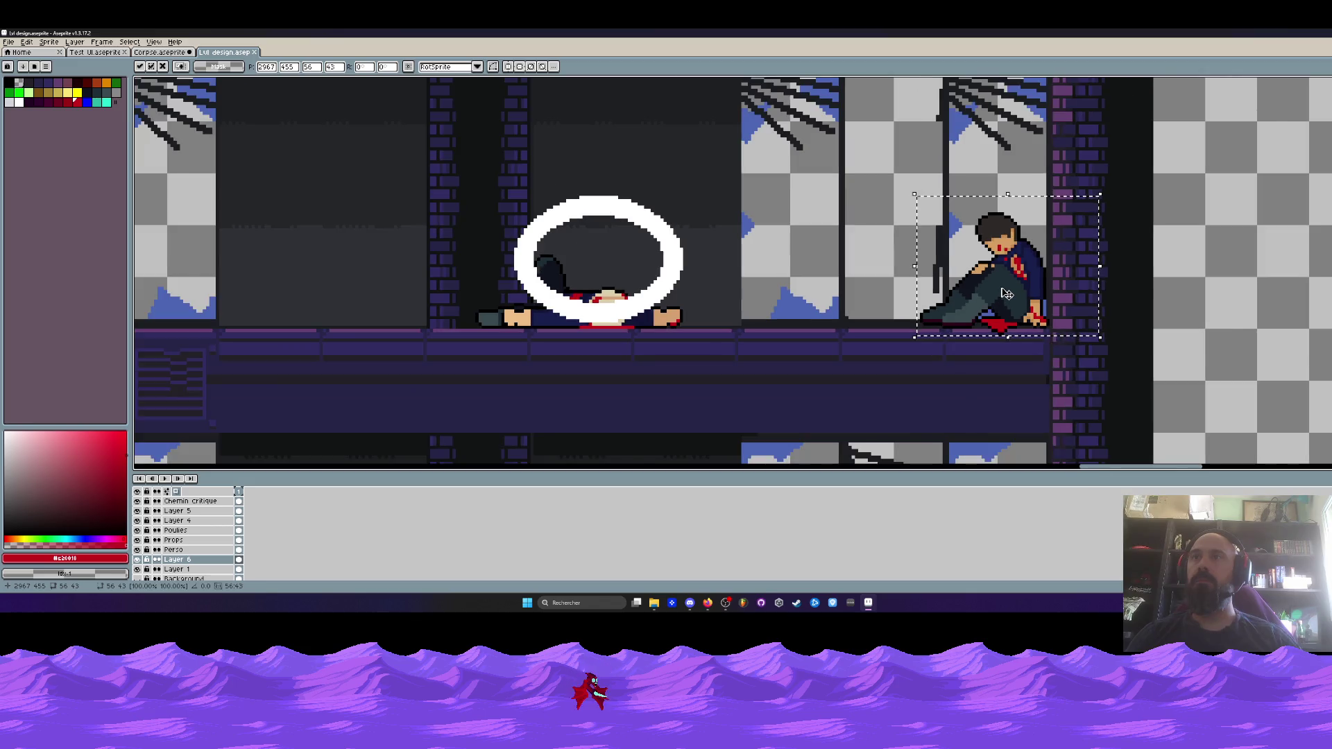
scroll(1006, 294, up, 2)
drag(1006, 294, 1007, 305)
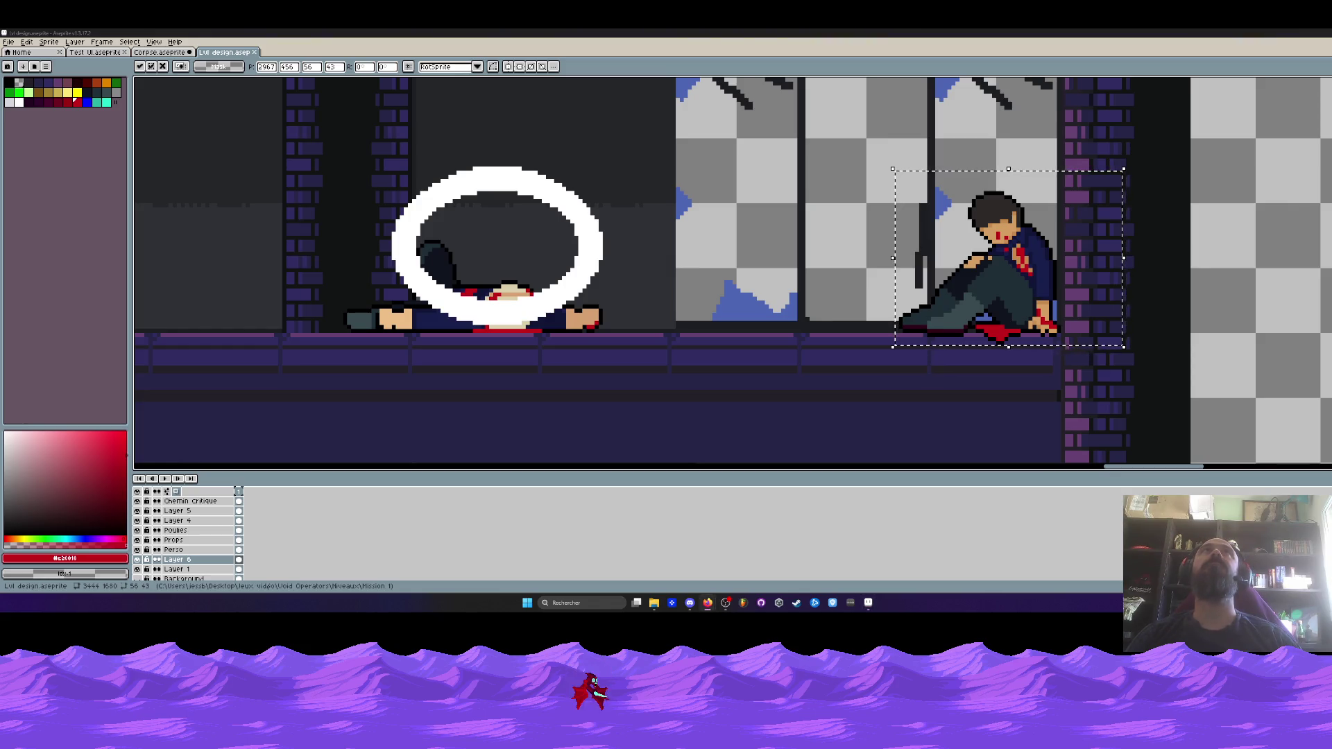
scroll(994, 237, down, 5)
click(994, 236)
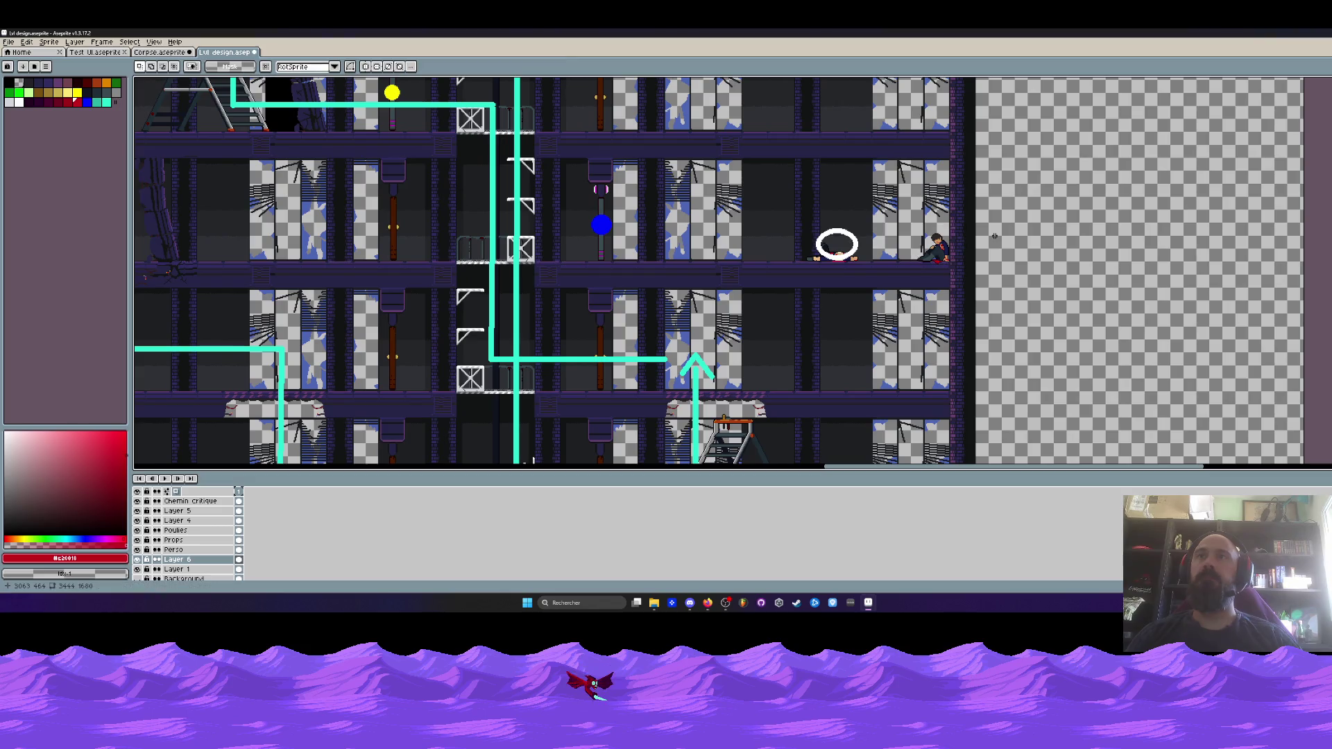
Nudge the seated figure's hand slightly down, then return to the Corpse sprite
scroll(951, 238, up, 3)
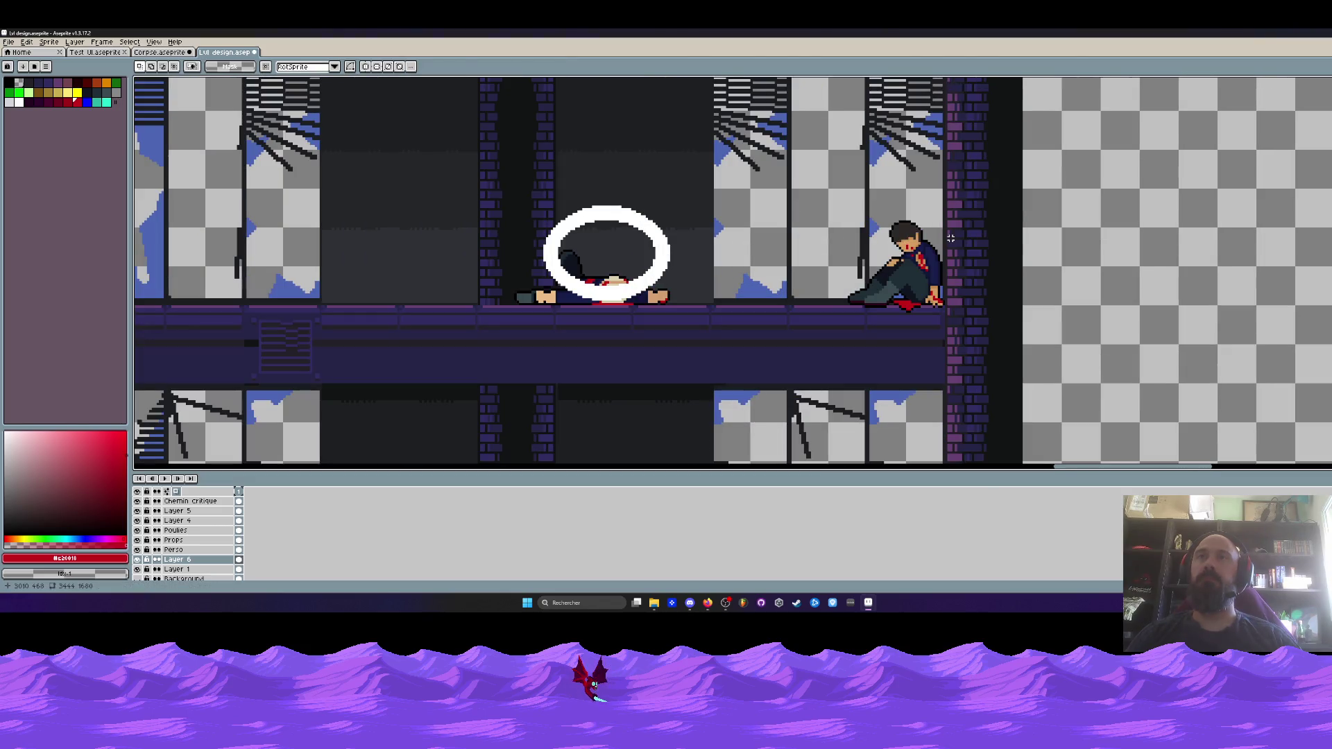
scroll(953, 238, up, 2)
drag(922, 262, 971, 331)
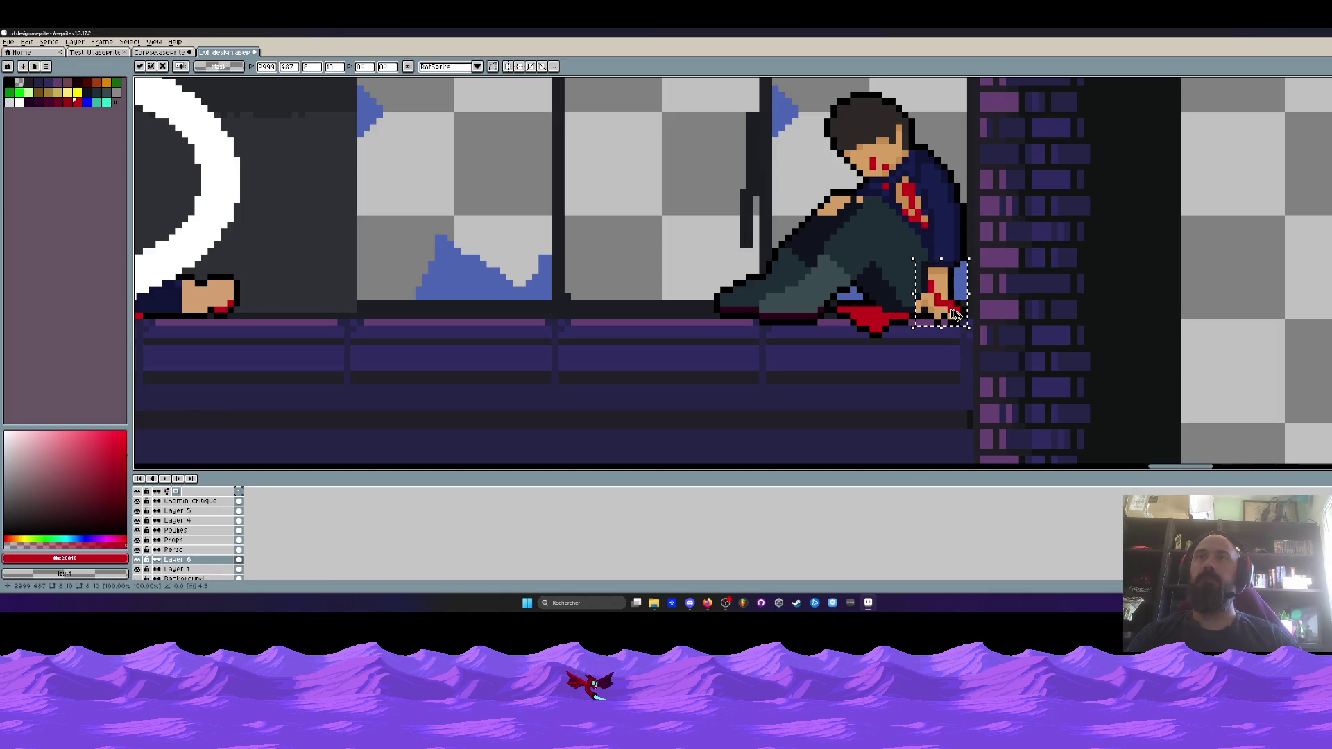
click(852, 174)
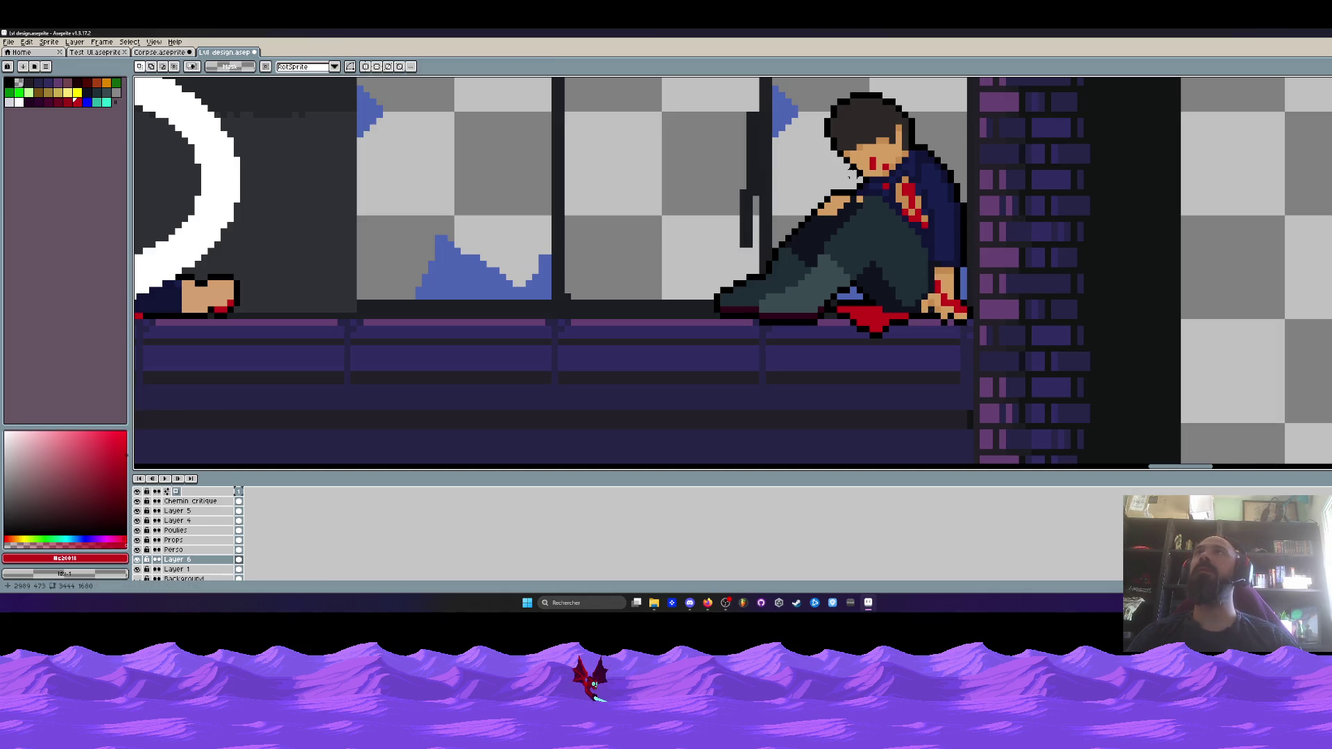
key(ctrl+shift+Tab)
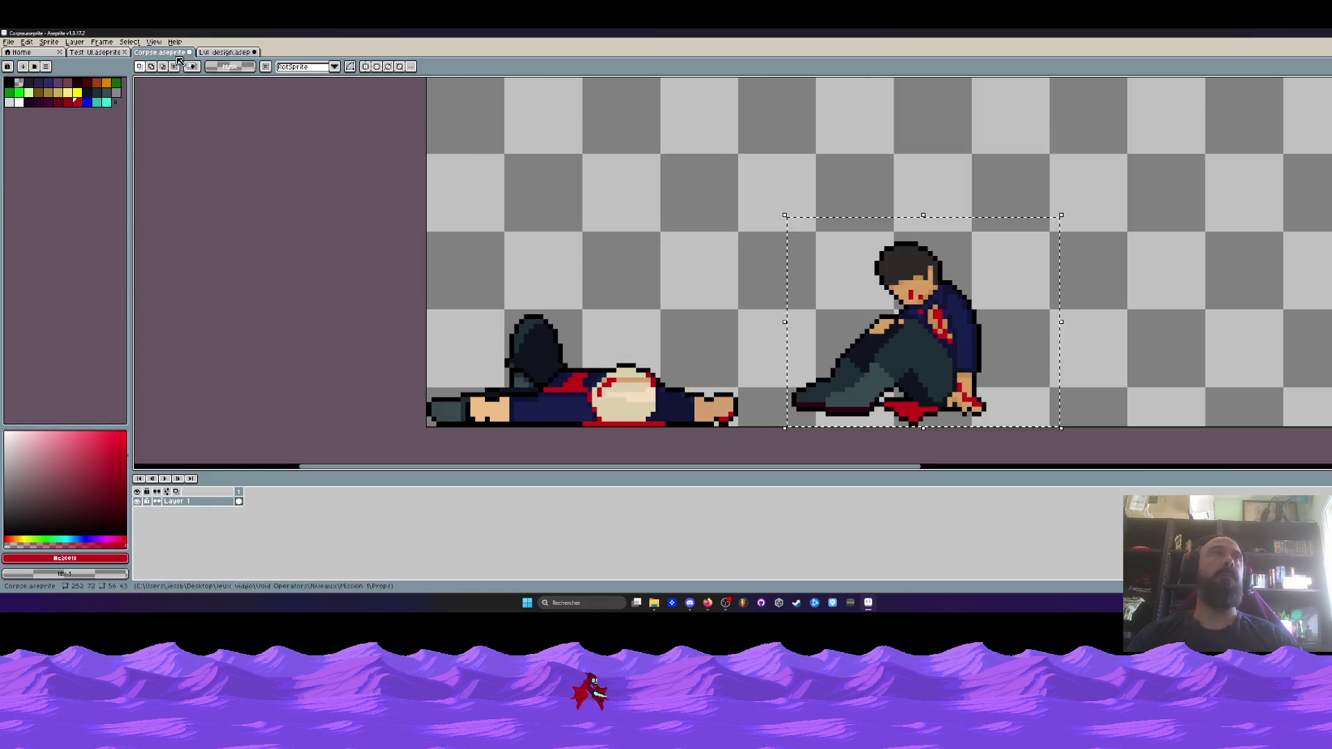
Shift the seated figure's hand one pixel left
scroll(800, 297, down, 1)
scroll(981, 380, up, 4)
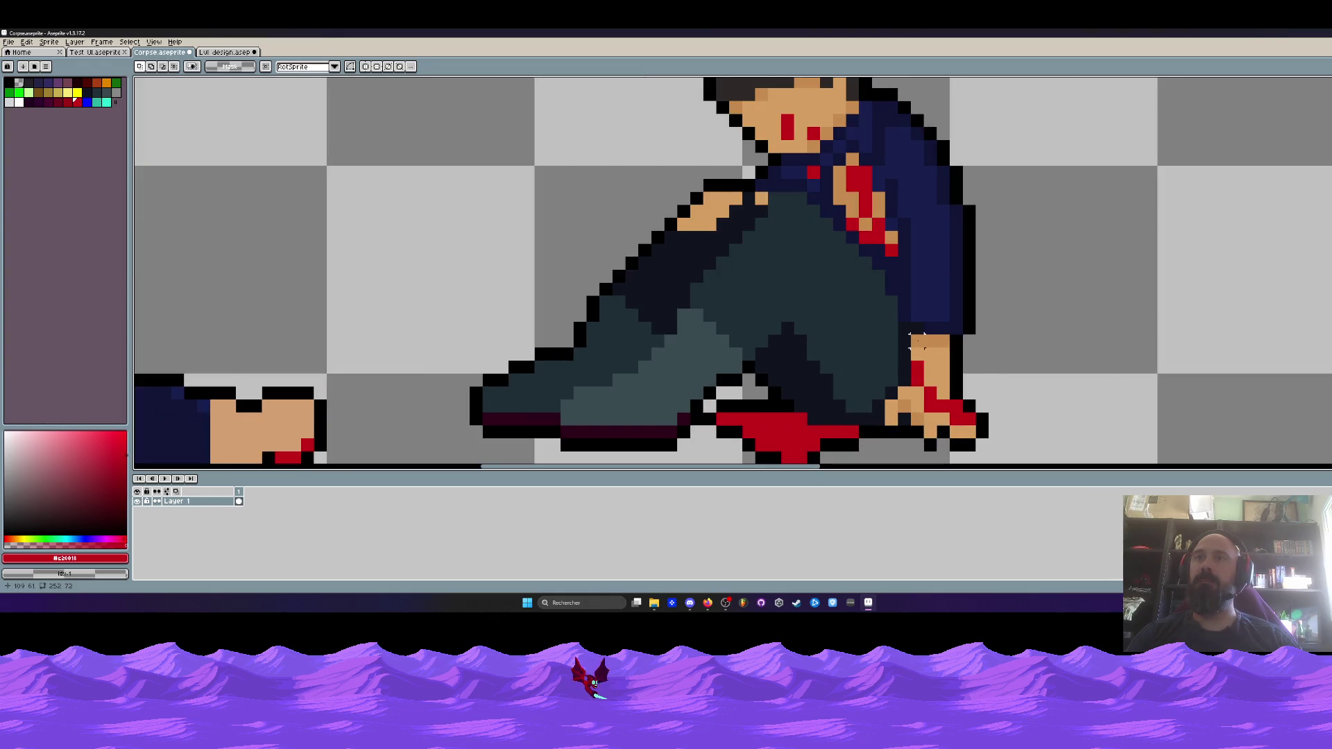
drag(909, 333, 1016, 466)
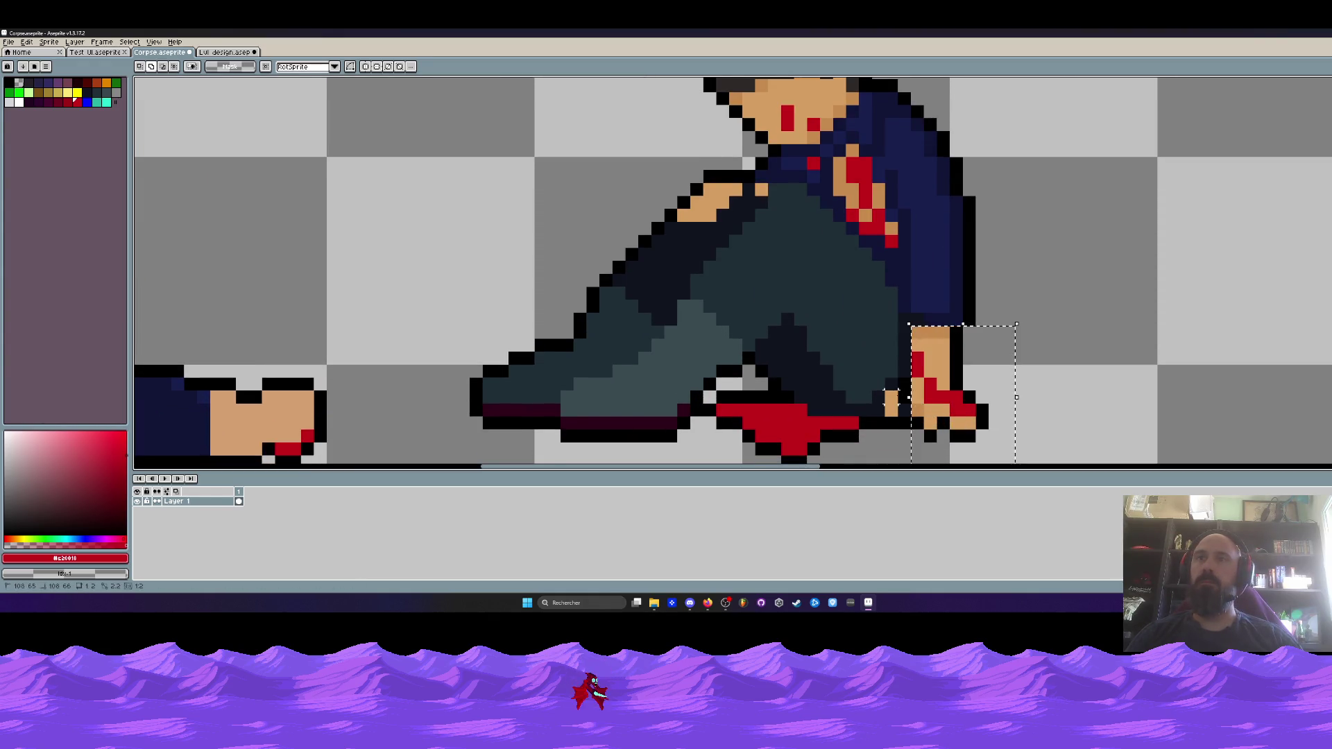
drag(940, 408, 927, 408)
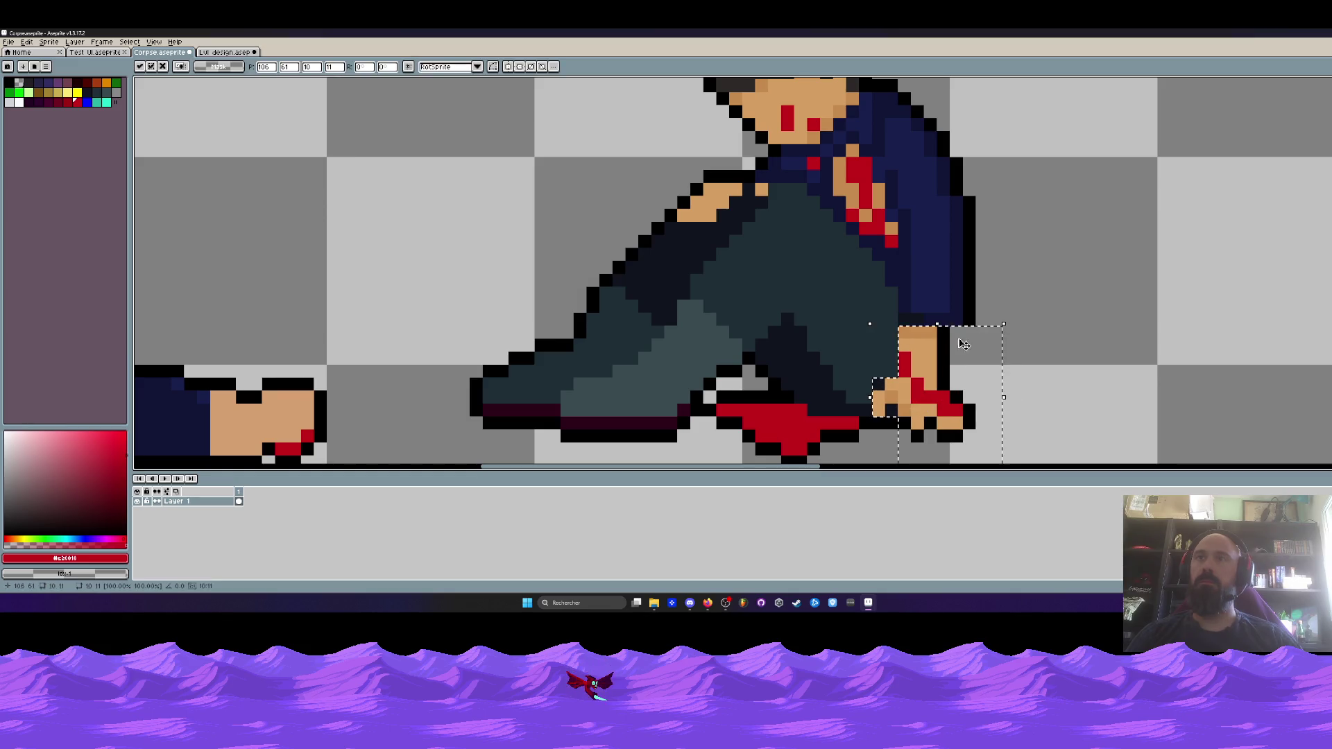
drag(947, 194, 1017, 341)
click(944, 298)
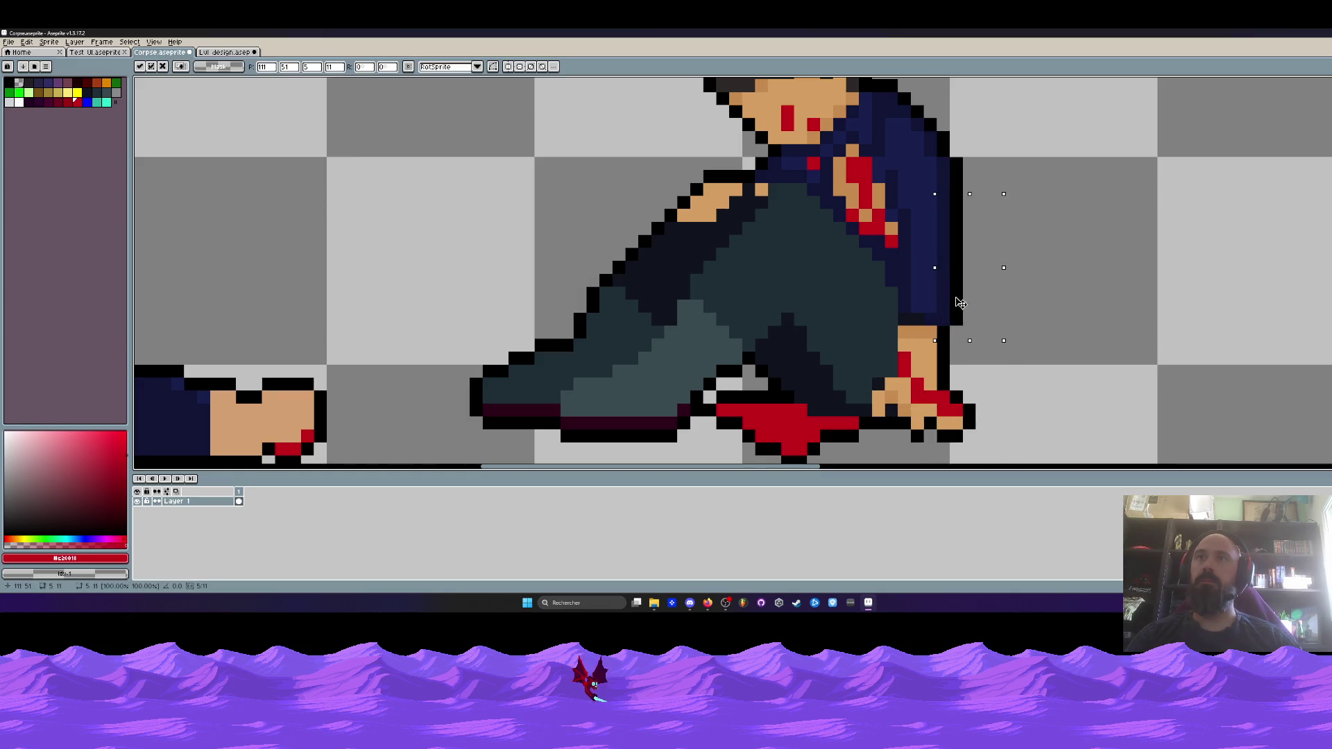
Darken two arm-edge pixels above the hand with the dark jacket colour
scroll(945, 298, down, 4)
scroll(944, 298, up, 7)
scroll(945, 297, down, 4)
scroll(946, 296, up, 4)
key(b)
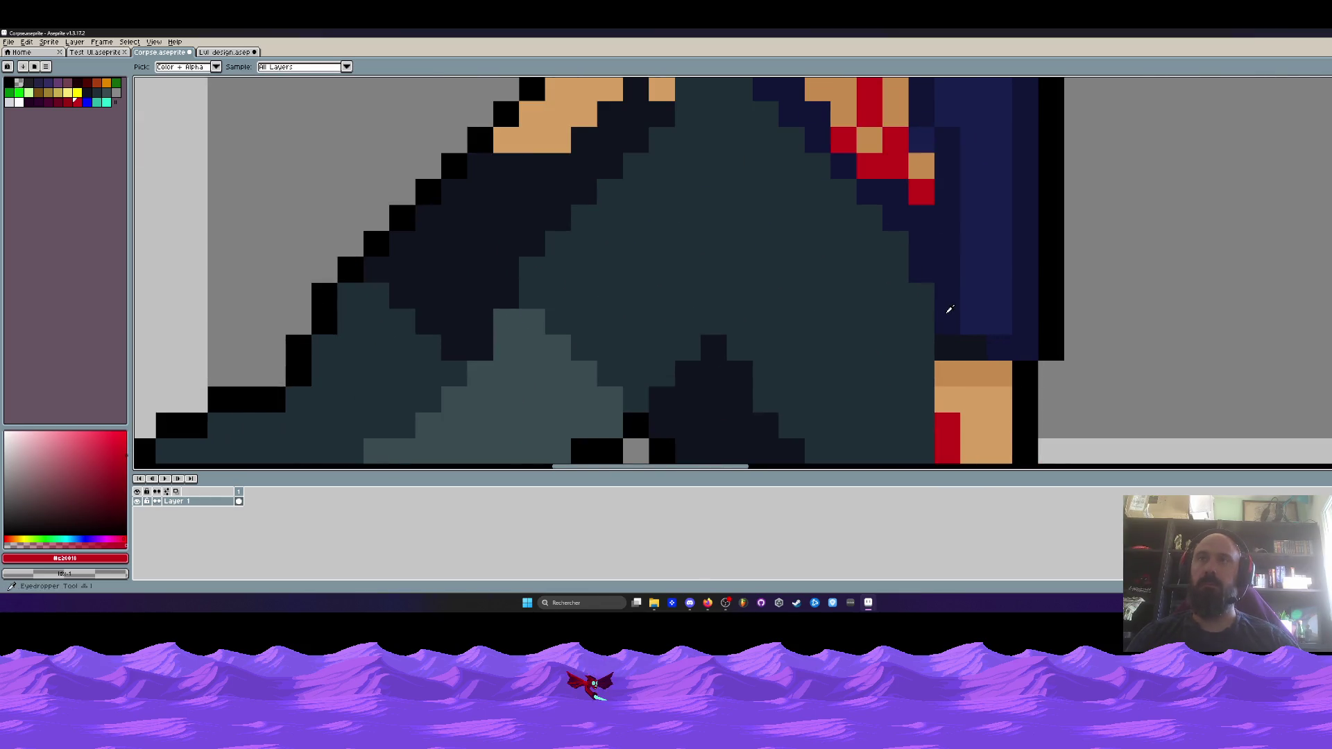
alt+click(946, 304)
click(922, 296)
key(ctrl+z)
drag(922, 270, 929, 292)
scroll(902, 225, down, 4)
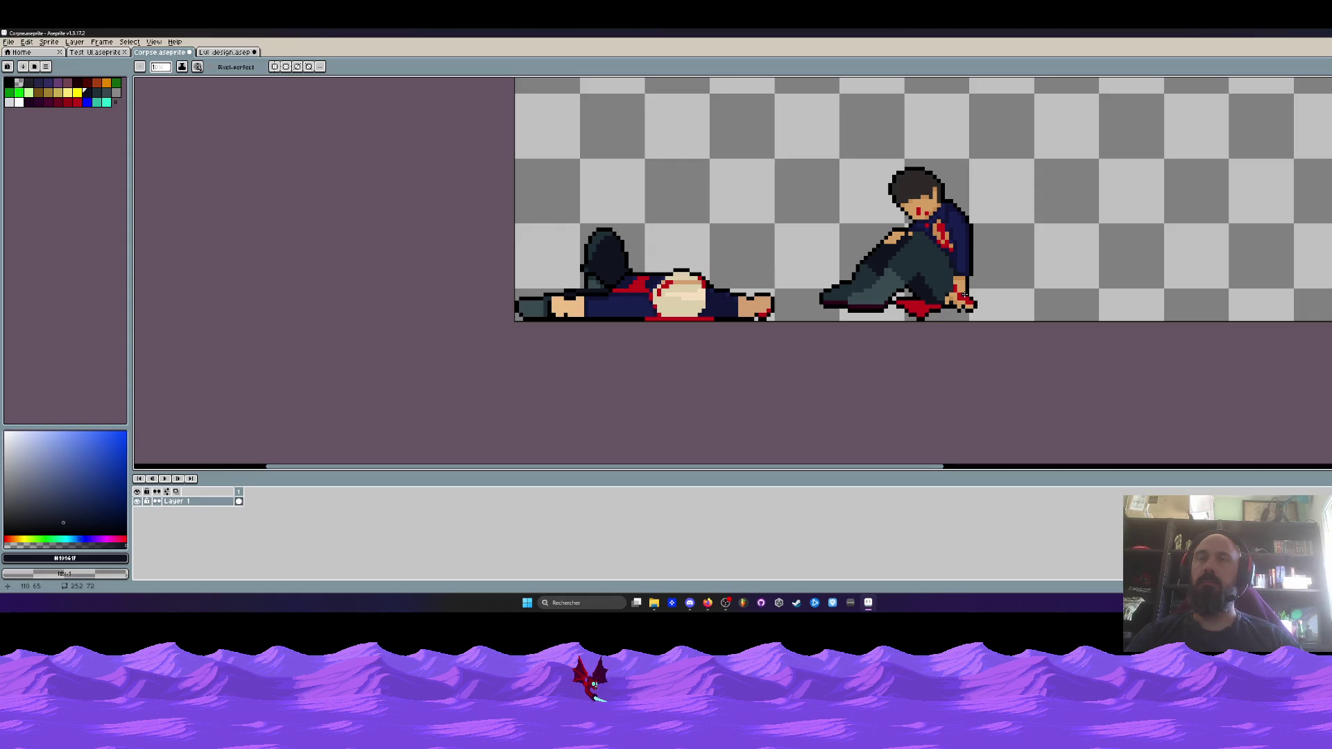
scroll(964, 295, down, 2)
scroll(950, 274, up, 1)
Select the whole seated figure, then cut the old seated figure out of Lvl design
key(m)
drag(820, 145, 1087, 331)
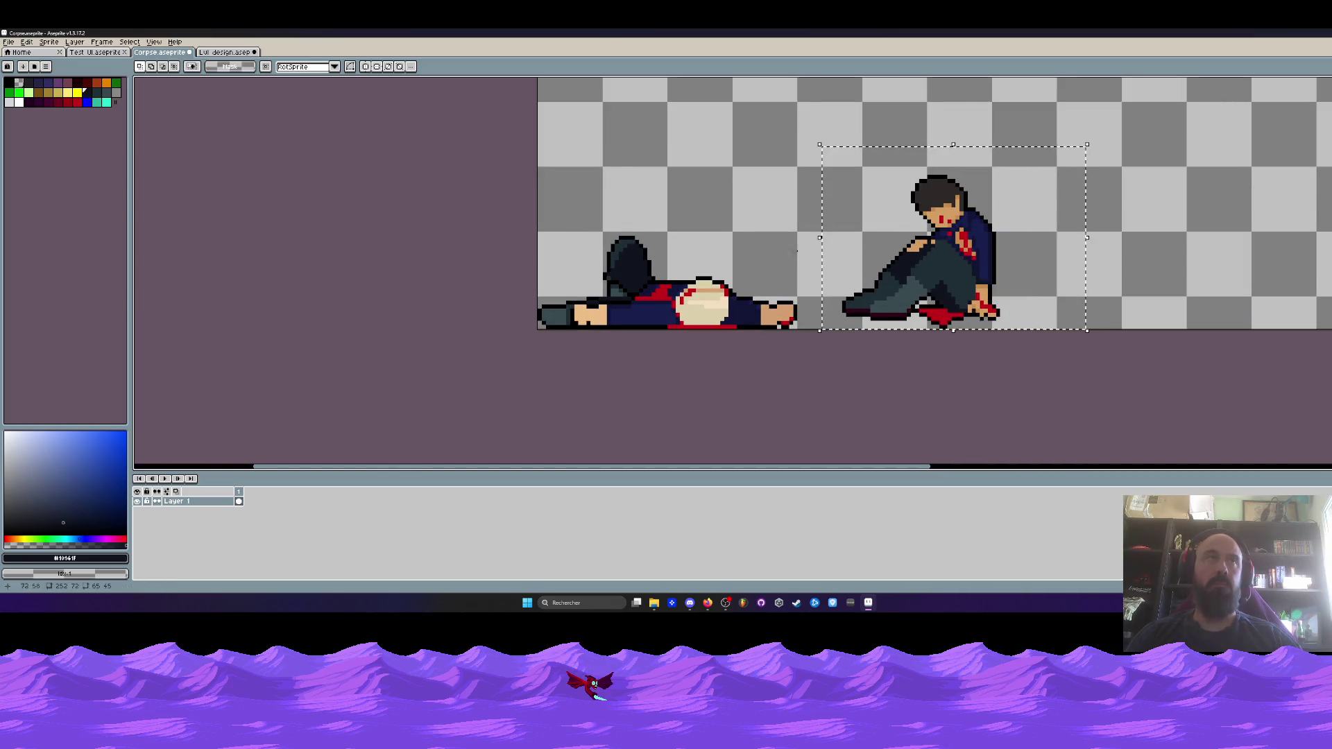
key(ctrl+Tab)
scroll(891, 239, down, 1)
scroll(891, 238, down, 1)
drag(742, 114, 1040, 368)
key(ctrl+x)
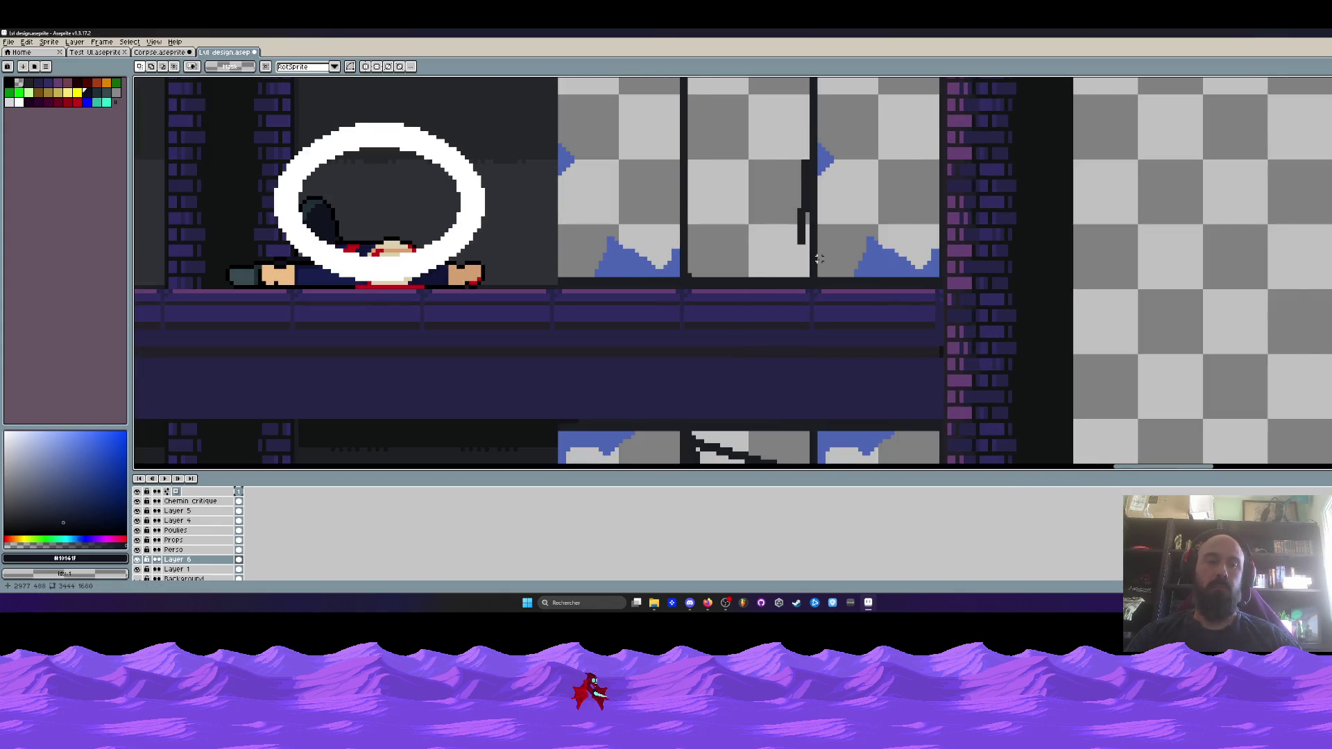
Paste the seated figure against the brick pillar, one pixel higher, and drop it in place
key(ctrl+v)
mouse_move(748, 315)
mouse_down()
mouse_move(768, 247)
mouse_move(882, 261)
mouse_move(895, 249)
mouse_up()
key(Up)
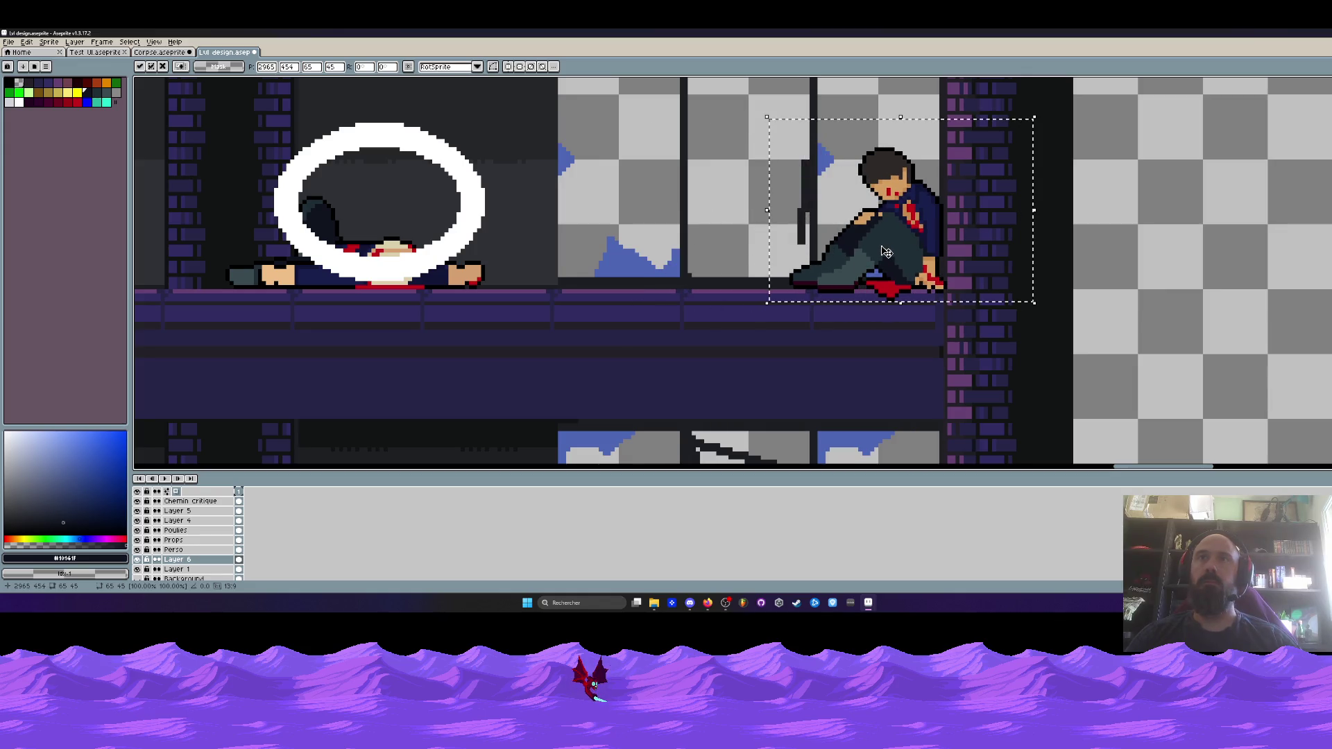
scroll(902, 253, down, 4)
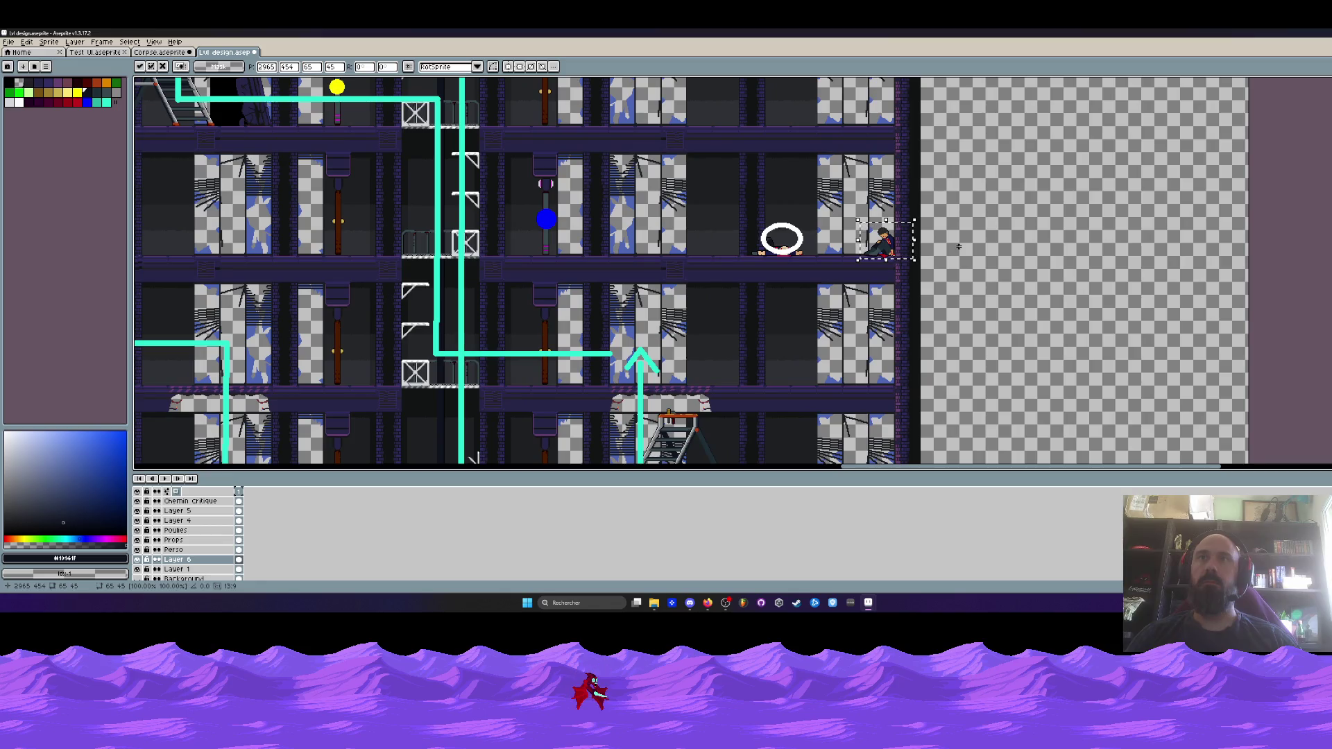
click(958, 246)
scroll(886, 252, up, 3)
key(ctrl+shift+d)
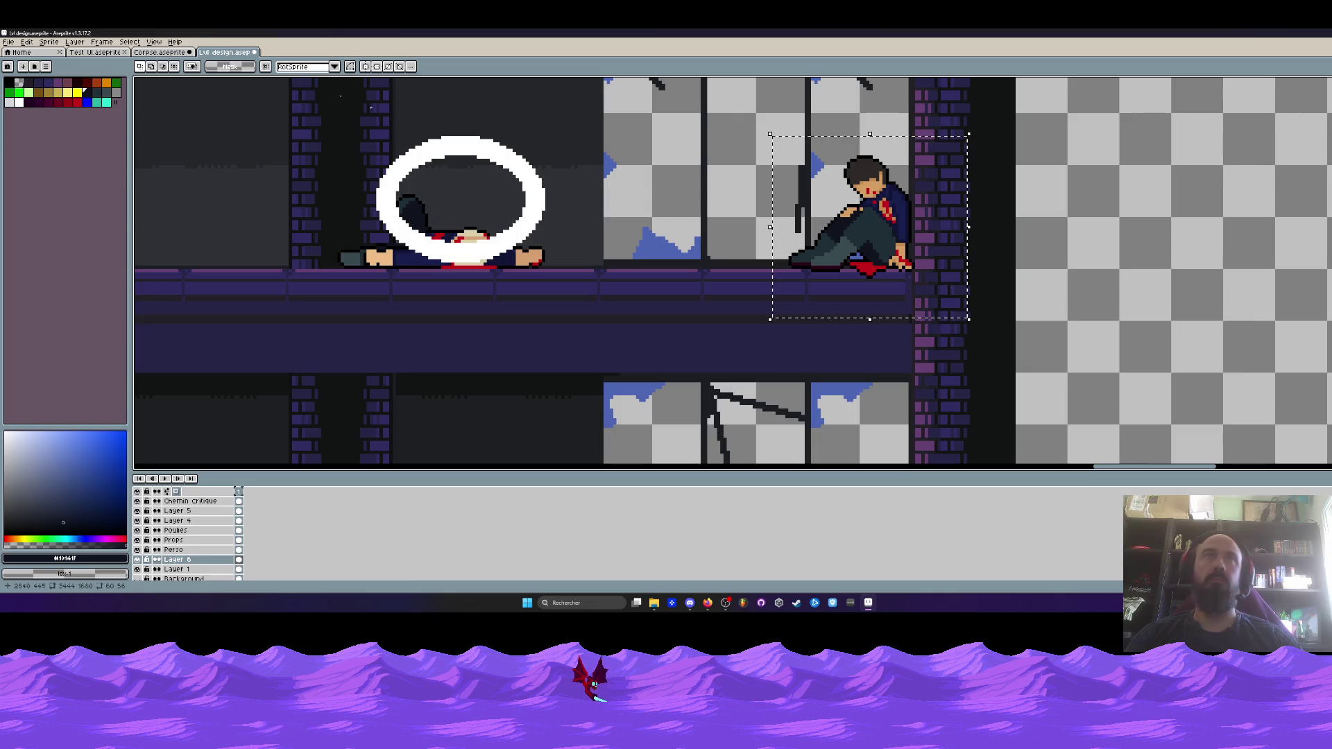
Back in the Corpse sprite, zoom in and pencil along the seated figure's shoe outline
key(ctrl+shift+Tab)
scroll(742, 271, up, 2)
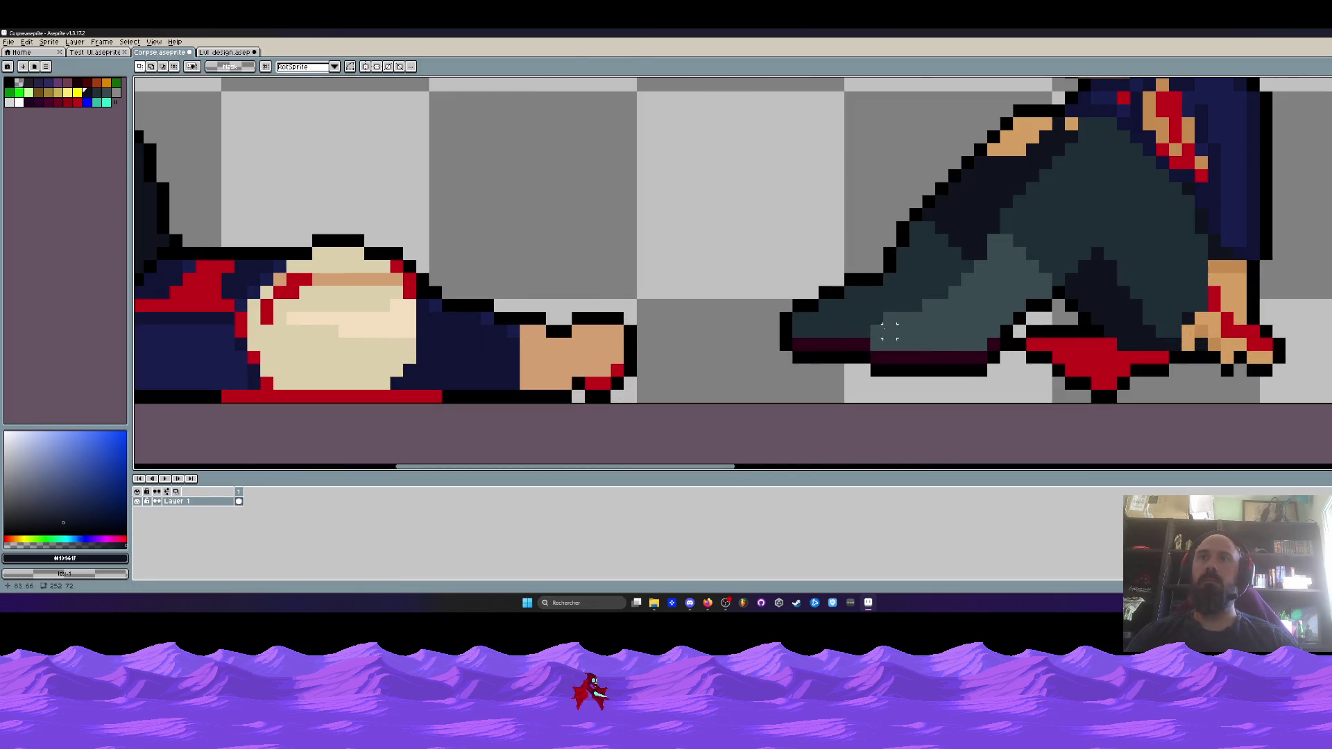
scroll(929, 292, down, 2)
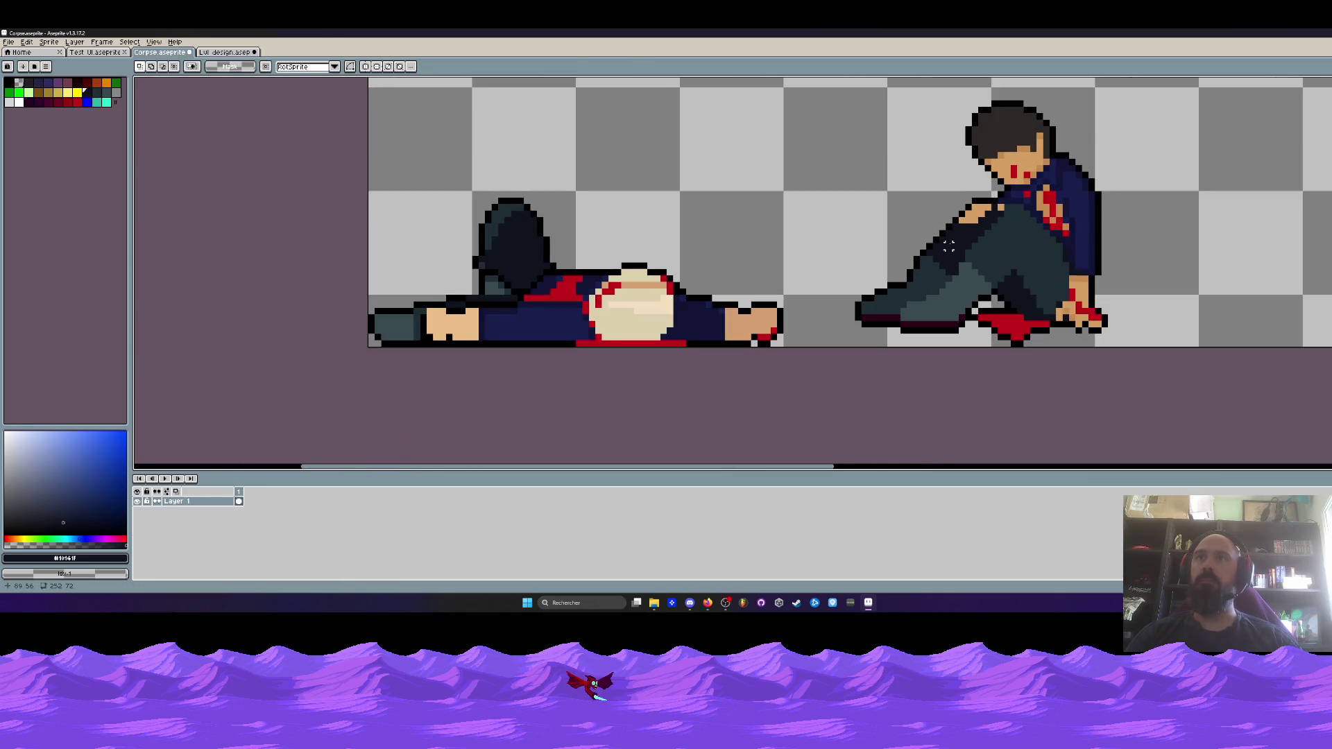
scroll(948, 247, up, 2)
key(b)
mouse_move(938, 235)
mouse_down()
mouse_move(815, 347)
mouse_move(887, 365)
mouse_move(894, 332)
mouse_move(954, 274)
mouse_move(936, 239)
mouse_move(937, 289)
mouse_up()
Commit the pending transform and sample the dark outline colour #10141f from the figure
key(Return)
scroll(937, 289, down, 3)
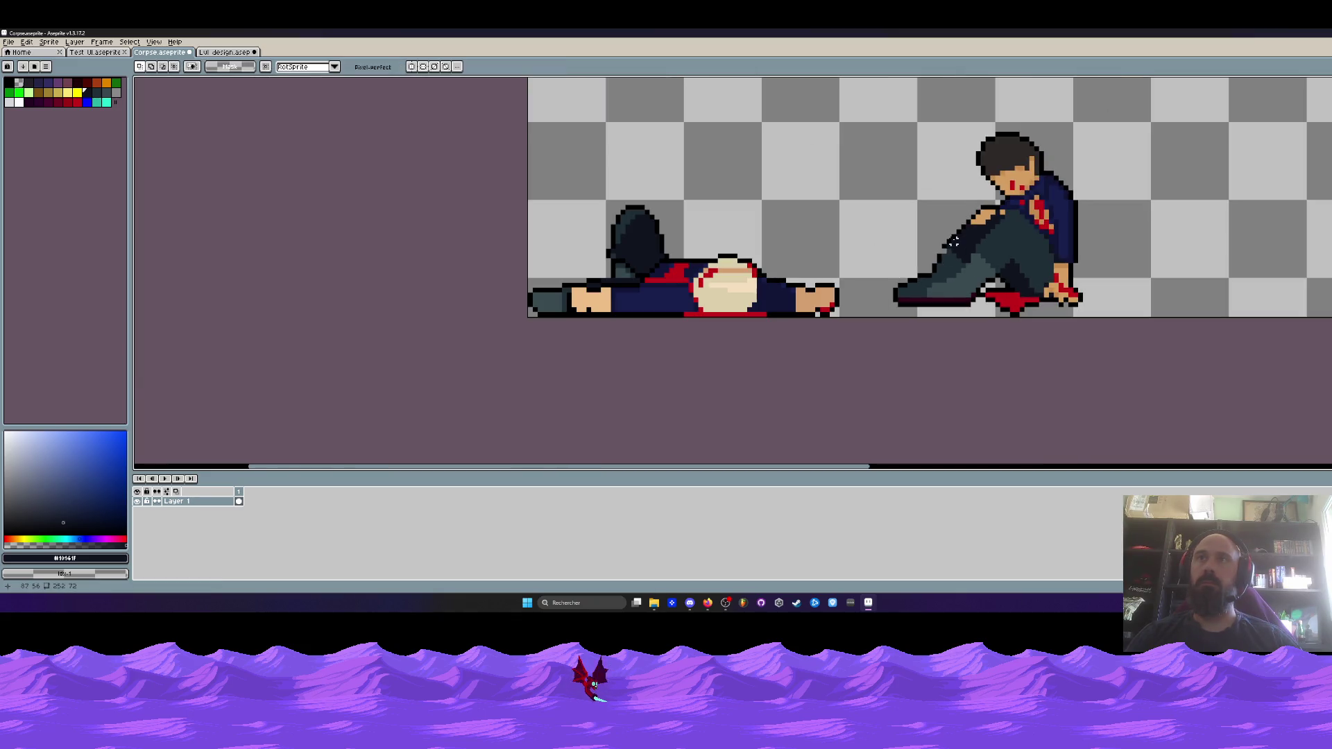
scroll(958, 234, up, 3)
key(i)
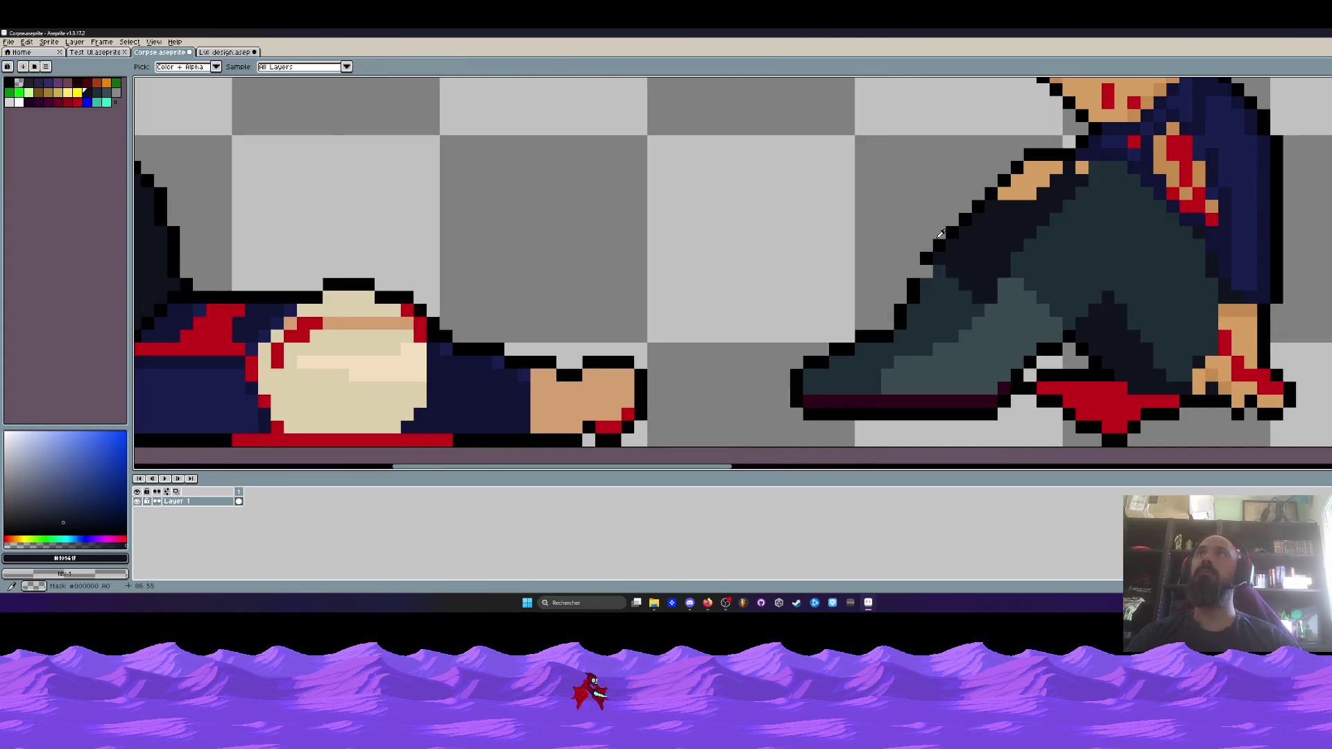
click(936, 233)
scroll(926, 250, up, 1)
key(b)
scroll(922, 255, down, 3)
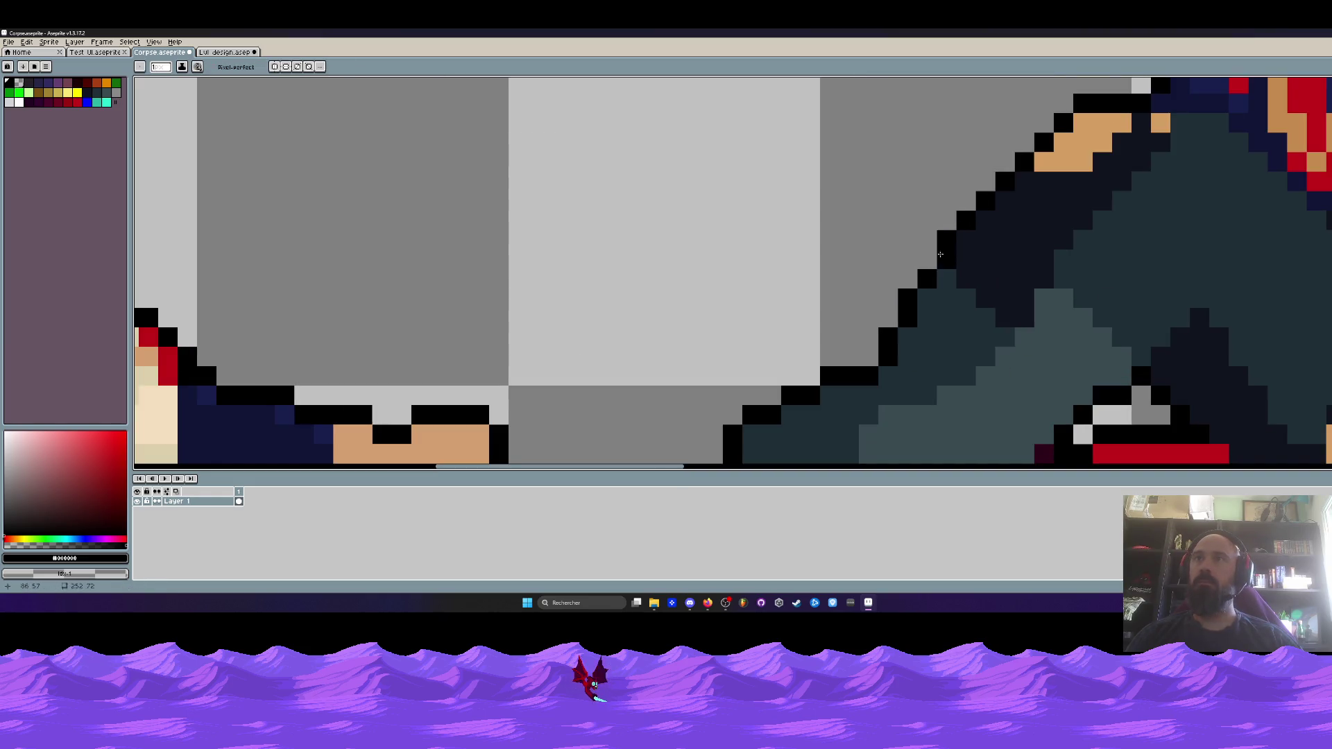
scroll(932, 246, up, 3)
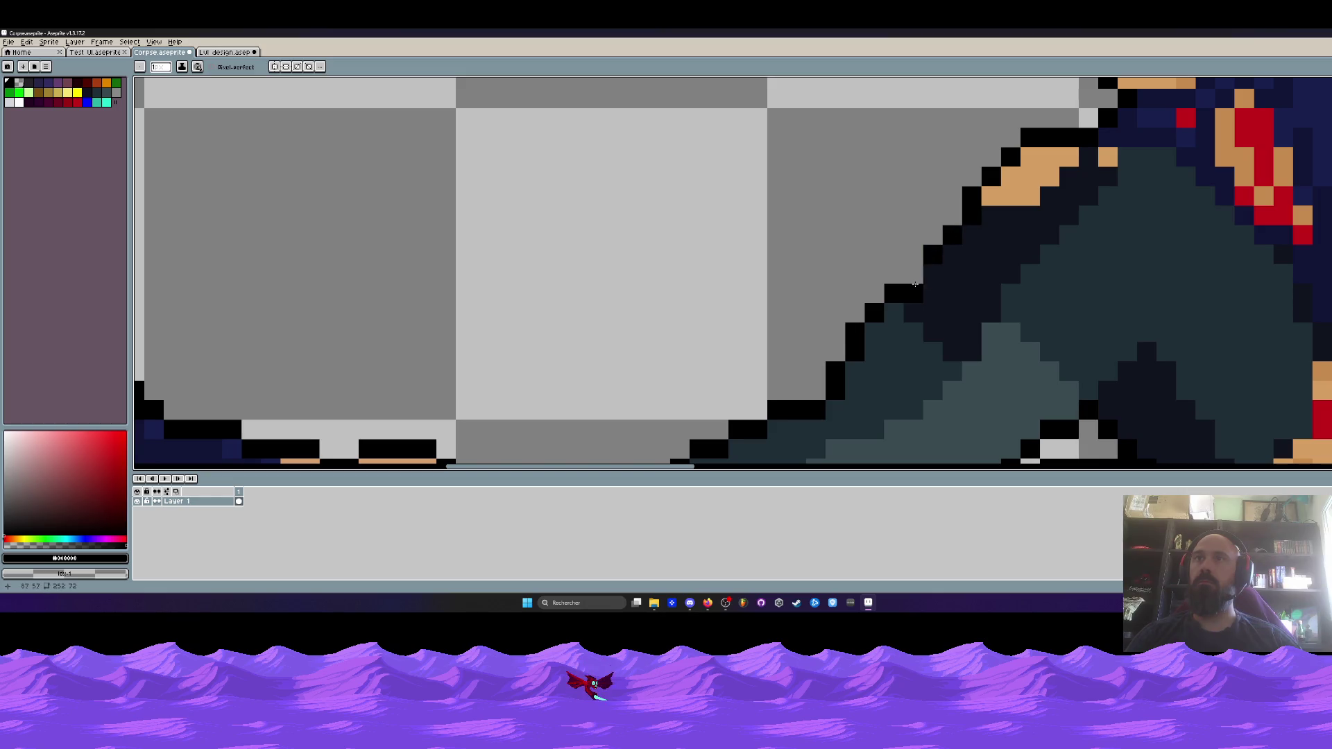
scroll(919, 283, down, 3)
scroll(936, 281, up, 2)
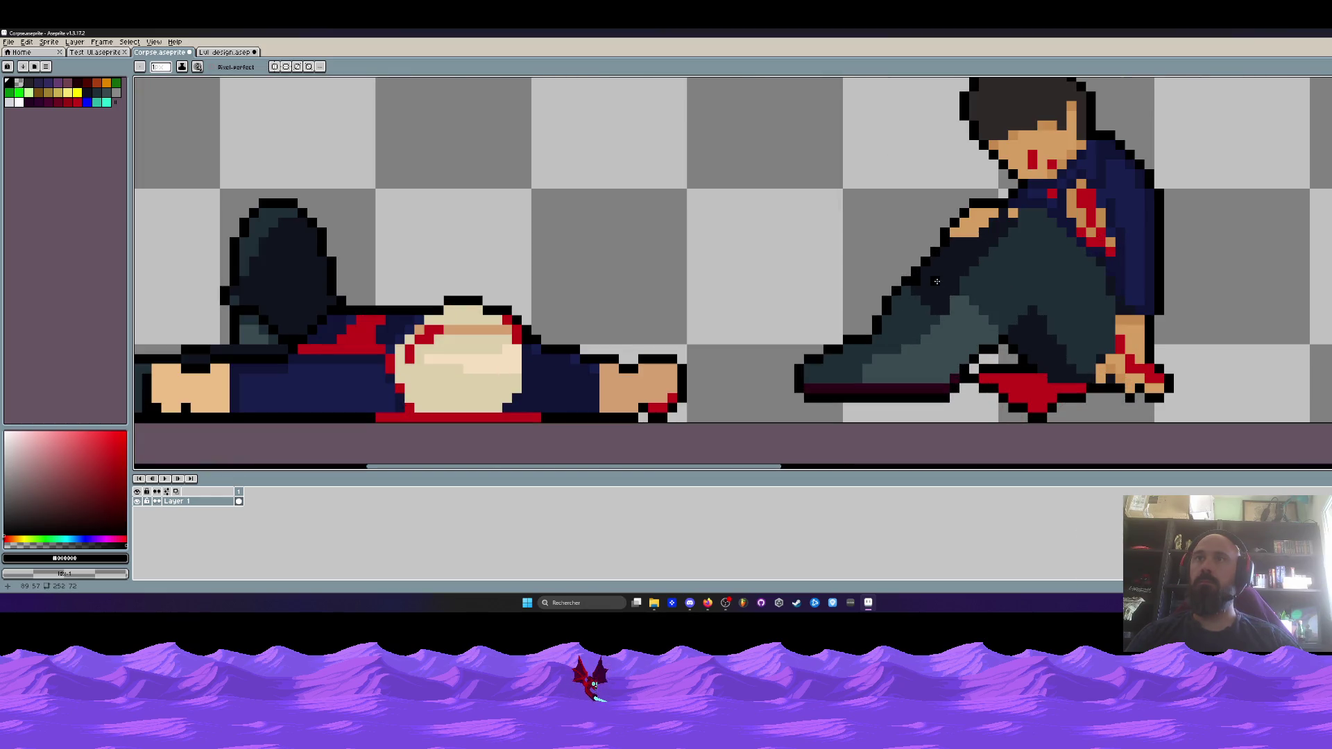
scroll(937, 281, up, 1)
alt+click(934, 281)
scroll(934, 282, down, 3)
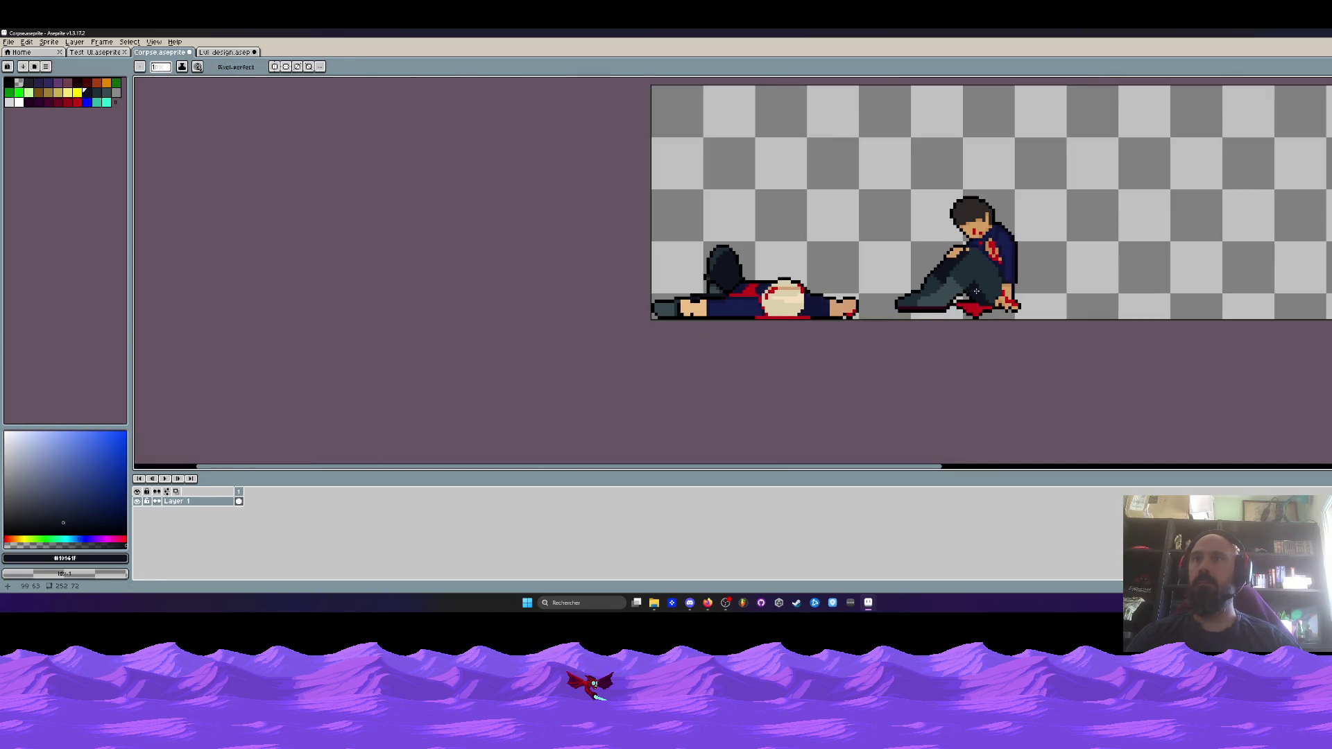
scroll(973, 291, up, 2)
scroll(881, 301, up, 2)
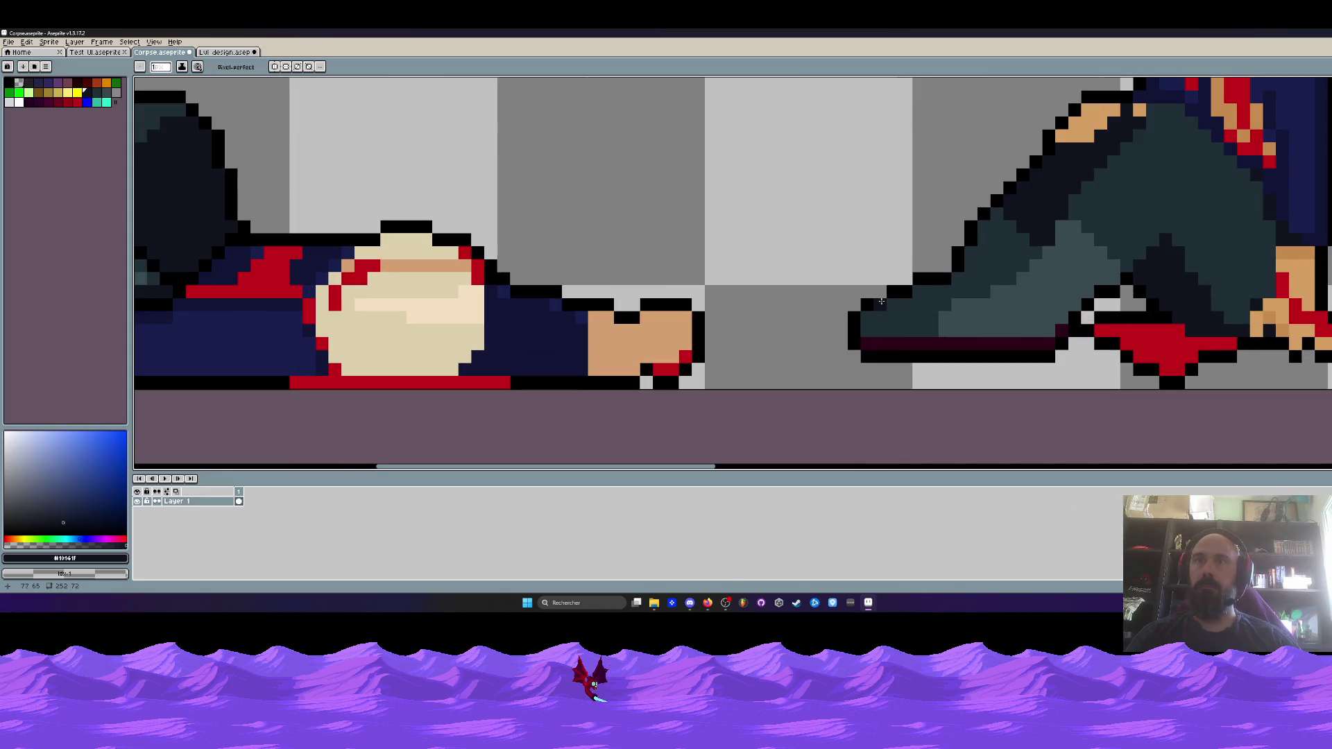
Select the area around the seated figure's foot
key(m)
drag(809, 247, 908, 393)
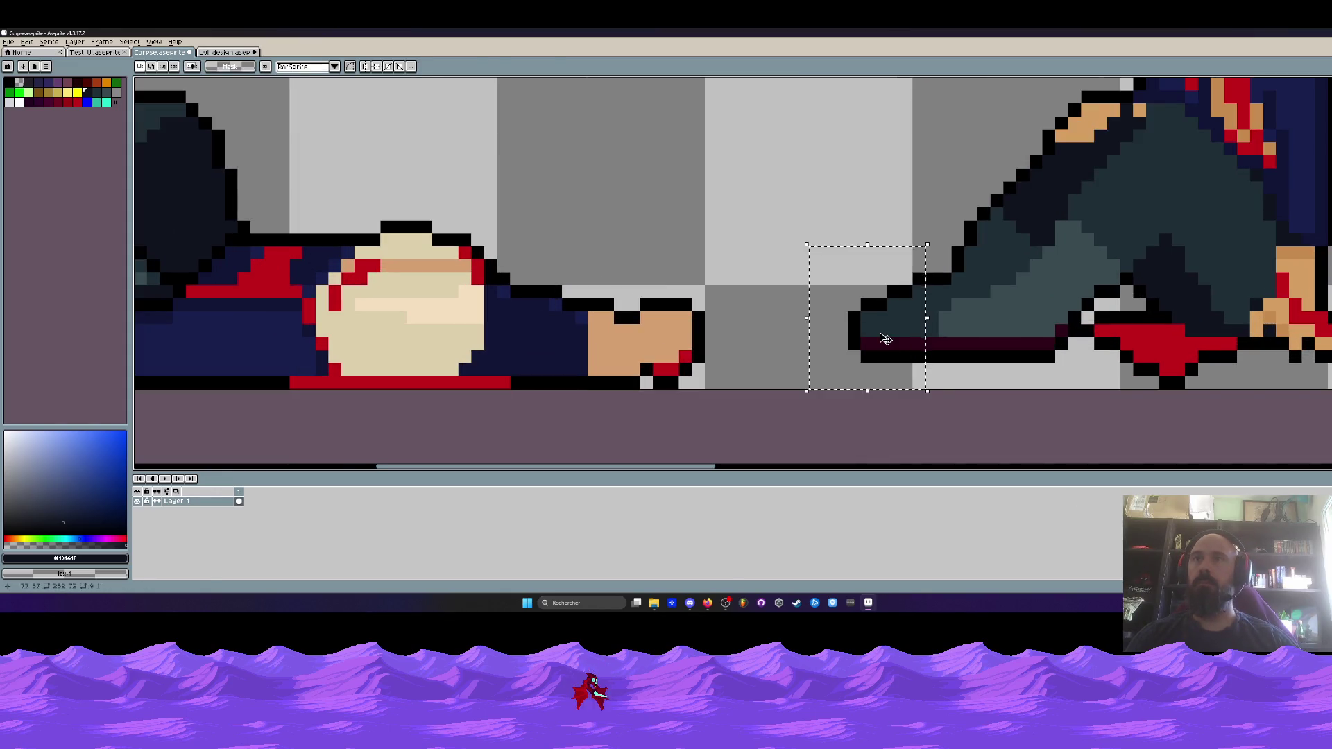
scroll(901, 319, down, 3)
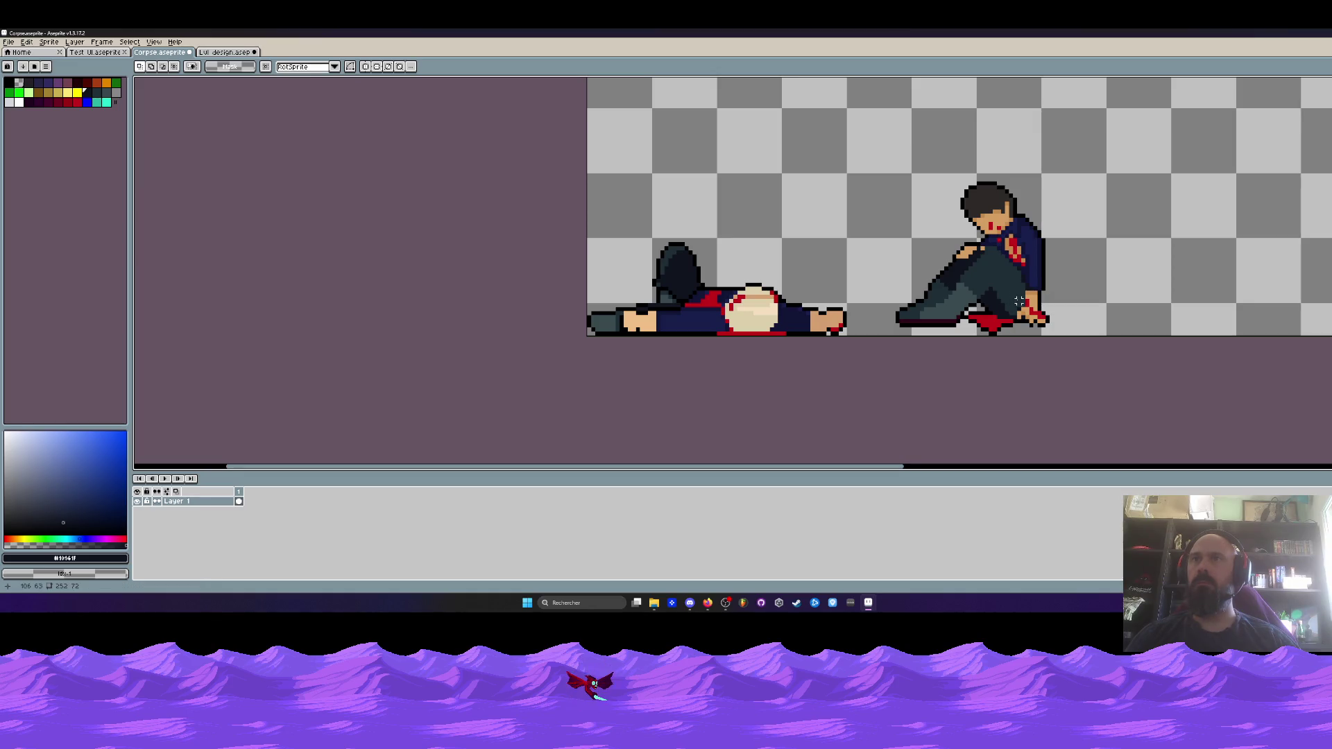
scroll(934, 288, up, 3)
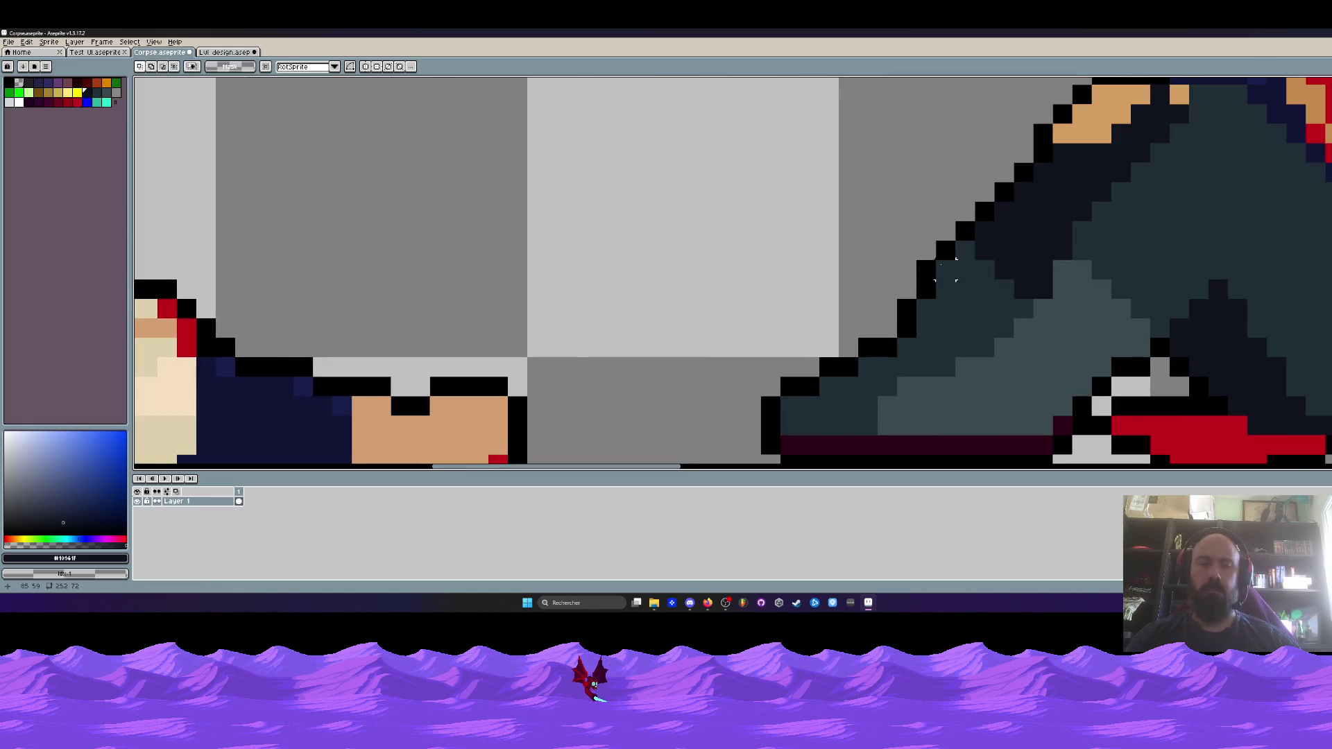
Erase stray leg-outline pixels, add a dark edge pixel, then undo that edit
key(b)
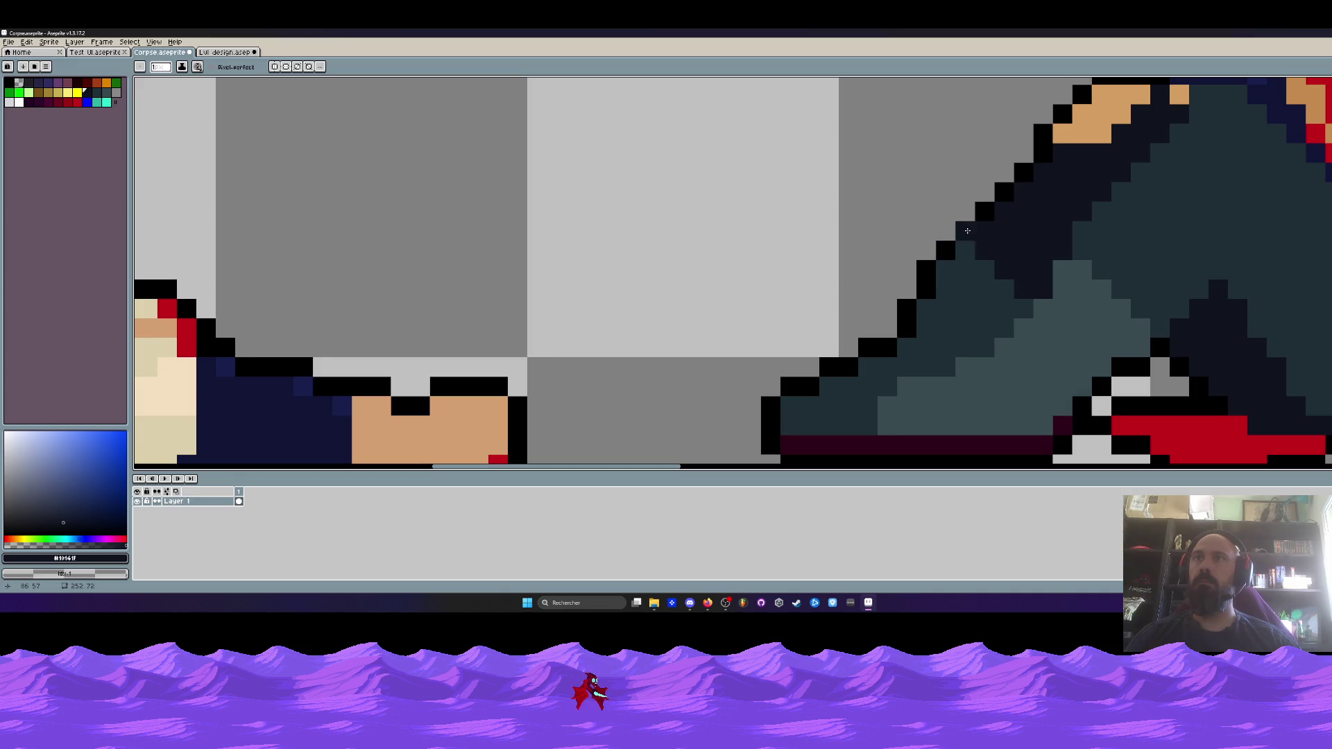
right_click(980, 232)
right_click(946, 251)
right_click(927, 279)
click(953, 264)
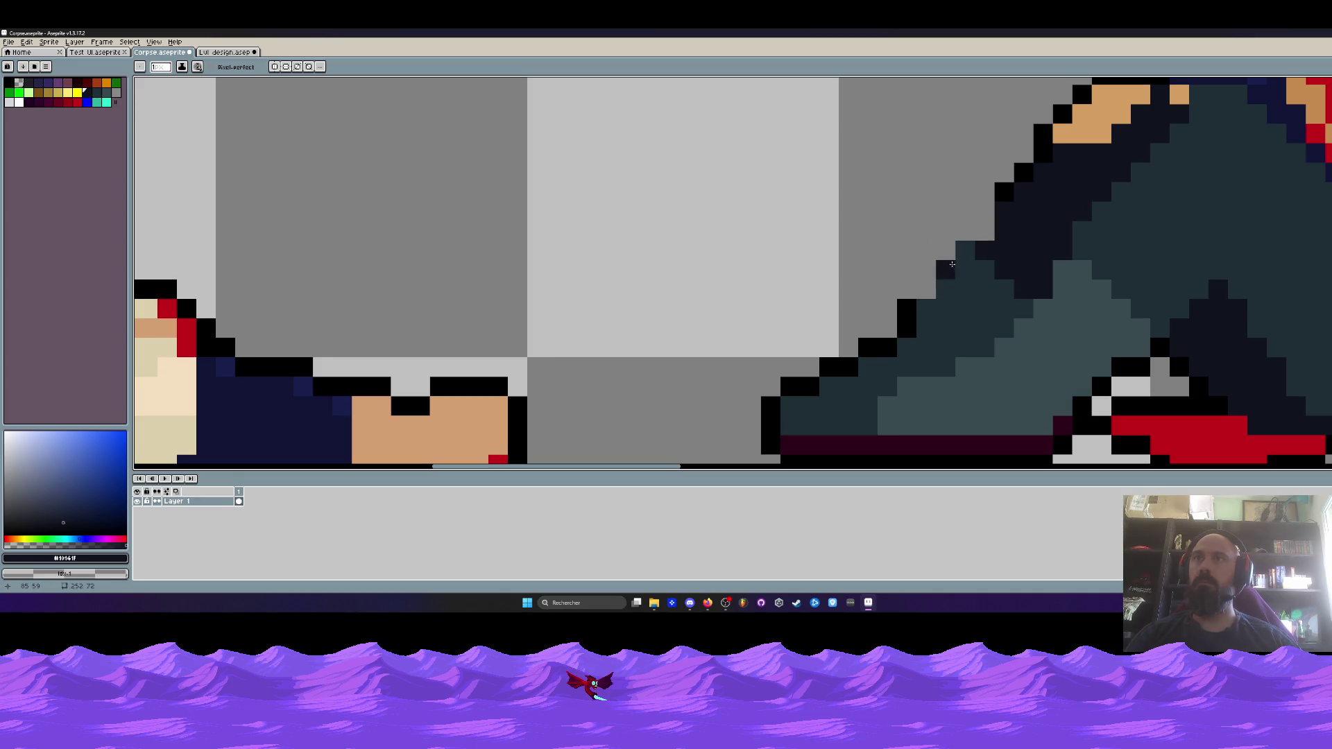
key(ctrl+z)
scroll(923, 292, down, 5)
Sample black from the figure's outline and draw outline pixels up the leg edge
key(v)
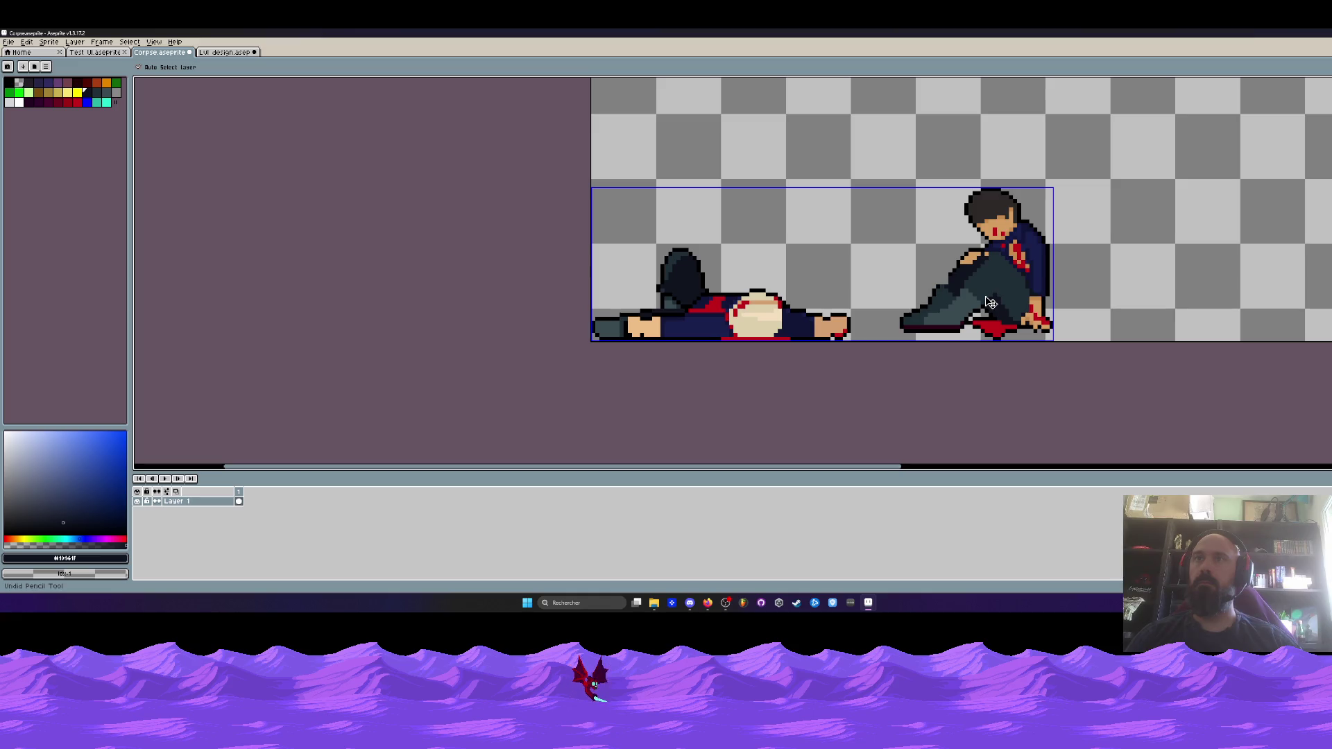
key(b)
scroll(971, 298, up, 4)
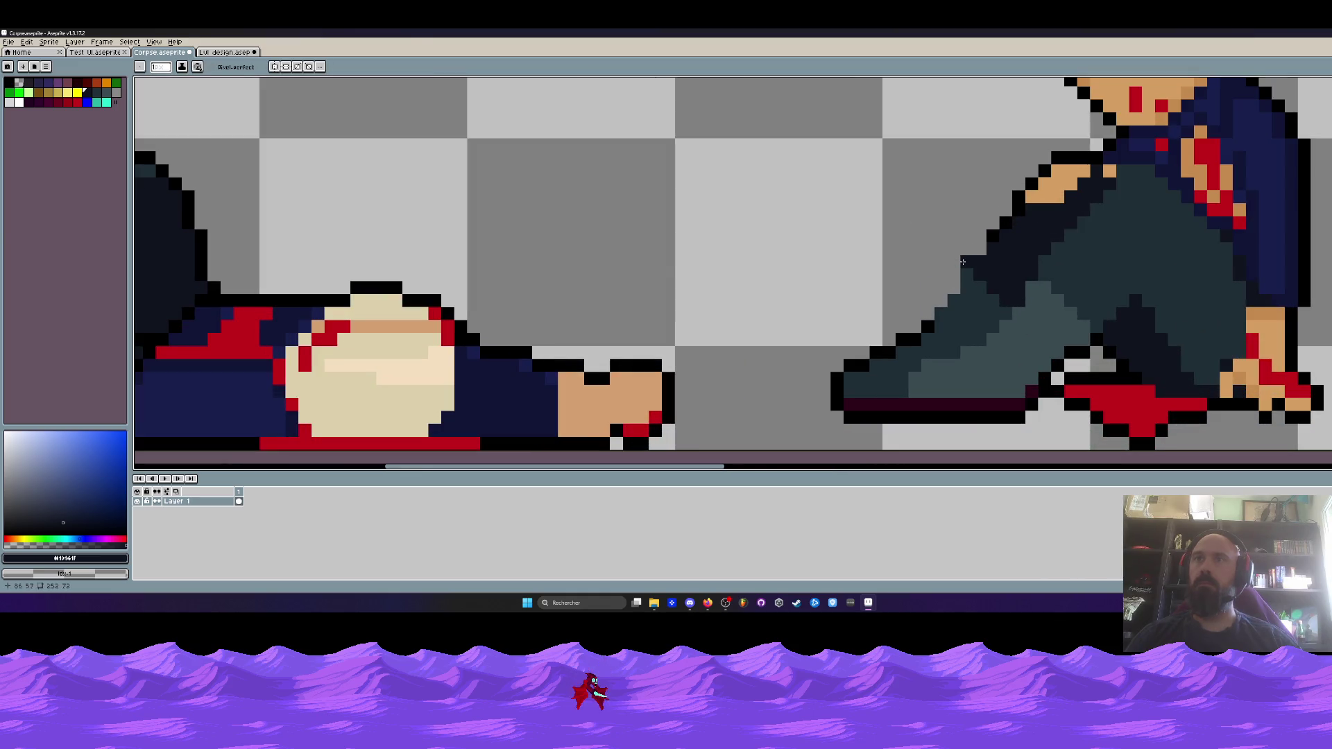
key(i)
click(889, 350)
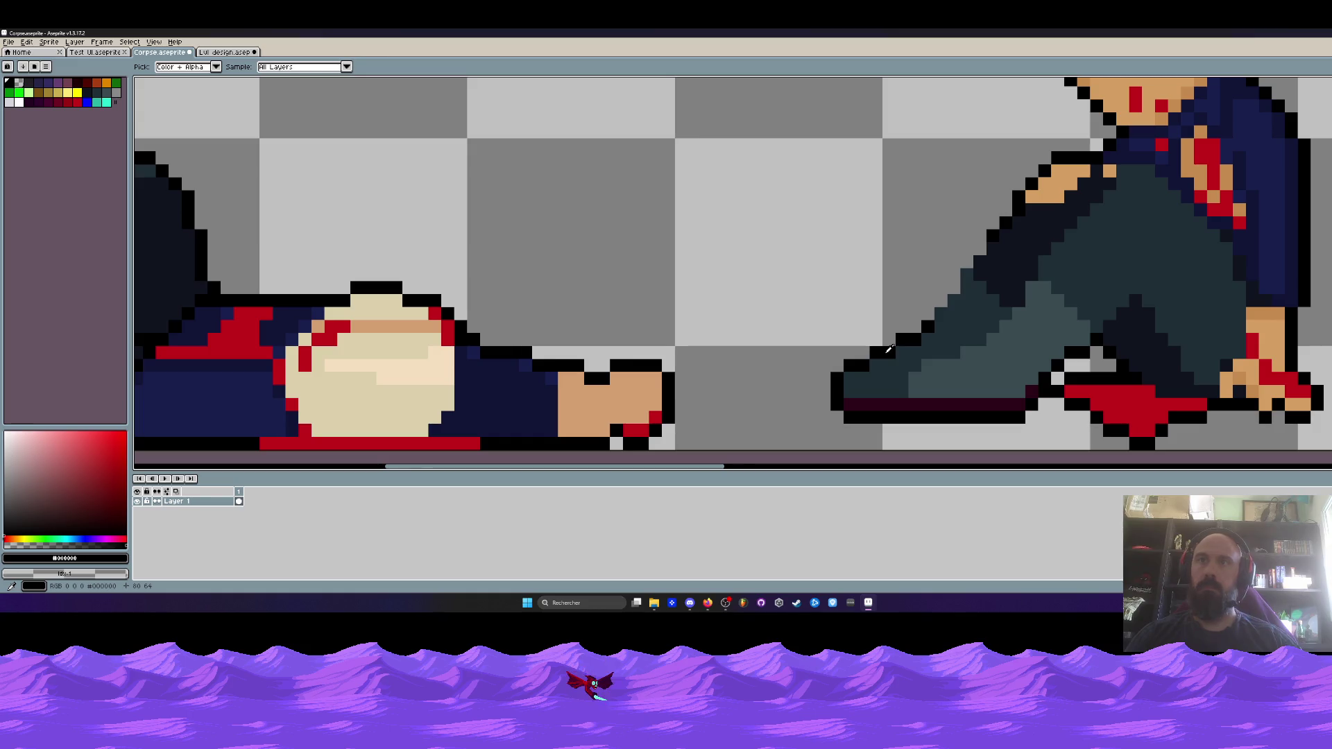
key(b)
drag(937, 316, 966, 287)
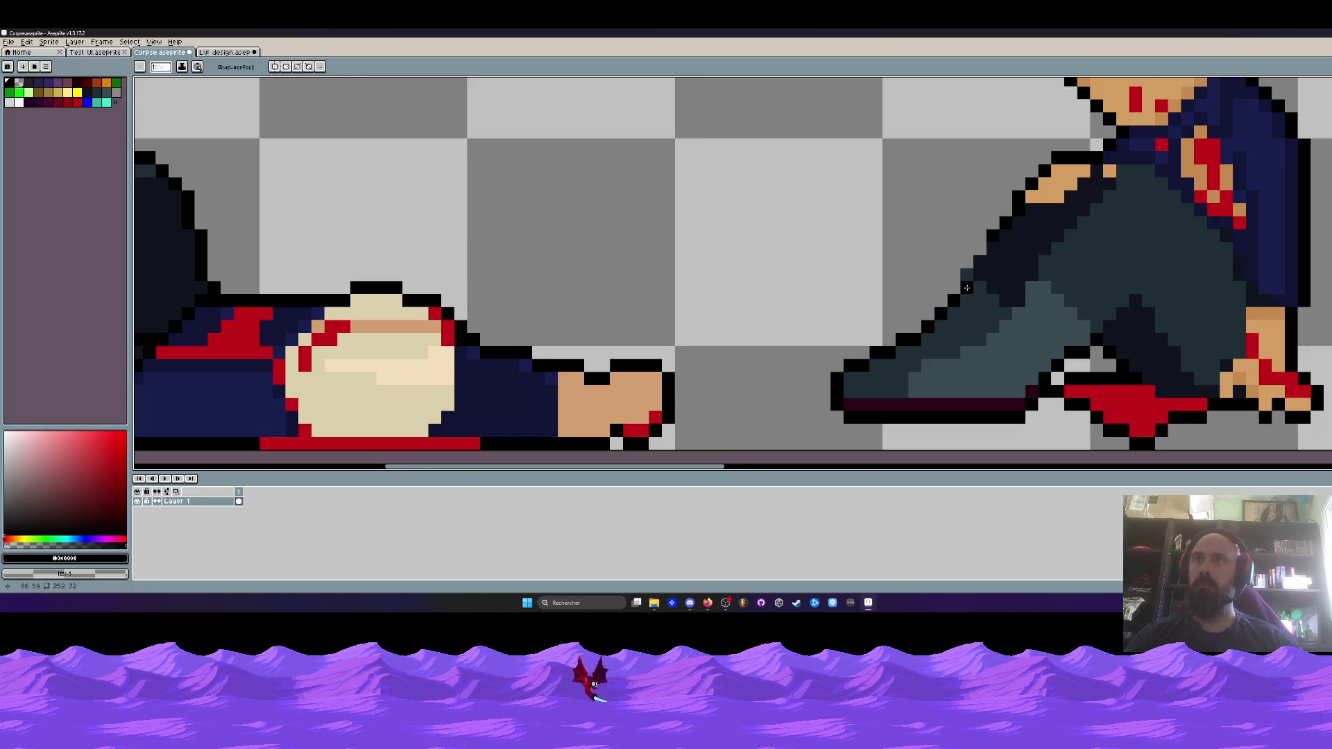
scroll(969, 277, down, 4)
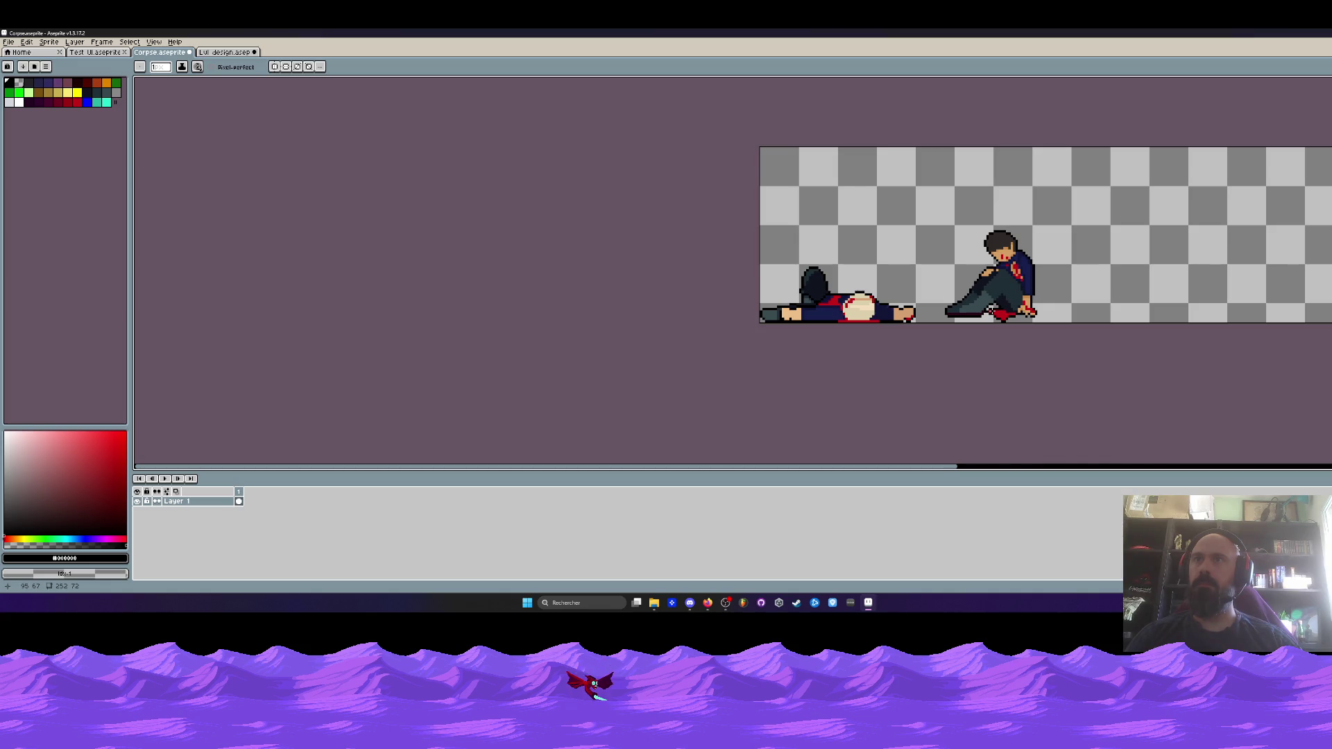
scroll(990, 310, up, 5)
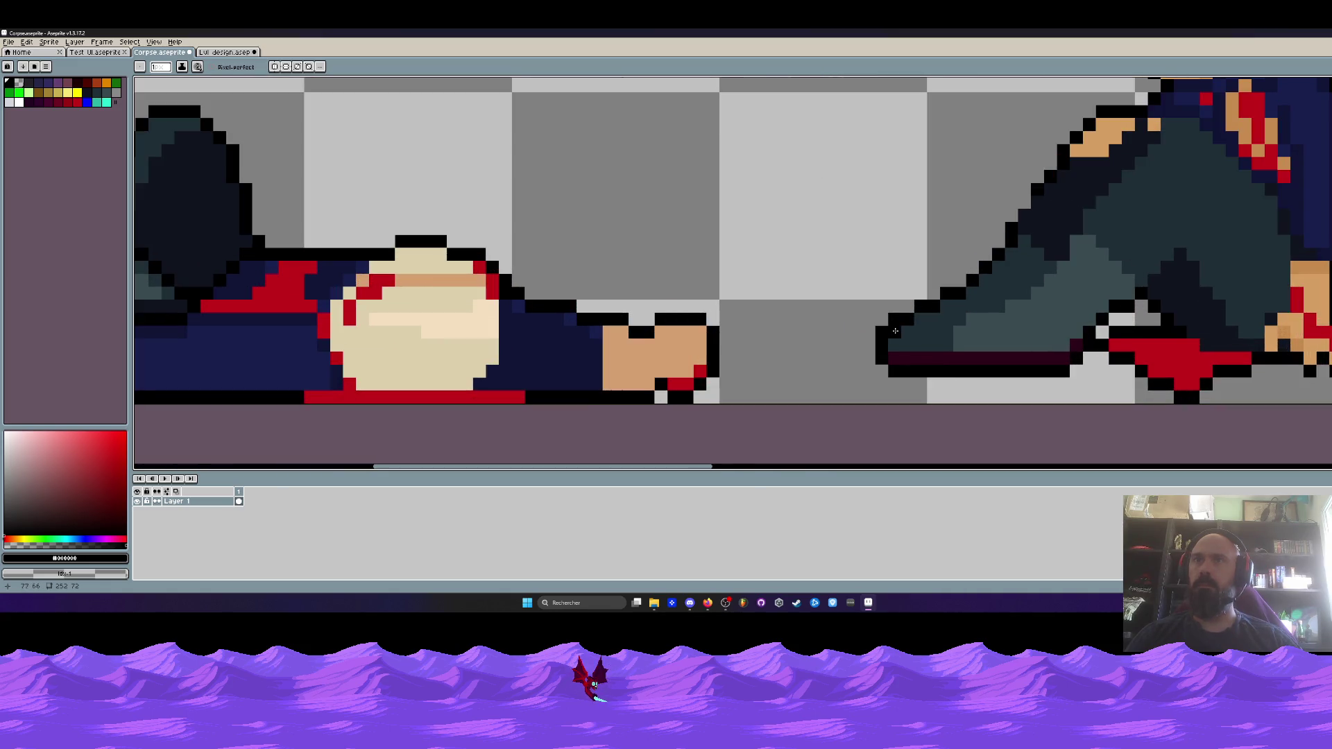
Select the seated figure's leg area and shift its pixels one pixel right
key(m)
mouse_move(846, 259)
mouse_down()
mouse_move(942, 379)
mouse_move(918, 351)
mouse_up()
key(b)
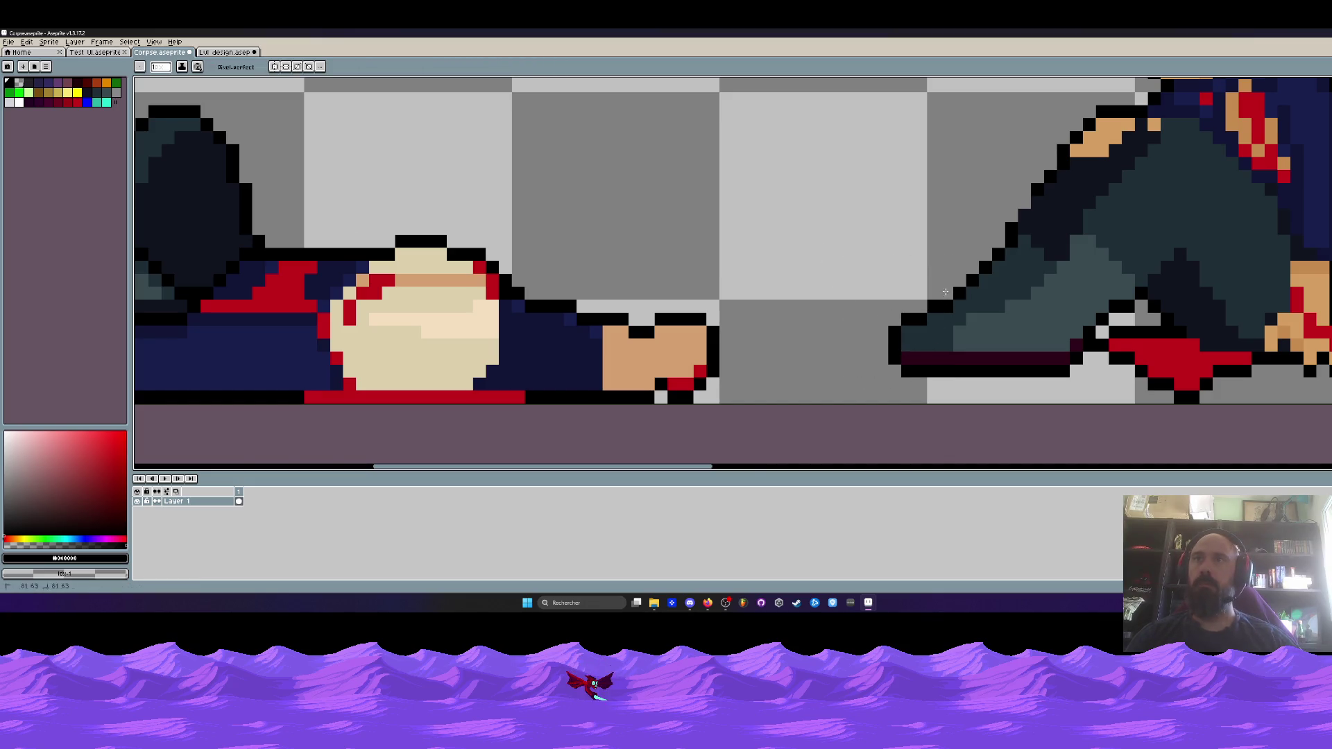
scroll(946, 292, down, 4)
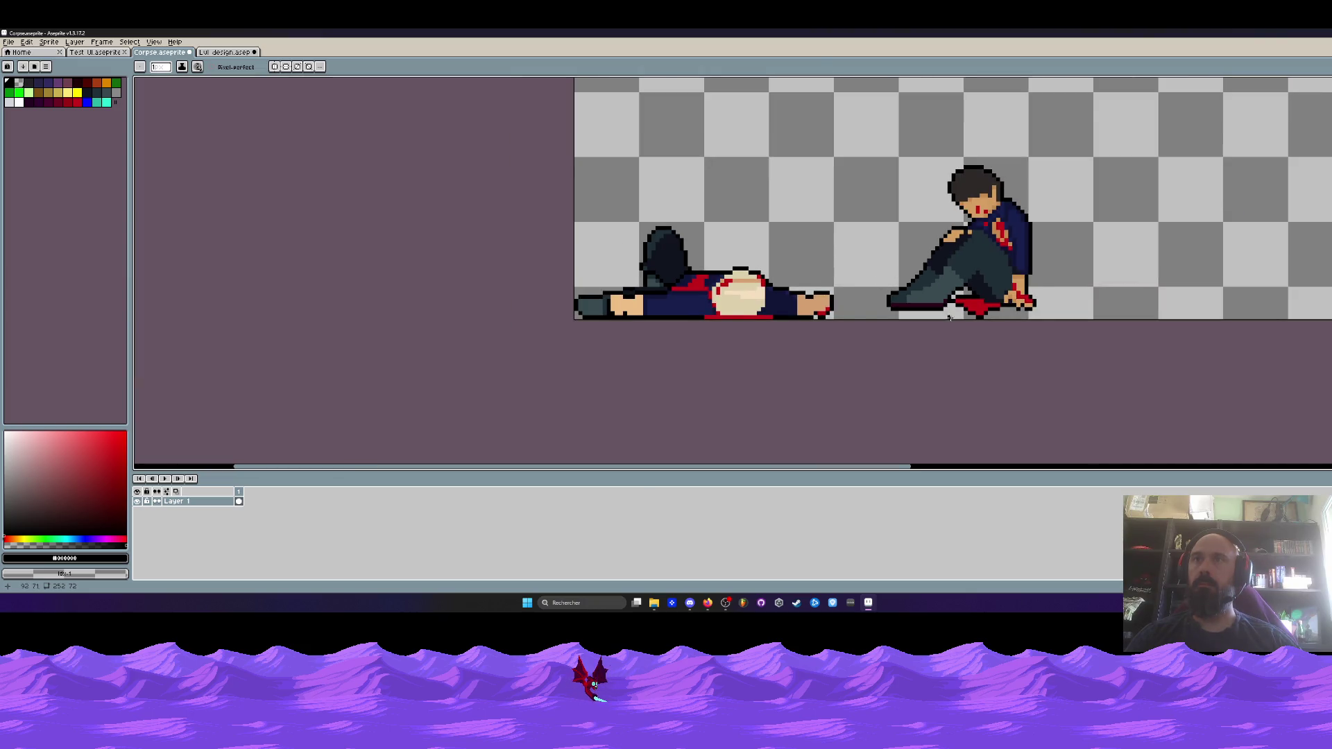
scroll(945, 316, up, 1)
scroll(898, 301, up, 1)
Erase the black outline under the foot, then undo that last stroke
drag(846, 305, 1017, 308)
scroll(1016, 309, down, 4)
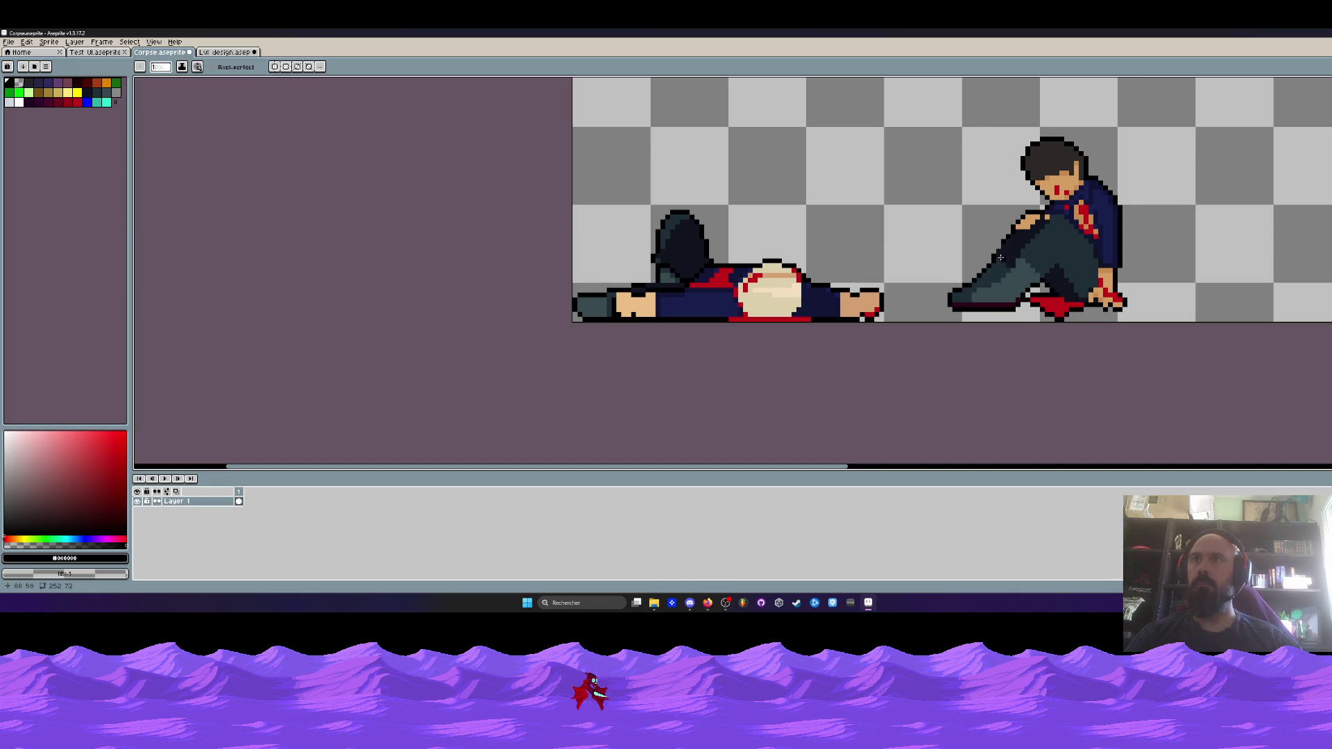
scroll(1001, 258, up, 3)
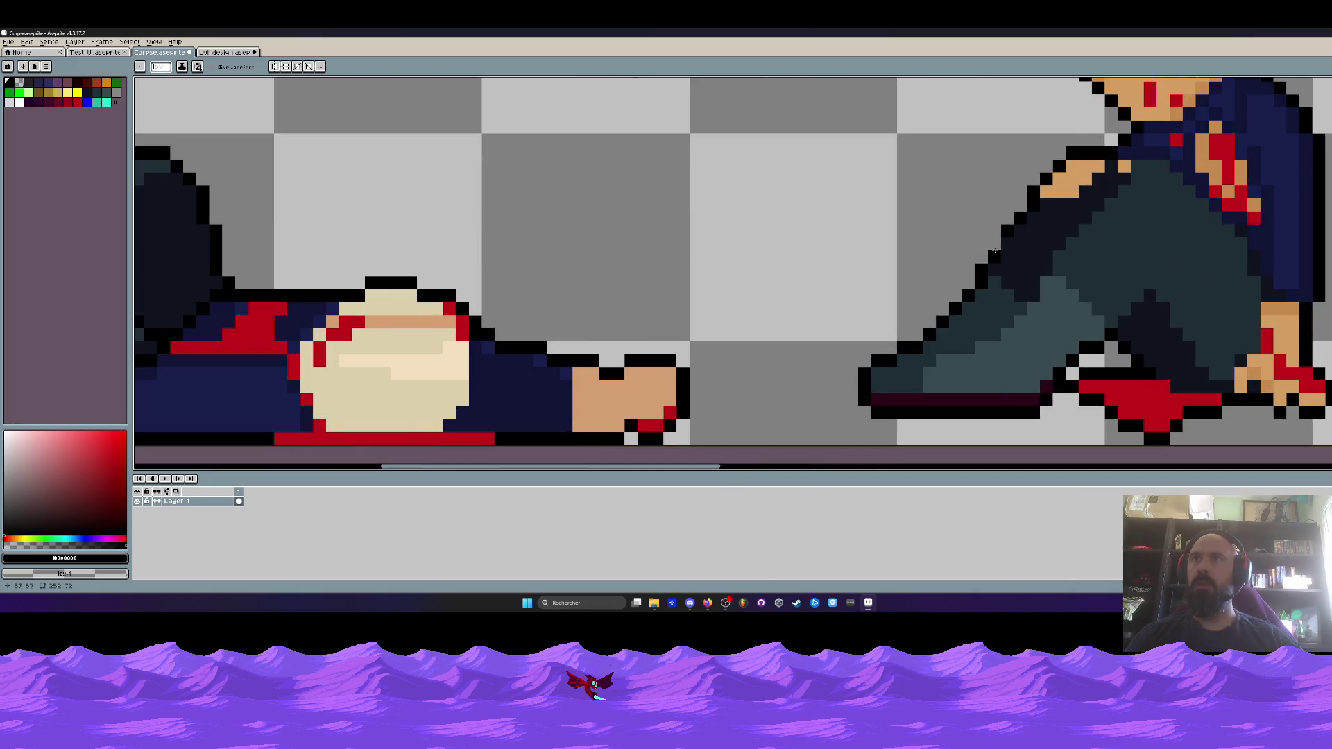
scroll(1000, 226, down, 3)
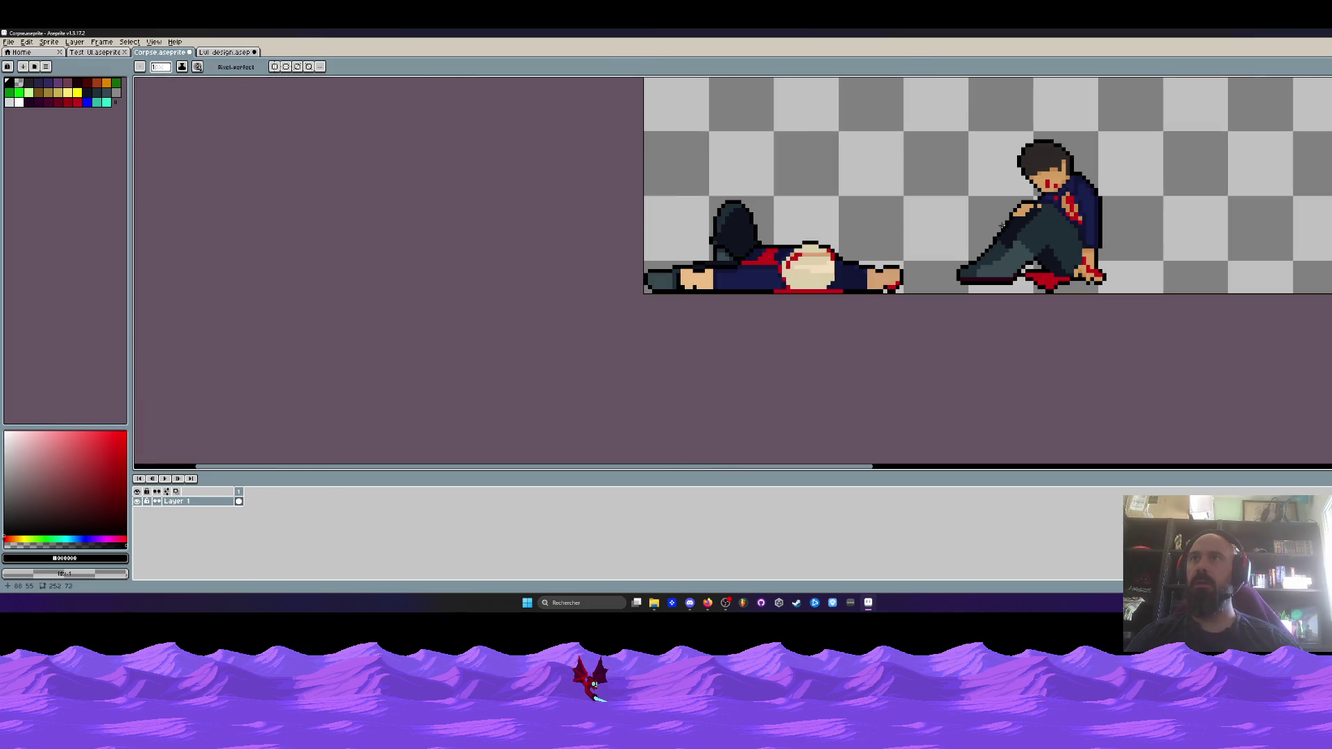
scroll(1013, 212, up, 3)
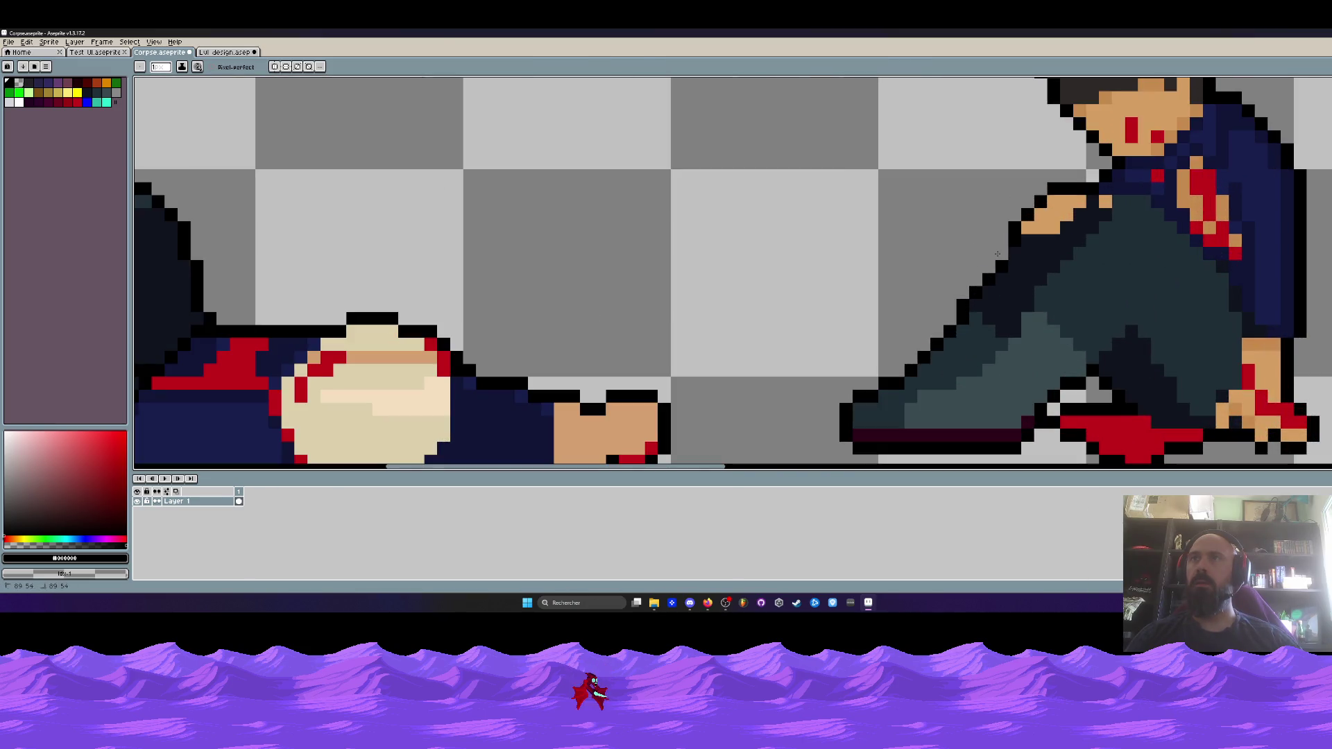
scroll(983, 236, down, 2)
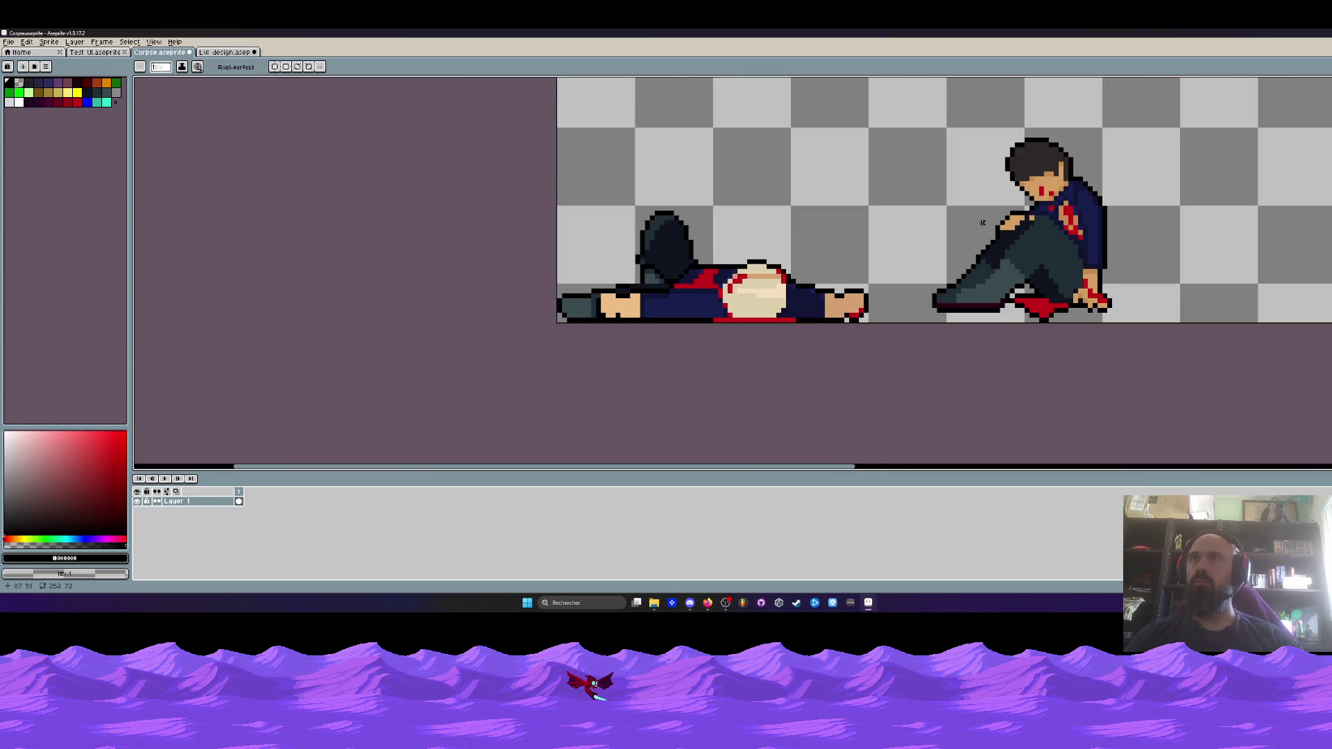
scroll(982, 222, up, 3)
key(ctrl+z)
scroll(982, 251, down, 3)
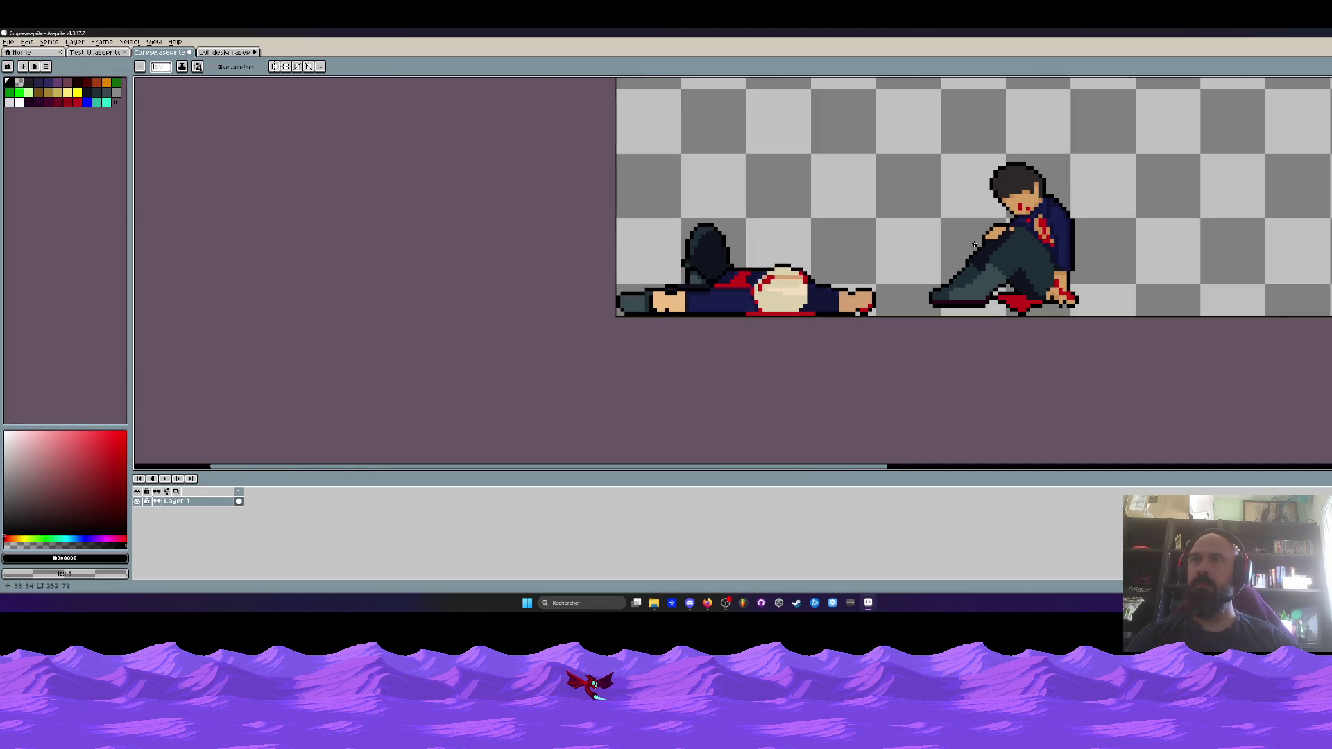
Select and copy the seated figure from the Corpse sprite
key(m)
drag(907, 129, 1149, 384)
key(ctrl+d)
In the level mockup, move the old seated figure off to the side
click(75, 41)
click(90, 52)
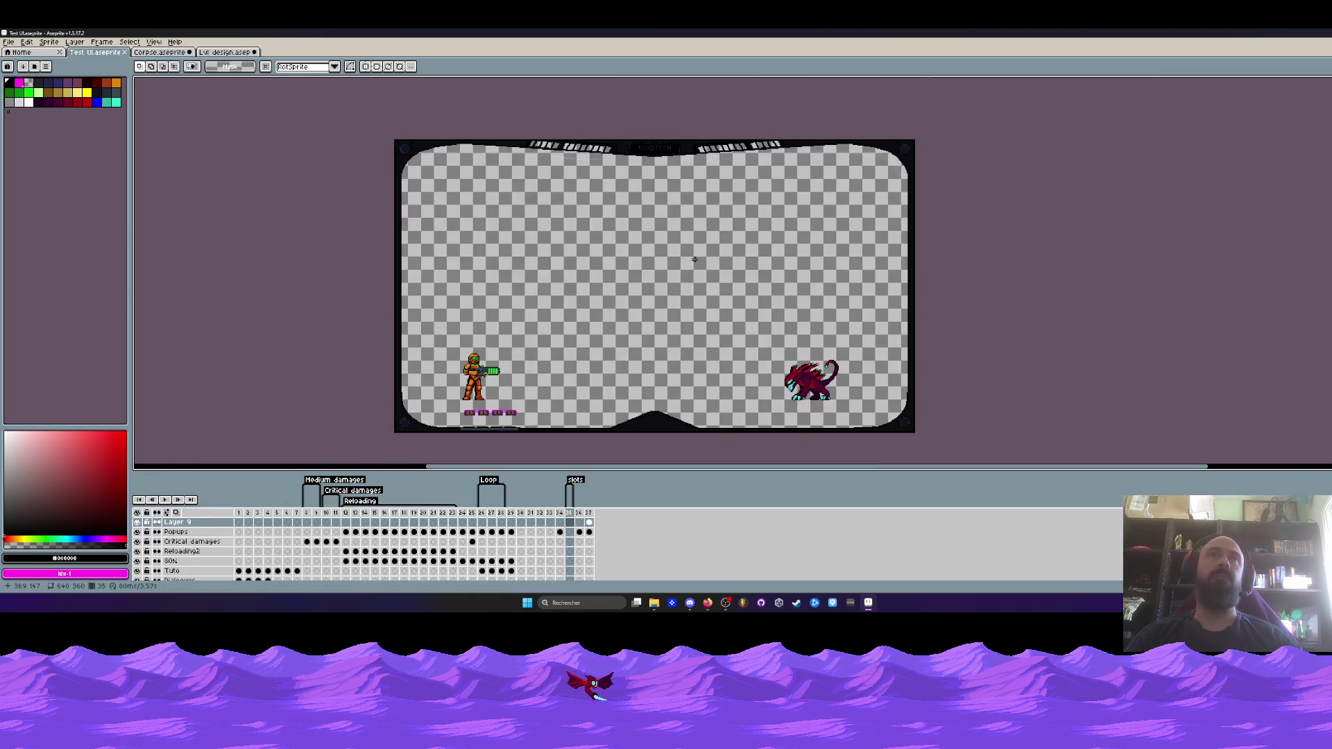
click(221, 52)
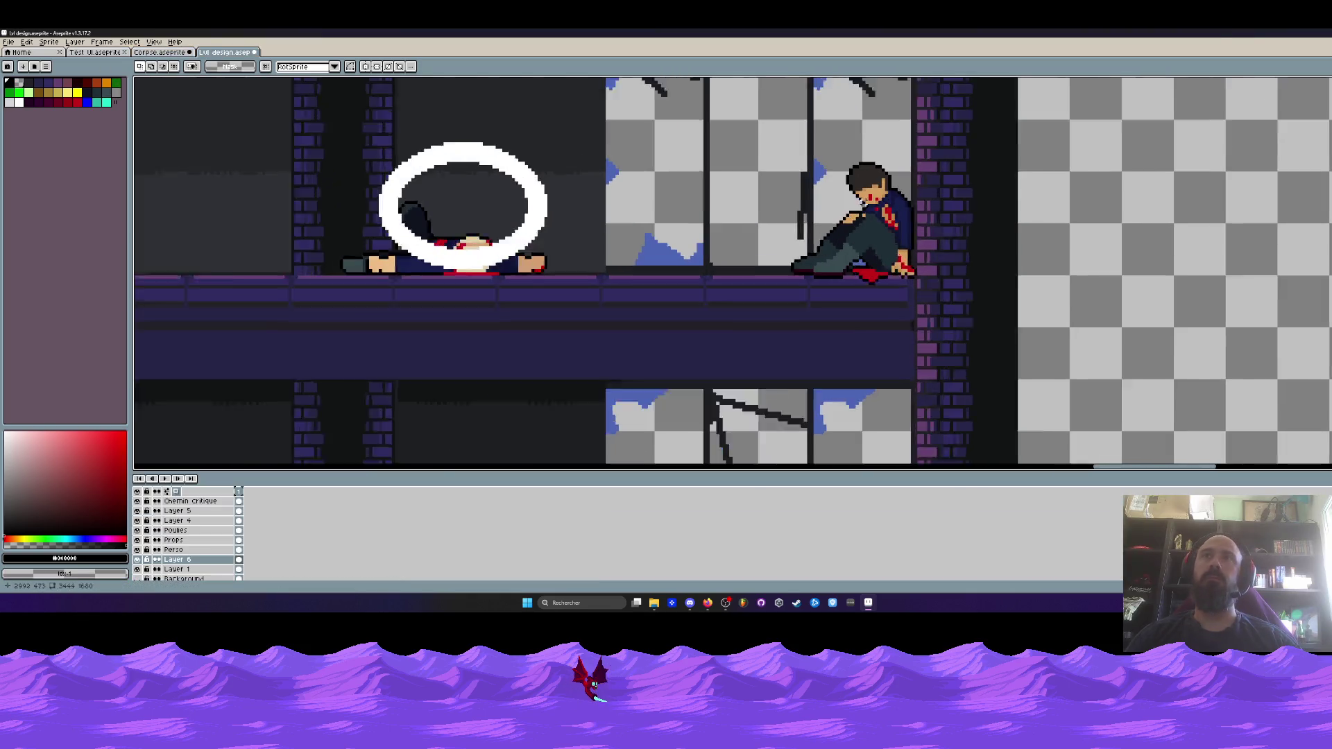
scroll(827, 156, up, 1)
drag(754, 124, 1095, 398)
scroll(960, 317, down, 1)
drag(959, 317, 1258, 298)
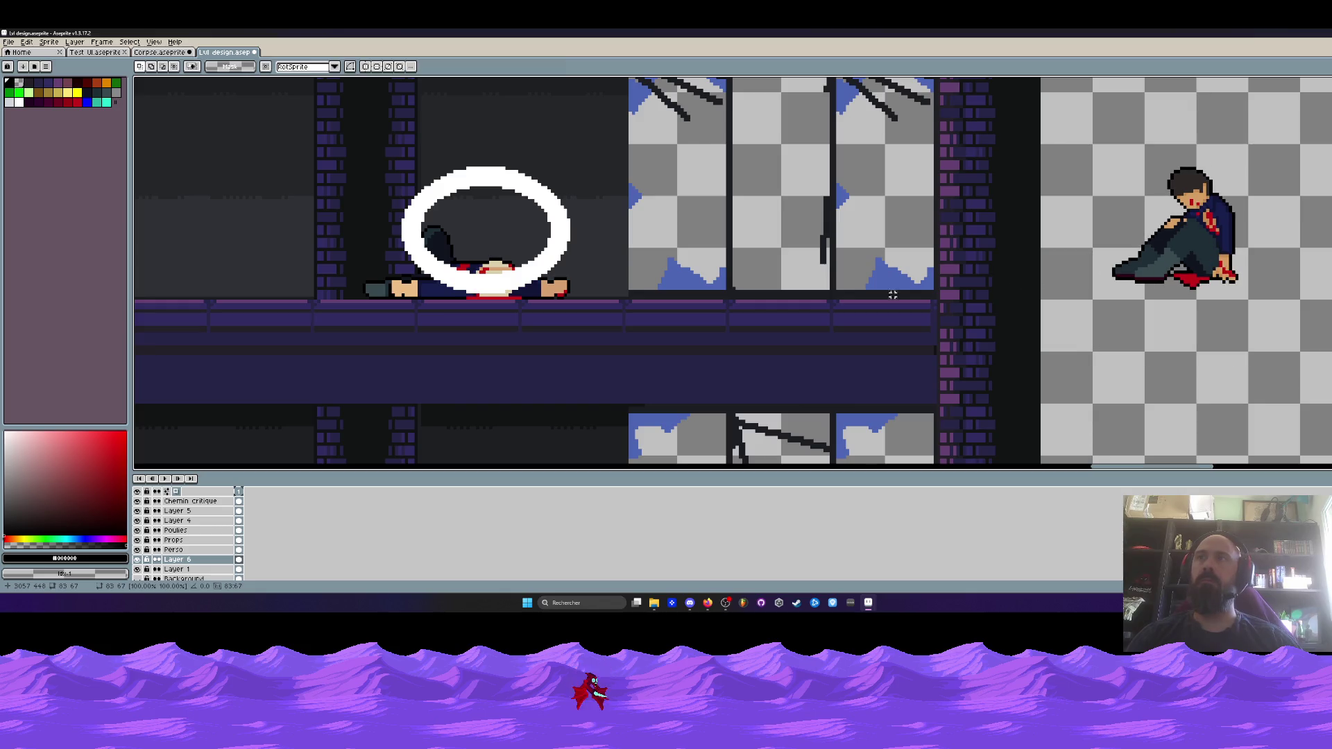
Paste the figure against the brick pillar, nudge it one pixel down, then return to Corpse
key(ctrl+v)
drag(748, 309, 892, 271)
key(Right)
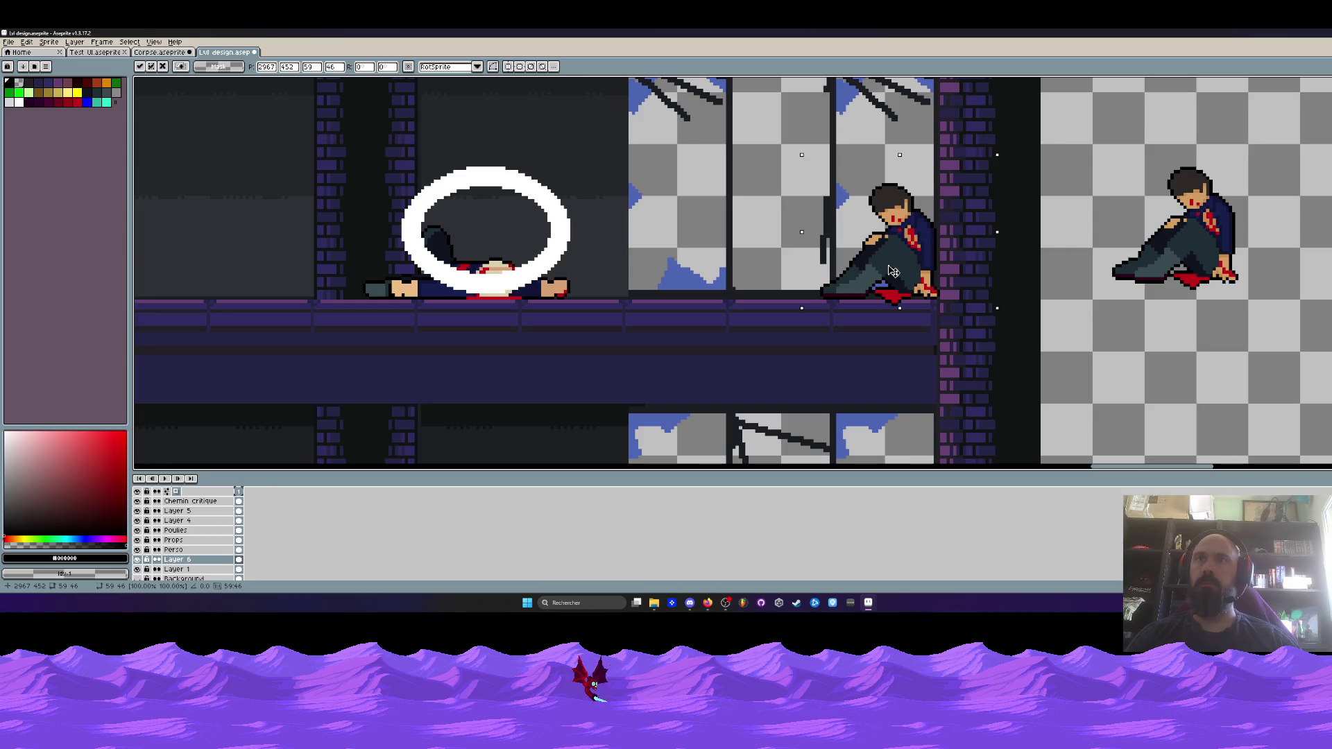
key(Left)
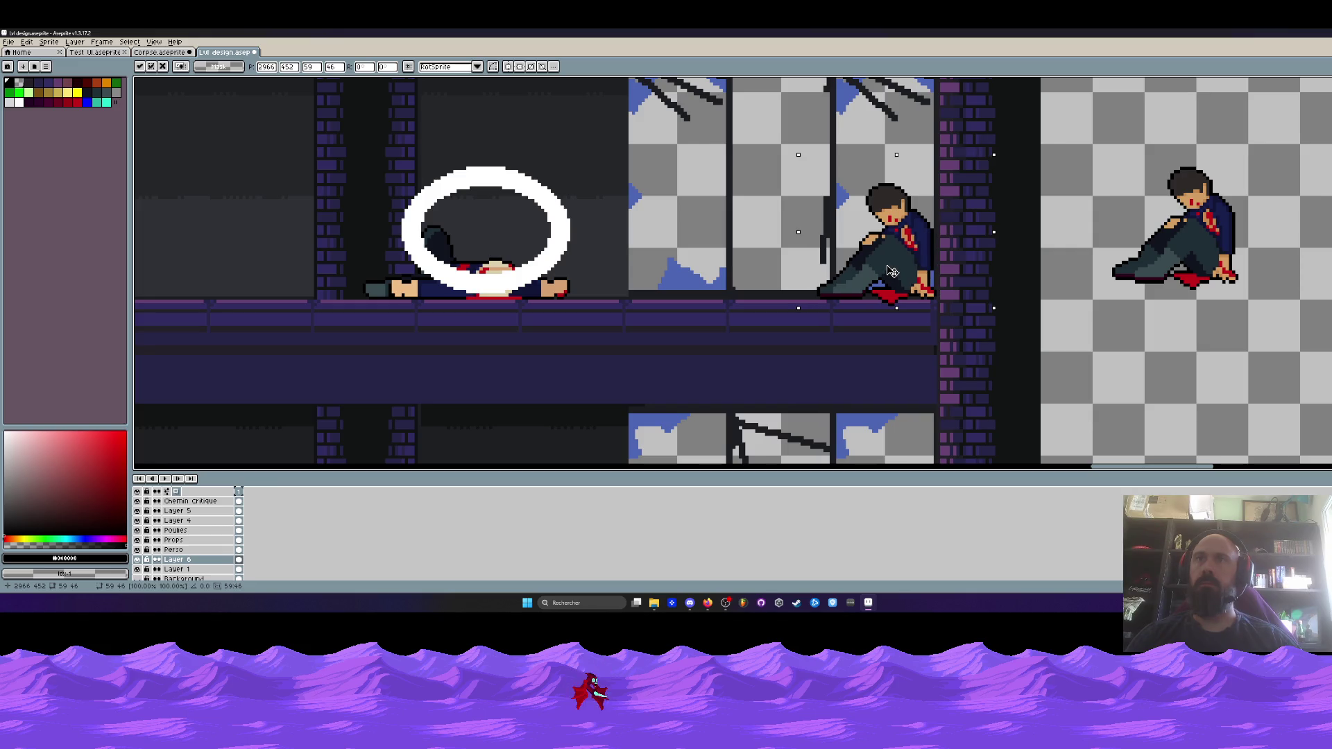
scroll(892, 270, up, 1)
key(Down)
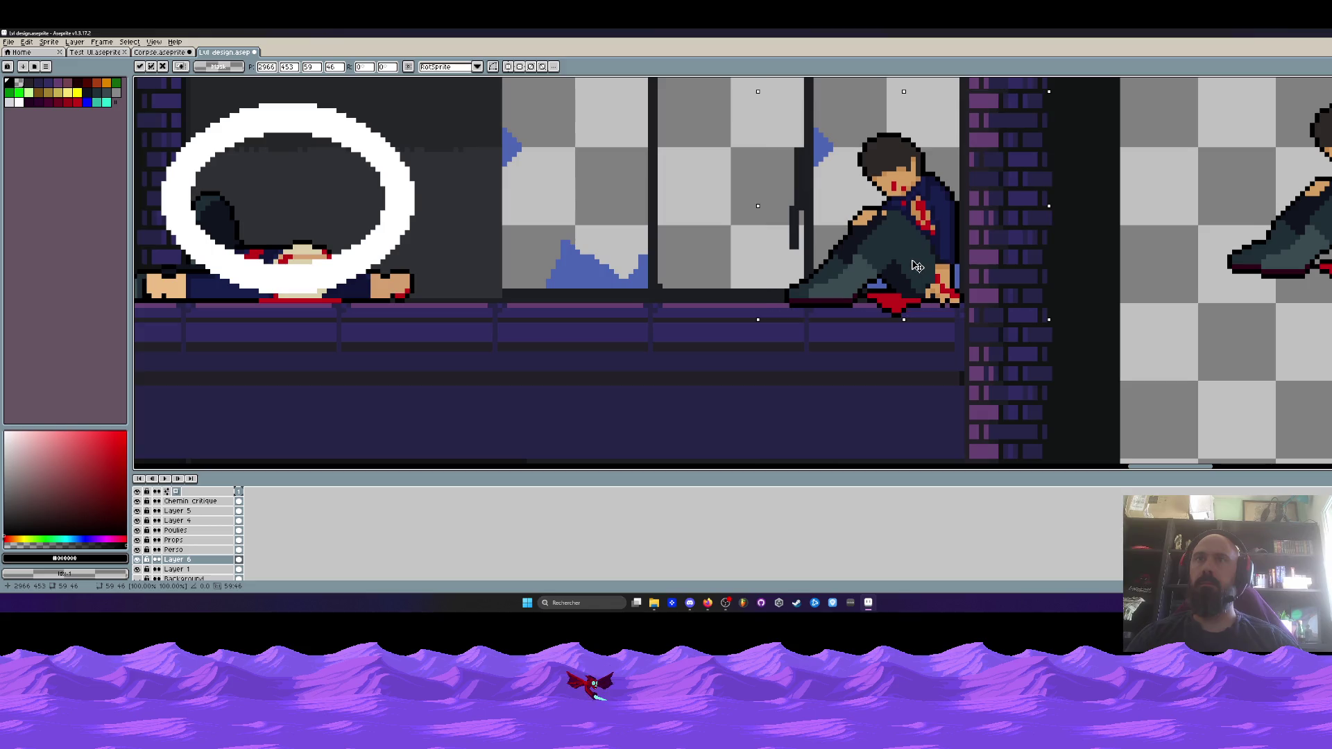
scroll(916, 270, down, 1)
scroll(912, 277, up, 3)
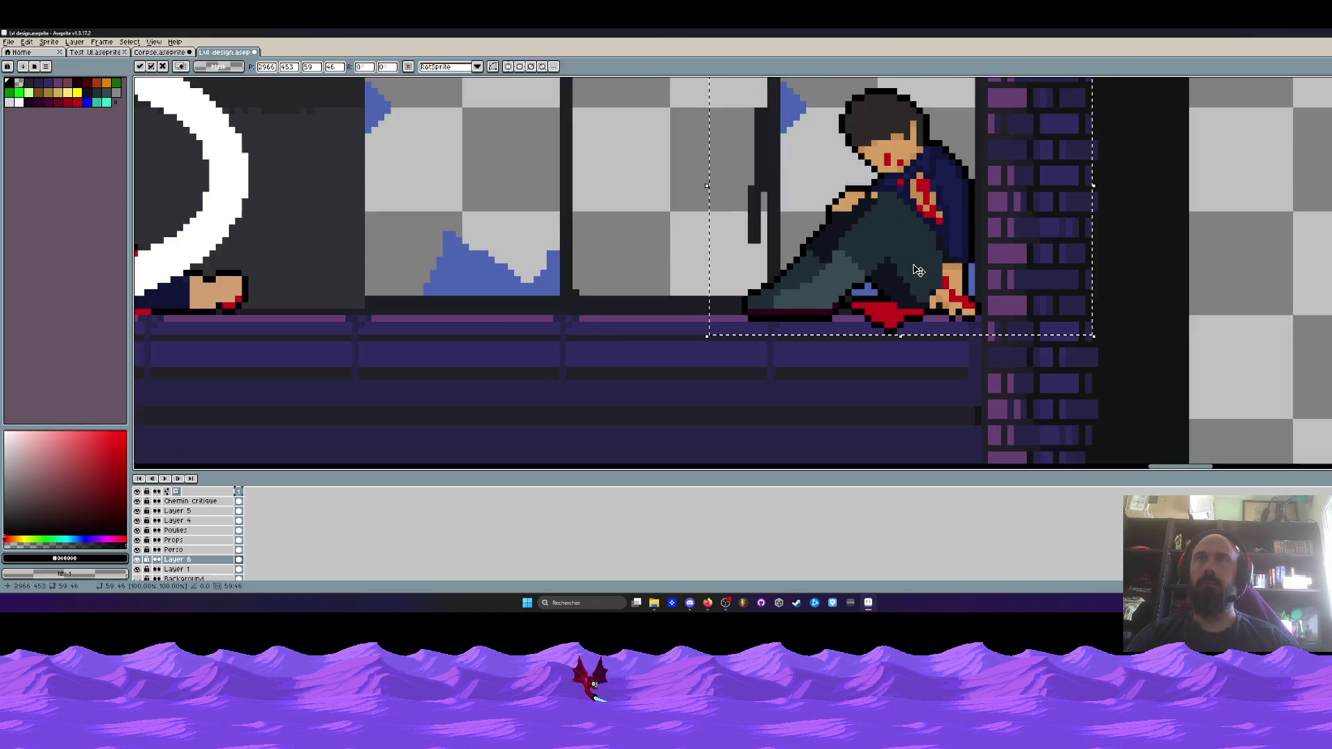
scroll(907, 303, down, 2)
scroll(907, 304, up, 4)
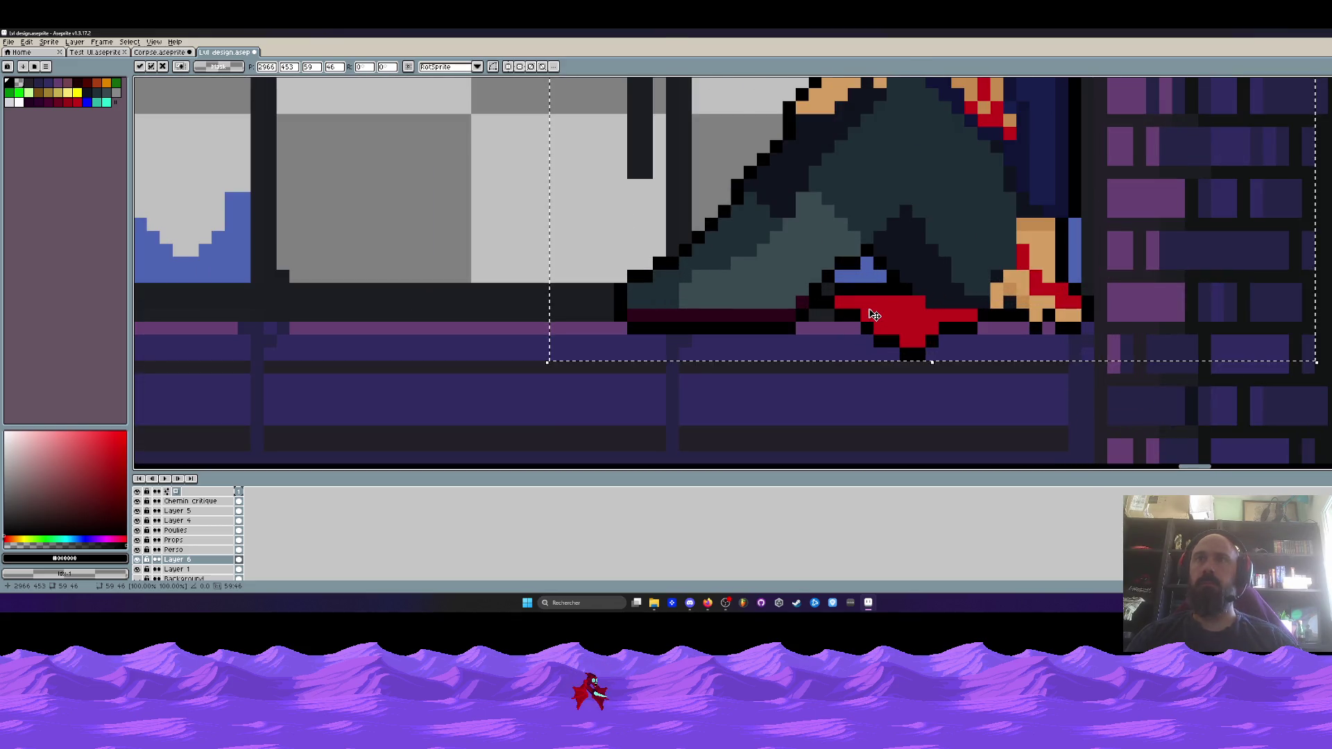
click(170, 53)
scroll(978, 302, up, 3)
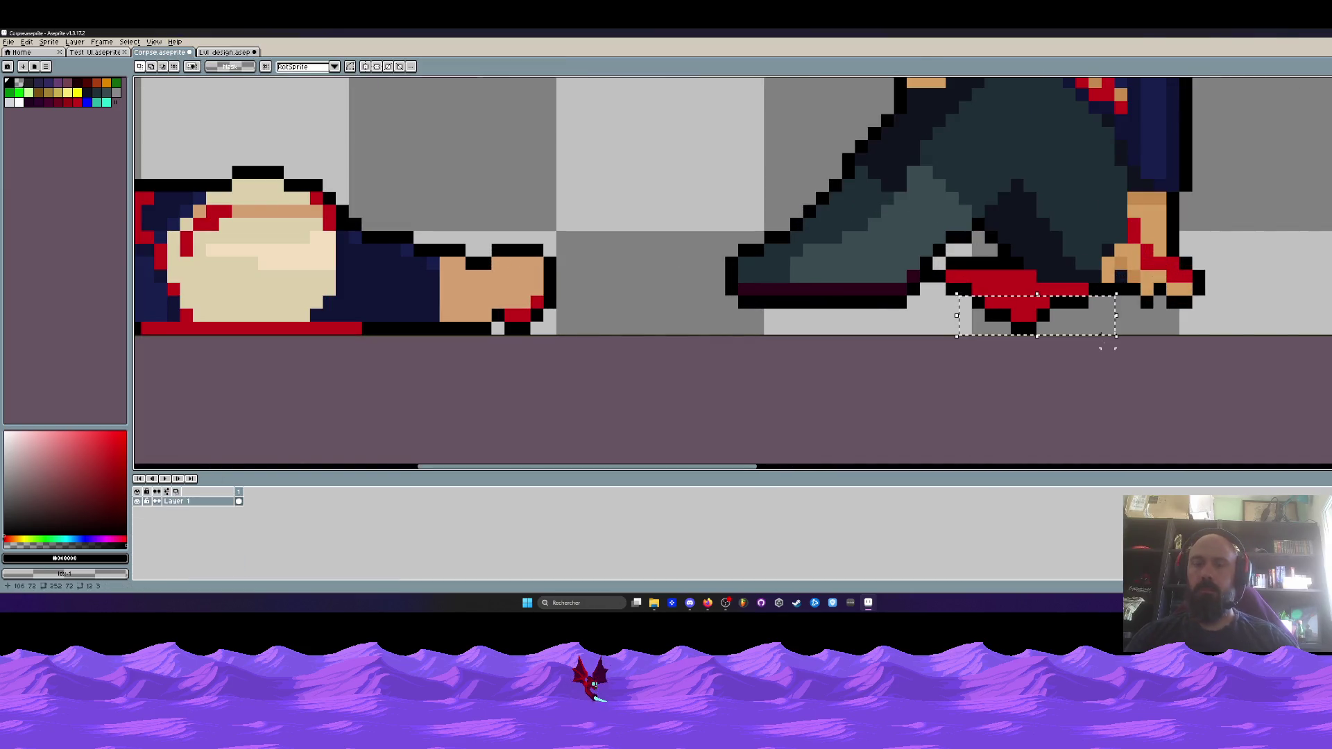
Delete the blood below the shoe and erase stray red and black pixels above the strip
key(ctrl+z)
scroll(1004, 284, up, 1)
alt+click(1005, 276)
click(934, 290)
key(e)
mouse_move(1026, 270)
mouse_down()
mouse_move(930, 259)
mouse_move(996, 250)
mouse_up()
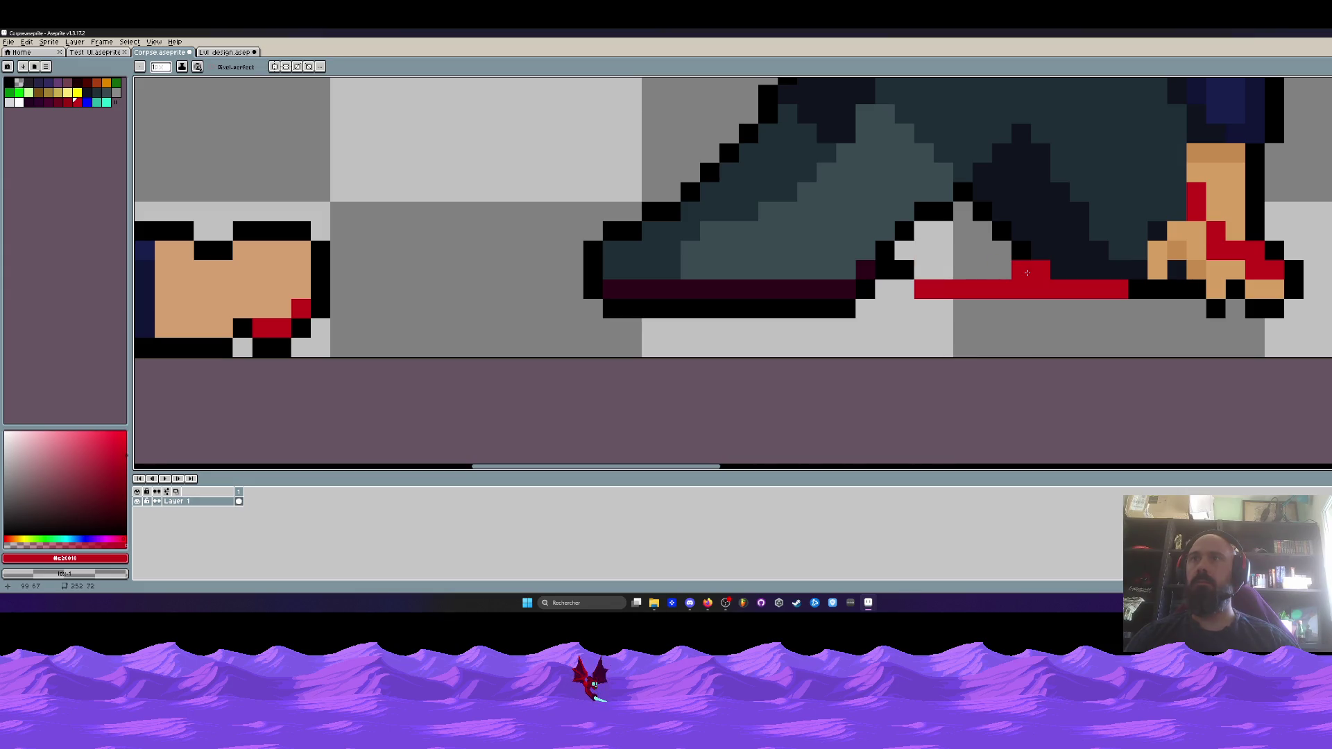
click(1039, 271)
click(905, 271)
key(b)
Extend the red blood strip along the floor at its left end
drag(905, 289, 1012, 289)
scroll(948, 287, down, 5)
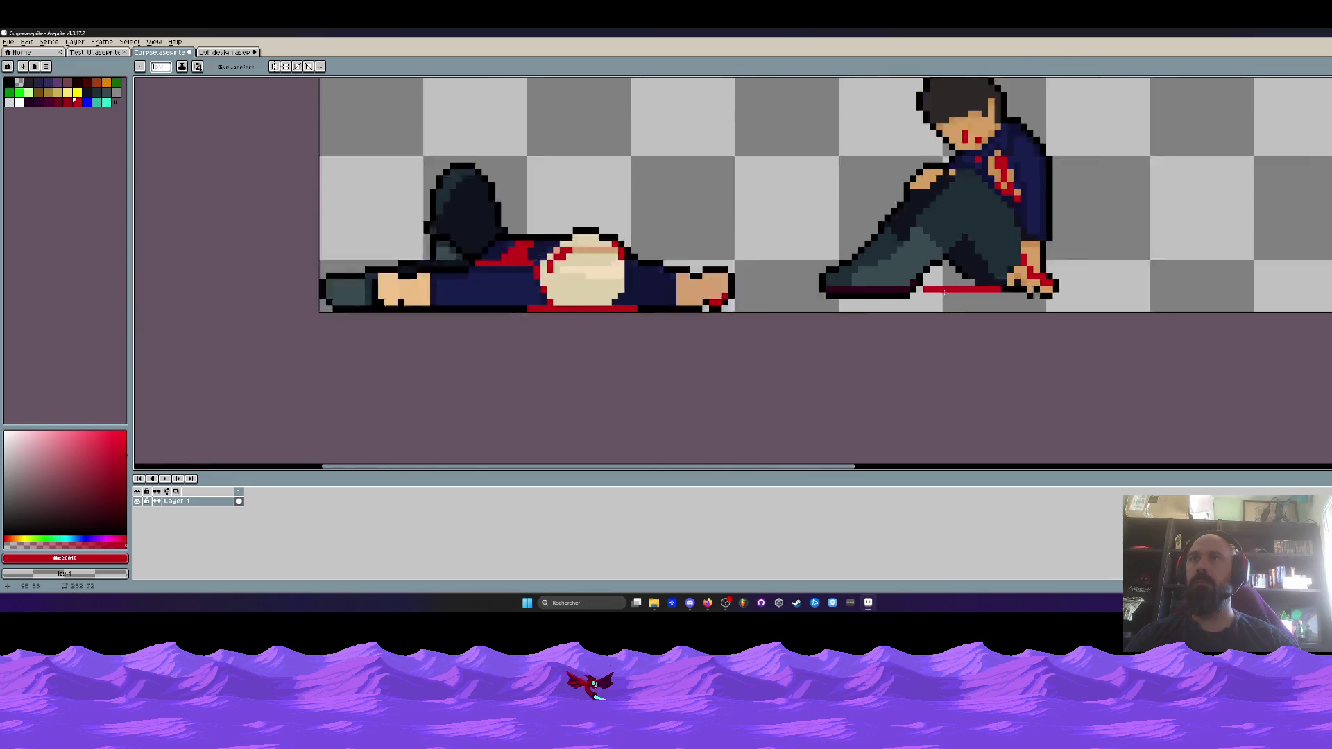
scroll(978, 303, up, 3)
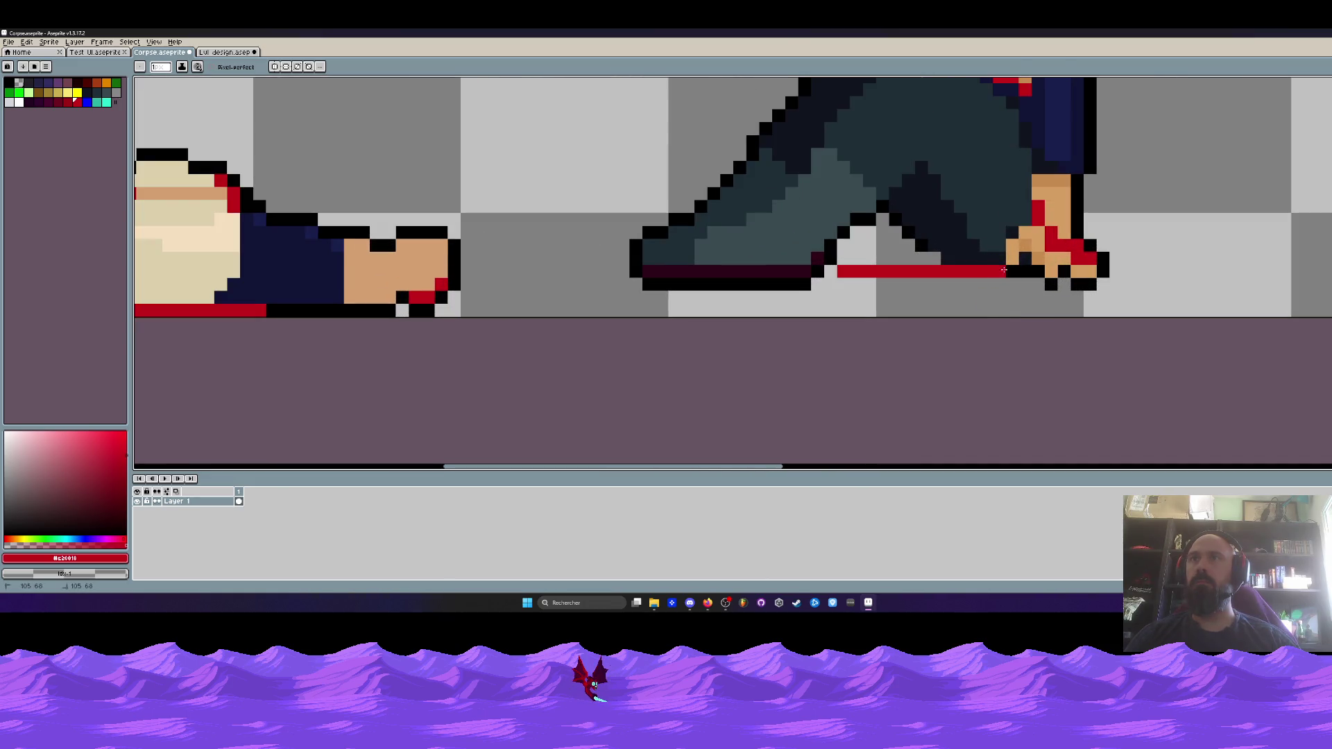
scroll(1134, 278, down, 4)
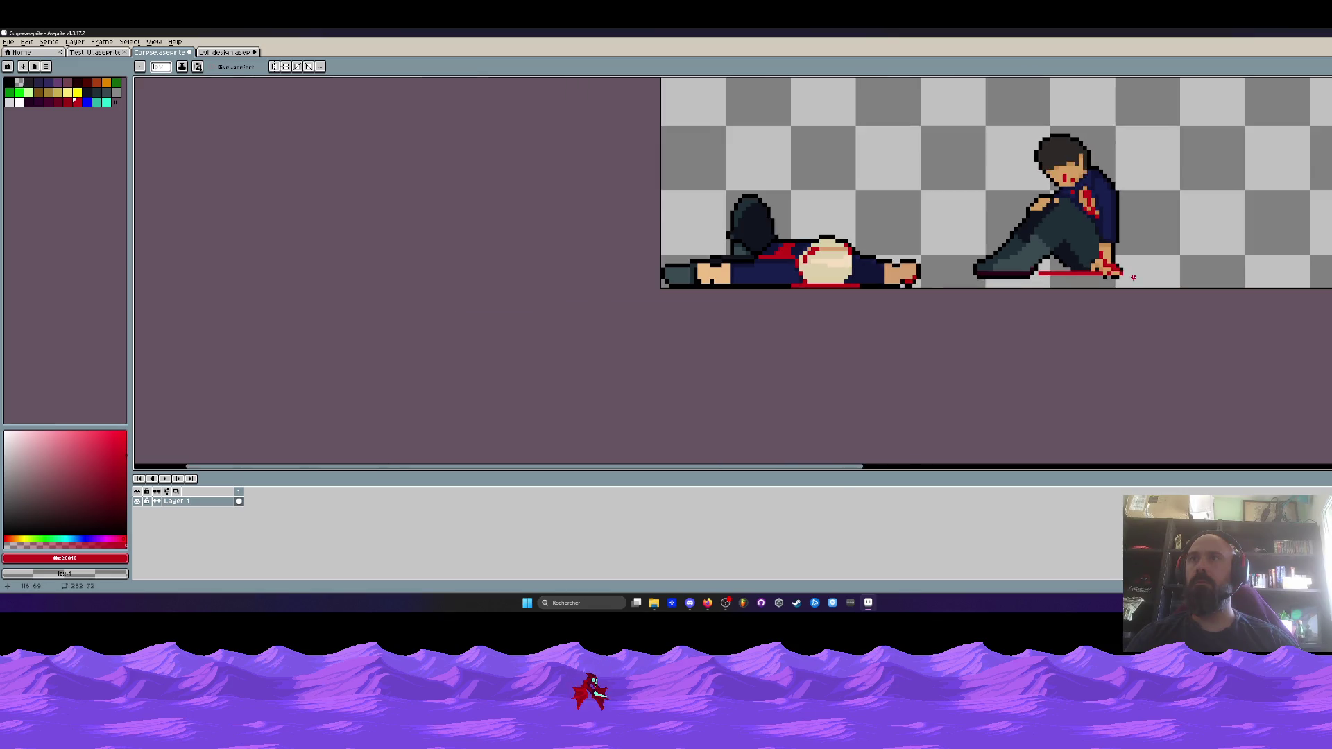
scroll(1069, 276, up, 3)
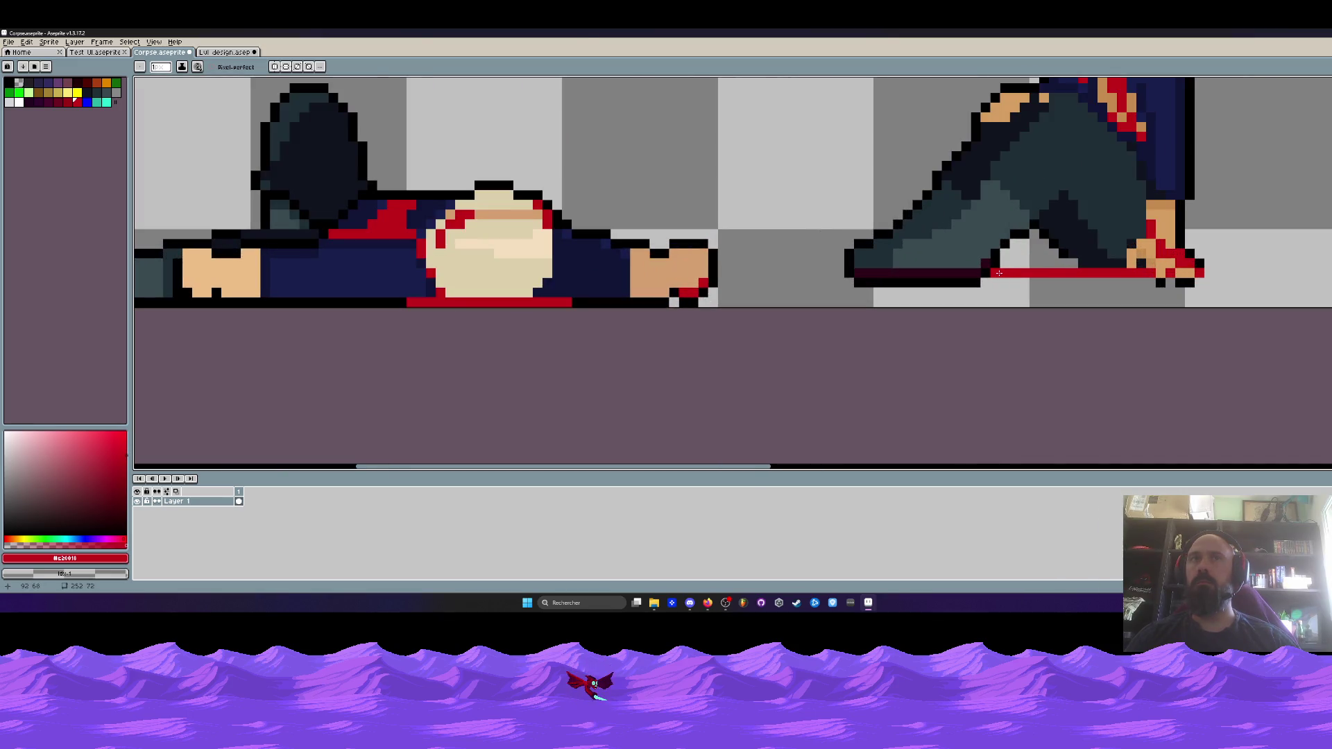
scroll(999, 273, down, 4)
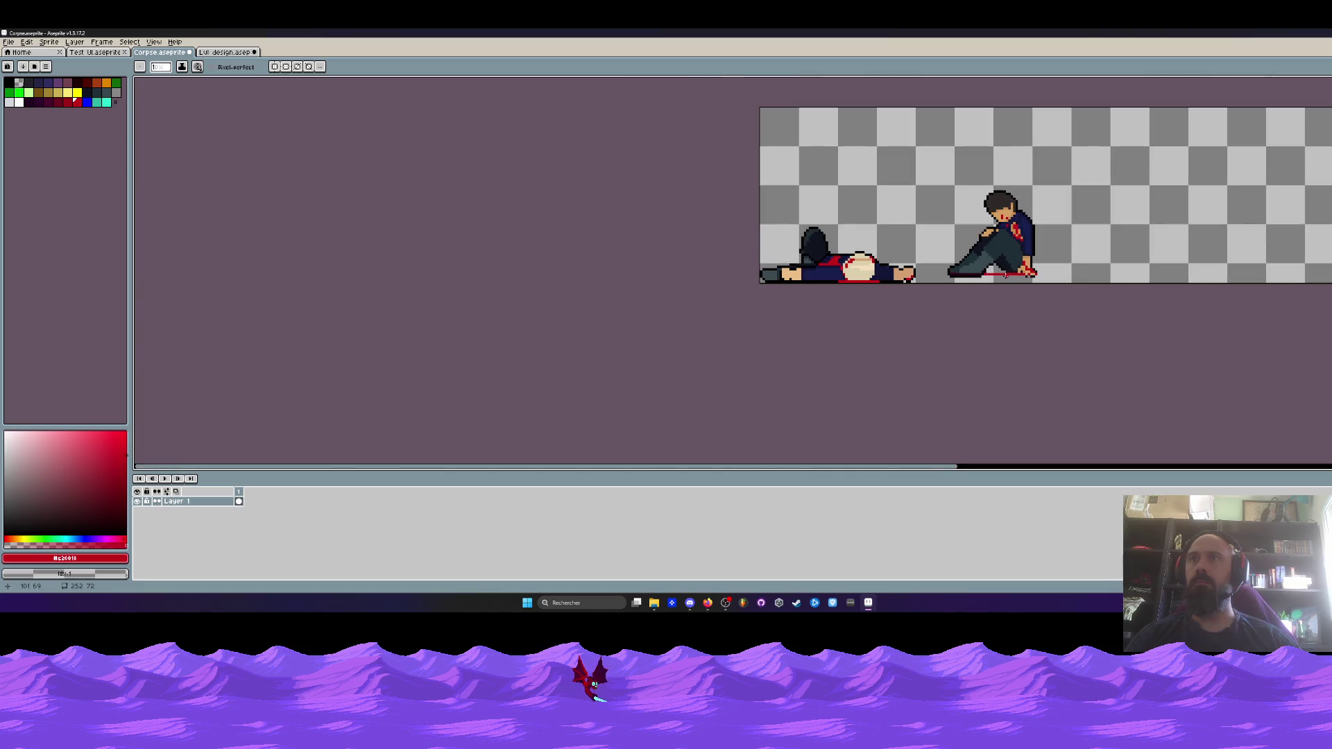
scroll(1005, 274, up, 3)
scroll(962, 277, down, 2)
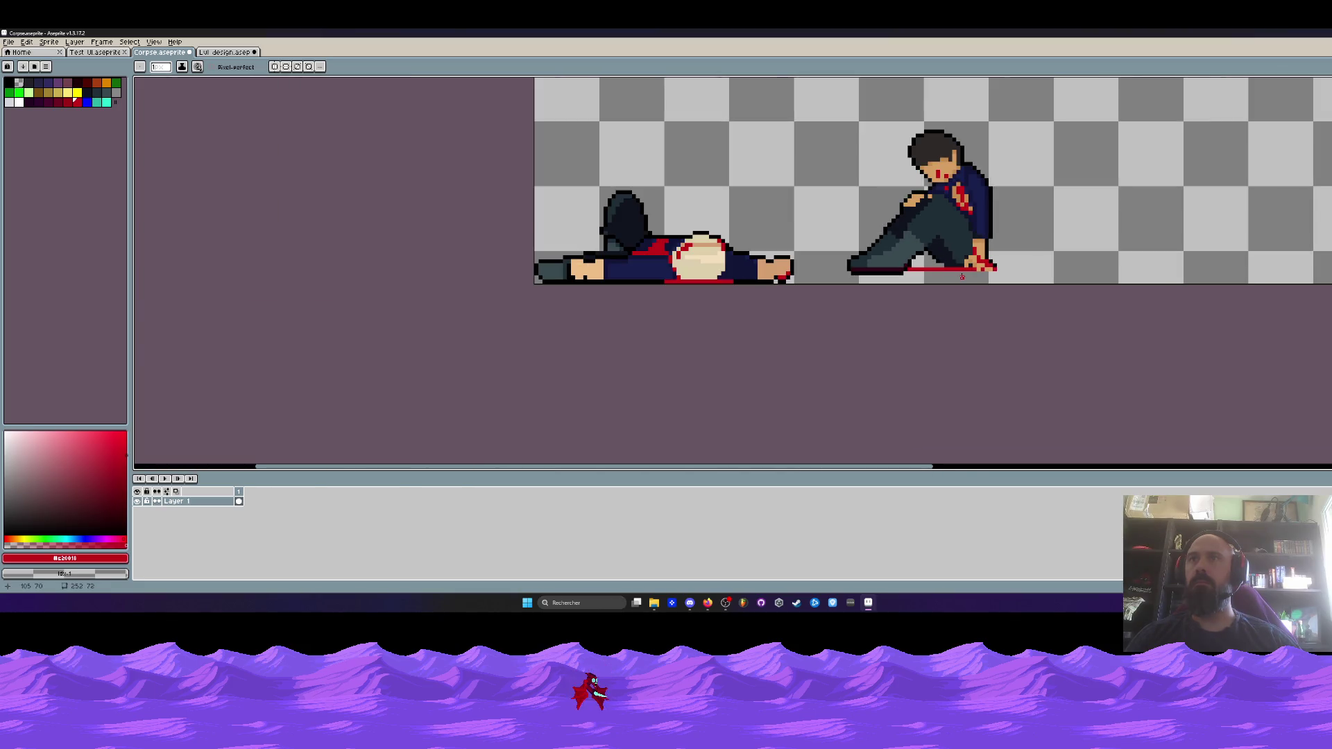
scroll(933, 272, up, 2)
scroll(798, 277, down, 3)
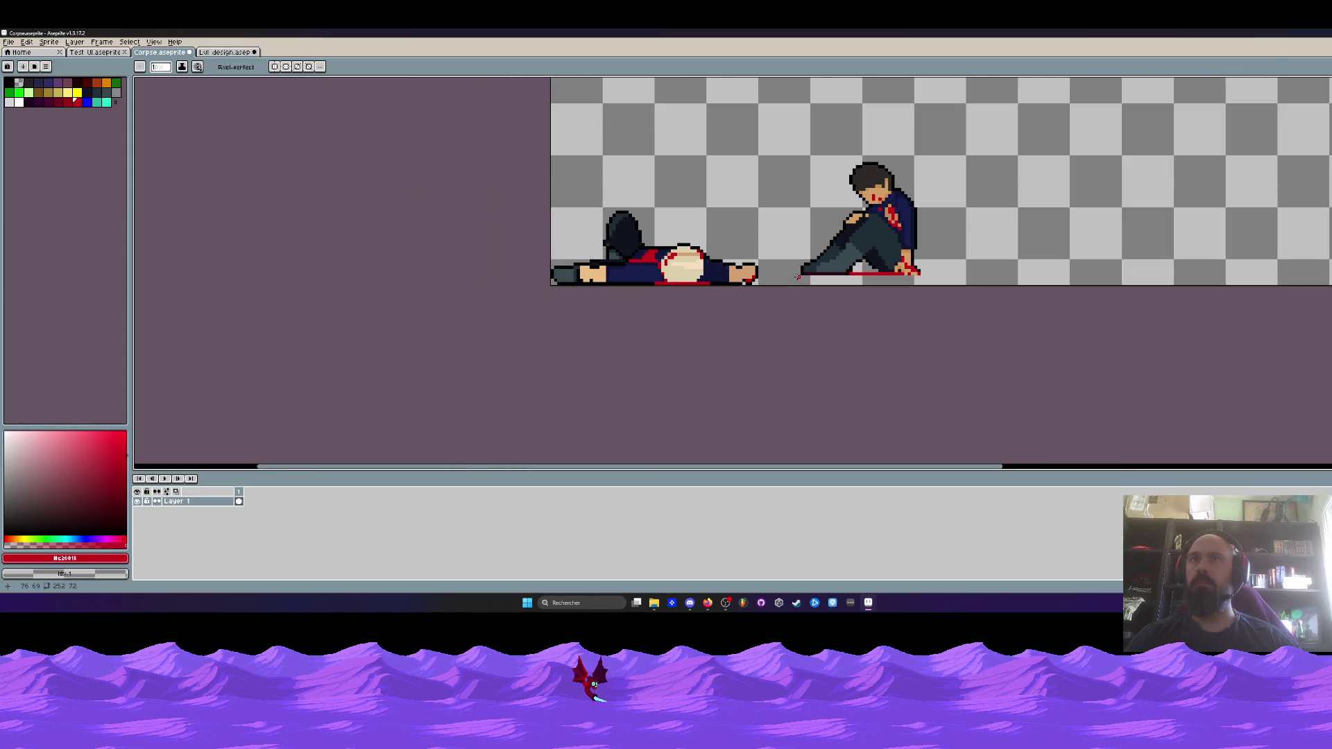
scroll(717, 283, up, 1)
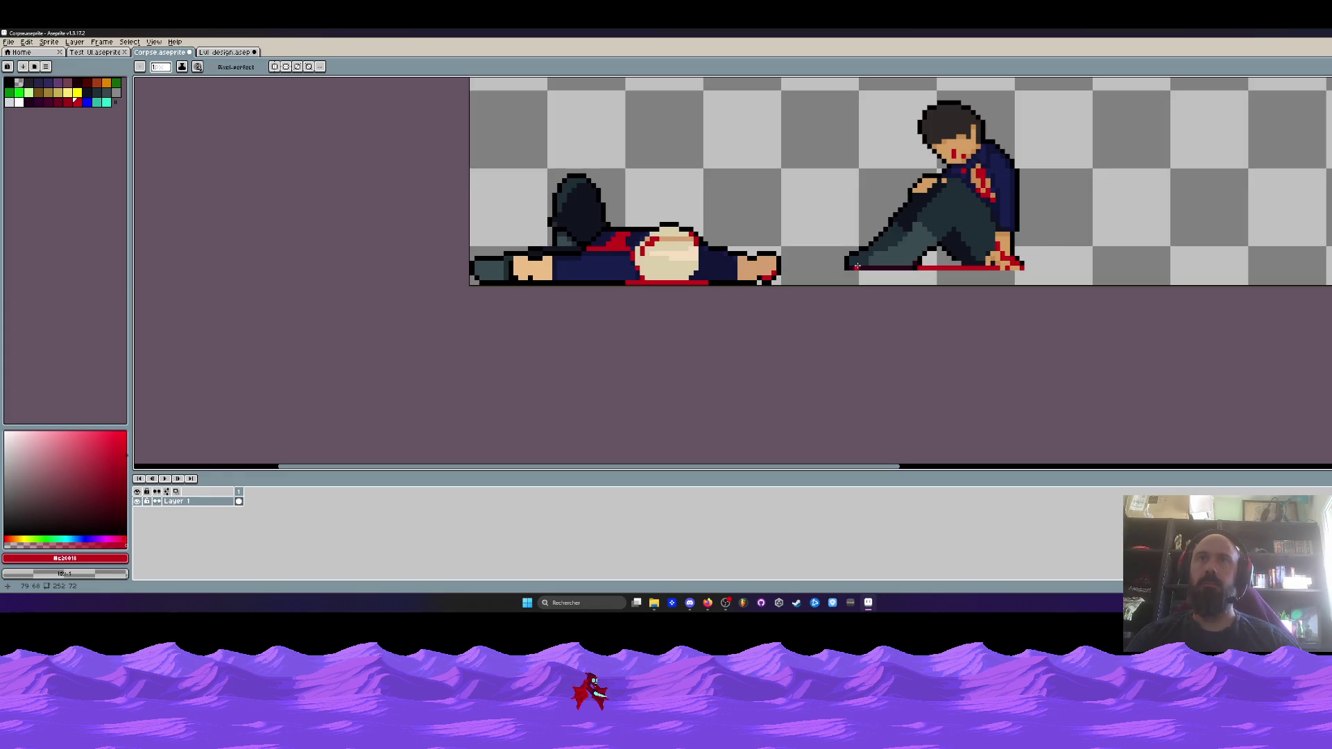
scroll(846, 273, up, 1)
Draw a straight black line along the shoe's base beneath the red strip
key(l)
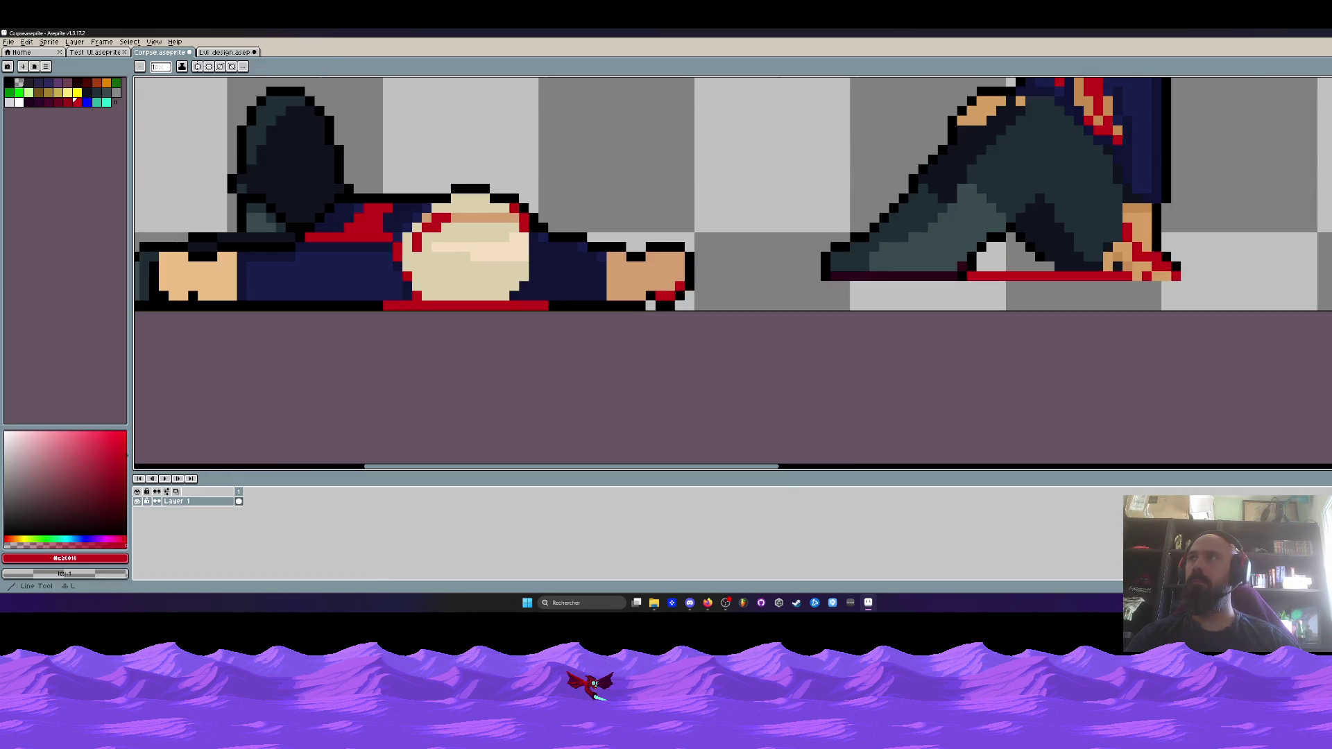
key(x)
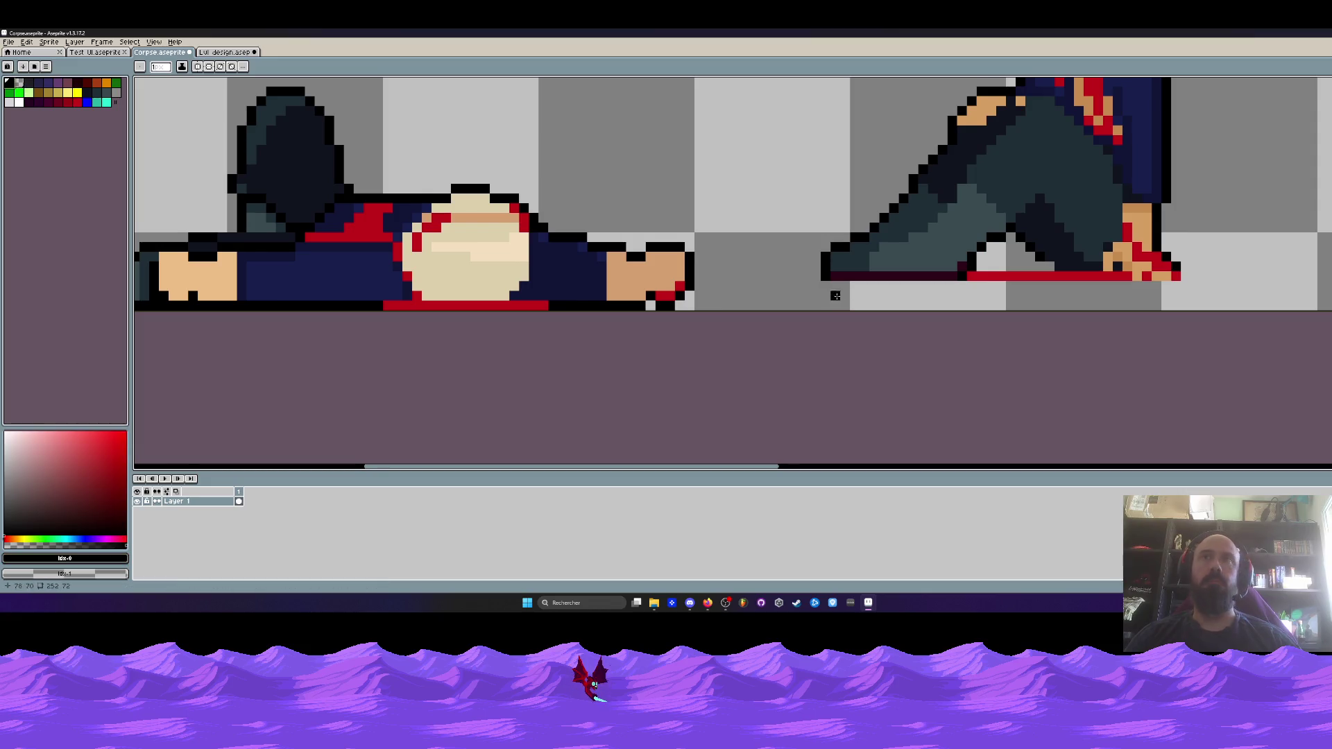
drag(830, 284, 1188, 278)
scroll(1199, 279, down, 2)
scroll(1199, 279, up, 2)
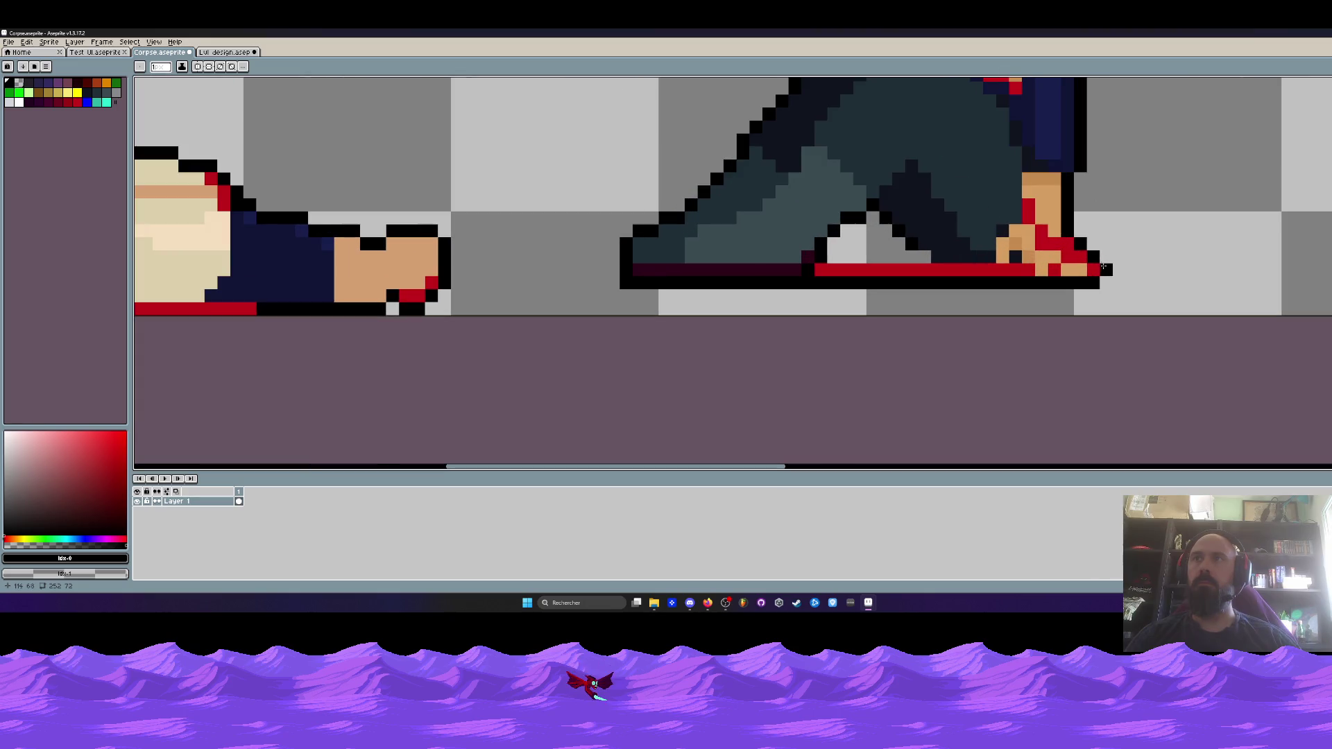
scroll(1099, 269, down, 3)
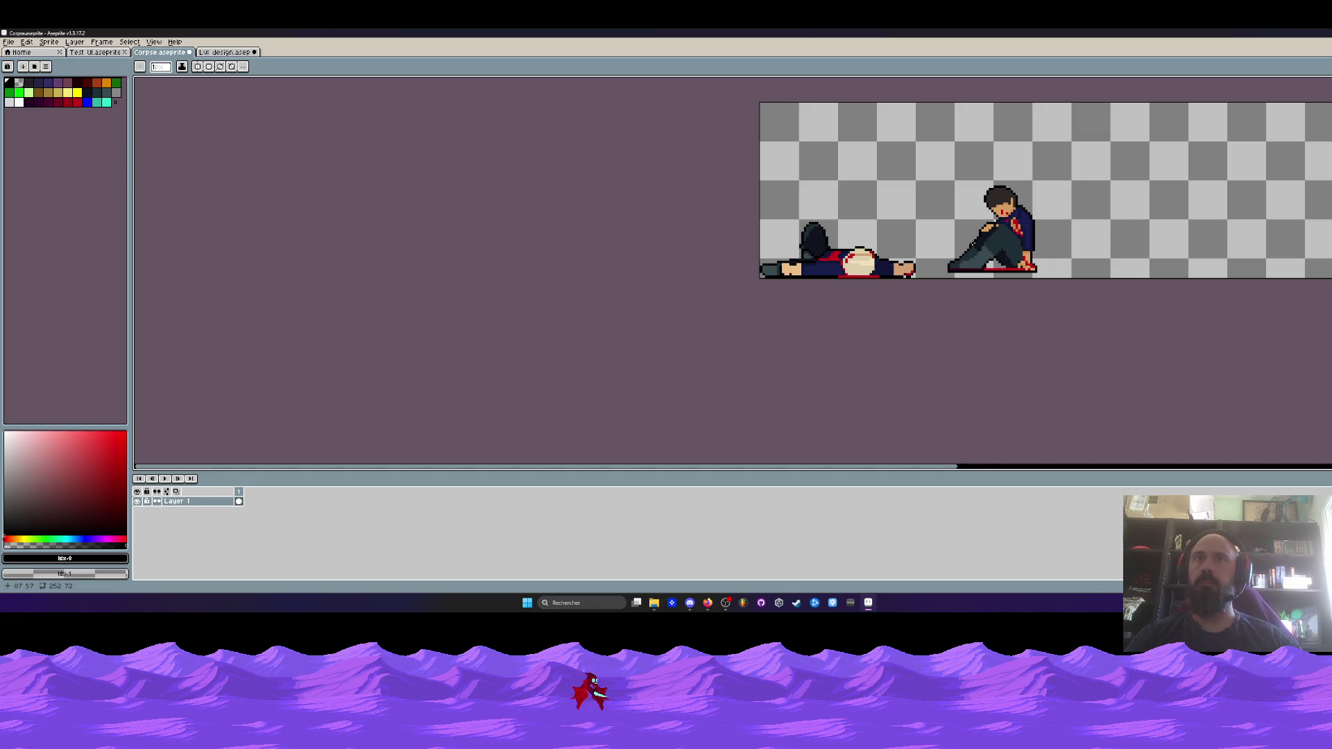
scroll(1057, 292, up, 2)
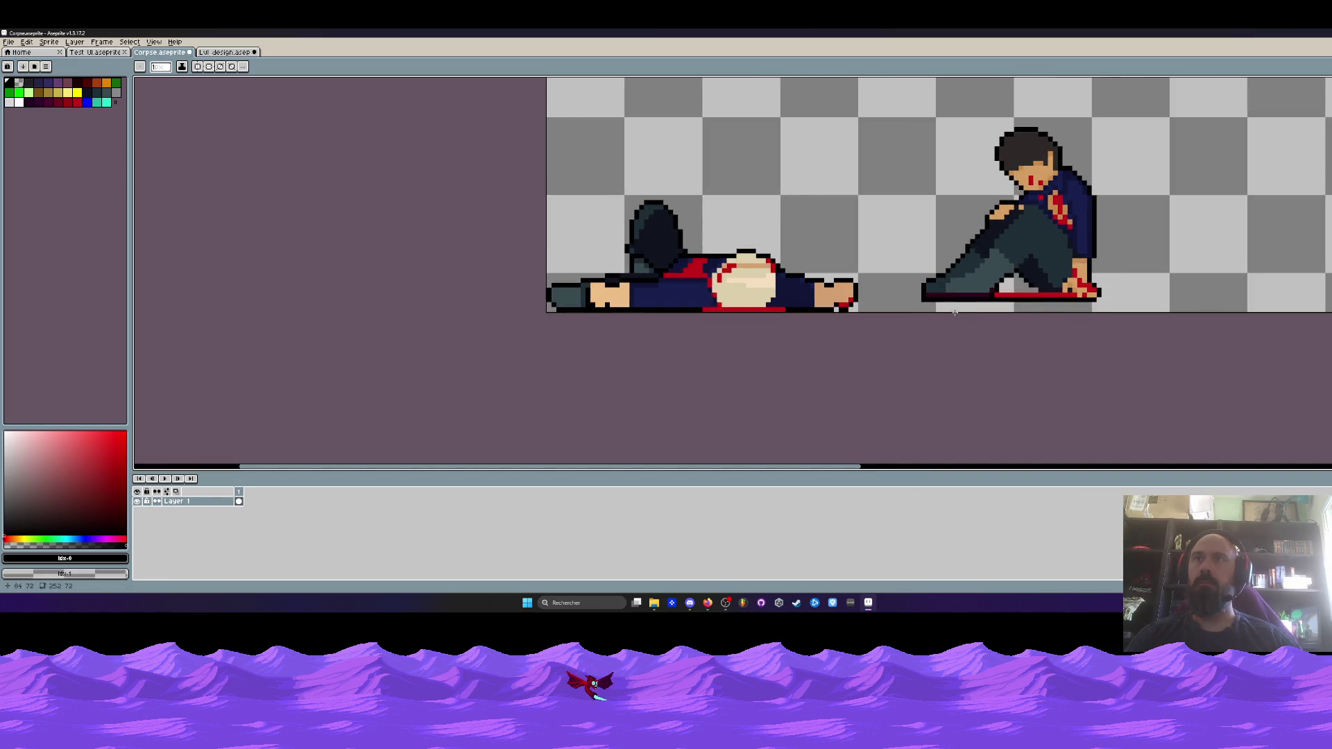
scroll(922, 299, down, 2)
scroll(881, 272, up, 2)
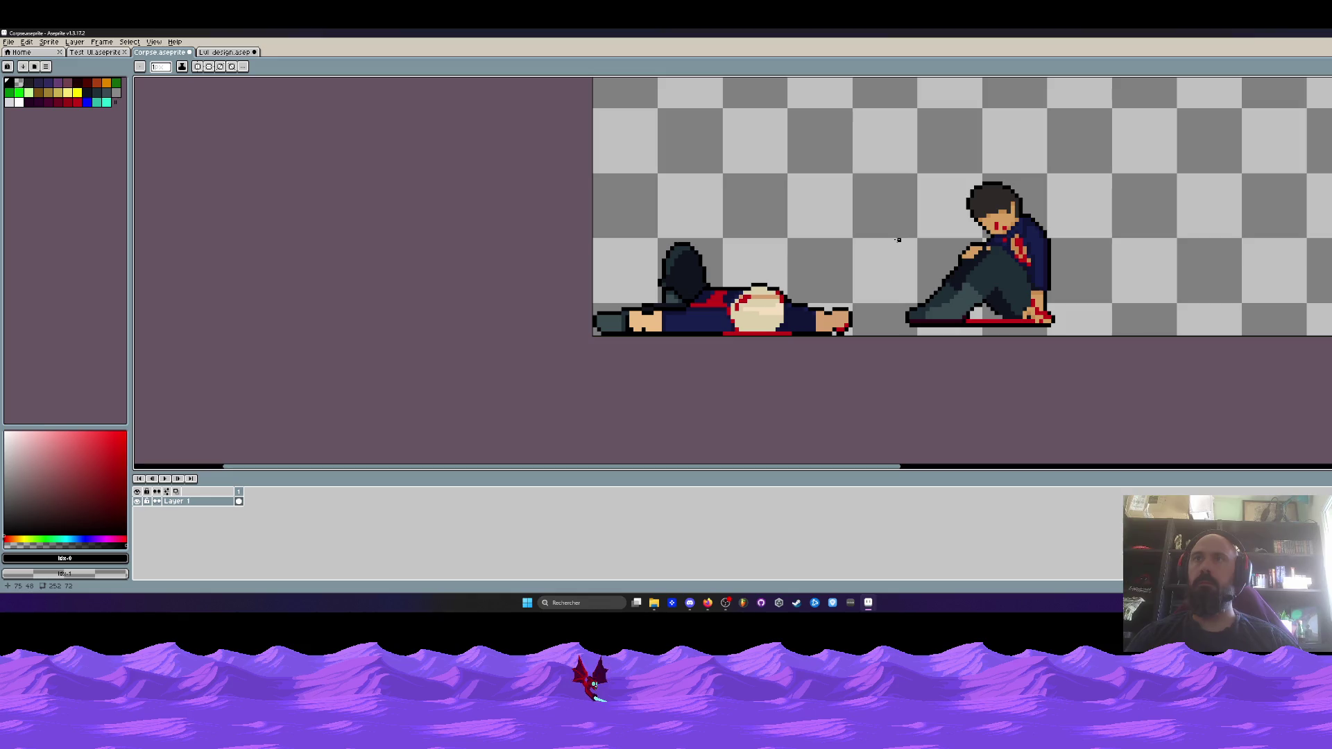
Select and copy the updated seated figure from the Corpse sprite
key(m)
mouse_move(898, 163)
mouse_down()
mouse_move(1094, 334)
mouse_move(1134, 336)
mouse_up()
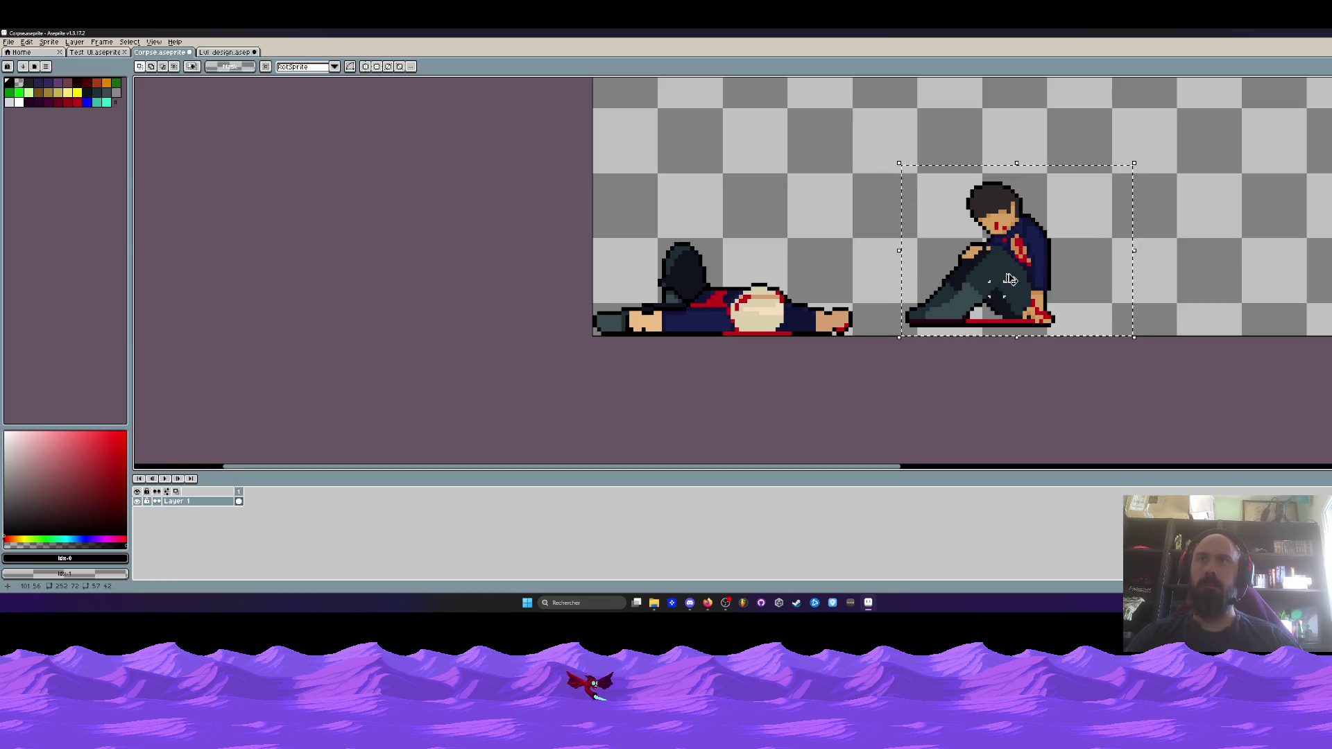
key(ctrl+d)
In the level design mockup, delete both old seated figures
key(ctrl+shift+Tab)
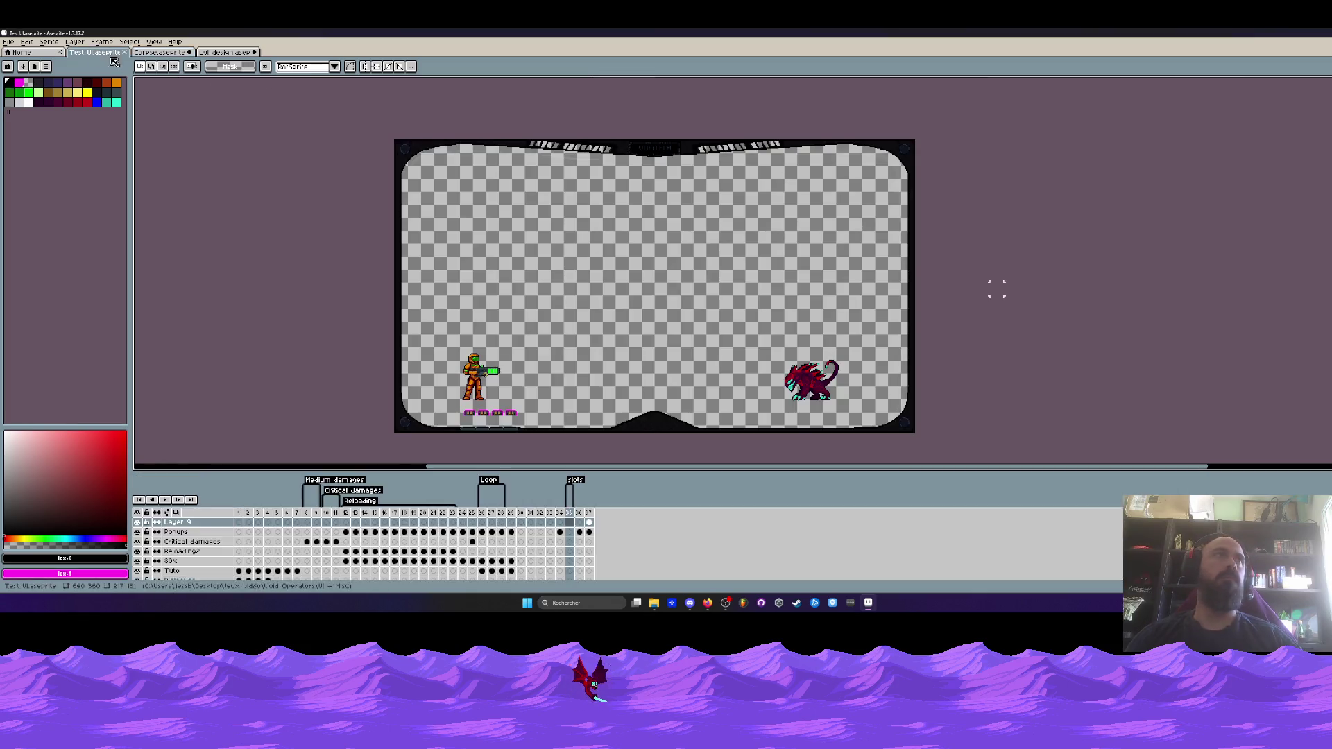
click(229, 53)
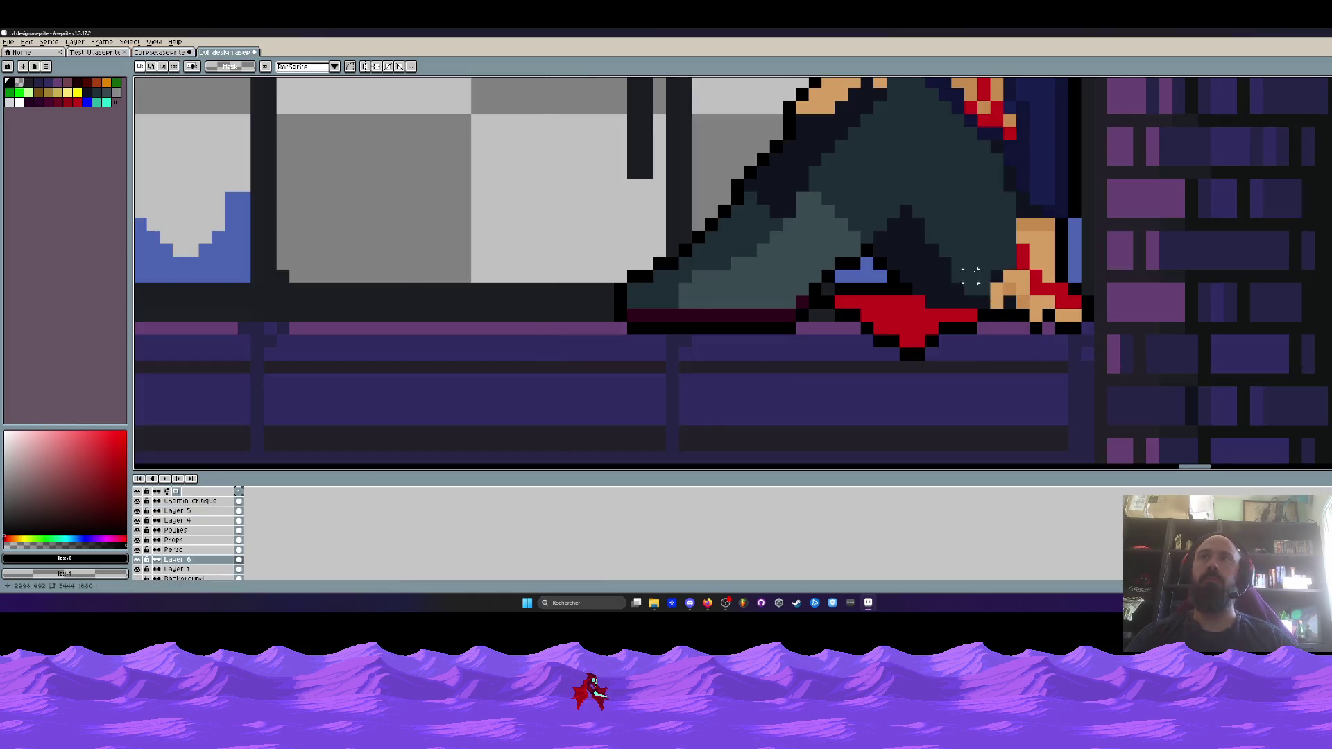
scroll(867, 191, down, 2)
drag(818, 158, 1075, 380)
key(Delete)
drag(1214, 178, 1329, 298)
key(Delete)
Paste the updated figure against the brick pillar and drop it in place
key(ctrl+v)
mouse_move(756, 322)
mouse_down()
mouse_move(860, 263)
mouse_move(863, 277)
mouse_up()
scroll(859, 276, down, 2)
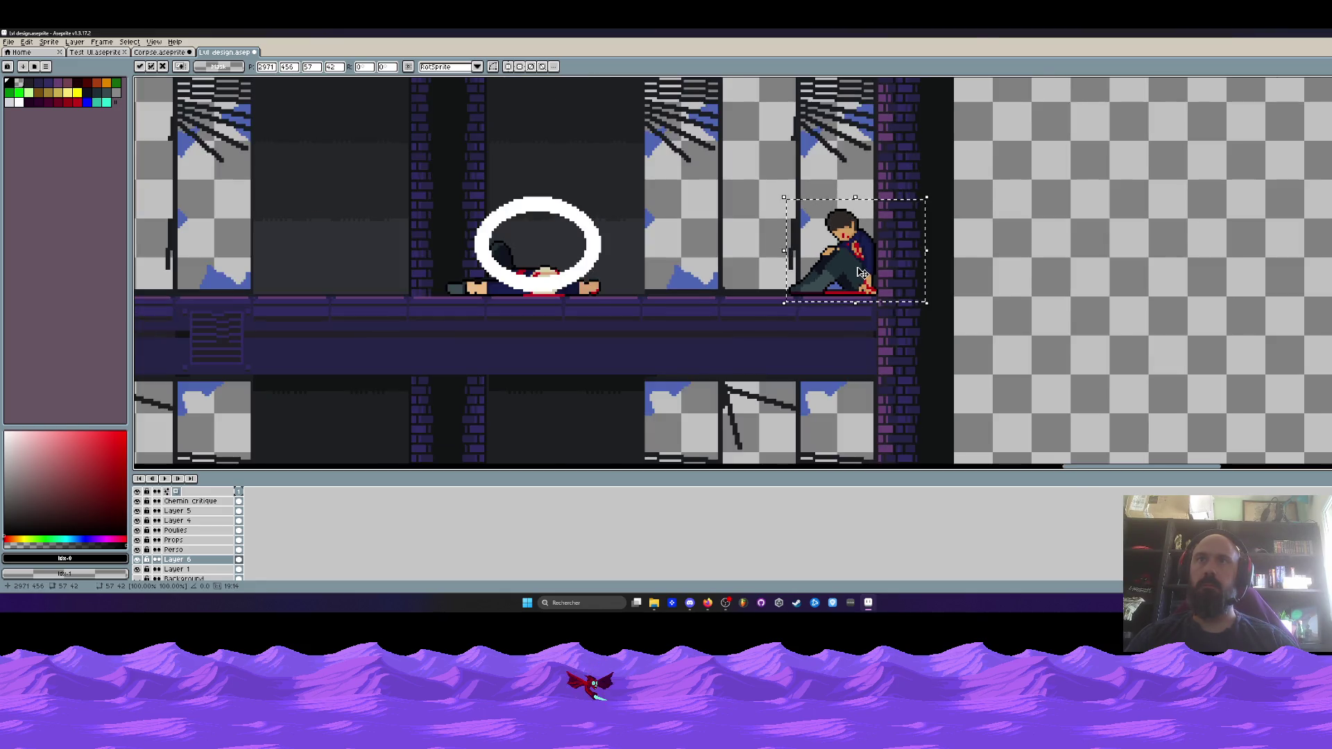
click(1007, 259)
scroll(1008, 260, down, 1)
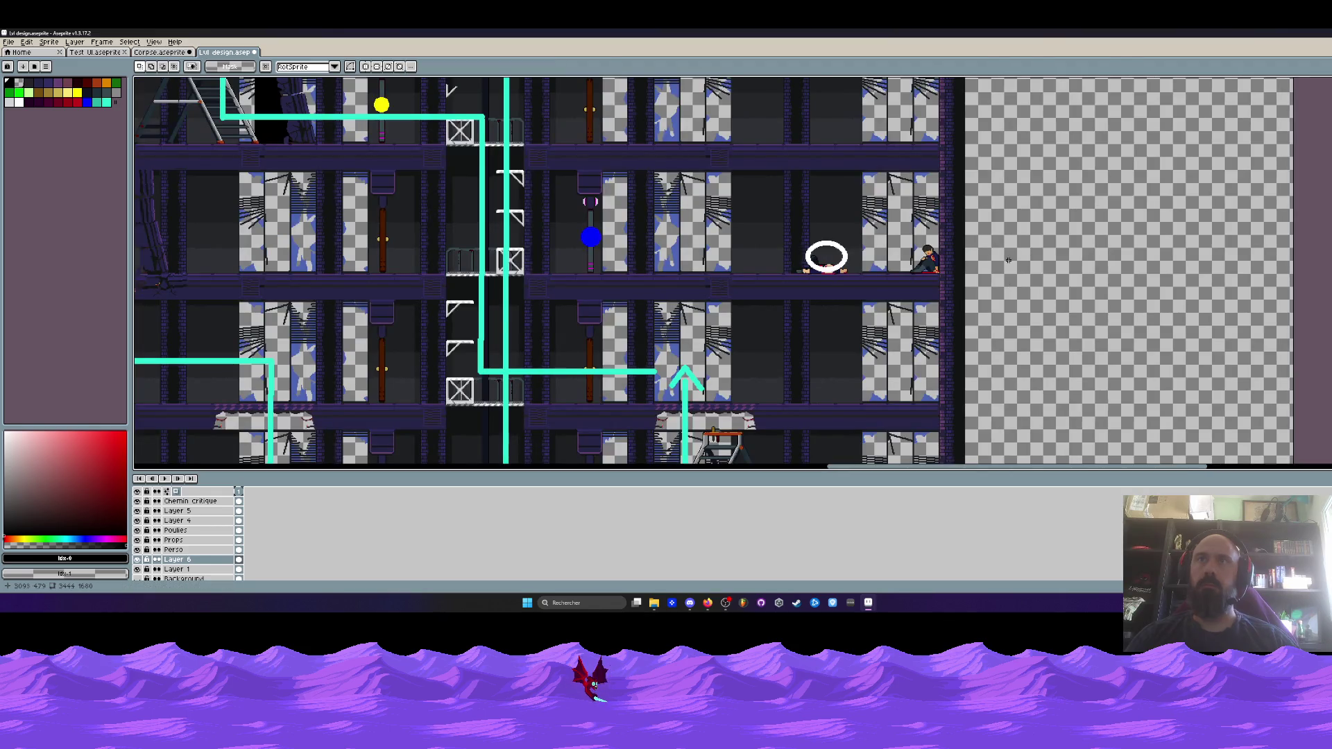
scroll(975, 258, up, 2)
scroll(967, 249, down, 2)
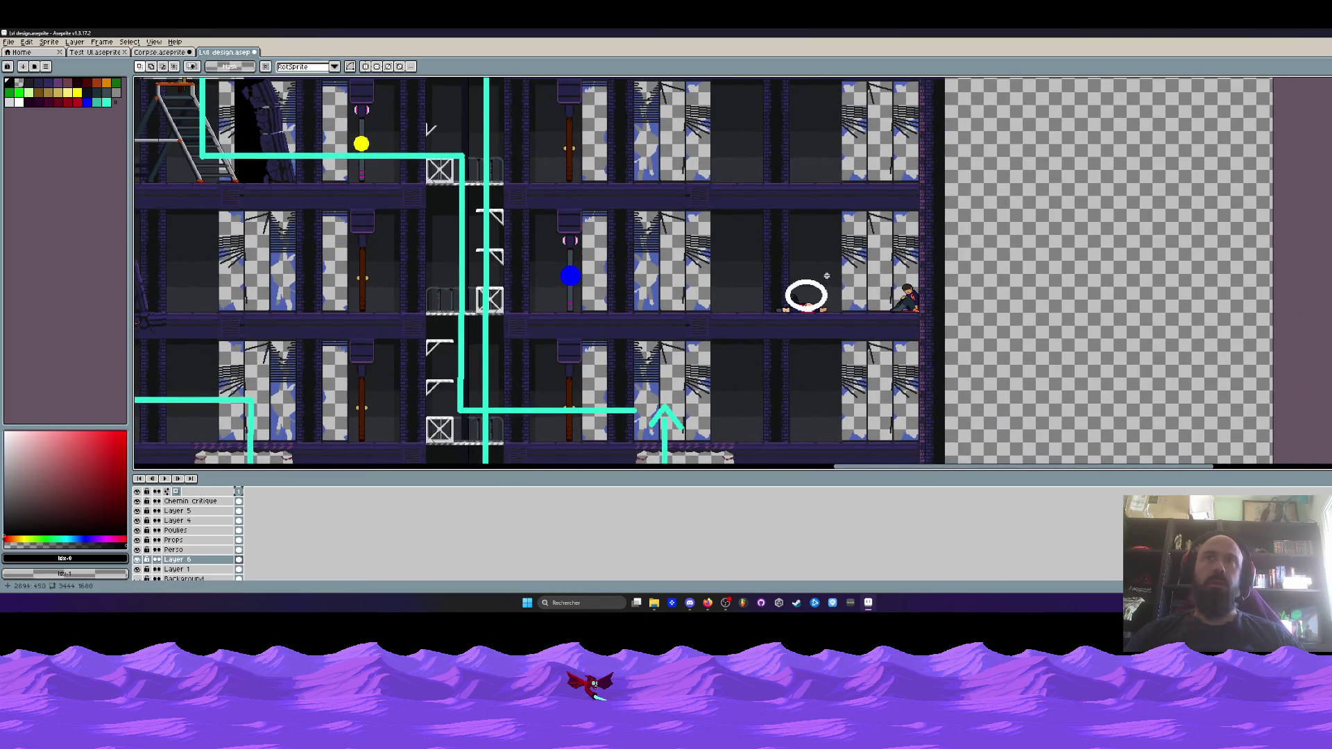
Select a roughly 118 by 121 pixel area around the seated figure
drag(859, 256, 961, 359)
scroll(901, 295, up, 4)
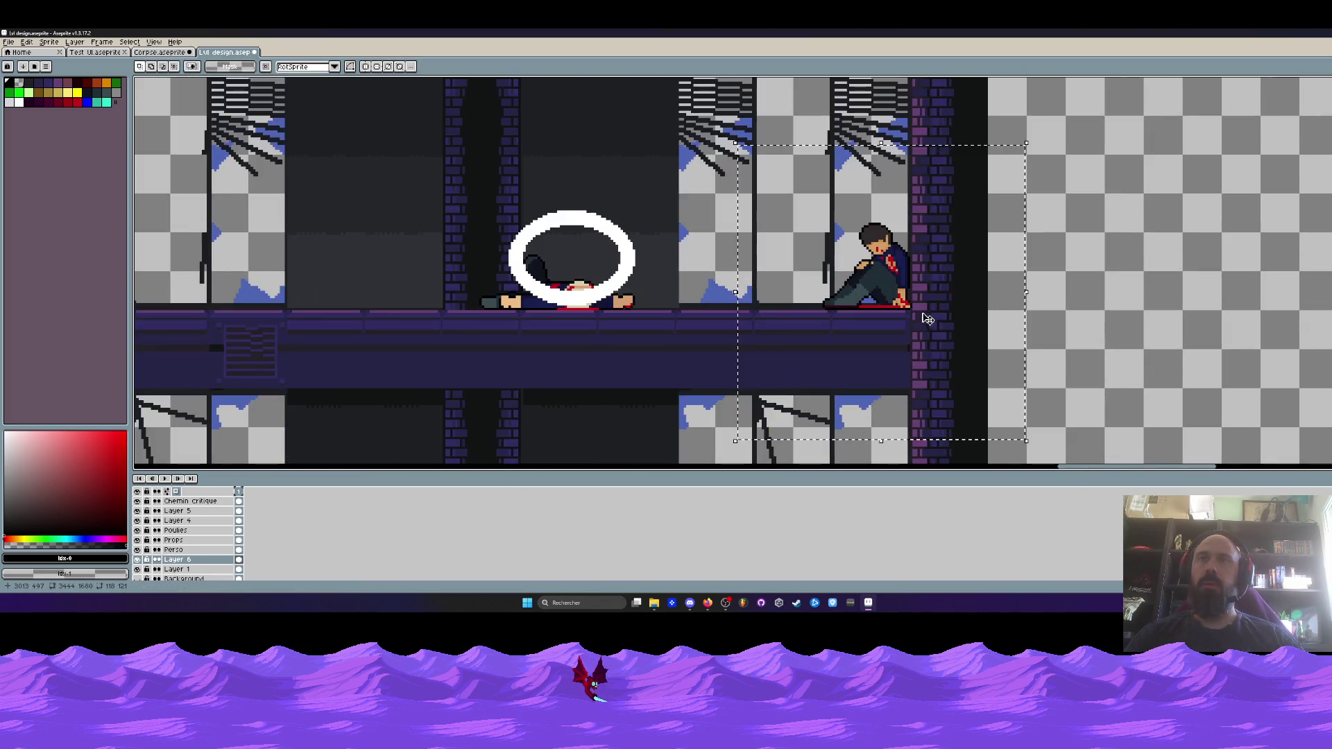
key(m)
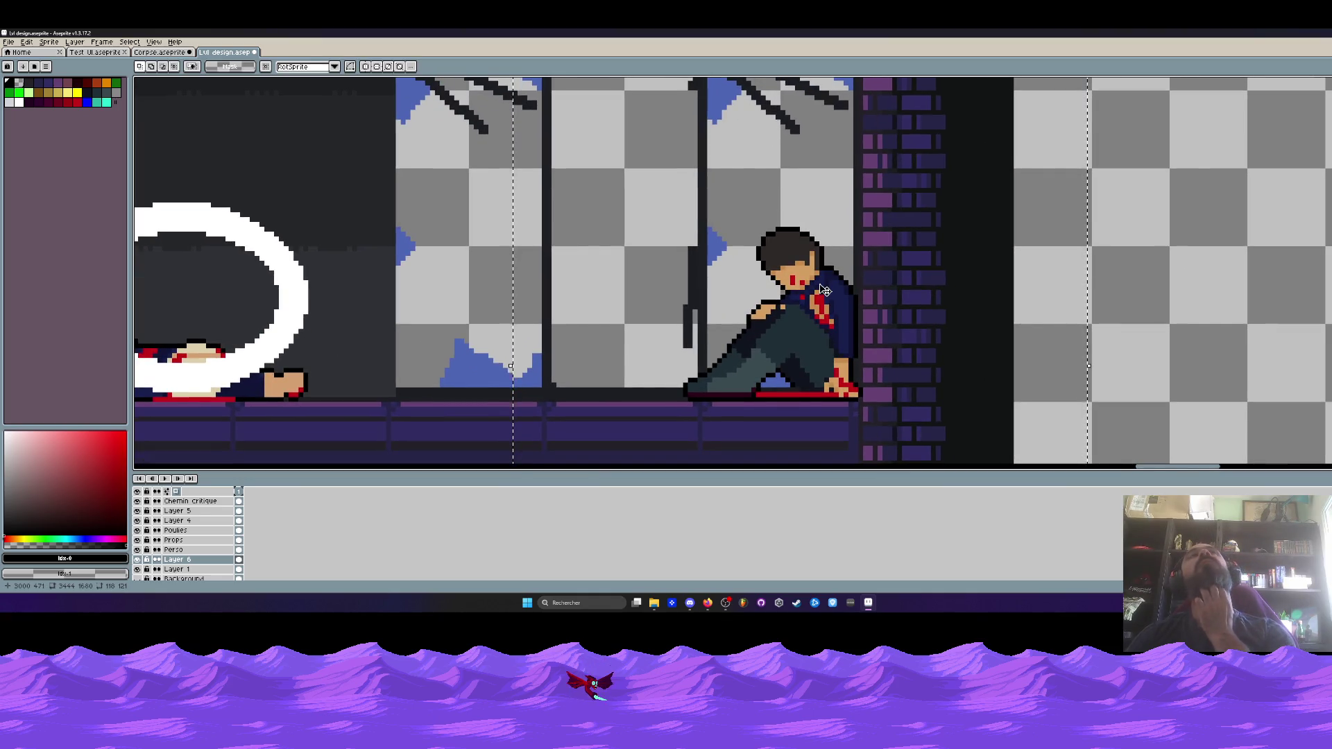
scroll(824, 290, down, 1)
scroll(824, 290, down, 1)
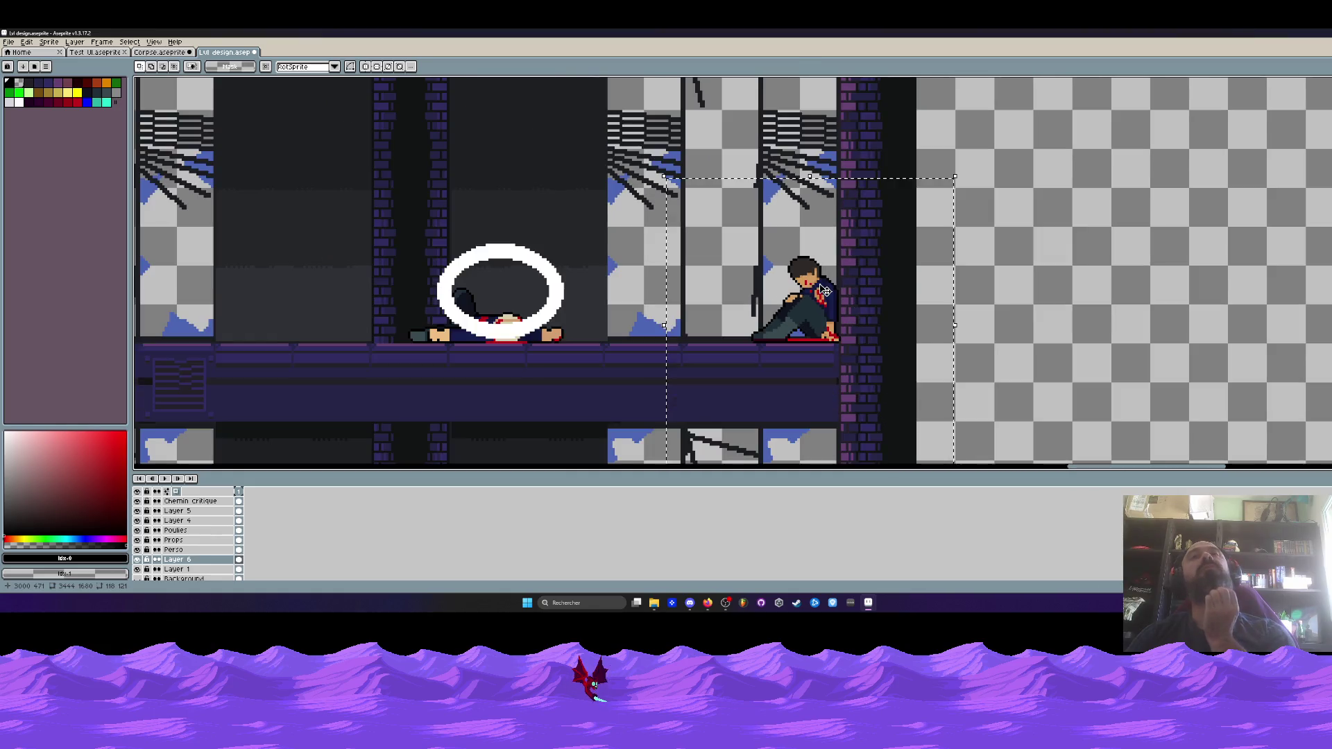
scroll(904, 271, up, 1)
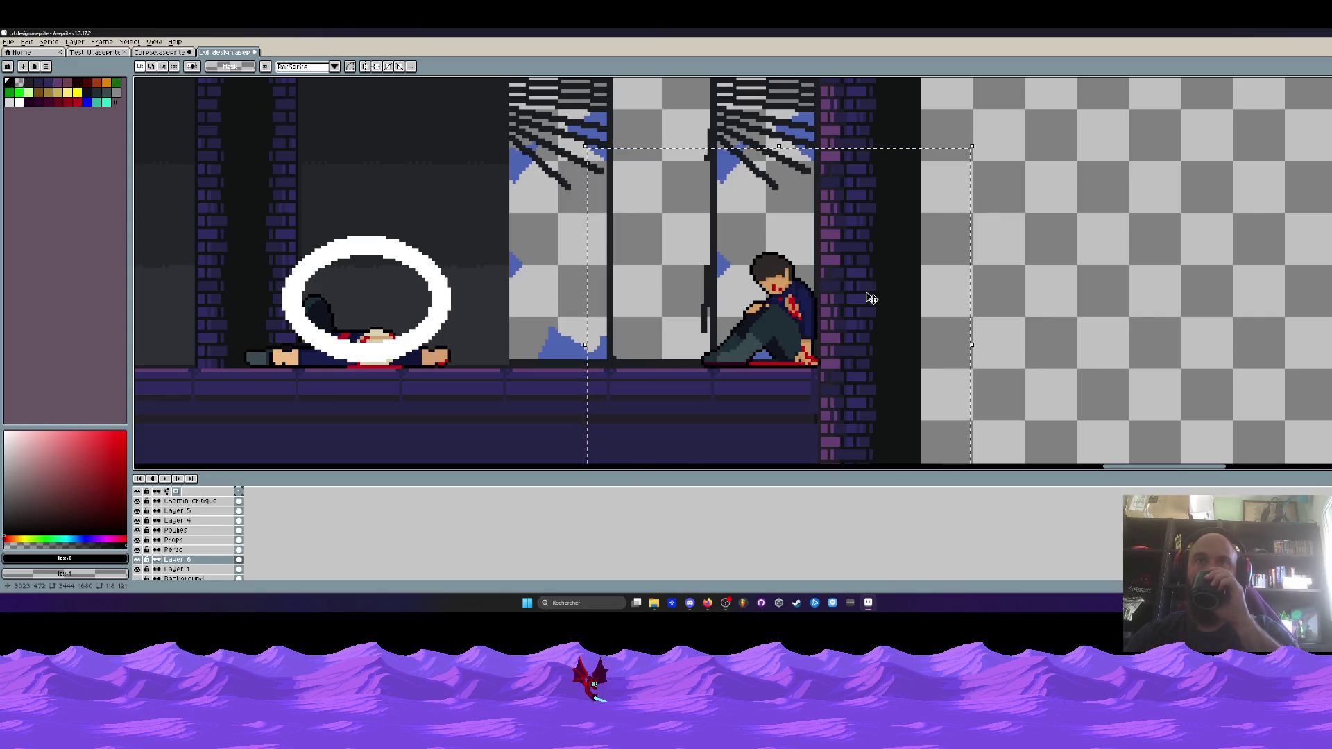
scroll(872, 298, down, 1)
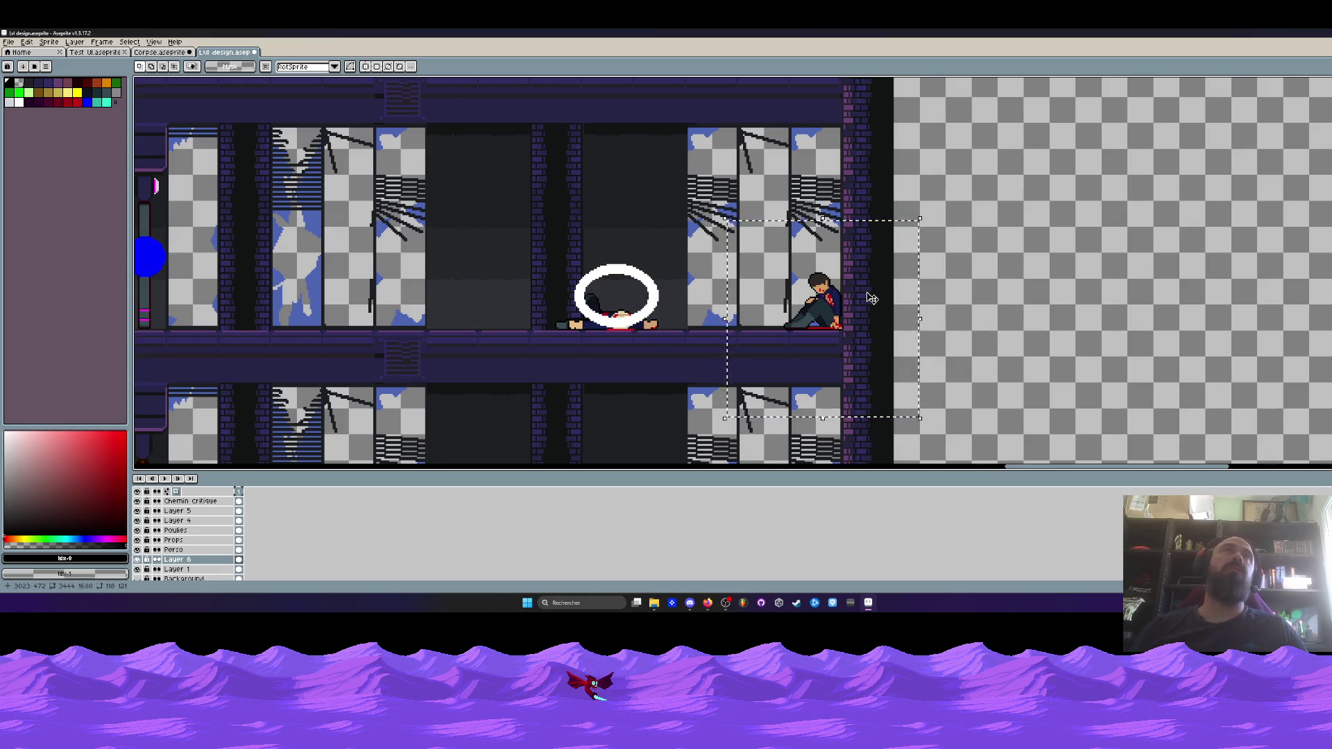
scroll(572, 308, down, 5)
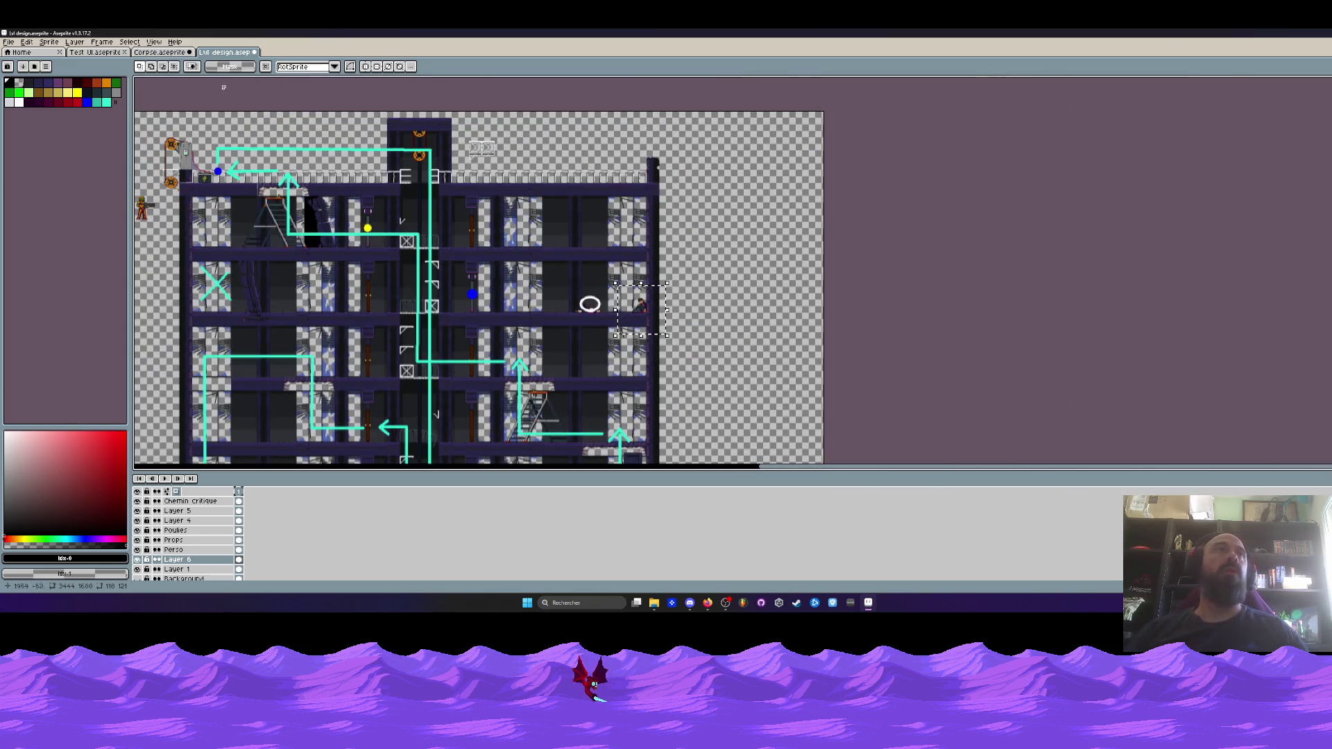
On the Corpse sprite, move the seated figure to a new spot and commit it
key(ctrl+shift+Tab)
scroll(809, 256, down, 2)
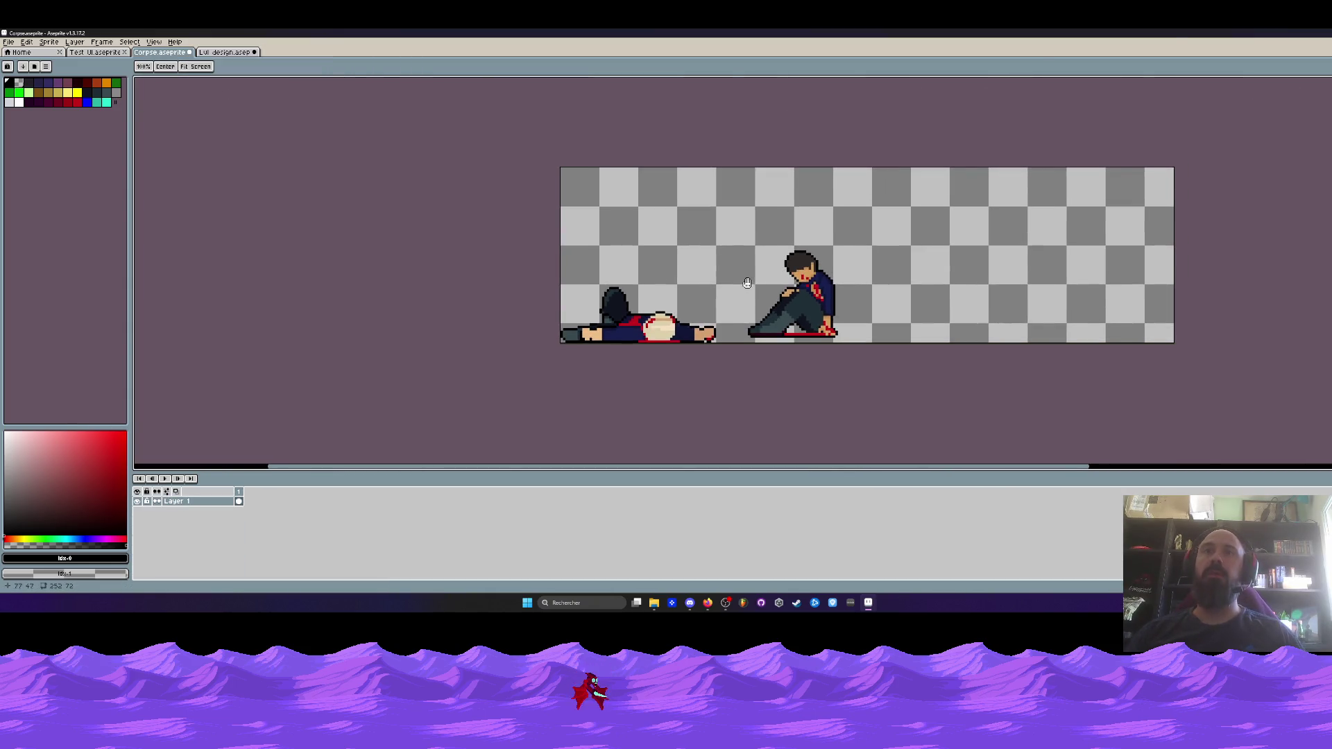
scroll(717, 256, up, 1)
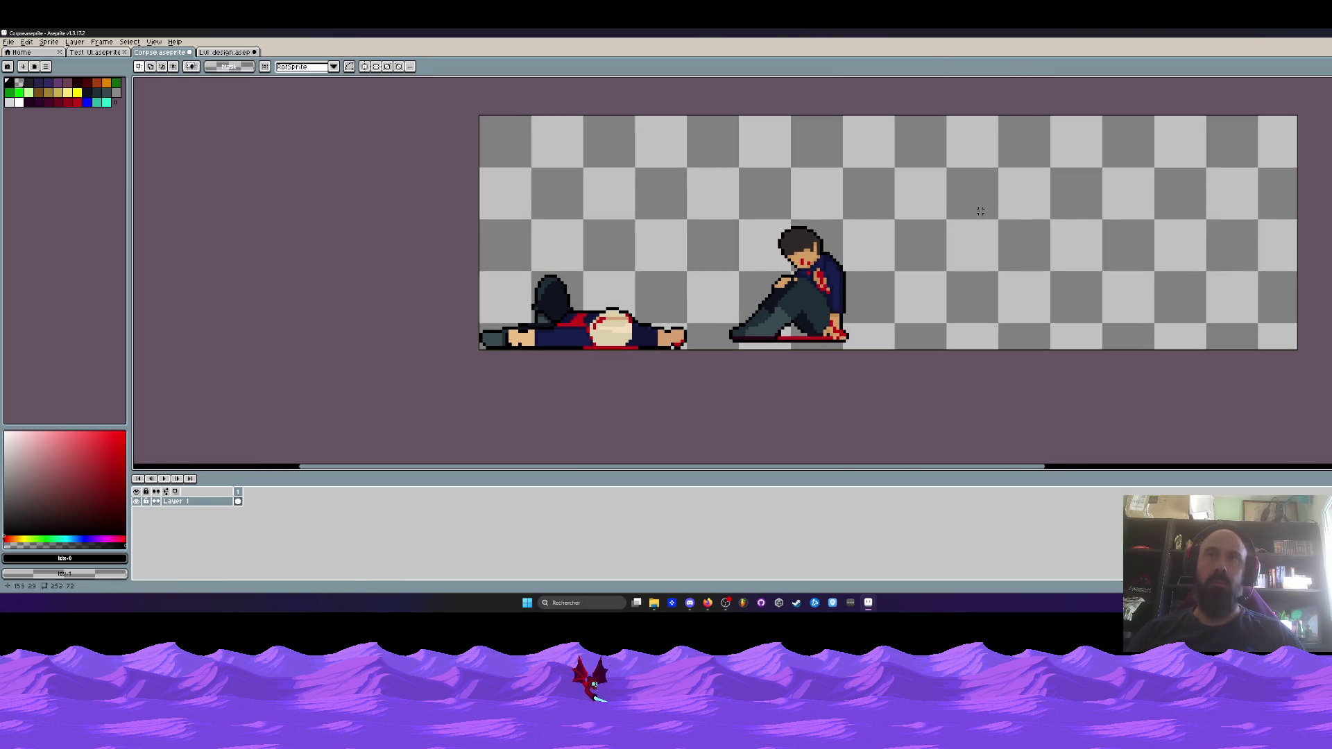
drag(696, 206, 904, 395)
mouse_move(799, 311)
mouse_down()
mouse_move(784, 233)
mouse_move(811, 318)
mouse_up()
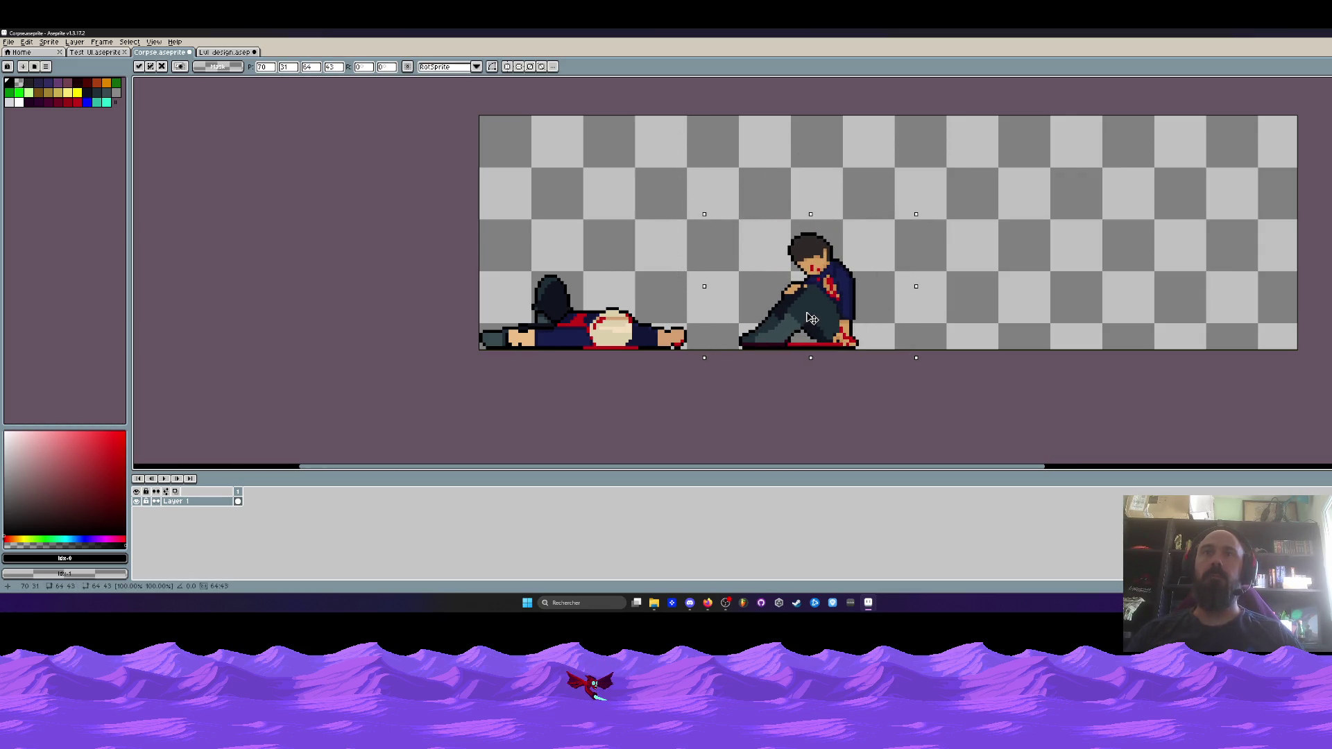
key(ctrl+d)
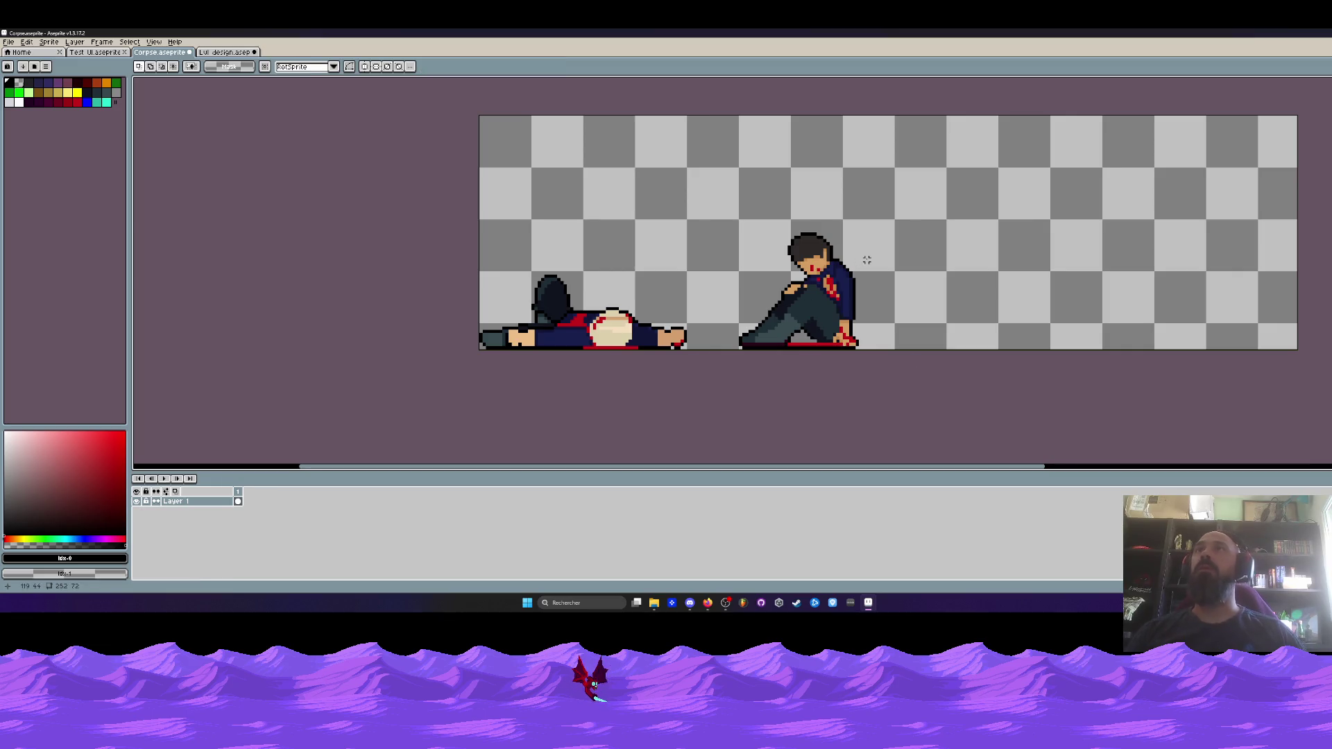
Trim the canvas's right edge by 122 to 128 pixels wide, then return to Lvl design
key(ctrl+alt+c)
drag(1297, 229, 896, 257)
click(161, 308)
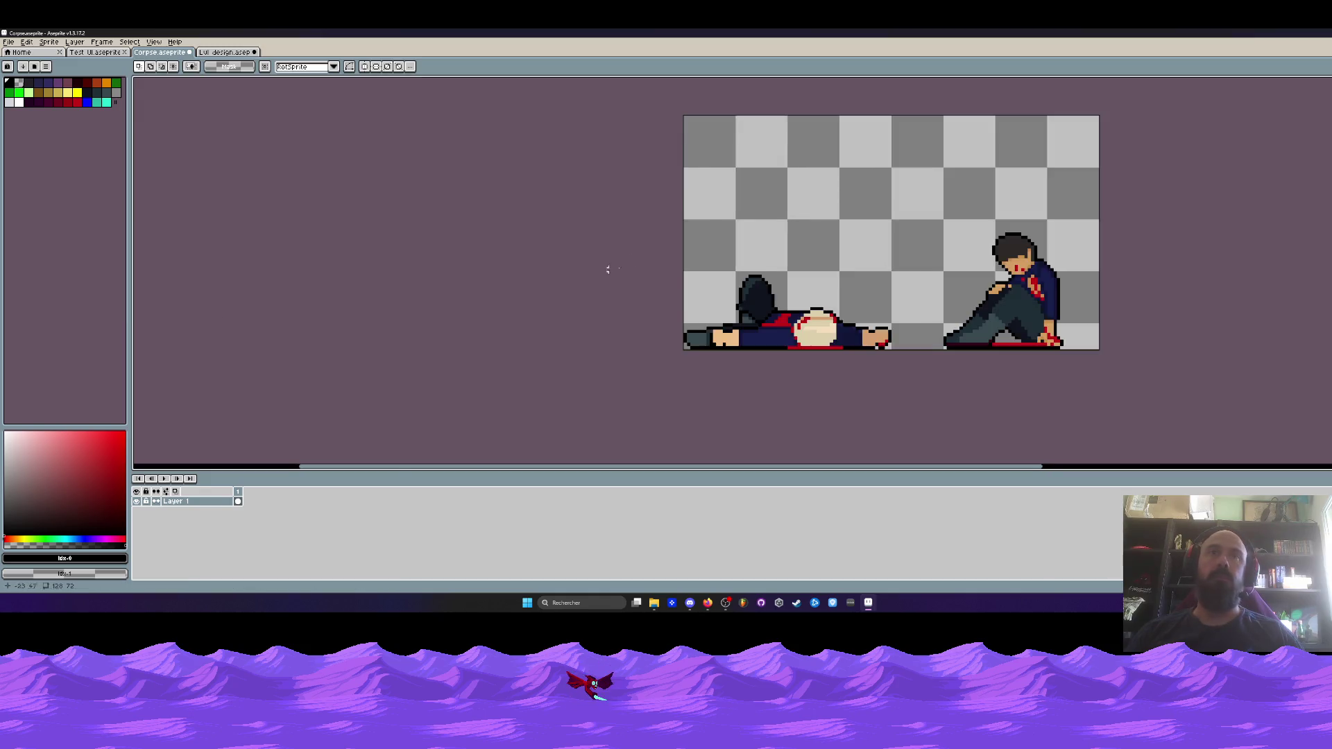
scroll(734, 271, down, 1)
scroll(754, 251, up, 1)
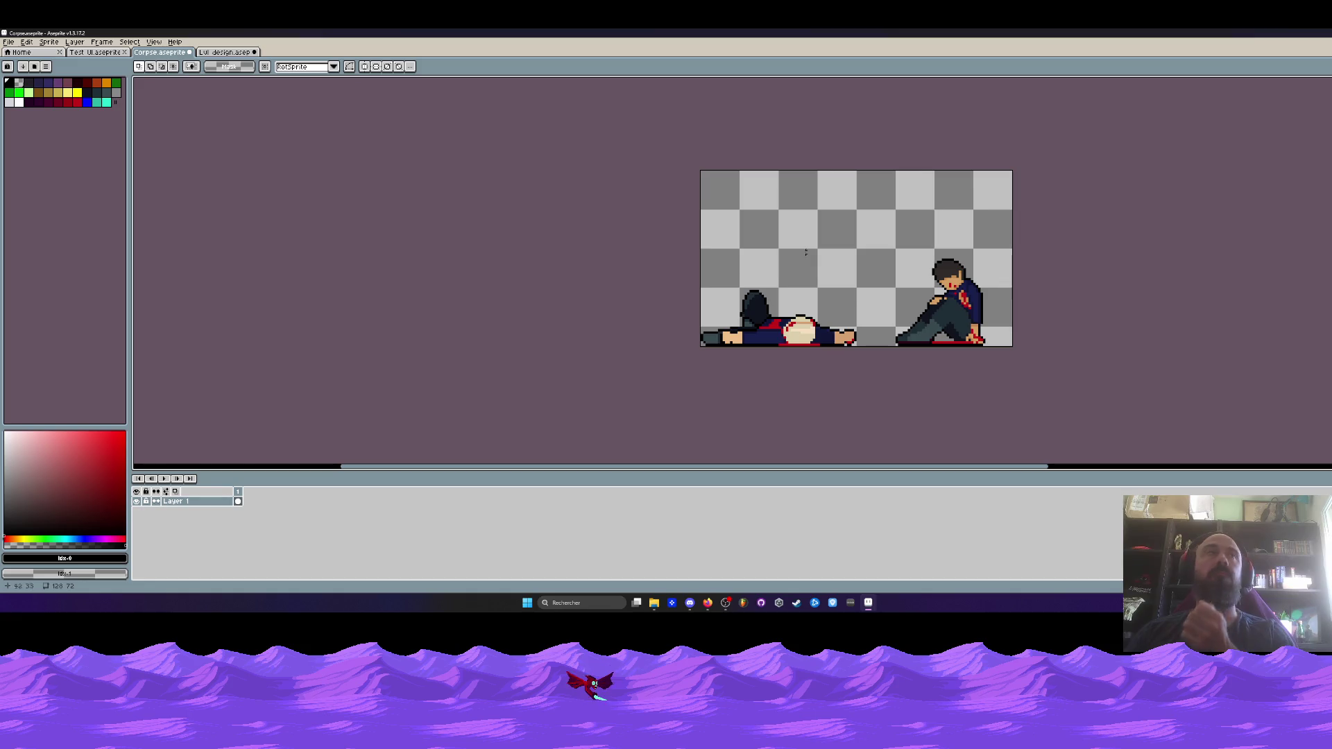
click(226, 52)
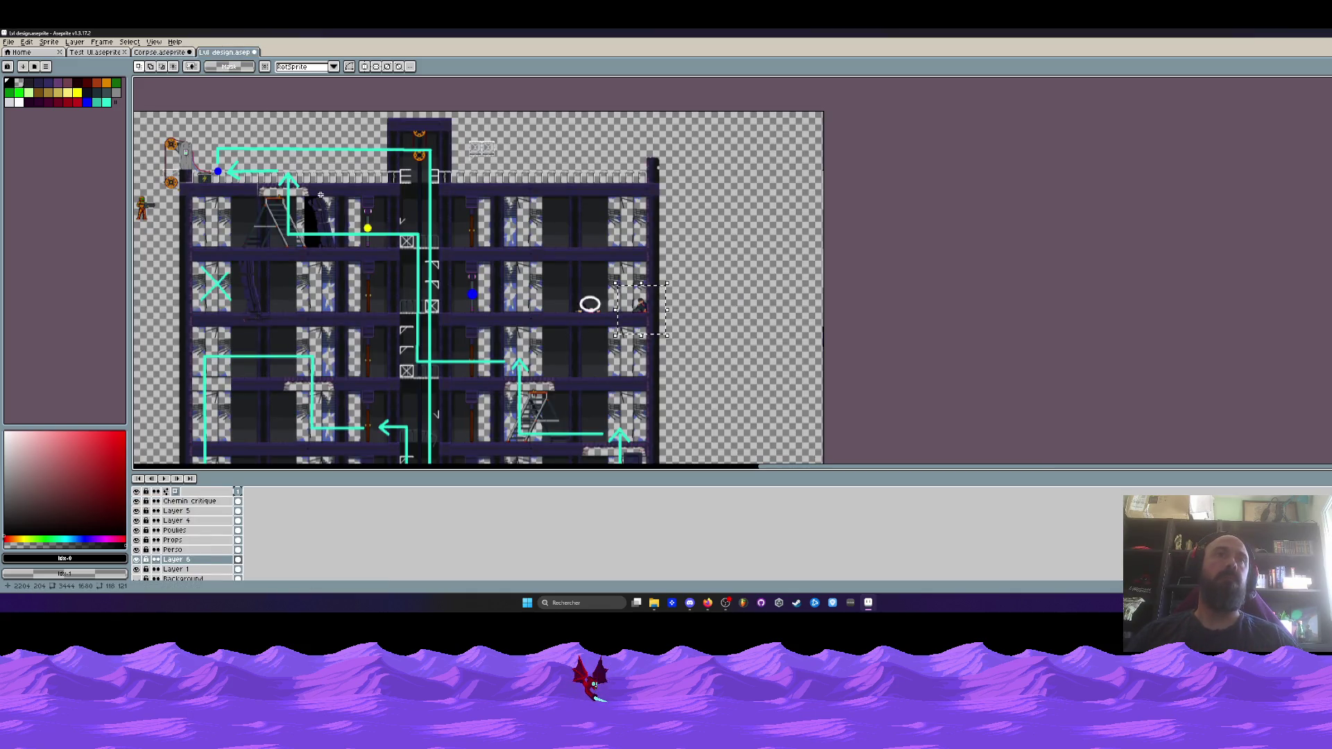
In Test UI.aseprite, step between frames 36 and 37 to show the mission briefing frame
click(97, 52)
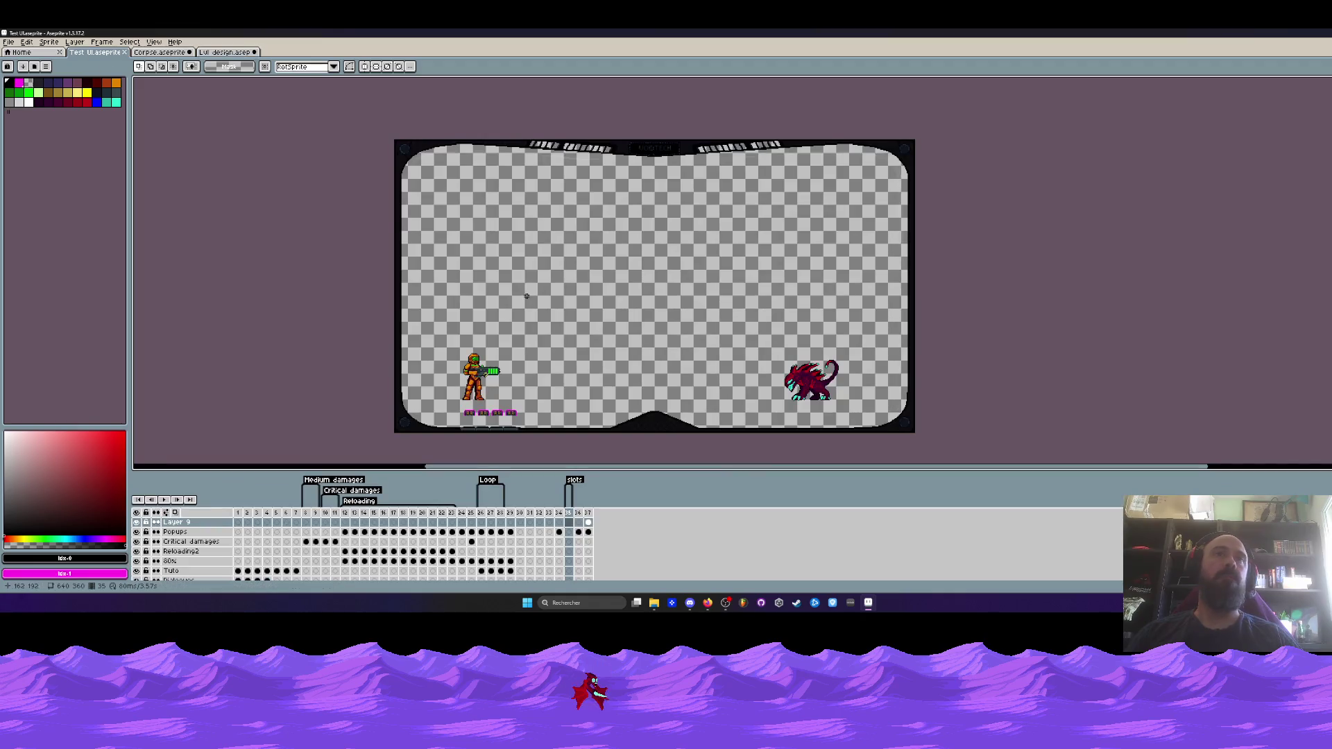
scroll(526, 296, down, 1)
scroll(535, 311, up, 1)
click(578, 521)
click(588, 520)
click(579, 521)
click(588, 520)
Recentre the UI mockup on the canvas, then reveal the desktop with Win+D
scroll(582, 305, down, 1)
drag(582, 305, 553, 262)
scroll(551, 256, up, 1)
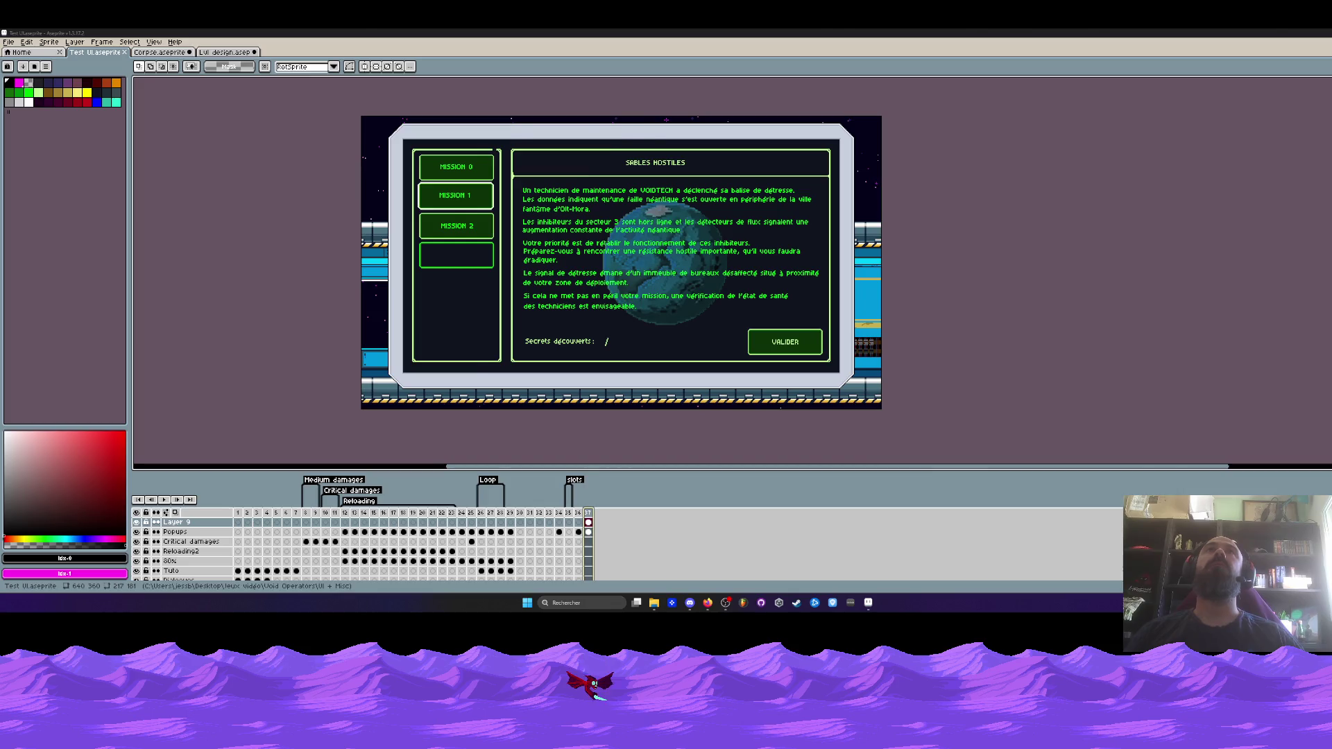
key(super+d)
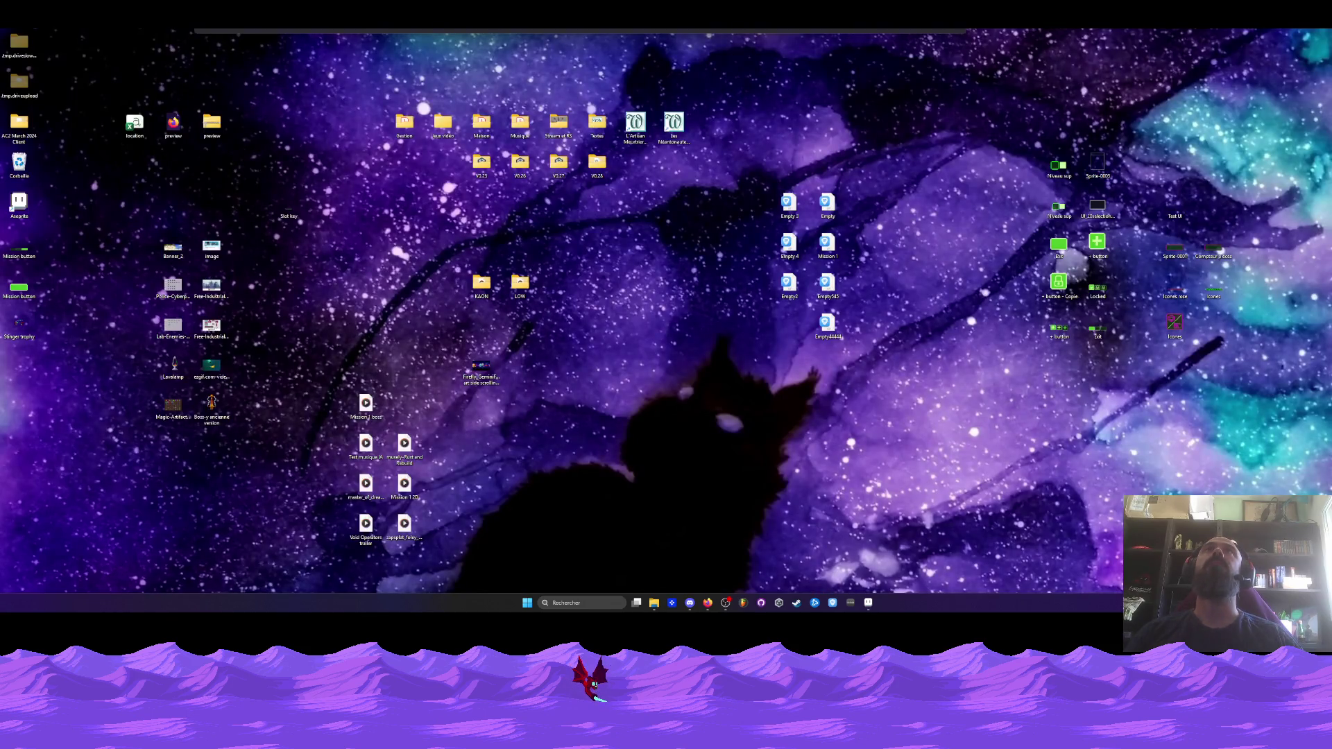
Press Win+D again to toggle the Aseprite window back
key(super+d)
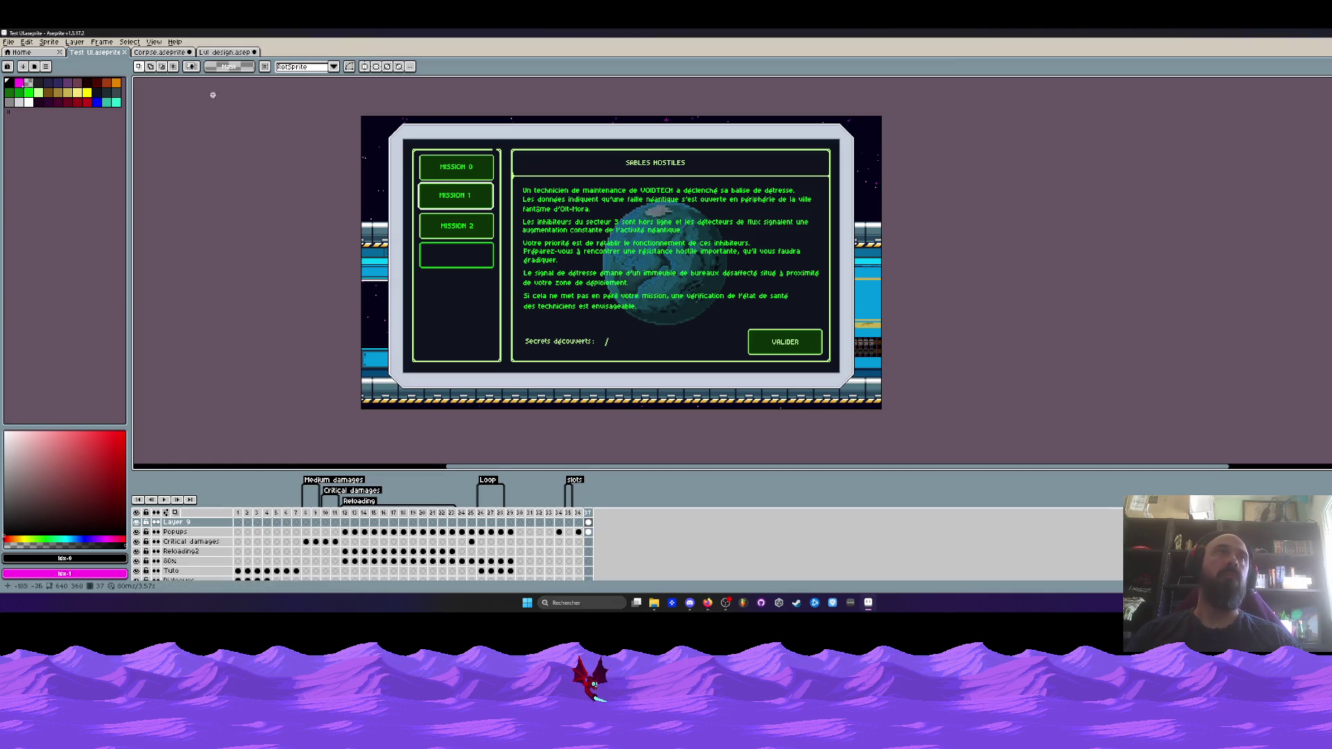
Close the Lvl design sprite, discarding its unsaved changes
click(225, 52)
click(254, 52)
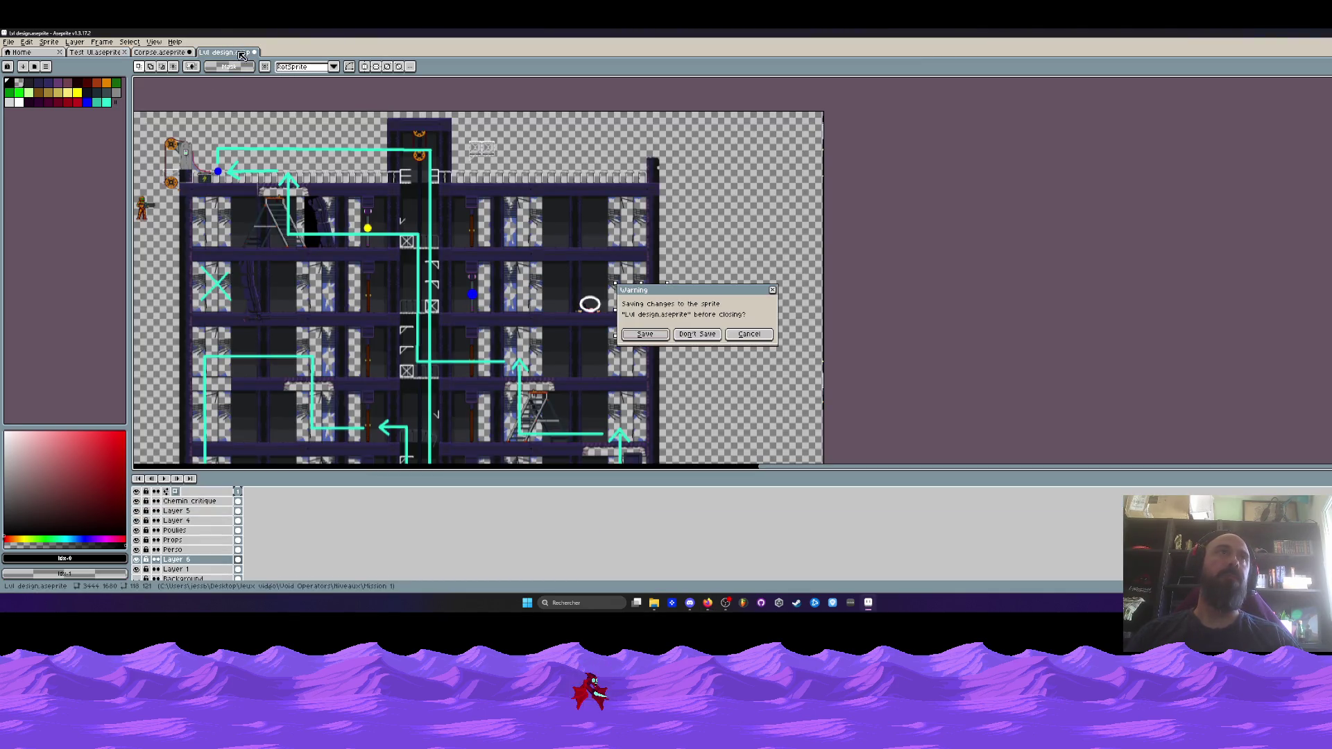
click(696, 334)
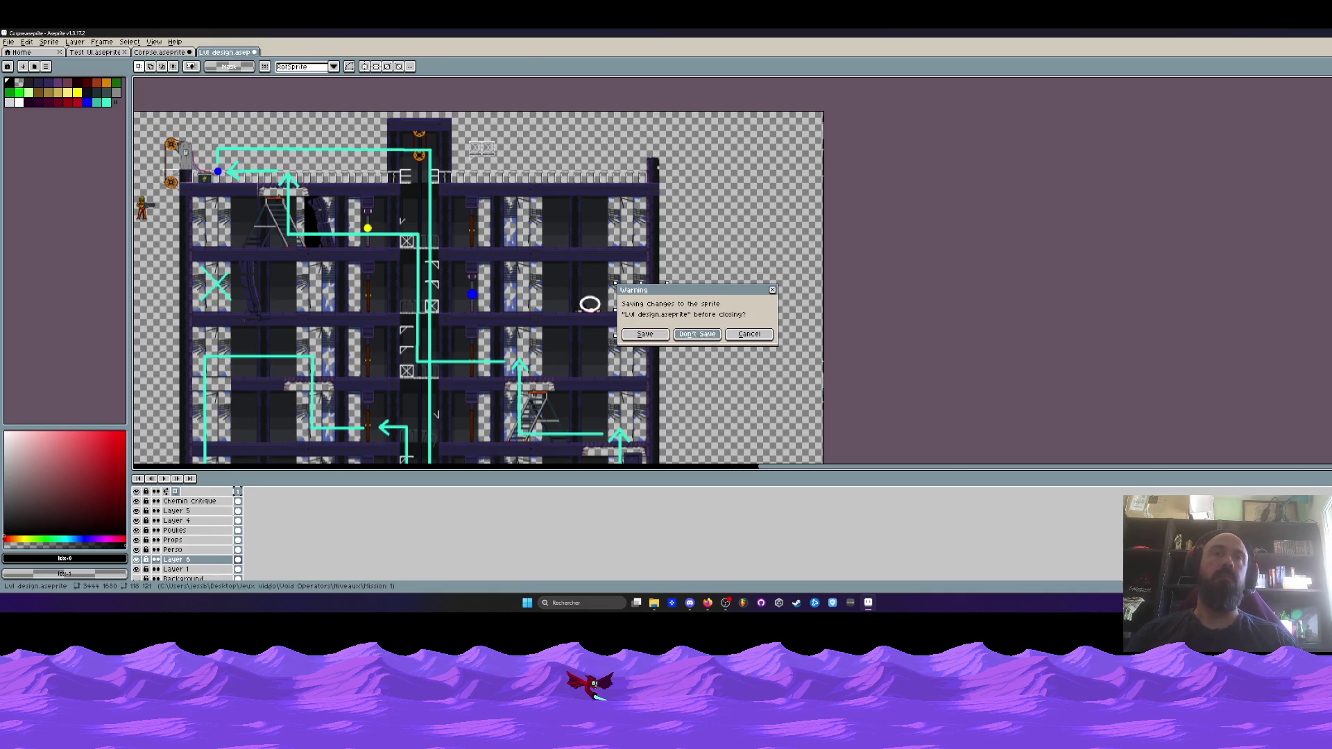
Check the File menu and Test UI mockup, then return to Corpse and minimise Aseprite
click(26, 66)
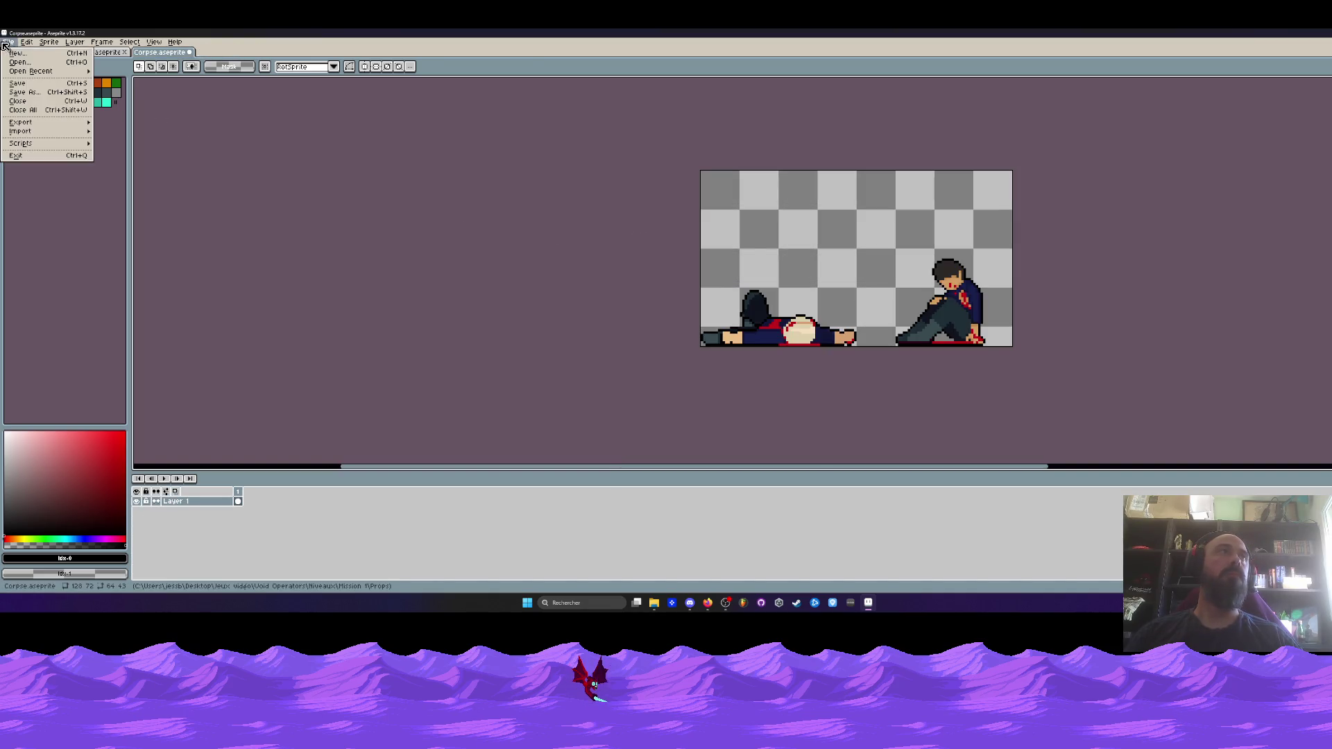
click(28, 86)
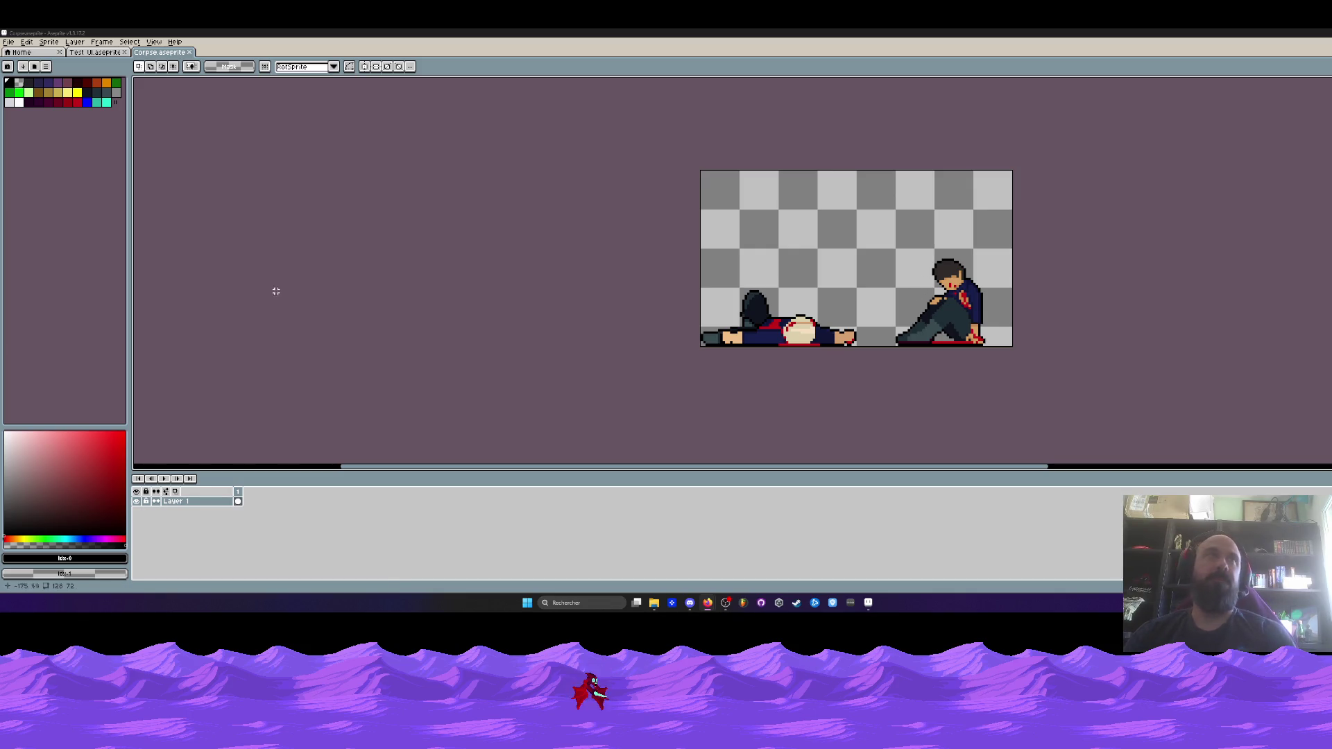
click(101, 56)
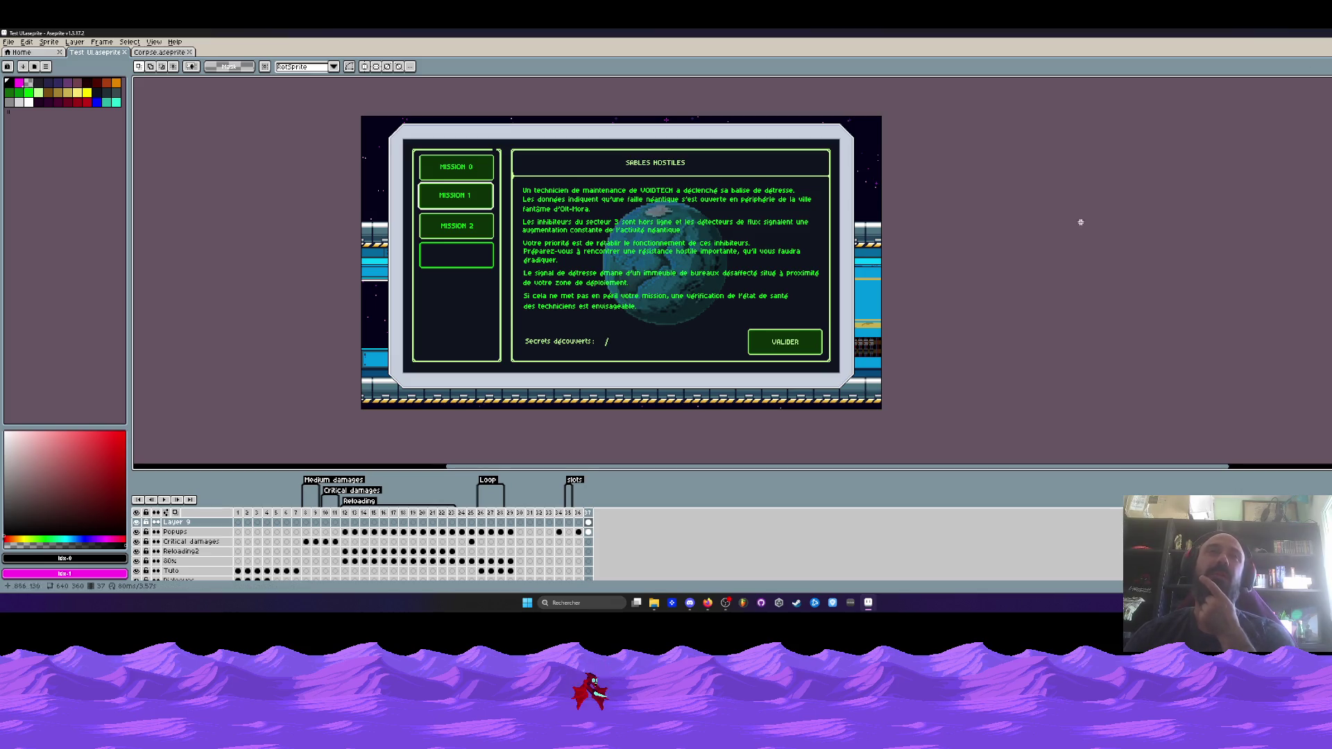
click(155, 54)
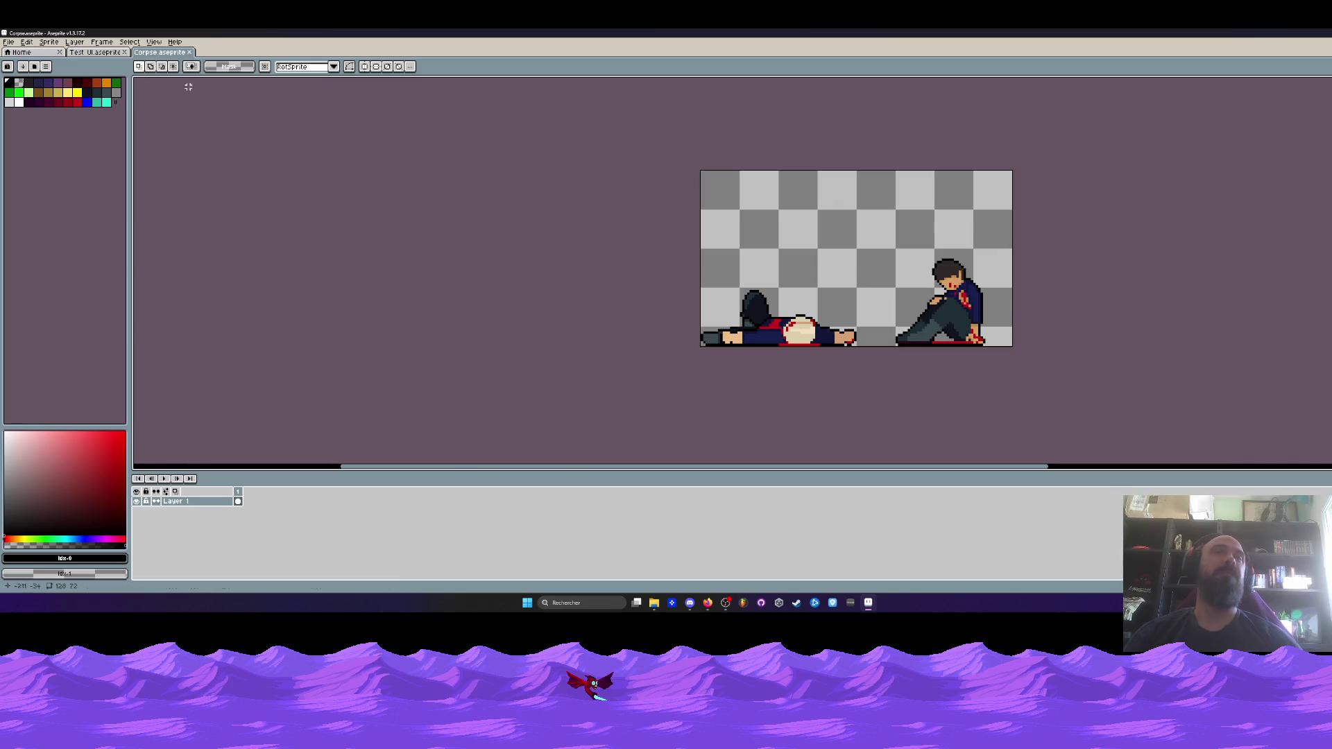
click(867, 602)
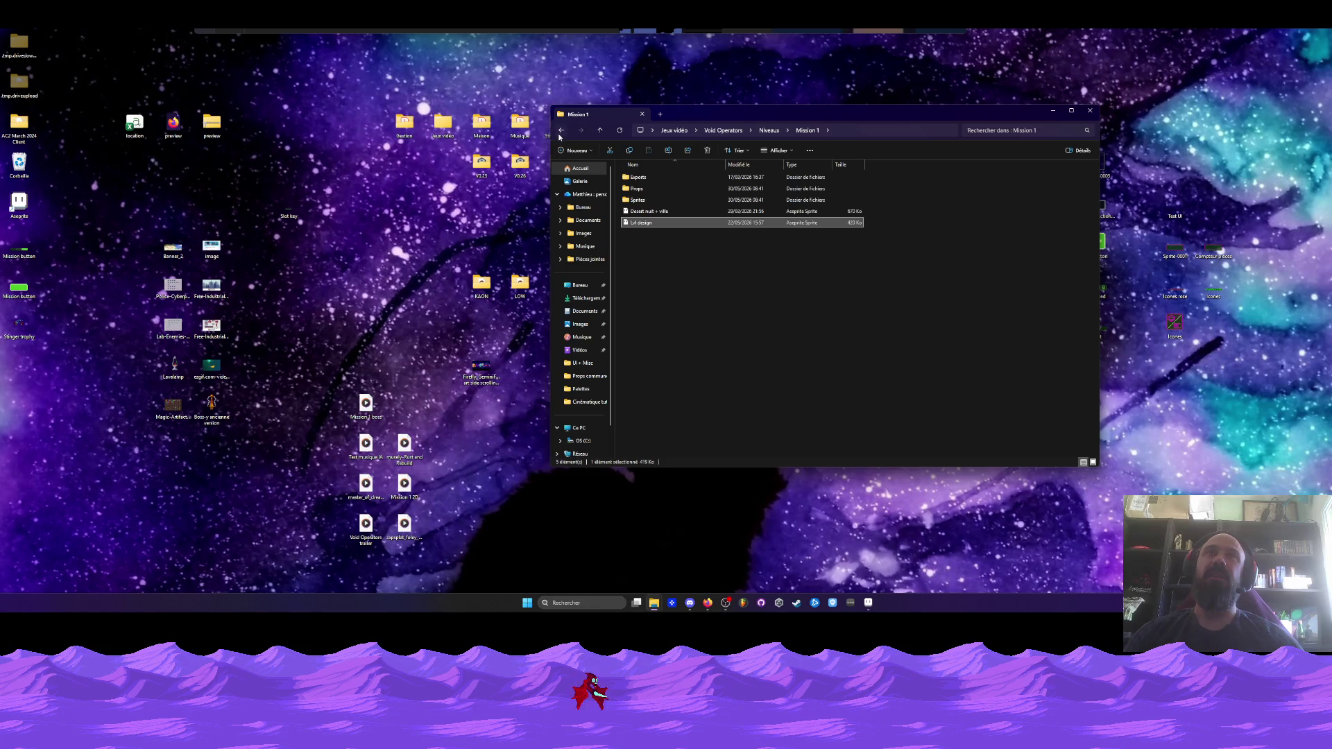
From Niveaux, open 1.png in the cloud-and-sky archive's 1. NEW CLOUDS folder
key(BackSpace)
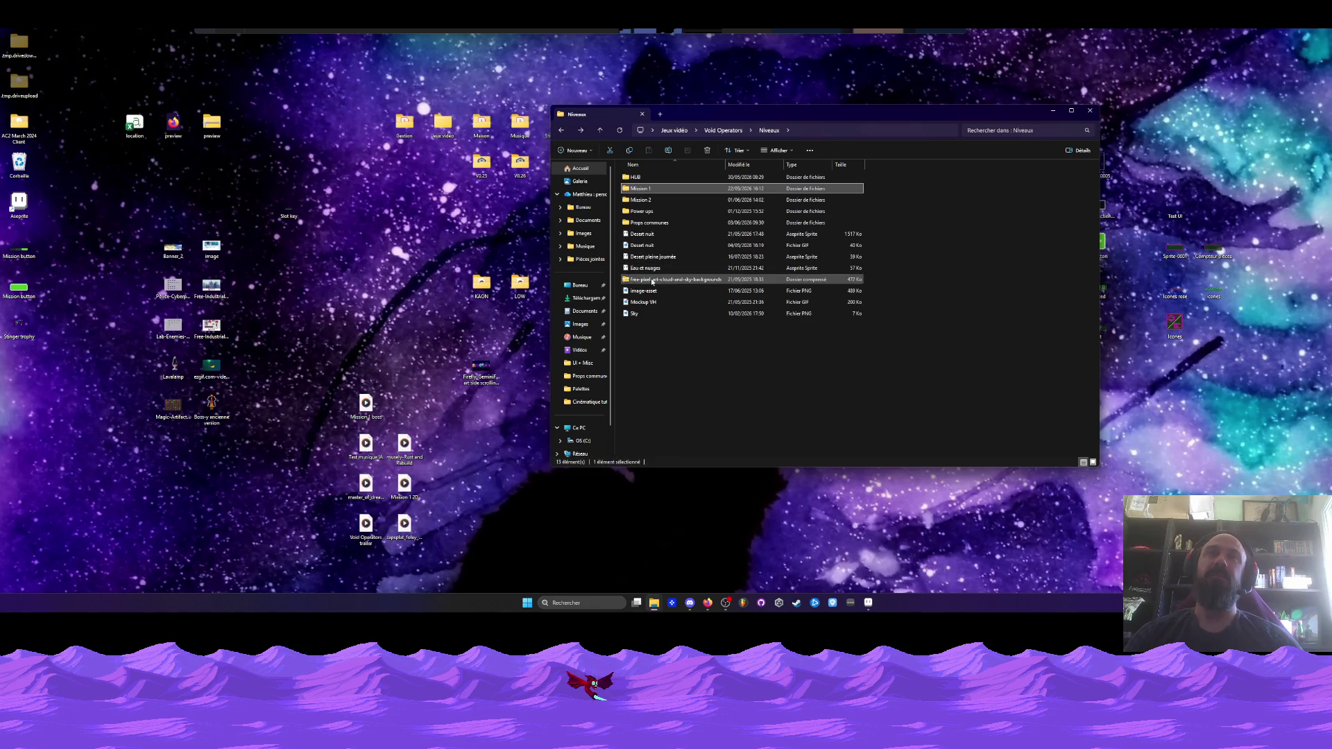
double_click(652, 279)
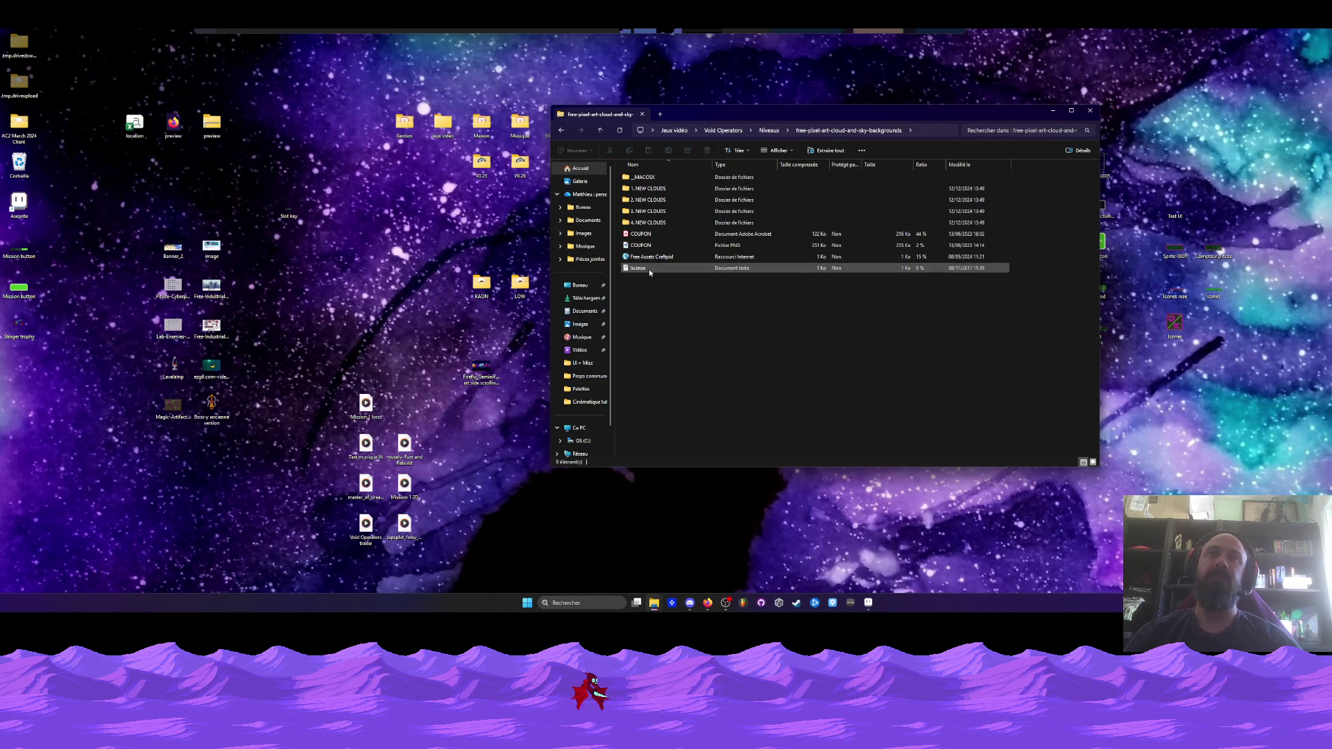
double_click(646, 189)
double_click(646, 189)
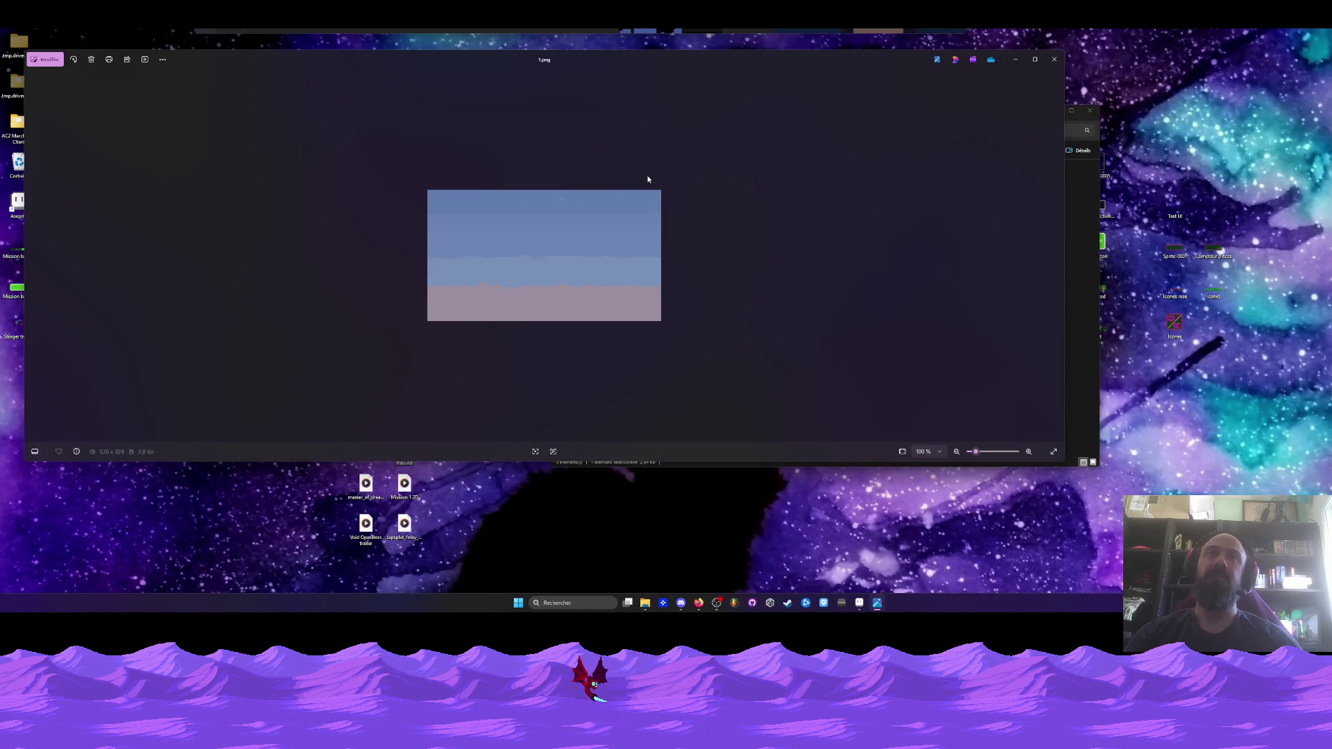
Preview 2.png and 3.png from 1. NEW CLOUDS in Photos, closing each afterwards
click(1052, 60)
double_click(655, 188)
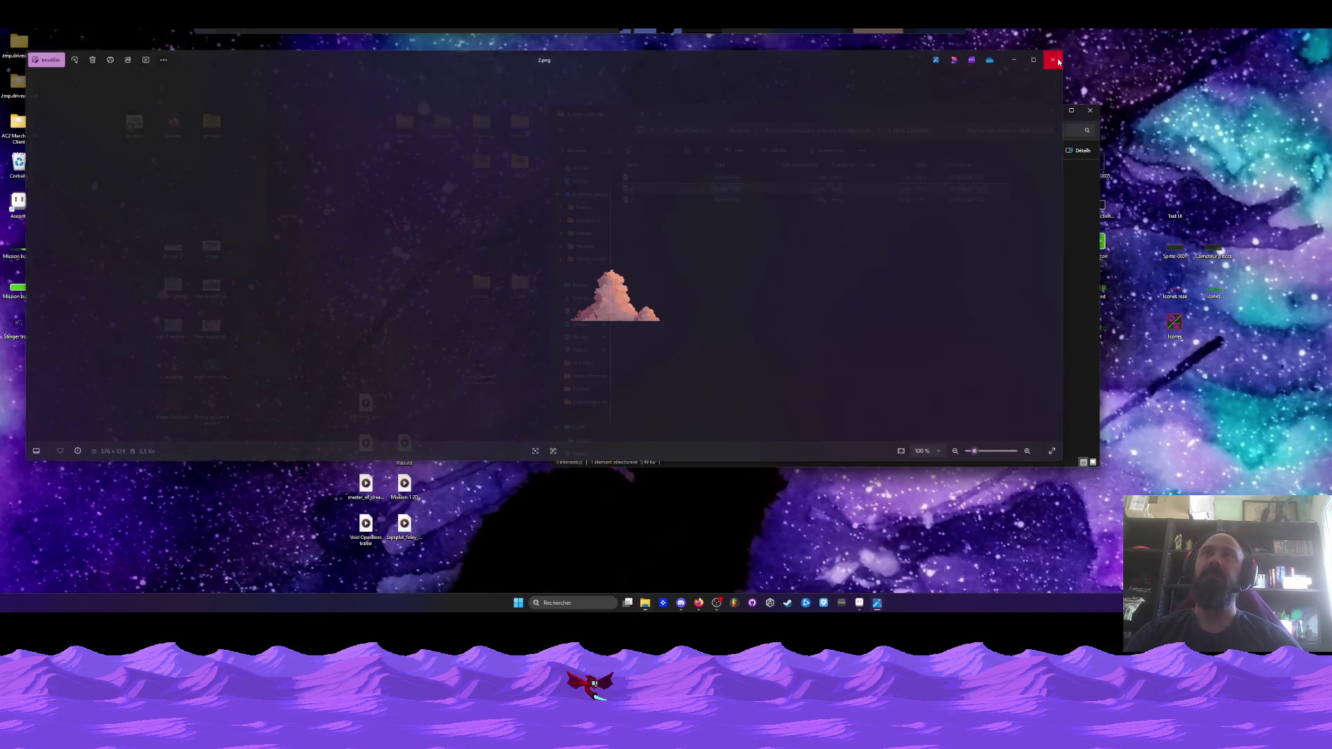
click(1054, 59)
double_click(665, 195)
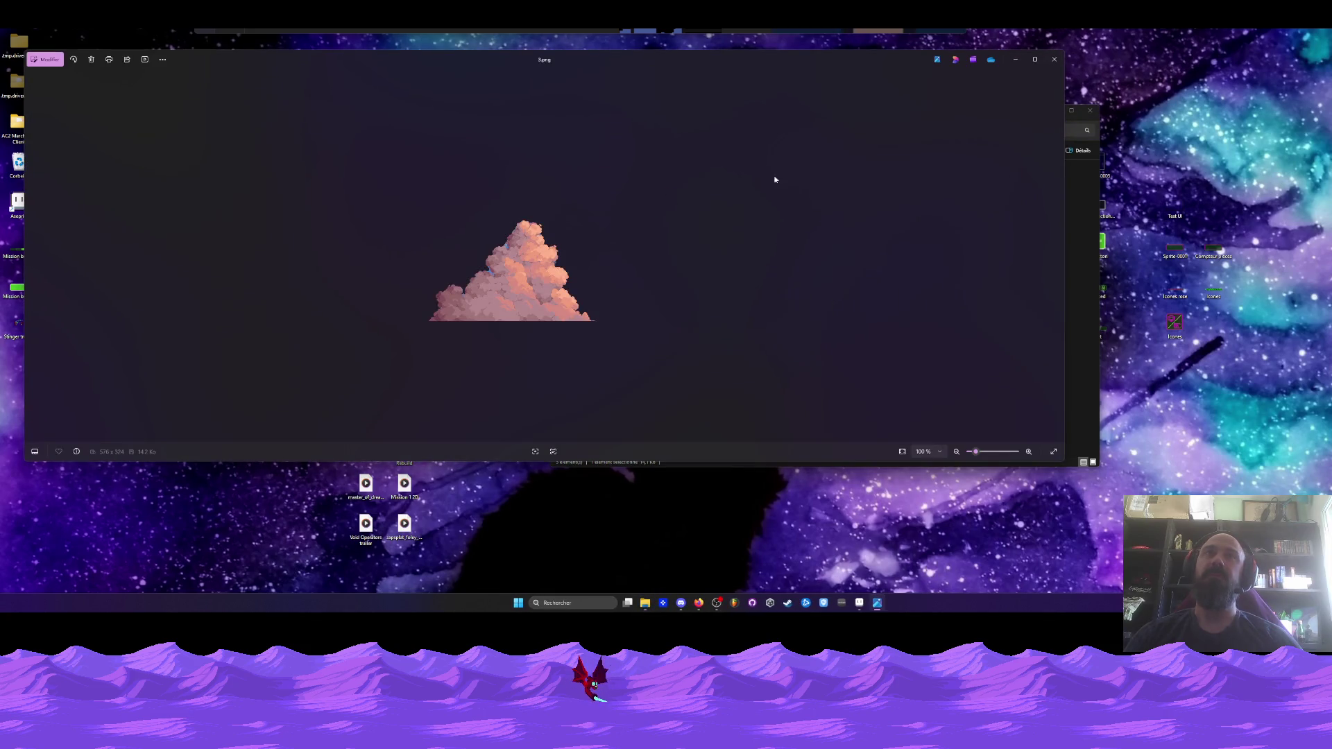
click(1054, 60)
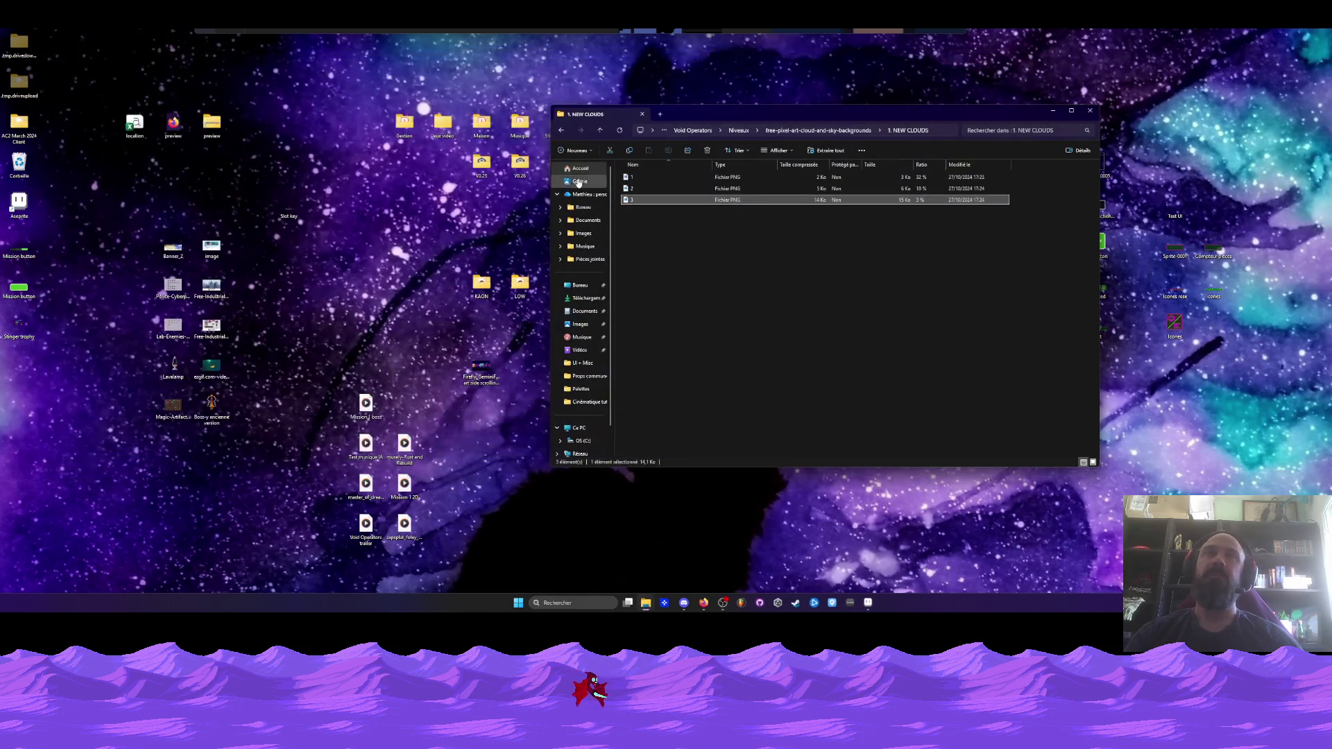
Navigate back up to Niveaux and into the HUB folder
click(561, 130)
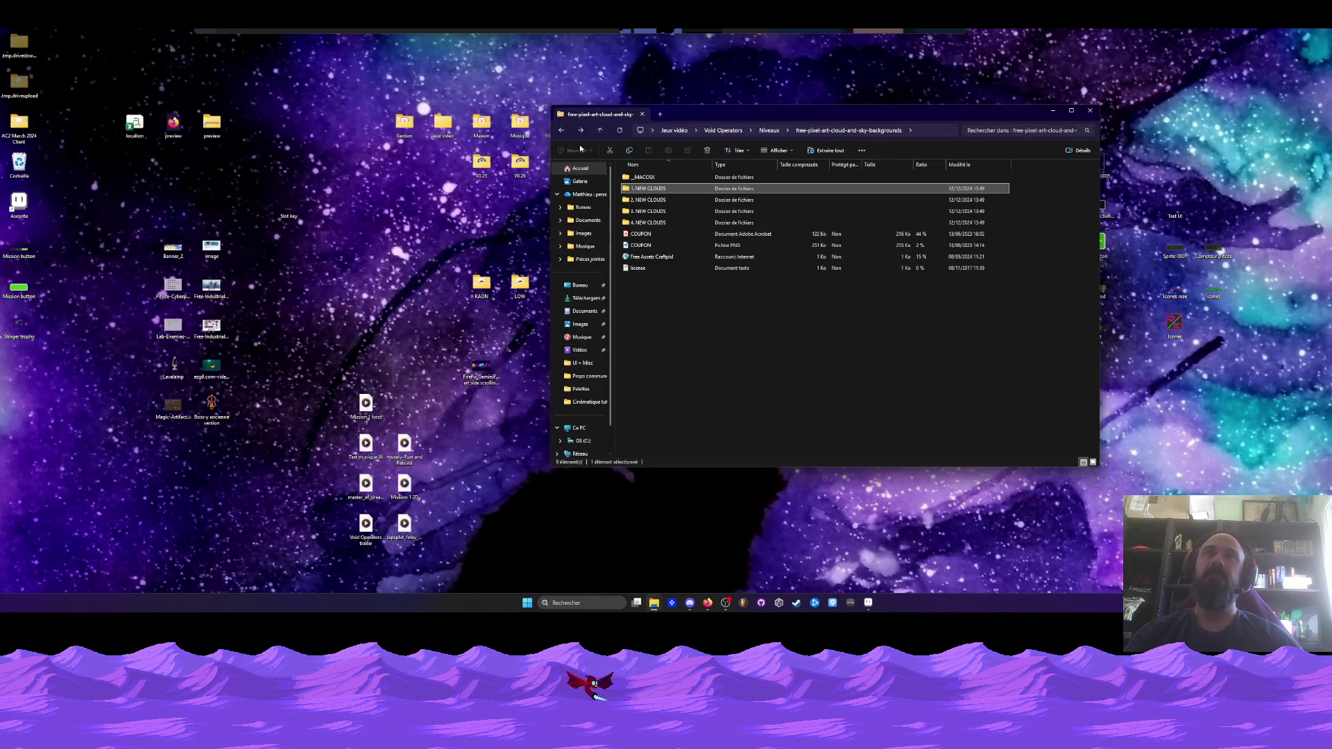
click(561, 131)
click(644, 302)
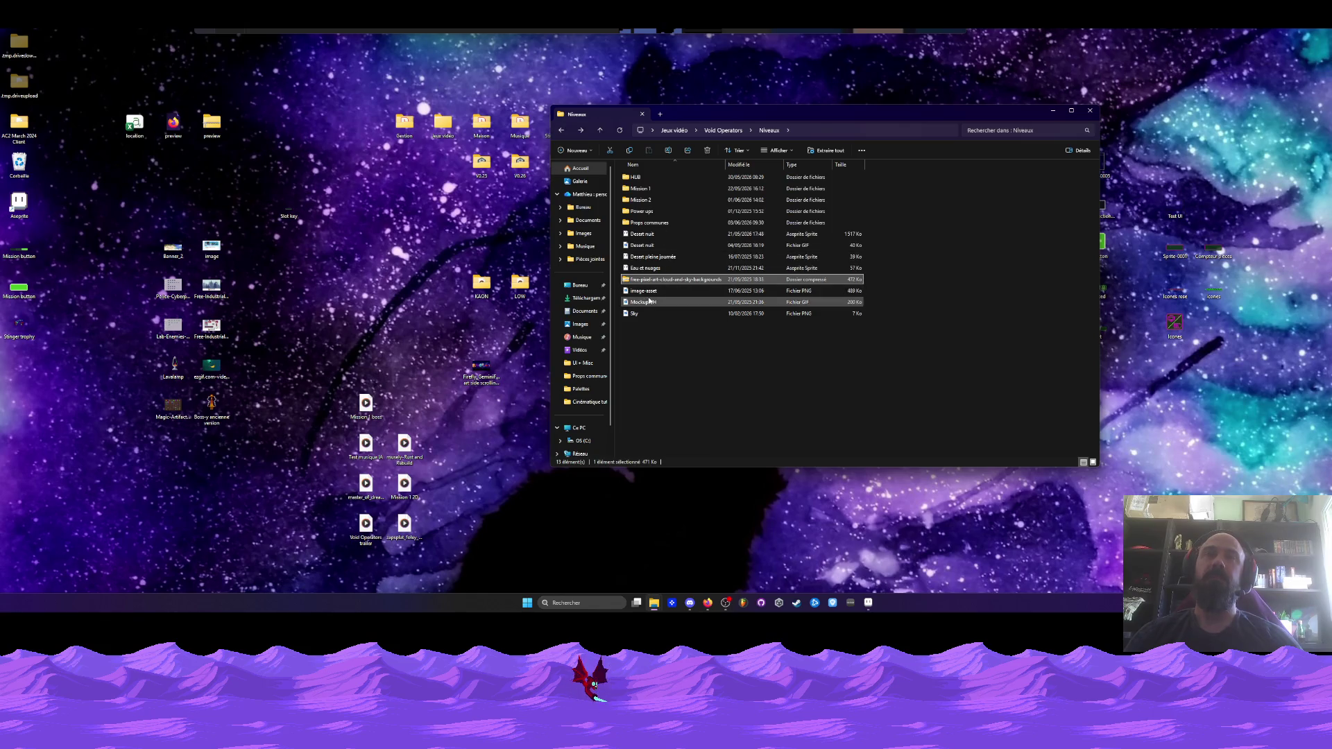
click(651, 225)
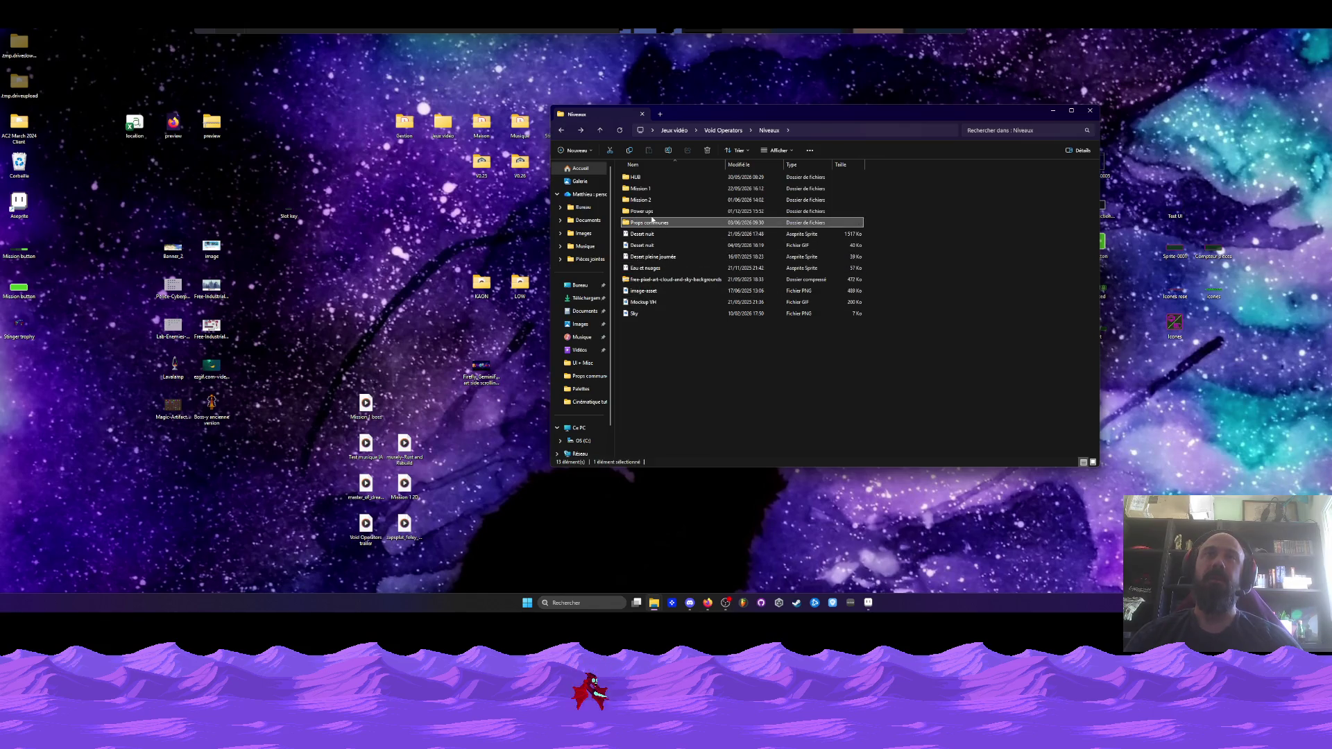
double_click(676, 178)
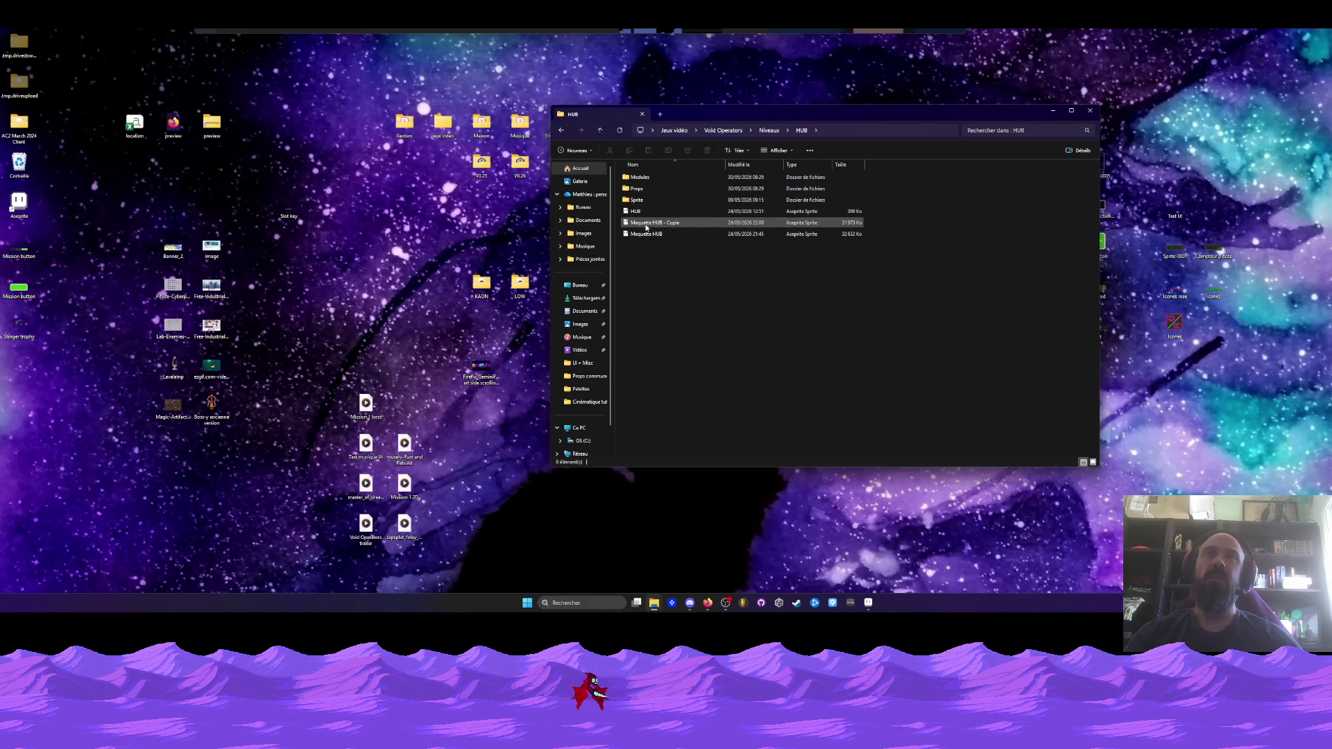
Open Modules and launch Relai néantique principal in Aseprite
click(638, 203)
key(Up)
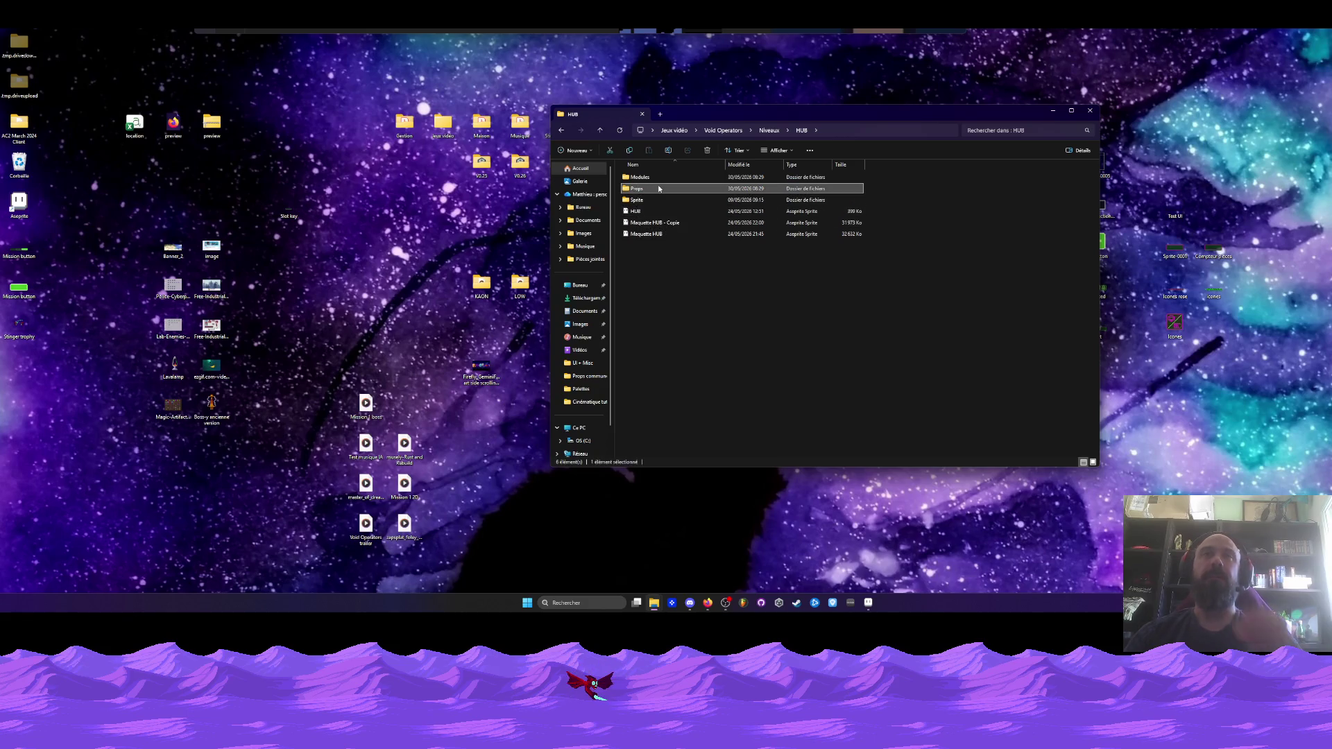
double_click(646, 179)
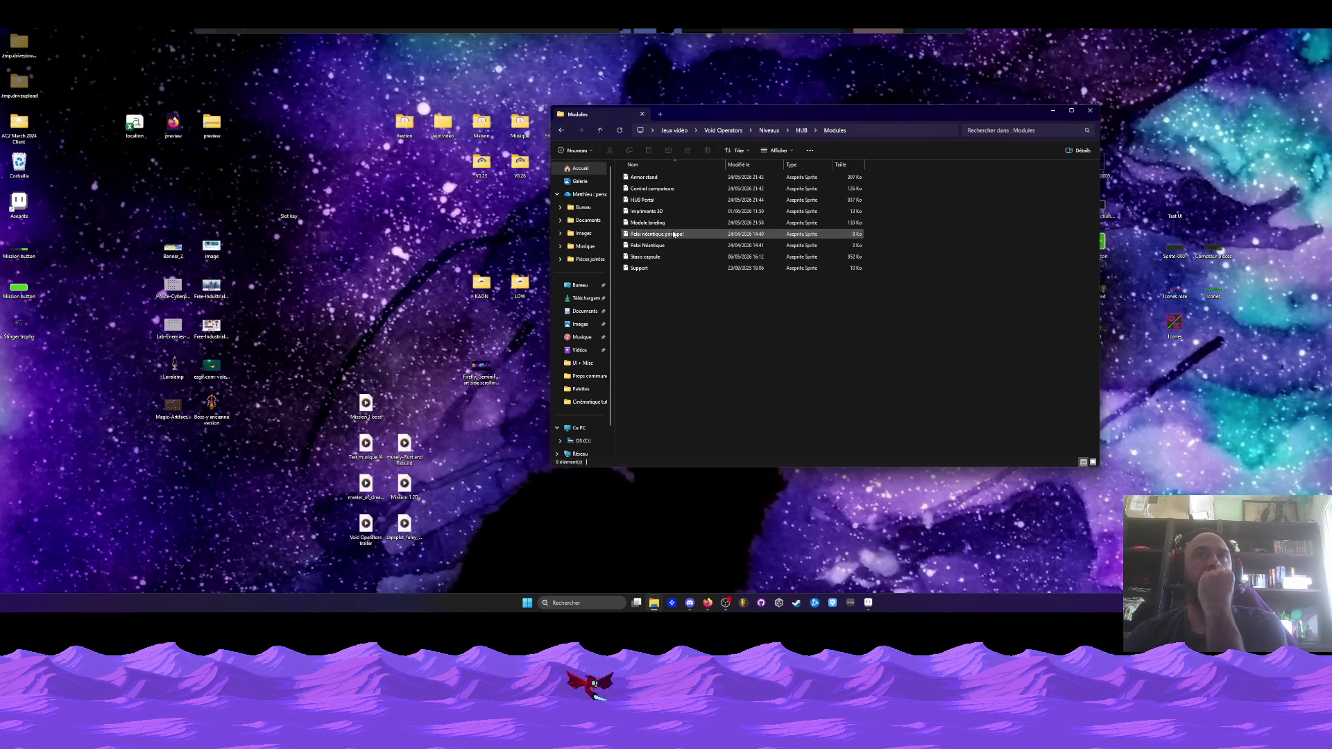
double_click(672, 235)
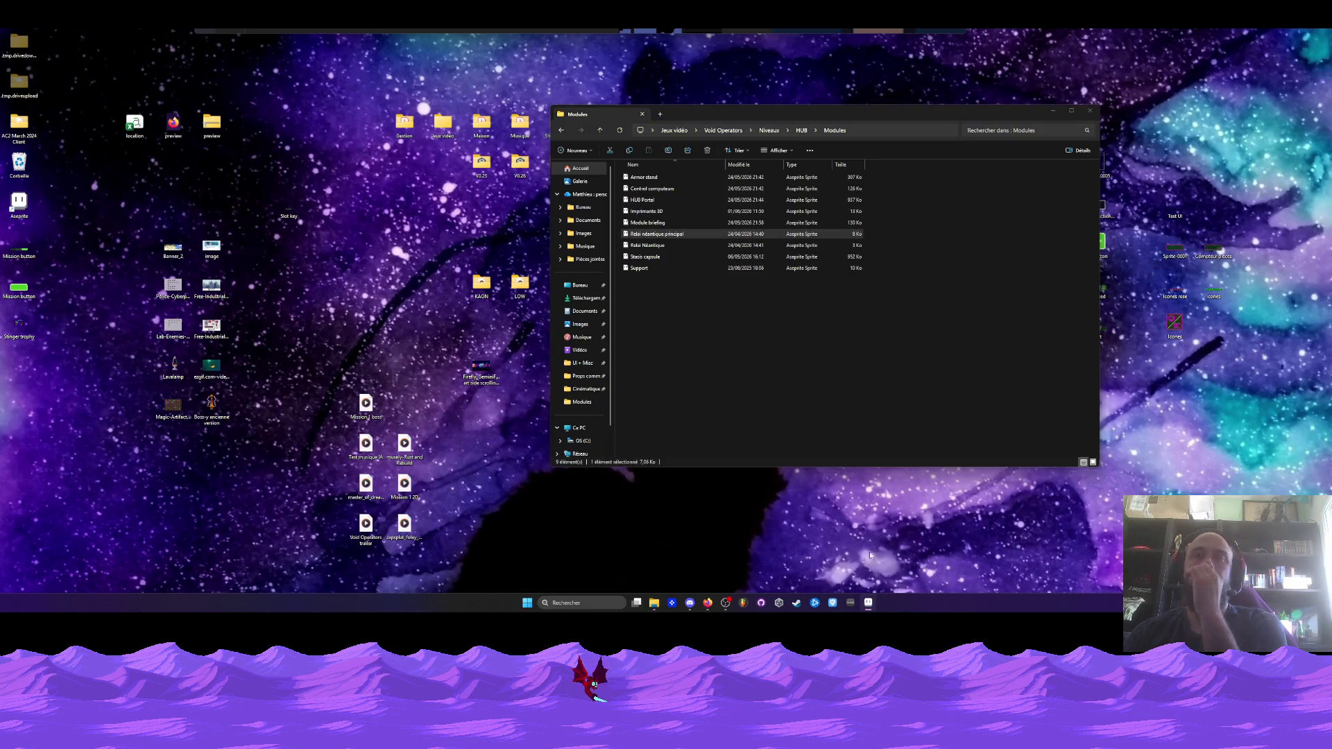
click(868, 603)
Select frames 1–2 of Relai néantique principal, then close that sprite
click(238, 498)
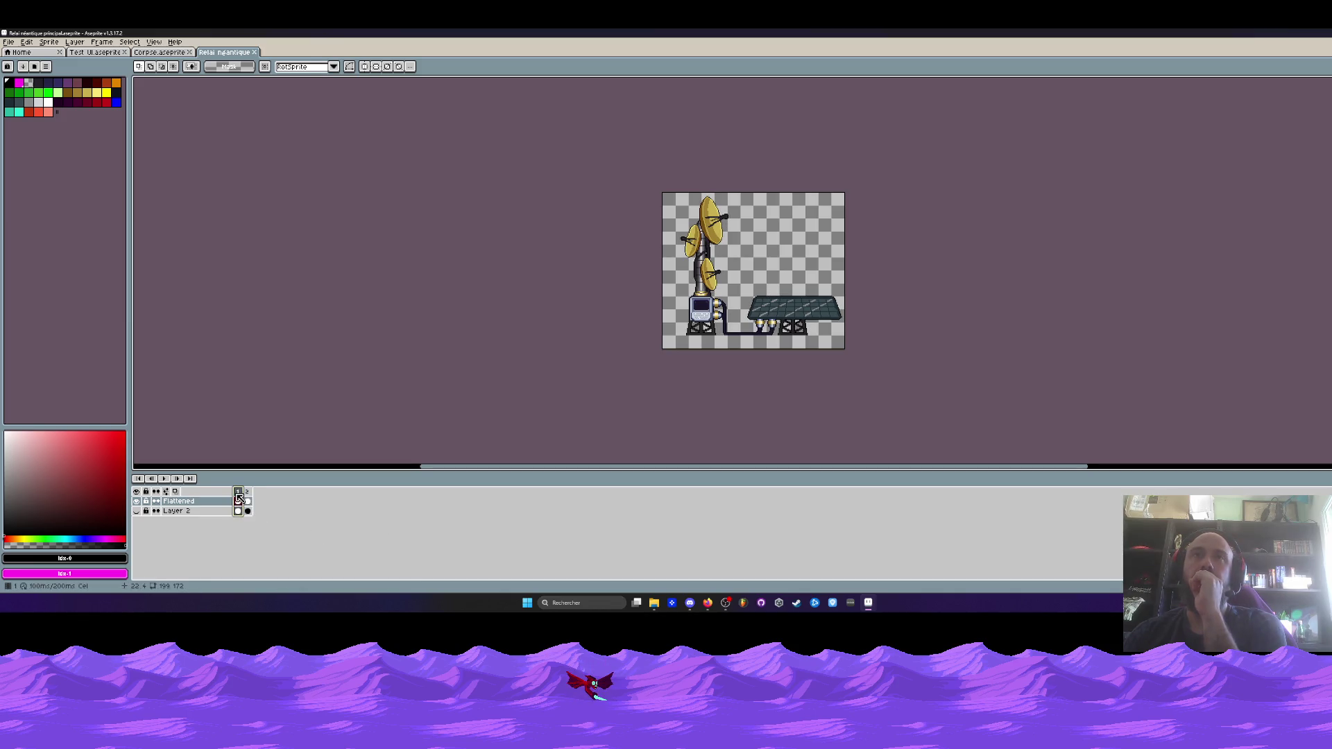
drag(239, 498, 249, 496)
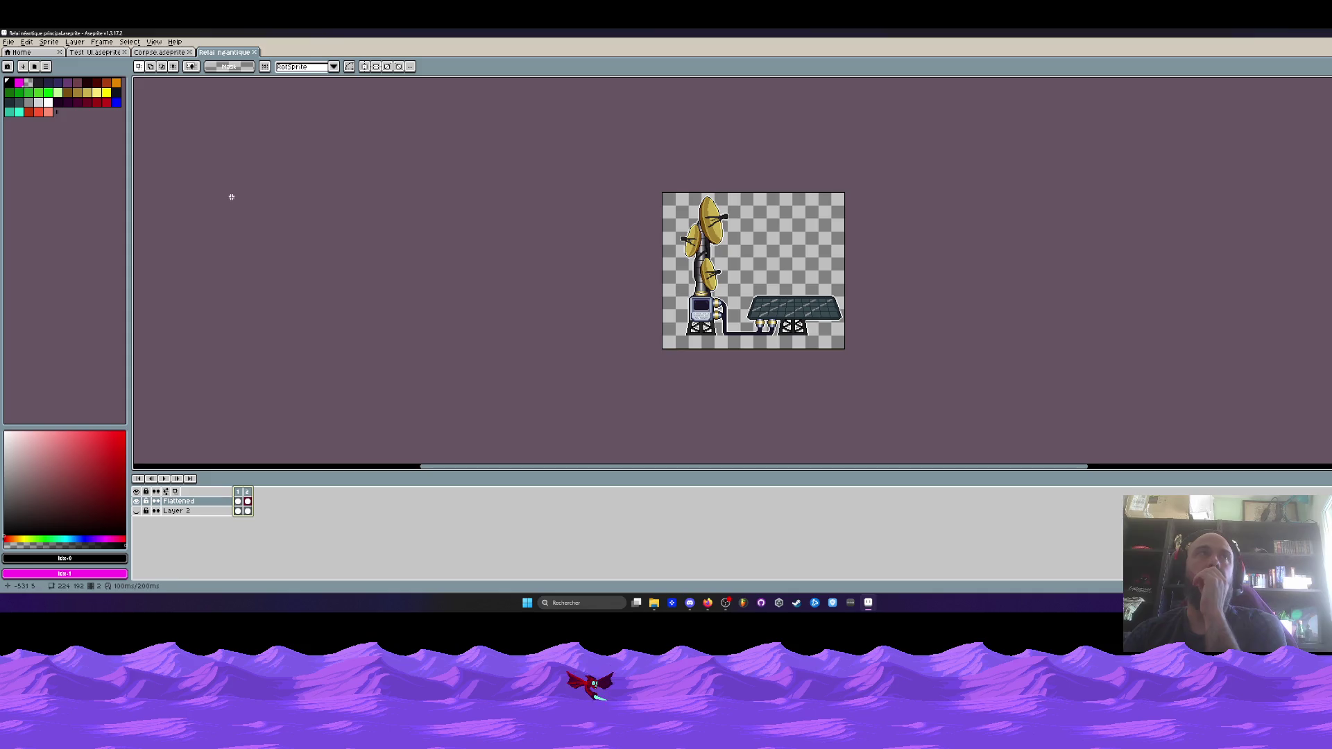
click(257, 52)
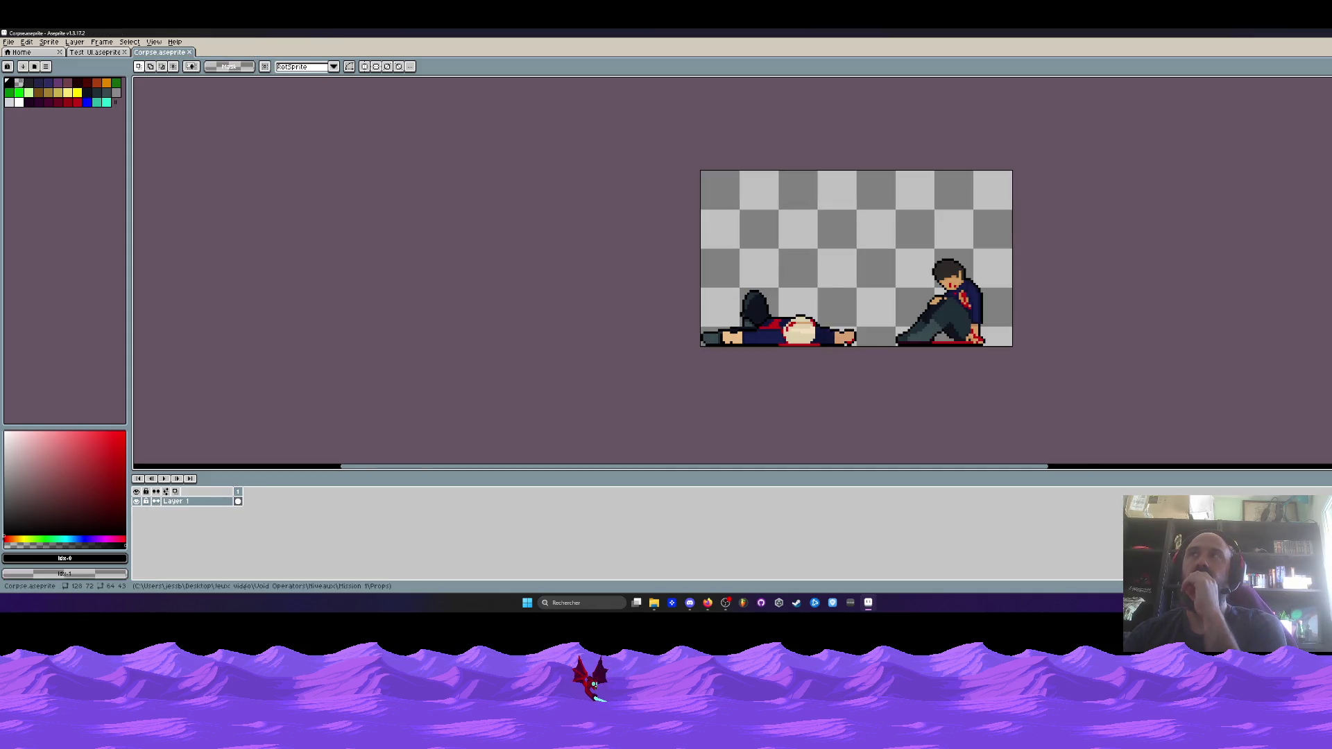
Minimise Aseprite, return to the HUB folder, and open HUB.aseprite
click(868, 602)
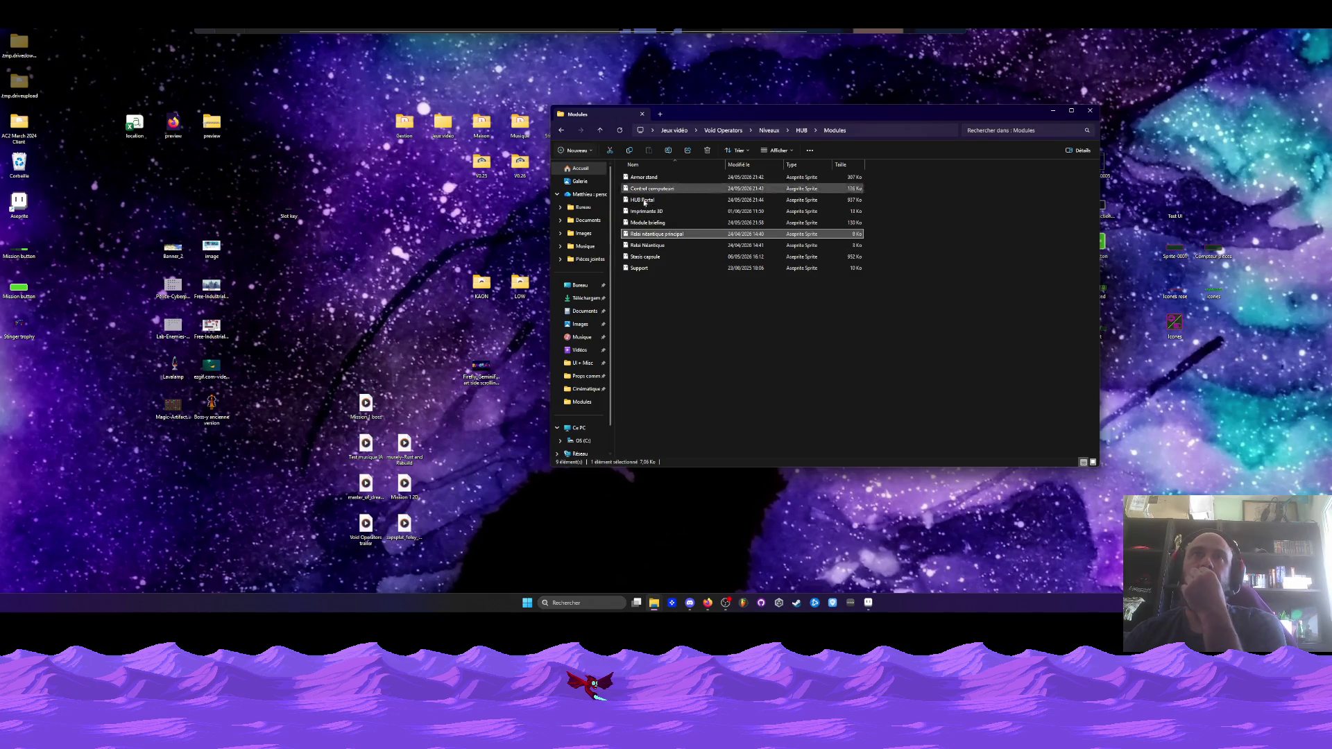
click(561, 130)
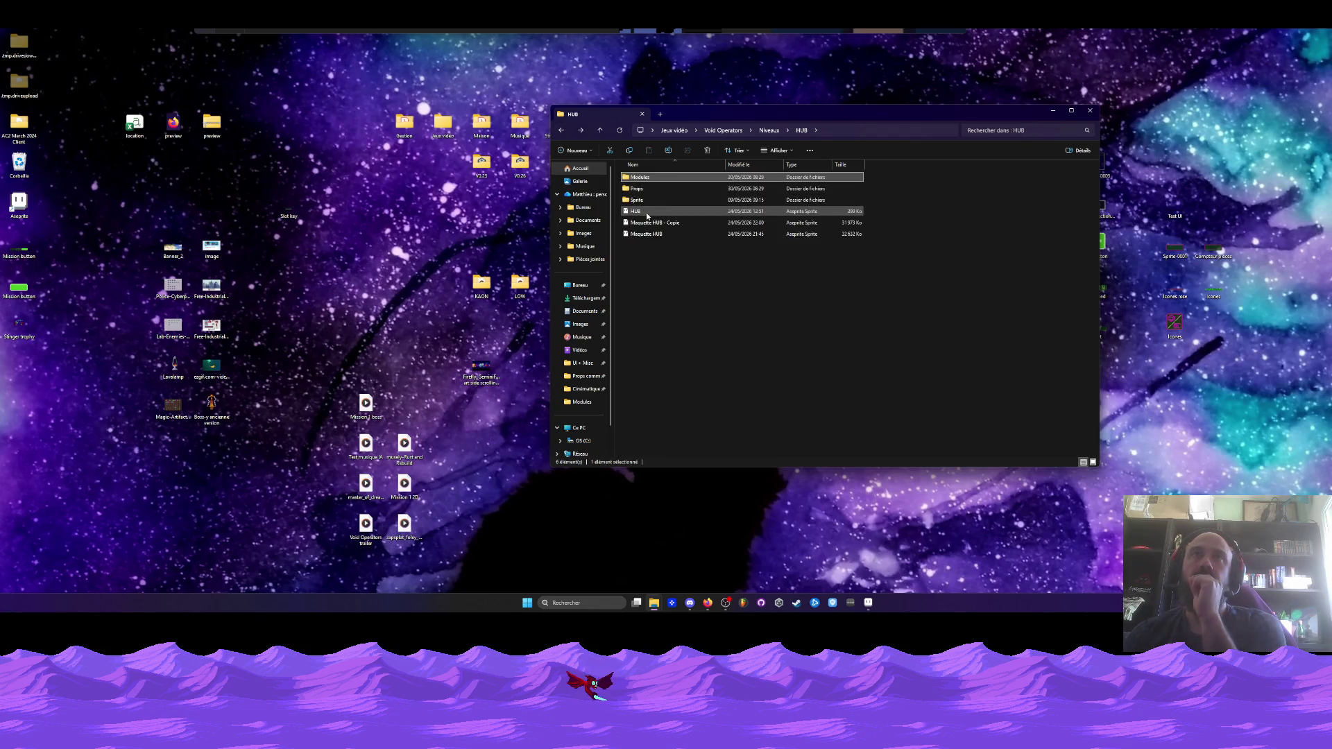
double_click(646, 213)
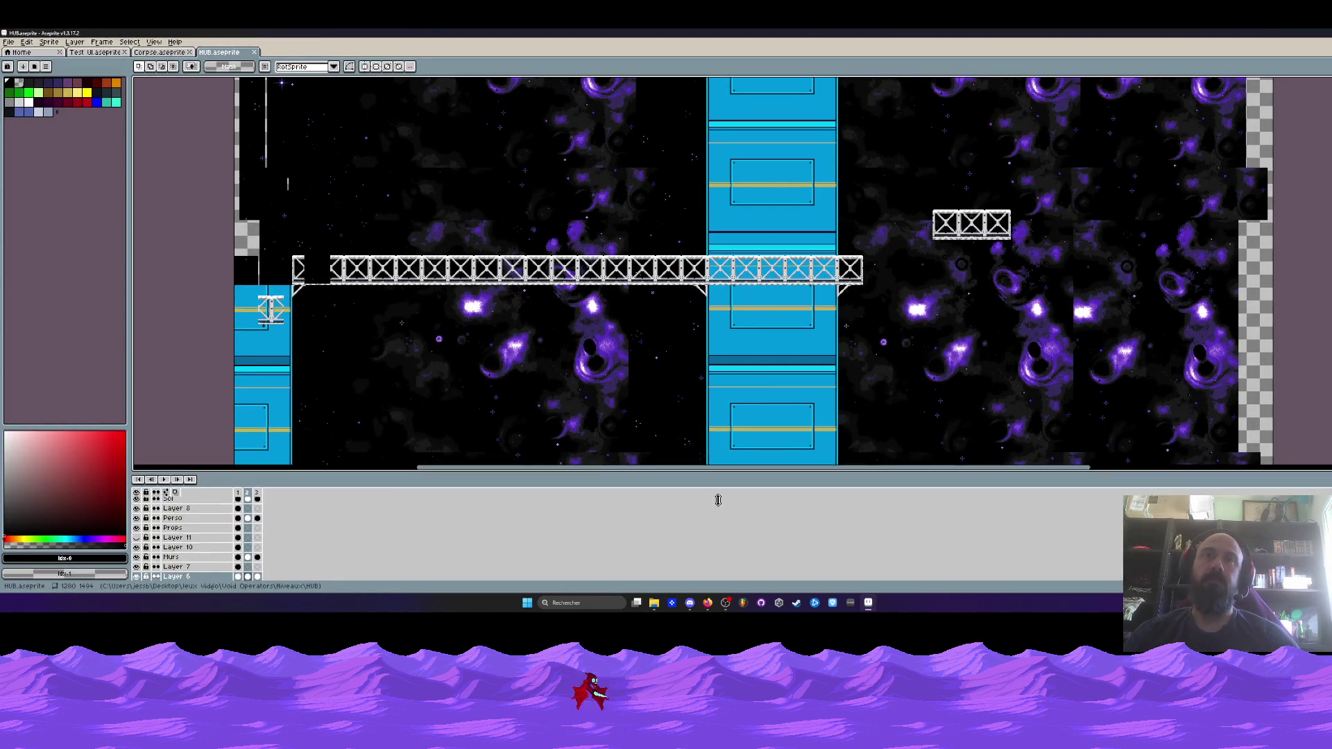
Enlarge the canvas and browse frames 1–3 of the HUB level mockup
drag(718, 493, 717, 539)
scroll(645, 396, down, 3)
scroll(645, 396, up, 5)
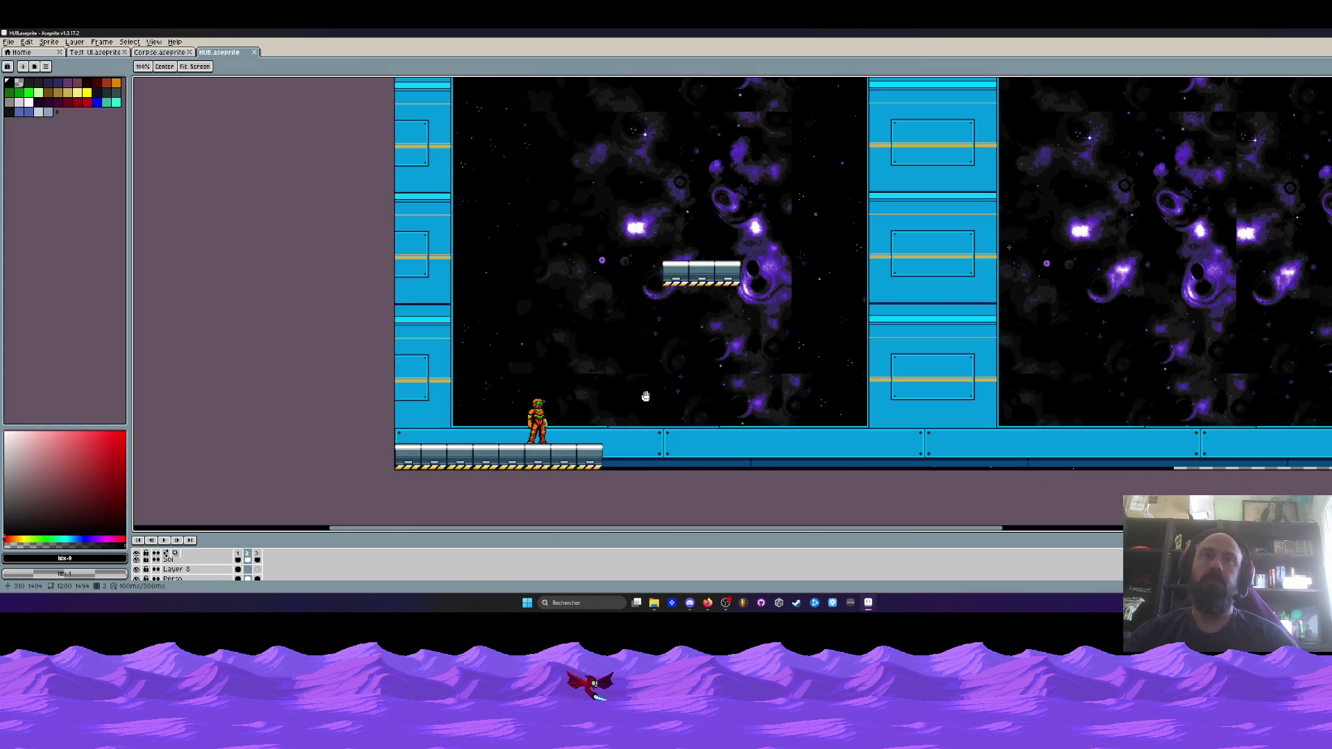
click(239, 554)
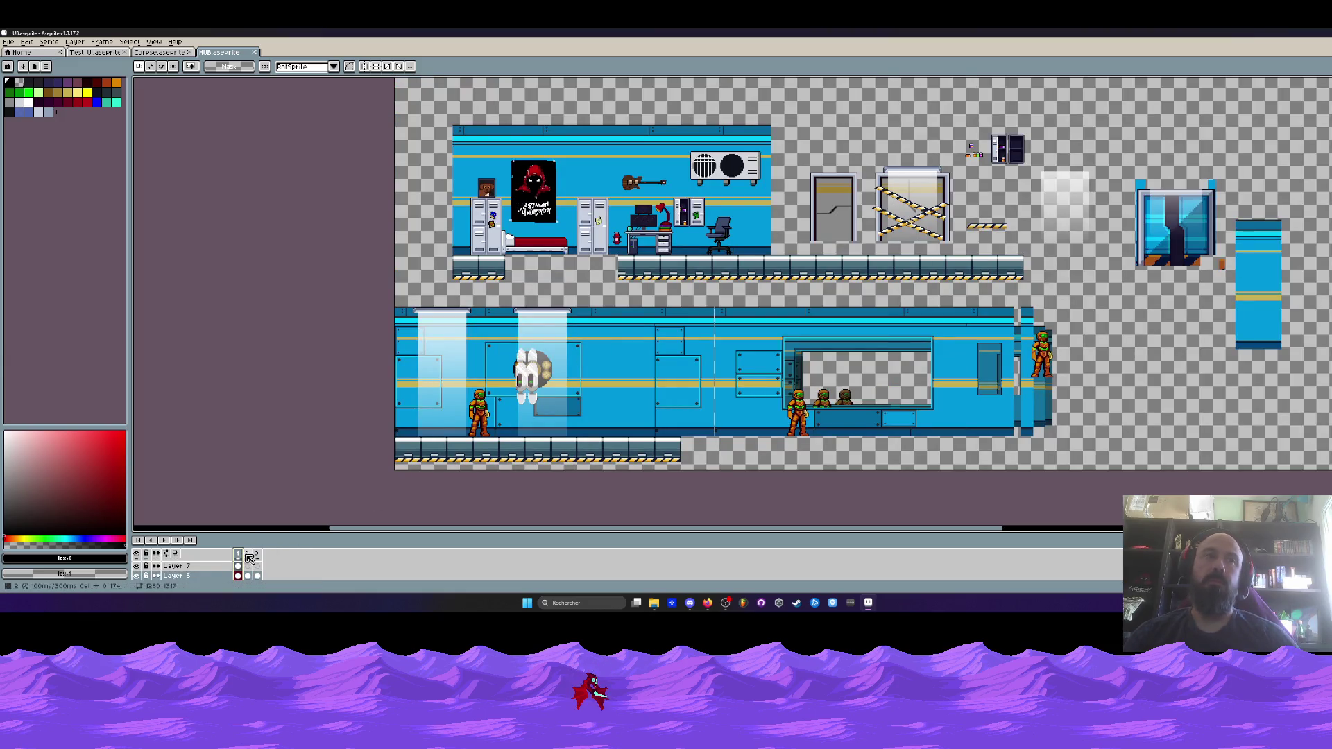
drag(246, 555, 264, 557)
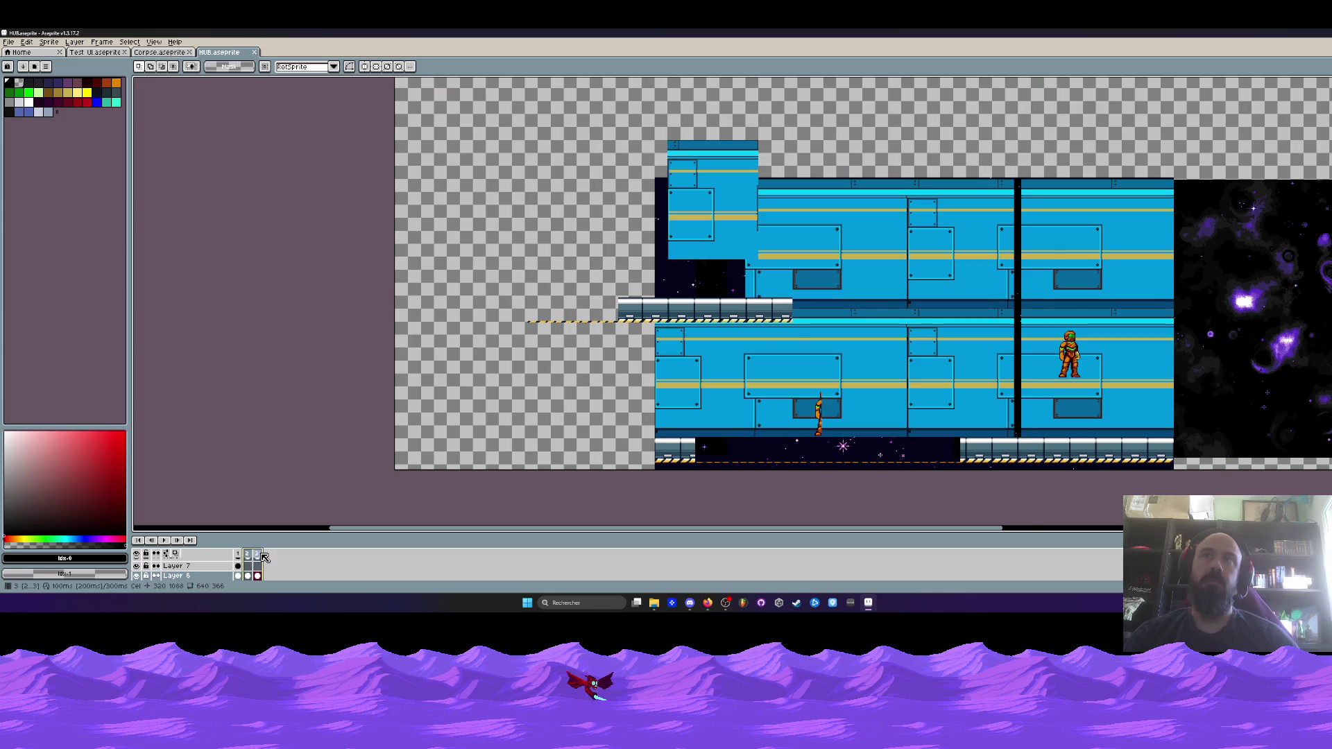
scroll(870, 250, down, 1)
scroll(869, 249, up, 1)
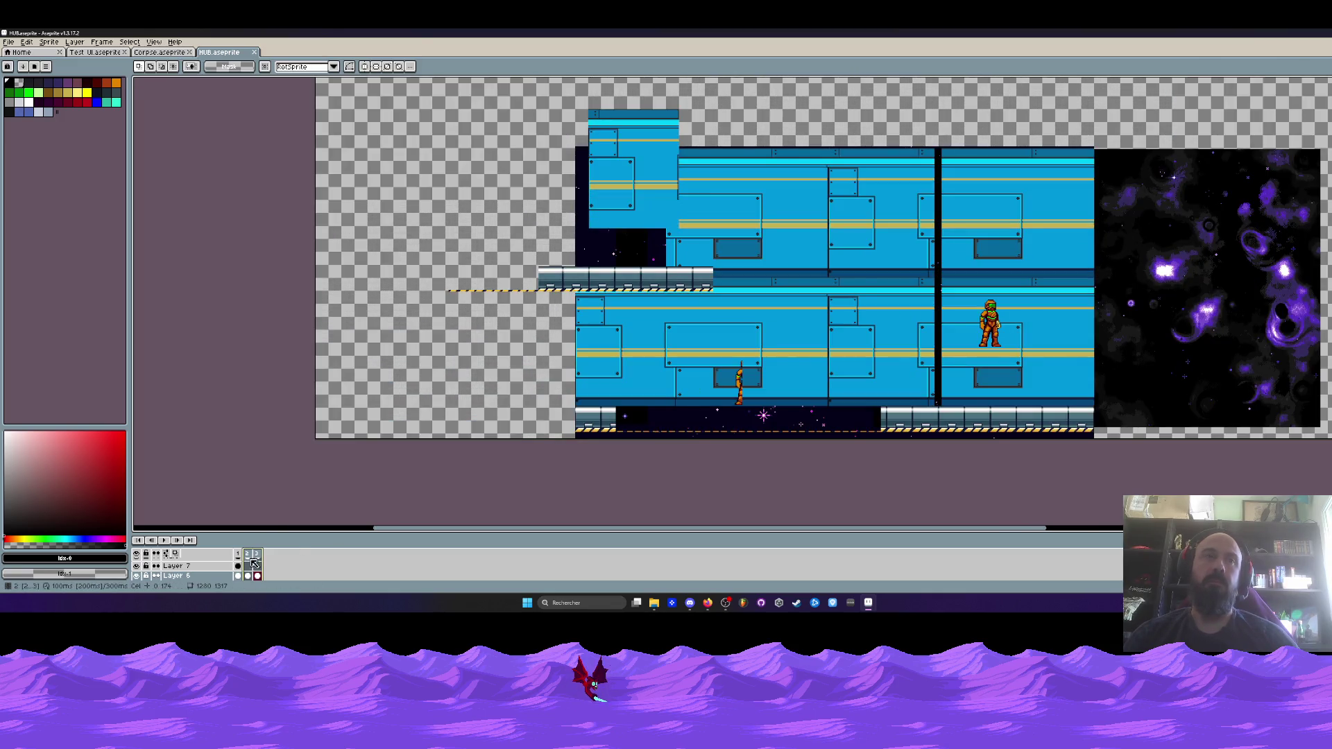
click(249, 558)
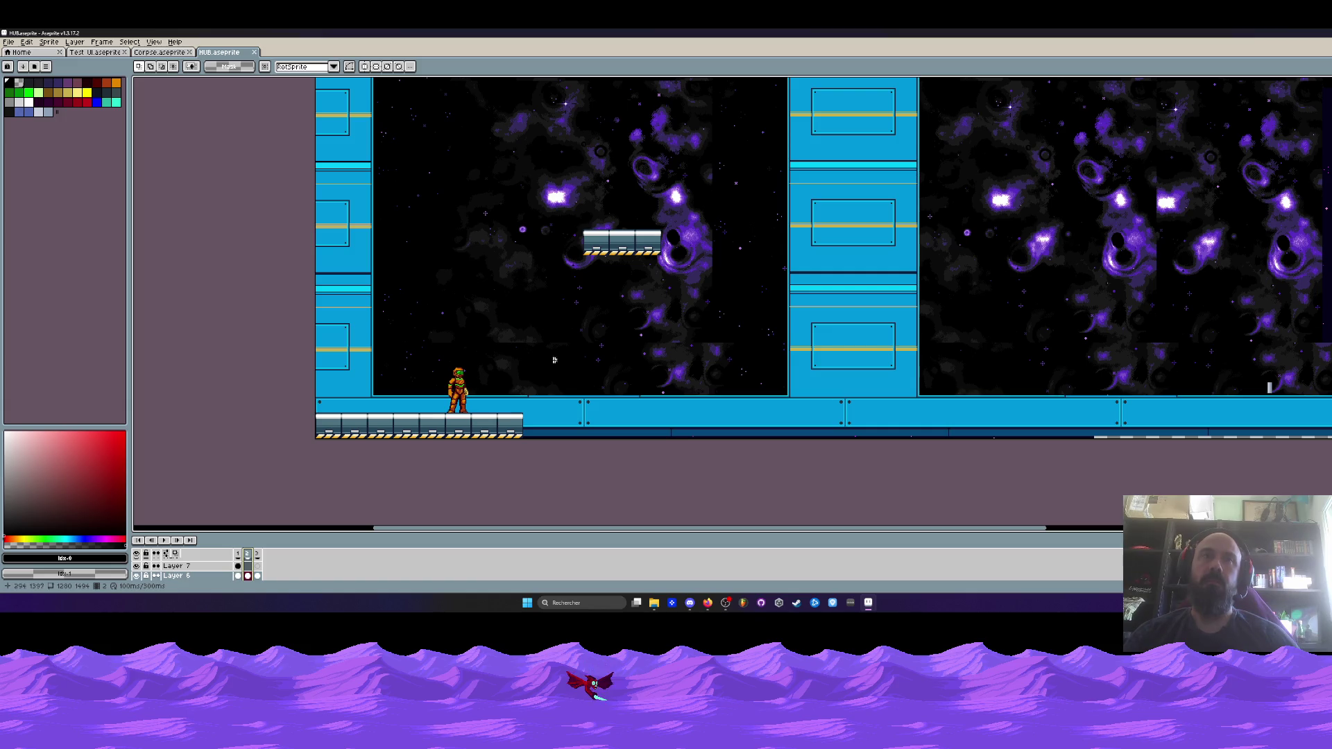
scroll(456, 392, down, 2)
scroll(456, 392, up, 2)
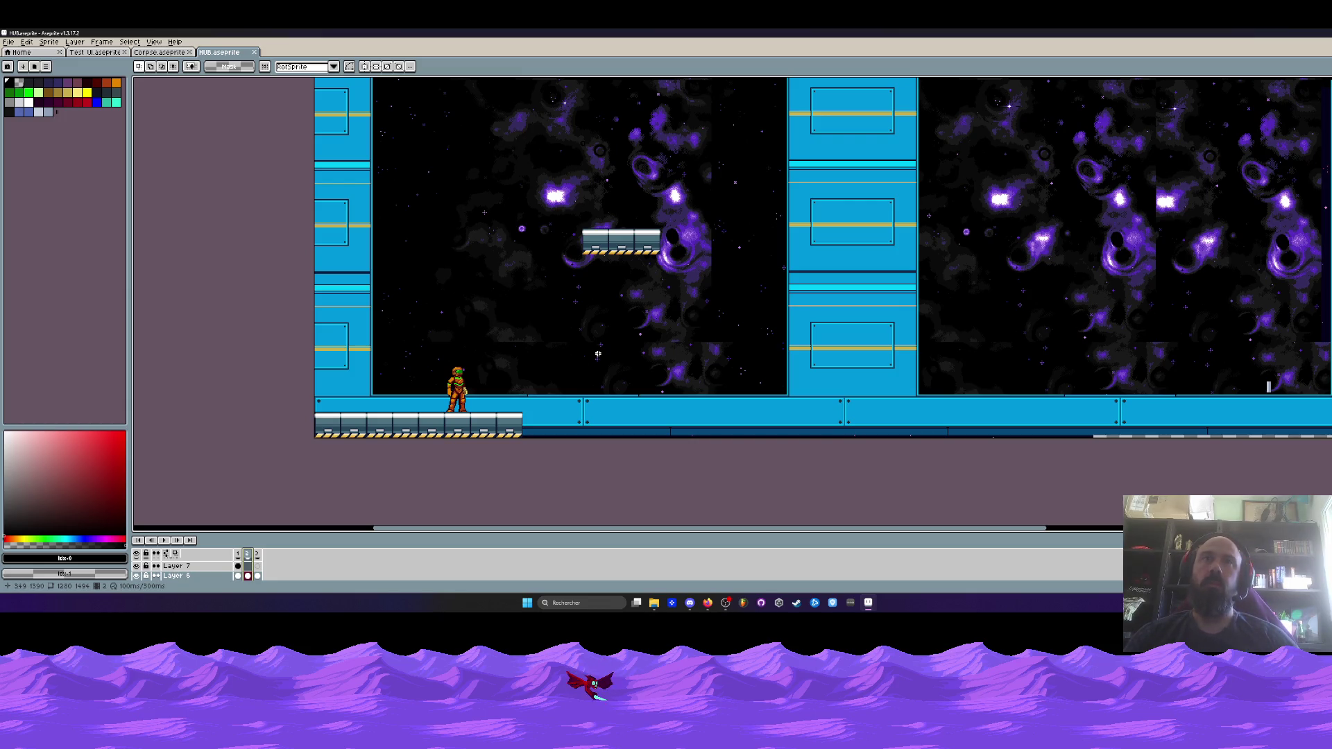
Pan around the HUB level, select a region, enlarge the layer list, and hide Layer 1
drag(533, 418, 447, 475)
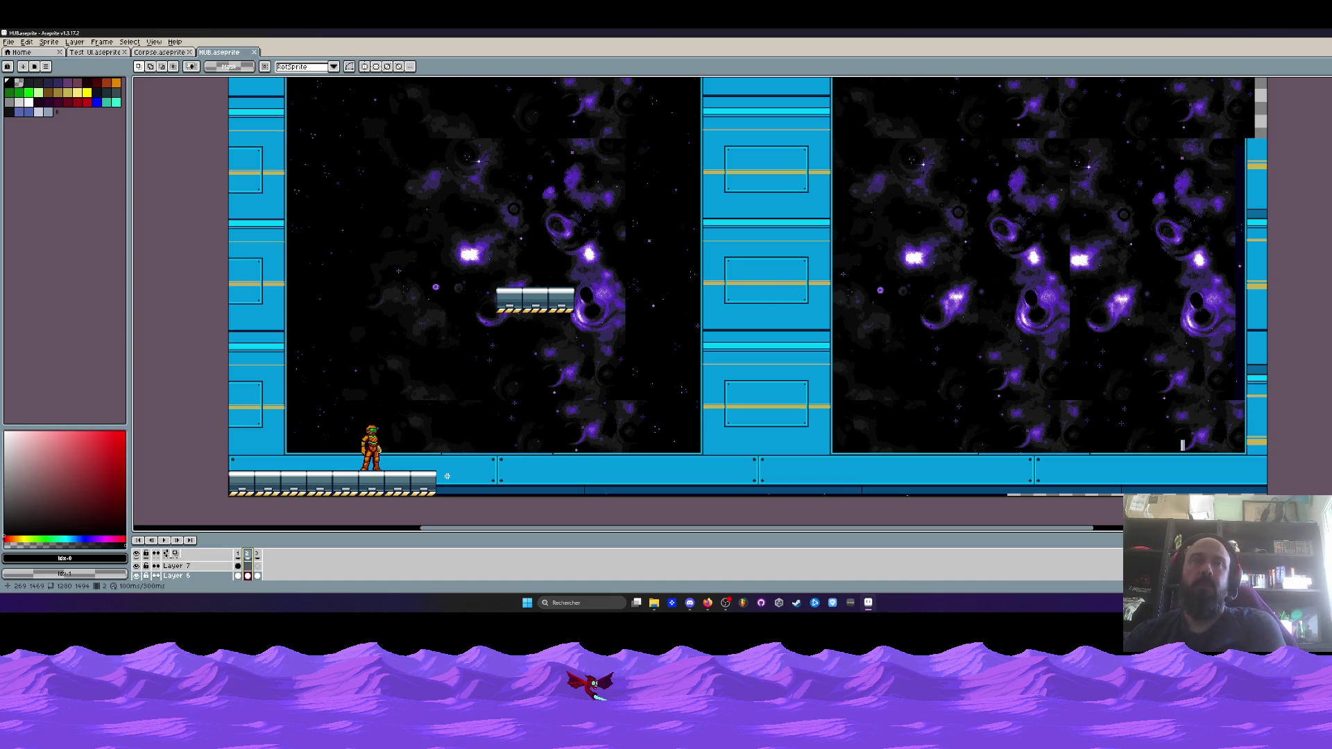
scroll(505, 438, down, 2)
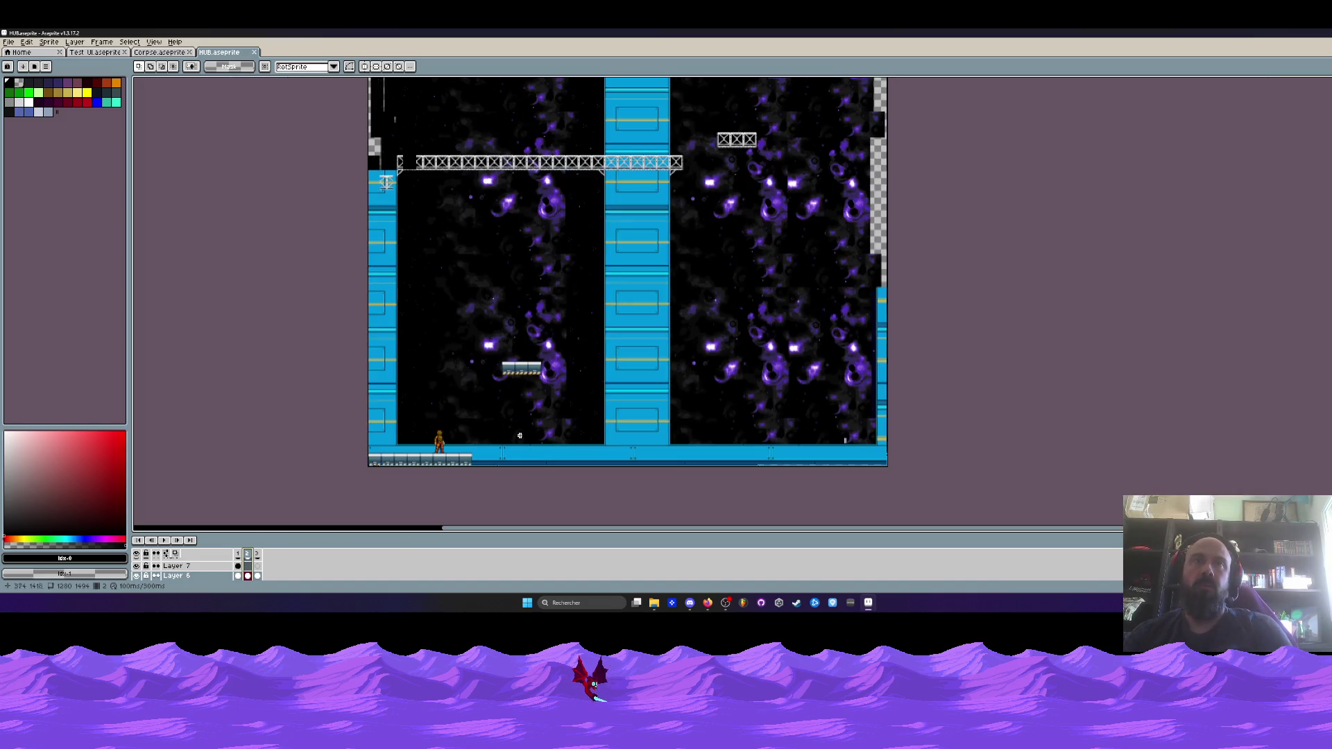
scroll(532, 428, down, 1)
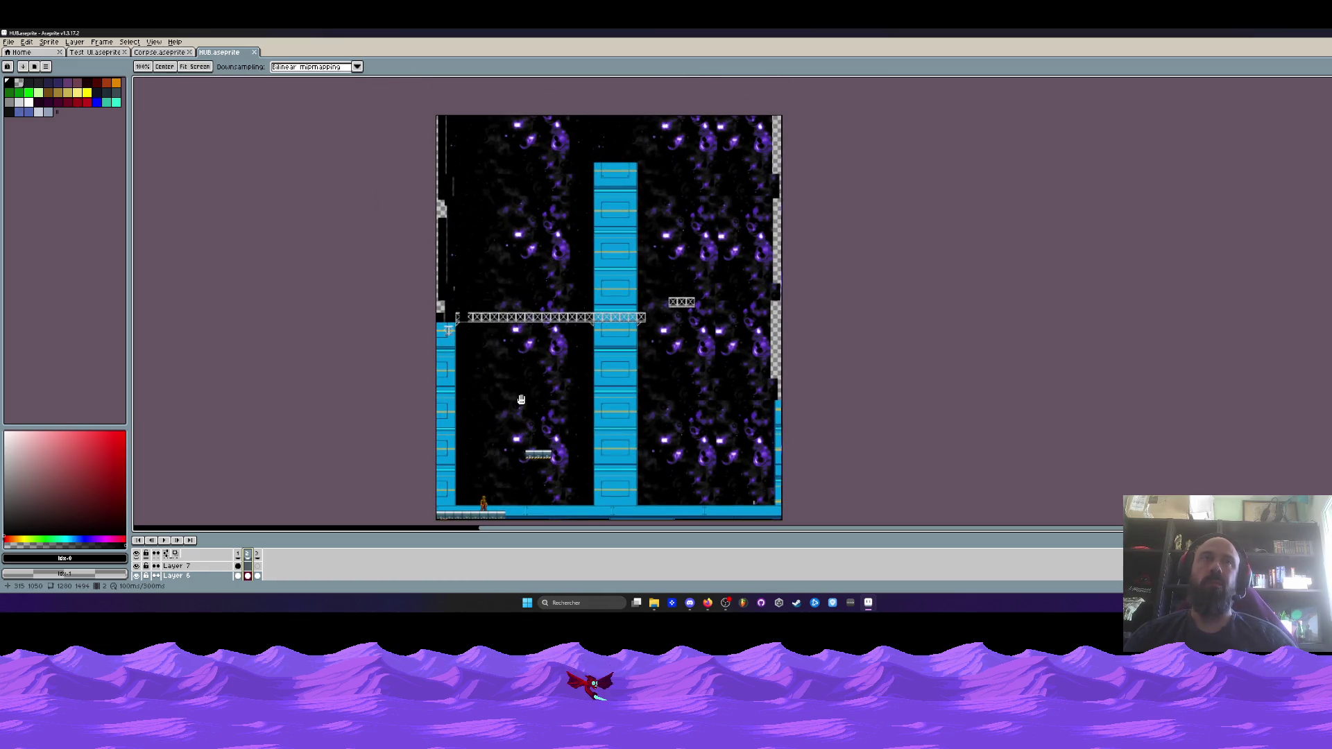
drag(521, 400, 521, 369)
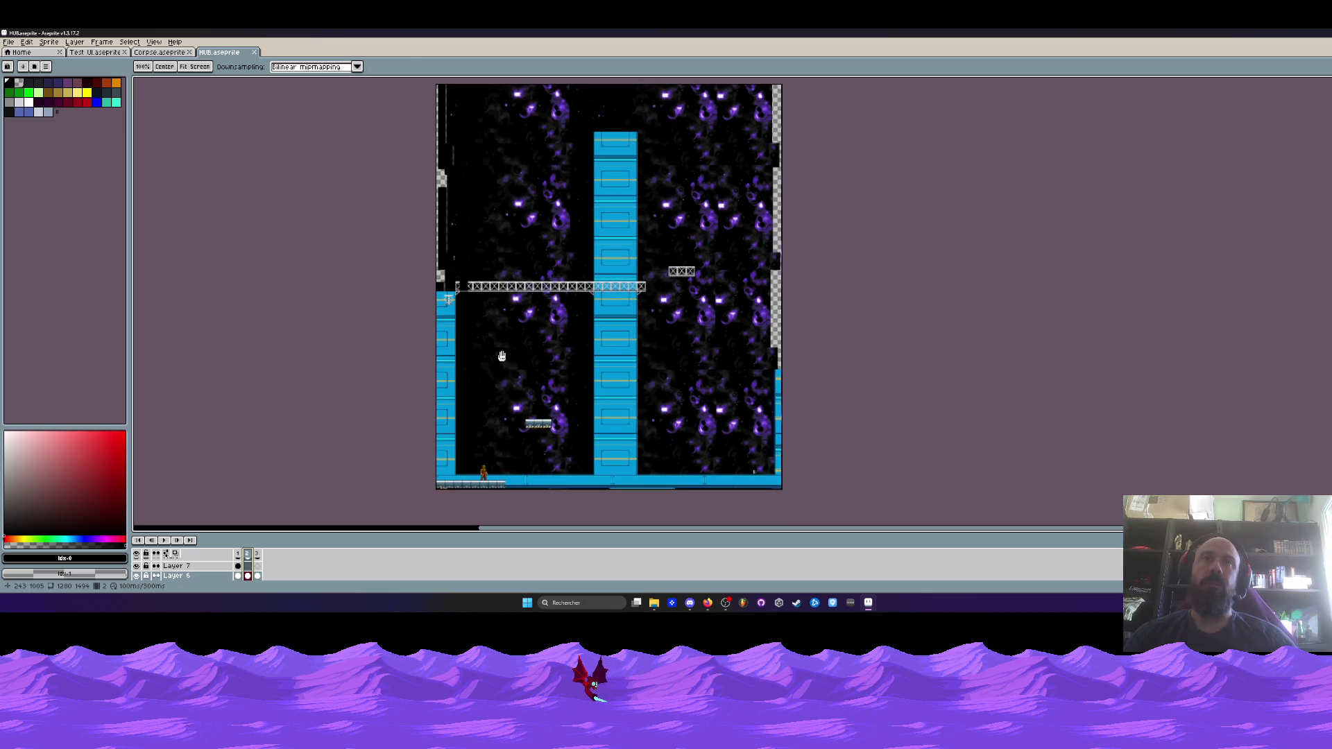
key(space)
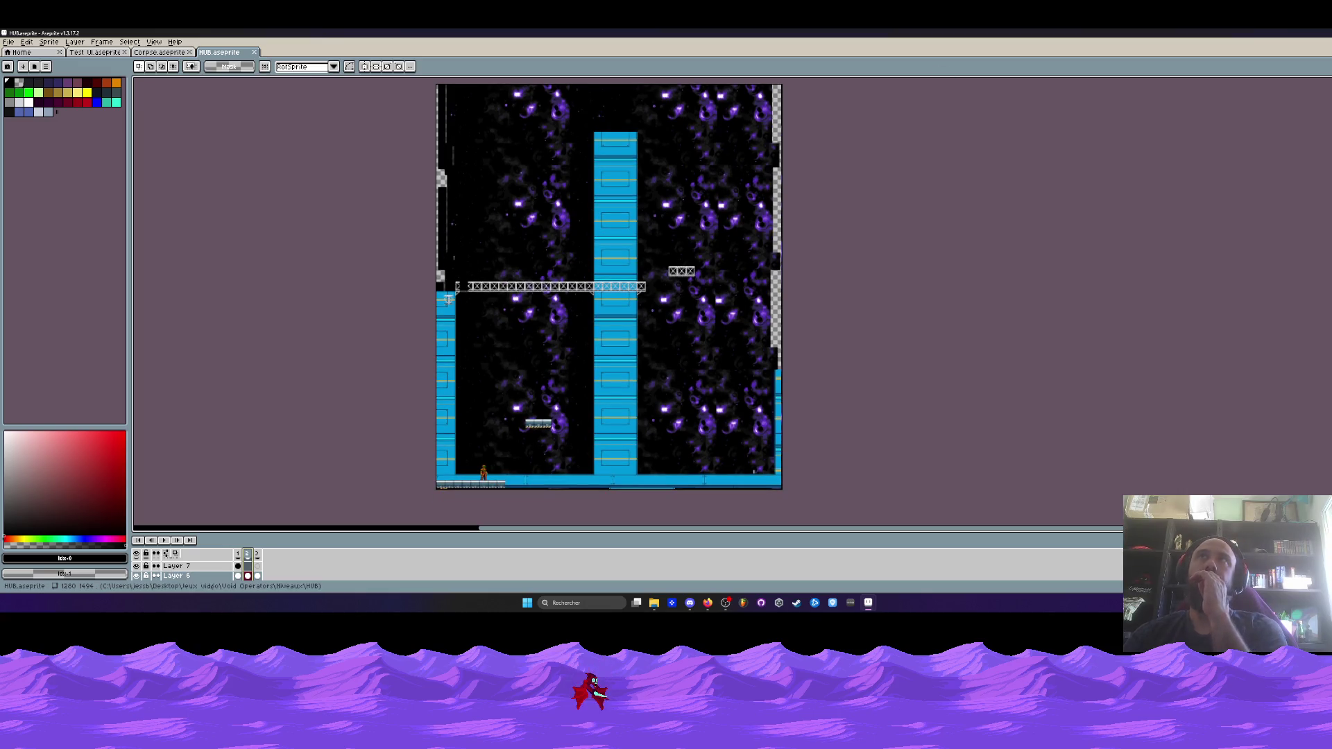
scroll(500, 455, up, 5)
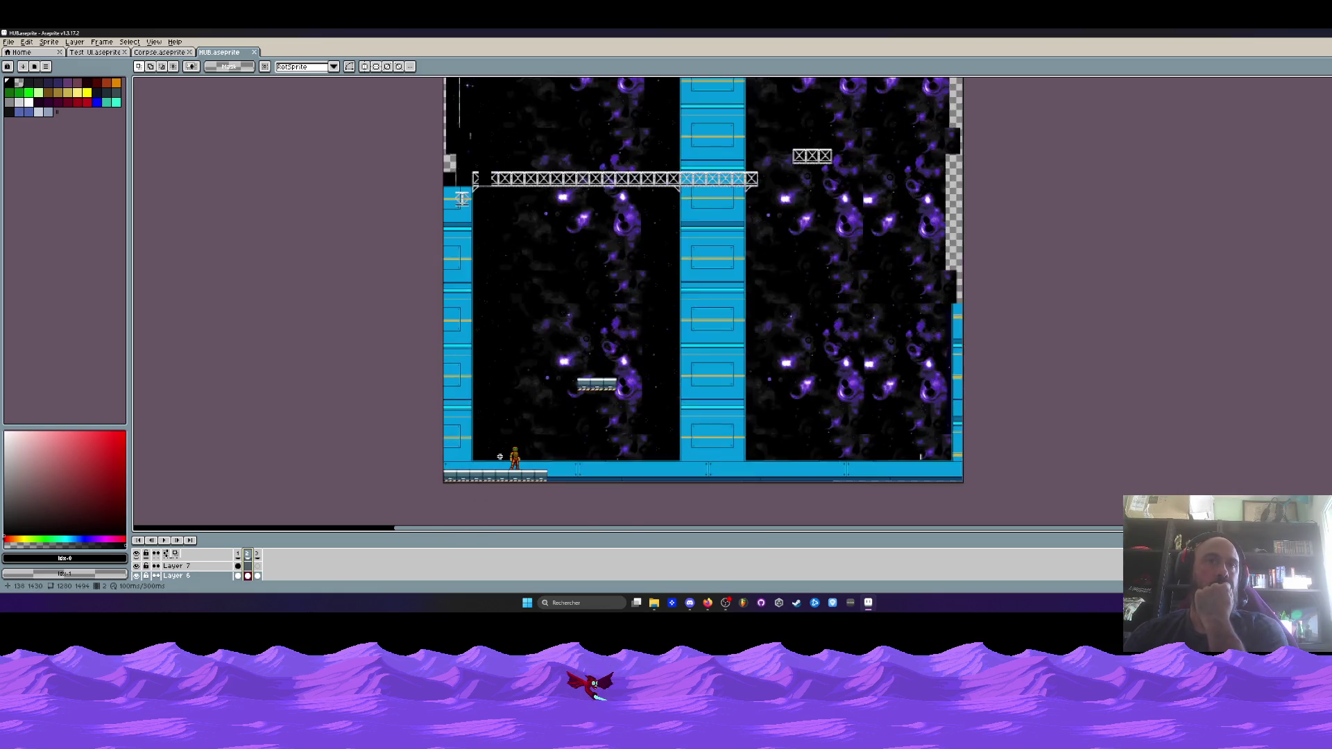
scroll(499, 456, down, 2)
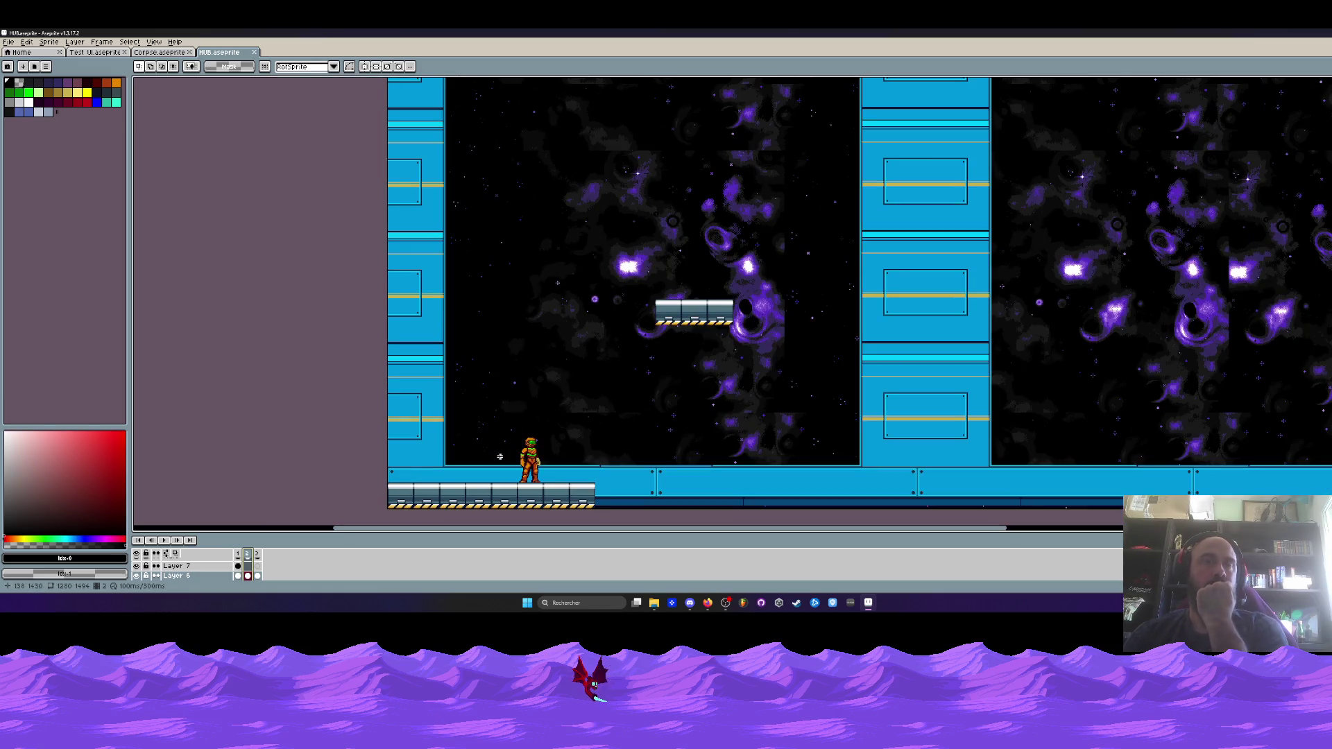
scroll(500, 456, down, 3)
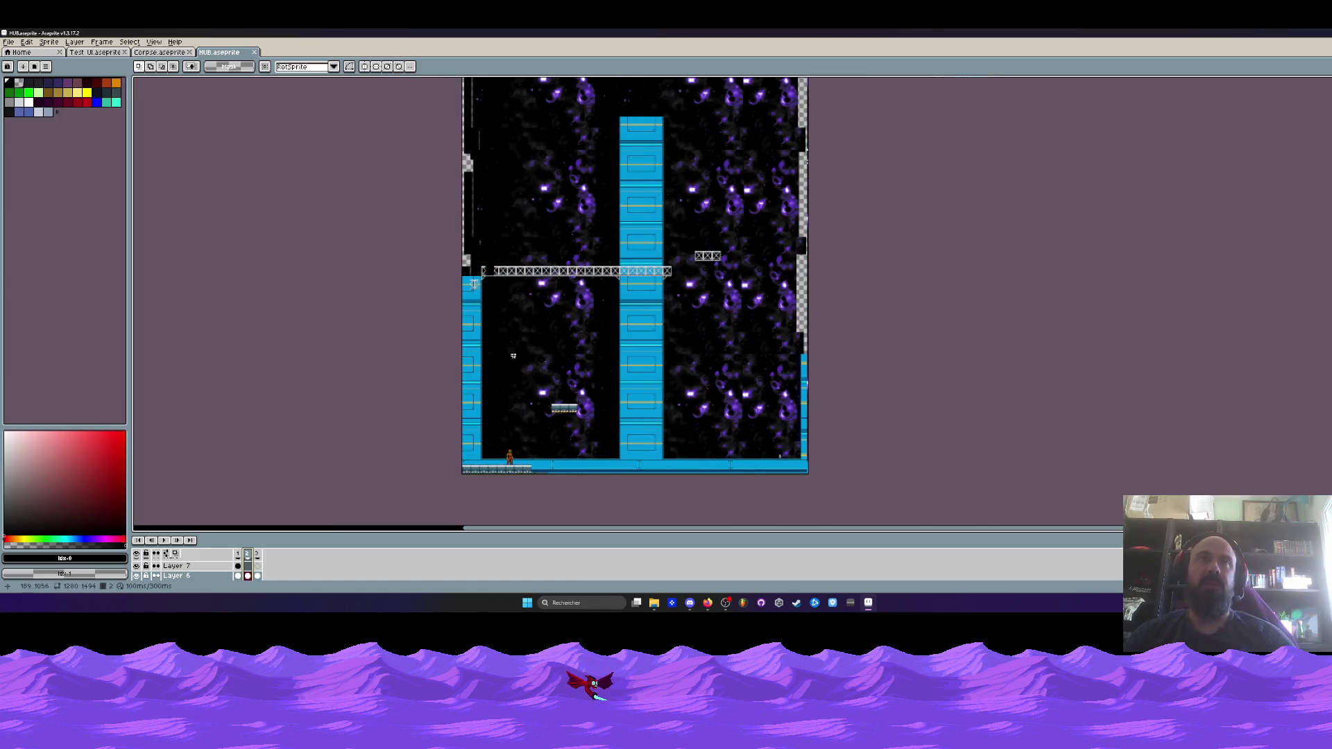
mouse_move(586, 262)
mouse_down()
mouse_move(430, 76)
mouse_move(417, 131)
mouse_move(693, 416)
mouse_move(898, 522)
mouse_up()
scroll(661, 332, up, 2)
scroll(250, 566, down, 1)
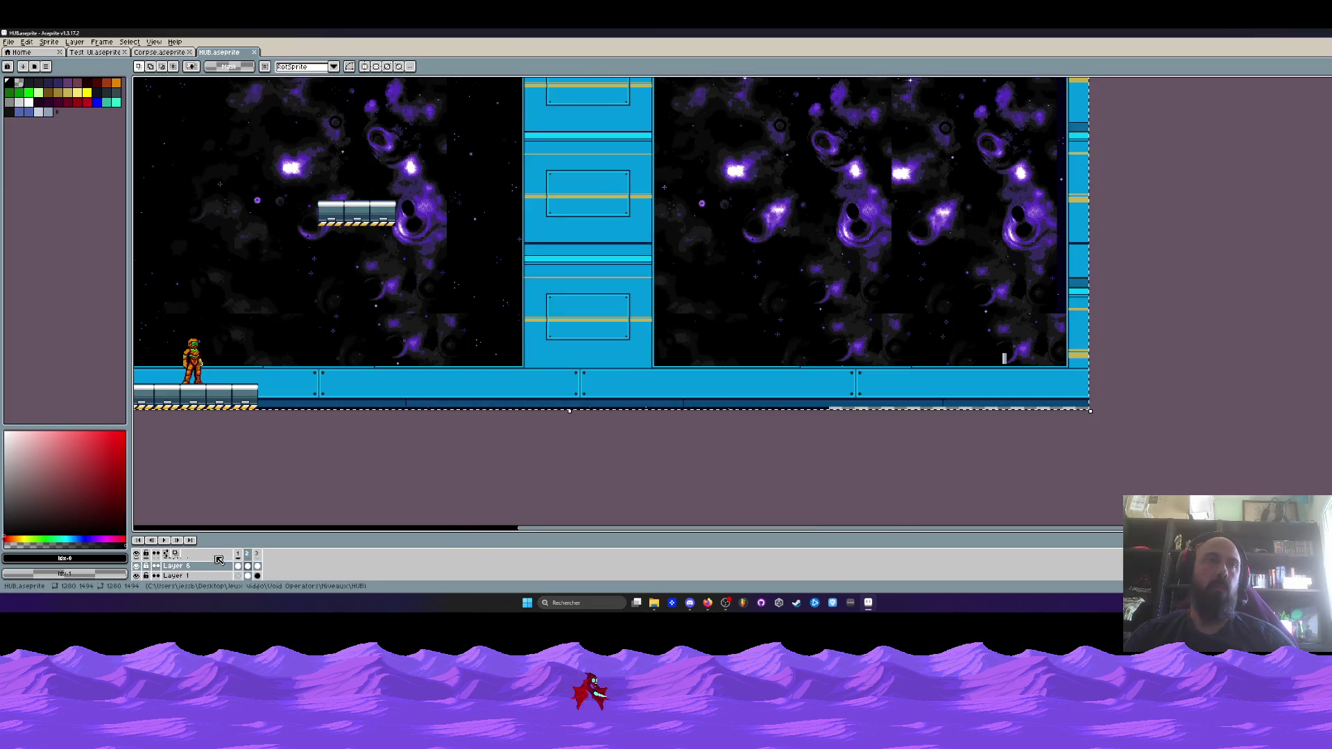
drag(249, 535, 249, 427)
click(138, 553)
scroll(241, 108, down, 2)
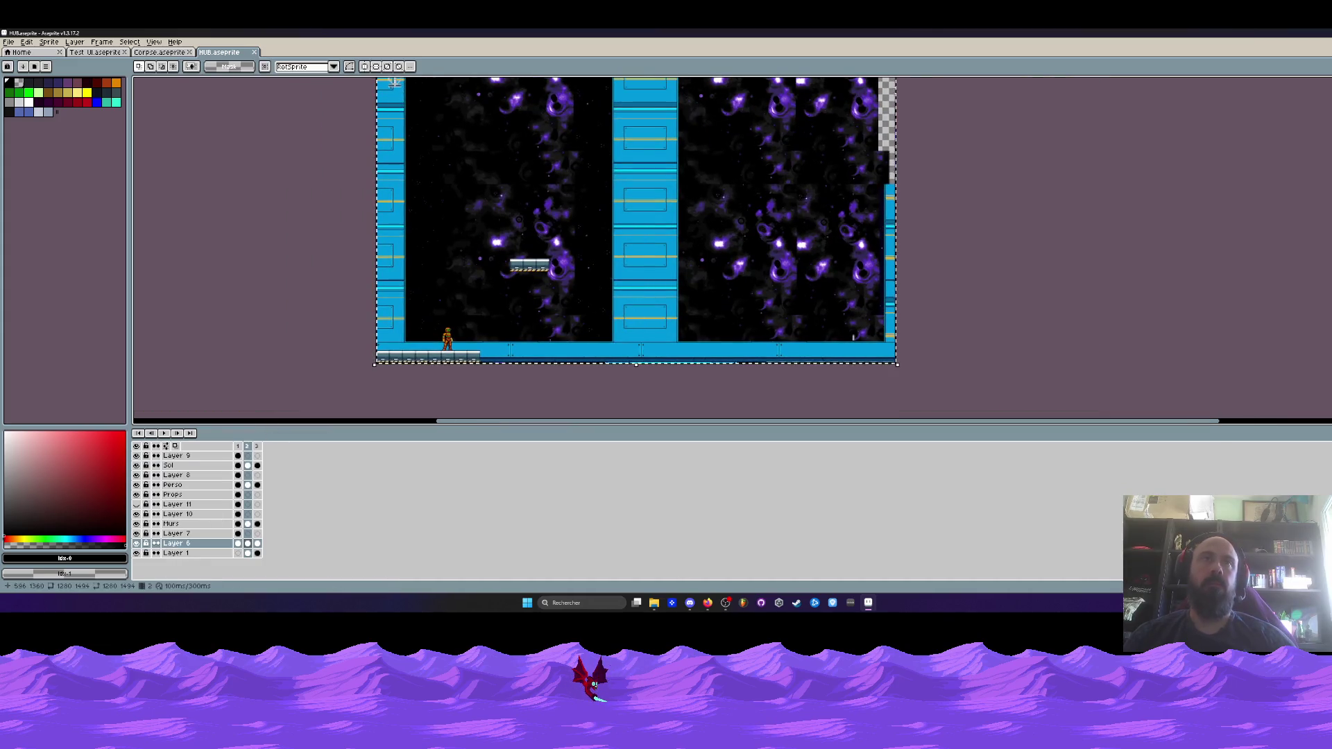
Close the Corpse and Test UI tabs, leaving only HUB.aseprite, then dismiss Aseprite
click(158, 53)
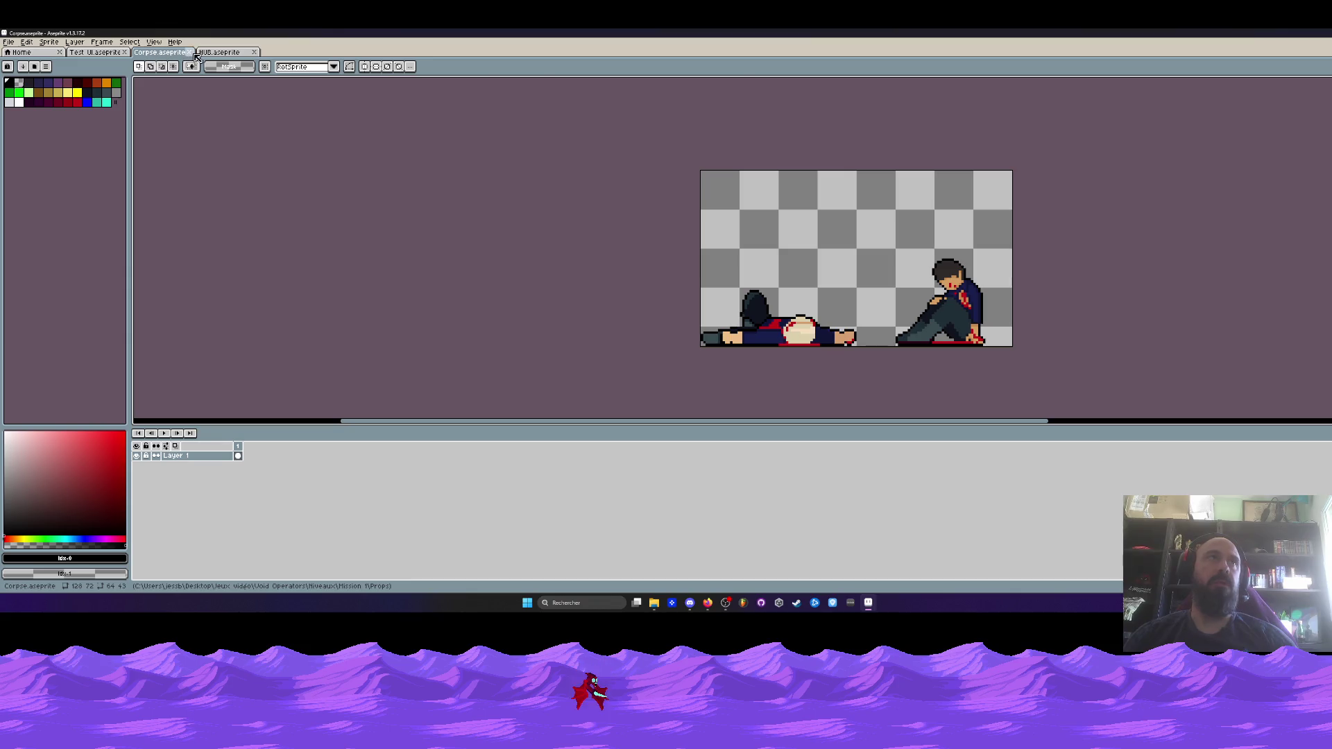
click(190, 52)
click(125, 53)
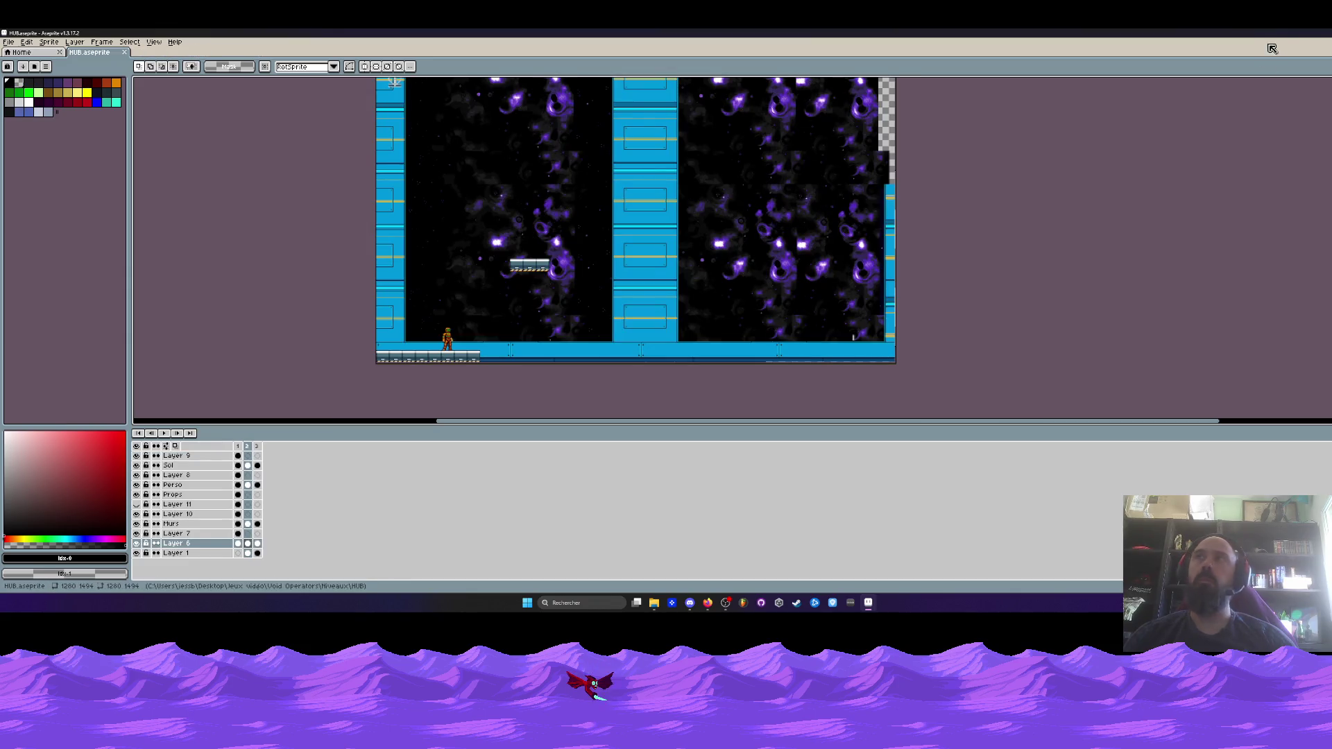
key(alt+F4)
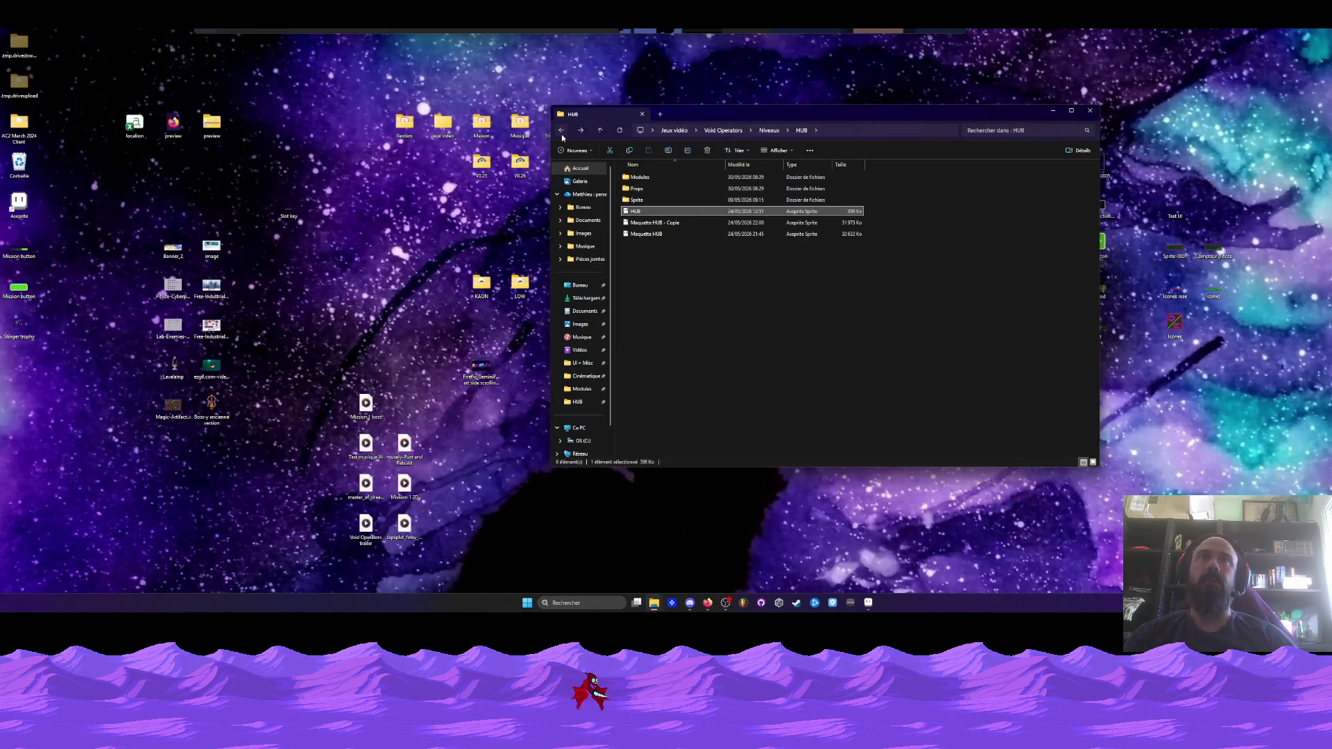
Go up to Niveaux, into Mission 1 > Props, and open Corpse.aseprite
click(561, 129)
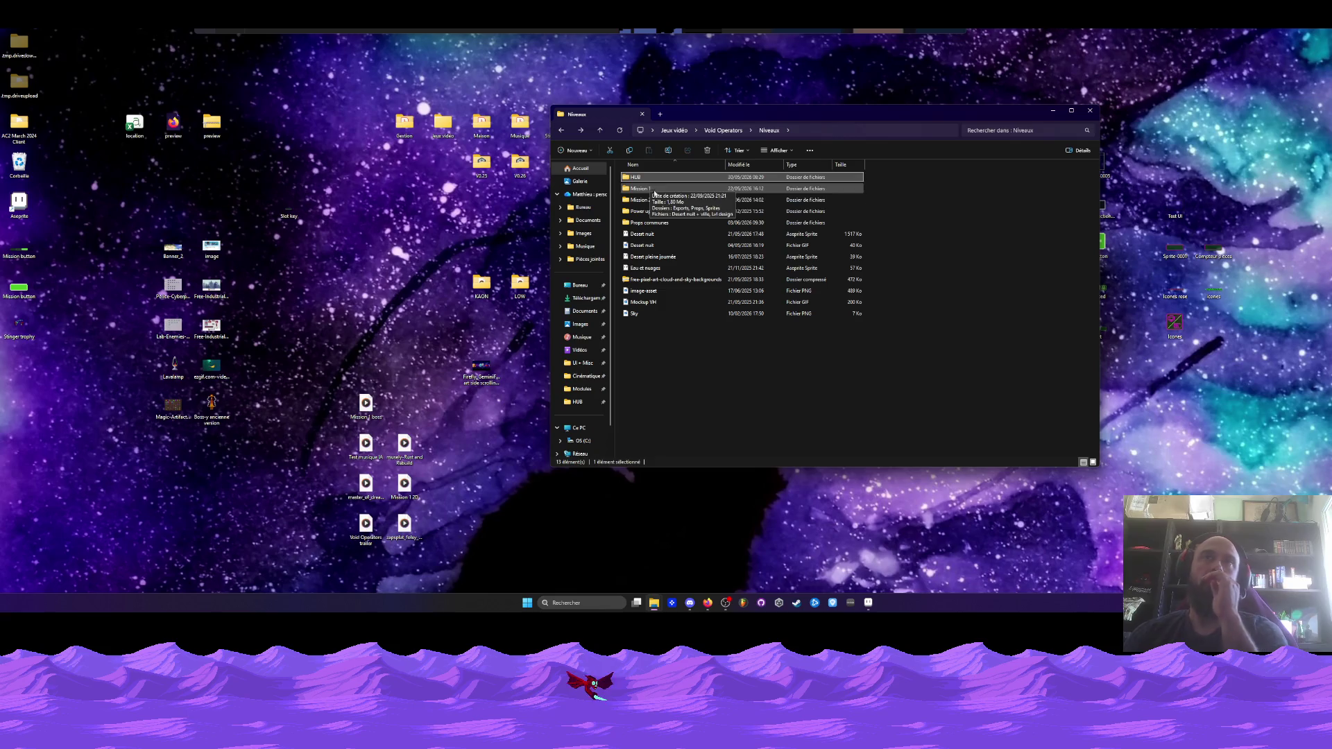
double_click(645, 188)
double_click(638, 188)
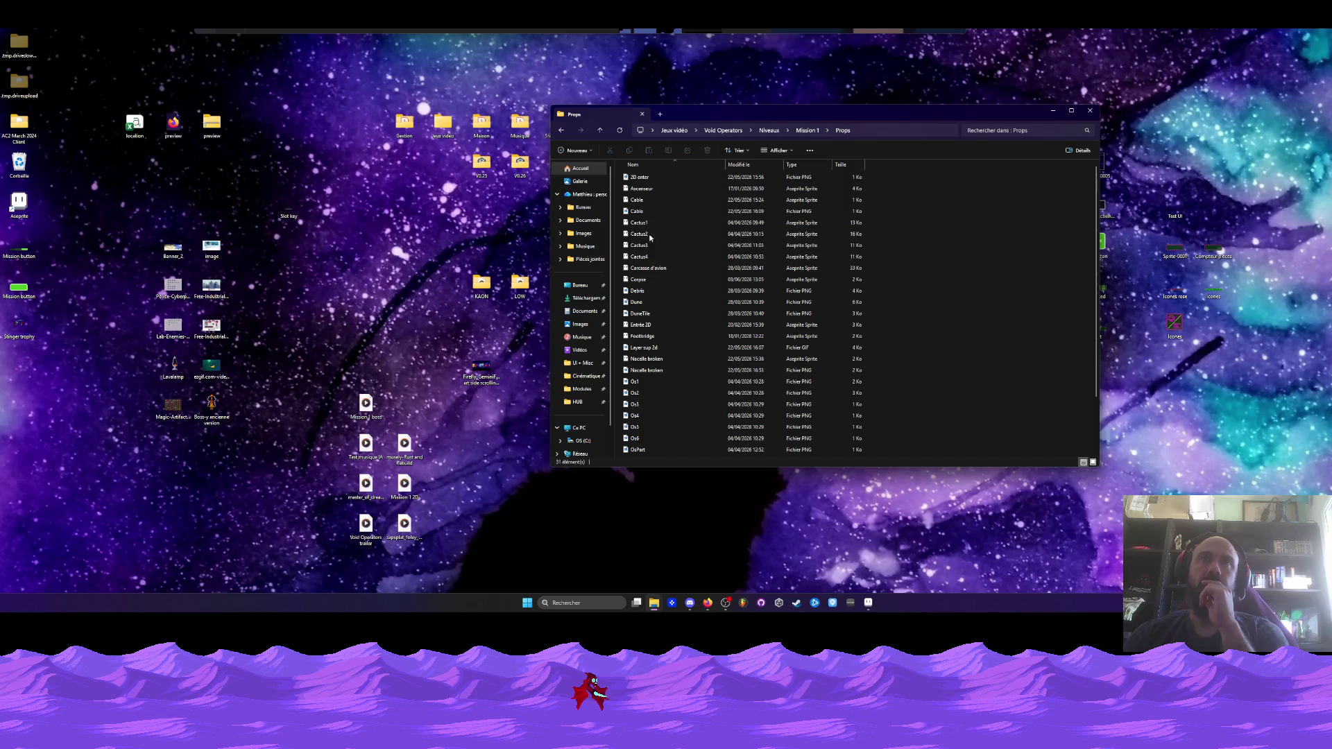
double_click(645, 279)
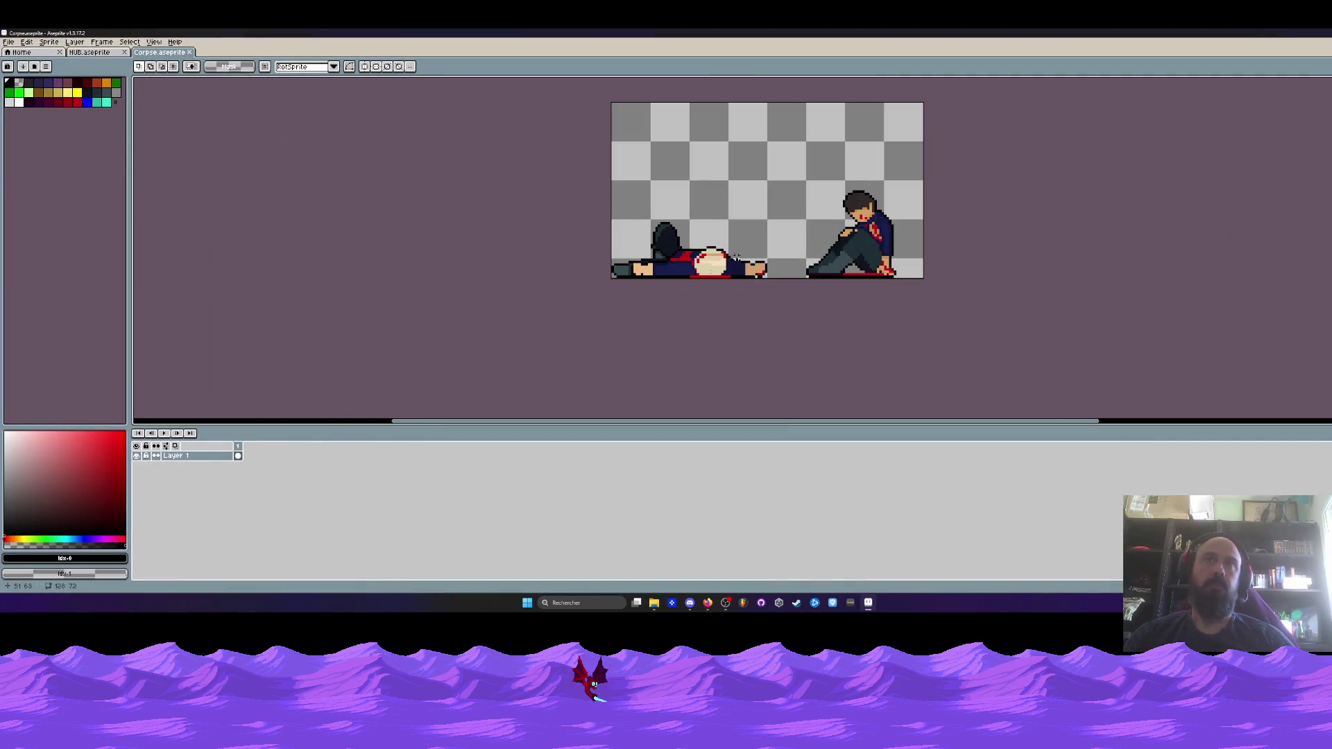
Cut the sitting character onto a new layer with Shift+N, then make Layer 1 active
mouse_move(791, 157)
mouse_down()
mouse_move(946, 321)
mouse_move(921, 296)
mouse_up()
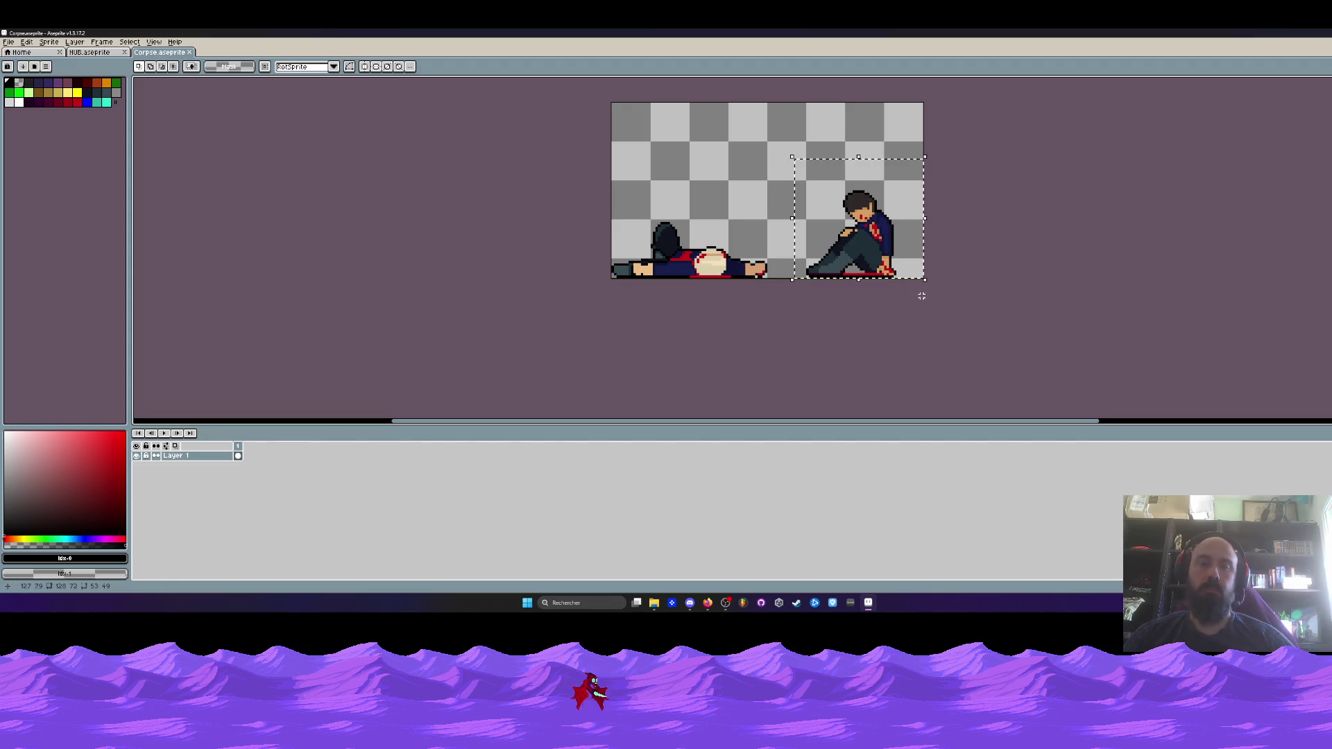
key(shift+n)
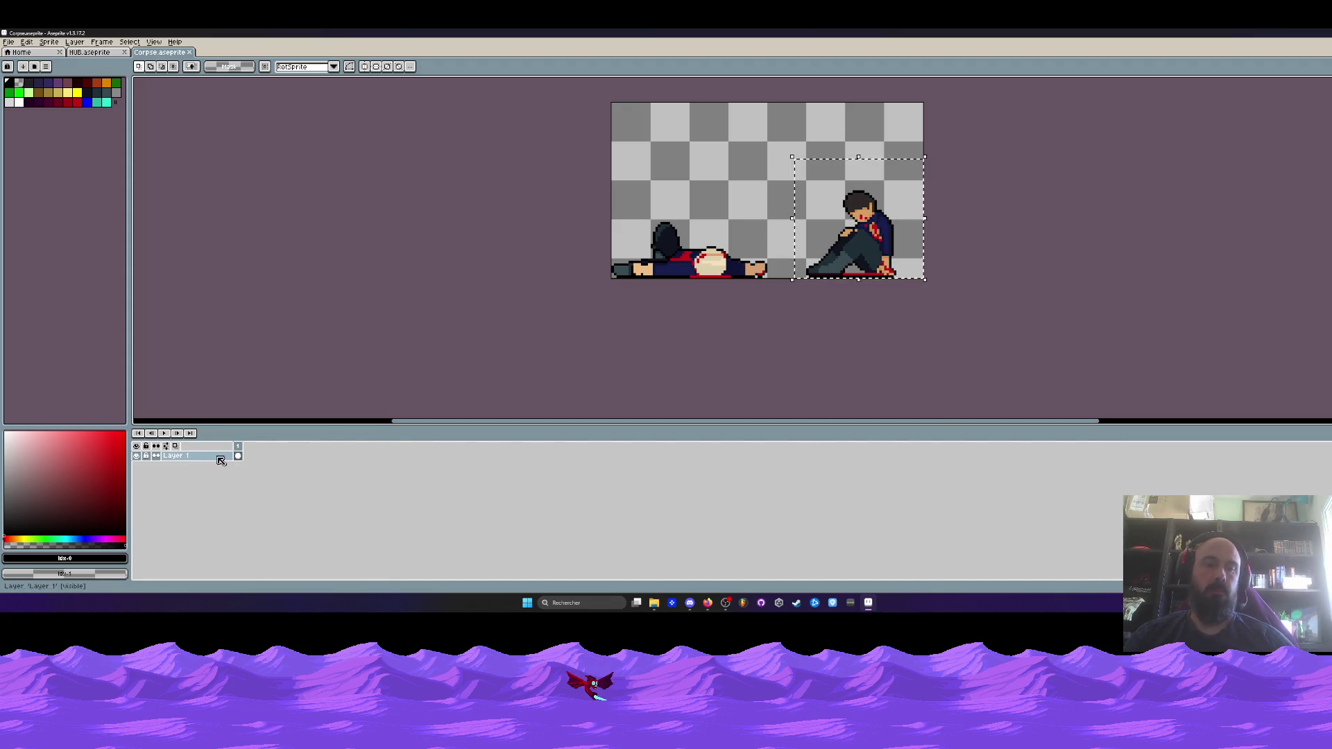
key(ctrl+c)
key(ctrl+v)
key(Return)
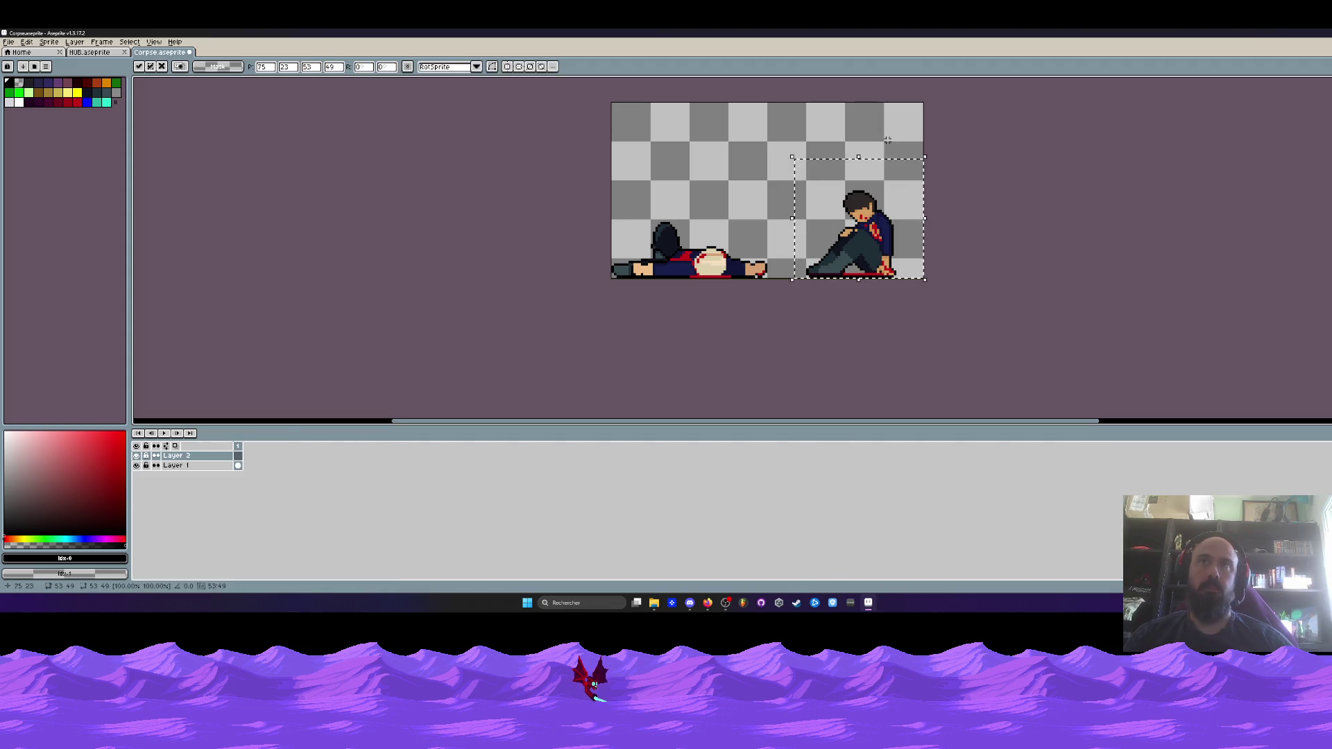
click(239, 466)
Reselect the seated figure on Layer 2 and shift it left over the lying body
drag(795, 170, 956, 327)
drag(802, 167, 940, 301)
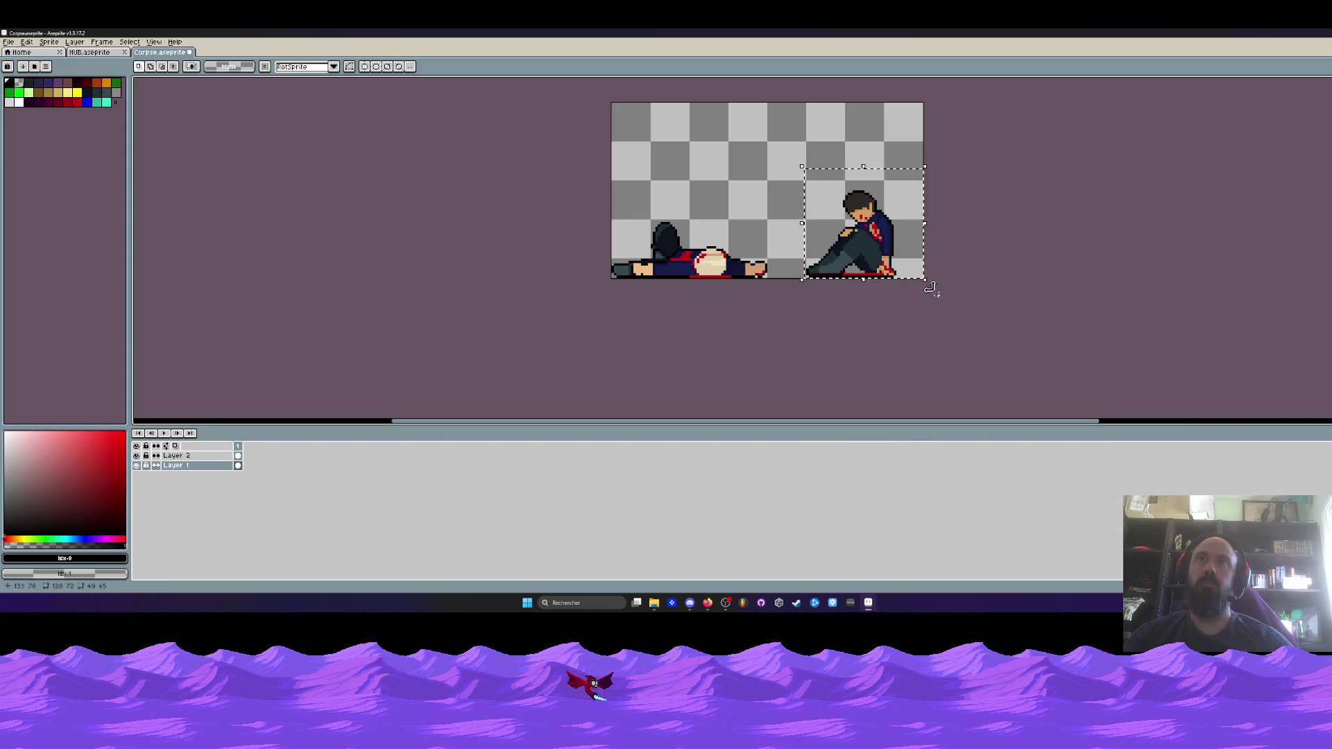
drag(872, 258, 679, 235)
key(Return)
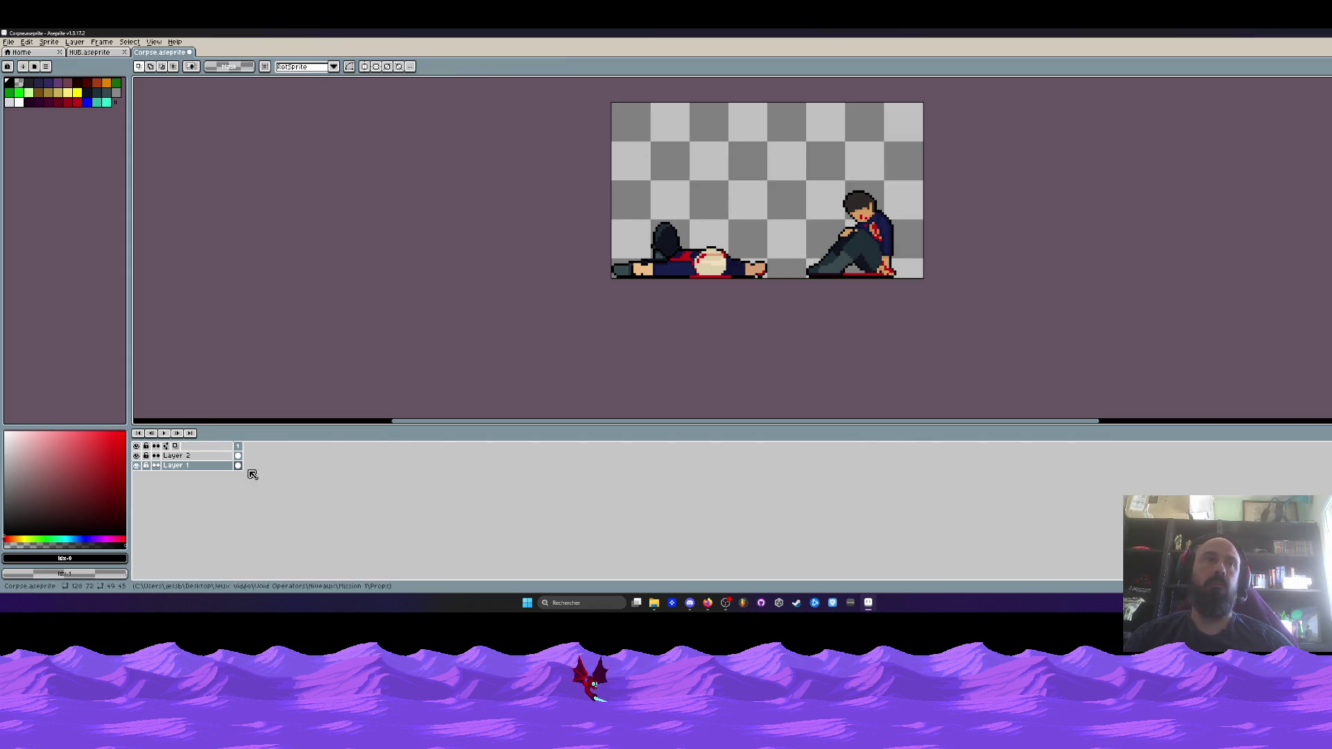
click(237, 455)
drag(874, 251, 716, 257)
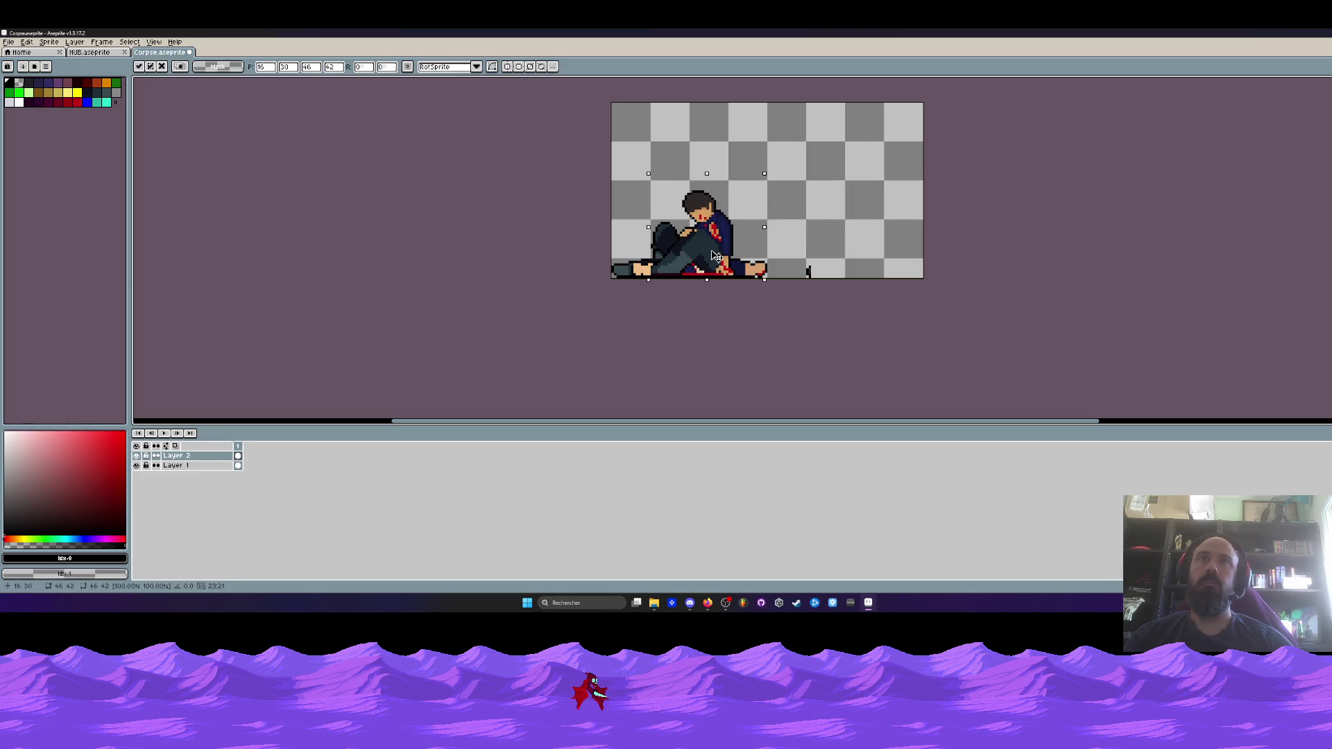
key(Escape)
mouse_move(766, 164)
mouse_down()
mouse_move(902, 277)
mouse_move(708, 262)
mouse_up()
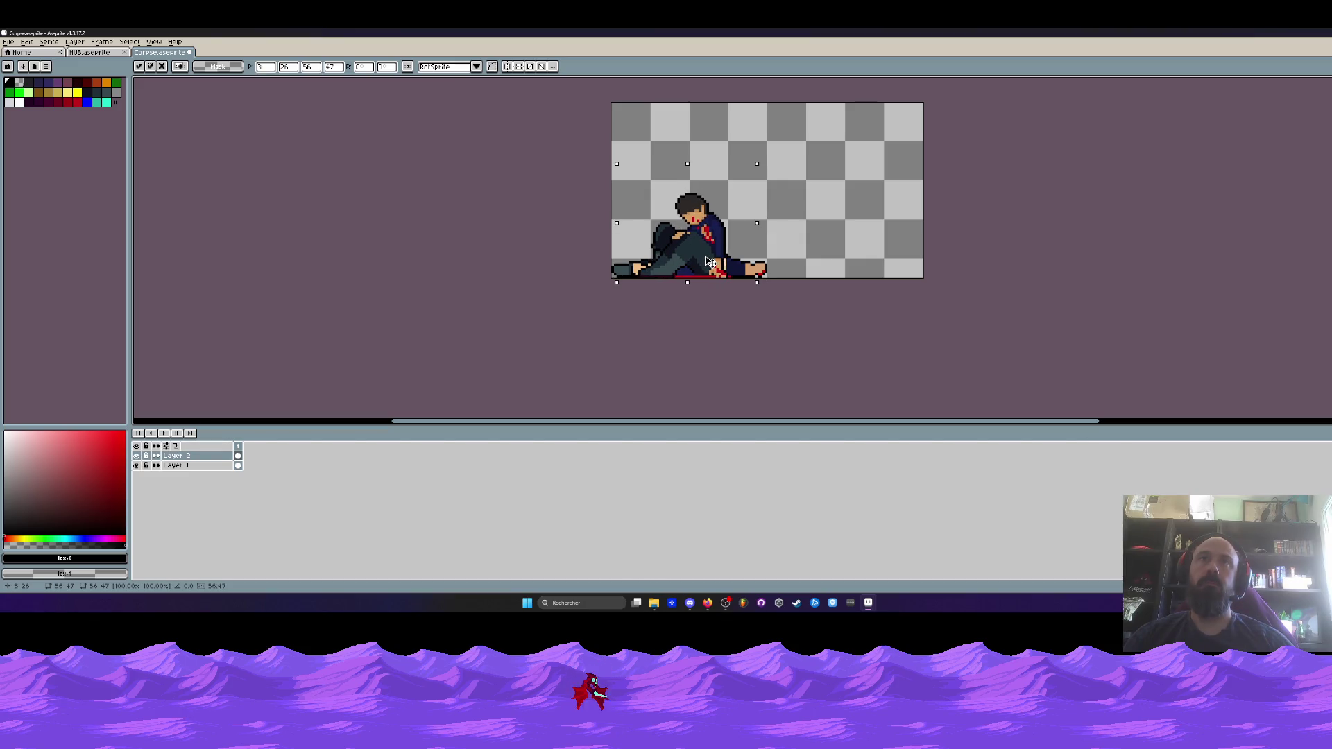
Hide Layer 2 and crop the canvas from the right to 64 pixels wide
key(Return)
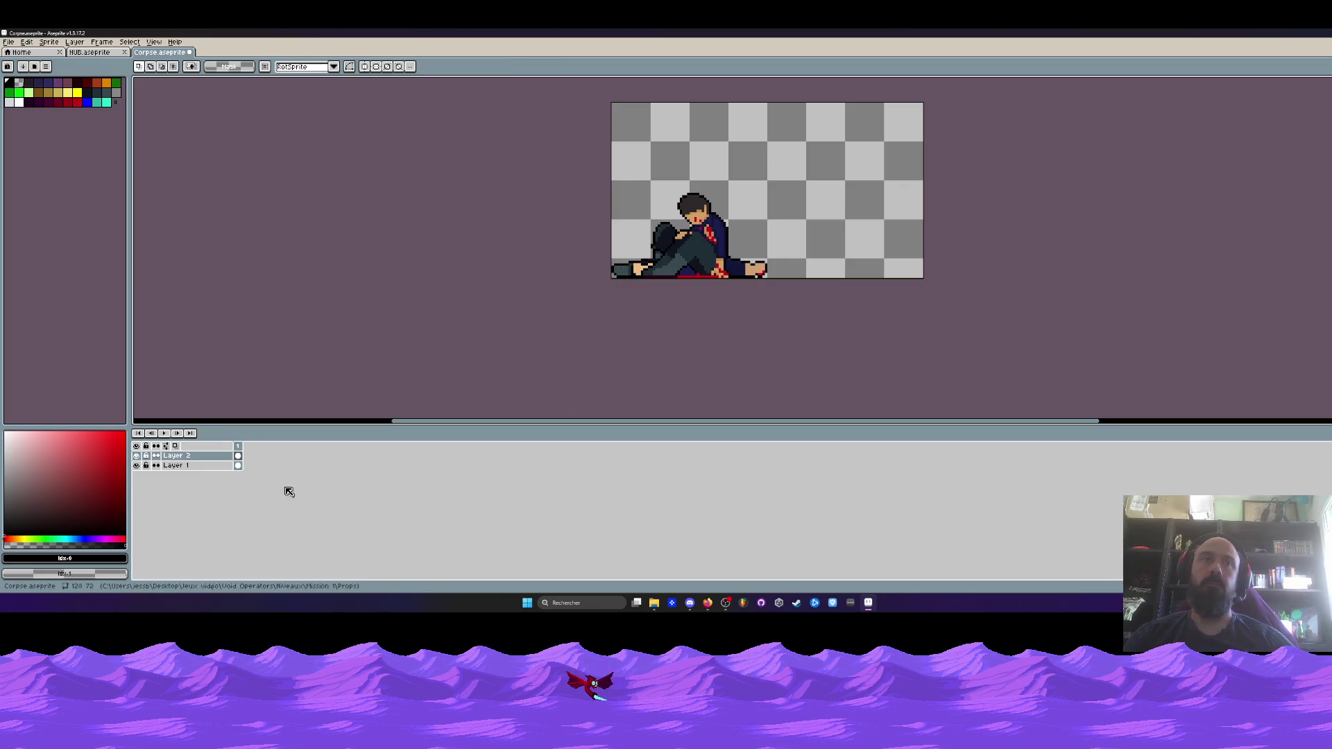
click(135, 456)
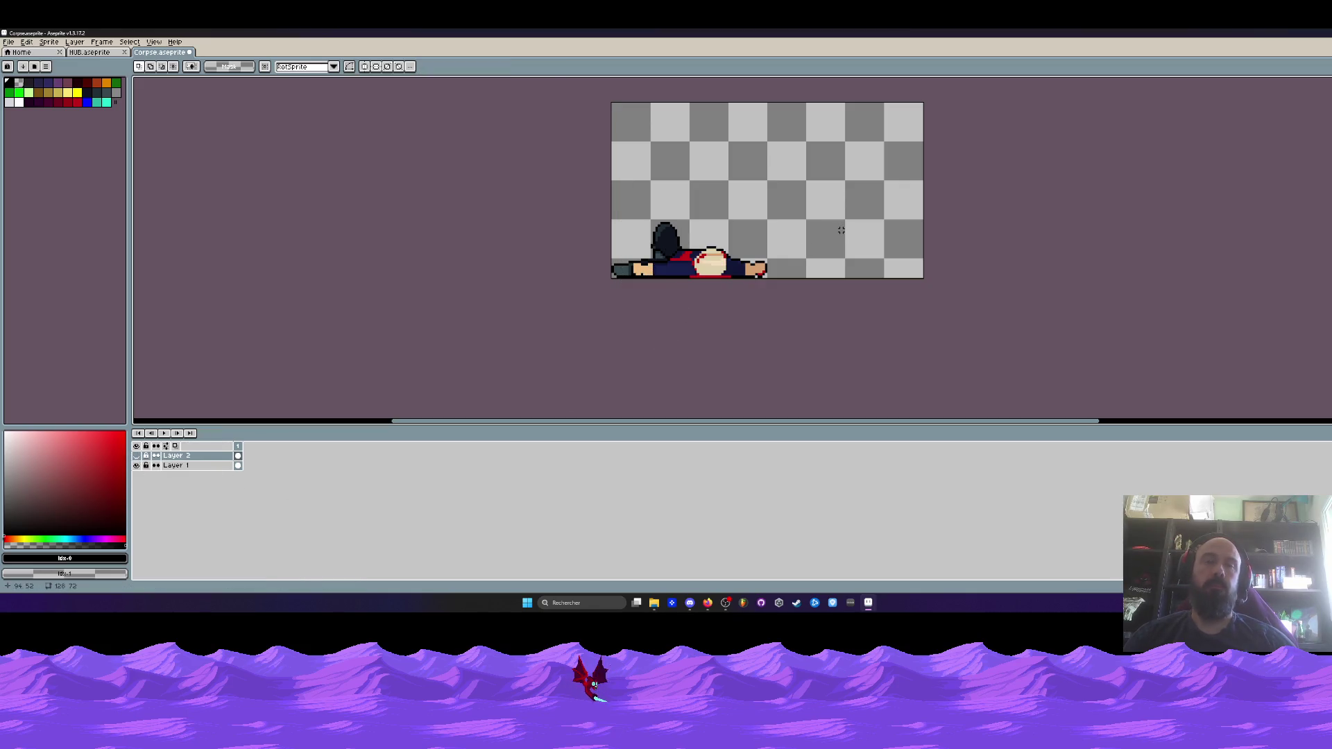
key(ctrl+alt+c)
drag(925, 194, 769, 211)
click(161, 308)
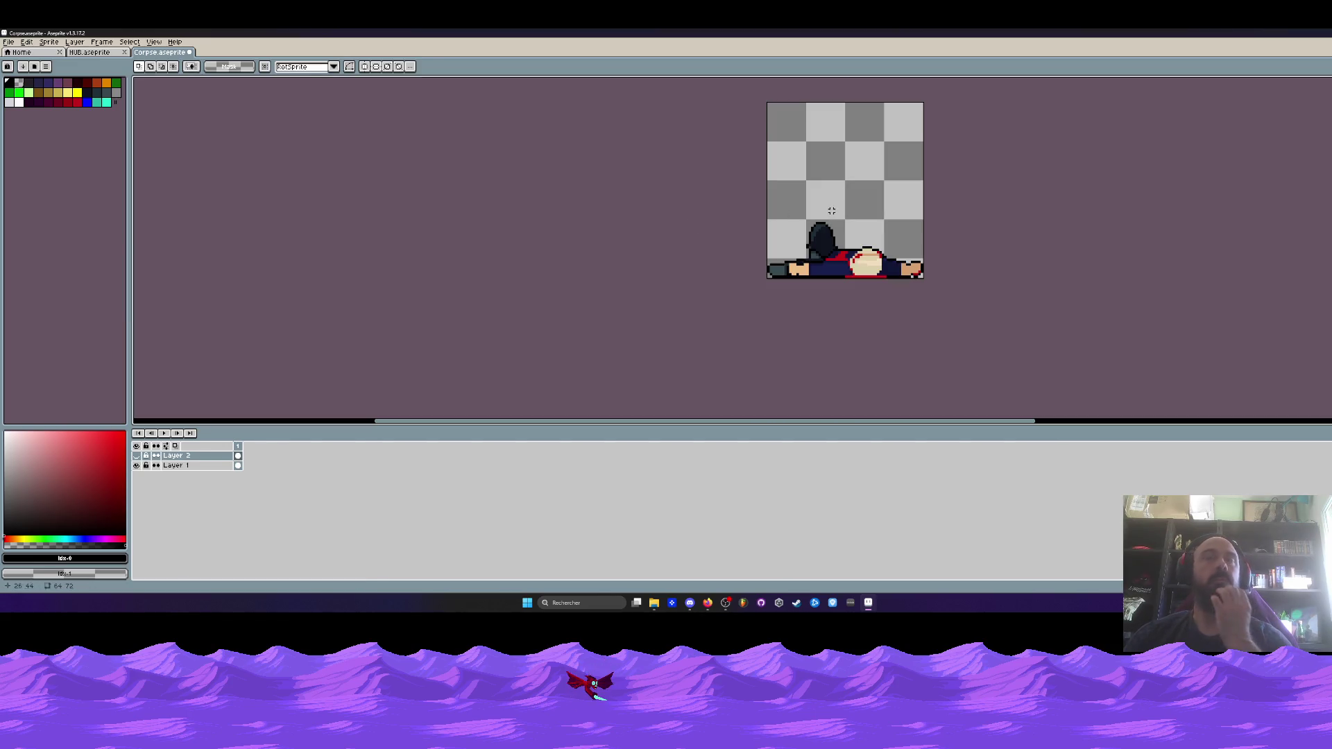
Raise Layer 1's lying body about 7 pixels and widen the canvas to 70×72
click(238, 466)
scroll(836, 269, up, 1)
drag(842, 263, 847, 238)
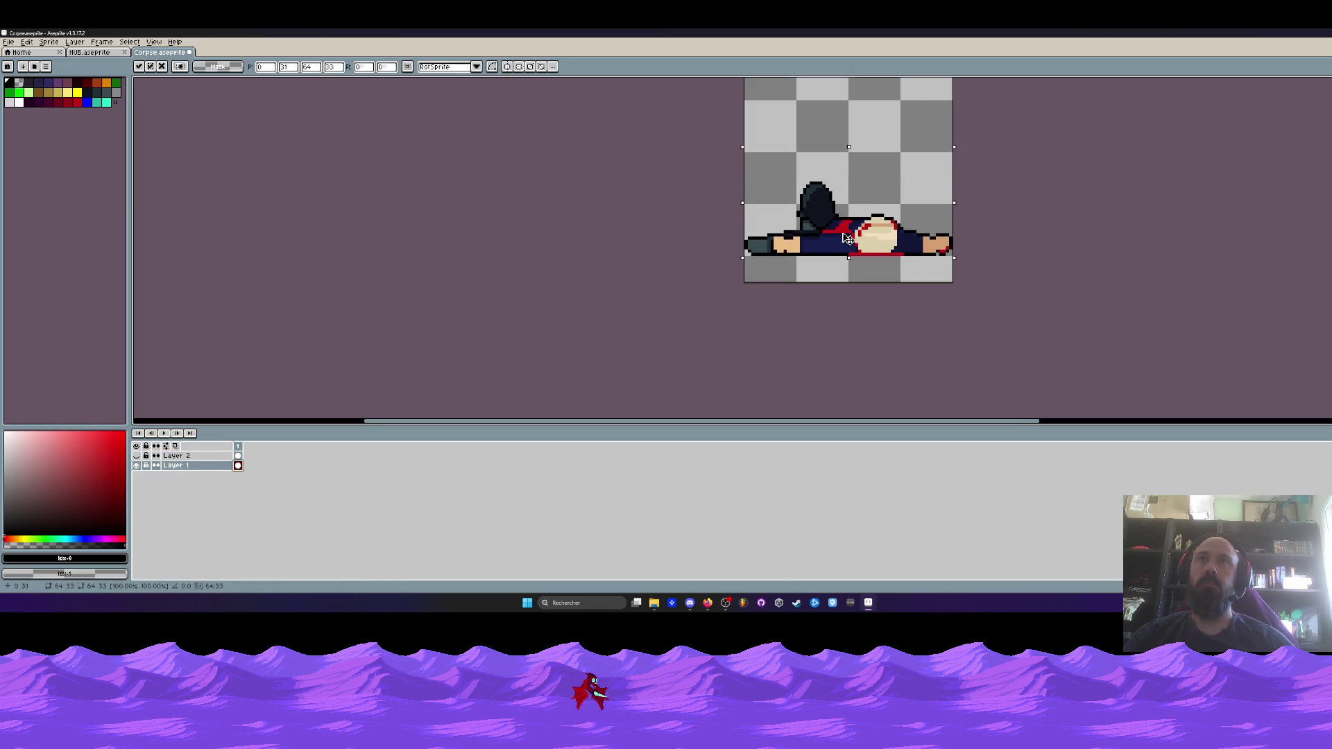
key(ctrl+alt+c)
drag(954, 201, 966, 201)
drag(740, 217, 730, 217)
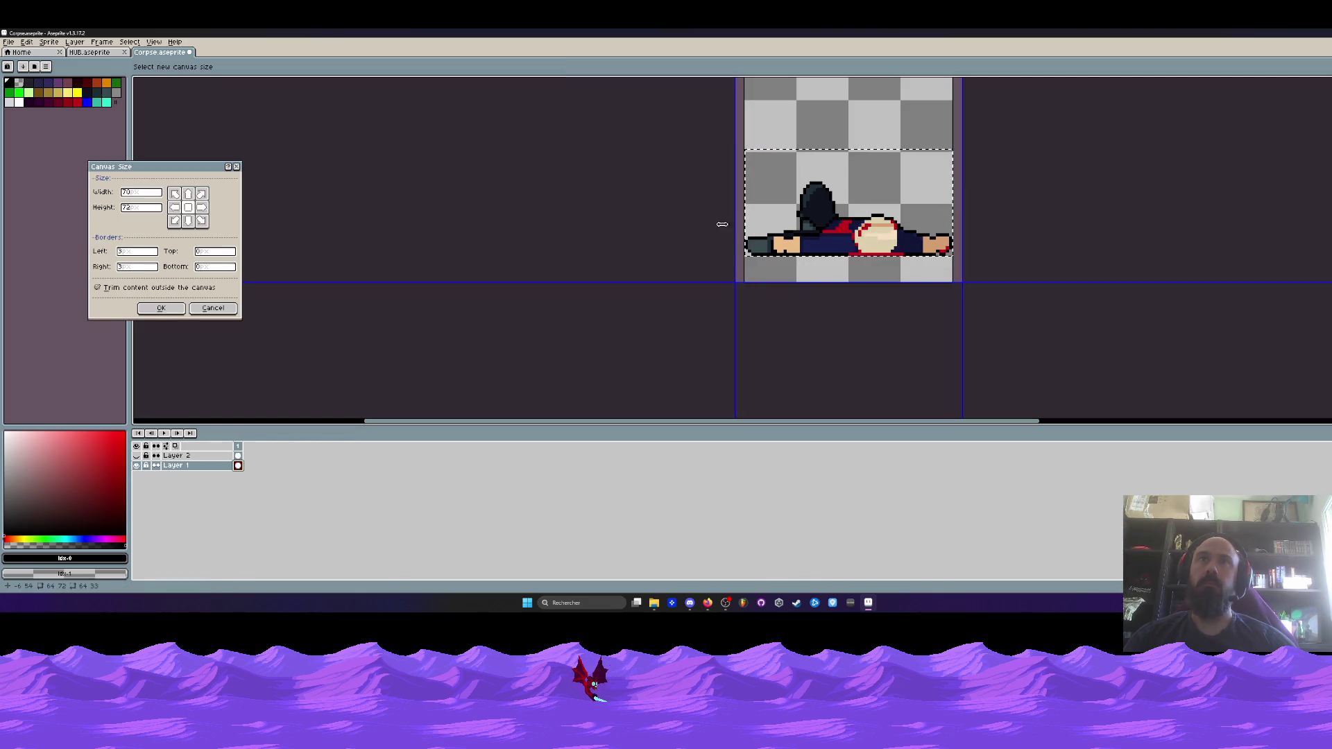
click(160, 309)
Trim the canvas 7 pixels off the bottom, 2 off the left, and inward on the right
scroll(782, 250, up, 1)
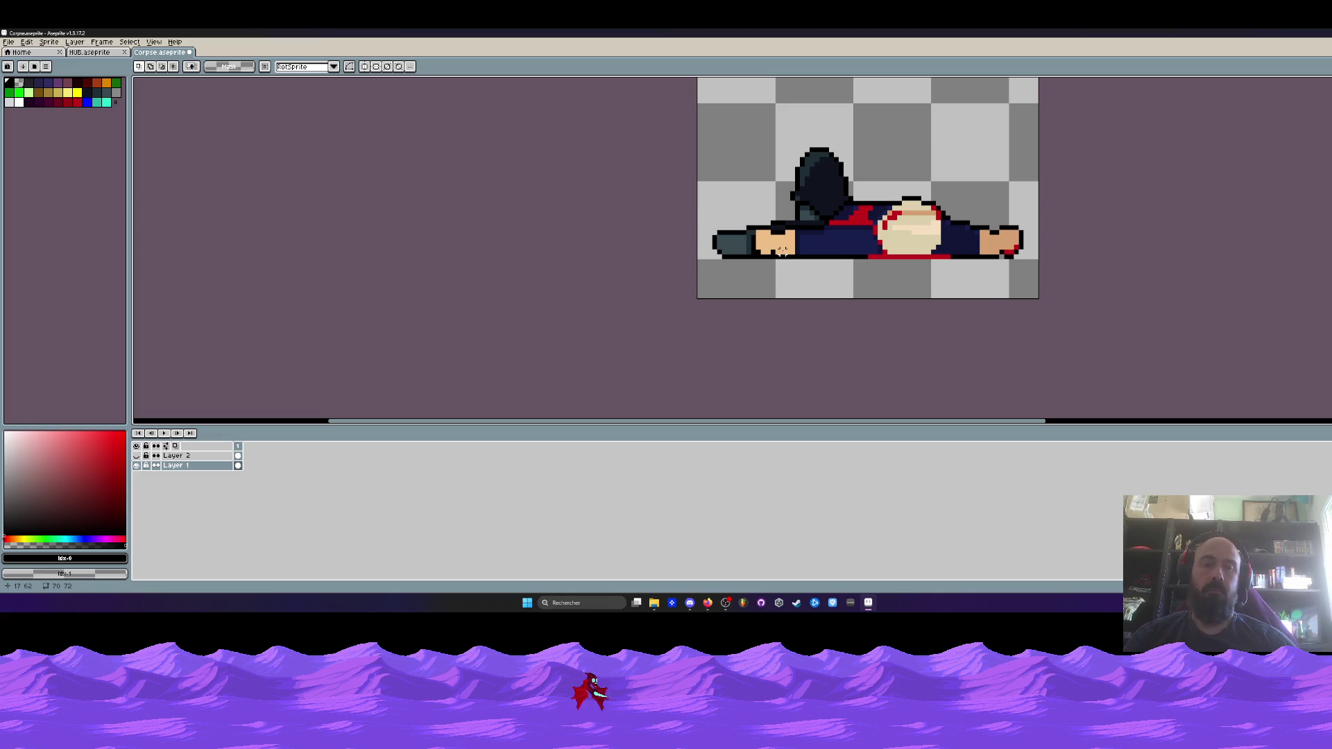
key(ctrl+alt+c)
drag(796, 291, 798, 270)
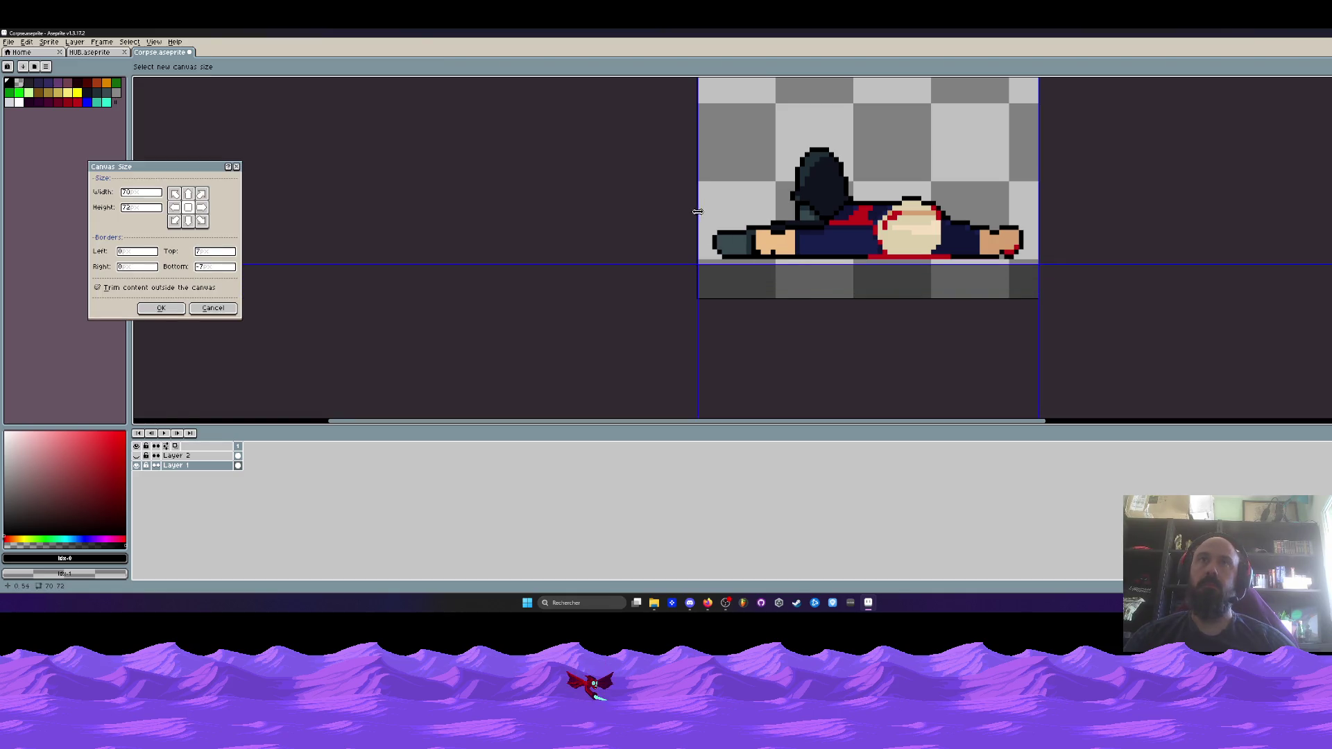
drag(698, 212, 704, 211)
drag(1038, 173, 1028, 174)
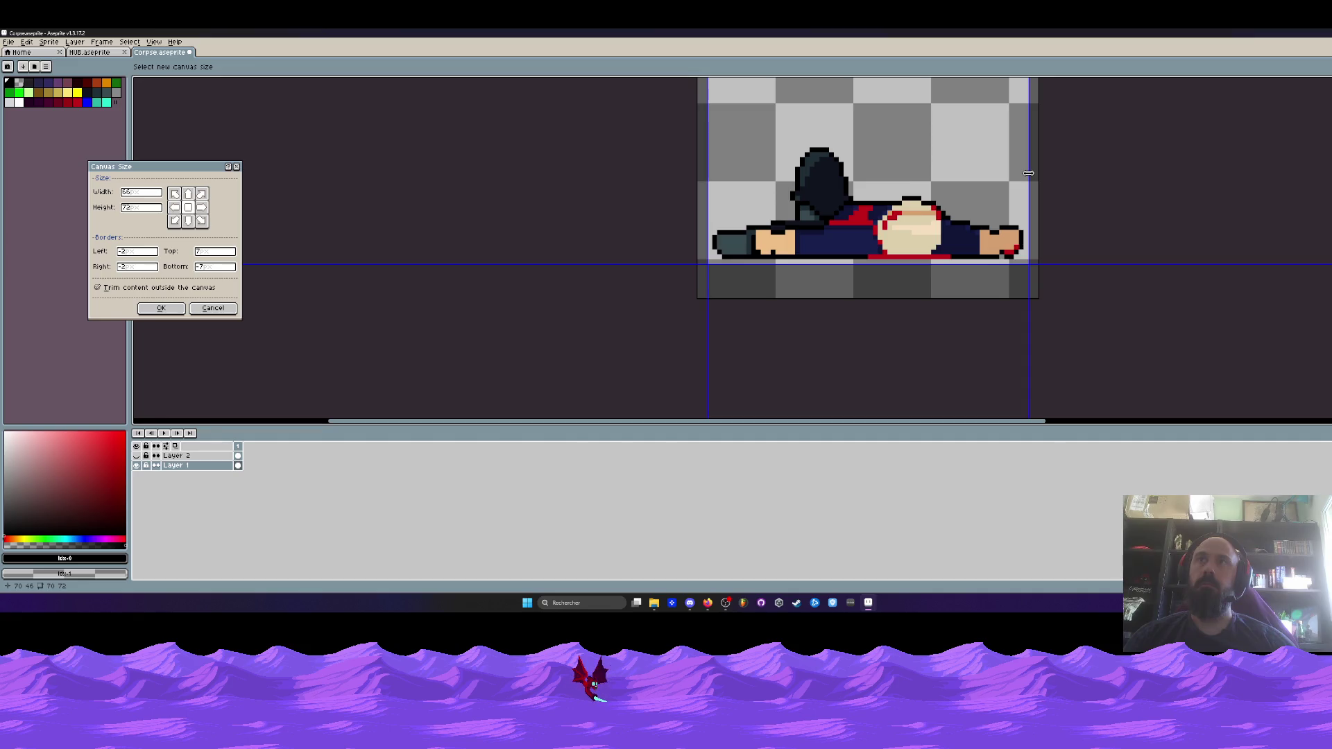
scroll(1030, 174, down, 1)
click(160, 308)
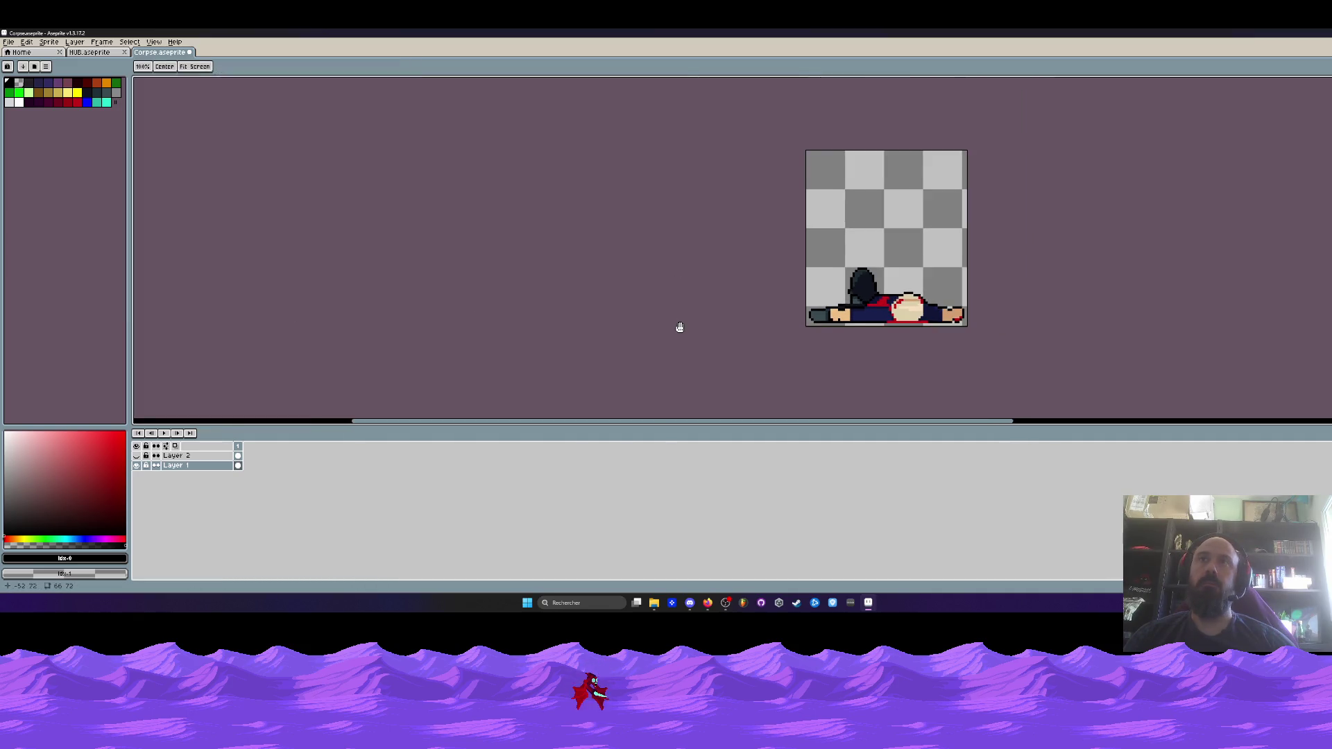
Show Layer 2, hide Layer 1, and move the seated figure up about 53 pixels
click(136, 456)
click(142, 465)
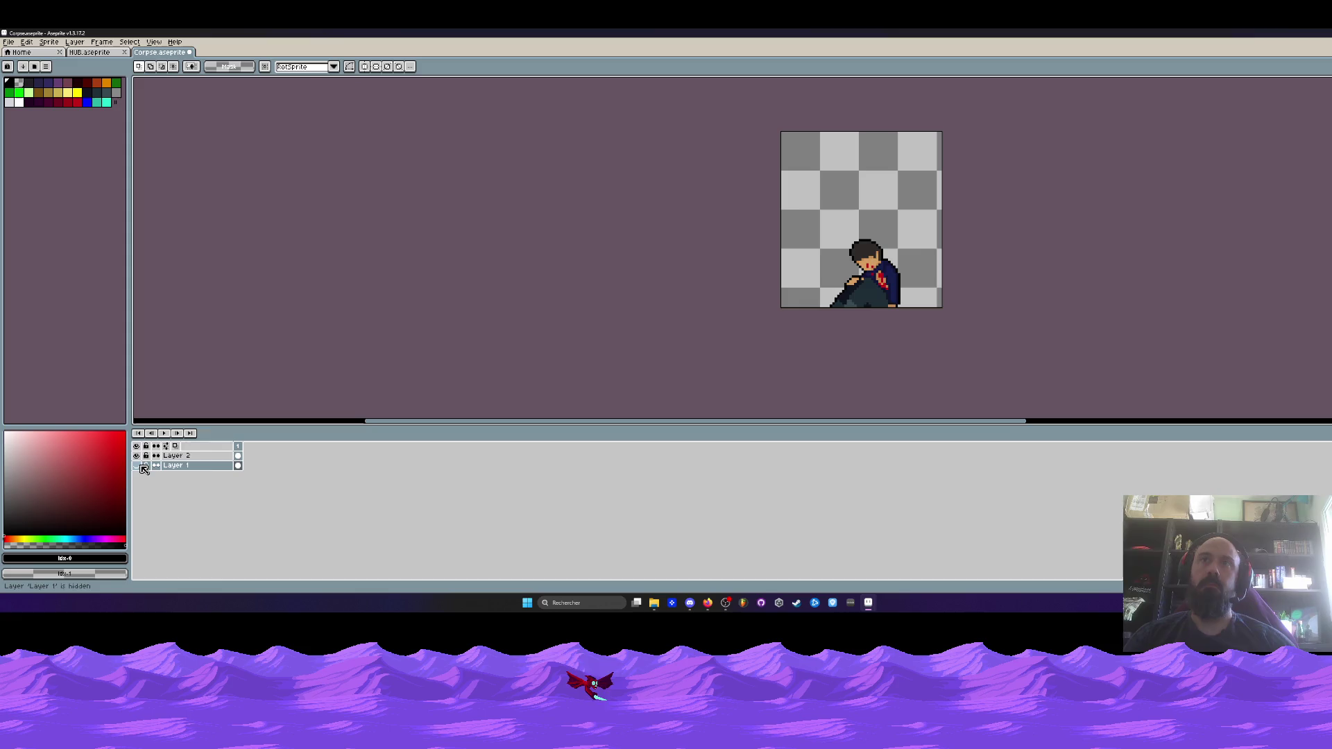
key(ctrl+z)
key(ctrl+z)
click(782, 203)
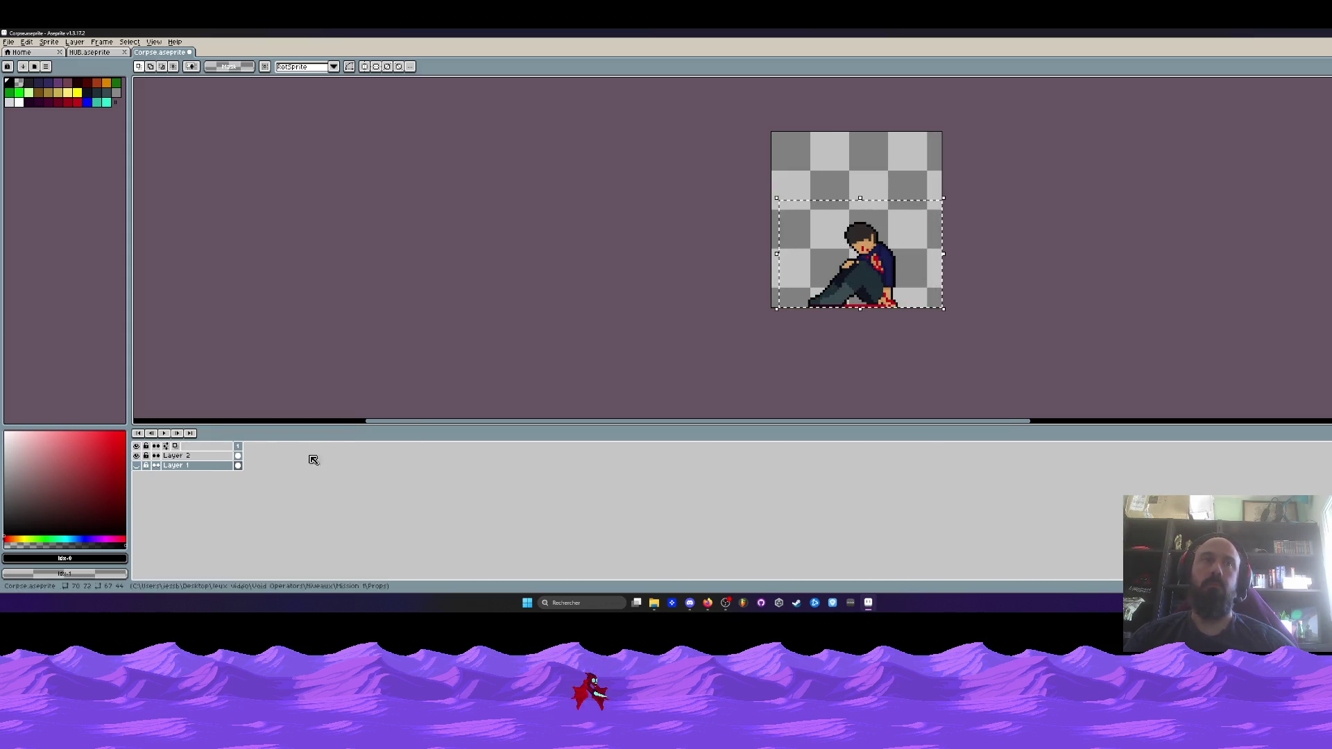
click(240, 456)
drag(830, 275, 833, 239)
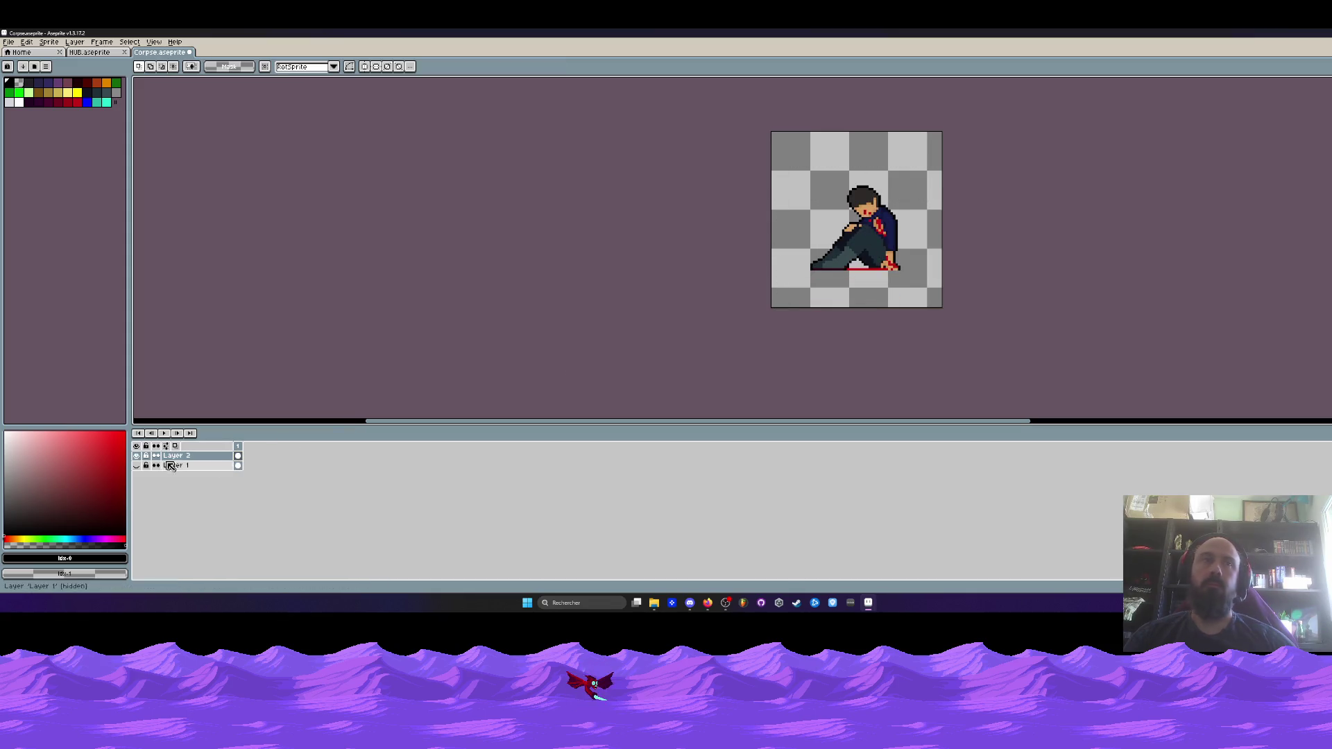
Show Layer 1 again and lower the seated figure onto the lying body
click(137, 465)
scroll(852, 255, up, 1)
drag(782, 132, 973, 300)
scroll(840, 258, up, 1)
drag(871, 249, 875, 285)
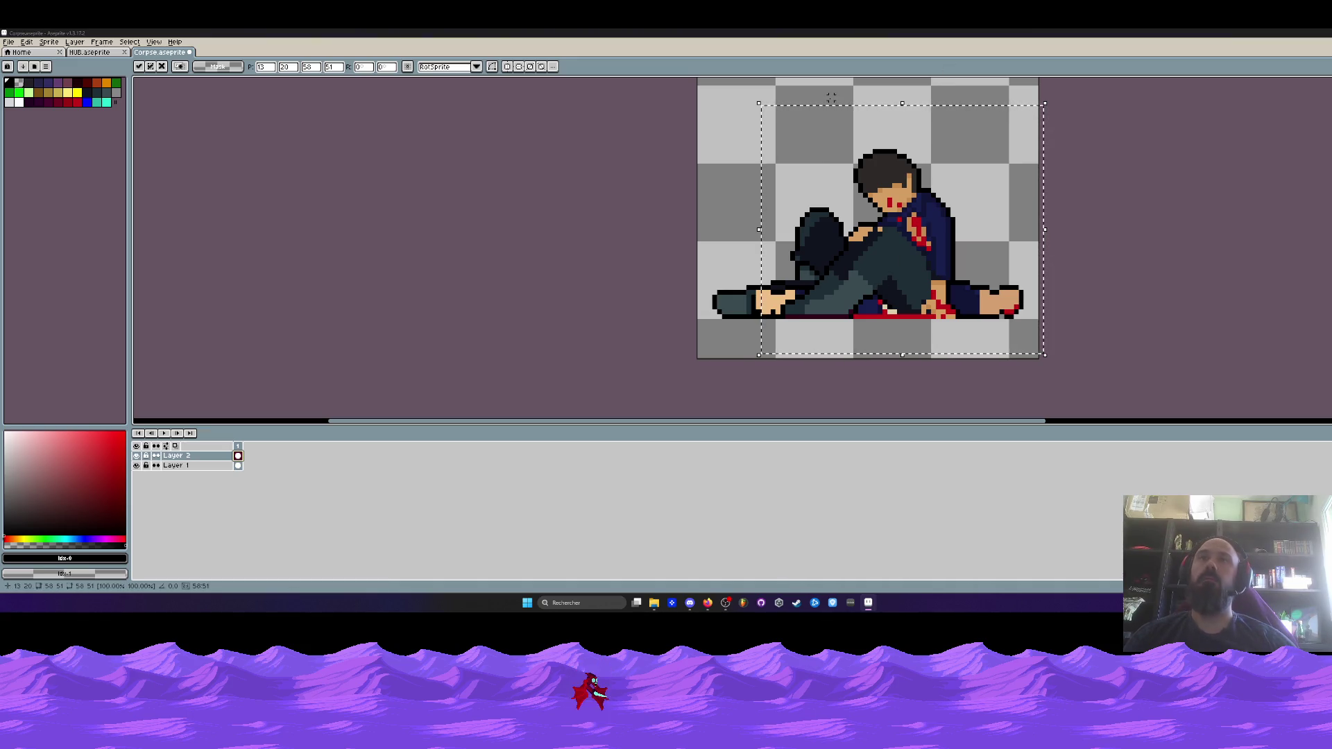
Toggle each layer's visibility to compare the figures, then make Layer 1 active
click(135, 456)
click(136, 456)
click(137, 466)
click(137, 466)
click(187, 467)
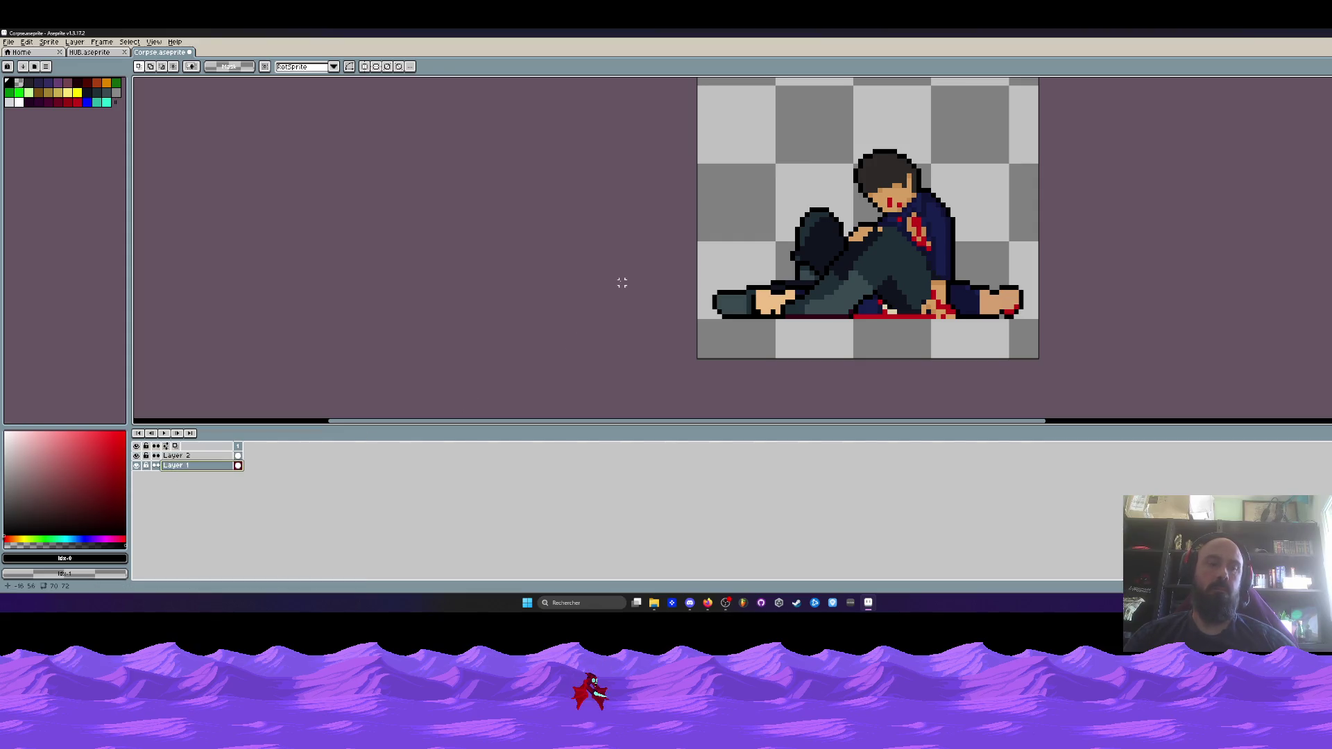
Crop the canvas to 66×37 around the figures, then hide Layer 2
key(ctrl+alt+c)
drag(797, 360, 803, 327)
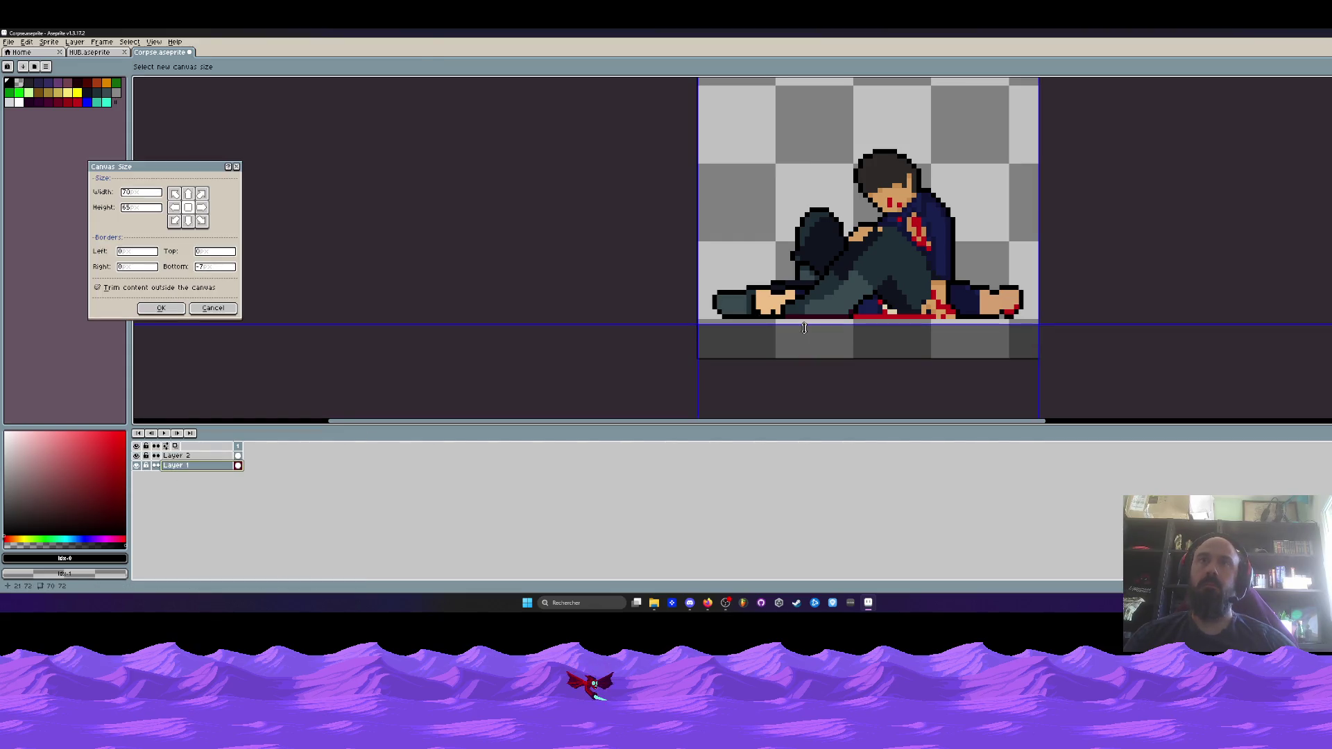
drag(696, 245, 706, 245)
drag(1038, 228, 1026, 228)
scroll(1026, 228, down, 1)
scroll(1001, 154, down, 1)
drag(986, 118, 983, 167)
scroll(983, 153, up, 1)
scroll(983, 153, up, 1)
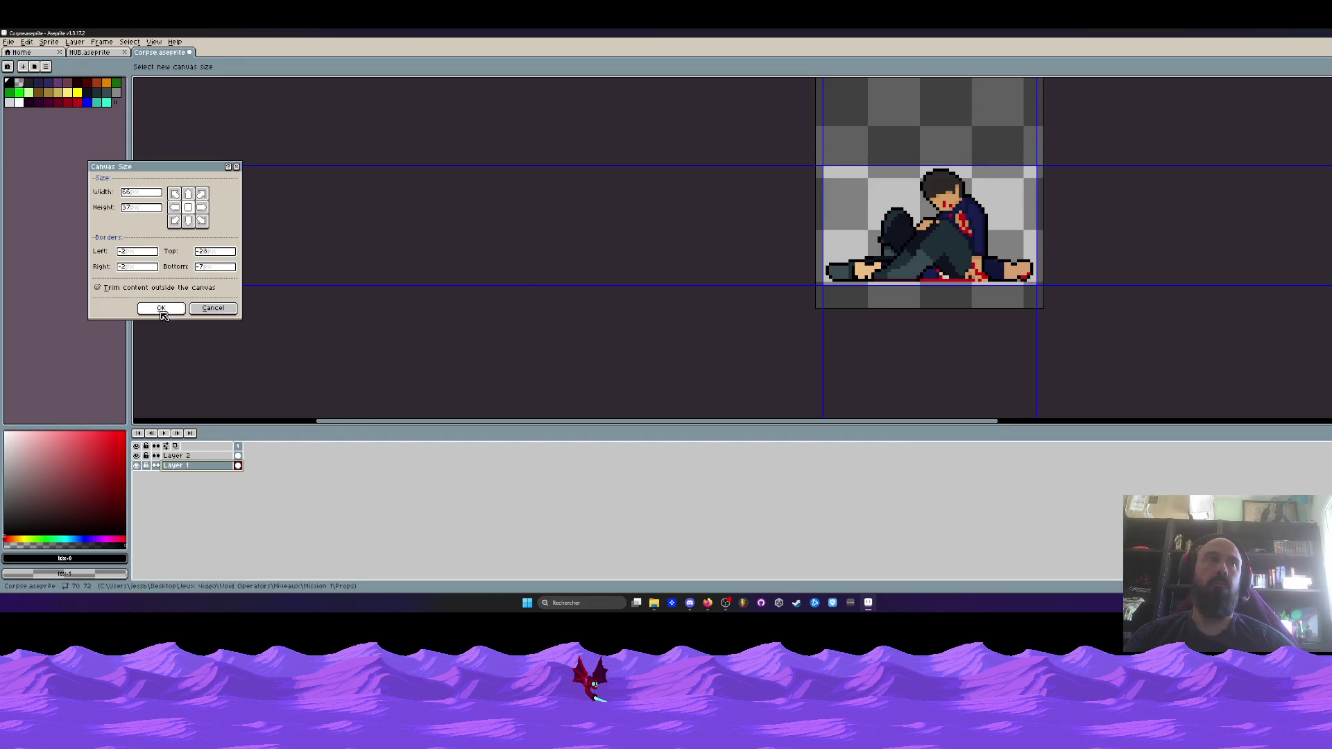
click(161, 308)
click(136, 455)
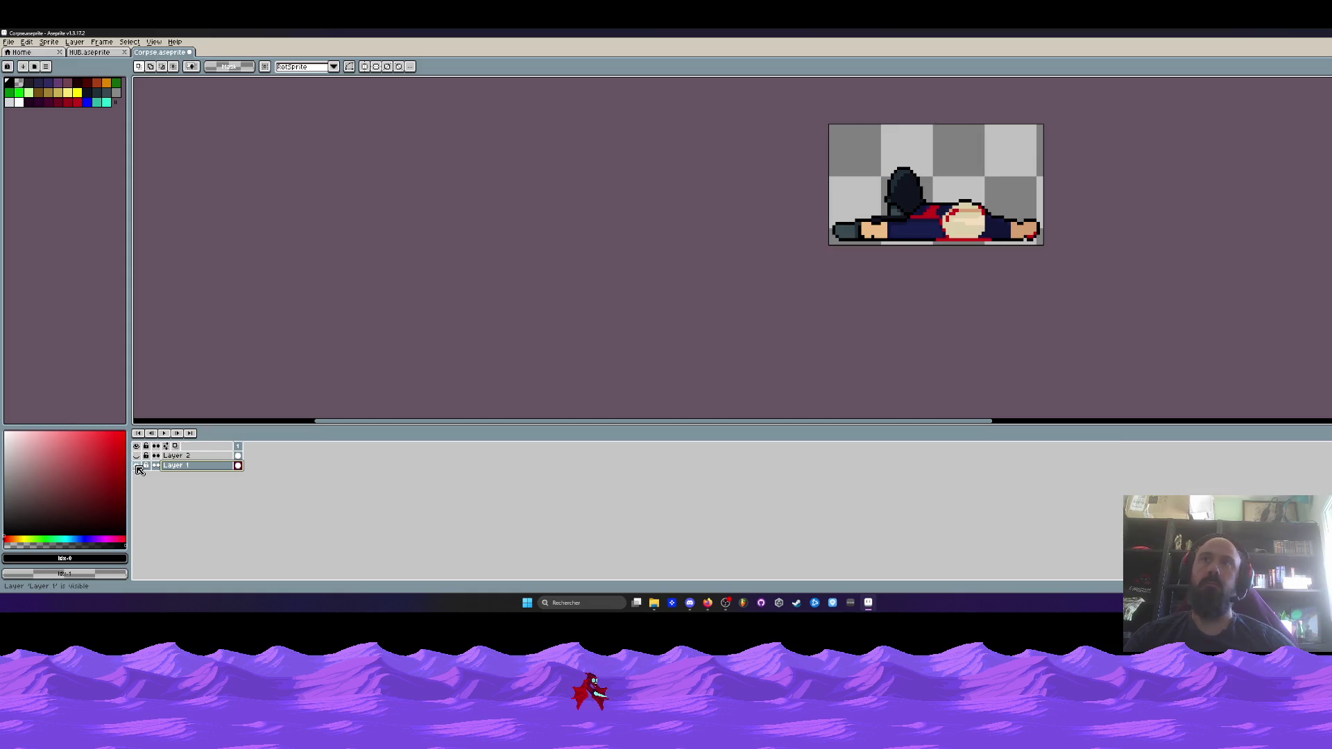
Export the lying corpse as a PNG via File > Export As
click(9, 41)
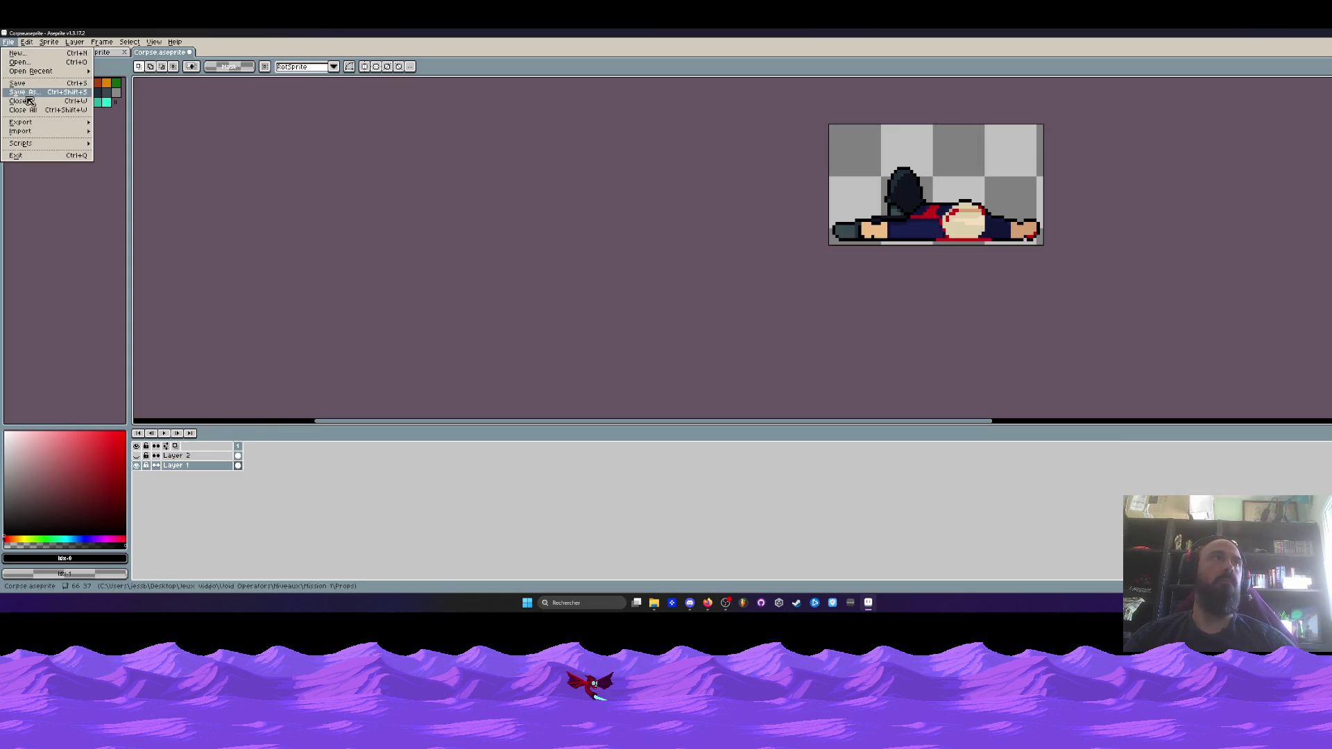
mouse_move(42, 125)
click(147, 126)
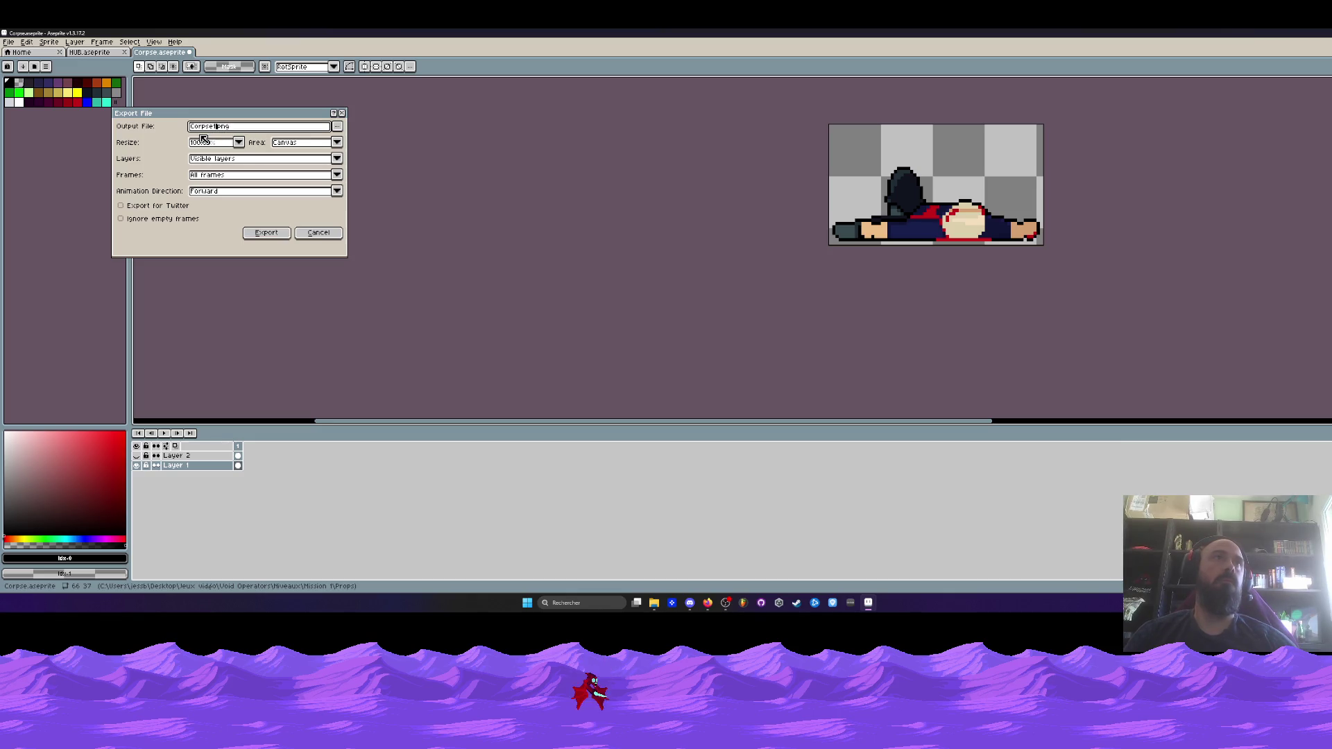
click(267, 232)
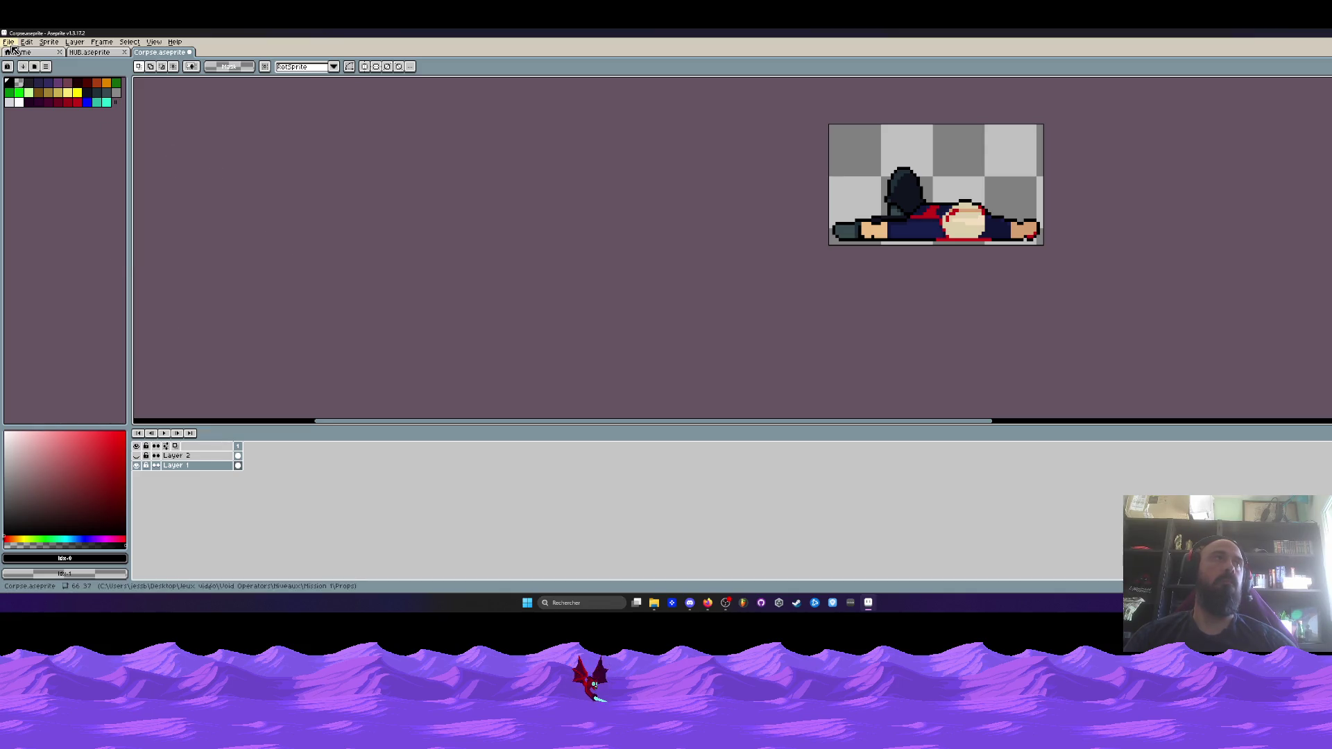
Show only Layer 2 and export the seated figure as Corpse2.png
click(136, 466)
click(136, 456)
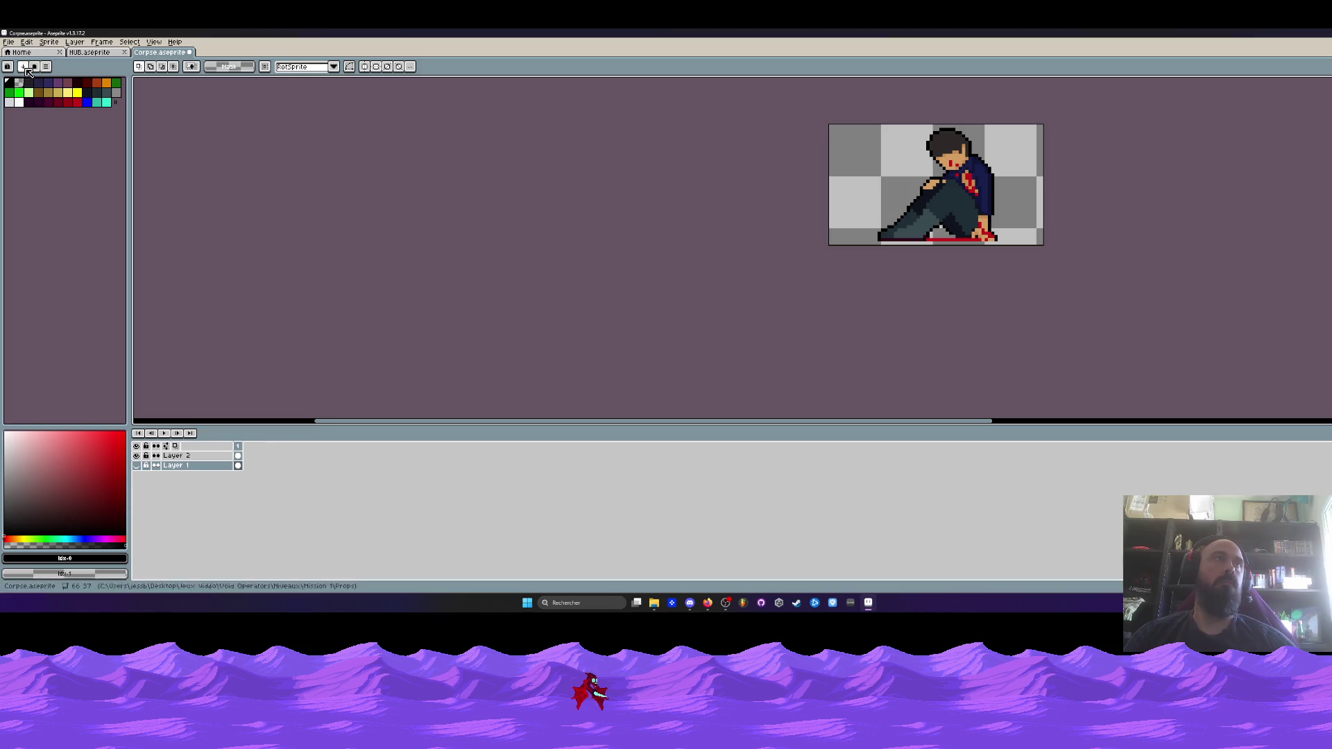
click(9, 41)
mouse_move(44, 124)
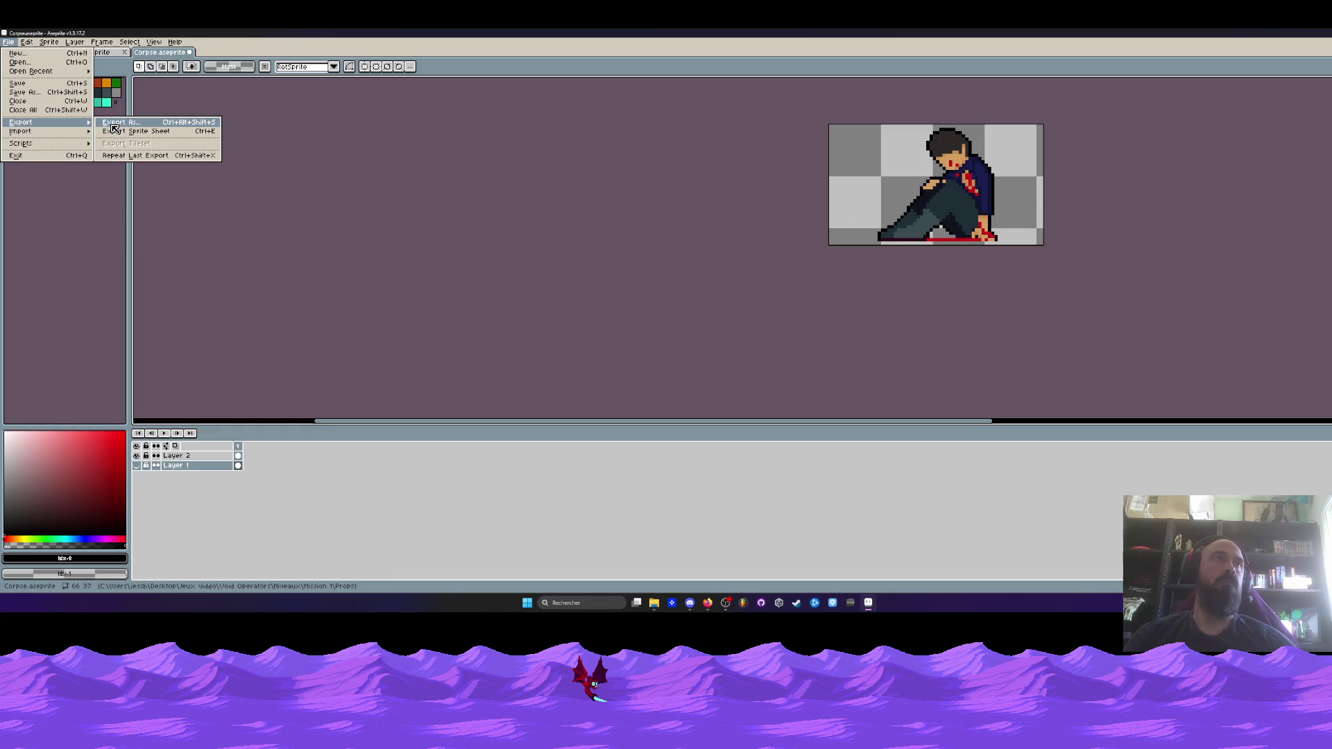
click(8, 42)
click(8, 42)
mouse_move(42, 123)
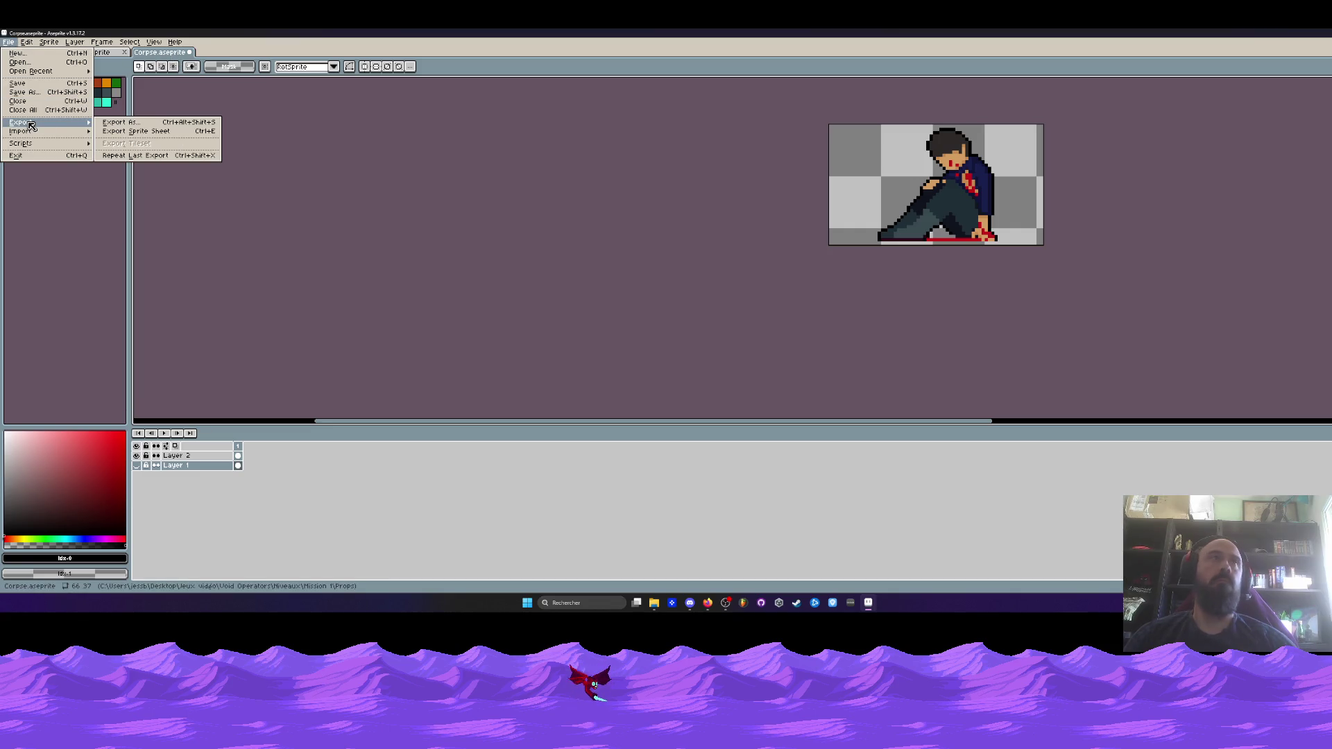
click(118, 122)
click(213, 126)
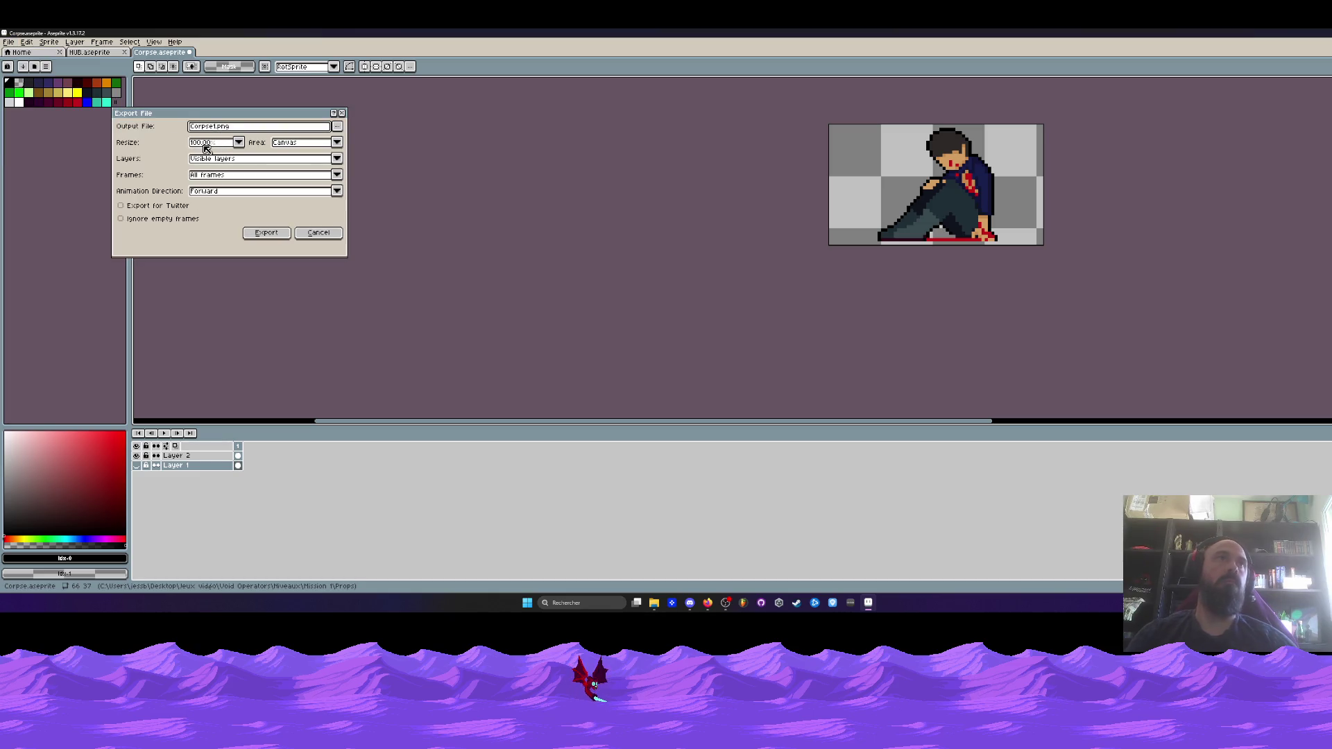
text(2)
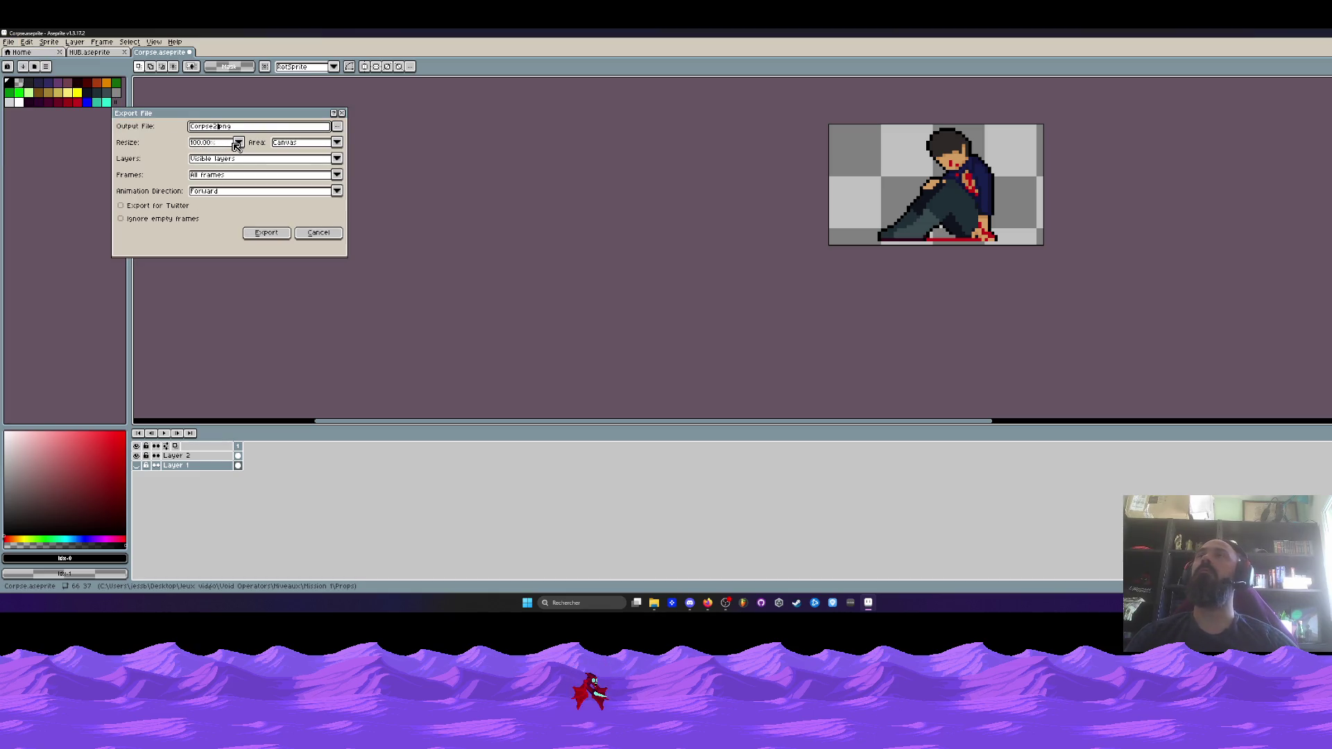
click(263, 231)
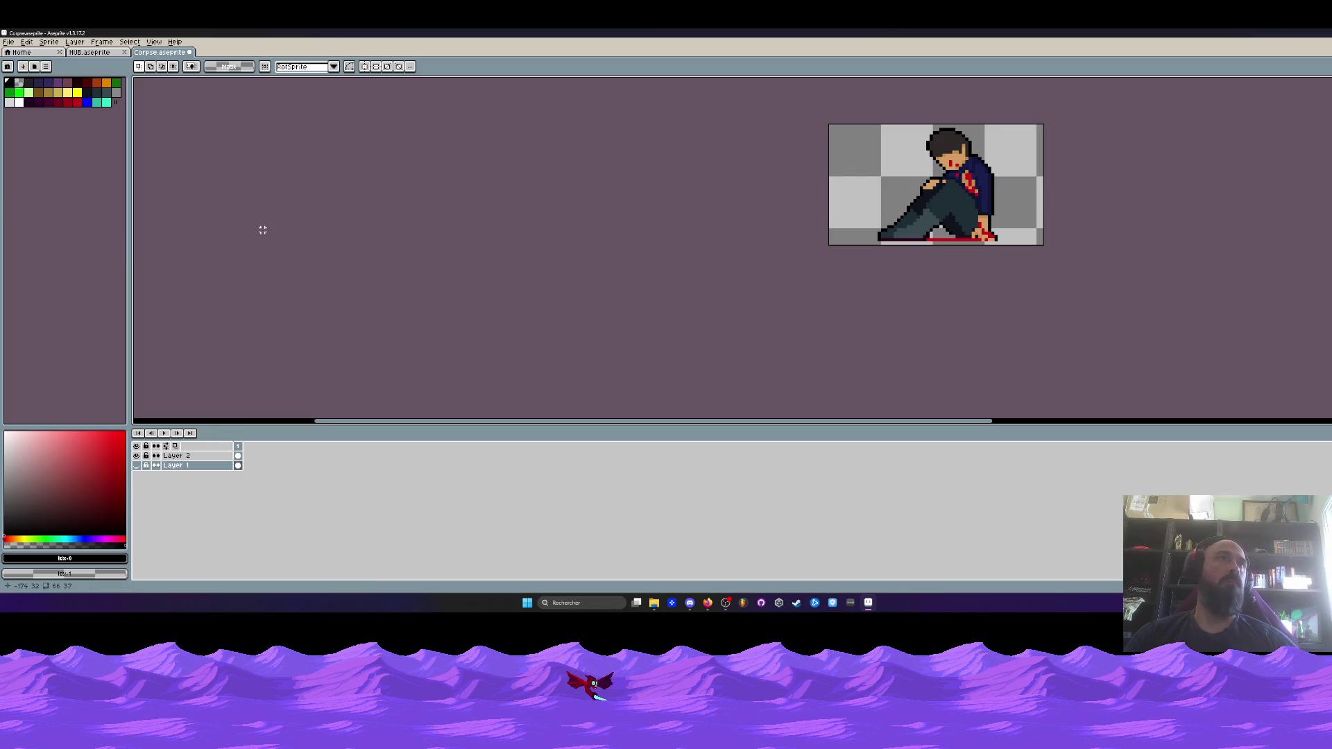
click(1269, 32)
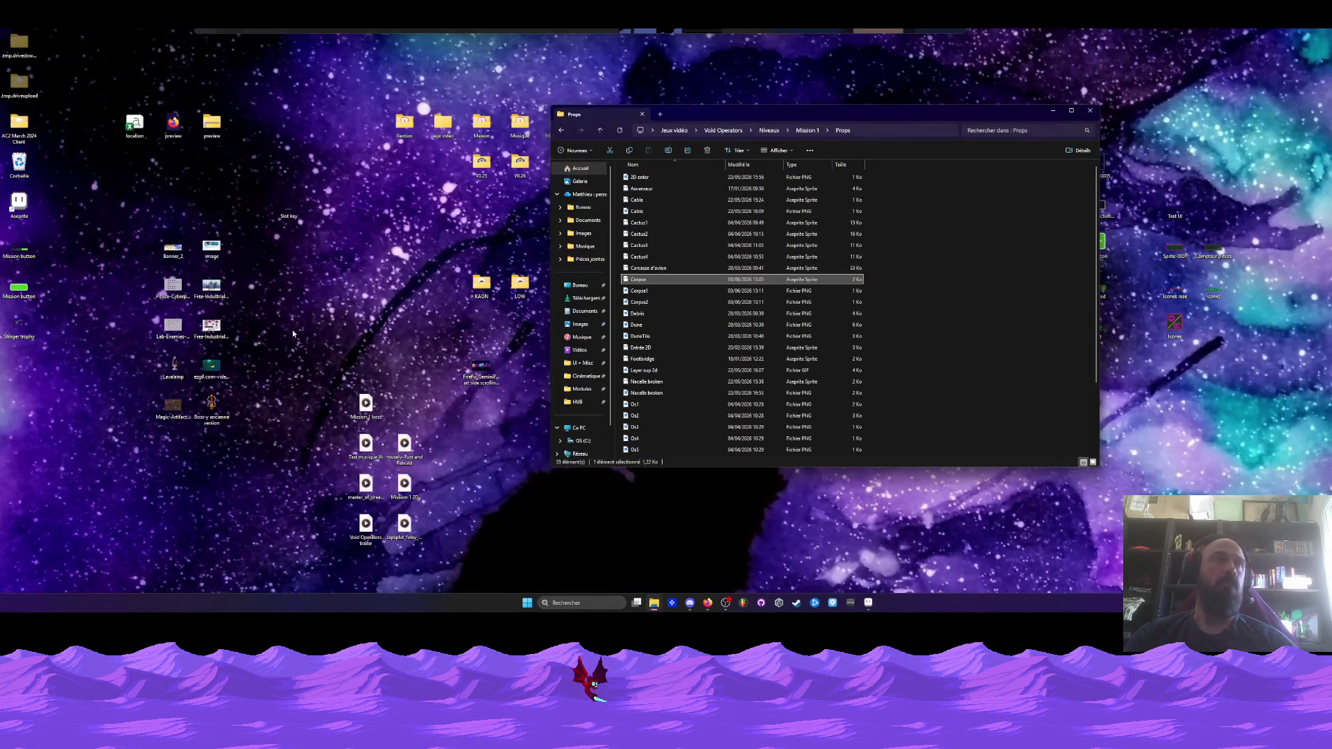
Move the Corpse1 and Corpse2 PNGs from Props onto the desktop
click(639, 291)
shift+click(638, 302)
drag(639, 302, 412, 235)
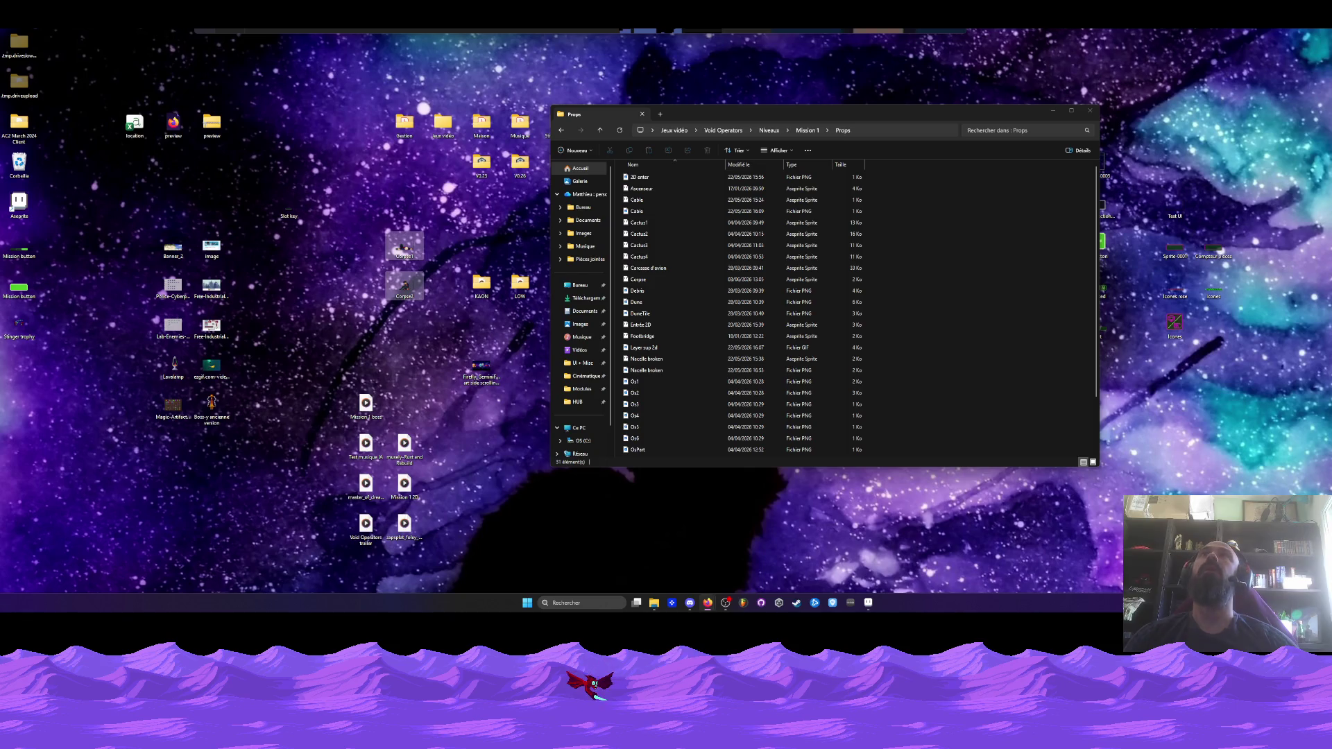
drag(410, 282, 419, 265)
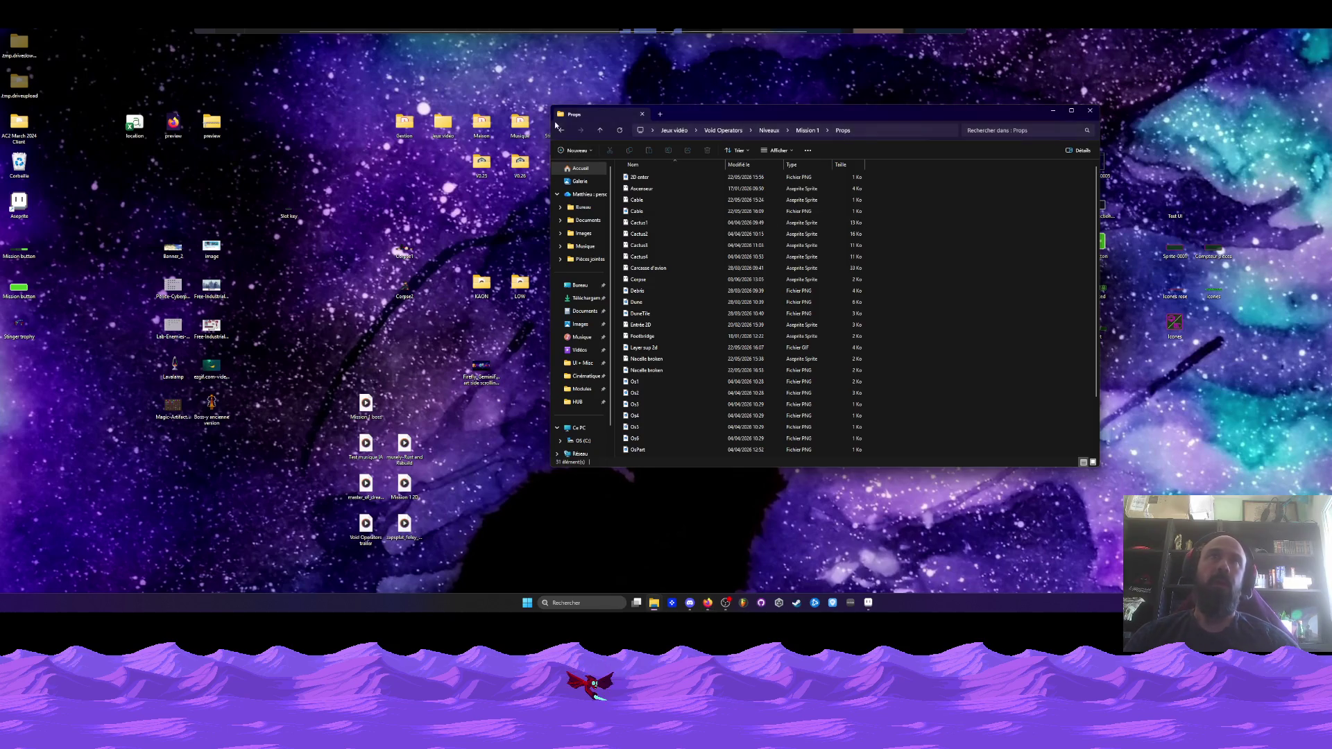
Navigate up to Niveaux, enter the HUB folder, and open Maquette HUB - Copie
click(561, 137)
click(821, 522)
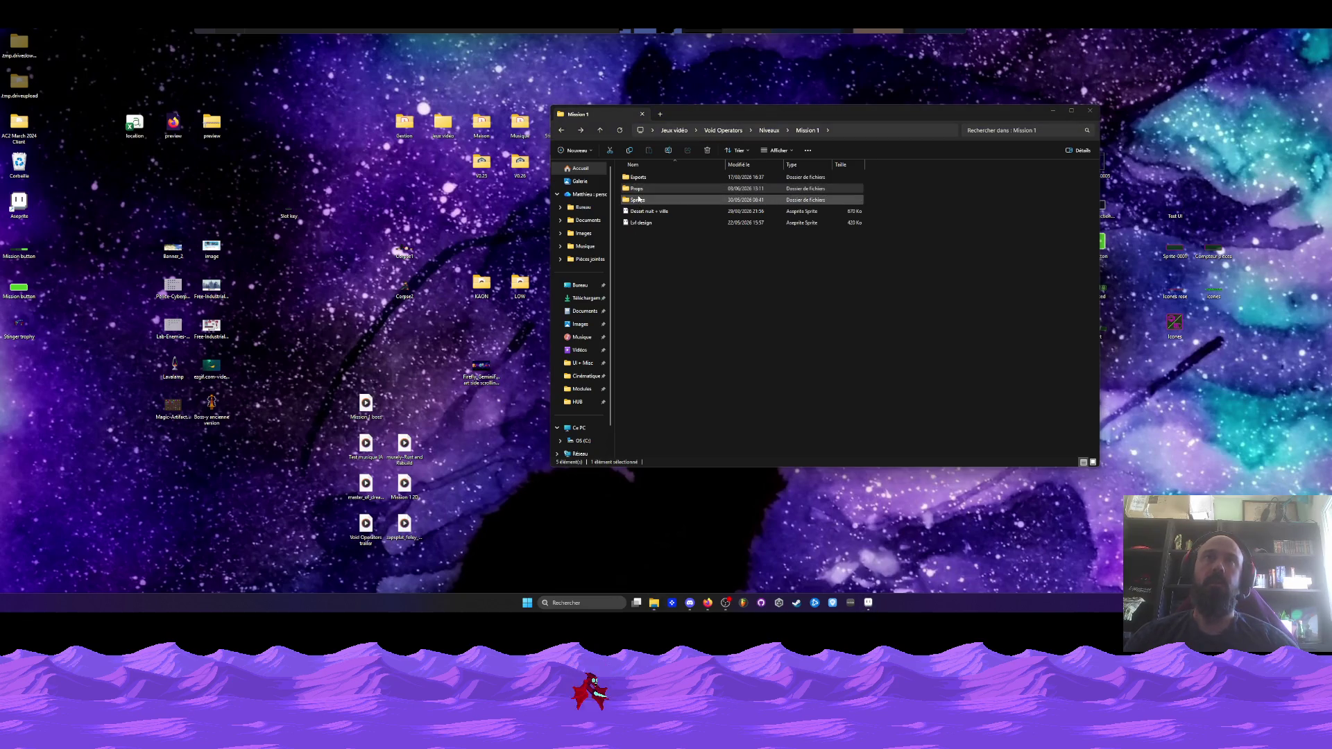
click(562, 130)
double_click(658, 178)
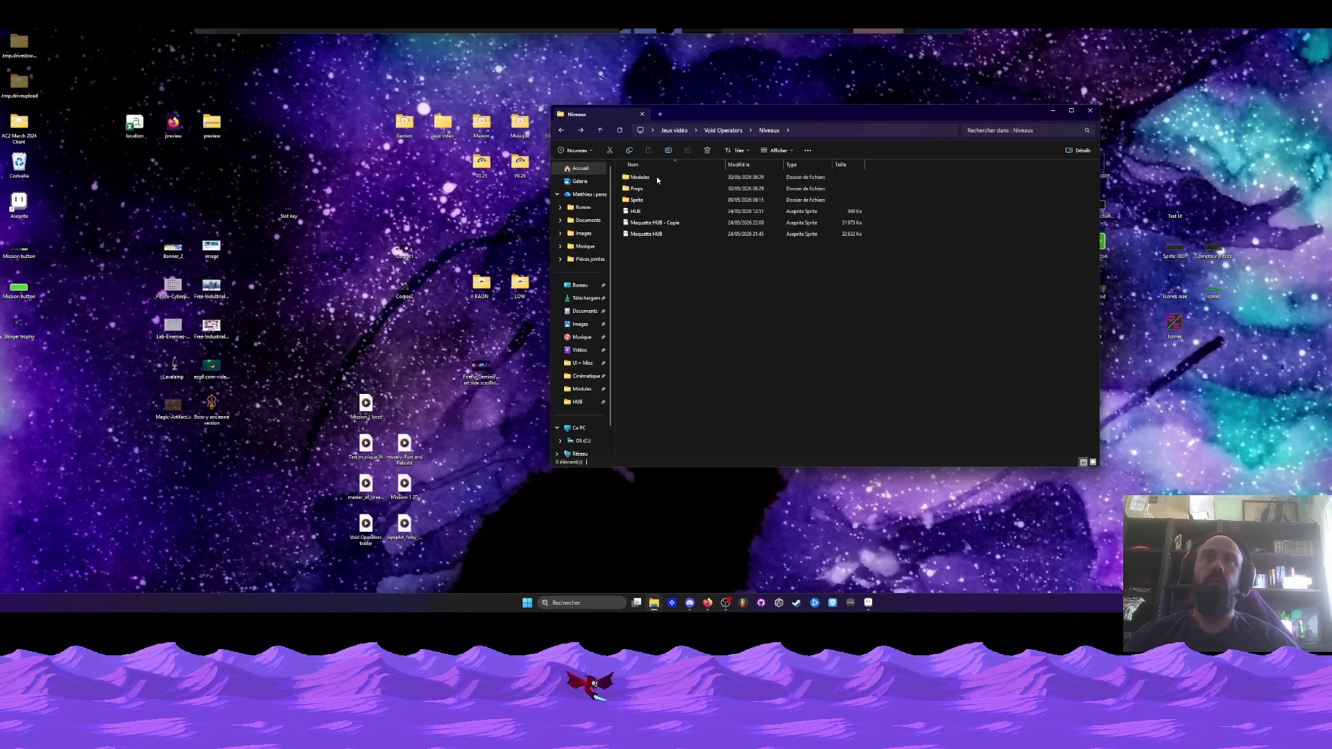
double_click(661, 223)
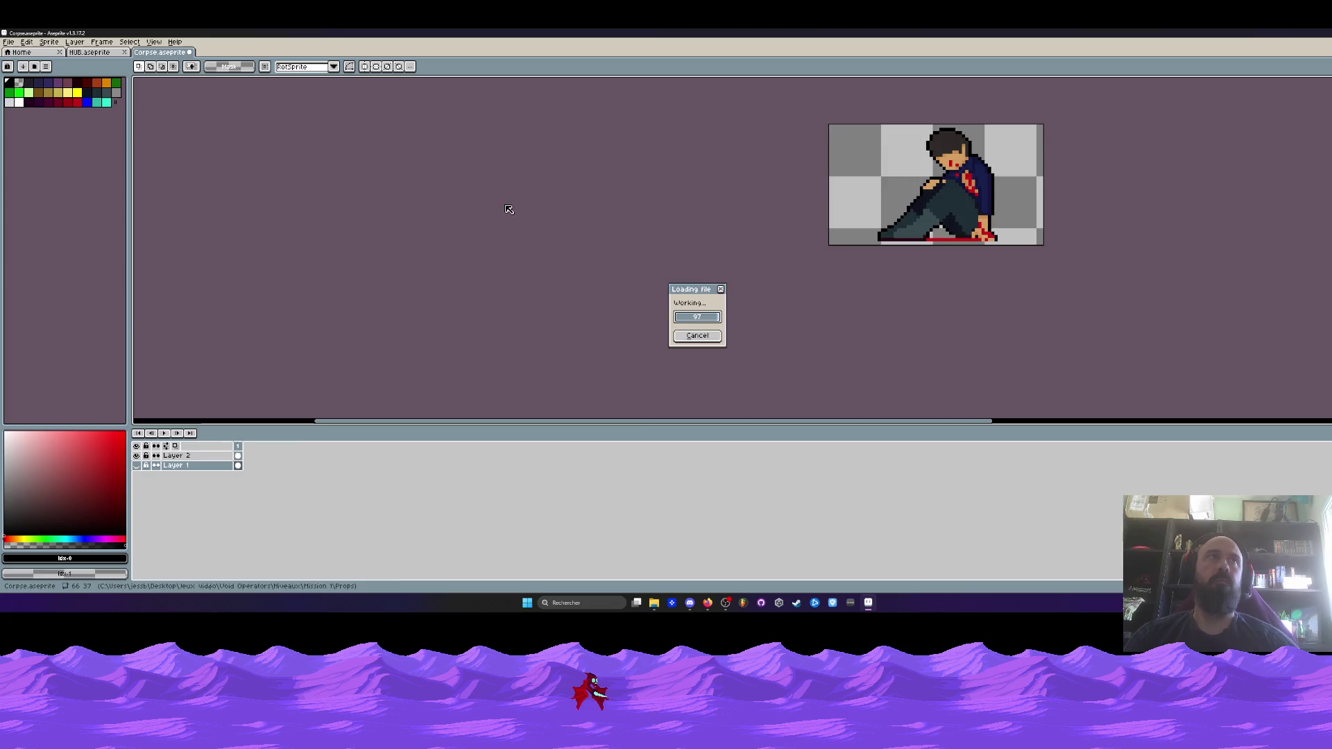
Close Corpse.aseprite, answer the save prompt, and pan to the mockup's right end
click(191, 53)
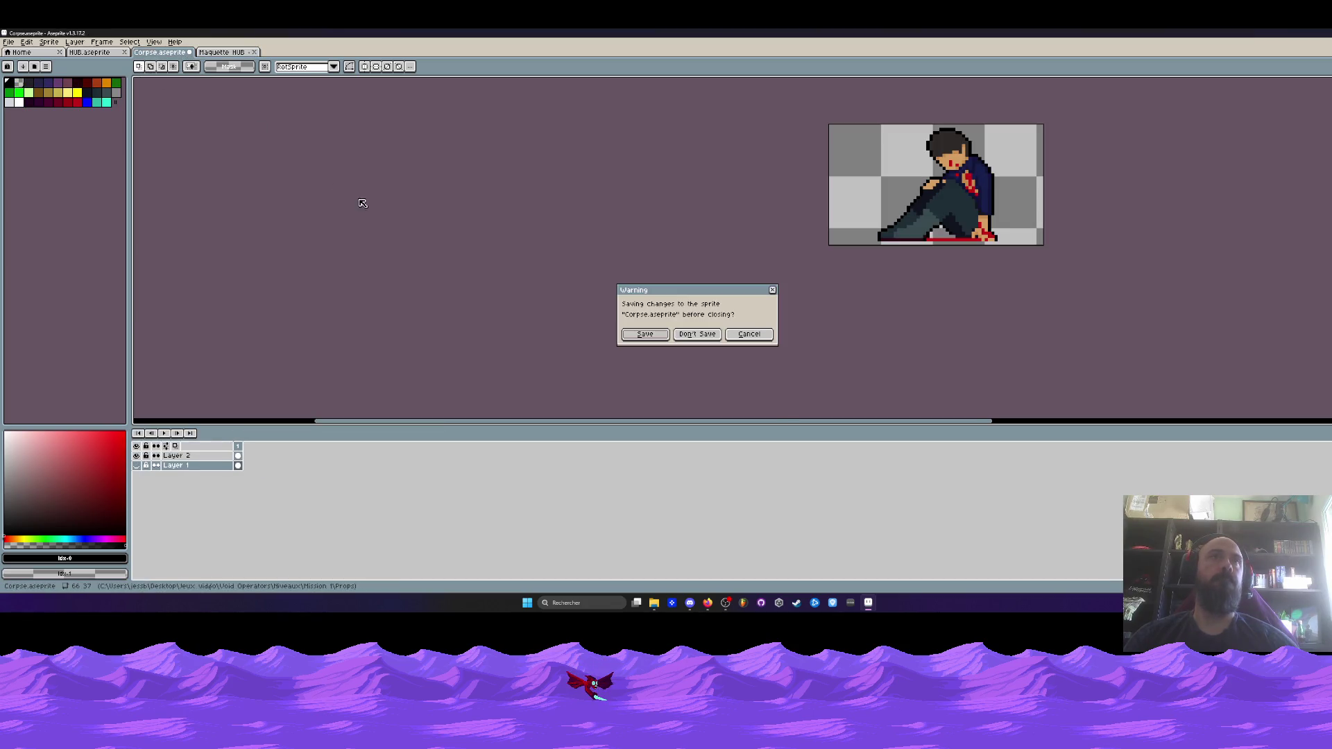
click(645, 336)
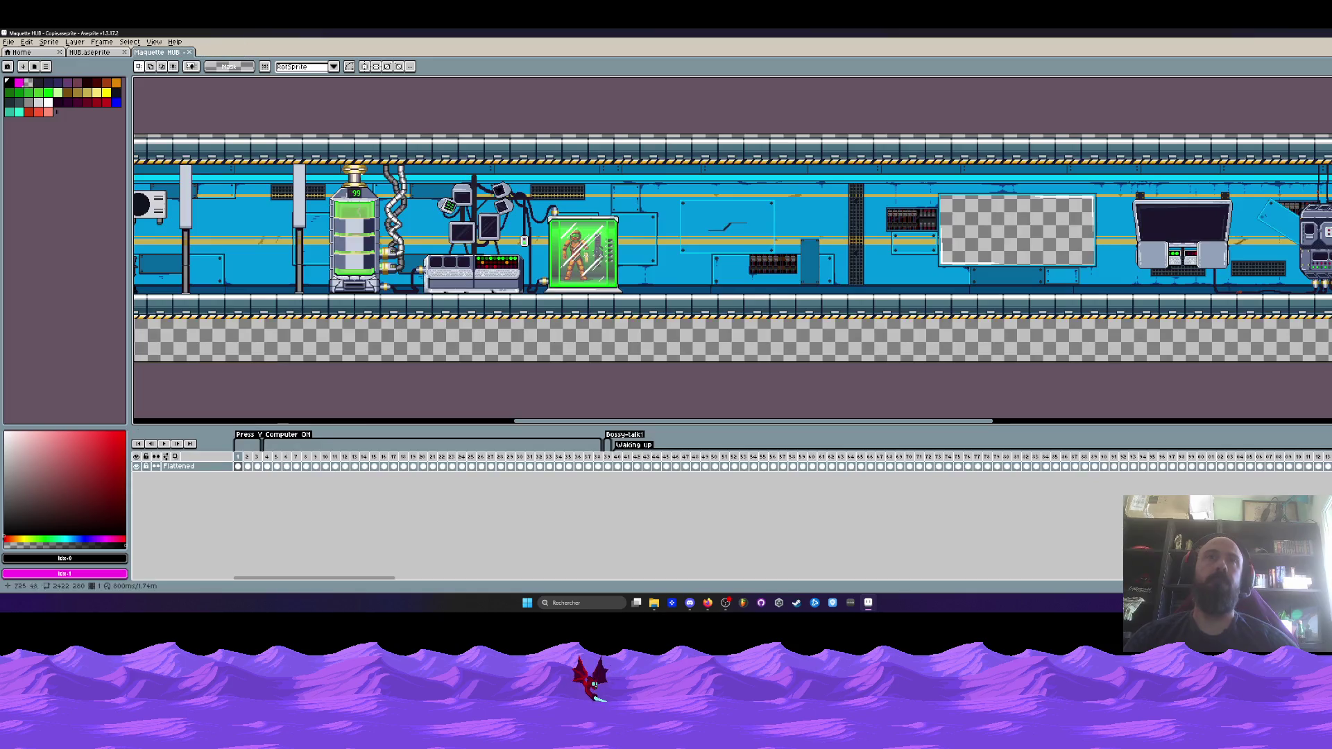
scroll(257, 270, down, 3)
scroll(350, 208, up, 1)
drag(915, 288, 636, 277)
scroll(680, 288, up, 2)
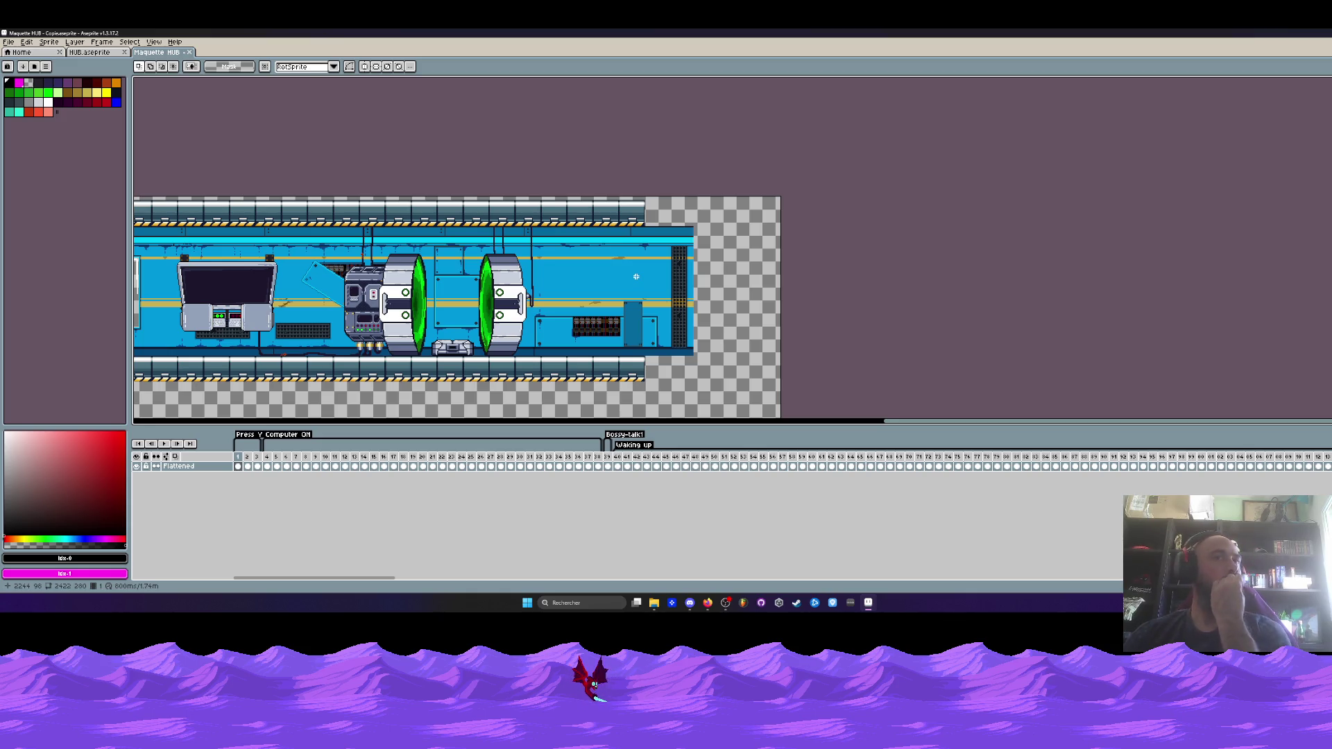
scroll(626, 232, down, 1)
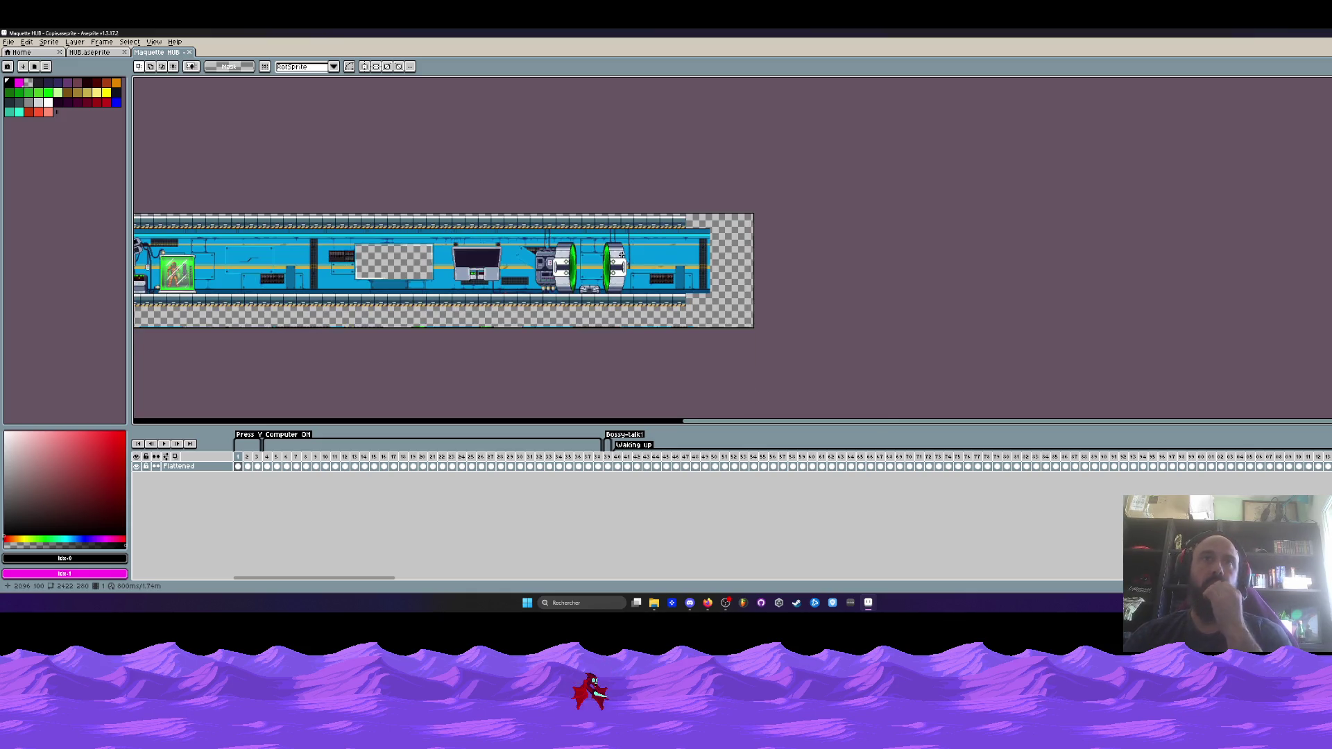
scroll(694, 249, up, 2)
scroll(694, 250, down, 1)
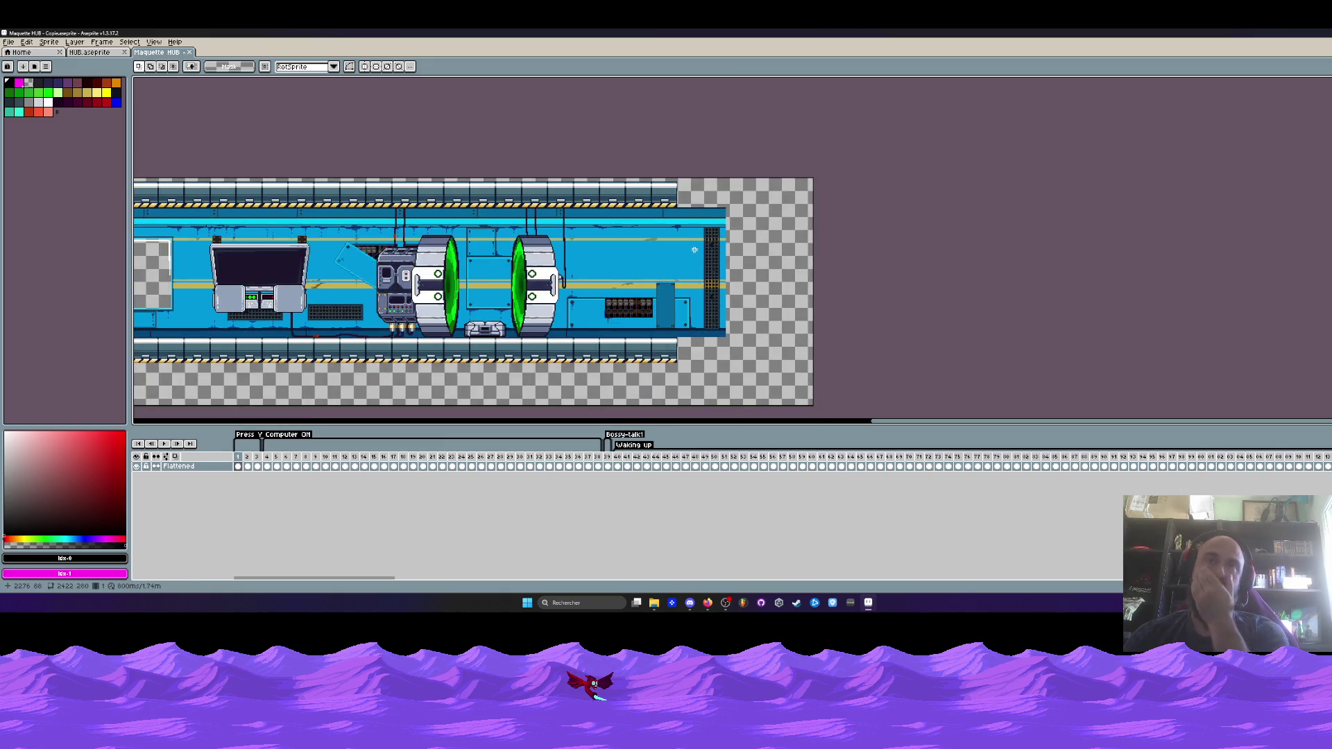
Switch to HUB.aseprite and back, then pan across the Maquette HUB mockup
key(ctrl+shift+Tab)
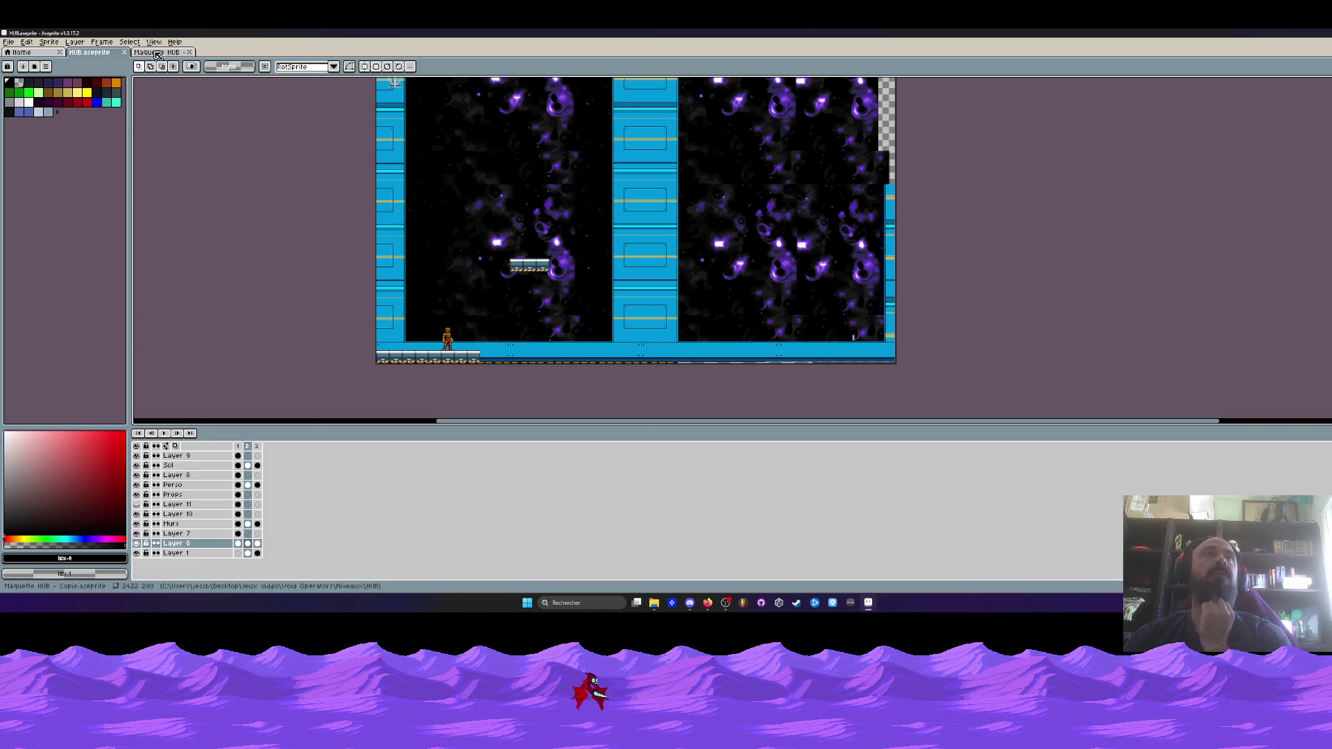
key(ctrl+Tab)
drag(881, 424, 672, 428)
scroll(601, 307, up, 3)
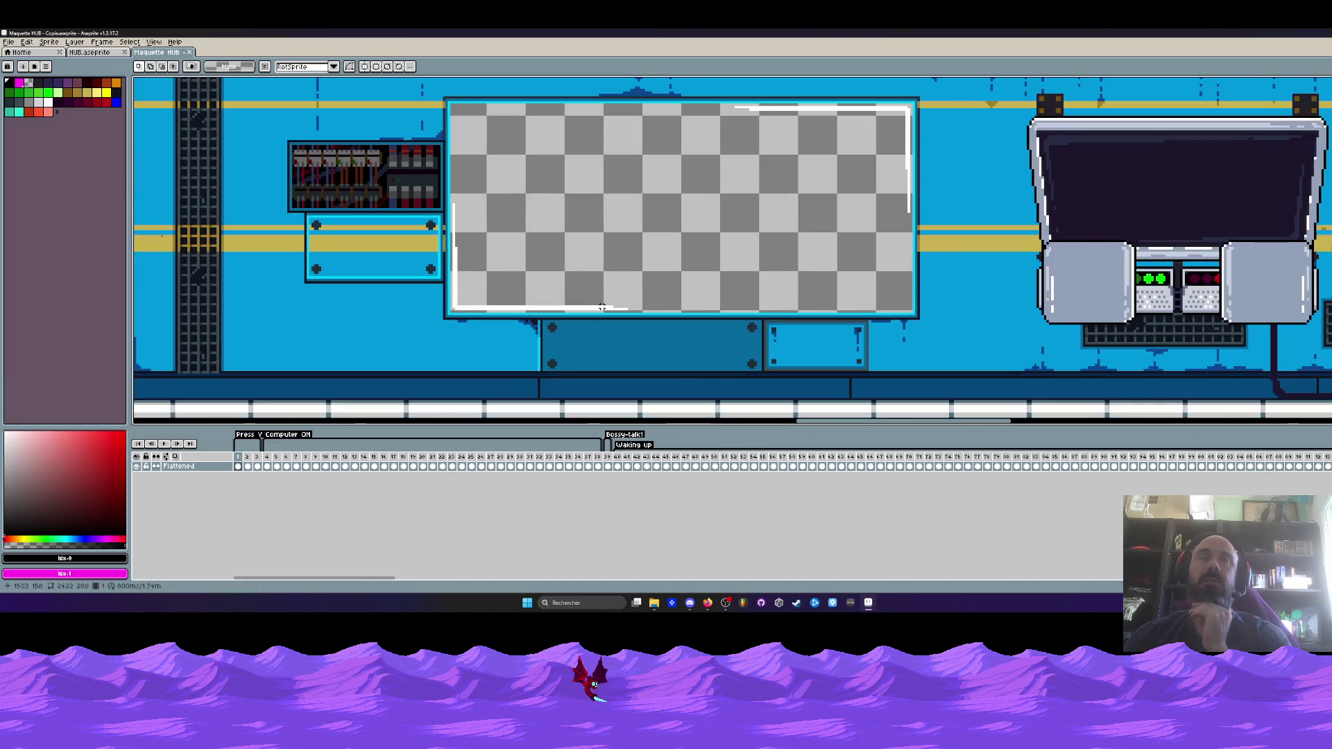
scroll(602, 307, down, 3)
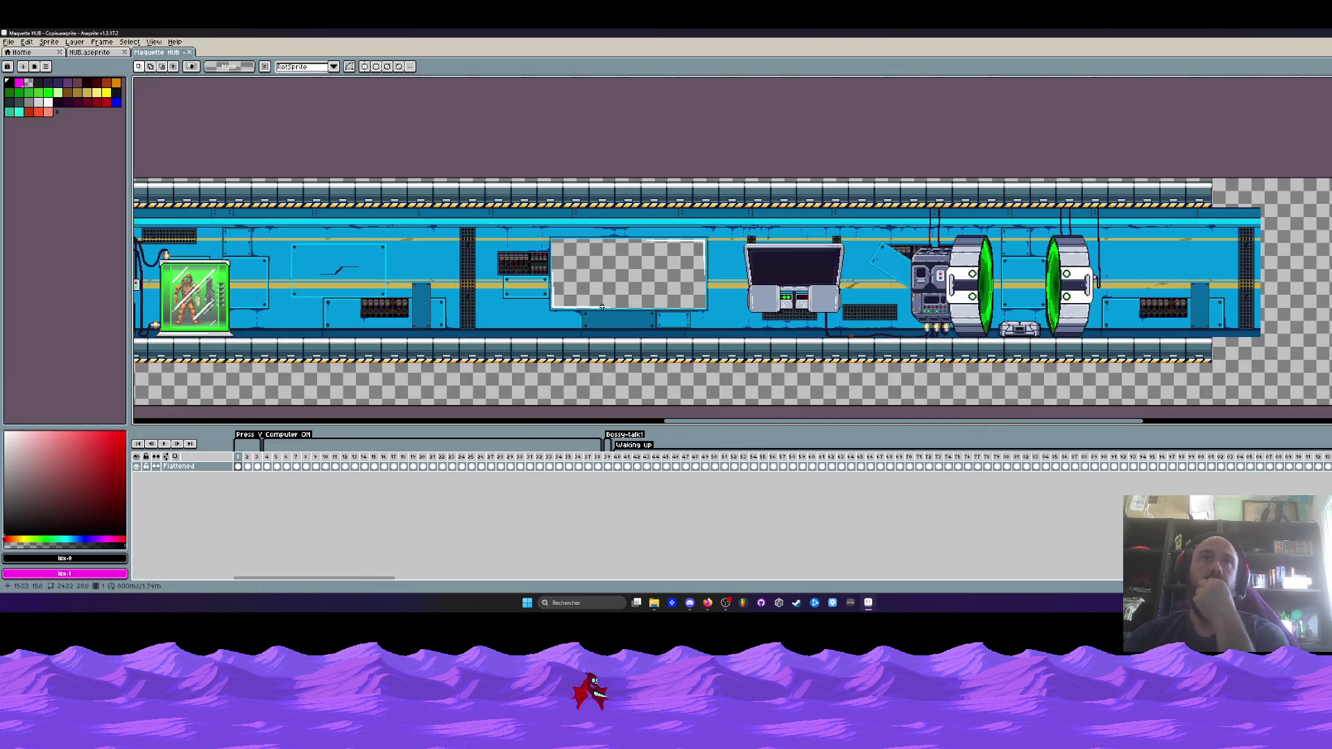
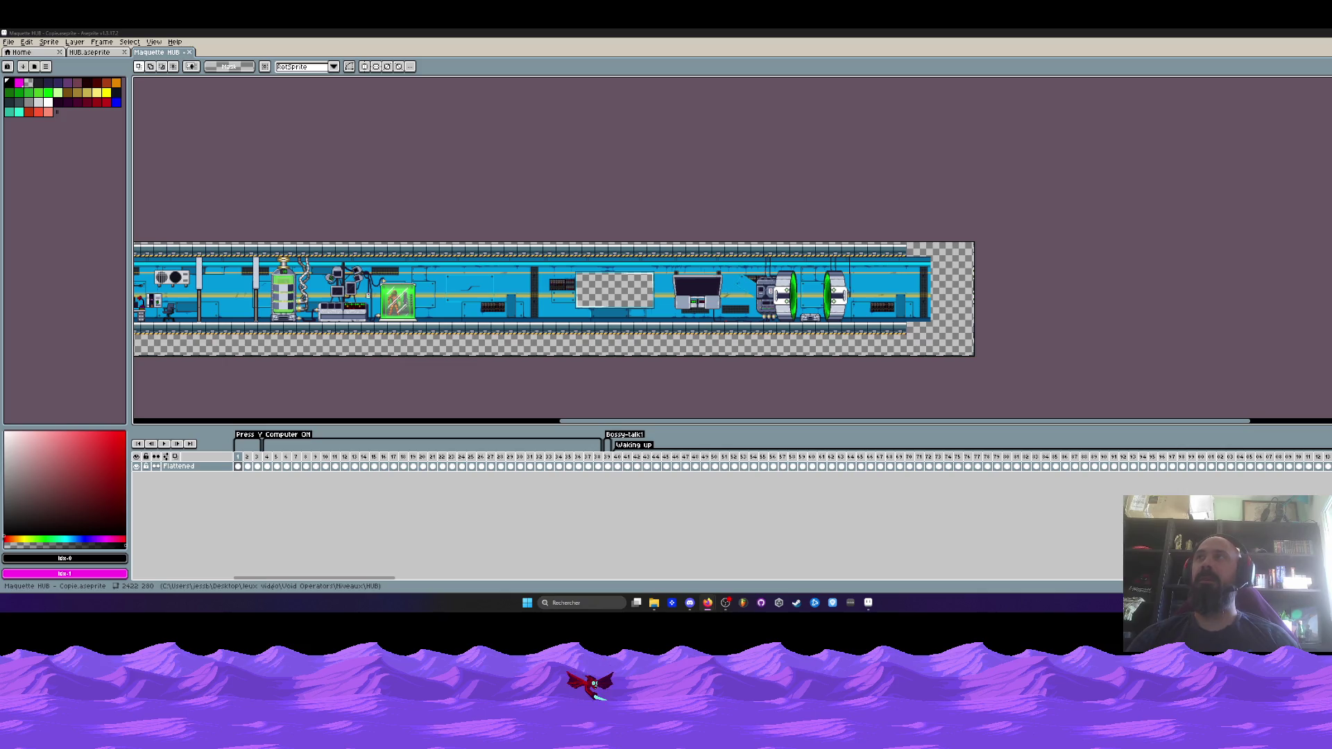
Minimize Aseprite and go up from HUB to the Niveaux folder in File Explorer
click(868, 602)
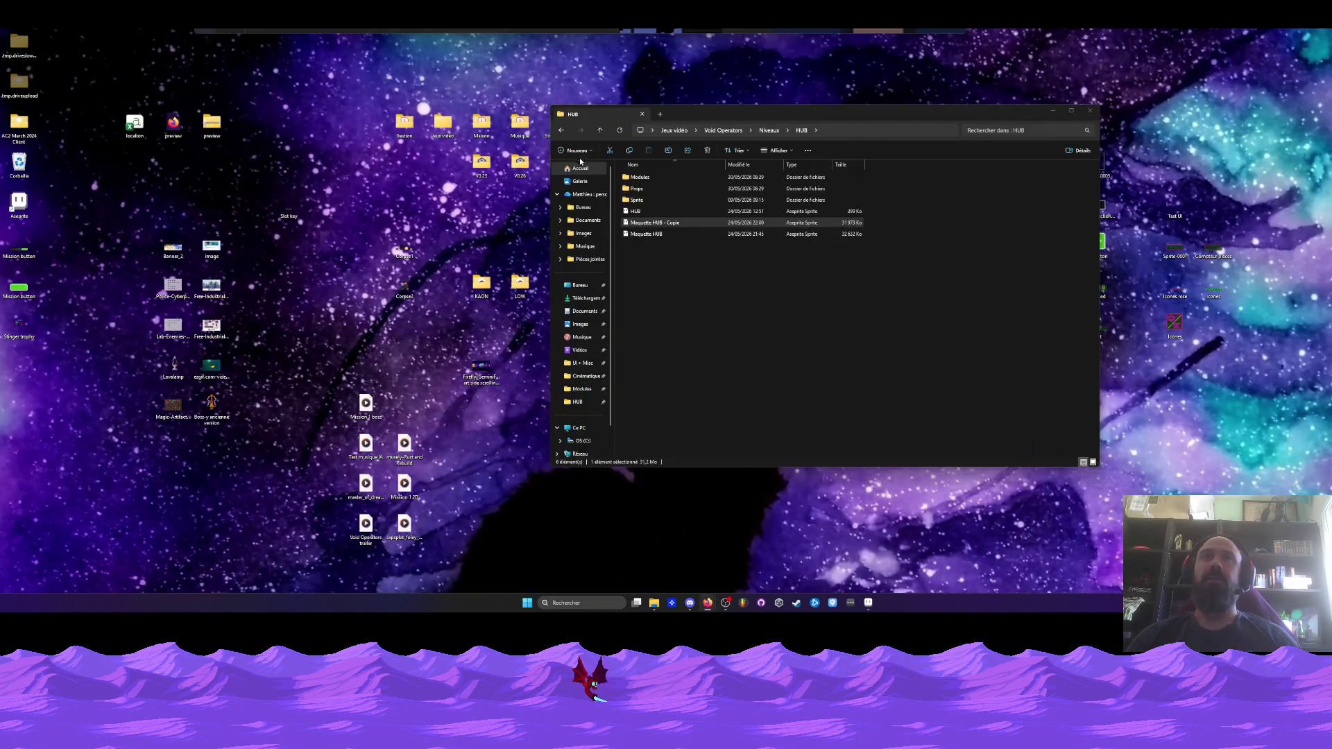
click(561, 131)
drag(725, 115, 686, 121)
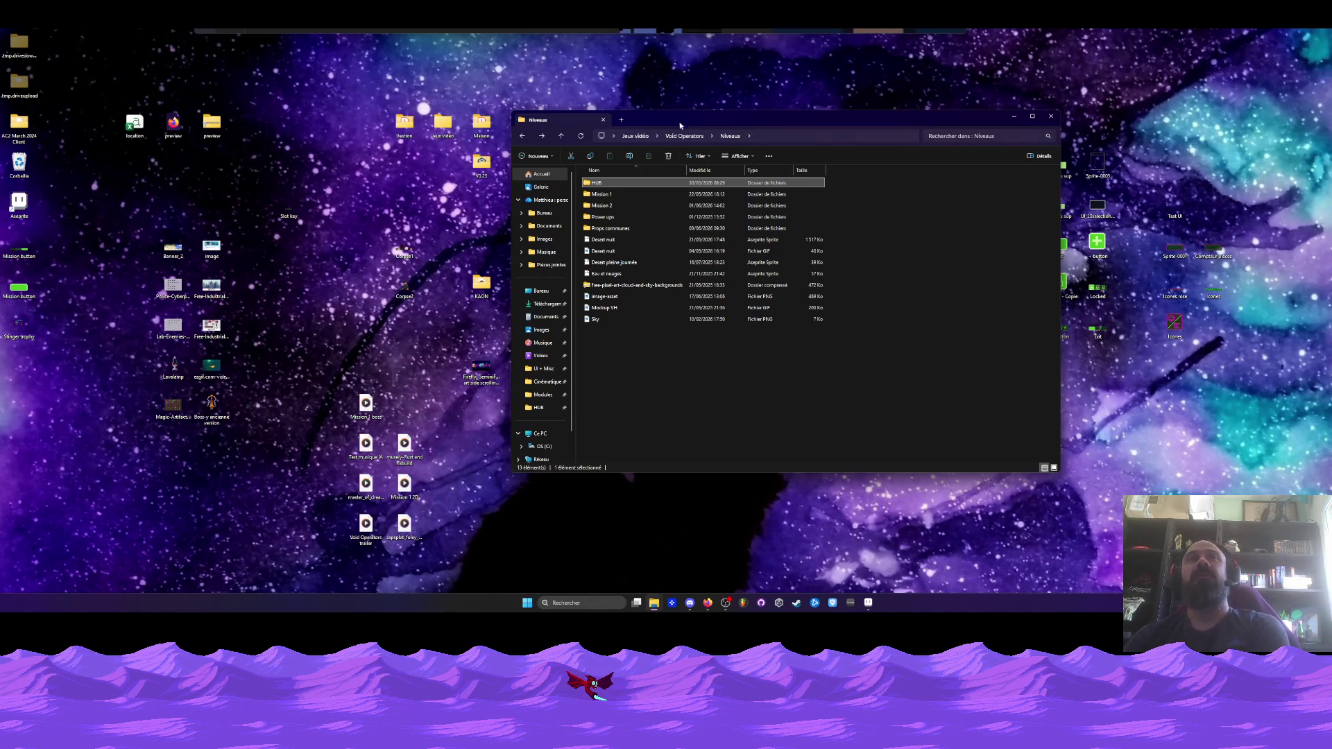
drag(679, 120, 663, 99)
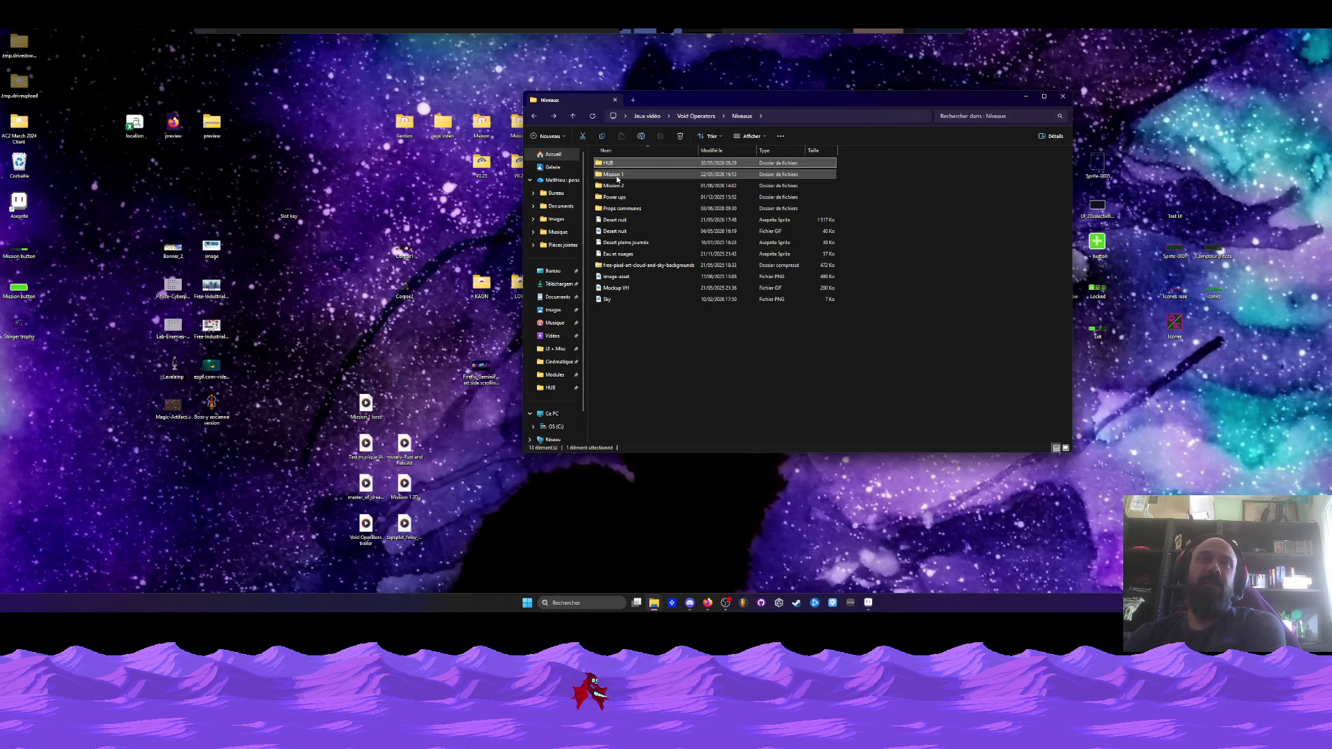
mouse_move(617, 179)
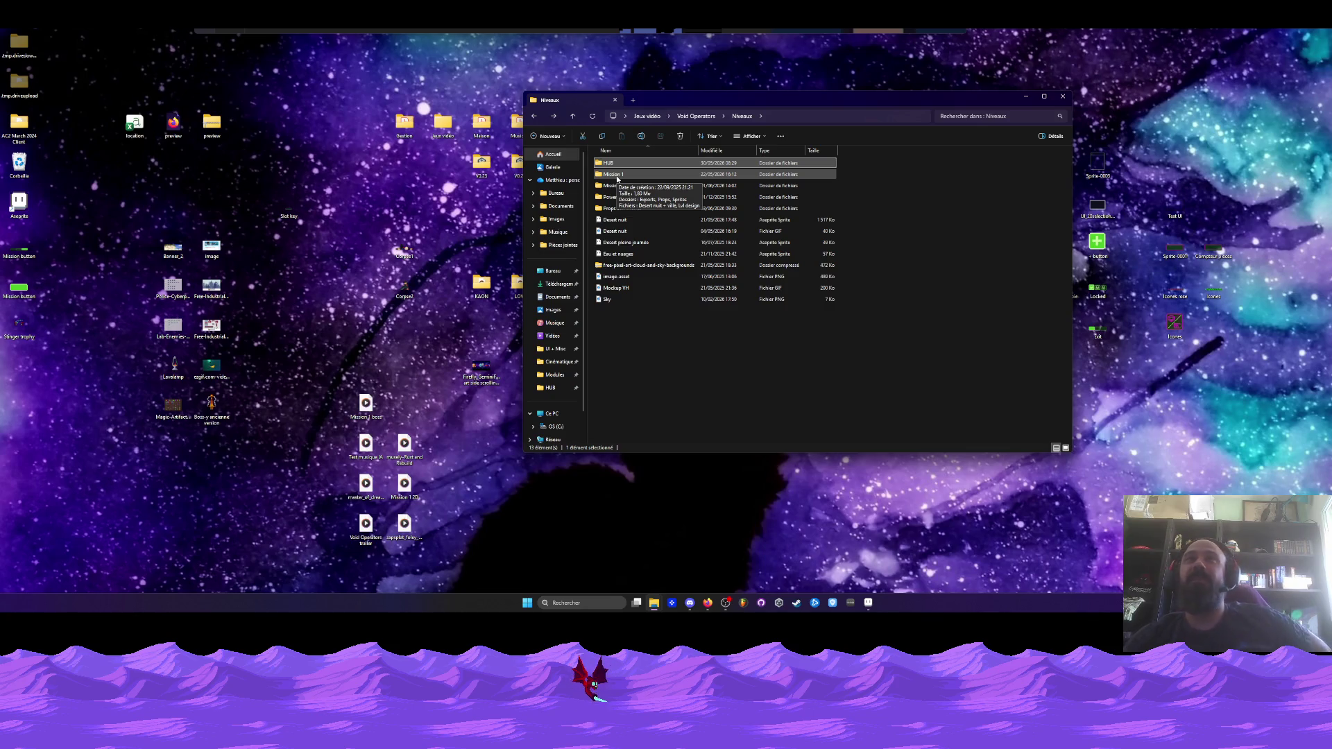
mouse_move(664, 101)
mouse_down()
mouse_move(640, 147)
mouse_move(644, 105)
mouse_up()
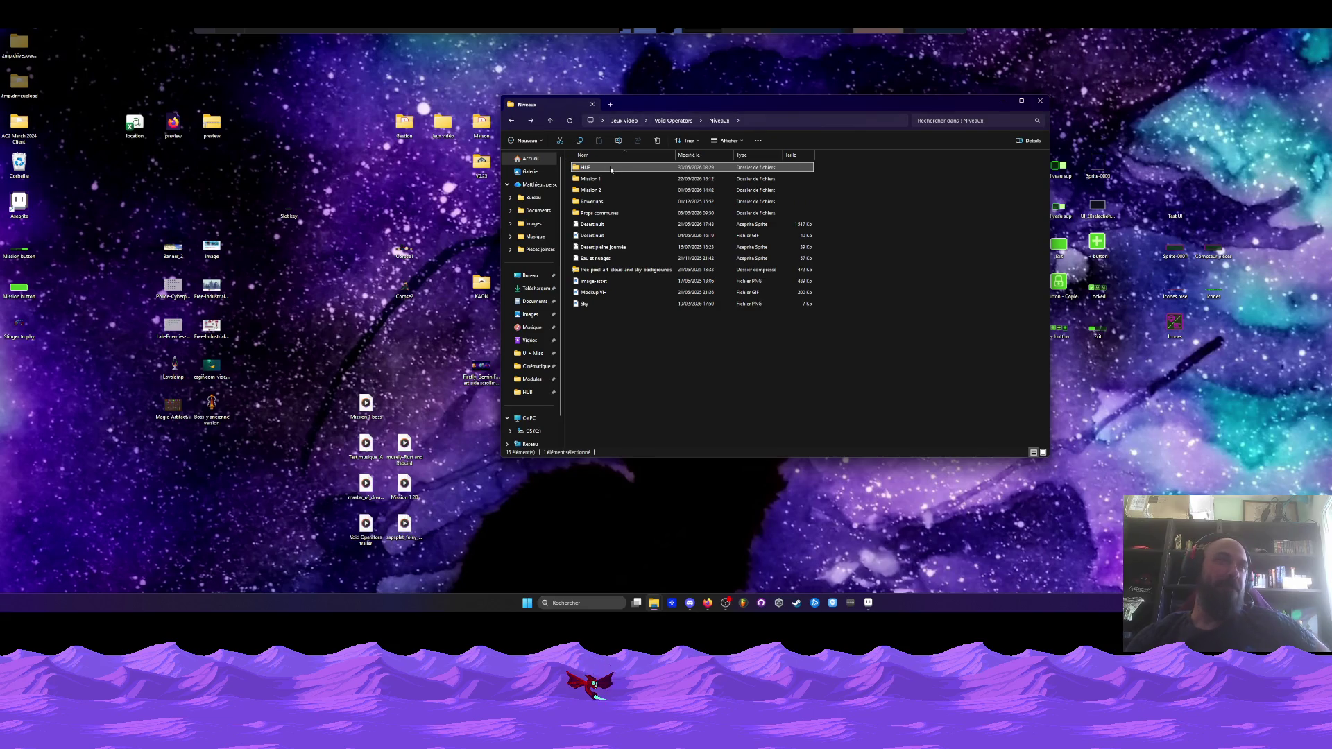
mouse_move(596, 172)
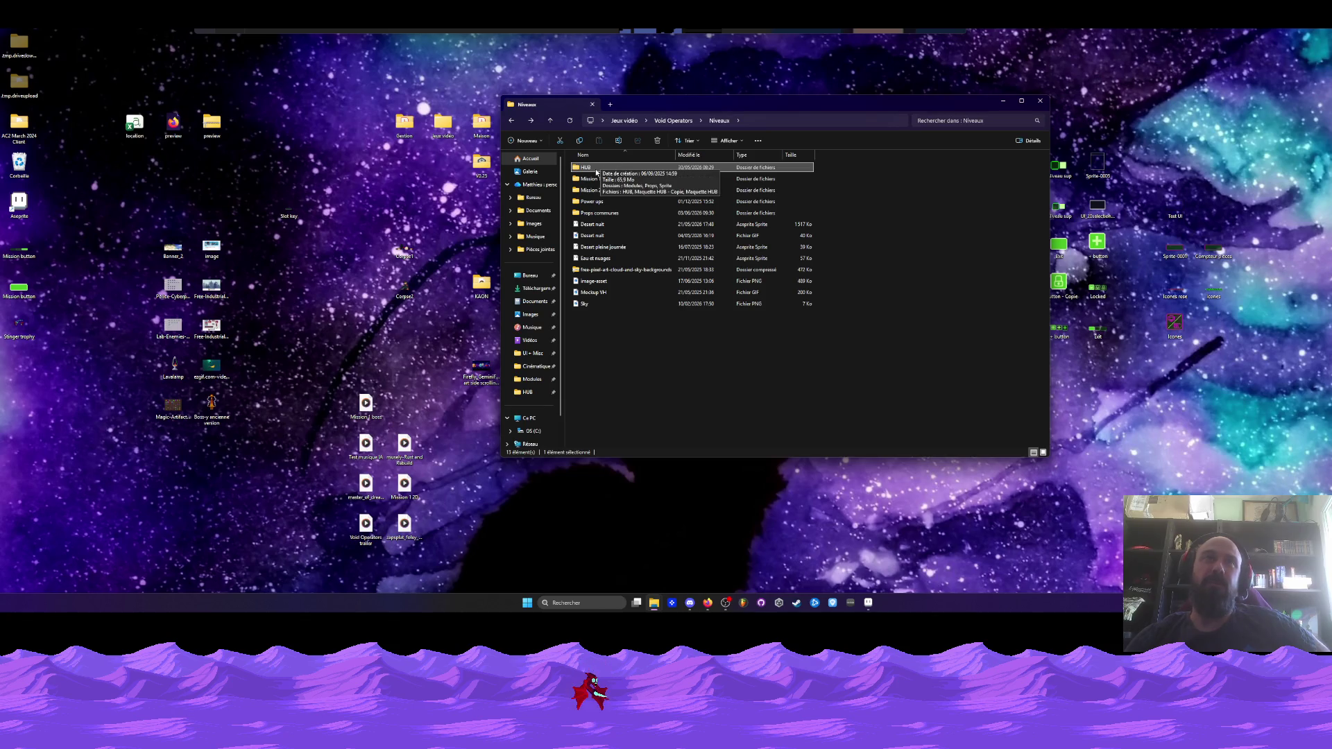
Go up to Void Operators, enter UI + Misc and open Test UI in Aseprite
click(512, 122)
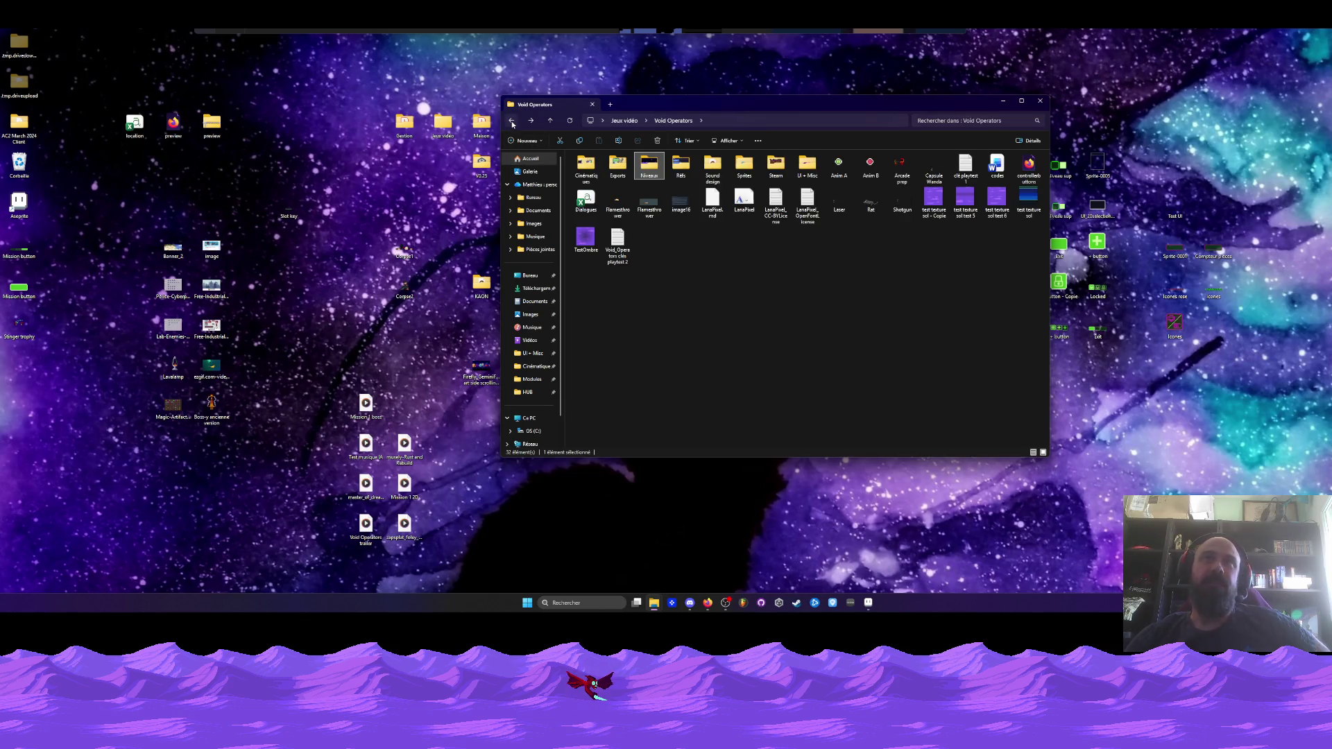
click(763, 298)
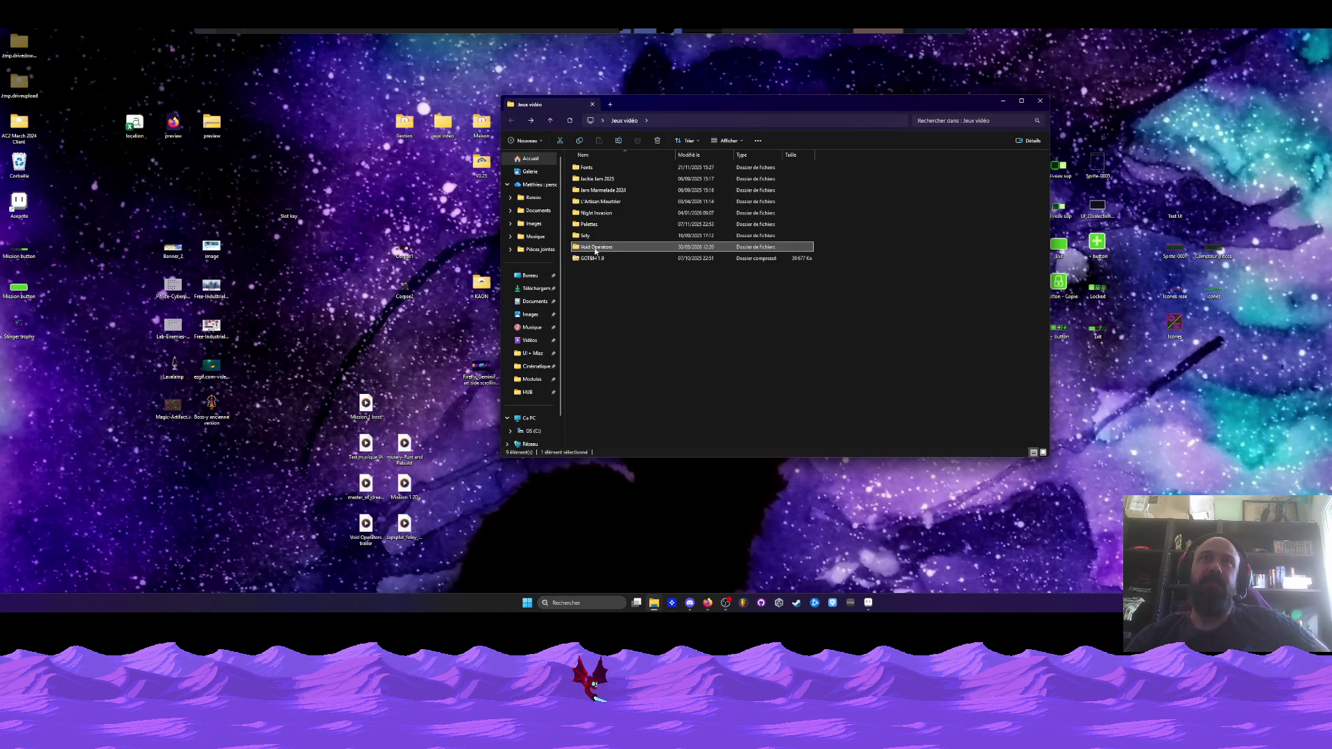
double_click(804, 177)
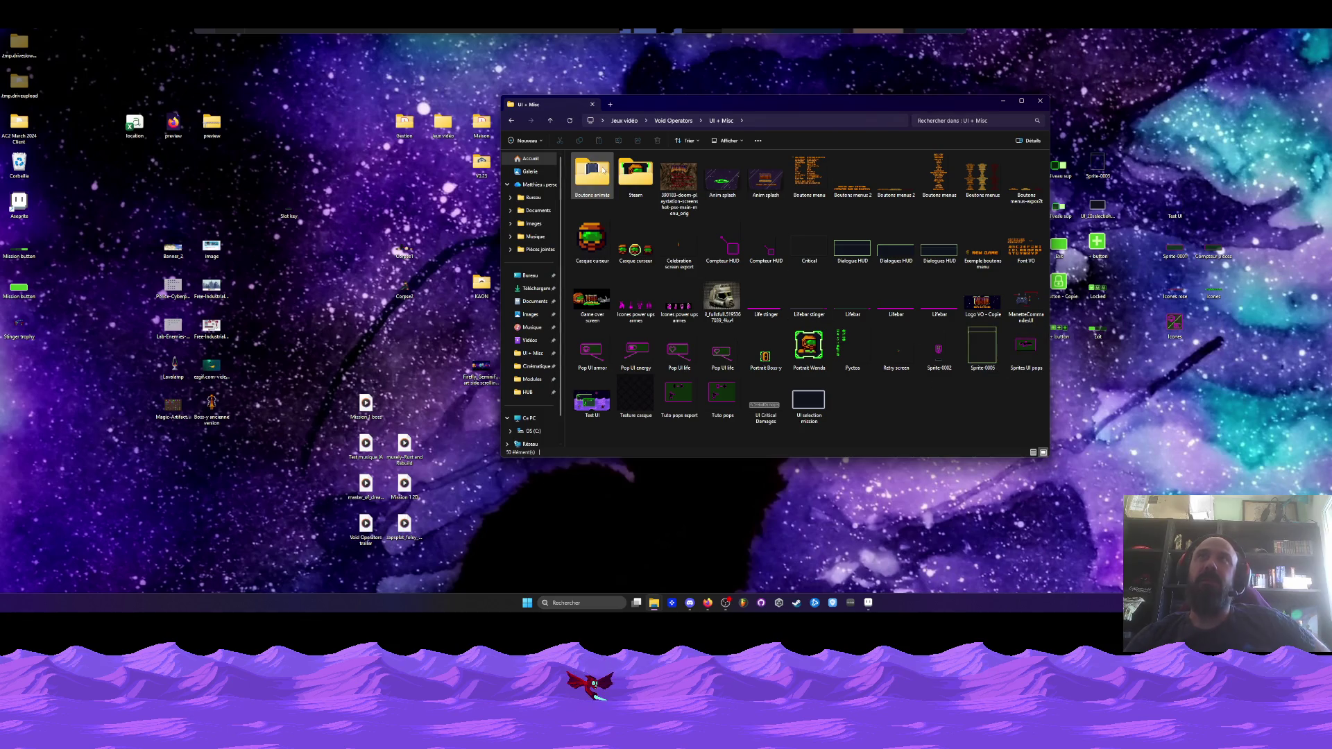
mouse_move(603, 170)
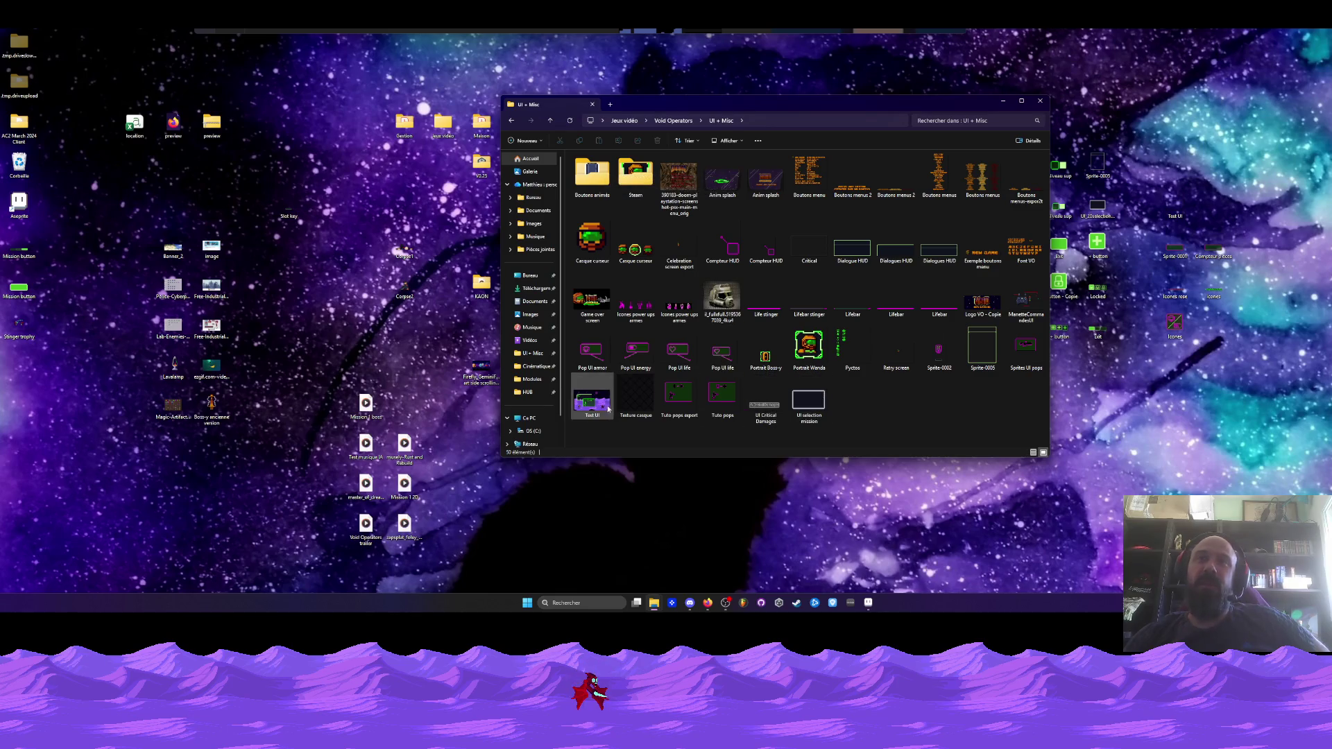
double_click(586, 401)
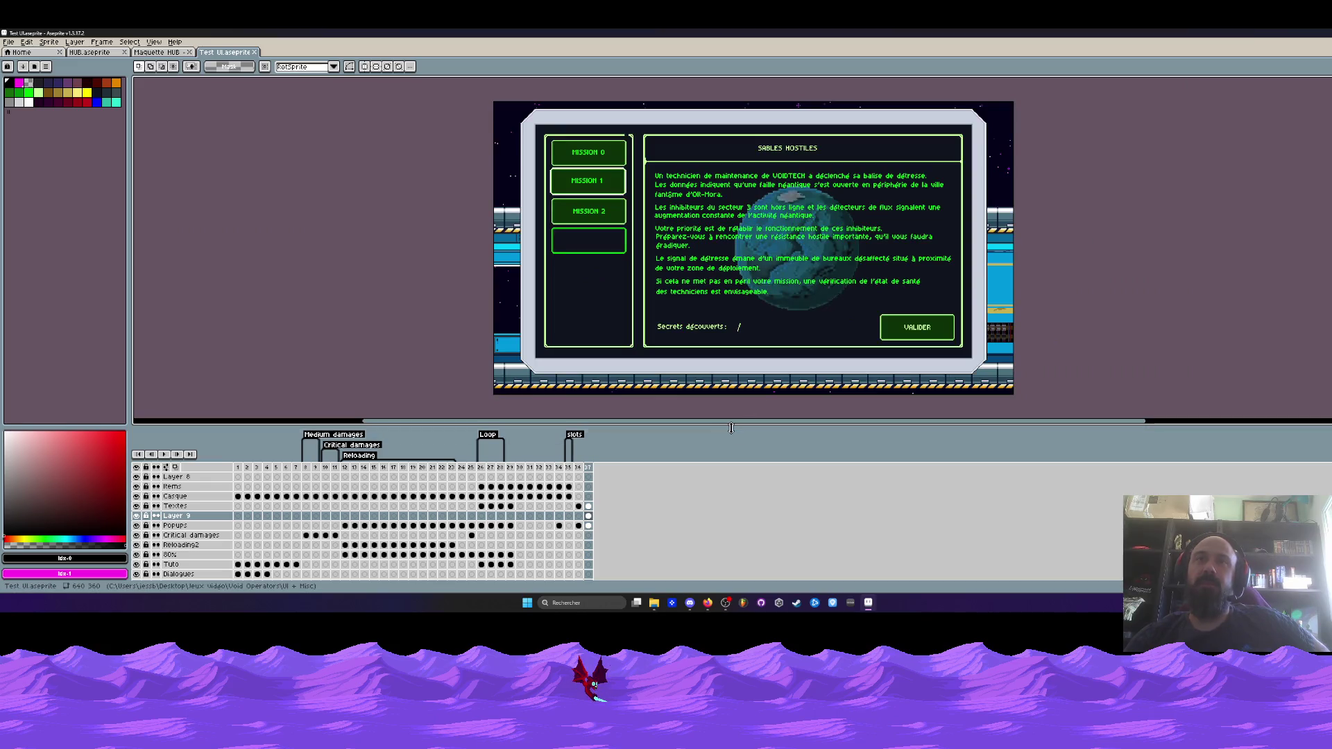
scroll(975, 265, up, 2)
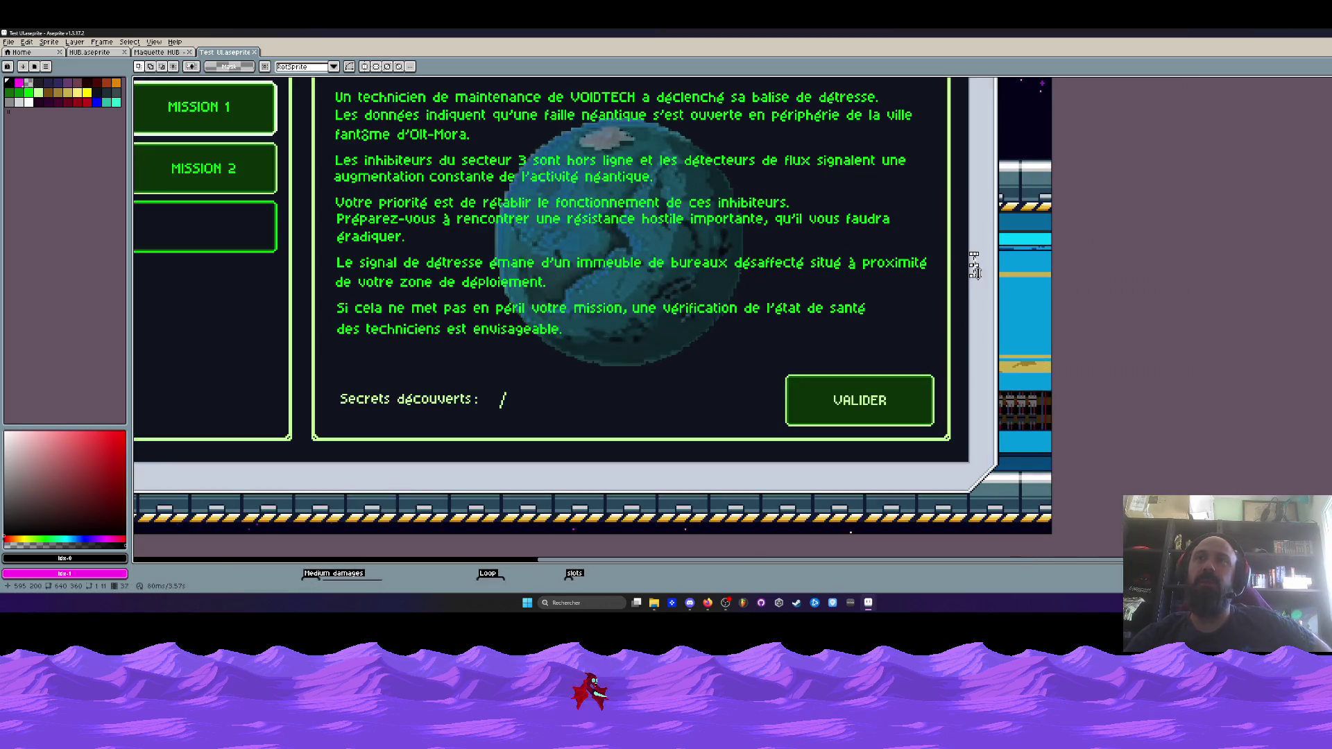
scroll(875, 522, up, 3)
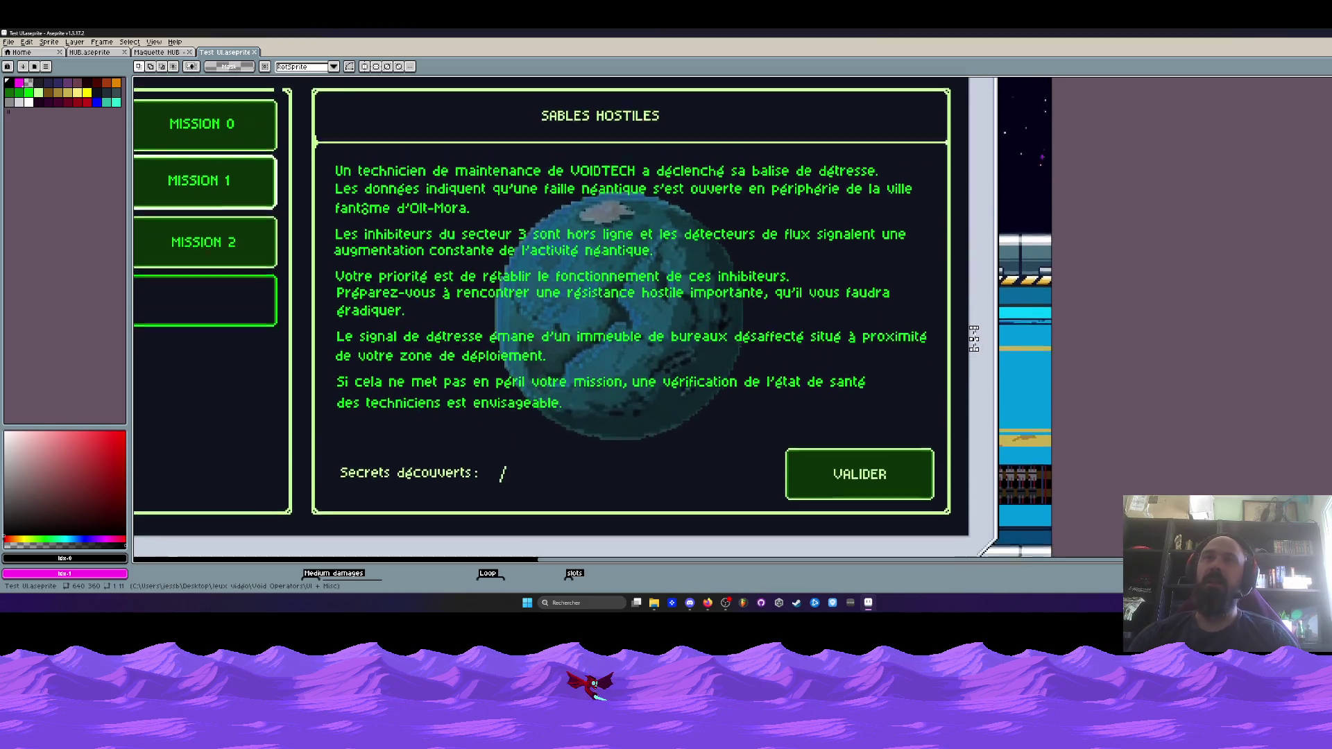
scroll(819, 566, left, 3)
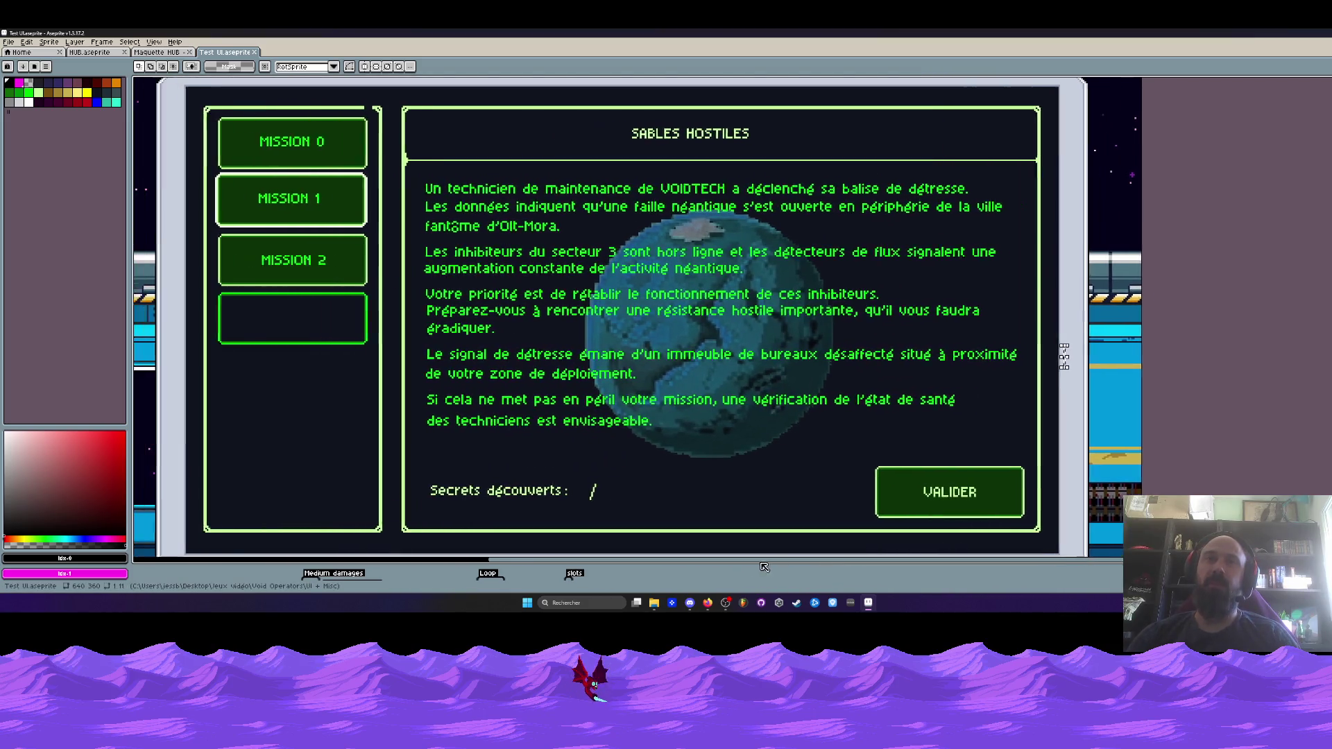
scroll(604, 364, down, 2)
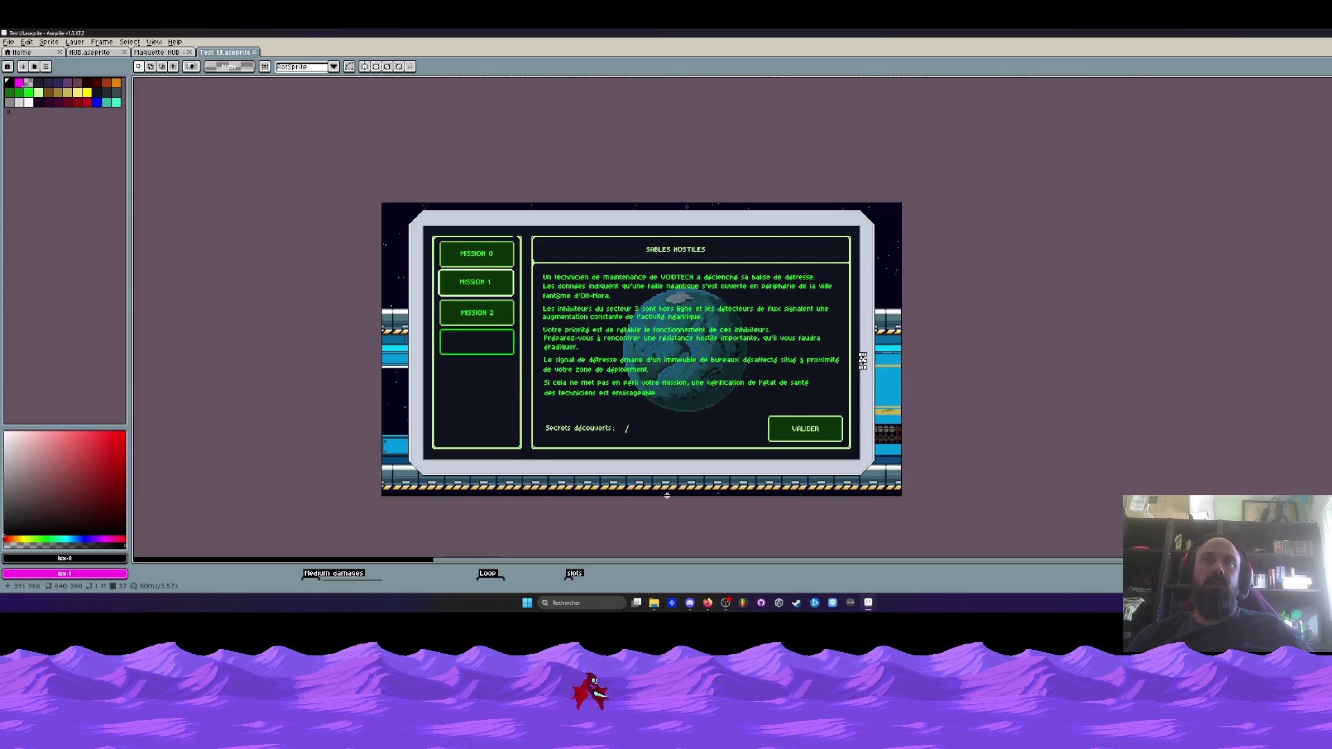
Expand the timeline and jump to frame 26, the upgrades screen
drag(634, 565, 634, 463)
click(486, 496)
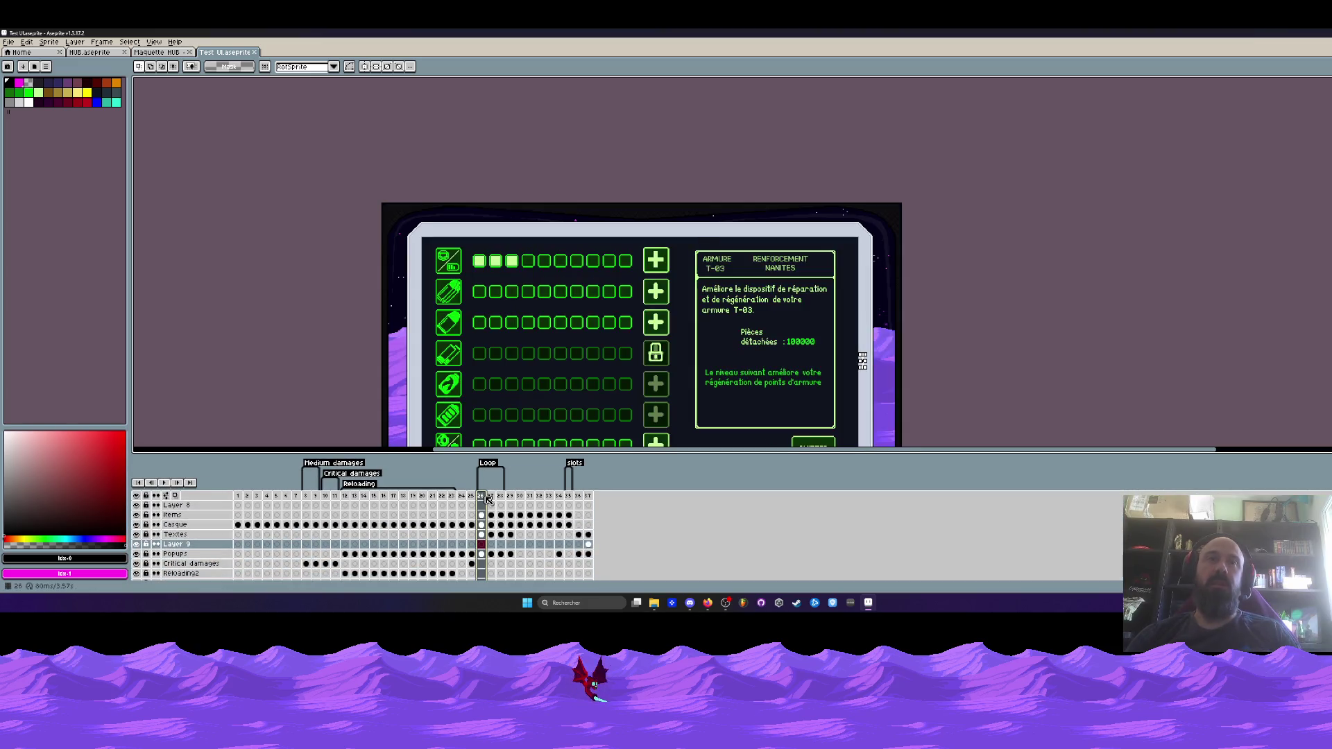
scroll(528, 363, down, 1)
scroll(521, 407, up, 1)
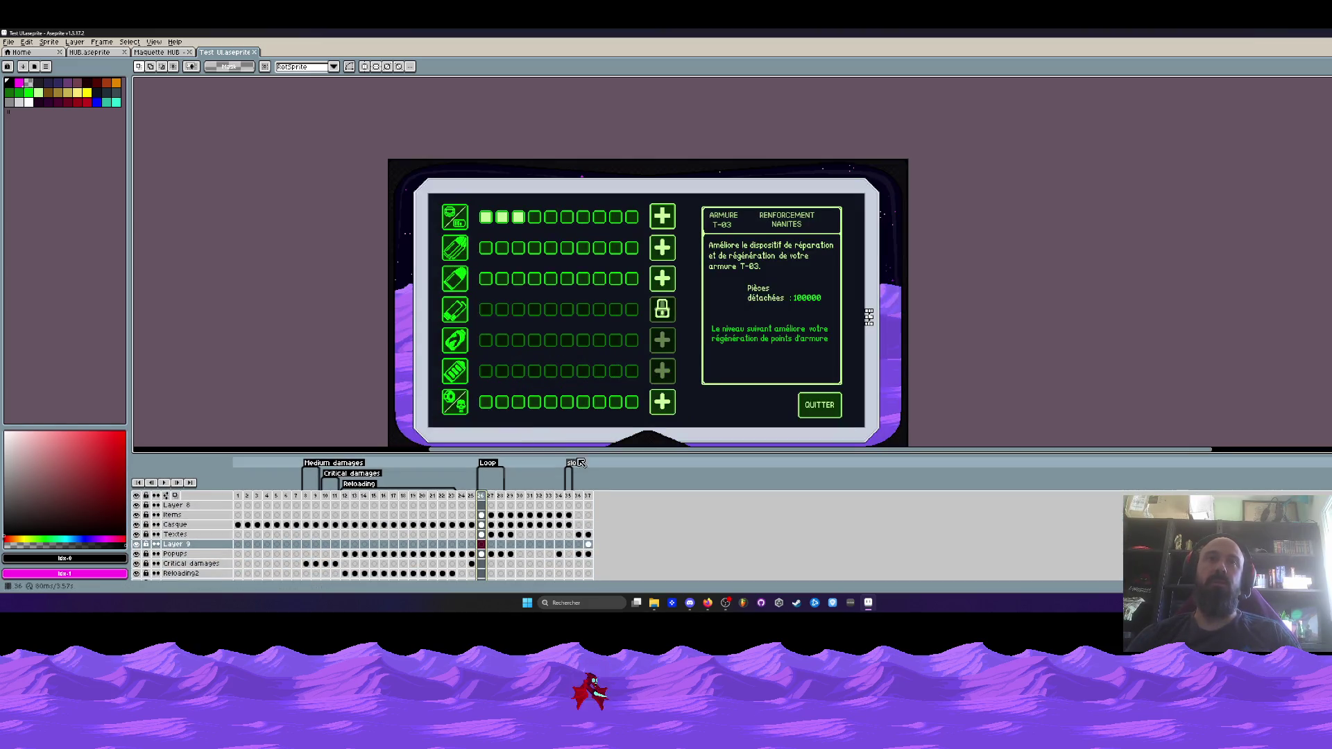
Shrink the timeline back down and land on frame 36, the mission briefing
drag(576, 454, 576, 510)
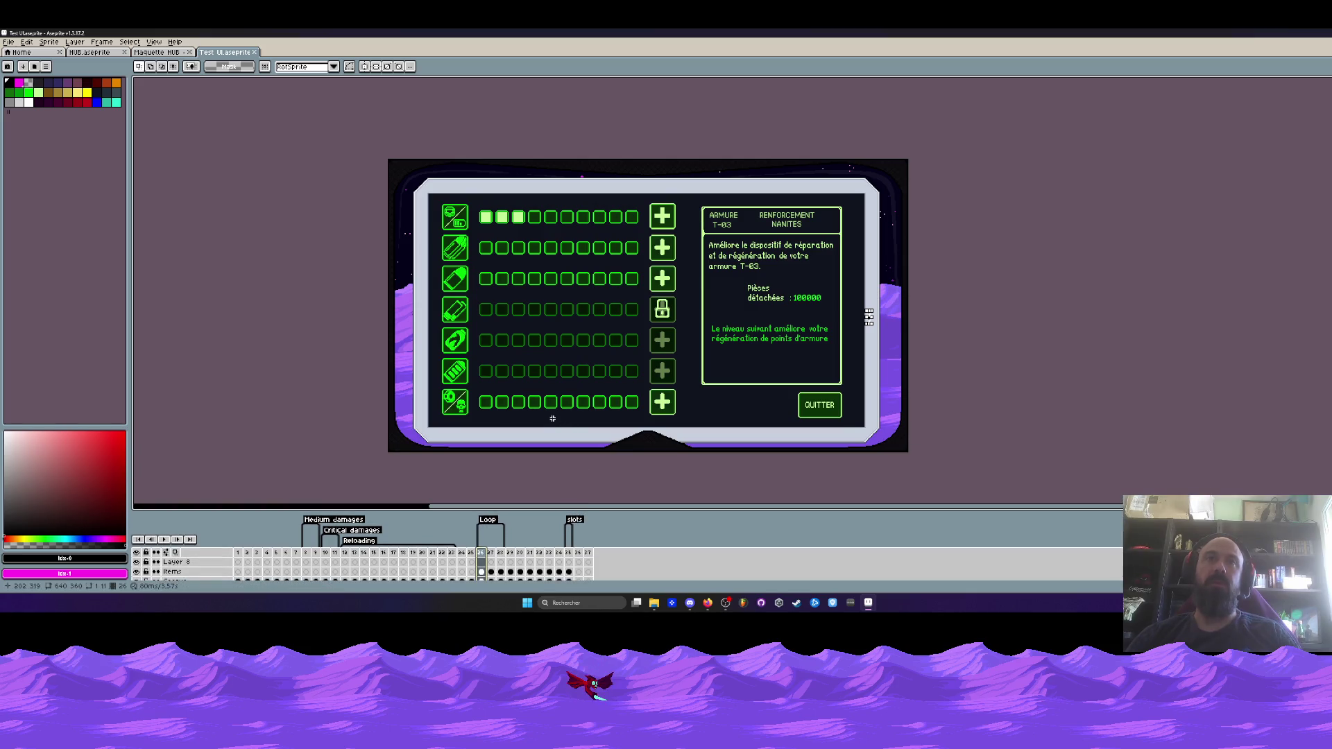
click(569, 558)
click(579, 561)
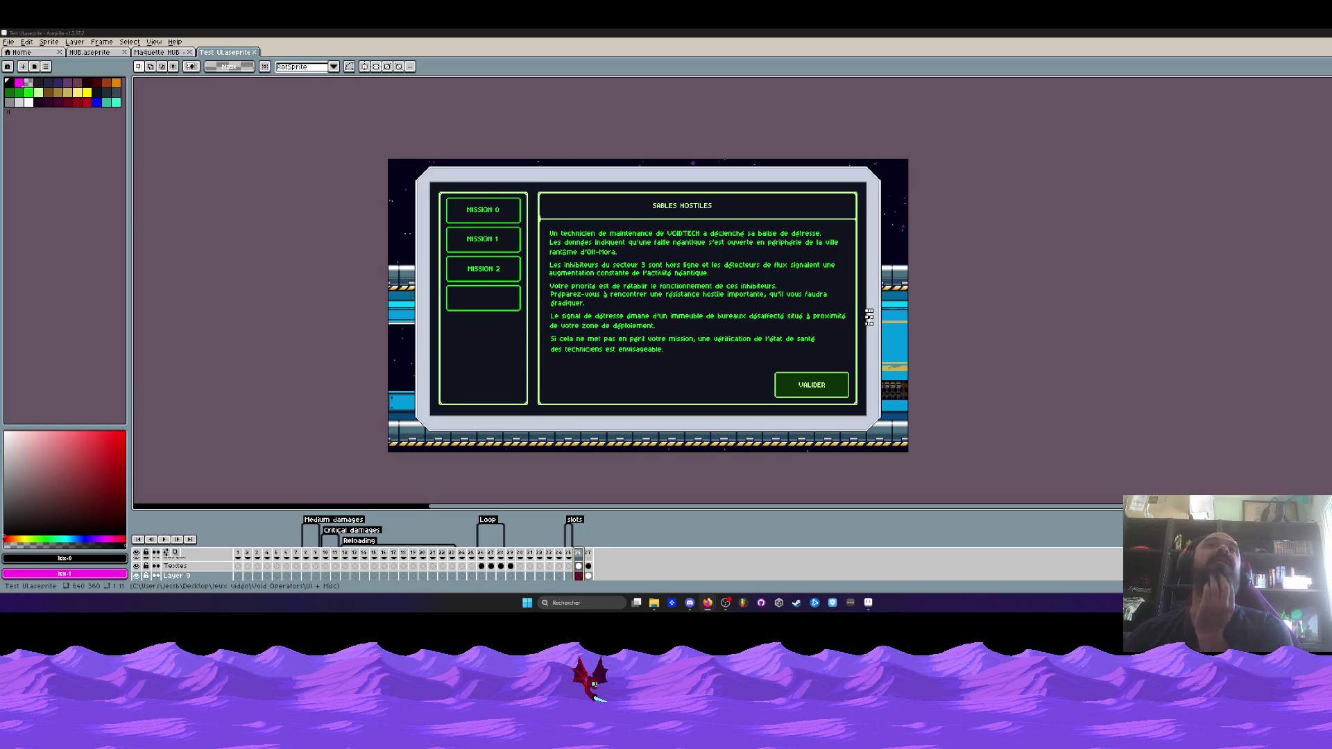
Switch to HUB.aseprite and marquee-select the lower floor strip of the level
key(ctrl+shift+Tab)
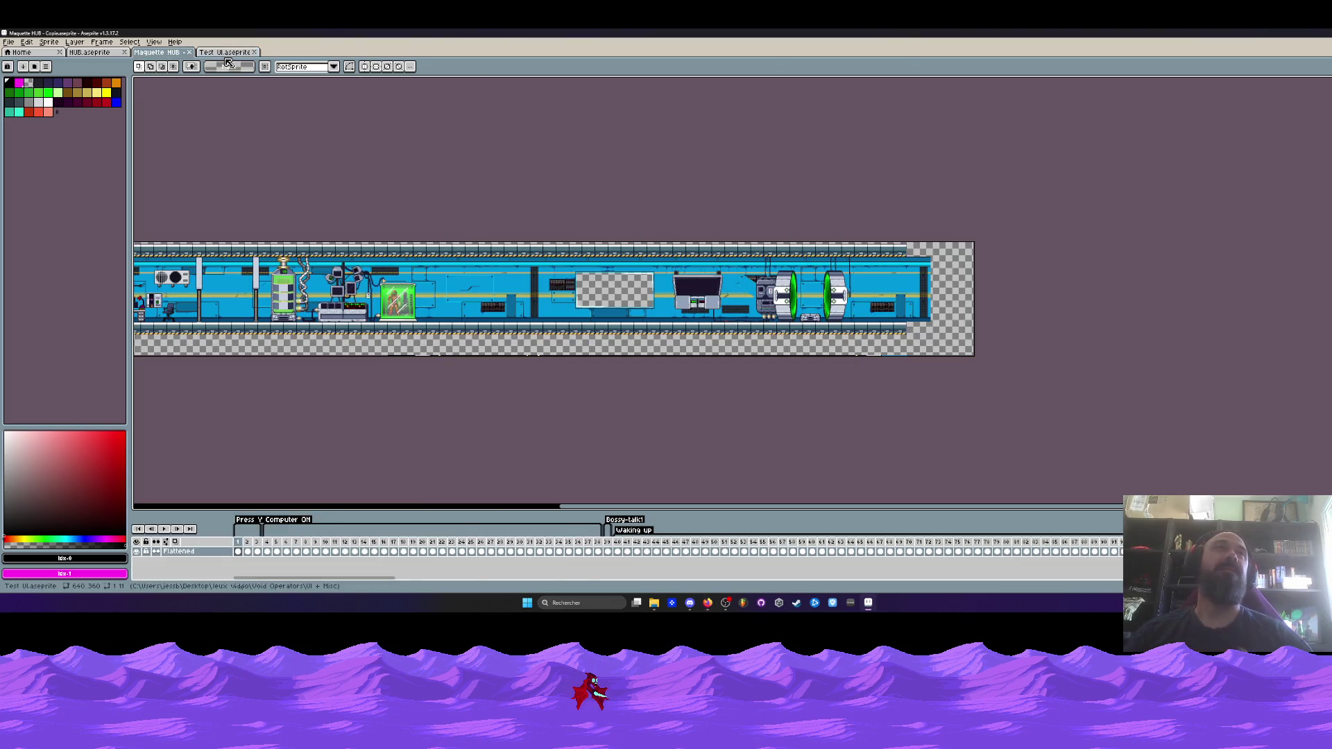
click(226, 55)
click(109, 56)
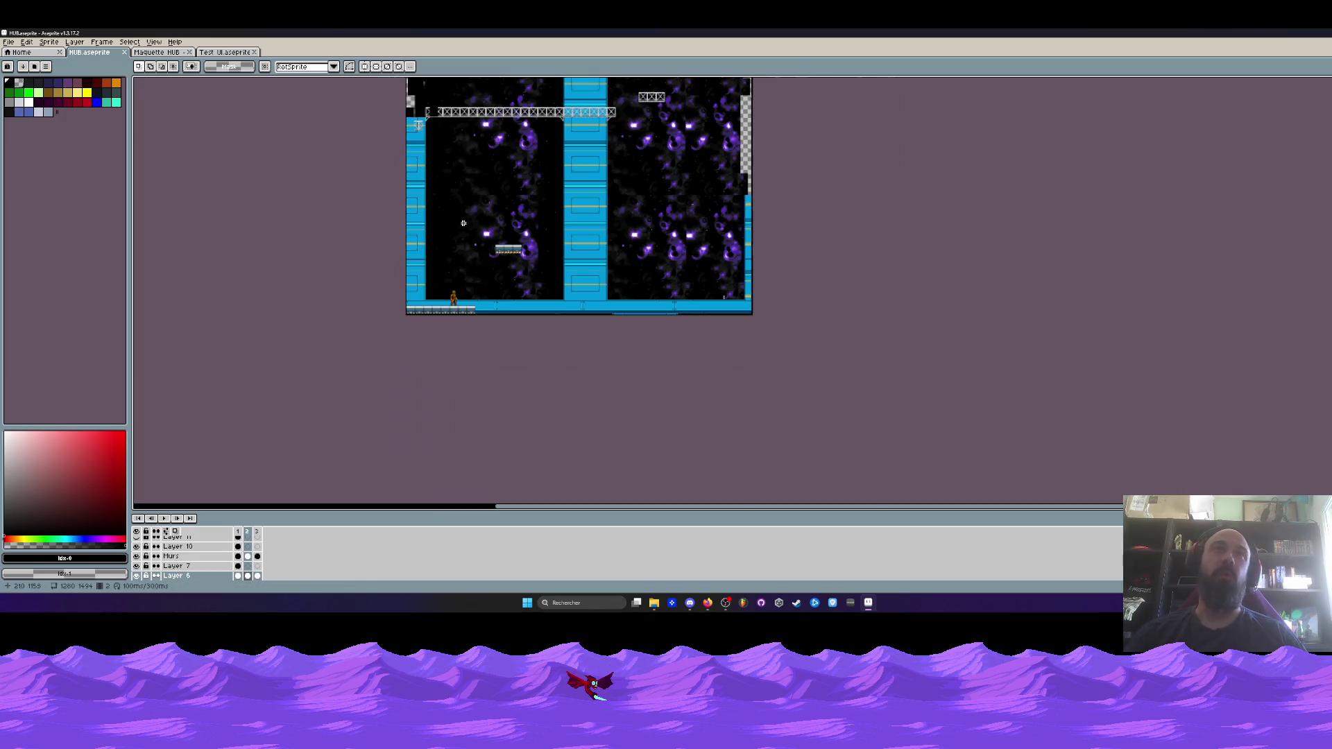
scroll(419, 315, up, 3)
scroll(419, 315, down, 3)
drag(264, 303, 624, 410)
scroll(525, 351, up, 1)
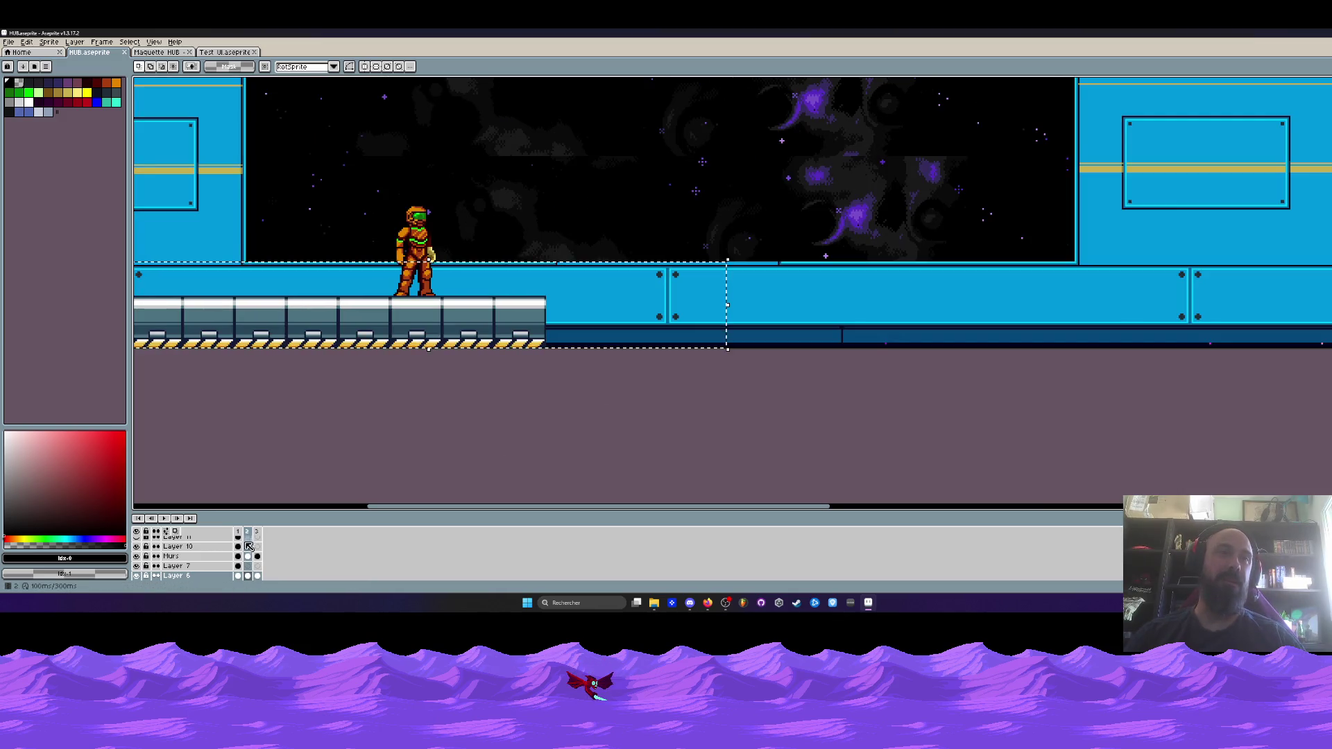
scroll(239, 558, down, 2)
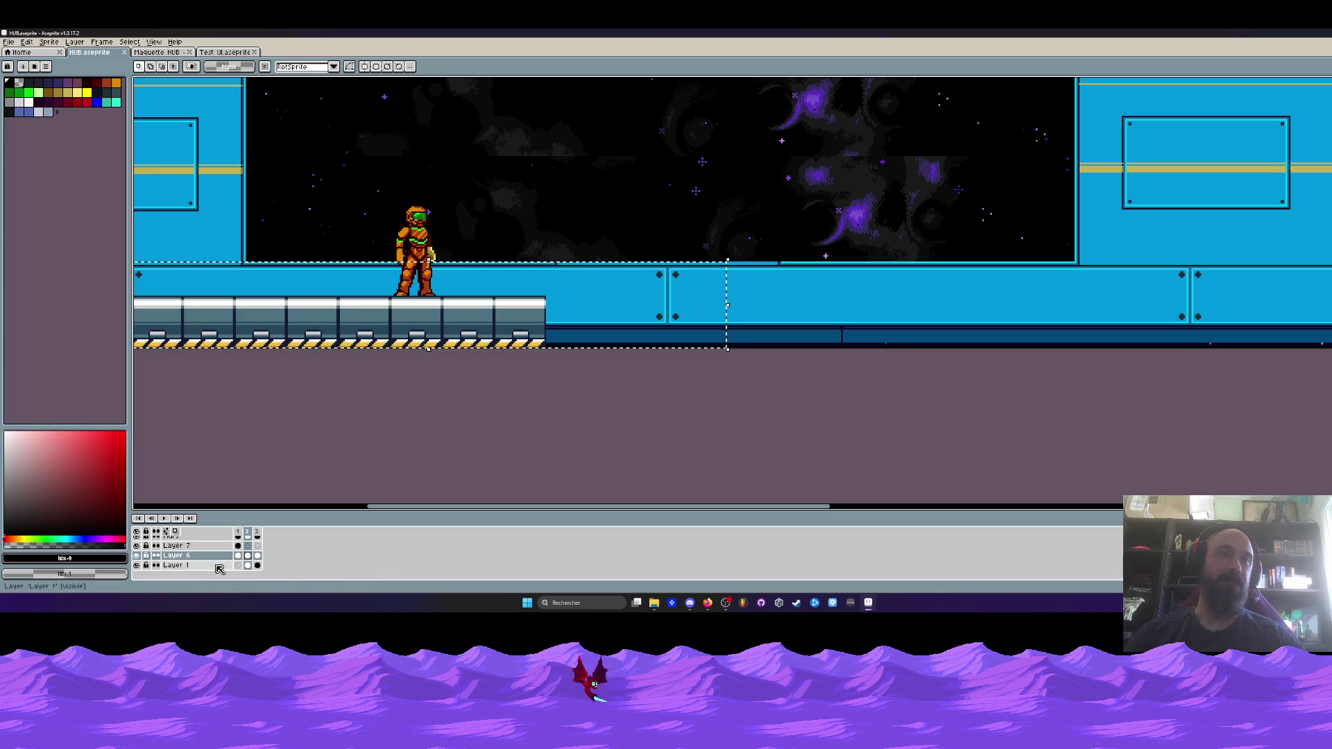
Toggle Layer 1, the wall, Perso and floor layers off and on to check their contents
click(138, 566)
click(138, 565)
click(137, 566)
click(137, 565)
scroll(256, 561, up, 1)
scroll(256, 561, up, 1)
click(137, 545)
click(136, 545)
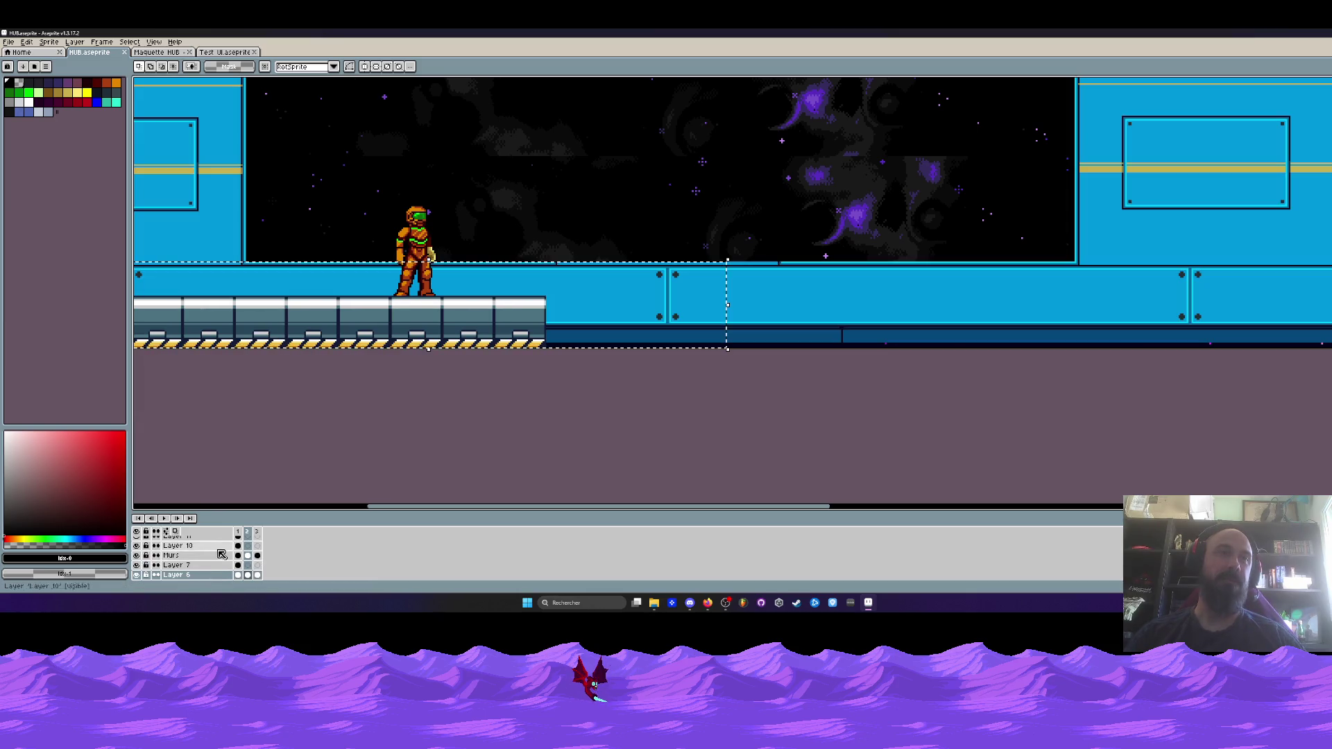
scroll(219, 554, up, 4)
click(141, 557)
click(141, 557)
click(136, 546)
click(136, 546)
scroll(252, 531, up, 1)
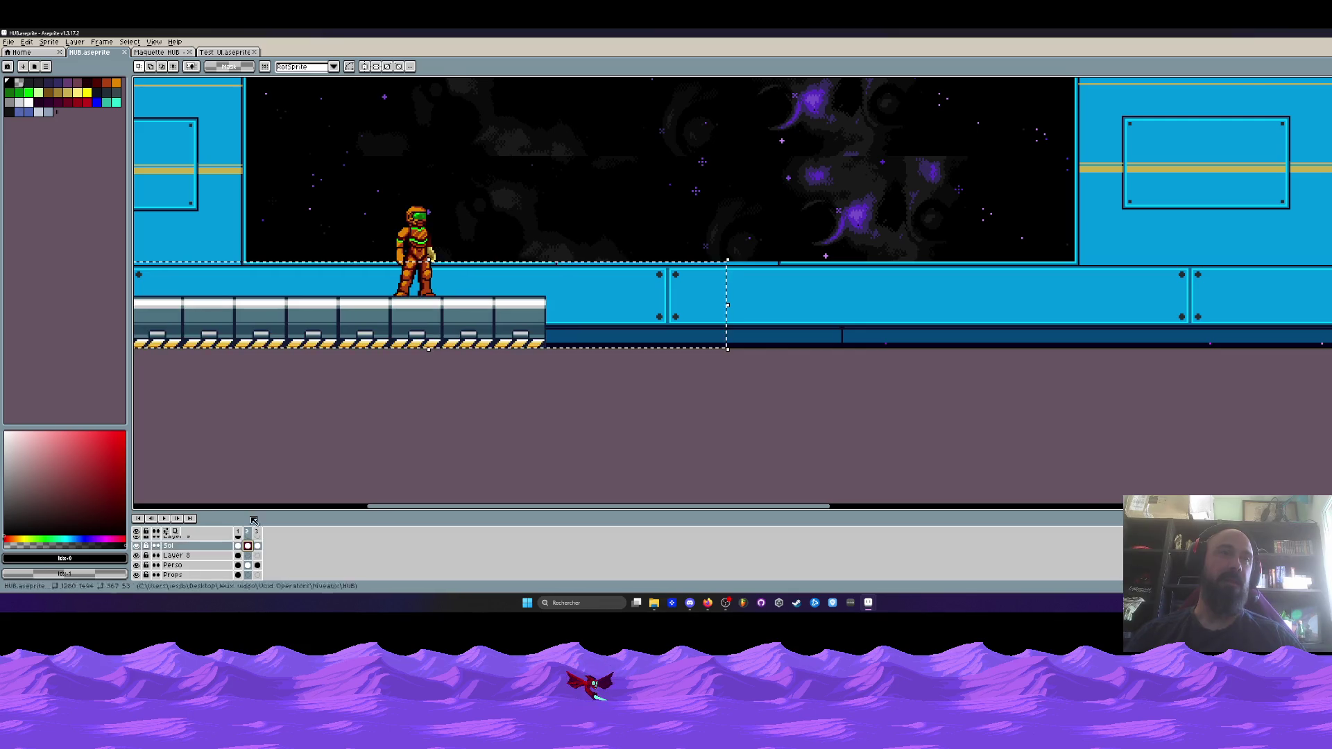
Paste a copy of the floor strip, line it up with the existing floor, and commit
key(ctrl+v)
mouse_move(782, 342)
mouse_down()
mouse_move(770, 344)
mouse_move(1034, 343)
mouse_up()
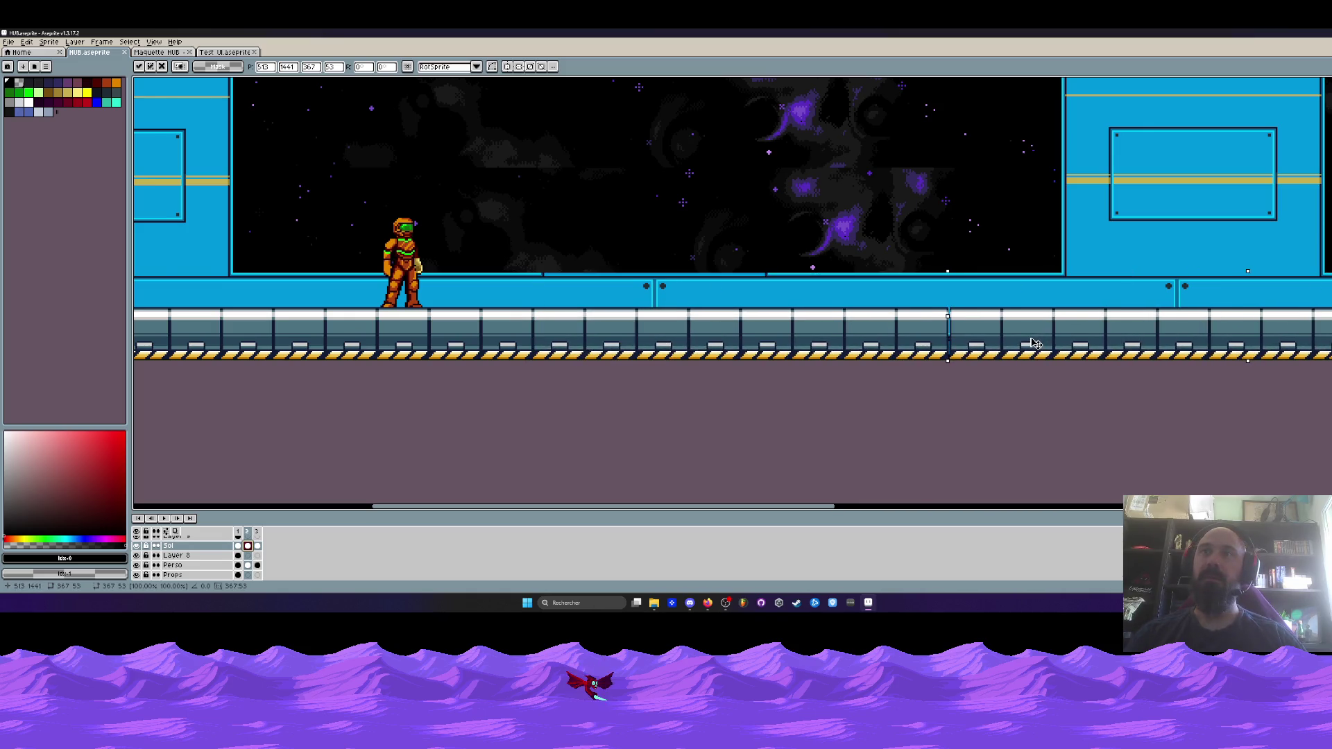
click(964, 277)
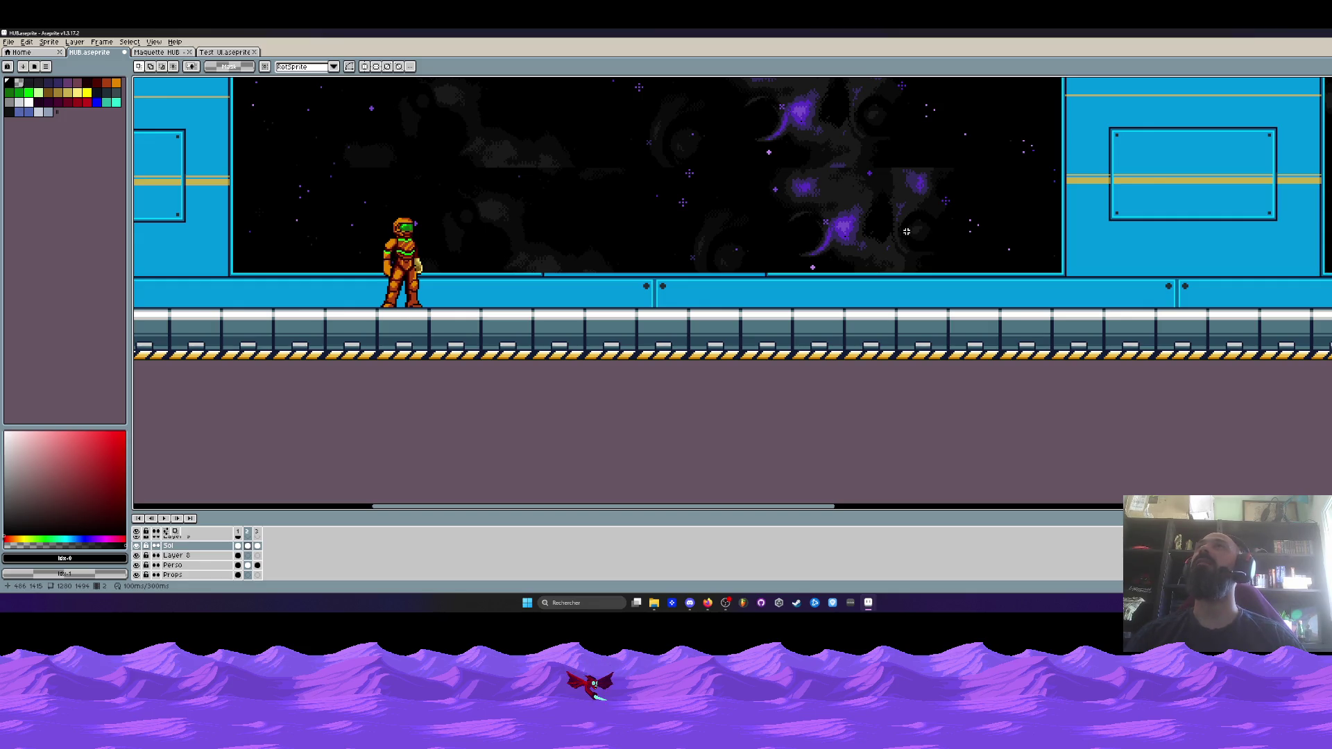
Move the floor tiles right to reach the canvas edge and commit them
scroll(906, 231, down, 1)
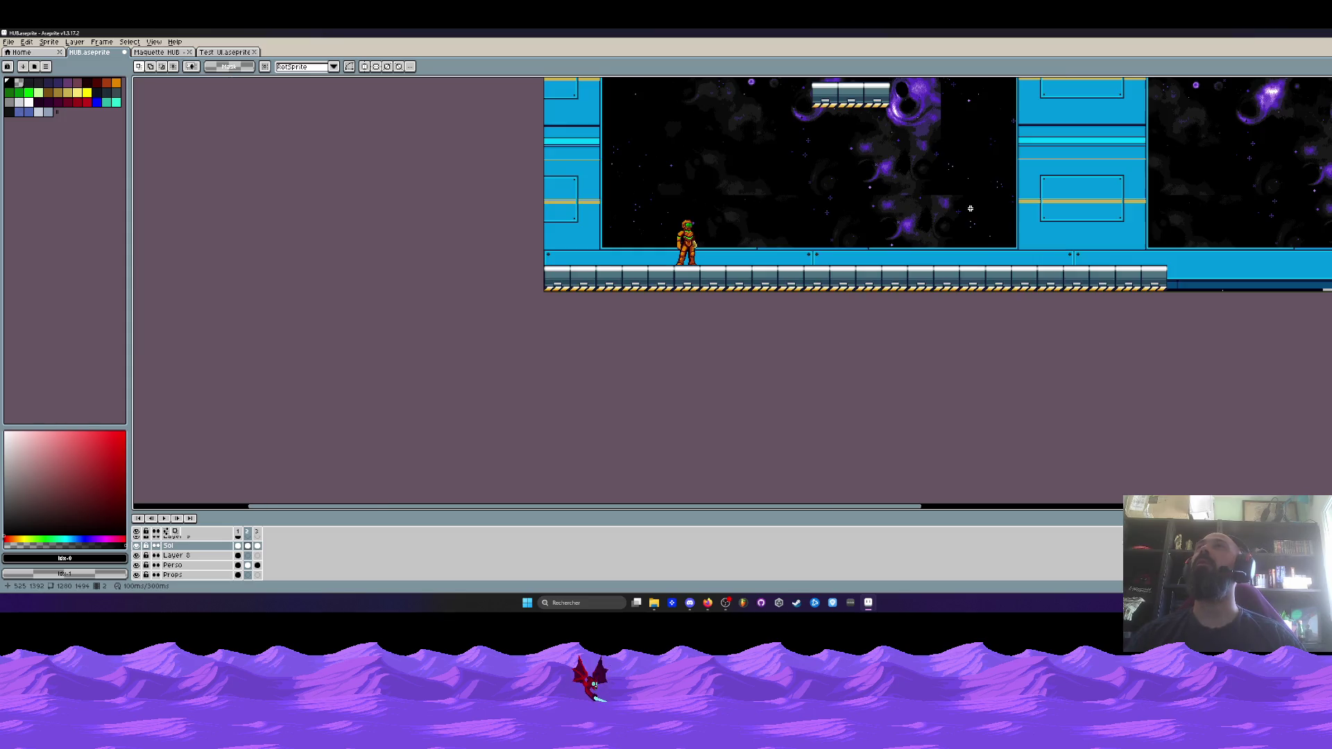
scroll(978, 359, right, 7)
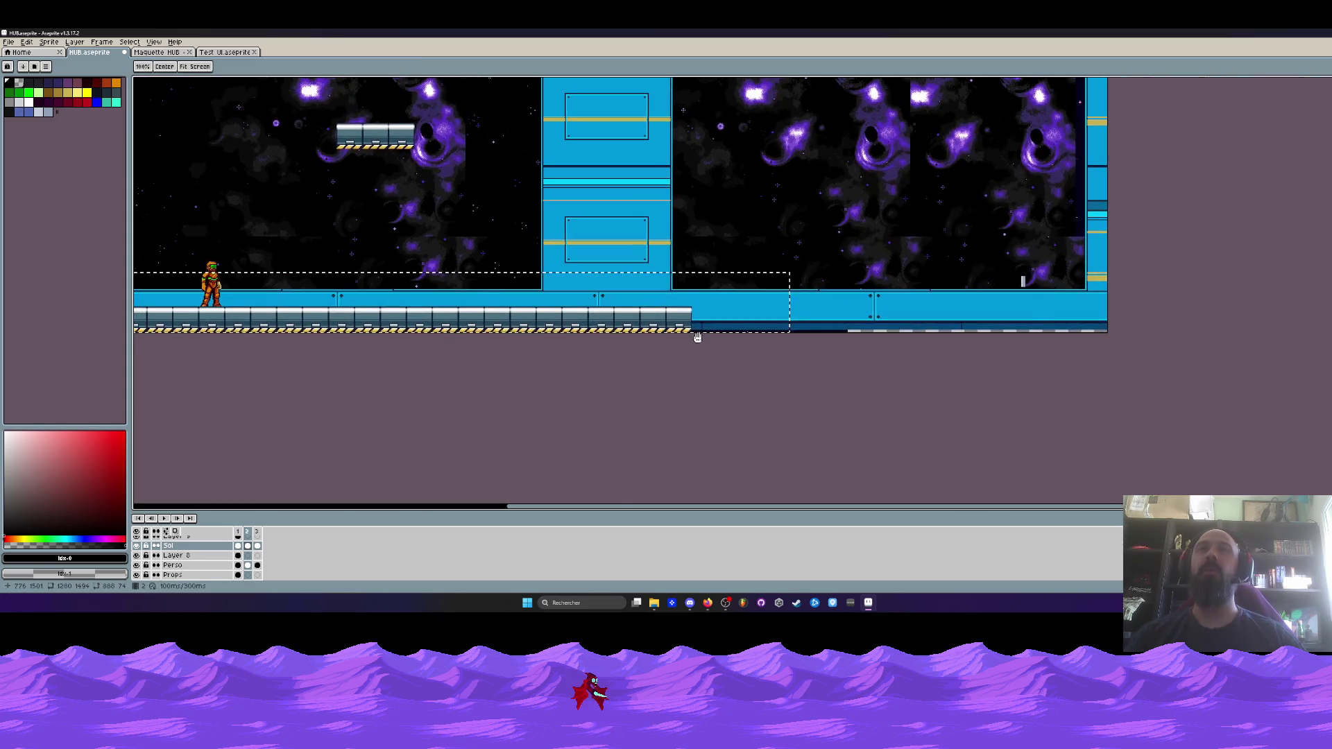
scroll(697, 336, up, 1)
scroll(567, 344, down, 1)
mouse_move(454, 331)
mouse_down()
mouse_move(1164, 326)
mouse_move(745, 325)
mouse_up()
mouse_move(640, 323)
mouse_down()
mouse_move(643, 346)
mouse_move(676, 288)
mouse_up()
key(Return)
Shift the floor piece left to close the seam, confirm, and review the full-width floor
scroll(469, 333, down, 2)
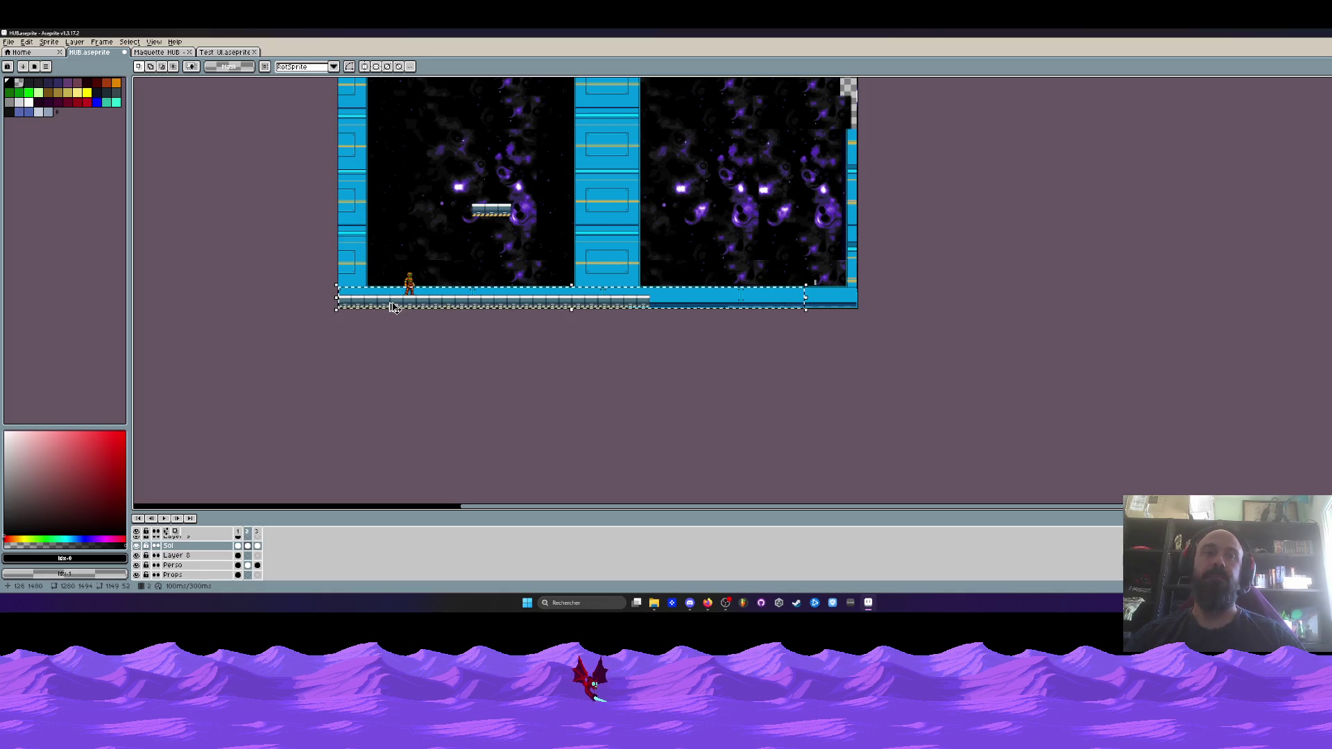
click(365, 310)
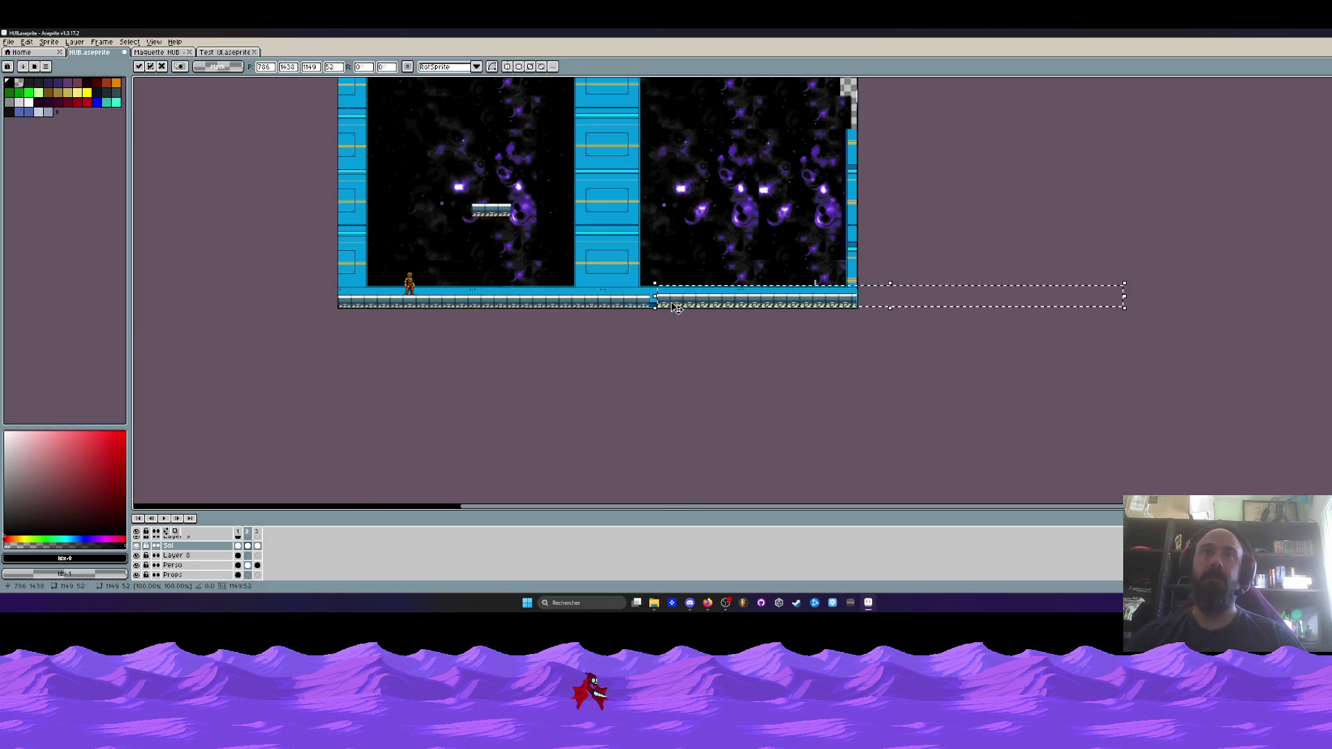
scroll(683, 303, up, 3)
drag(602, 325, 596, 324)
scroll(595, 307, down, 3)
key(Return)
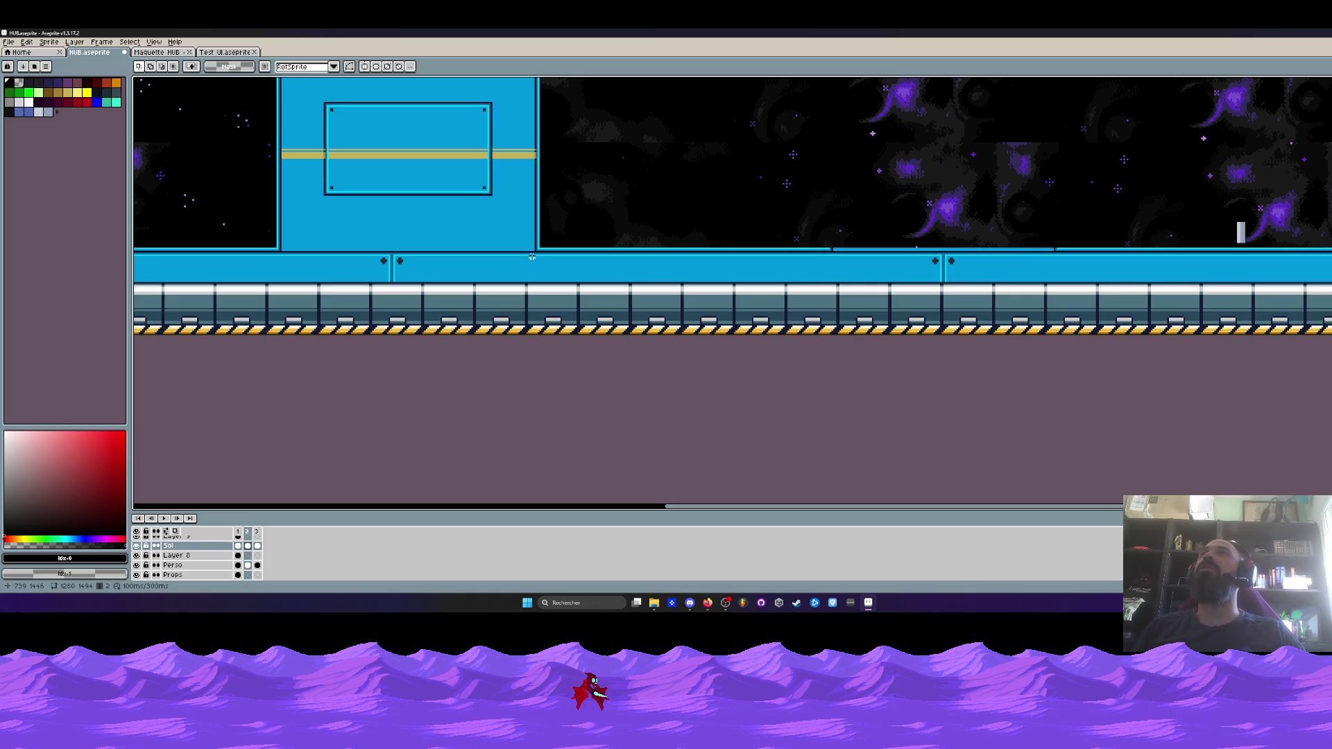
scroll(526, 302, down, 2)
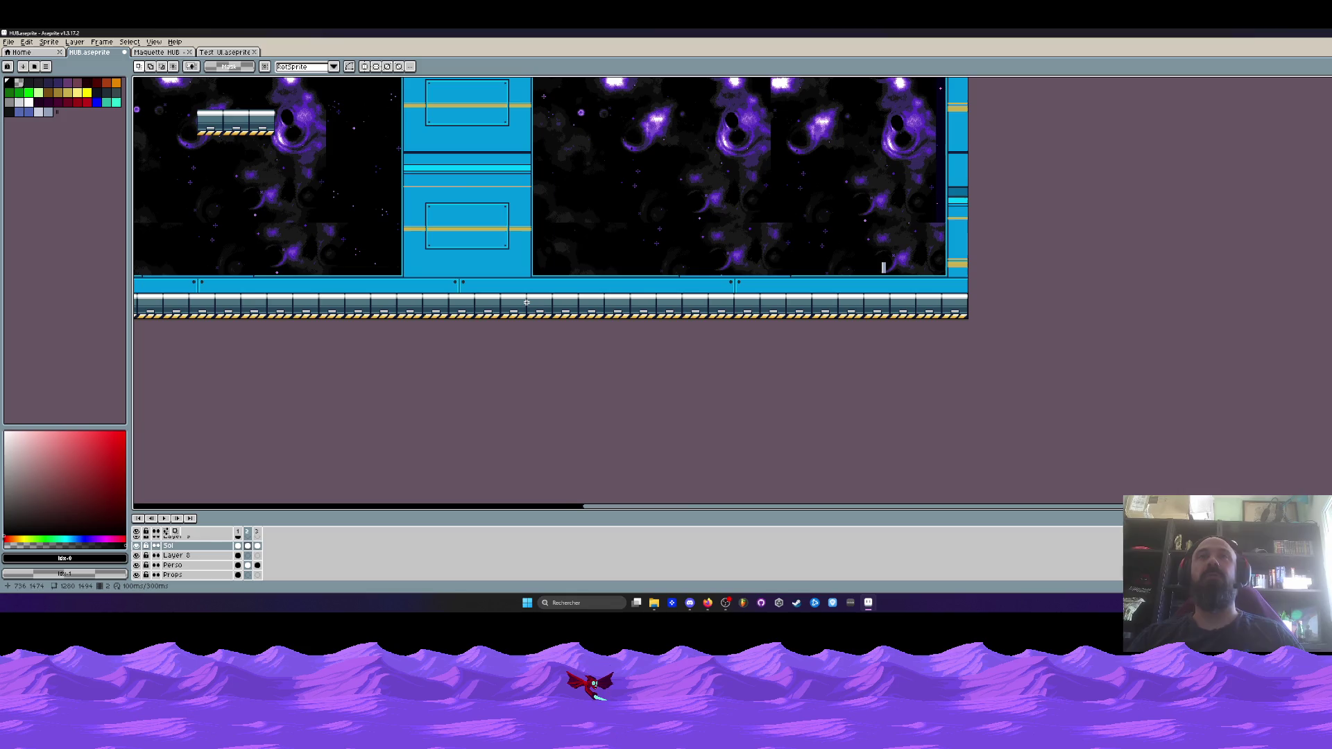
scroll(378, 211, up, 2)
scroll(462, 239, down, 2)
mouse_move(461, 239)
mouse_down()
mouse_move(540, 389)
mouse_move(508, 209)
mouse_move(485, 218)
mouse_up()
scroll(512, 294, down, 1)
drag(426, 161, 432, 196)
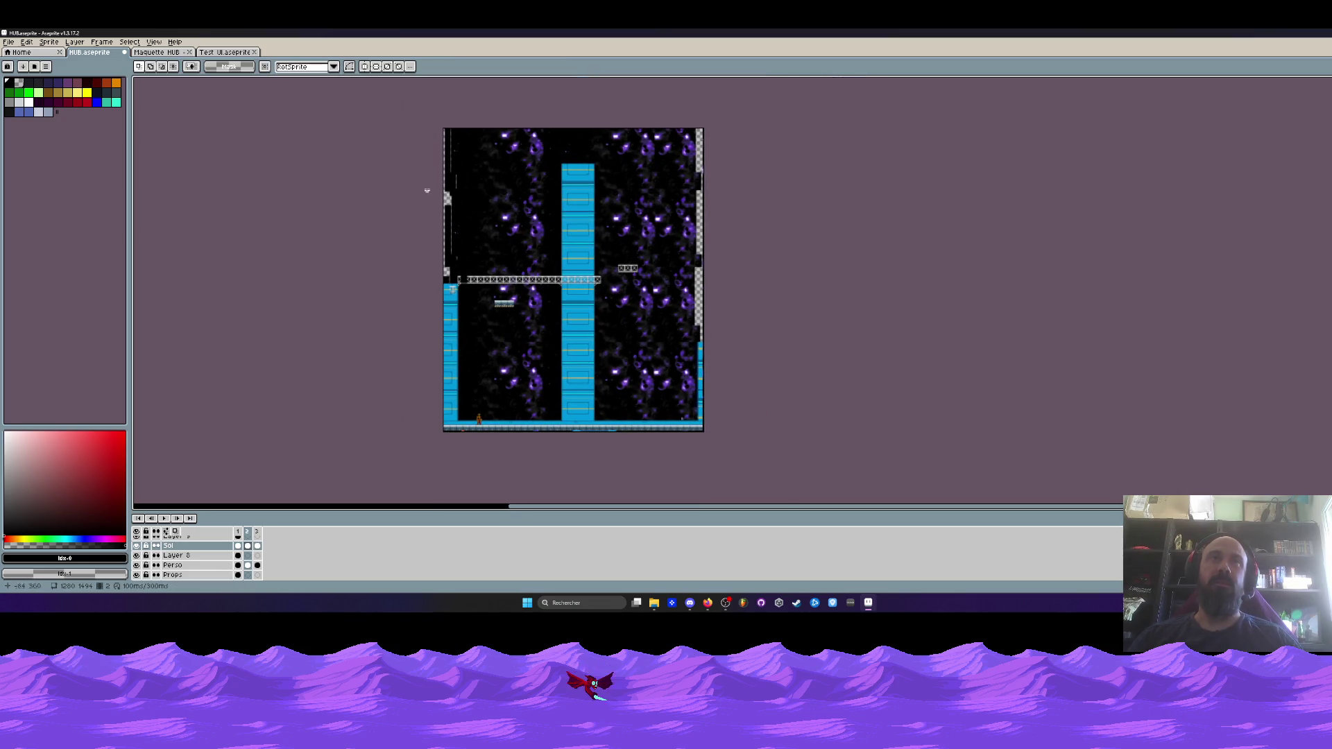
Select all of HUB.aseprite, start Edit > Transform, then switch to the Maquette HUB mockup
key(ctrl+a)
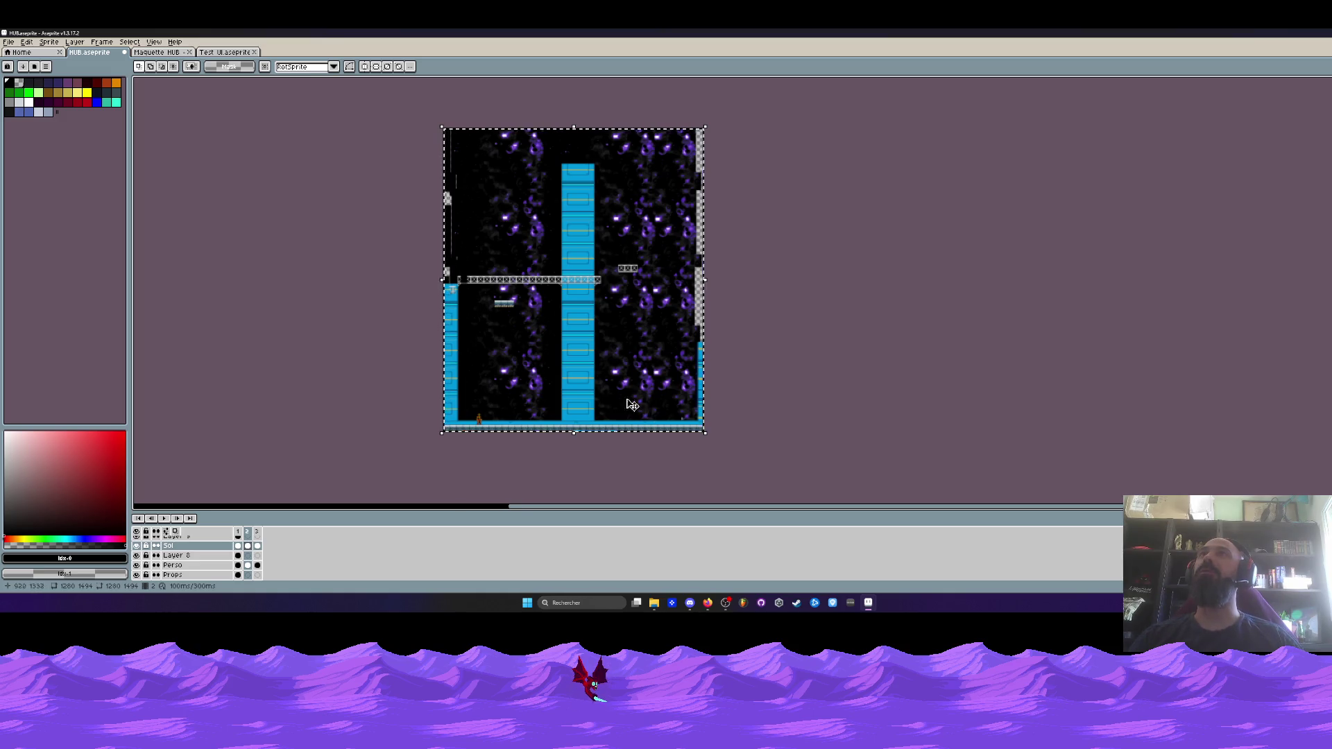
scroll(646, 408, up, 1)
mouse_move(548, 418)
mouse_down()
mouse_move(572, 356)
mouse_move(580, 383)
mouse_up()
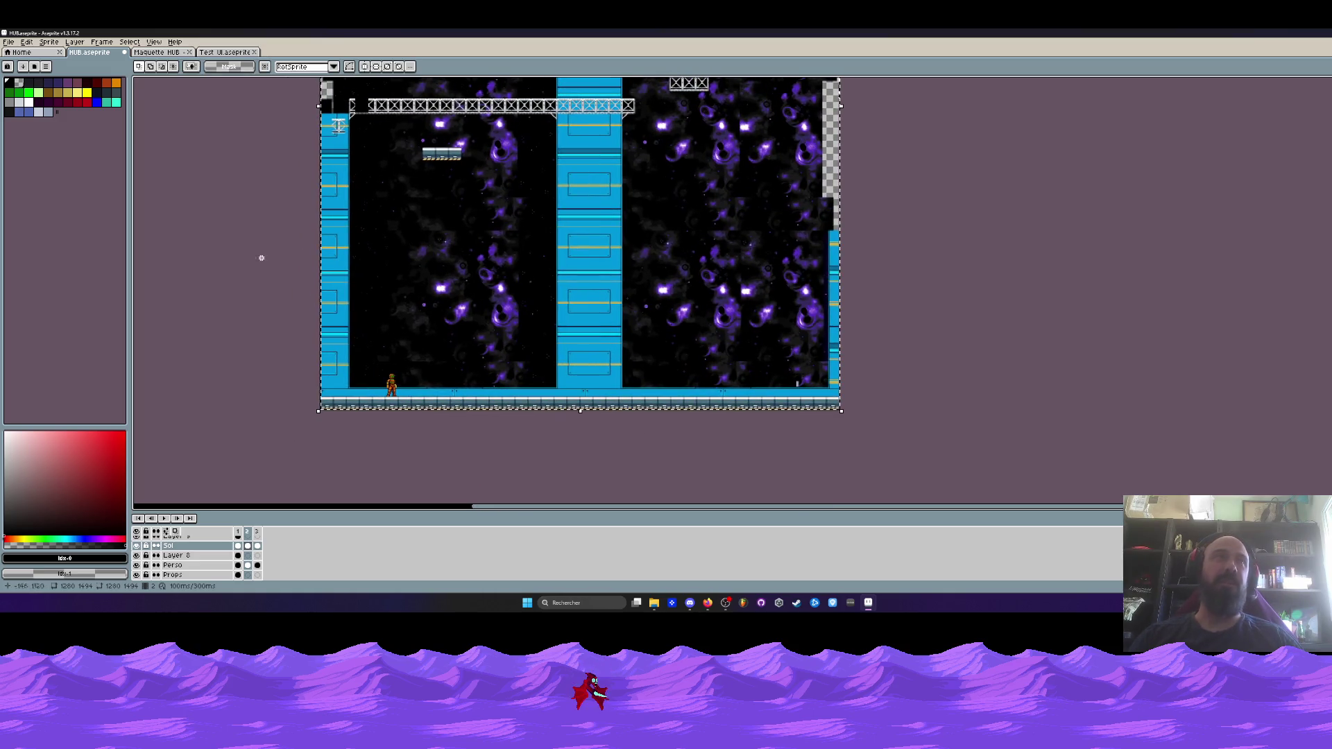
click(130, 42)
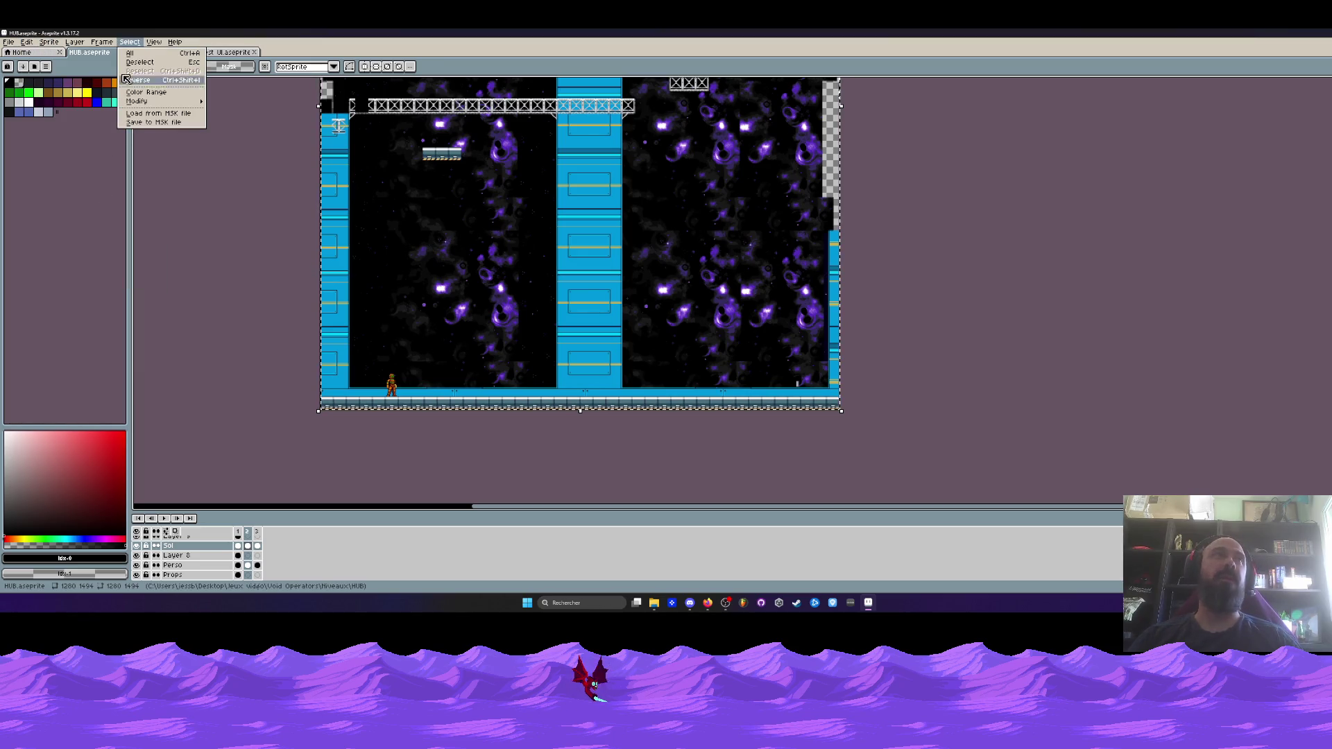
click(7, 43)
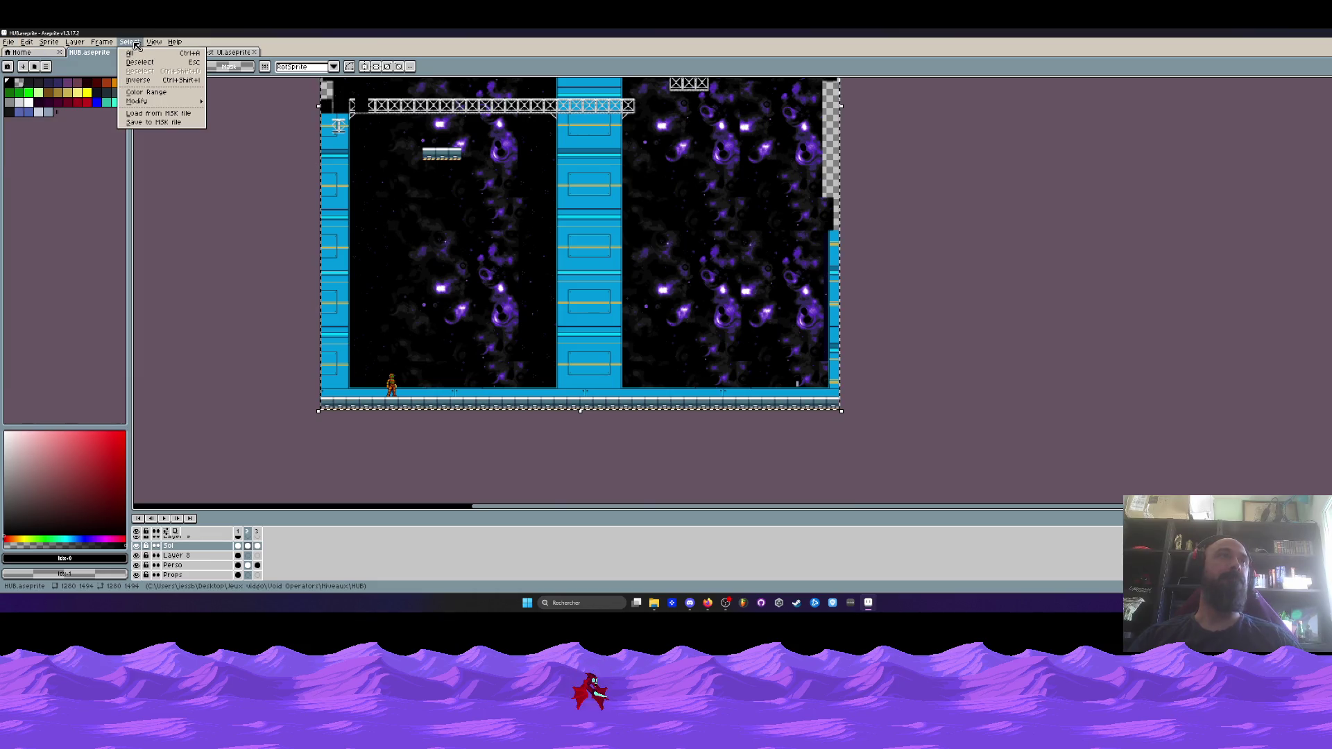
mouse_move(26, 43)
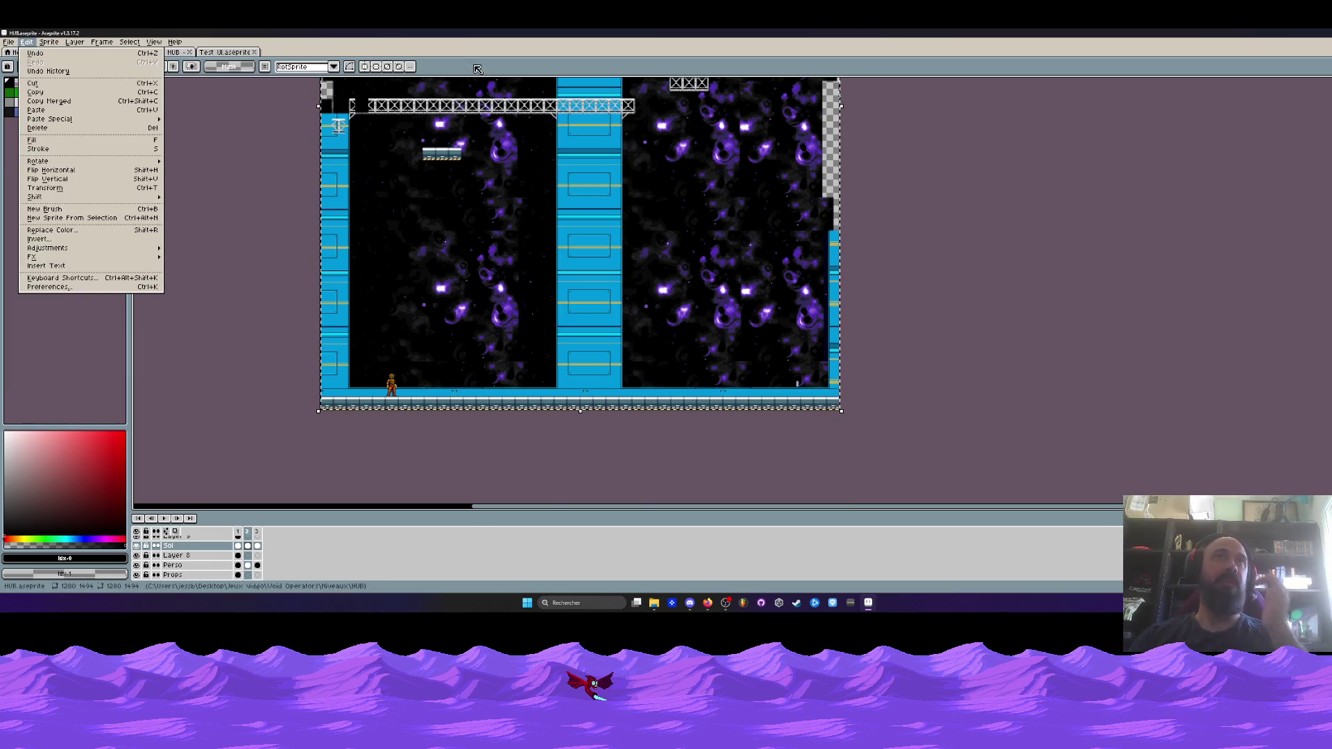
click(44, 188)
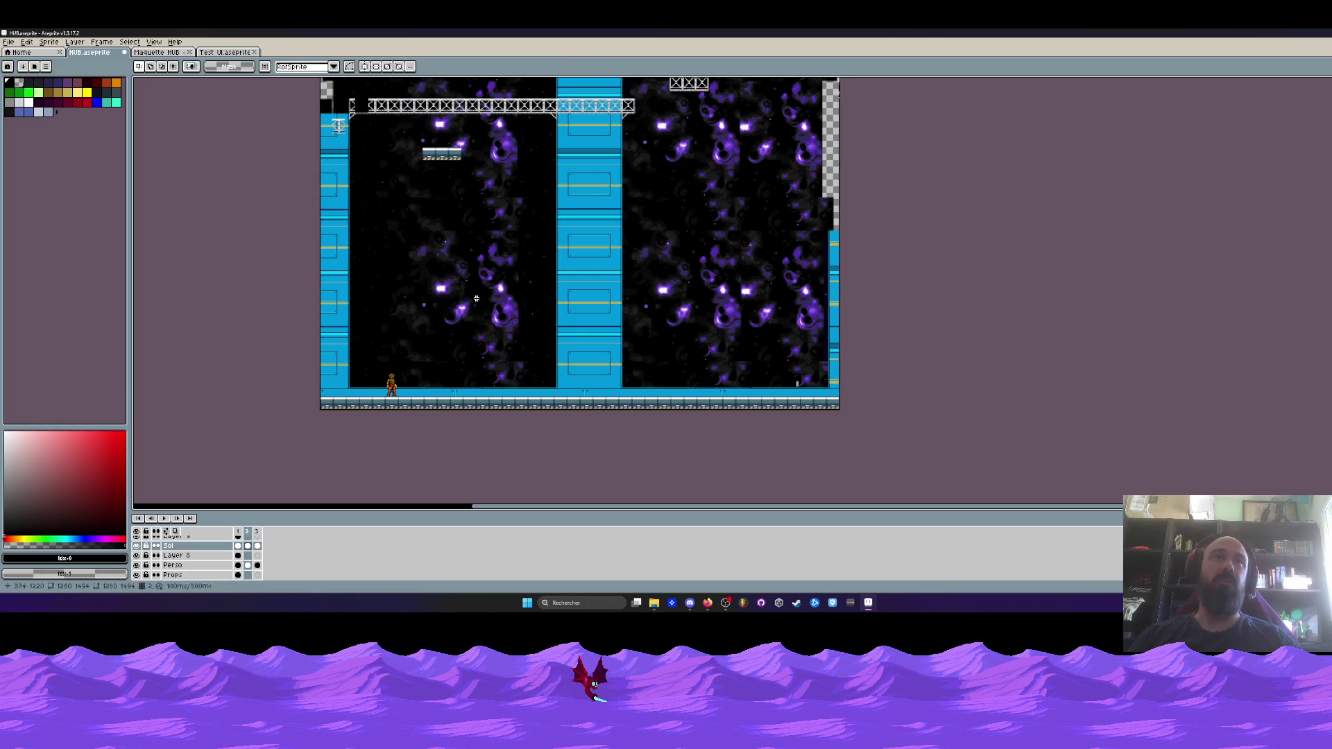
click(172, 53)
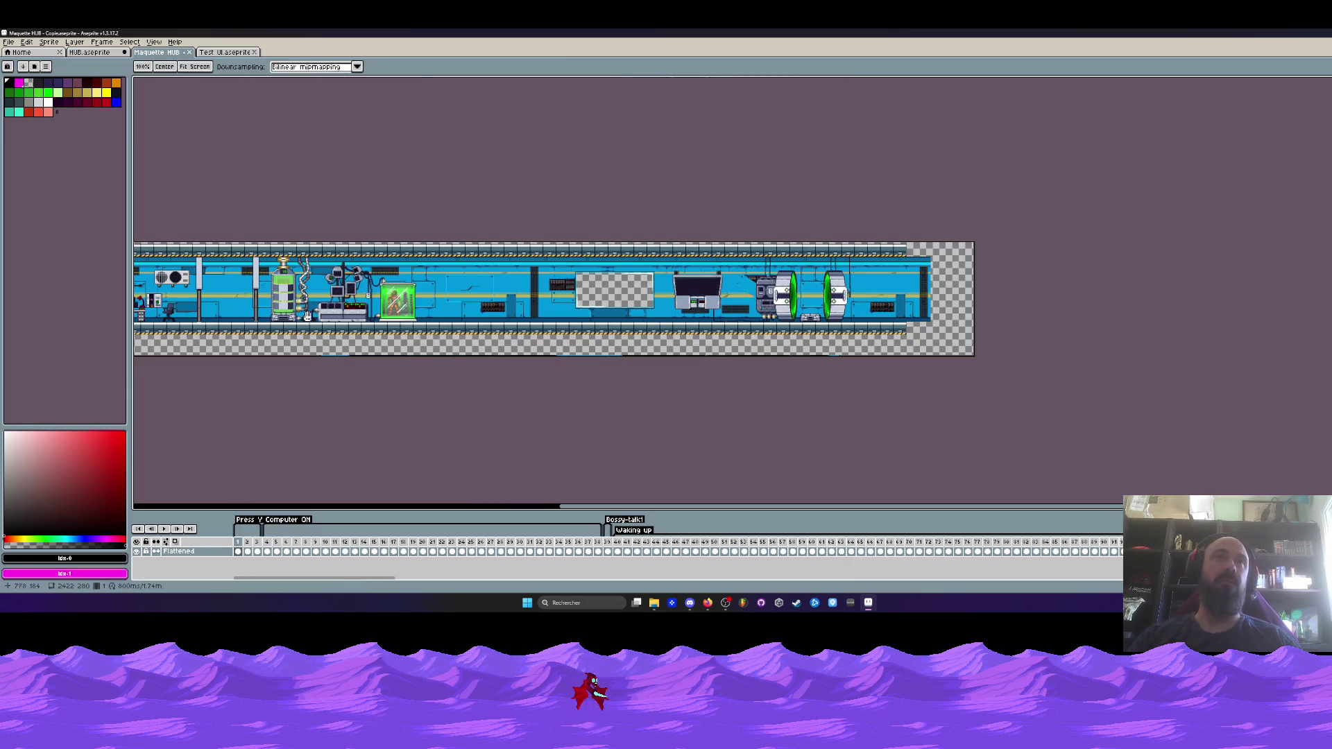
drag(193, 302, 523, 317)
scroll(458, 313, up, 2)
scroll(613, 285, right, 10)
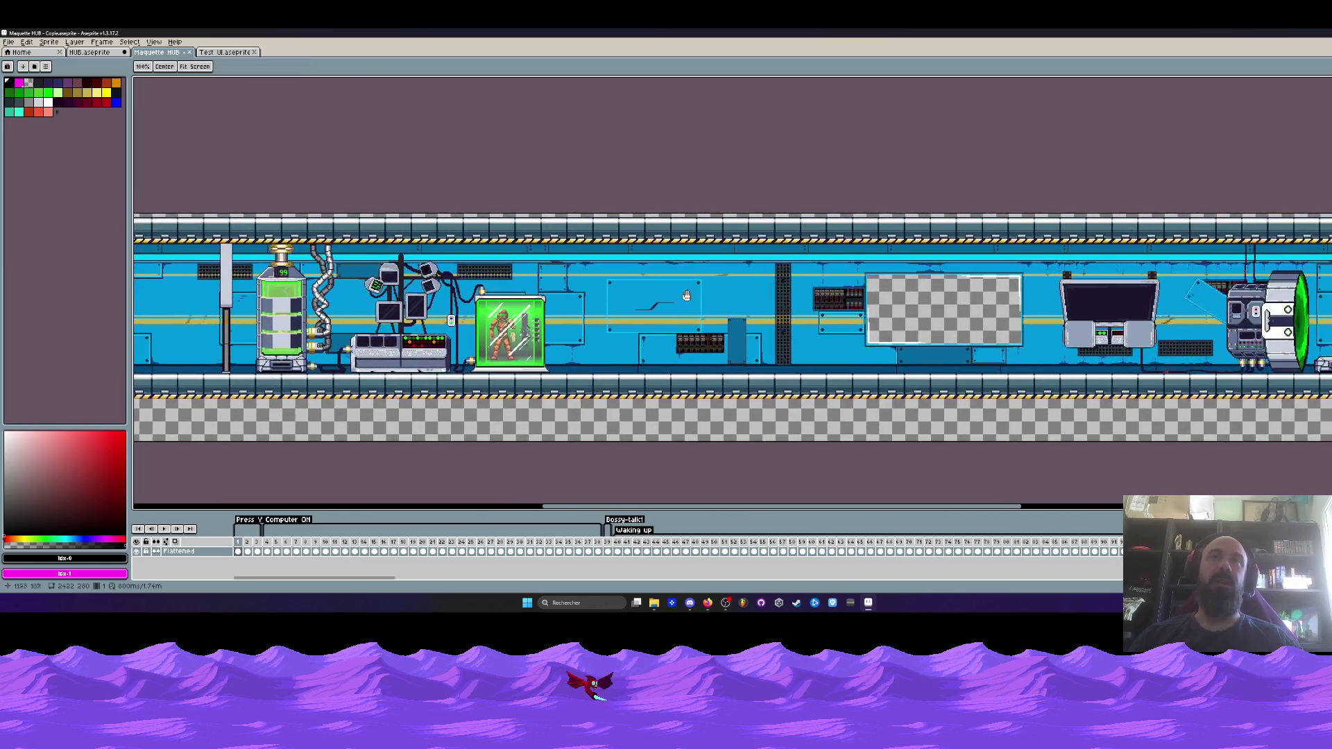
scroll(613, 285, up, 2)
drag(613, 285, 606, 277)
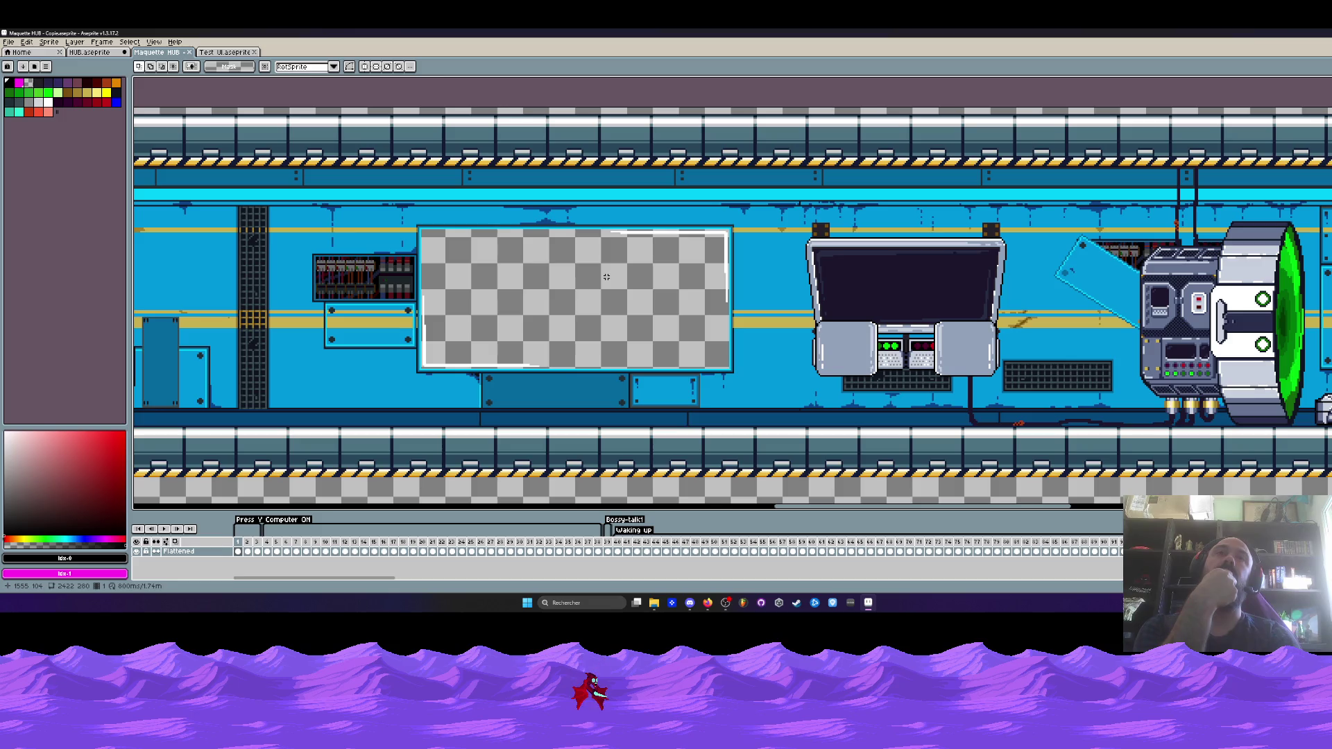
drag(401, 213, 784, 408)
scroll(586, 319, down, 2)
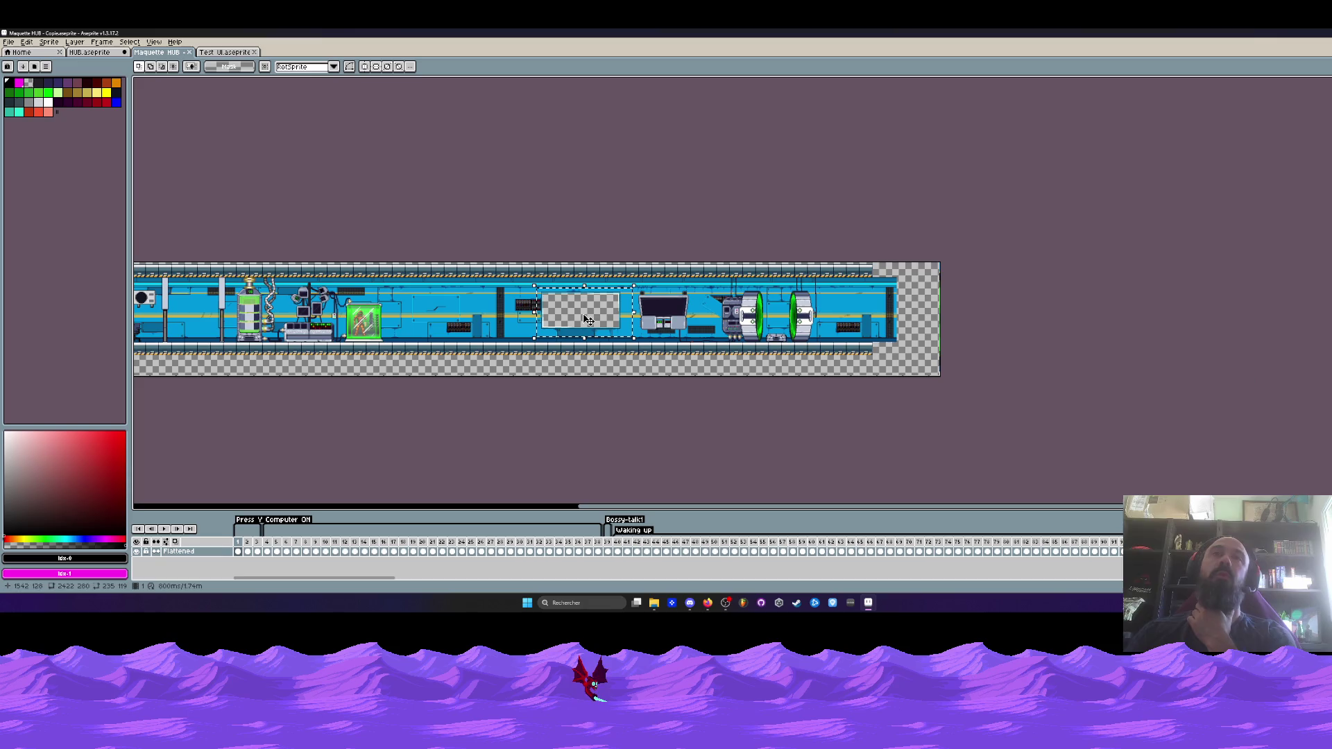
click(548, 218)
scroll(544, 289, up, 1)
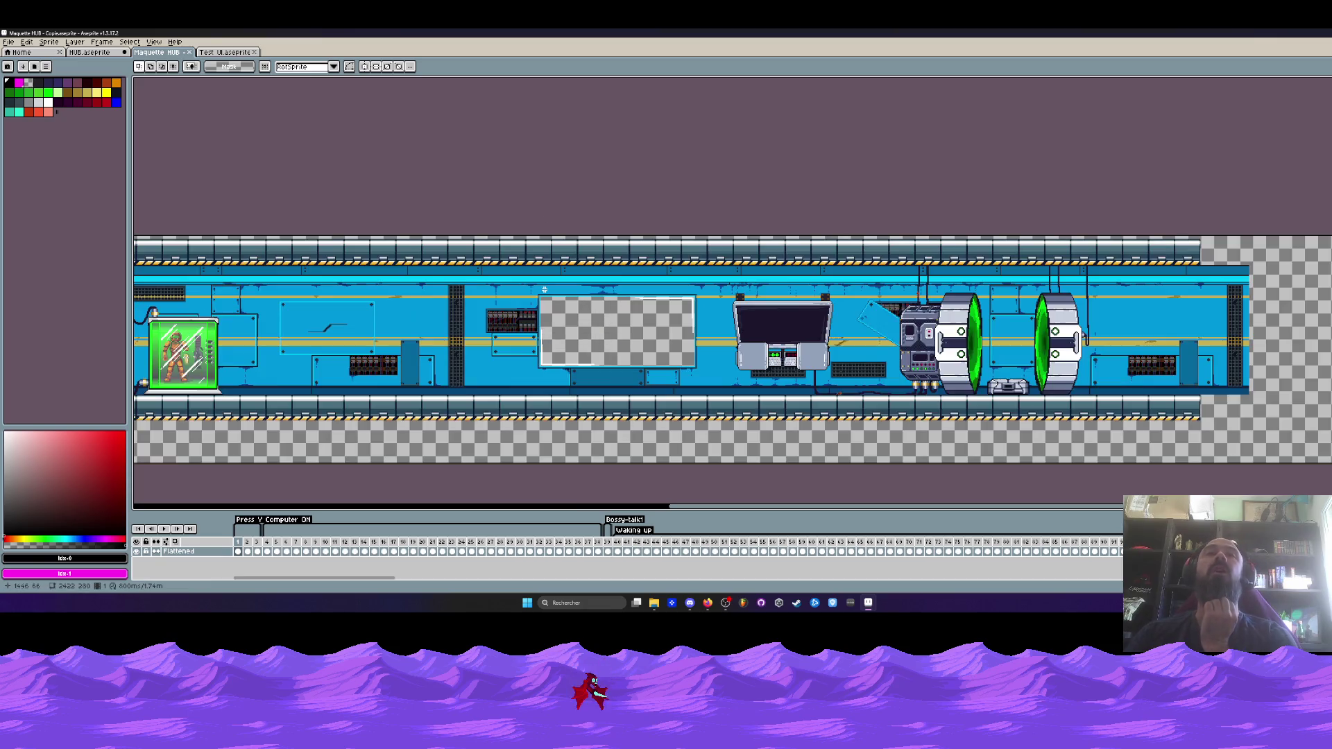
mouse_move(333, 207)
mouse_down()
mouse_move(626, 320)
mouse_move(902, 456)
mouse_up()
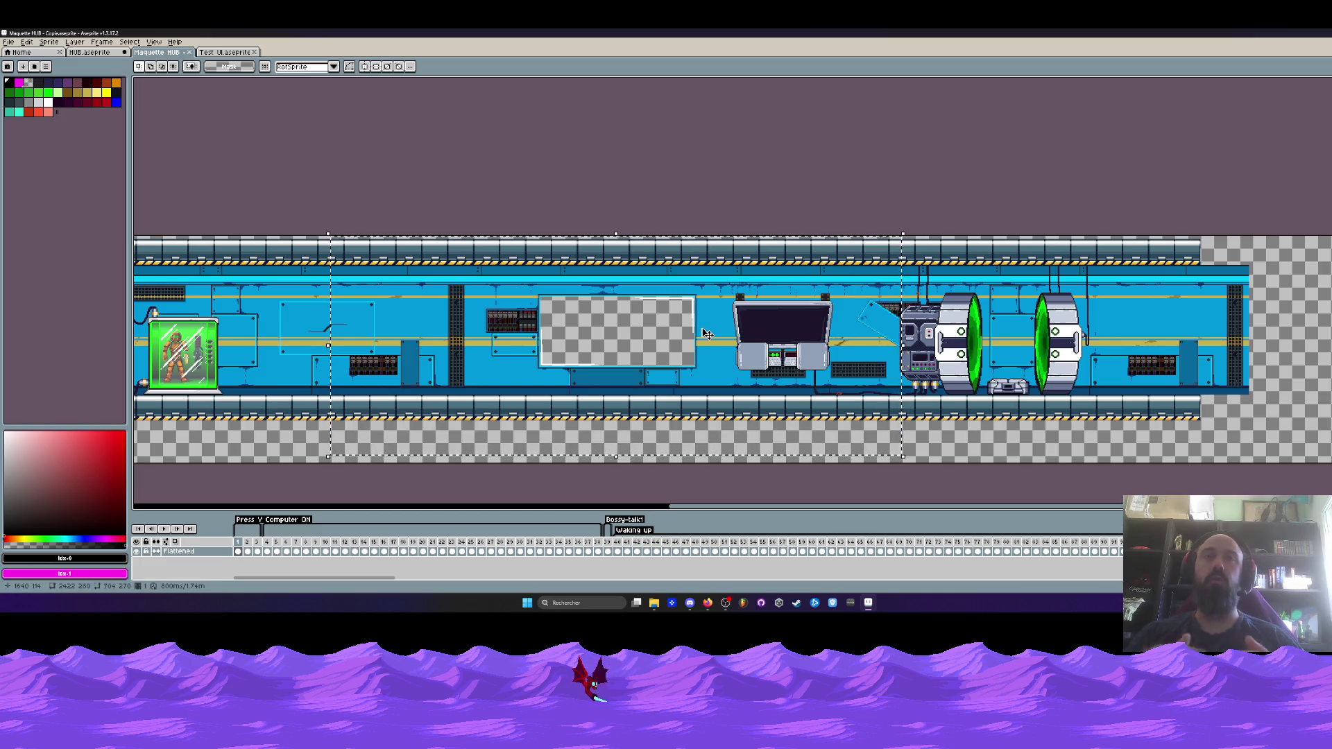
scroll(648, 337, up, 1)
scroll(638, 326, down, 2)
key(h)
scroll(638, 325, up, 5)
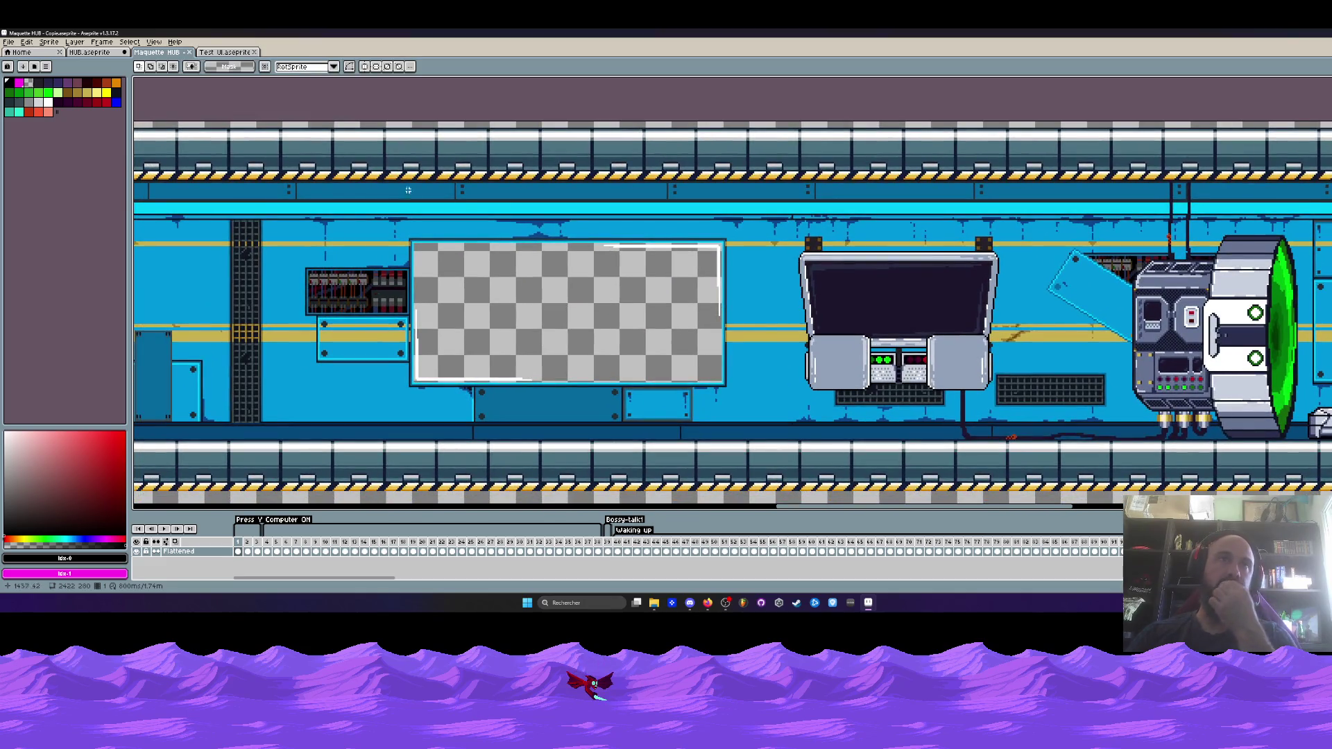
Draw a rectangular selection around the corridor's checkered screen panel
drag(343, 193, 741, 437)
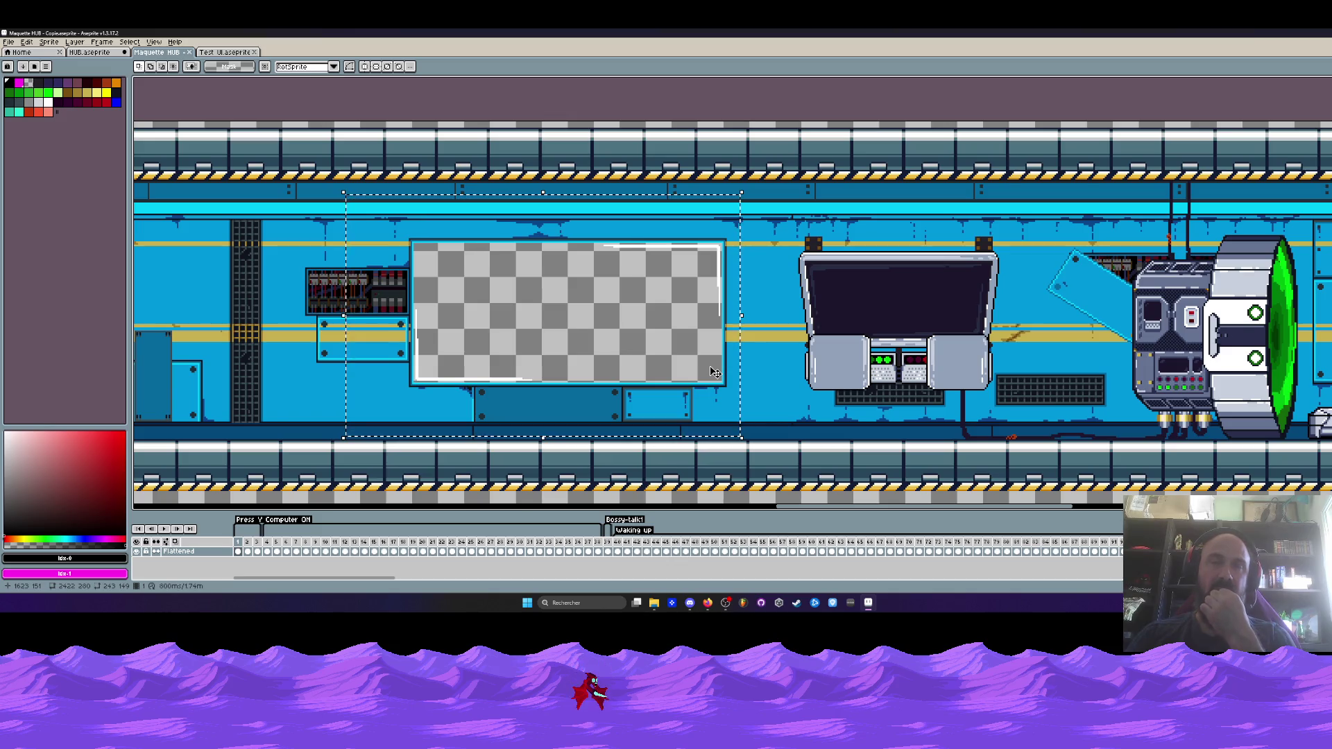
scroll(715, 372, down, 5)
scroll(714, 373, up, 5)
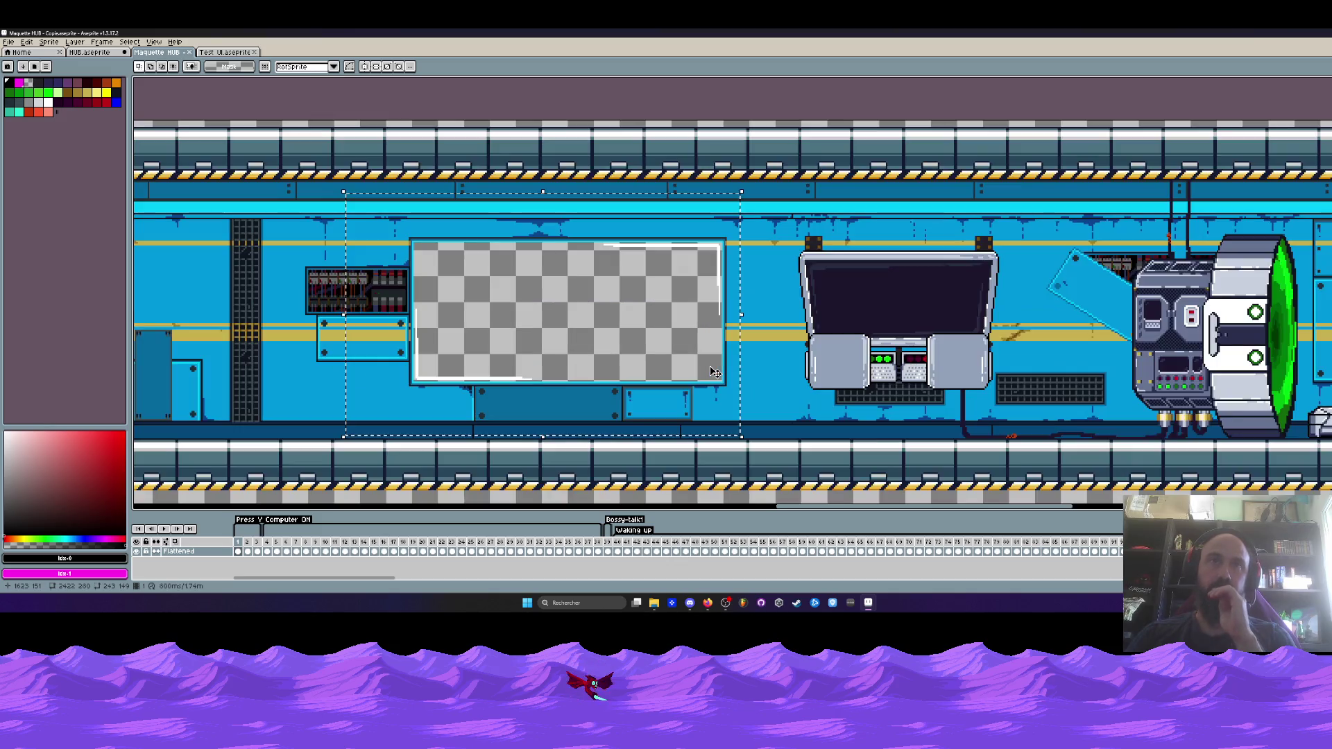
scroll(715, 372, down, 2)
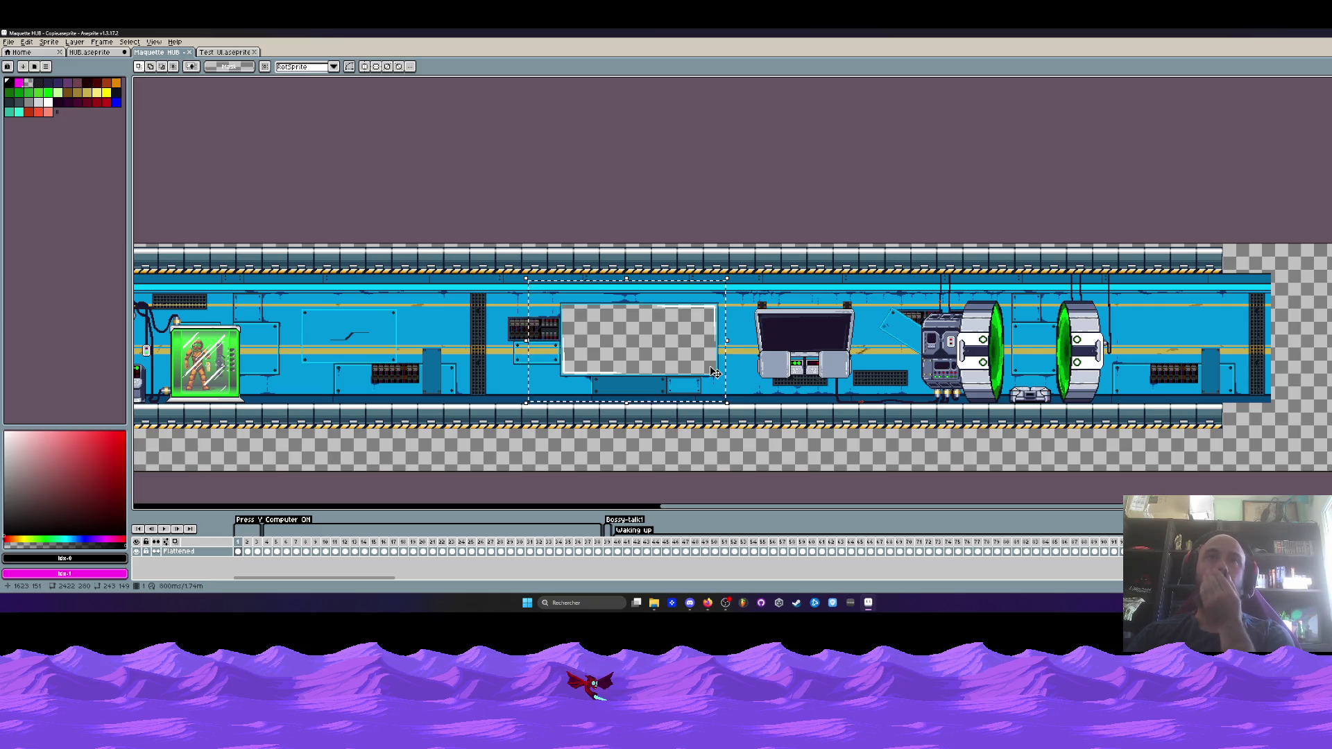
drag(678, 498, 818, 514)
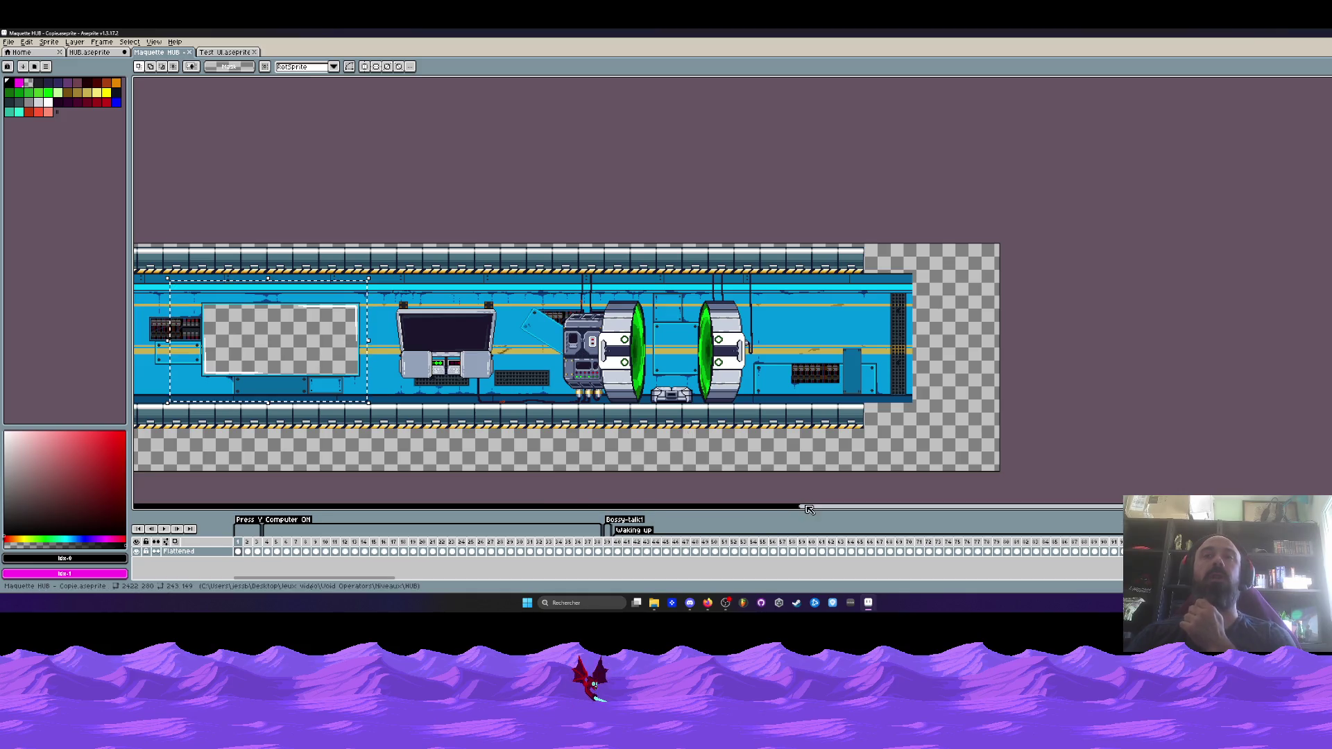
drag(808, 510, 648, 512)
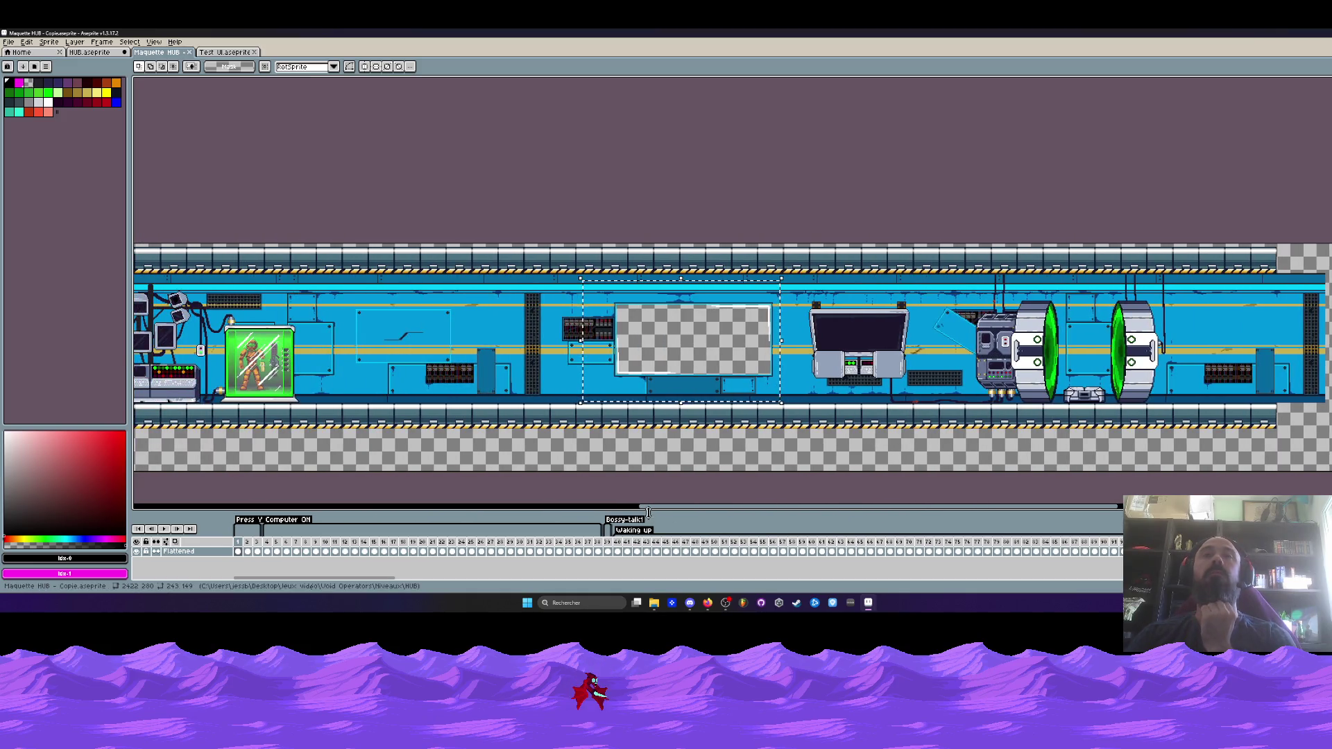
scroll(672, 335, up, 1)
scroll(671, 335, down, 1)
scroll(671, 335, up, 1)
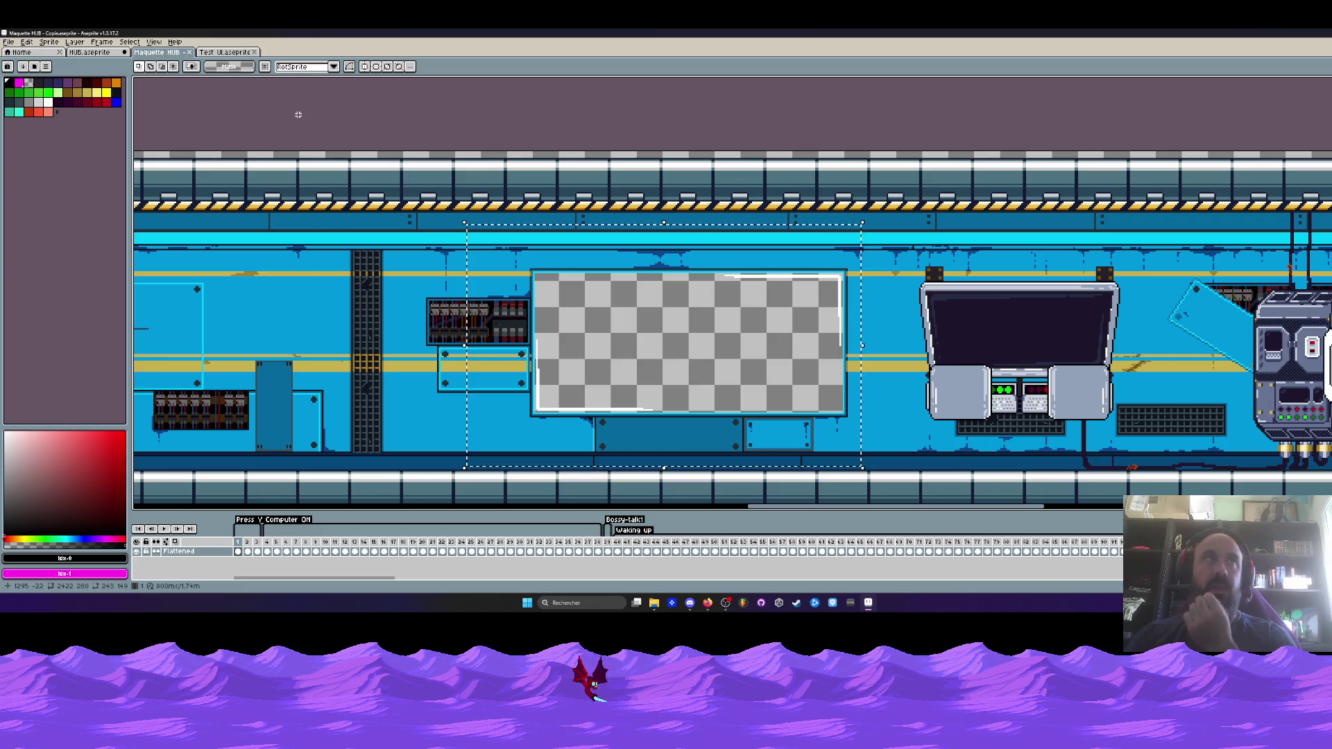
Compare against the Test UI and HUB level documents, then return to Maquette HUB
click(225, 52)
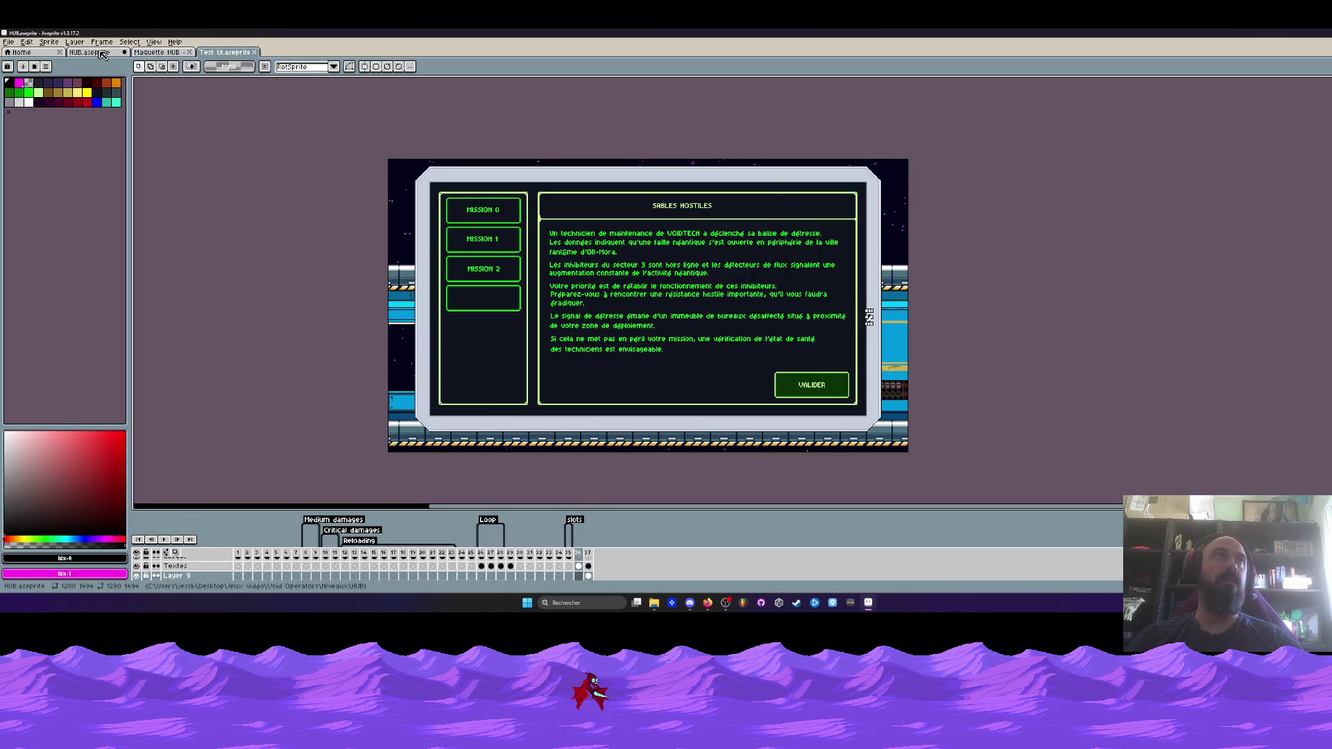
click(100, 52)
scroll(586, 277, down, 2)
mouse_move(534, 236)
mouse_down()
mouse_move(536, 369)
mouse_move(523, 240)
mouse_up()
key(ctrl+Tab)
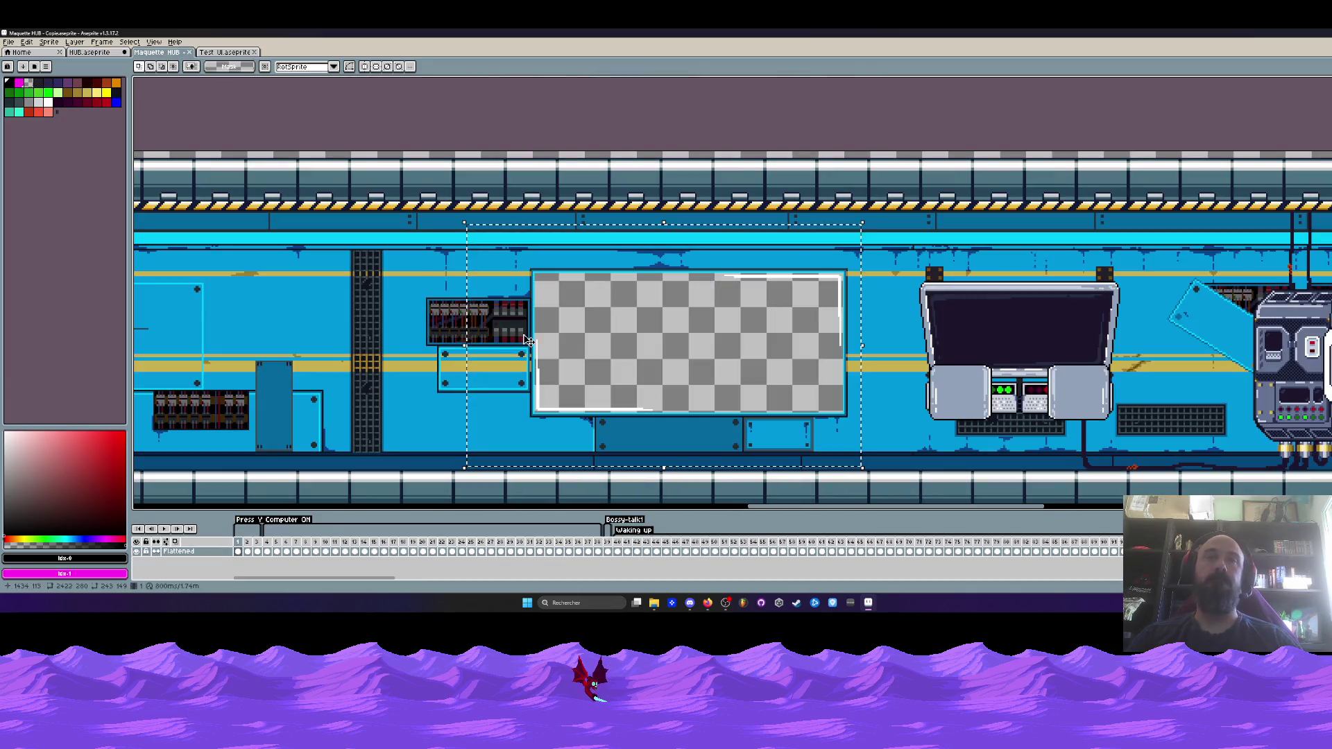
scroll(583, 345, up, 1)
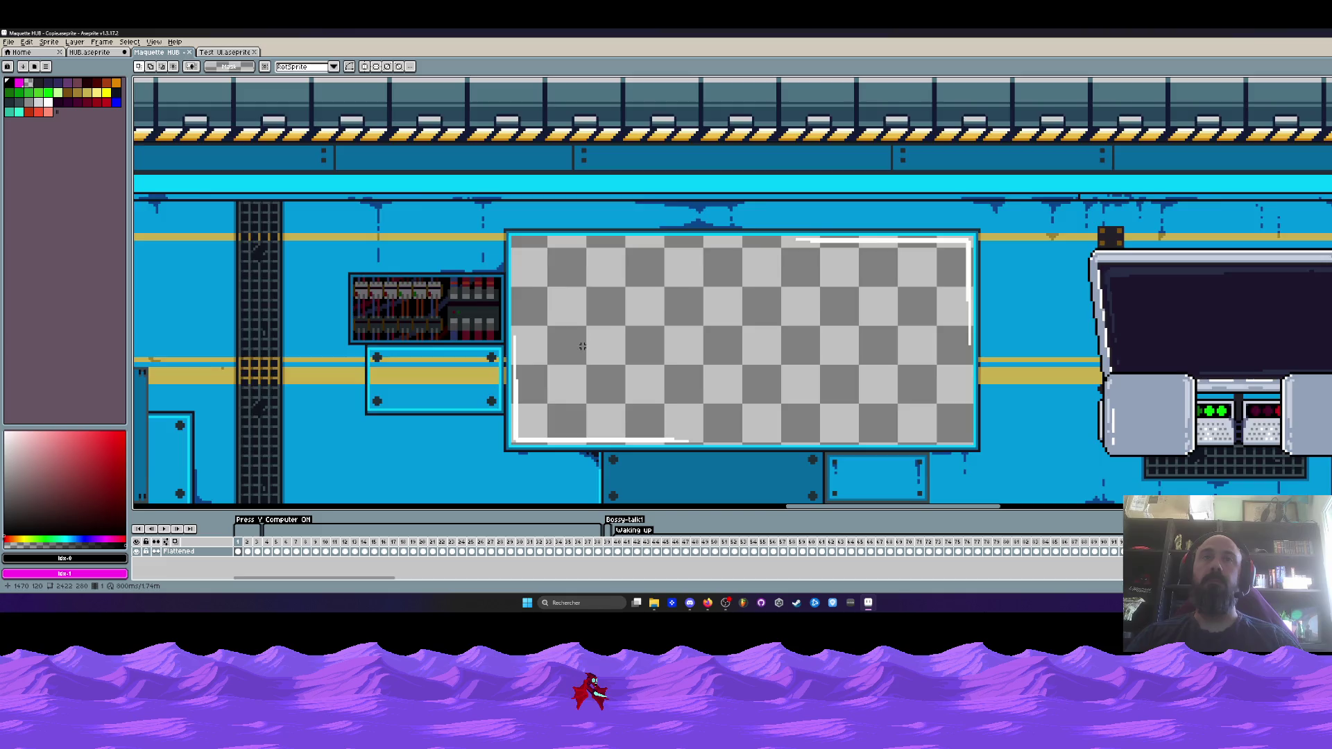
scroll(582, 345, down, 1)
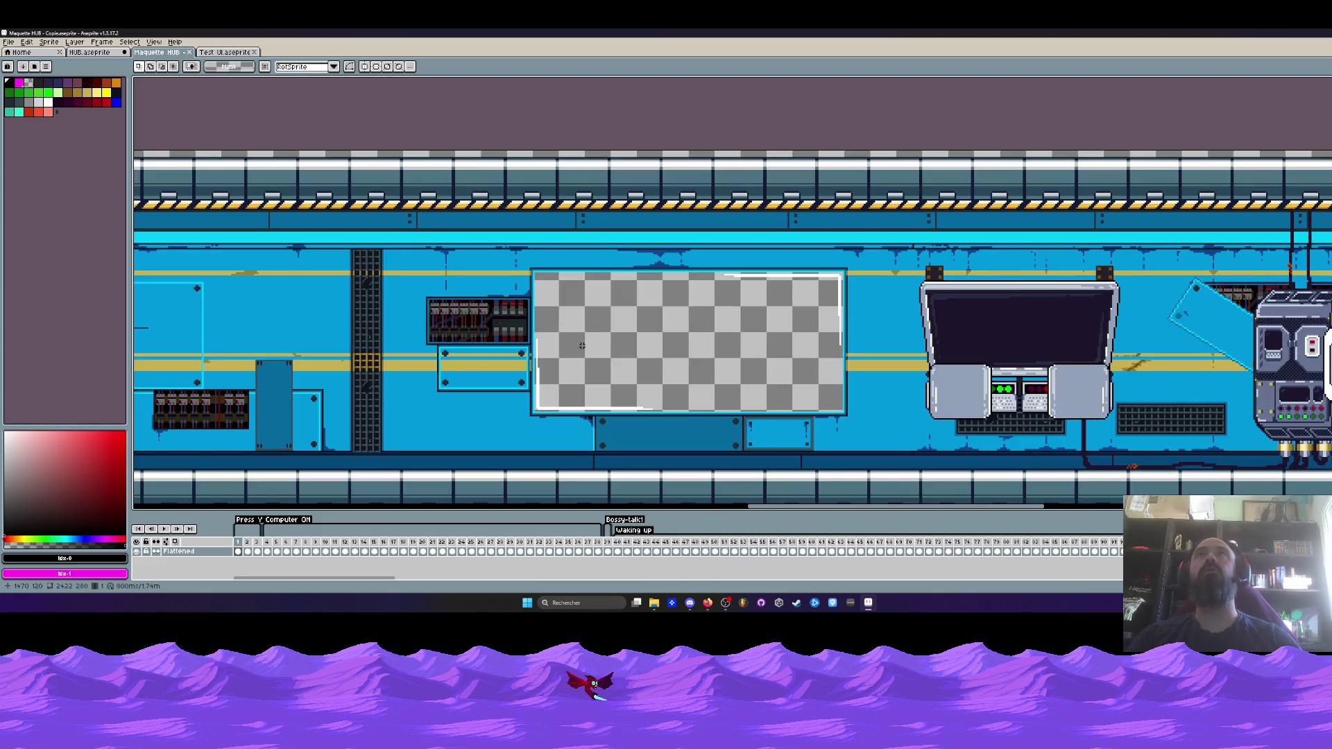